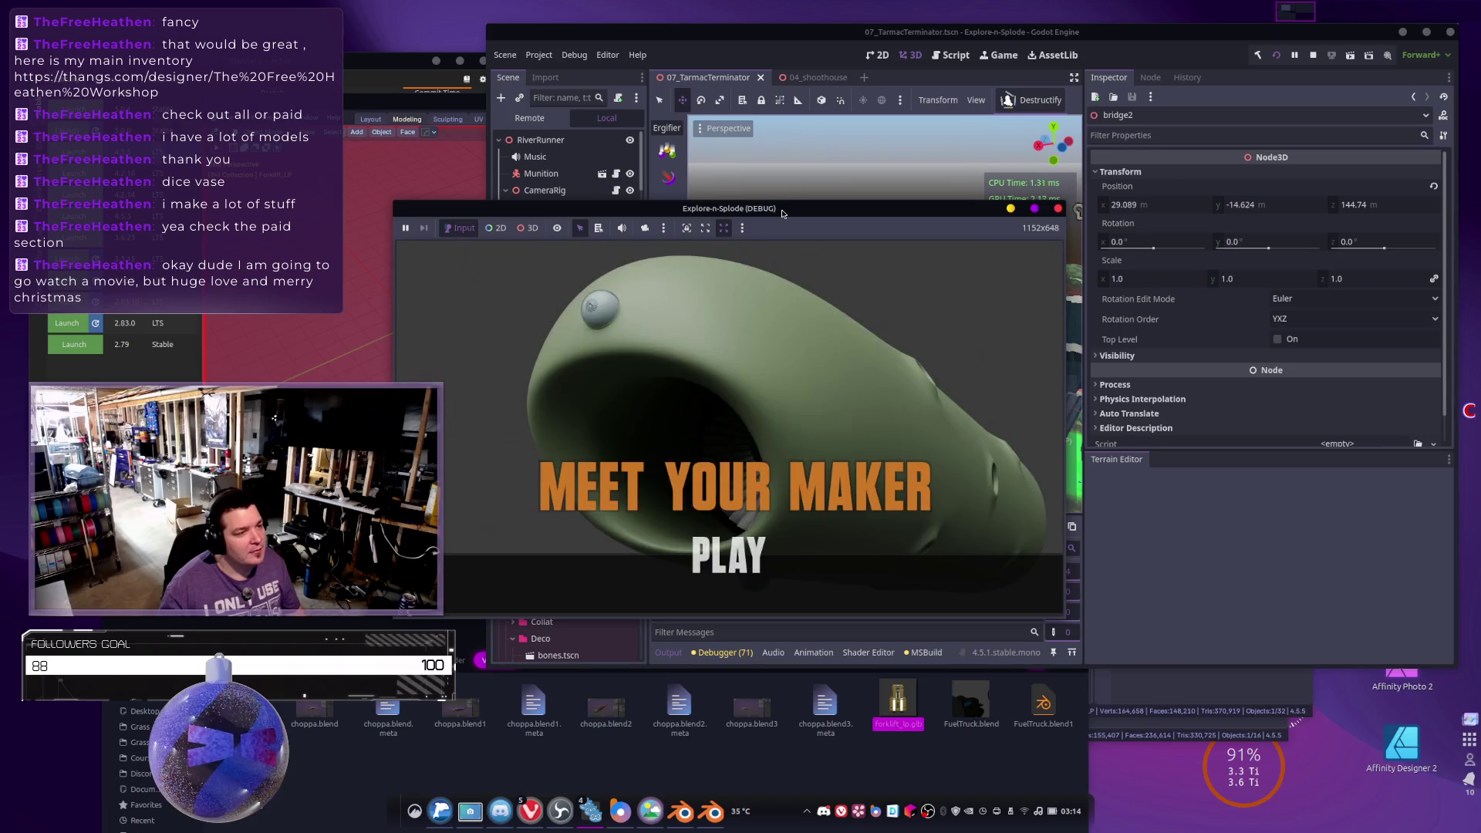
# - Play and win a level, then launch another level from Mission Selection
pyautogui.click(752, 549)
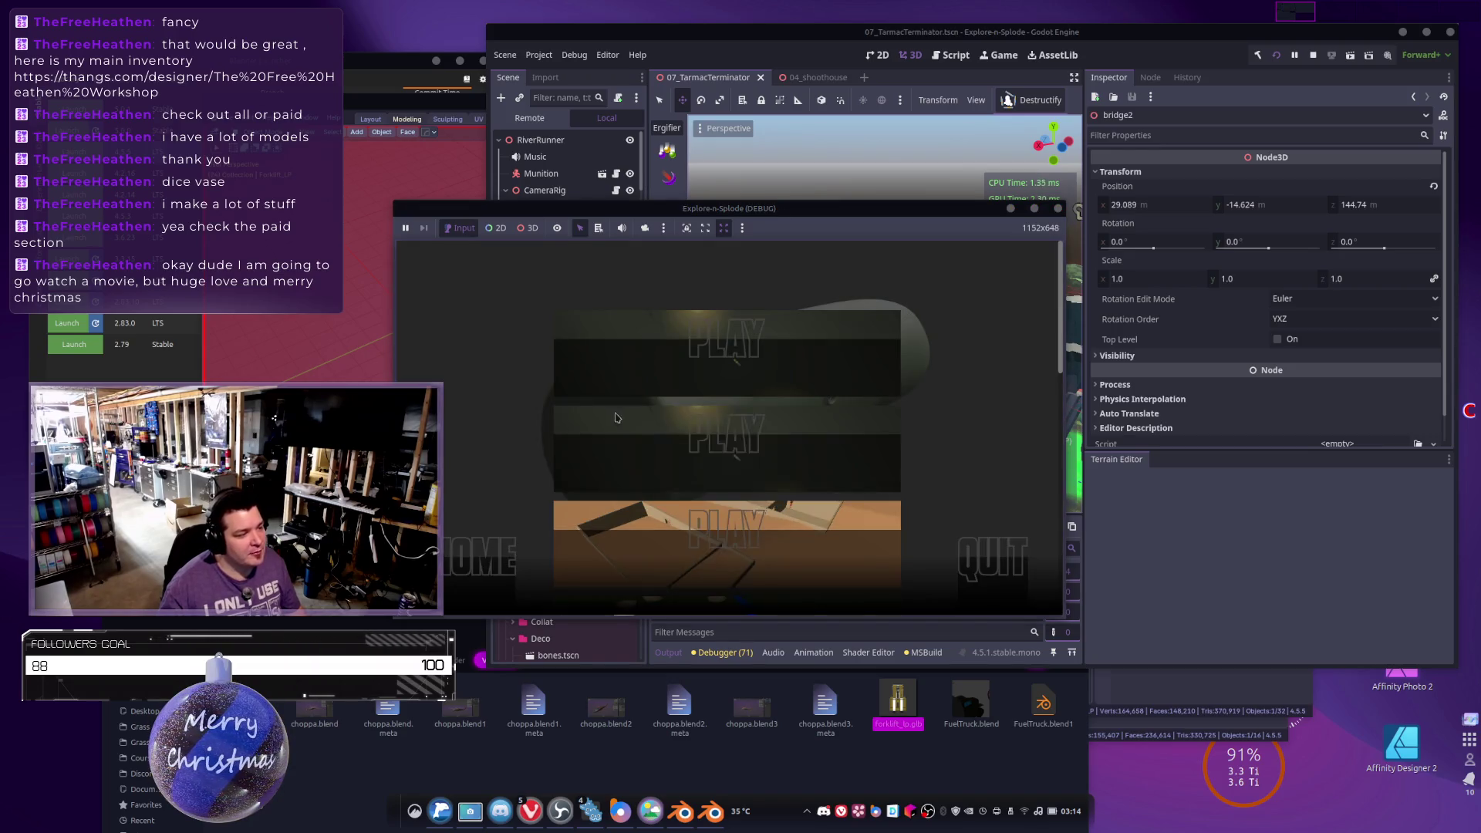
pyautogui.click(663, 524)
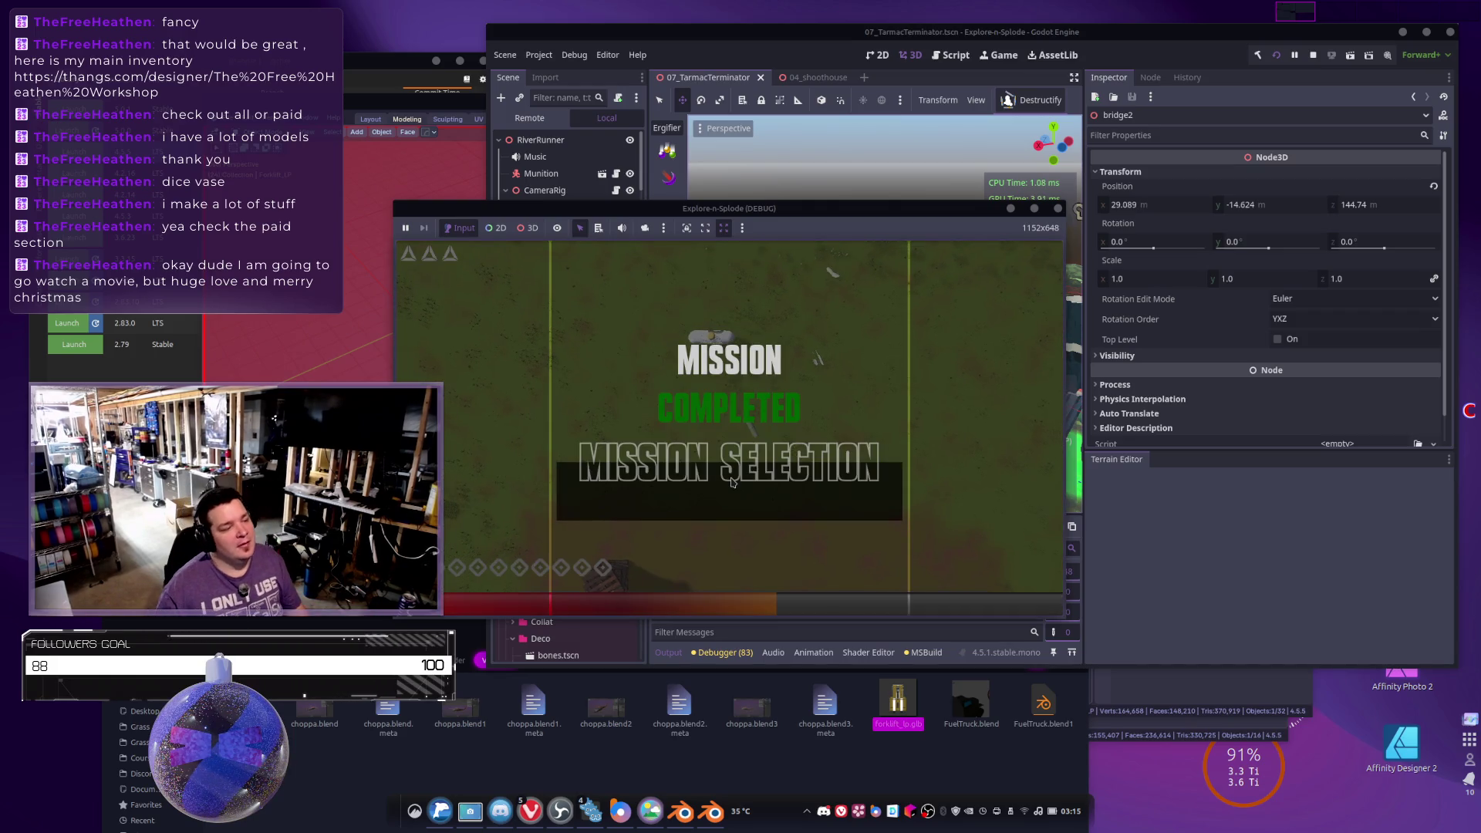
pyautogui.click(772, 482)
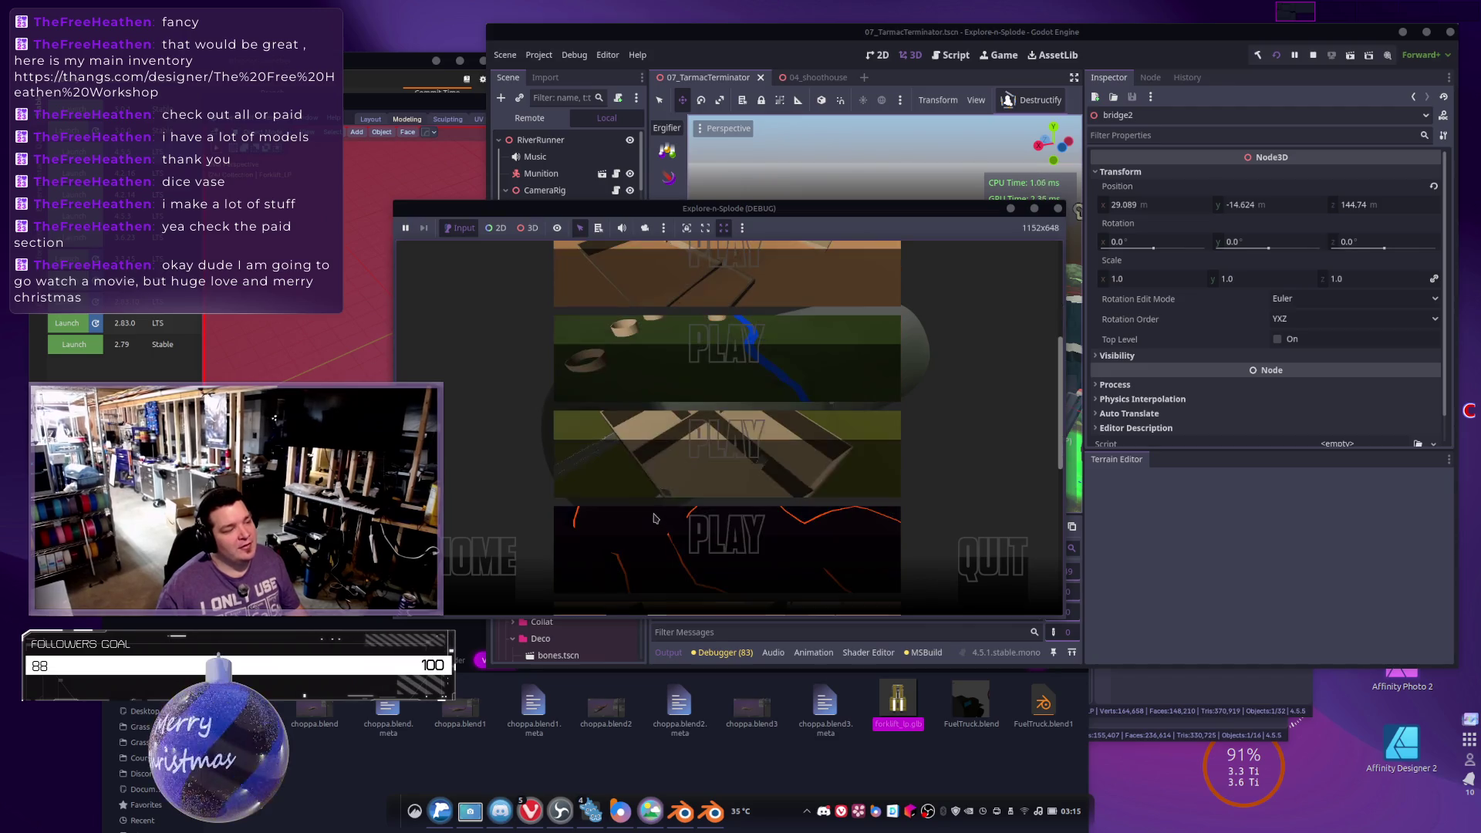
pyautogui.click(653, 484)
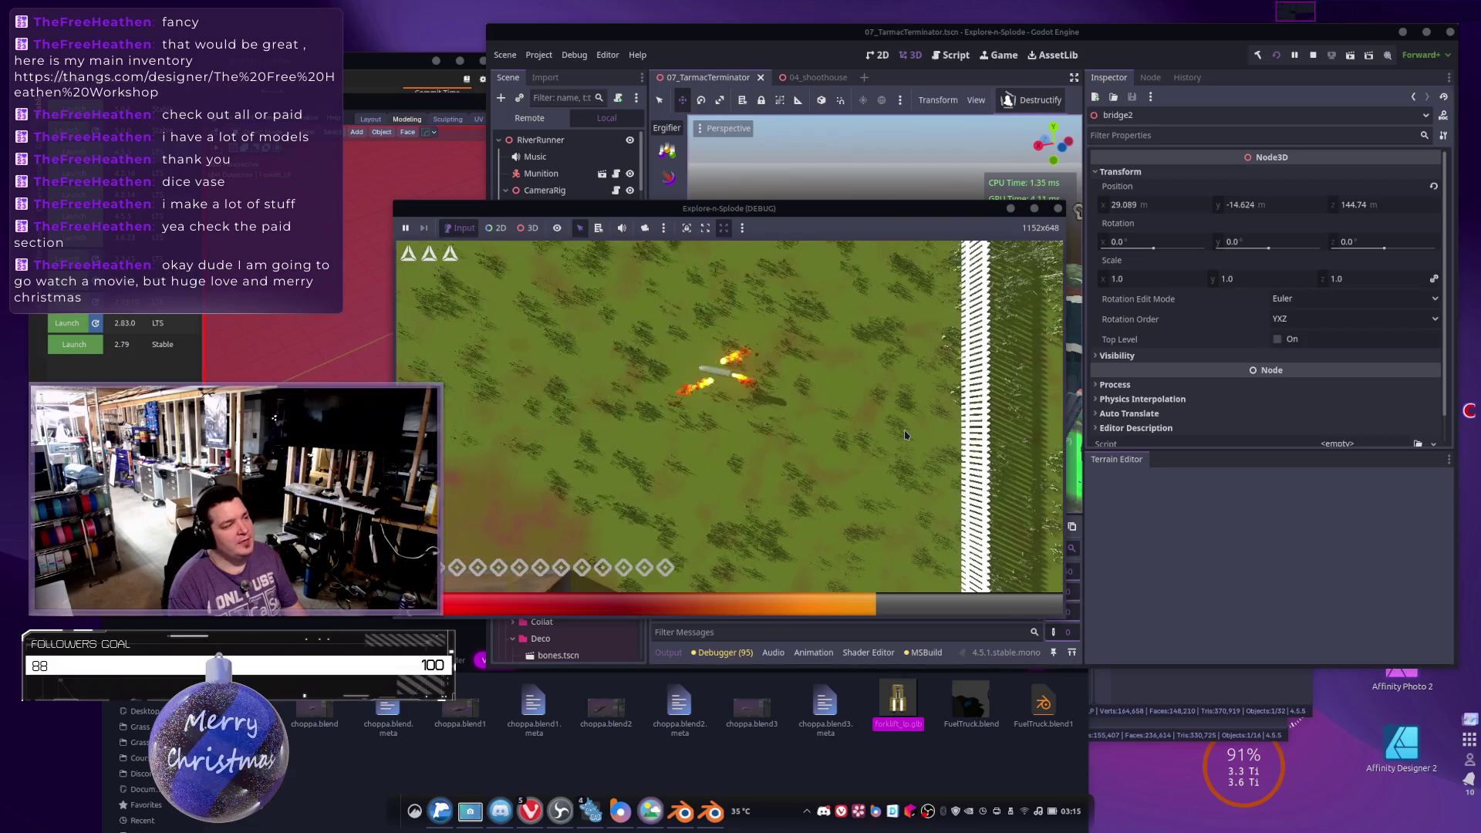
# - Maximize the Explore-n-Splode (DEBUG) game window to fill the screen
pyautogui.doubleClick(783, 213)
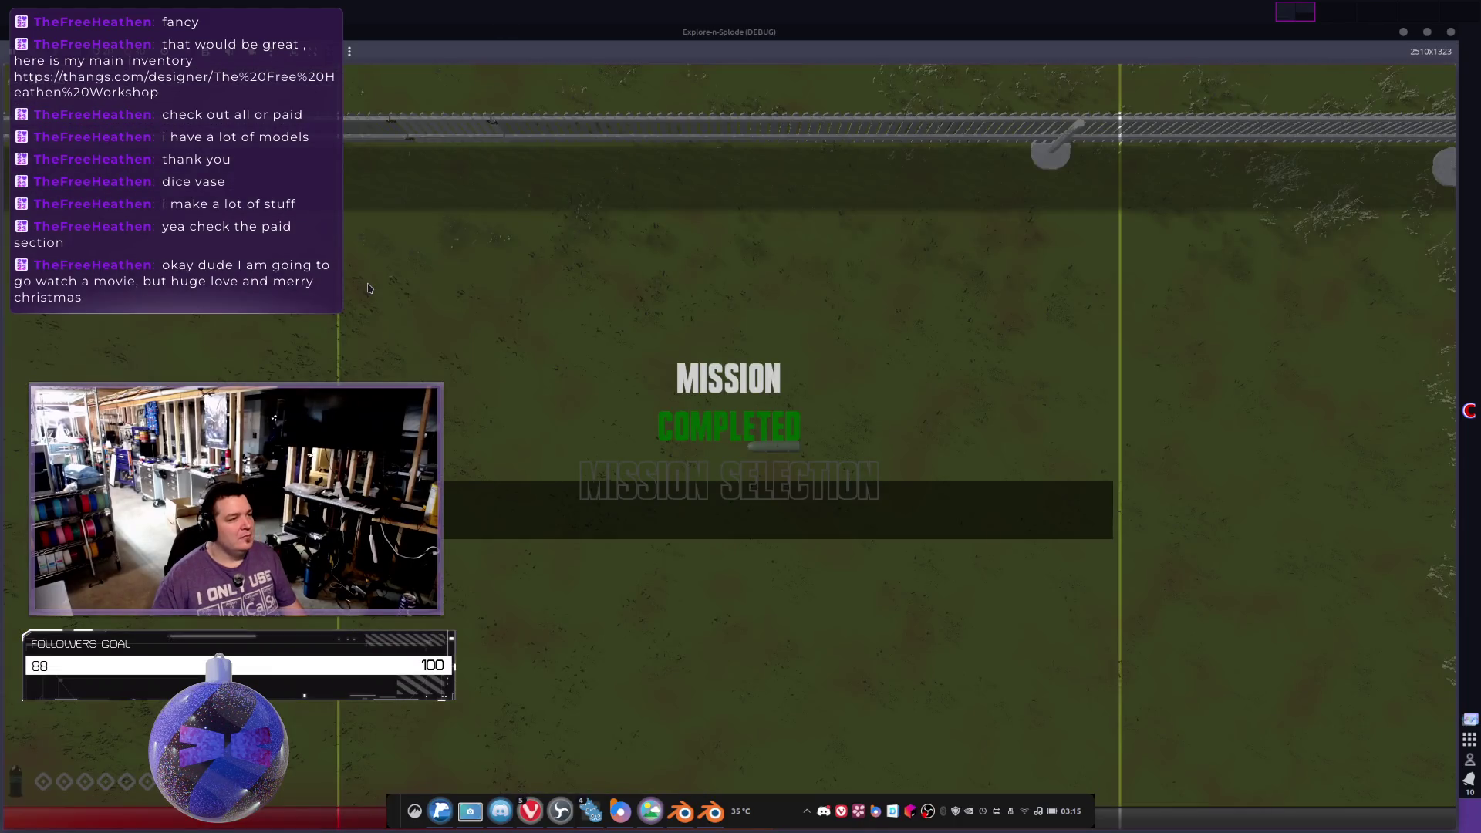
# - Return to Mission Selection, play the fenced grass field level, and open the application launcher
pyautogui.click(642, 486)
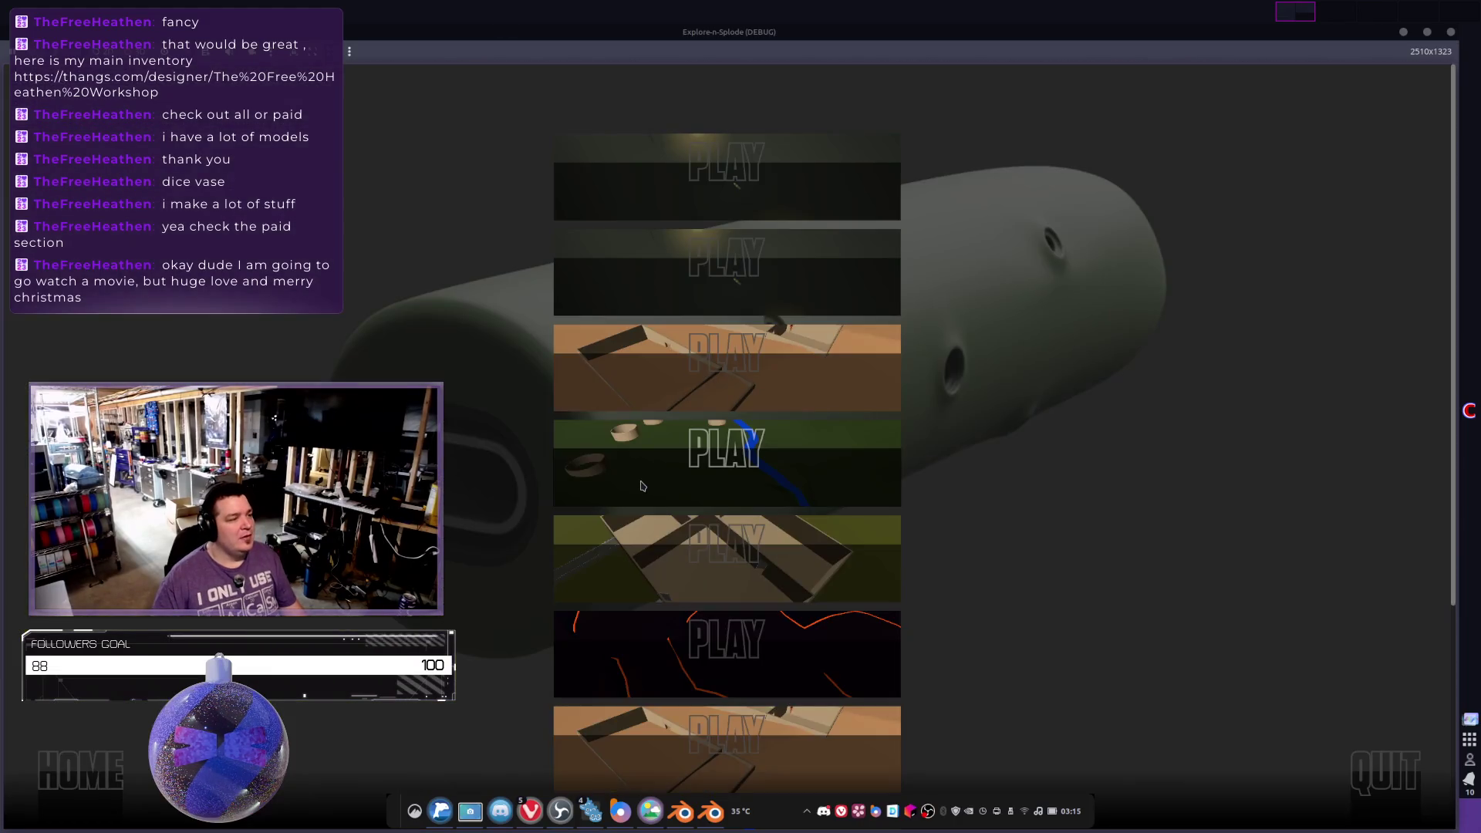
pyautogui.click(651, 490)
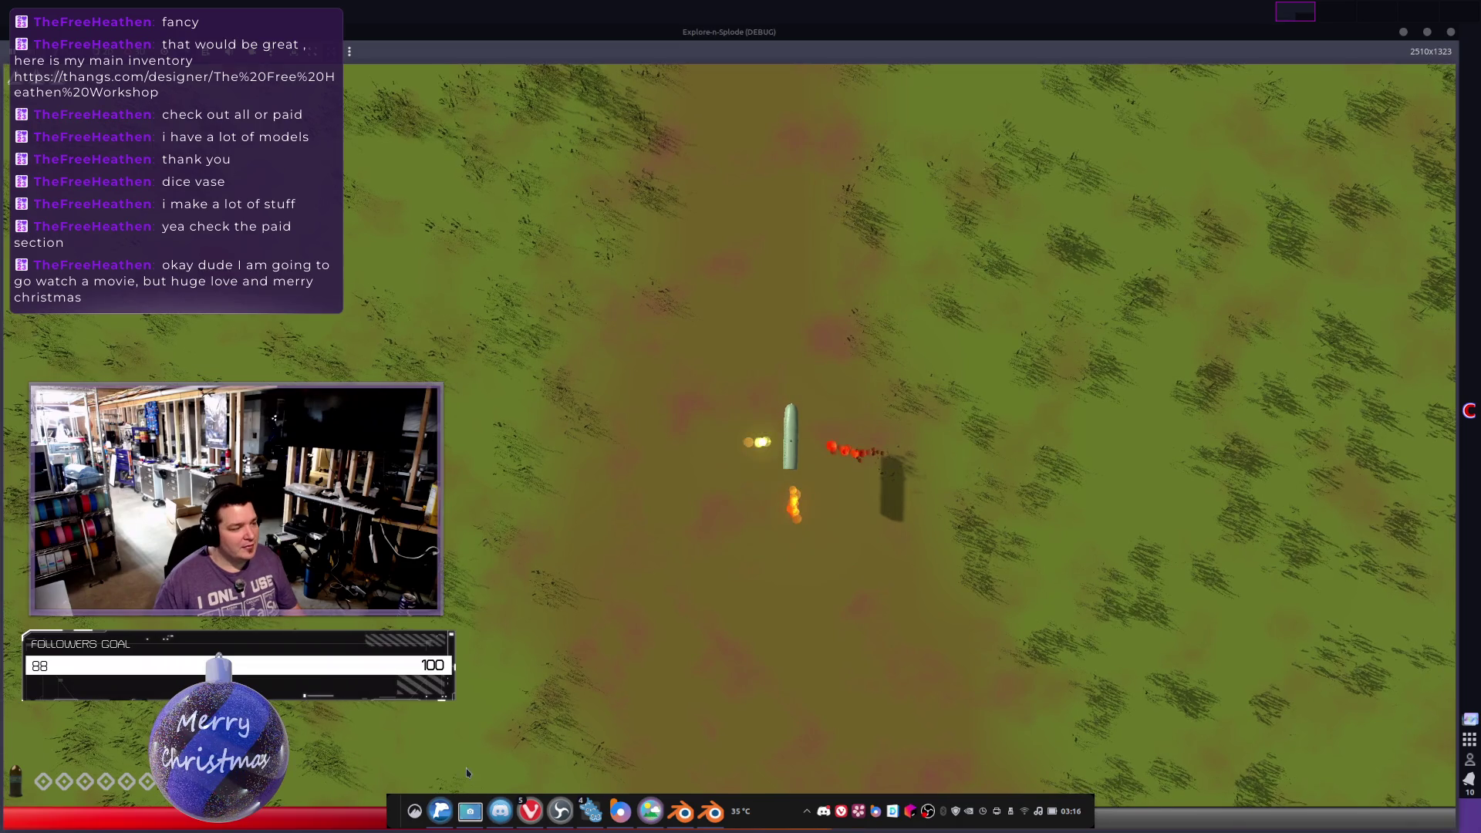
pyautogui.click(415, 811)
# - Launch Mission Center to check the RTX 4090 GPU load, then return to the Godot editor
pyautogui.write('mission')
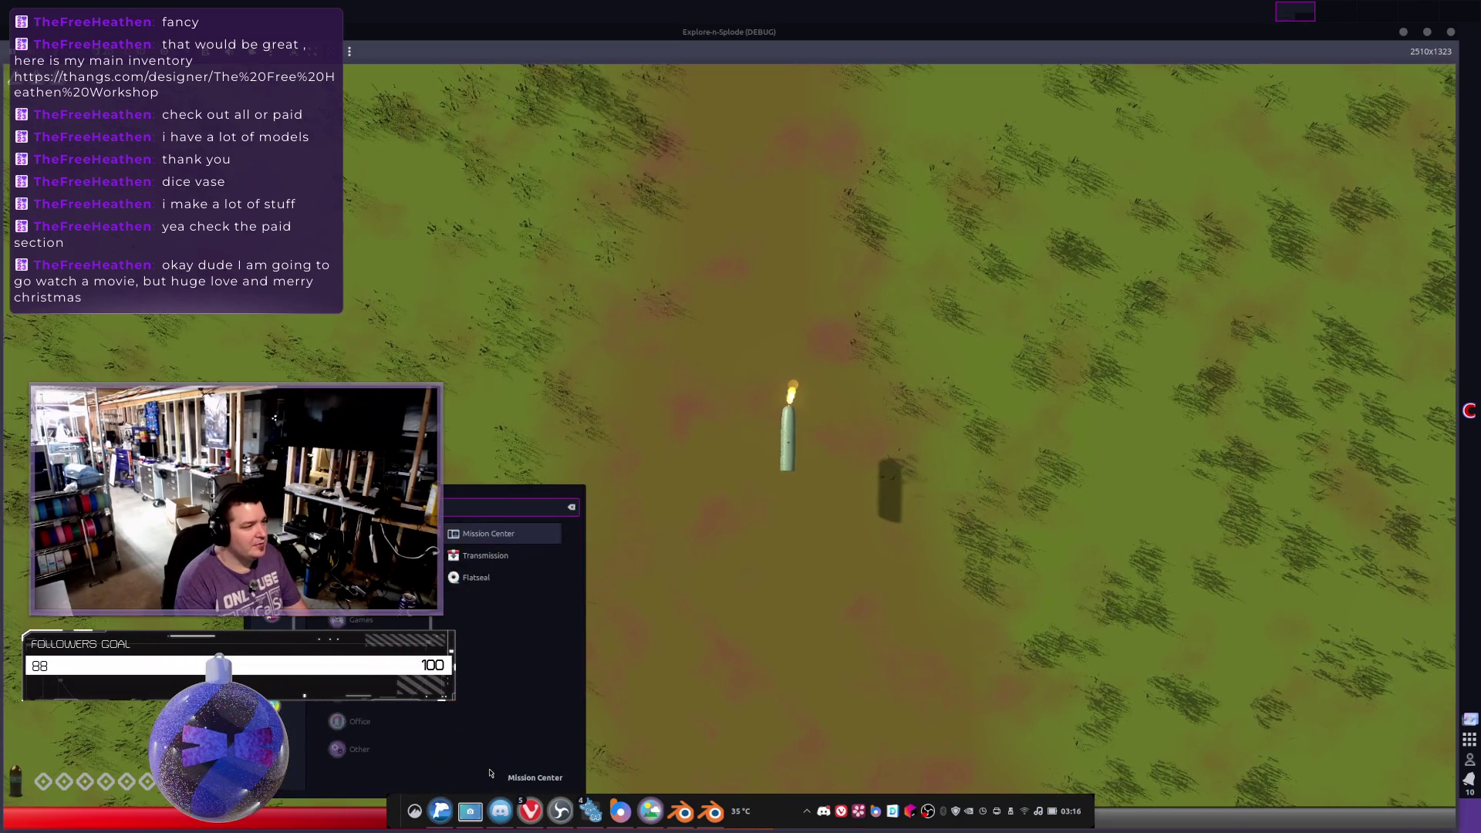
pyautogui.press('Return')
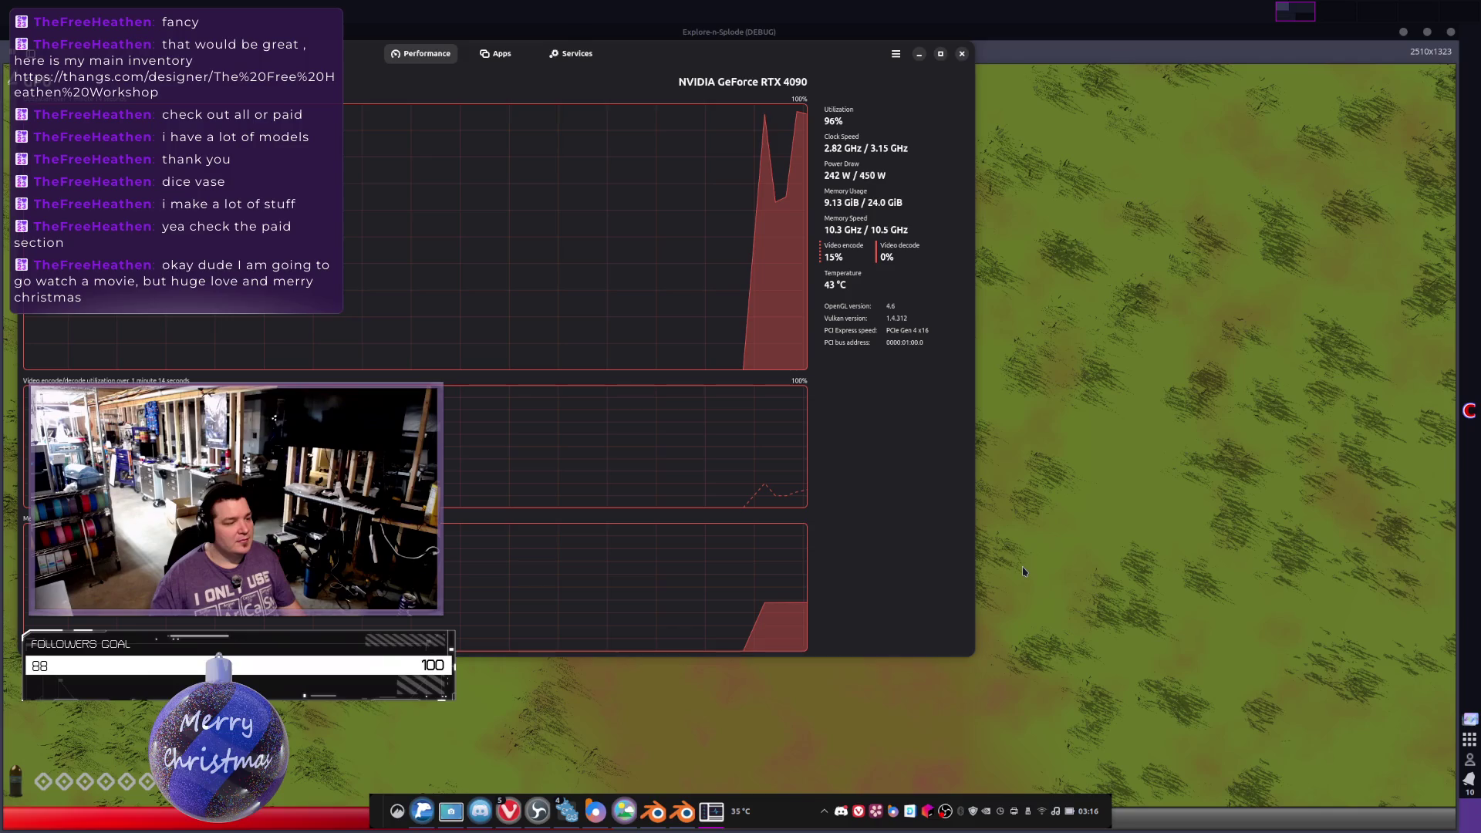
pyautogui.hotkey('alt', 'Tab')
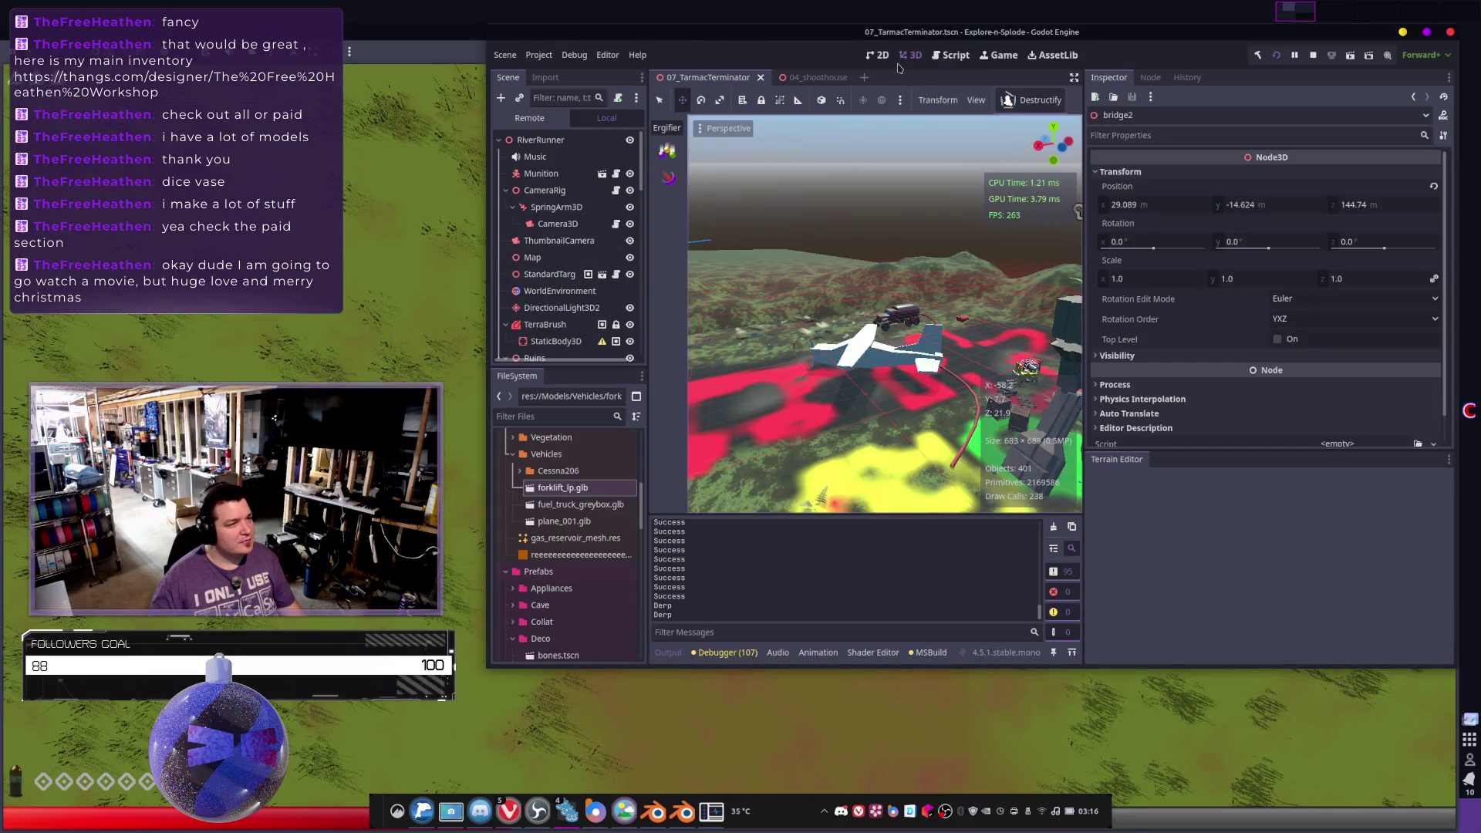
pyautogui.click(879, 55)
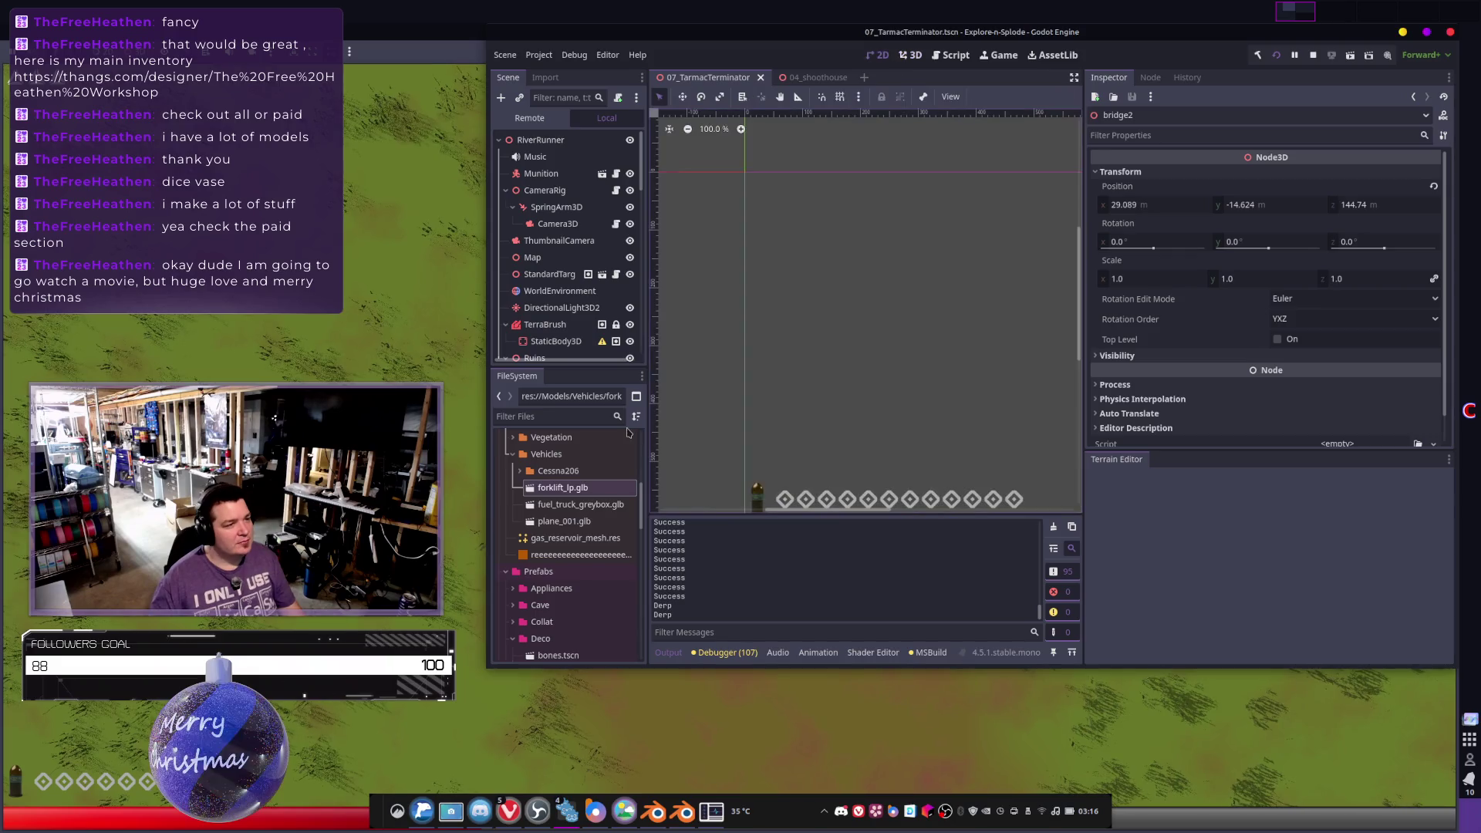
# - Switch to the forklift Blender window and save forklift.blend
pyautogui.hotkey('alt', 'Tab')
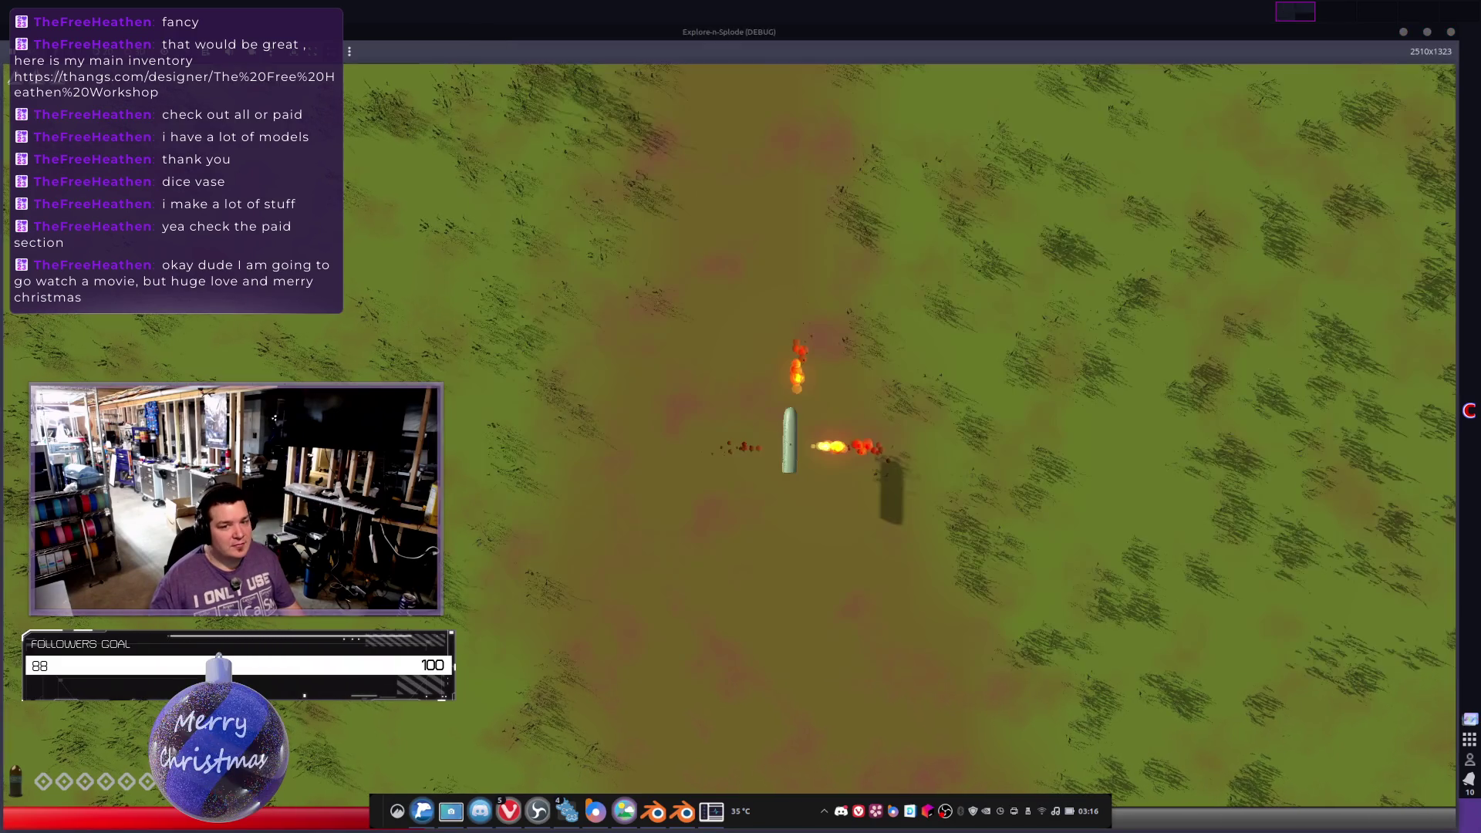
pyautogui.hotkey('alt', 'Tab')
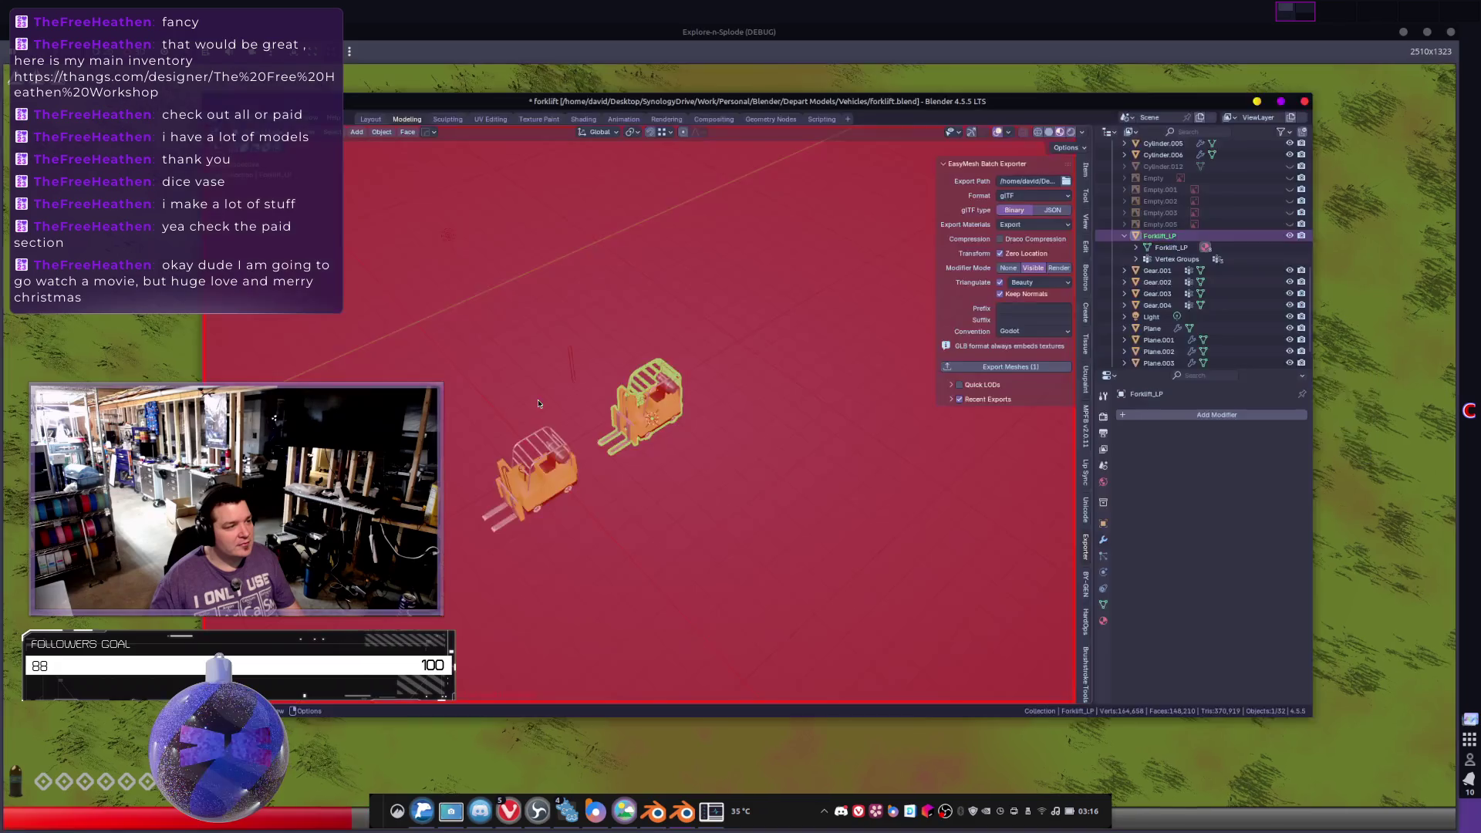
pyautogui.hotkey('ctrl', 's')
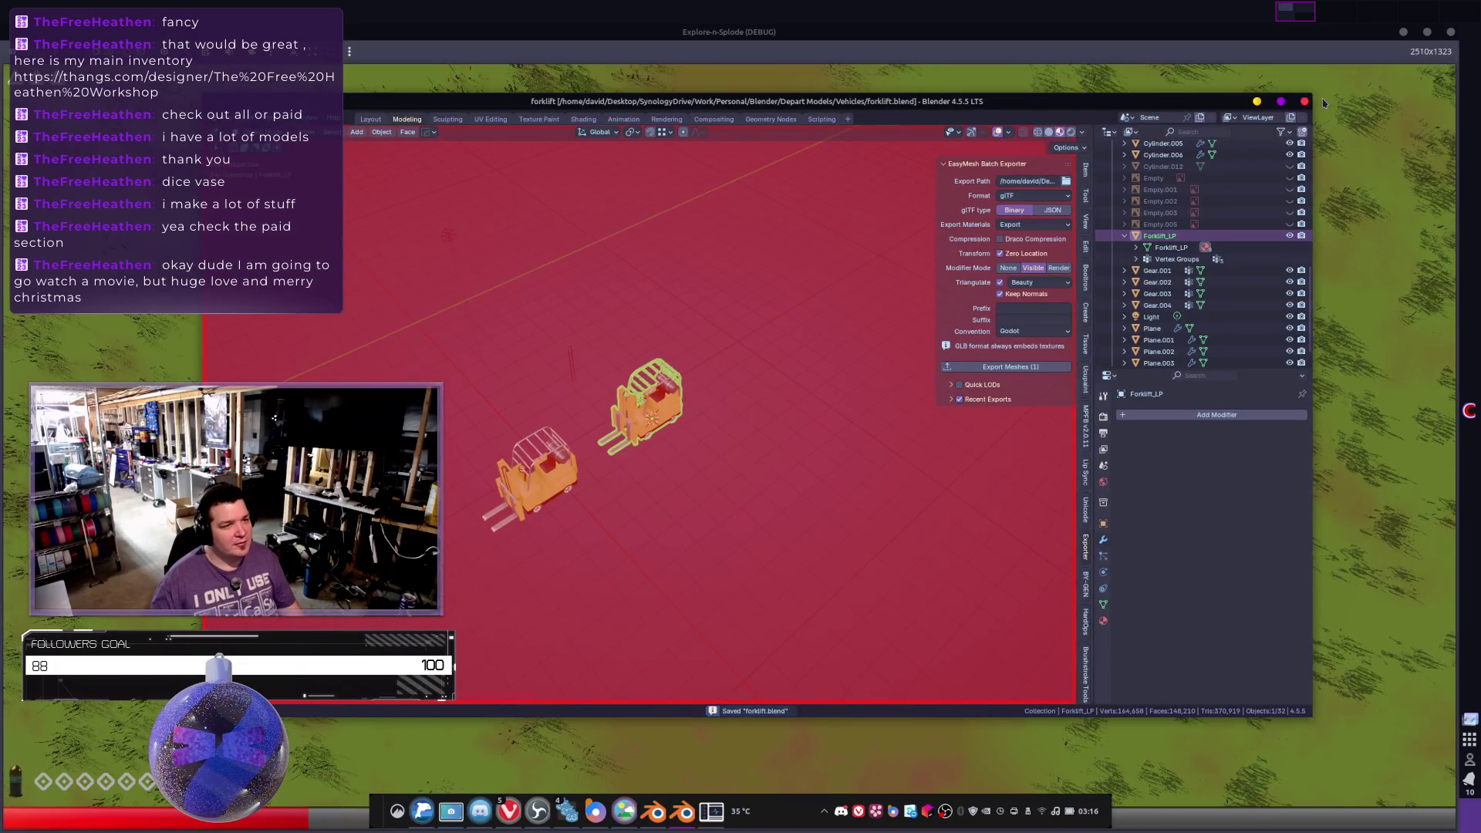
# - Bring the FuelTruck Blender window forward and close it
pyautogui.hotkey('alt', 'Tab')
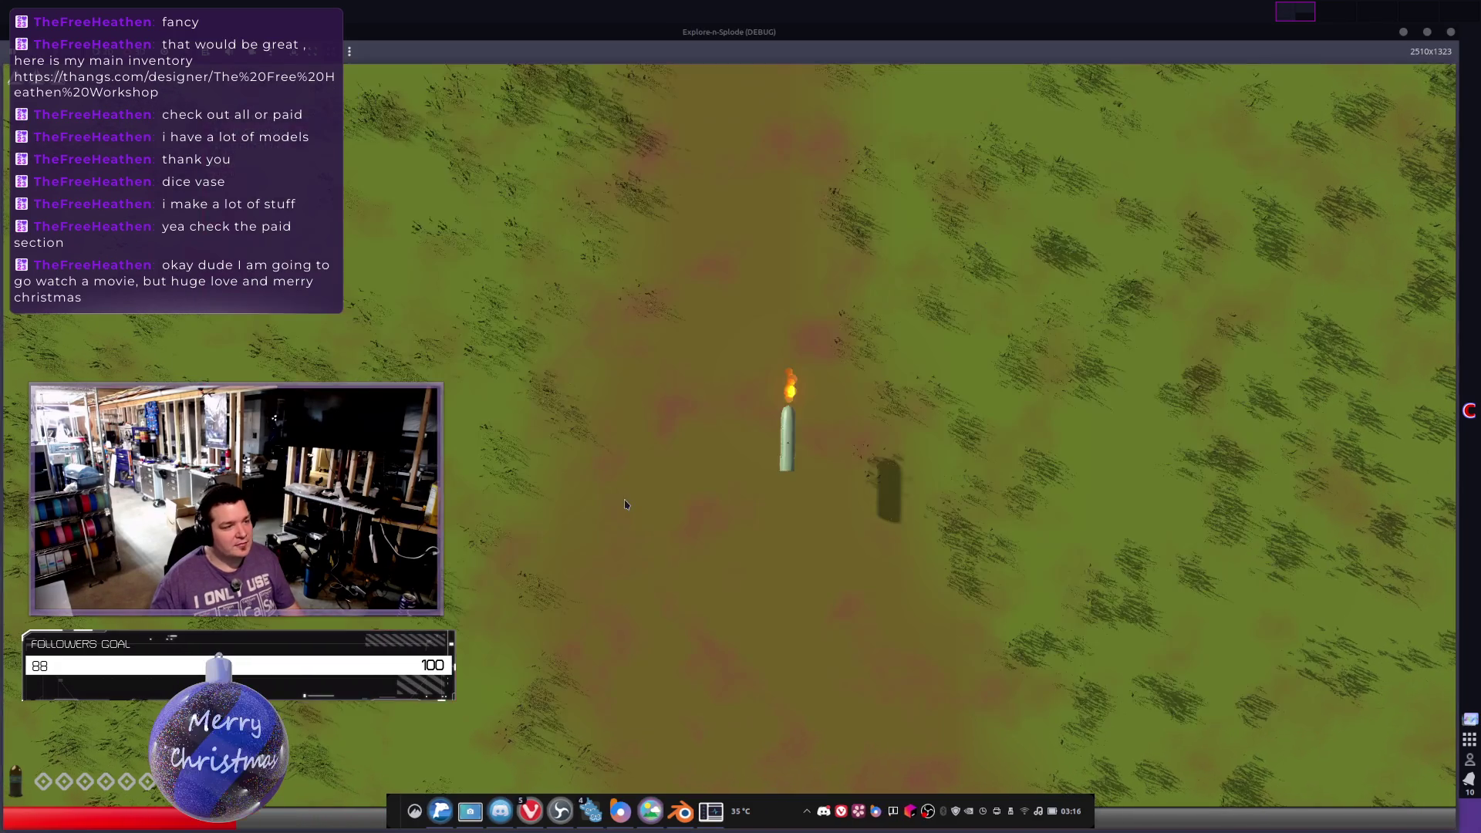
pyautogui.click(669, 420)
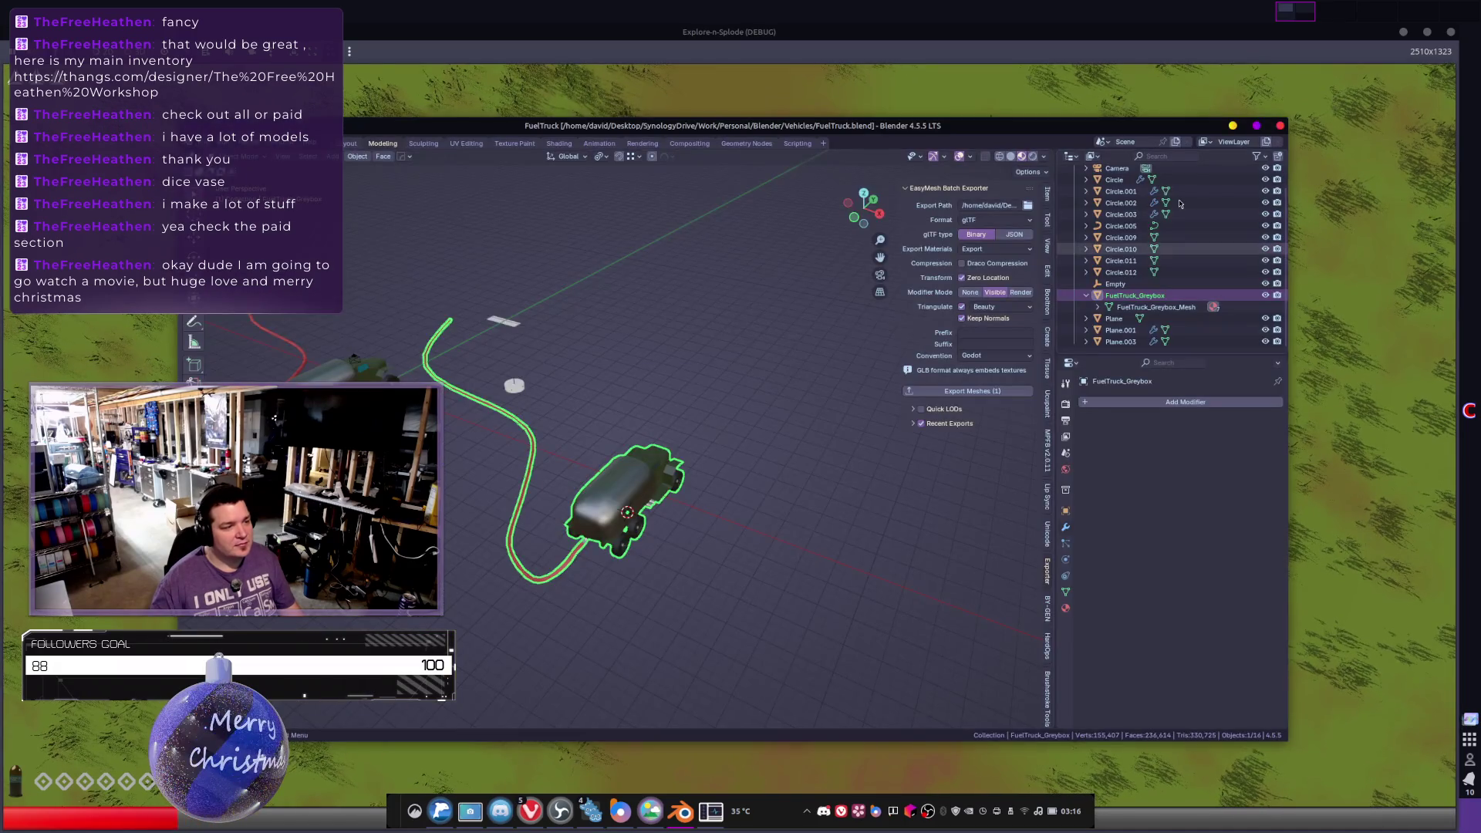
pyautogui.click(1279, 128)
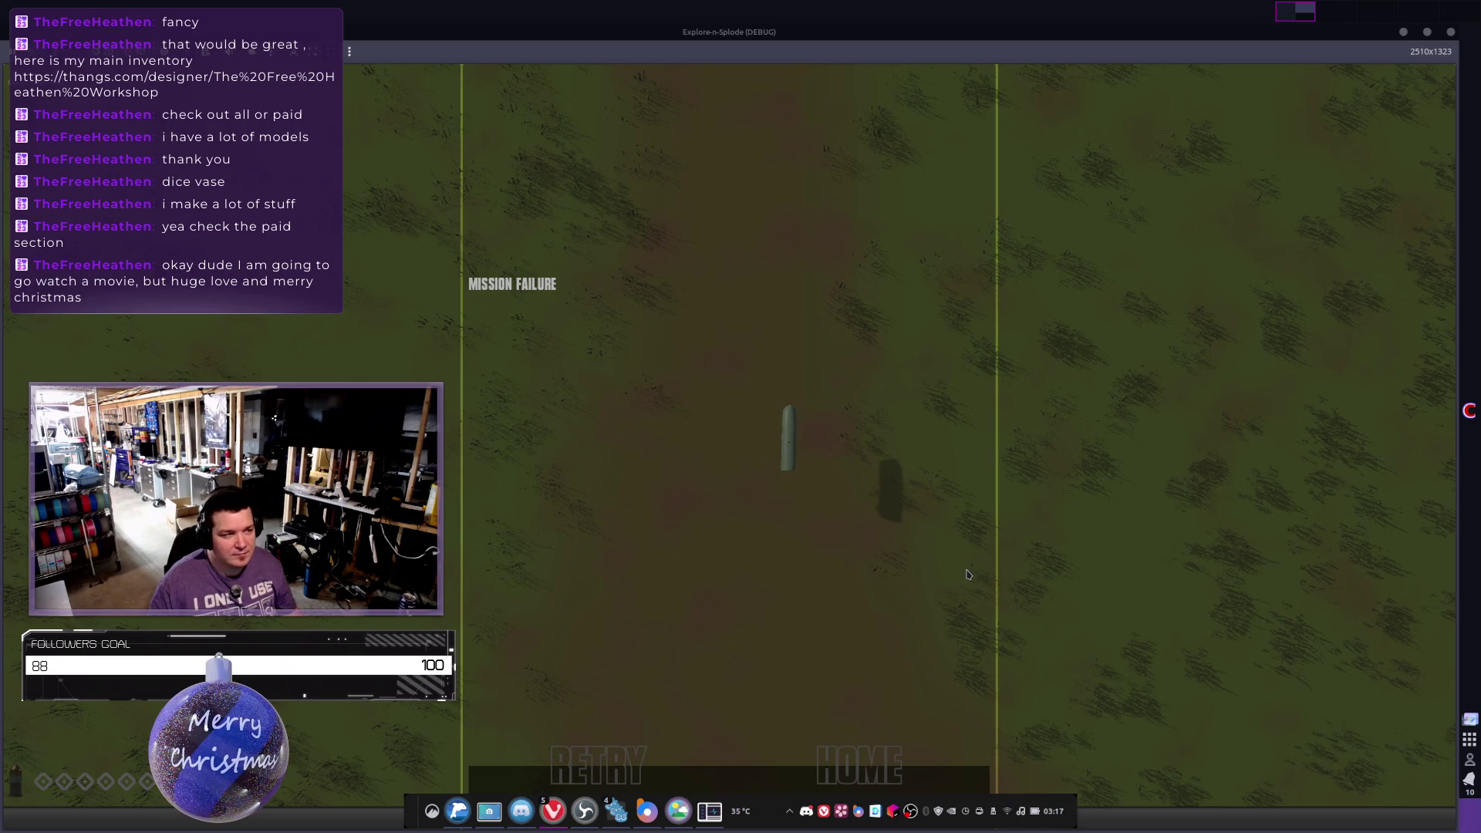
# - Close the Explore-n-Splode debug game window after the Mission Failure
pyautogui.click(1450, 34)
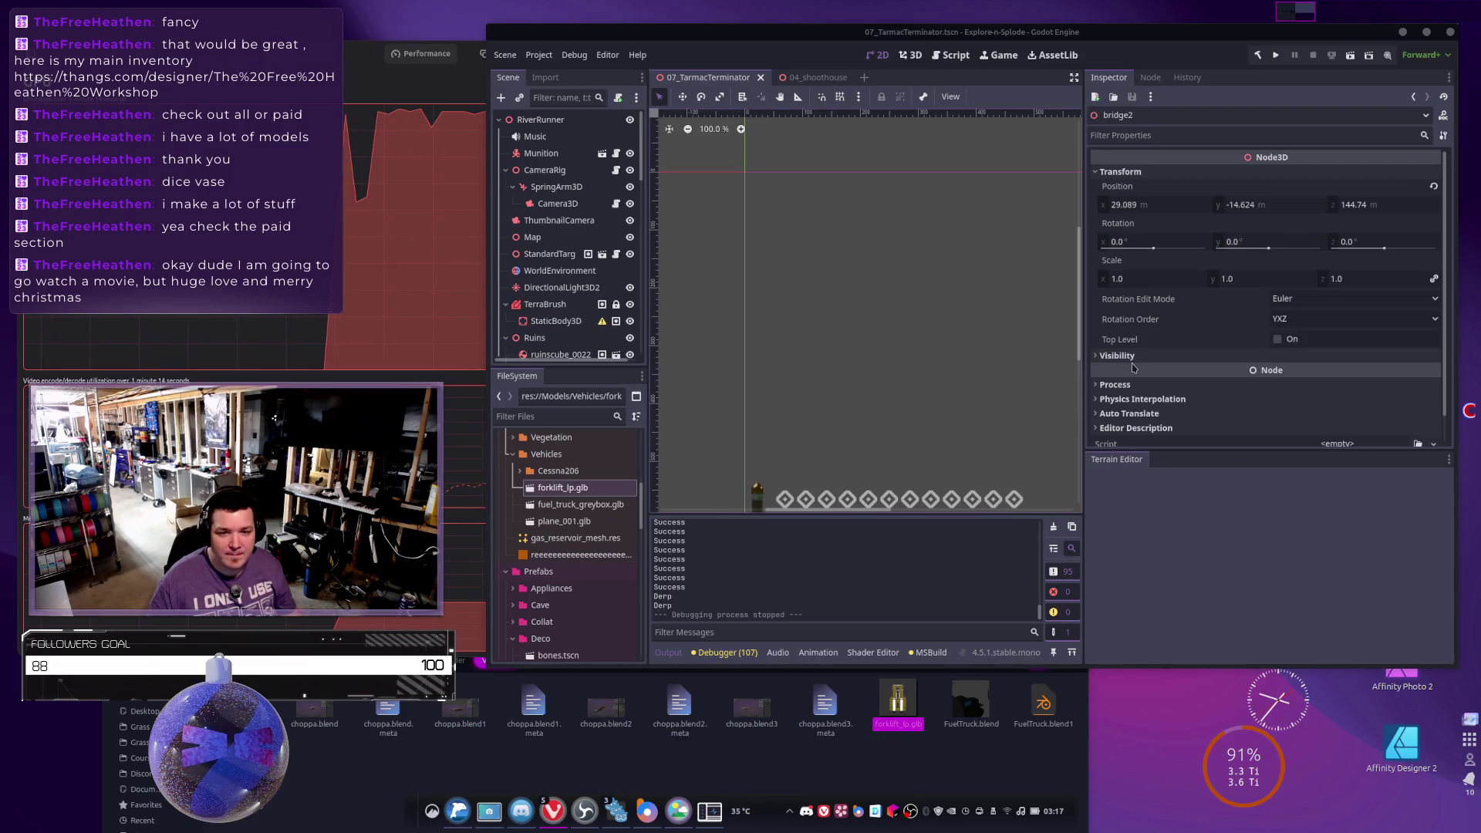
pyautogui.moveTo(1133, 368)
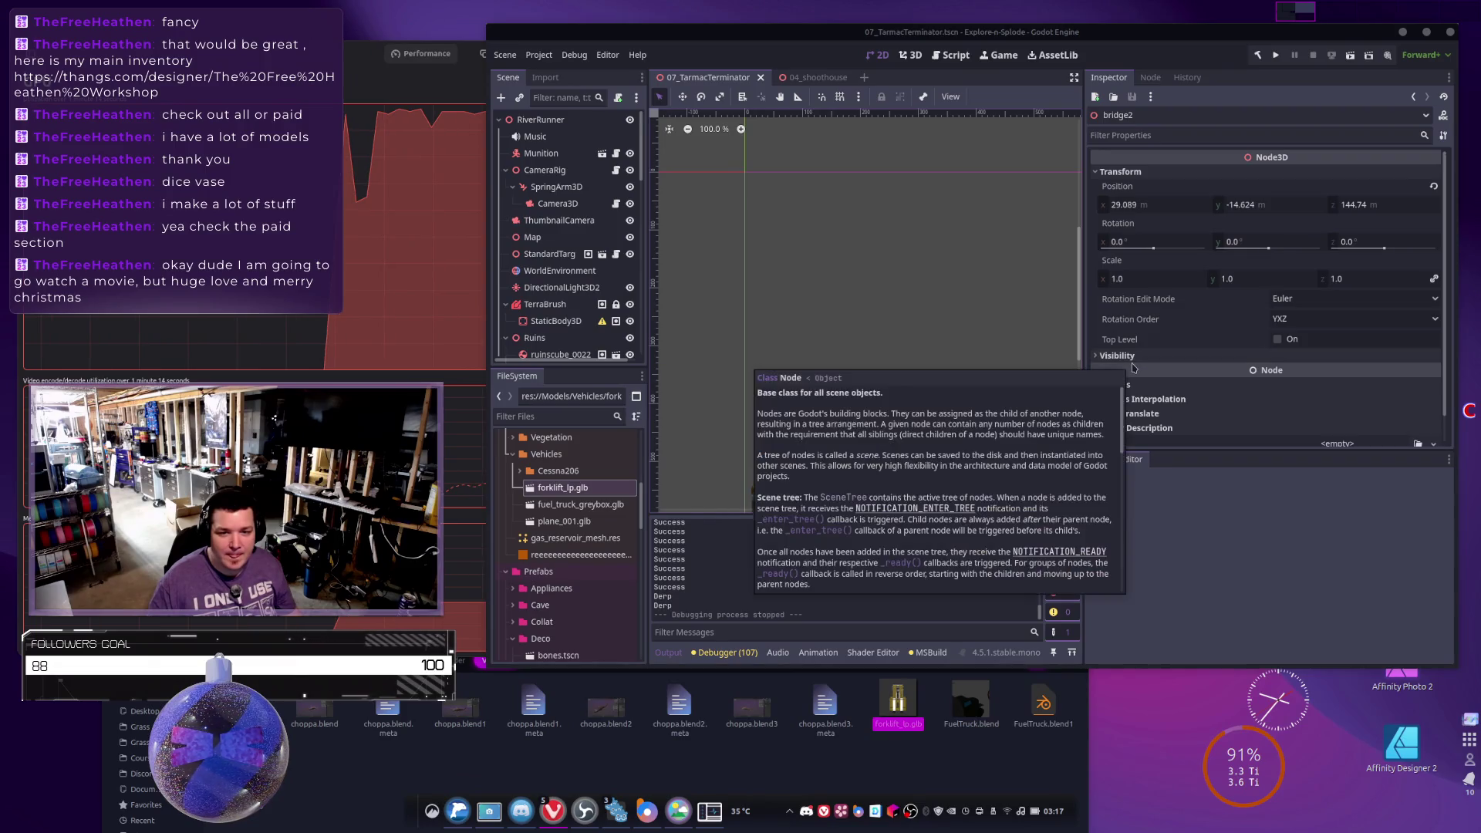
# - Check the GPU load in Mission Center, then rebuild and relaunch the game project
pyautogui.click(207, 345)
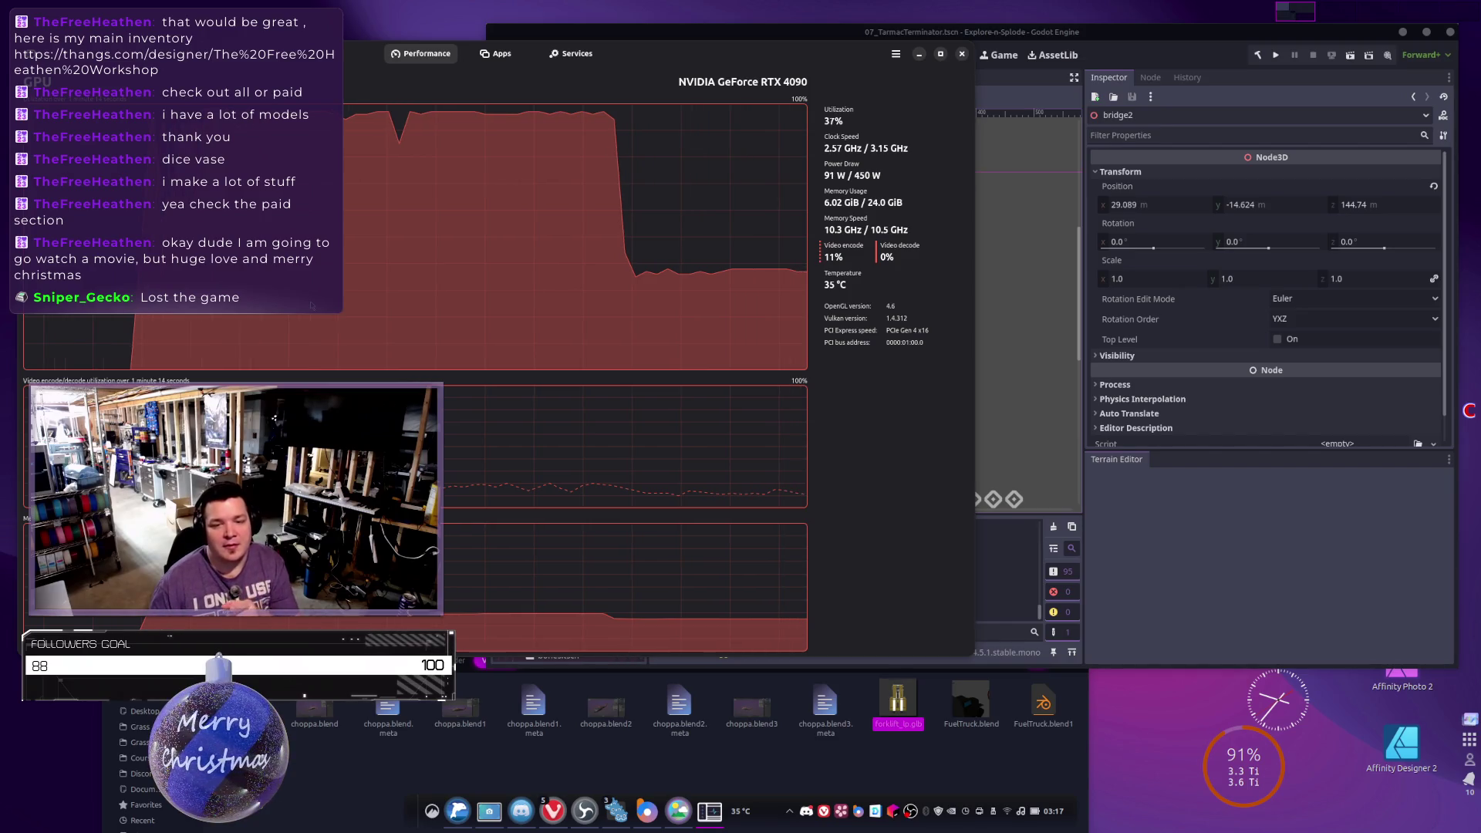
pyautogui.click(1259, 58)
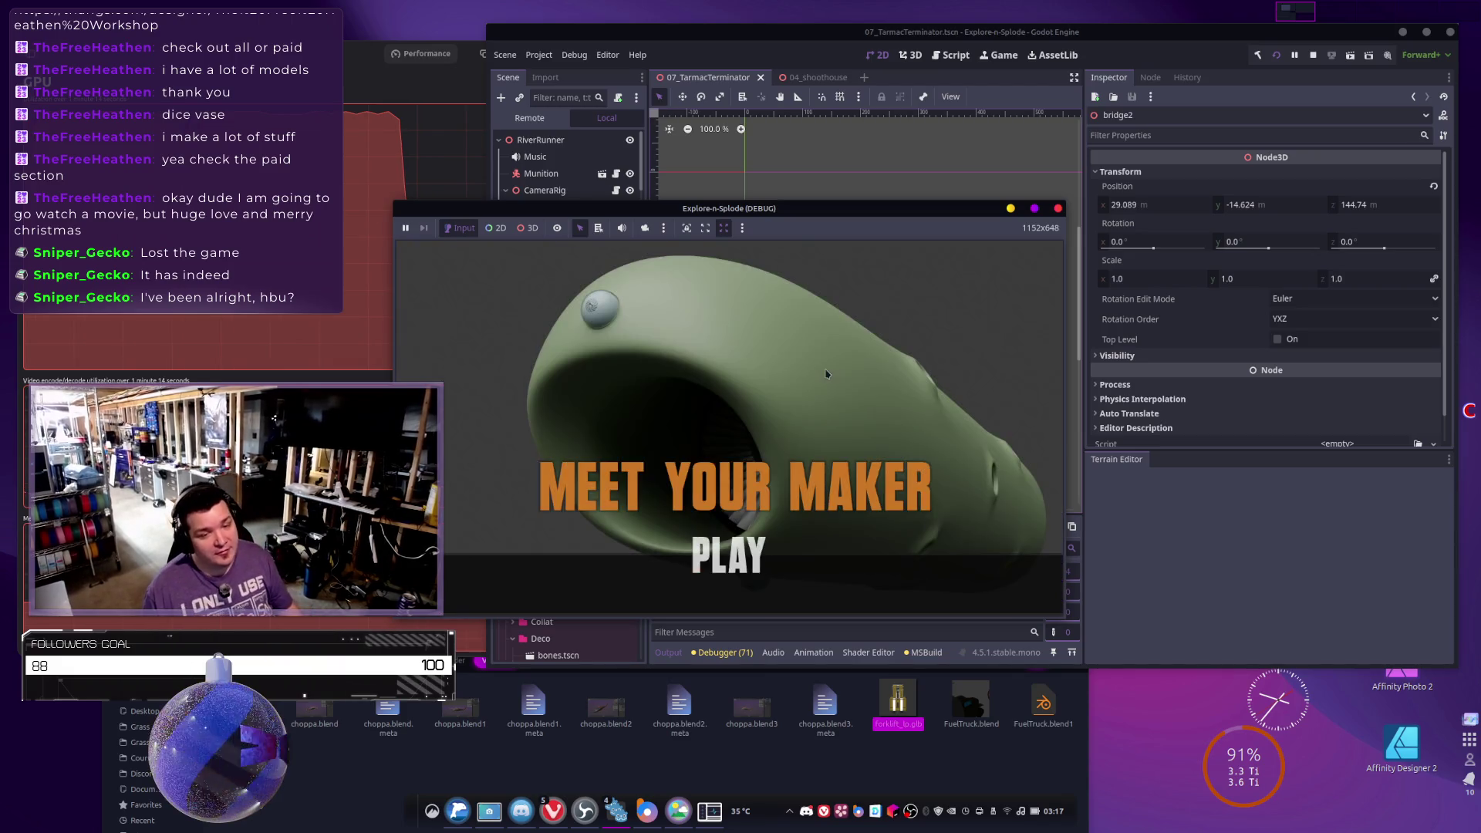
# - Start a level, fire a munition to complete the mission, and continue to mission selection
pyautogui.click(728, 553)
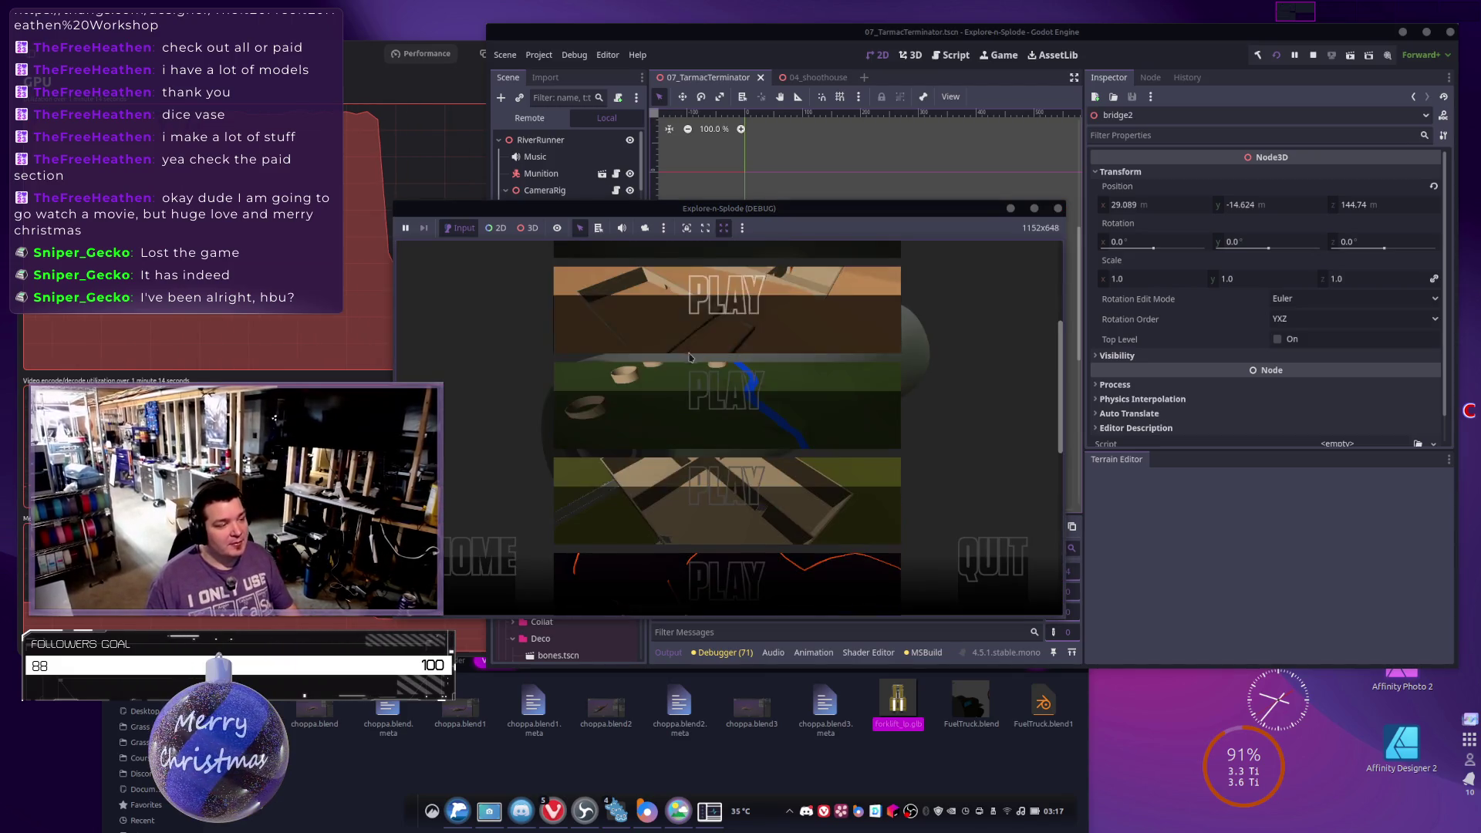
pyautogui.click(672, 479)
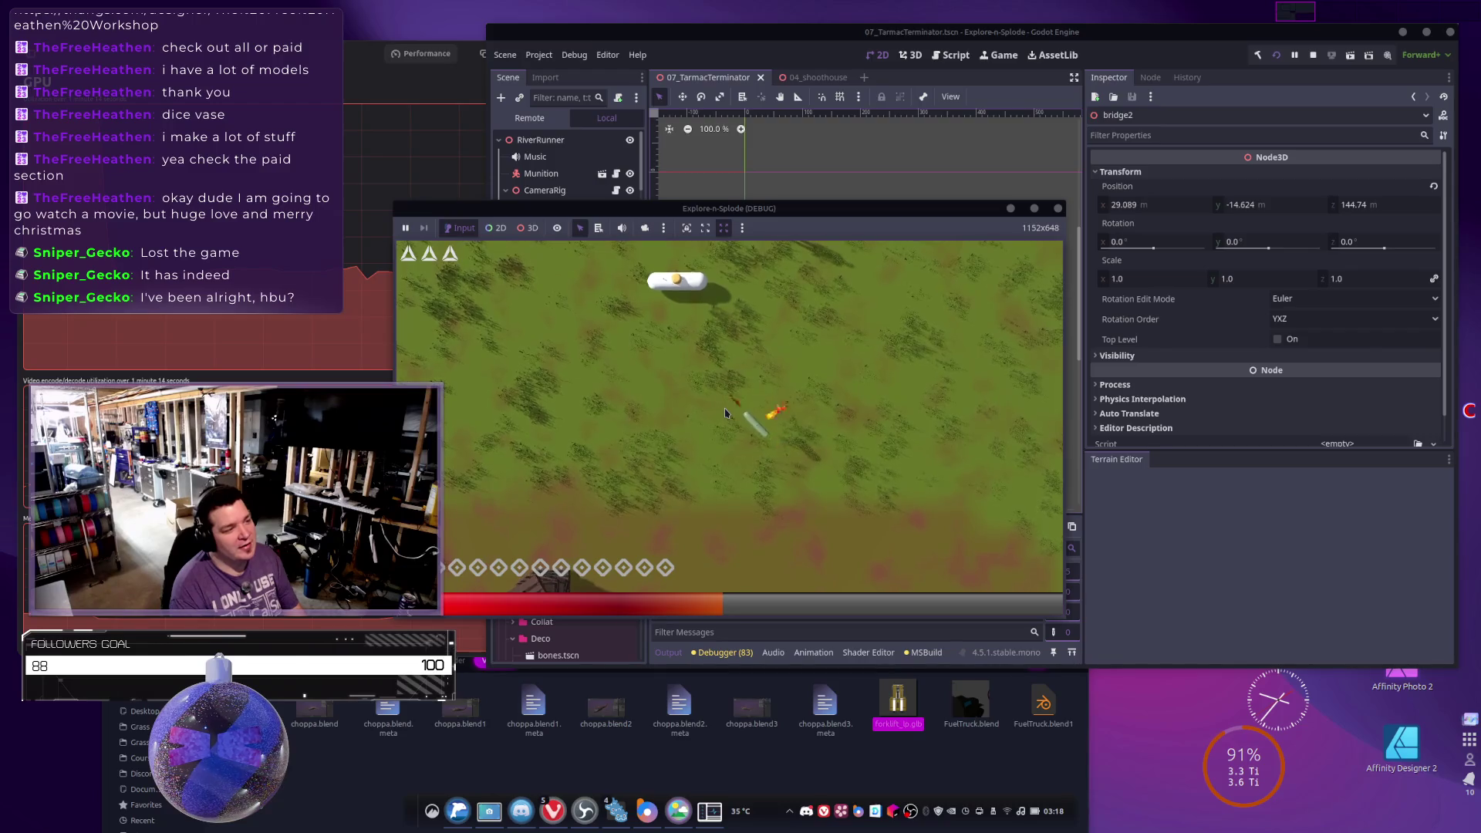
pyautogui.press('space')
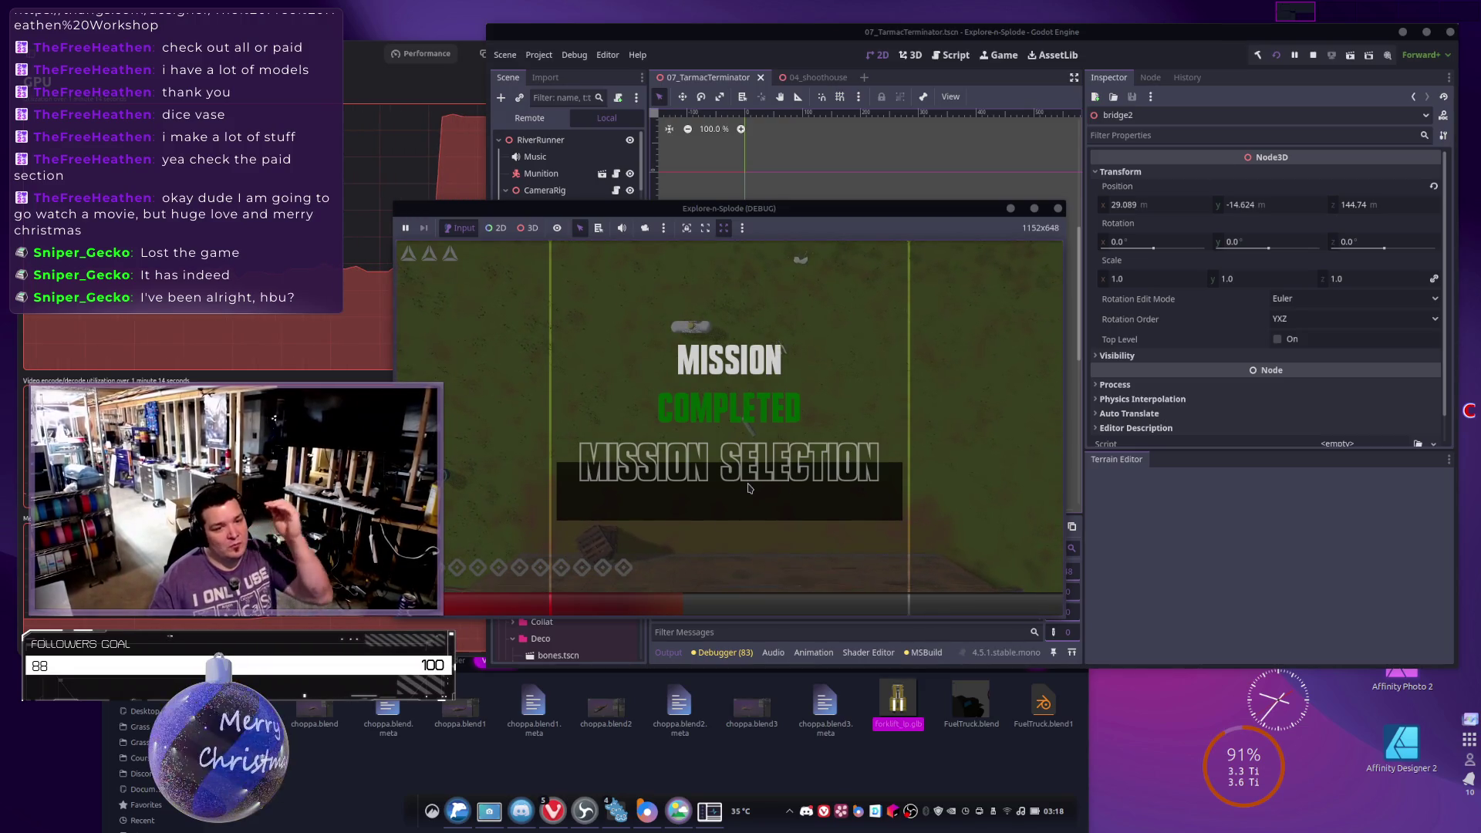
pyautogui.click(652, 491)
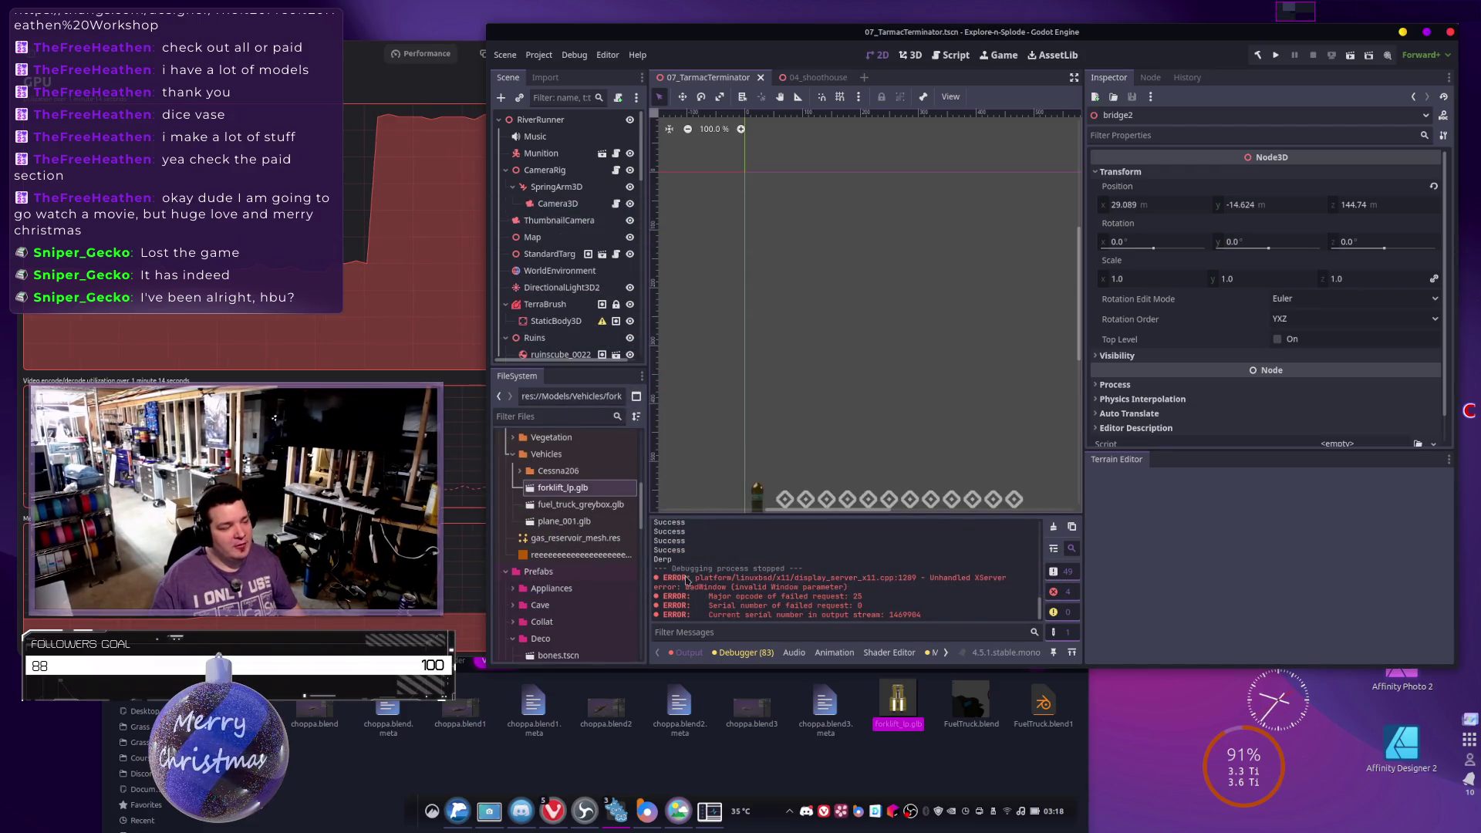
# - Cycle through the open browser windows and bring up the Explore-n-Splode Gitea issues page
pyautogui.hotkey('alt', 'Tab')
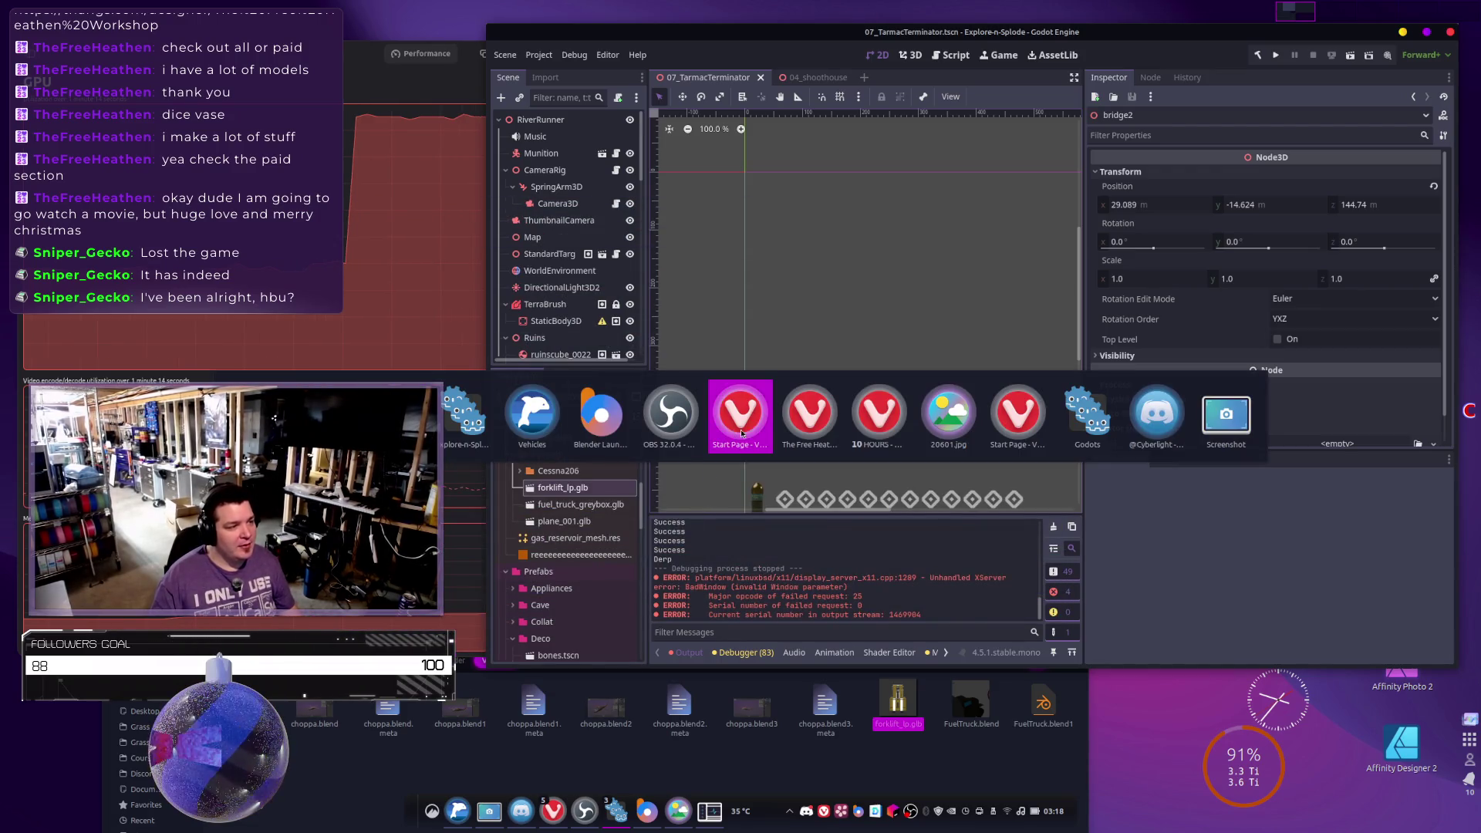
pyautogui.click(764, 433)
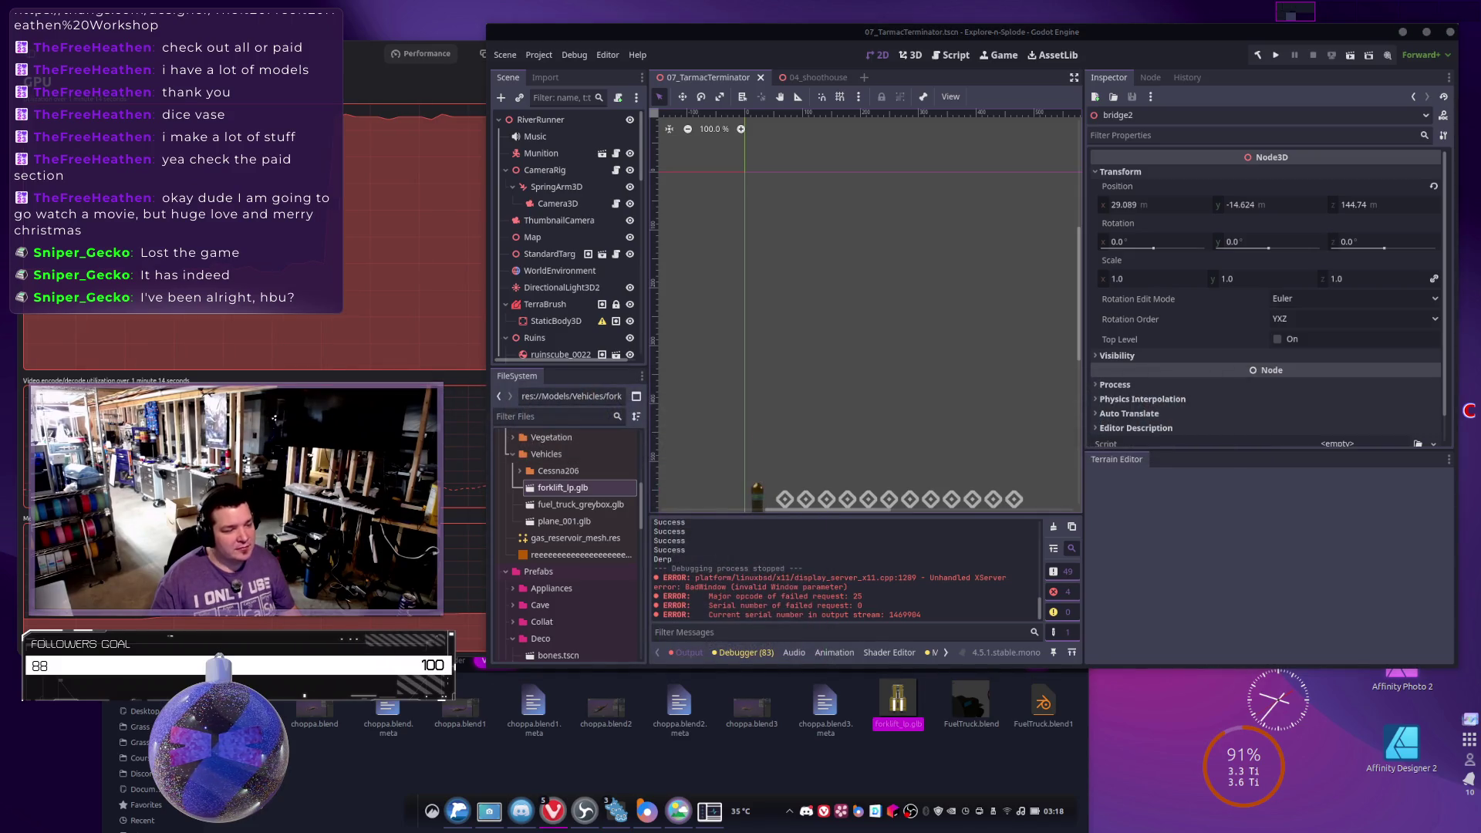
pyautogui.hotkey('alt', 'Tab')
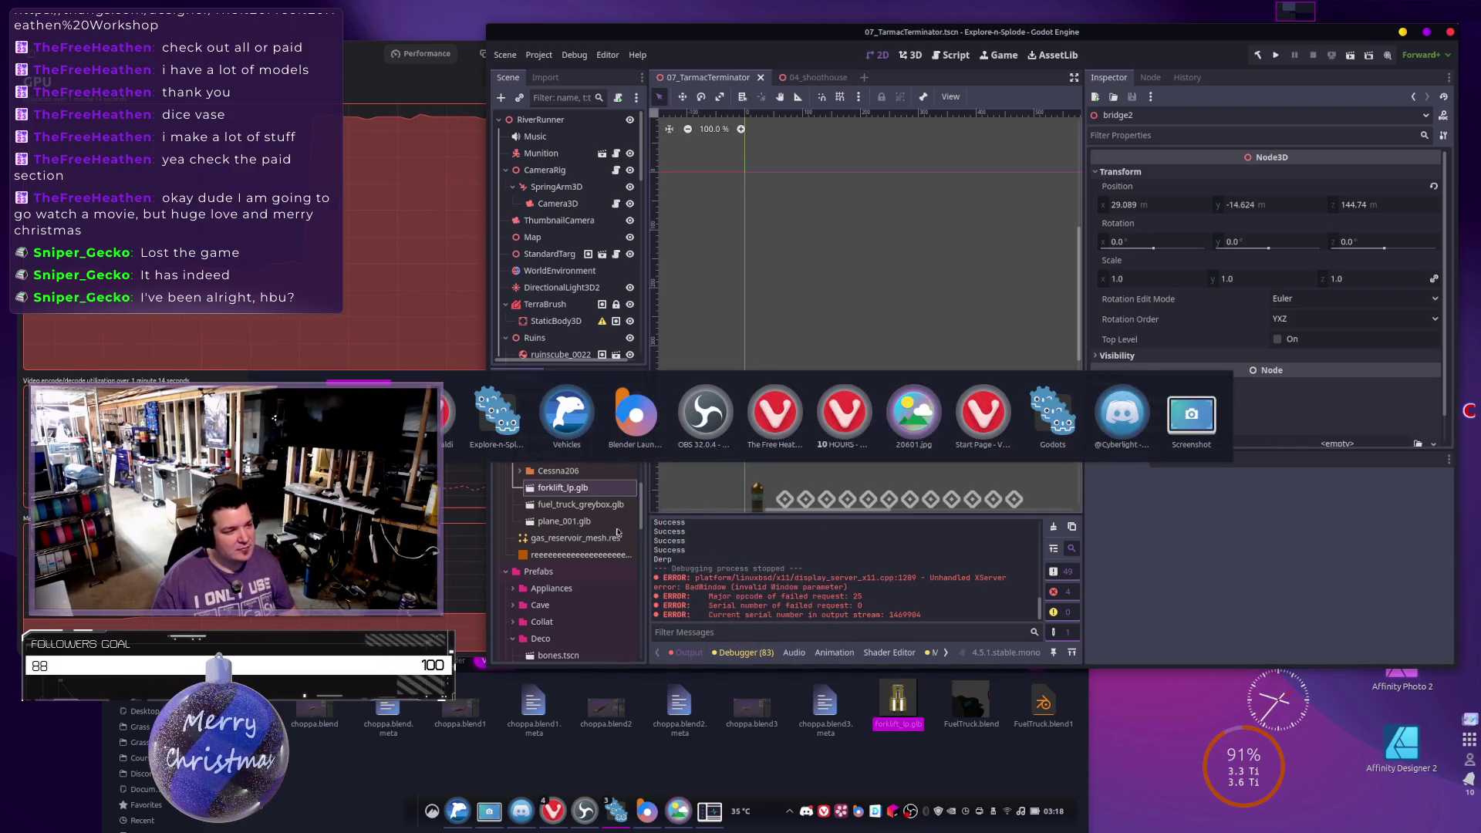
pyautogui.click(798, 431)
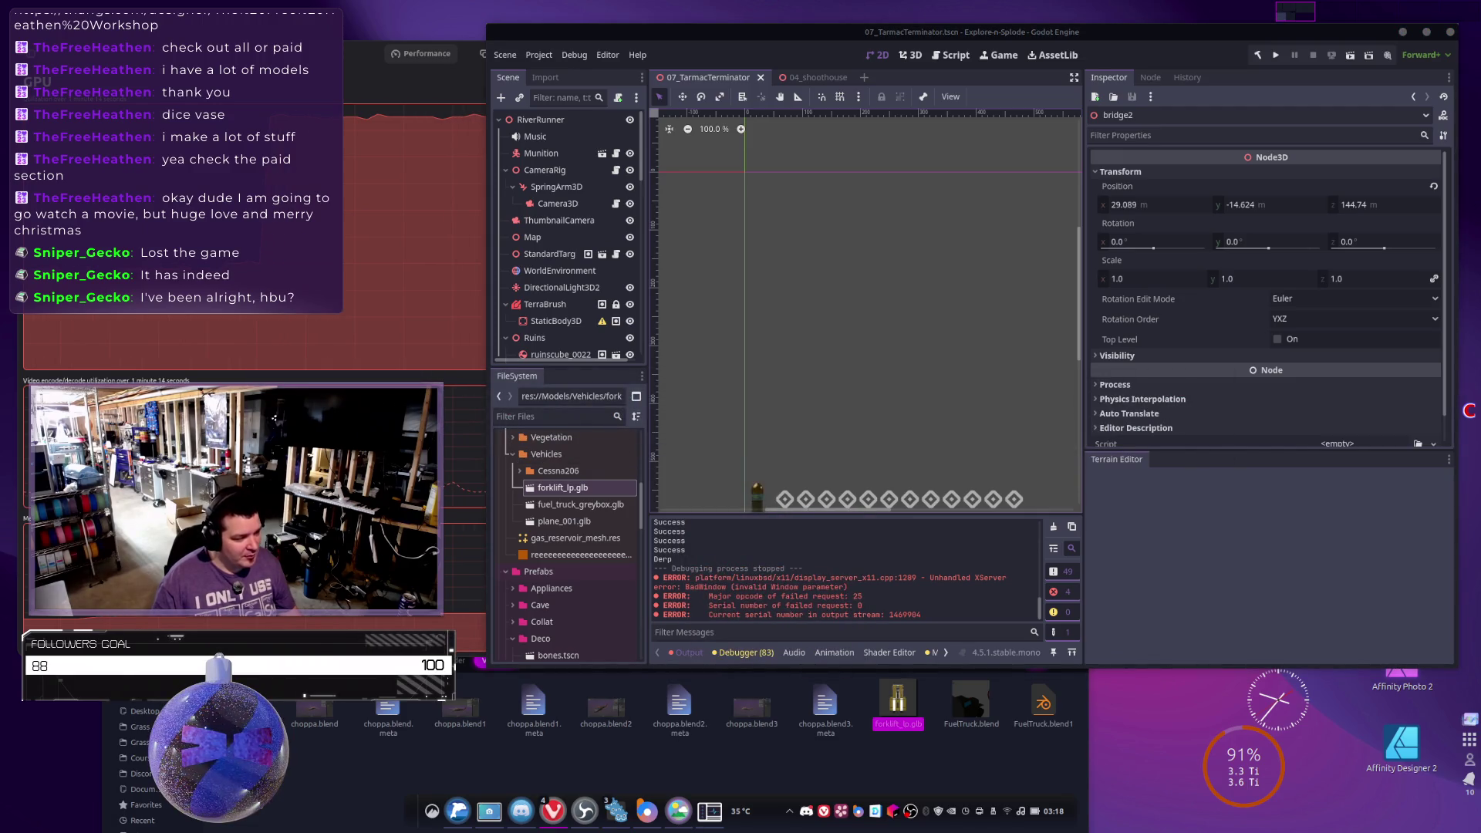
pyautogui.hotkey('alt', 'Tab')
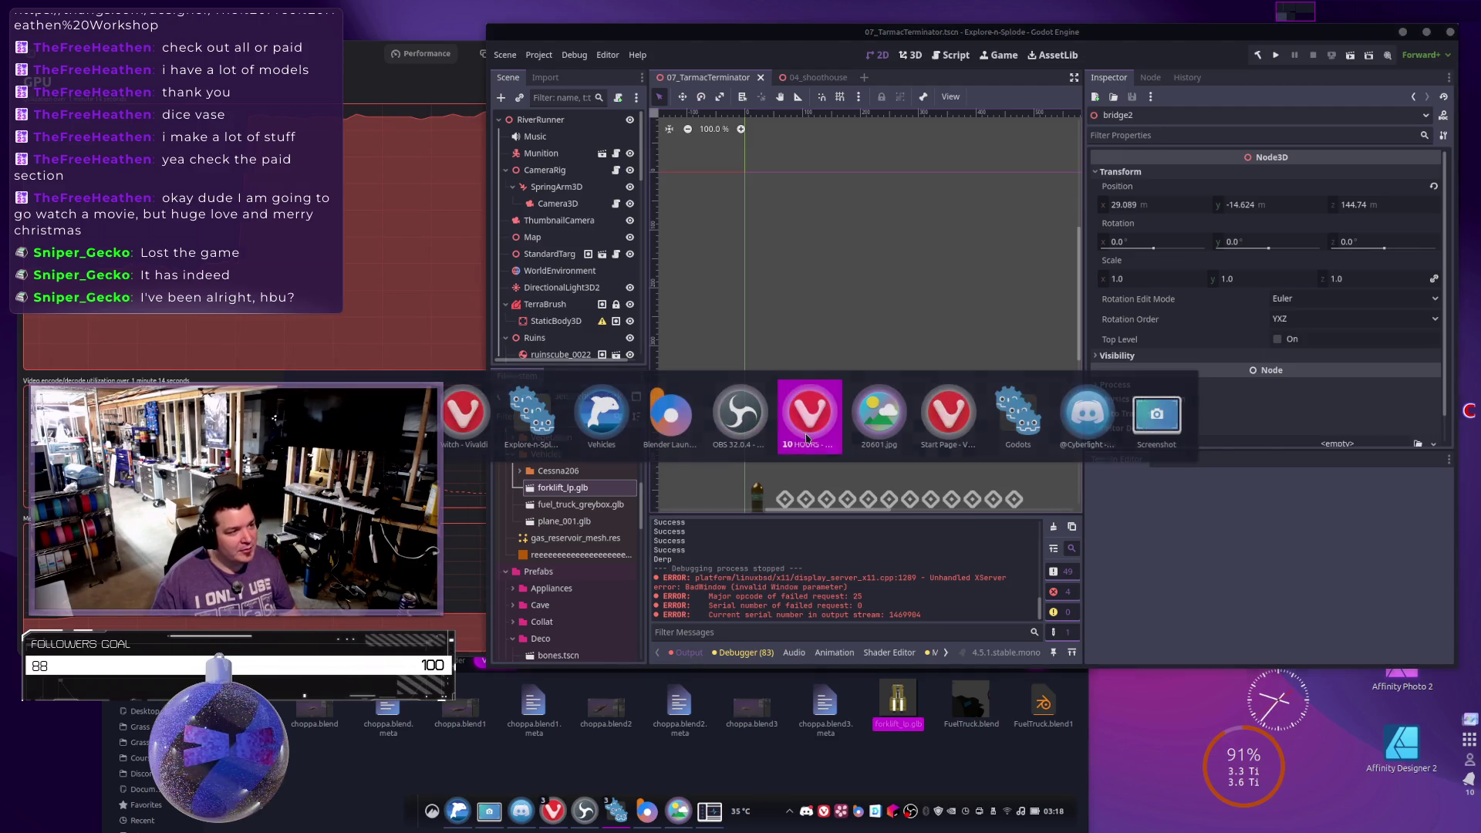
pyautogui.click(806, 438)
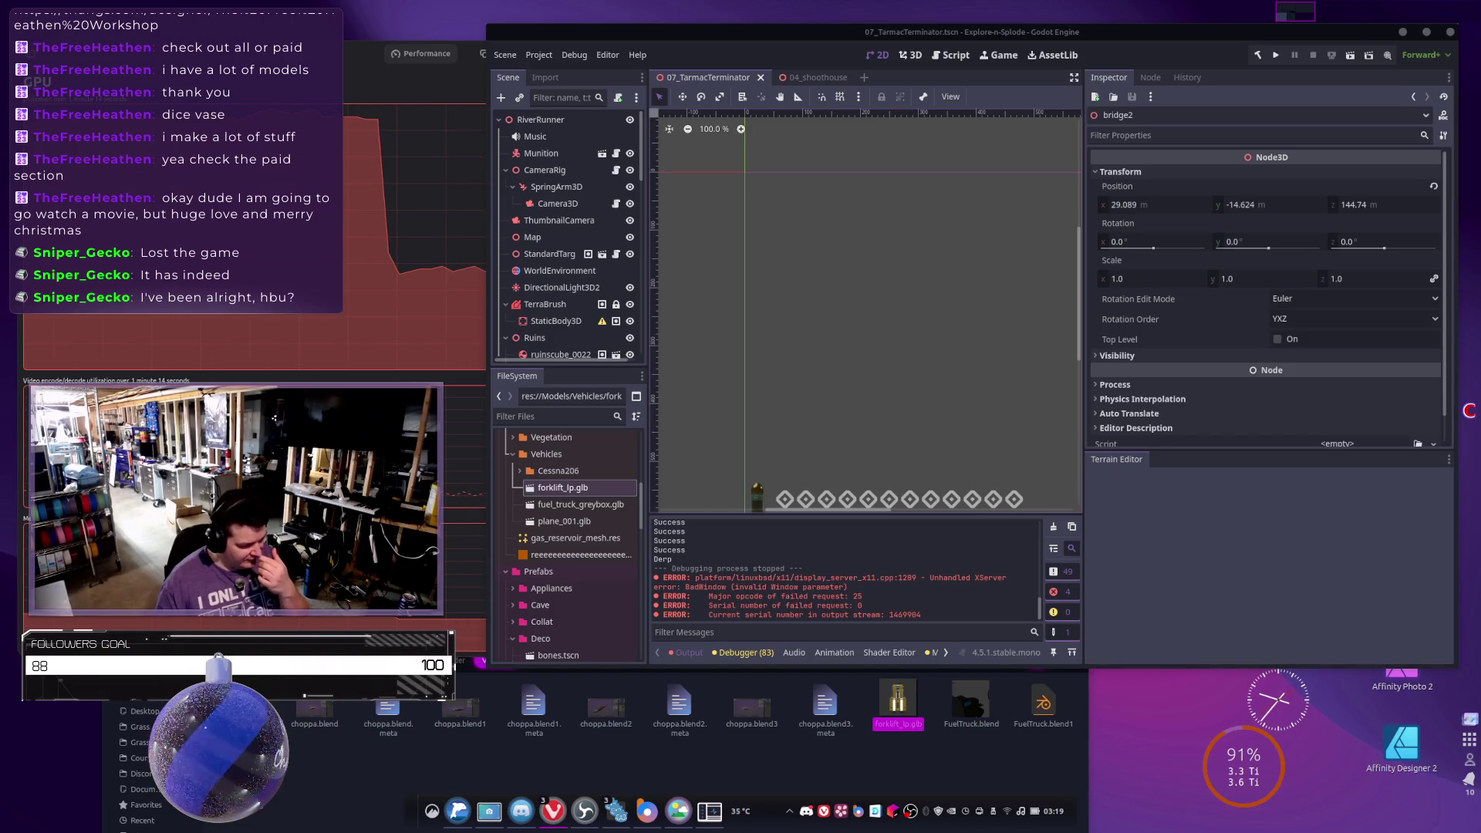
pyautogui.click(553, 809)
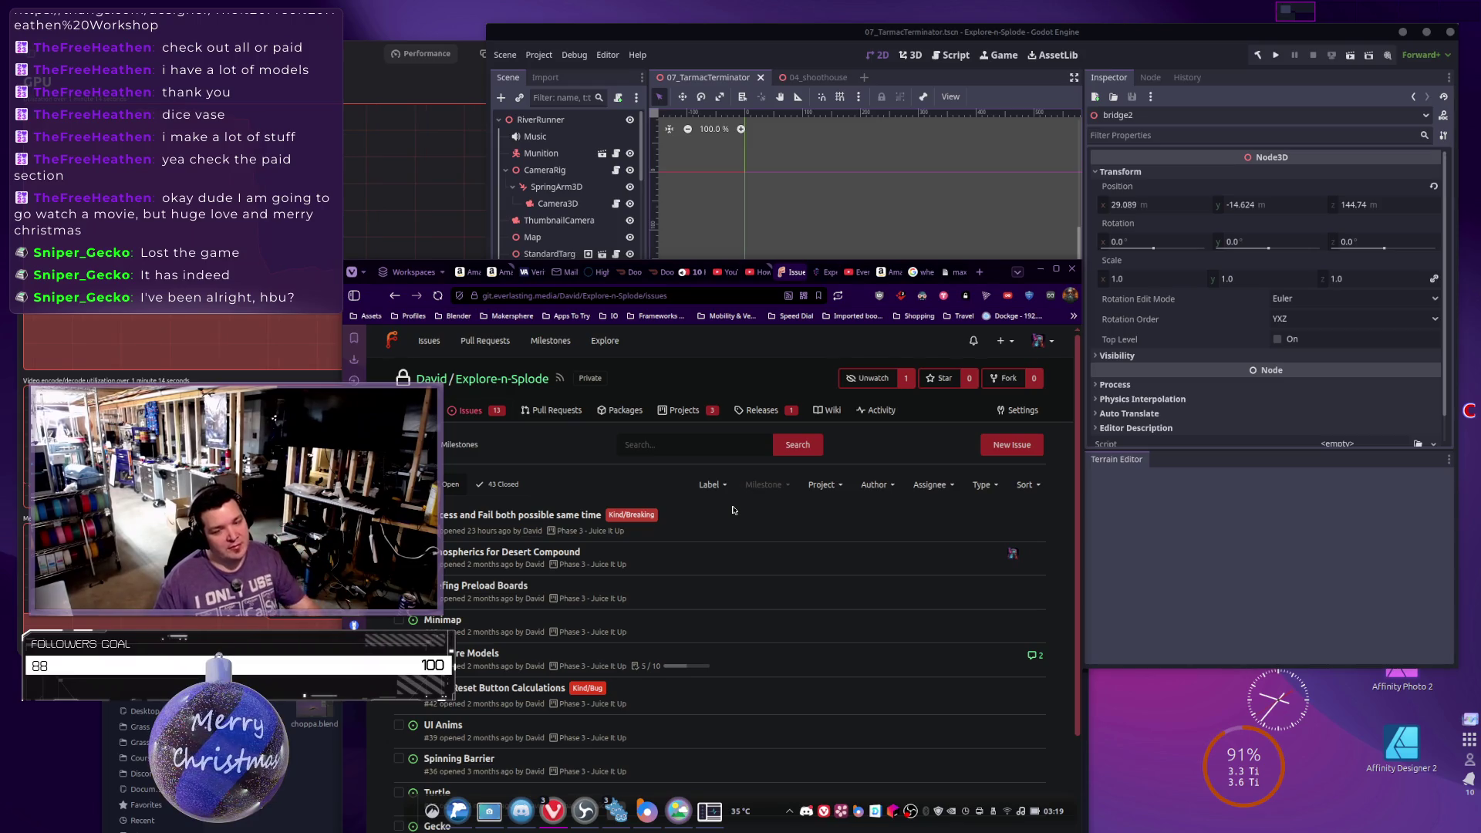
# - Minimize the Gitea issues browser window to reveal the 07_TarmacTerminator scene
pyautogui.click(1040, 269)
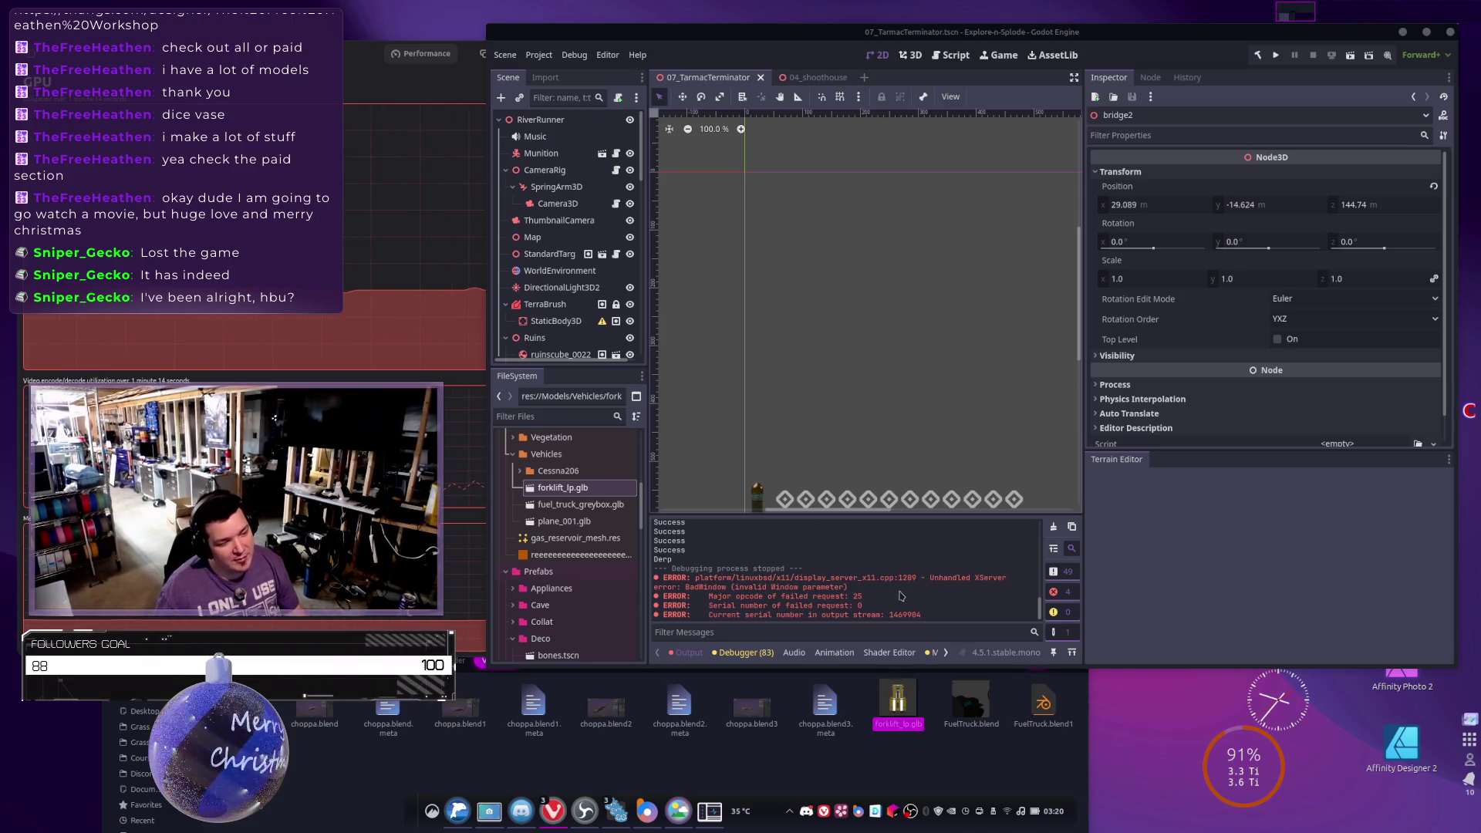
# - Empty Godot's Output log with the broom button so its message counters read zero
pyautogui.click(829, 325)
pyautogui.rightClick(828, 325)
pyautogui.click(843, 206)
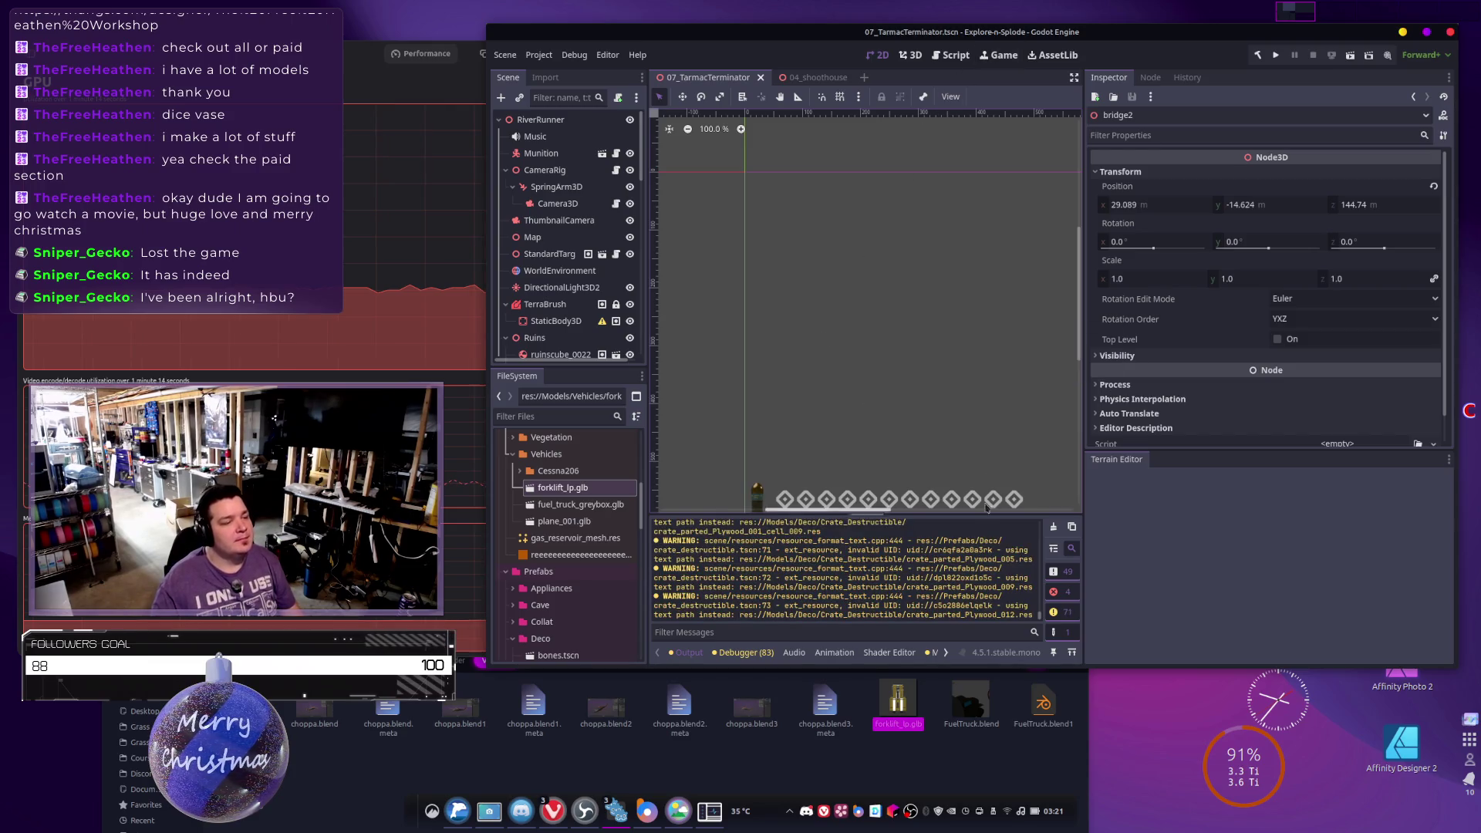
pyautogui.click(1052, 527)
pyautogui.hotkey('alt', 'Tab')
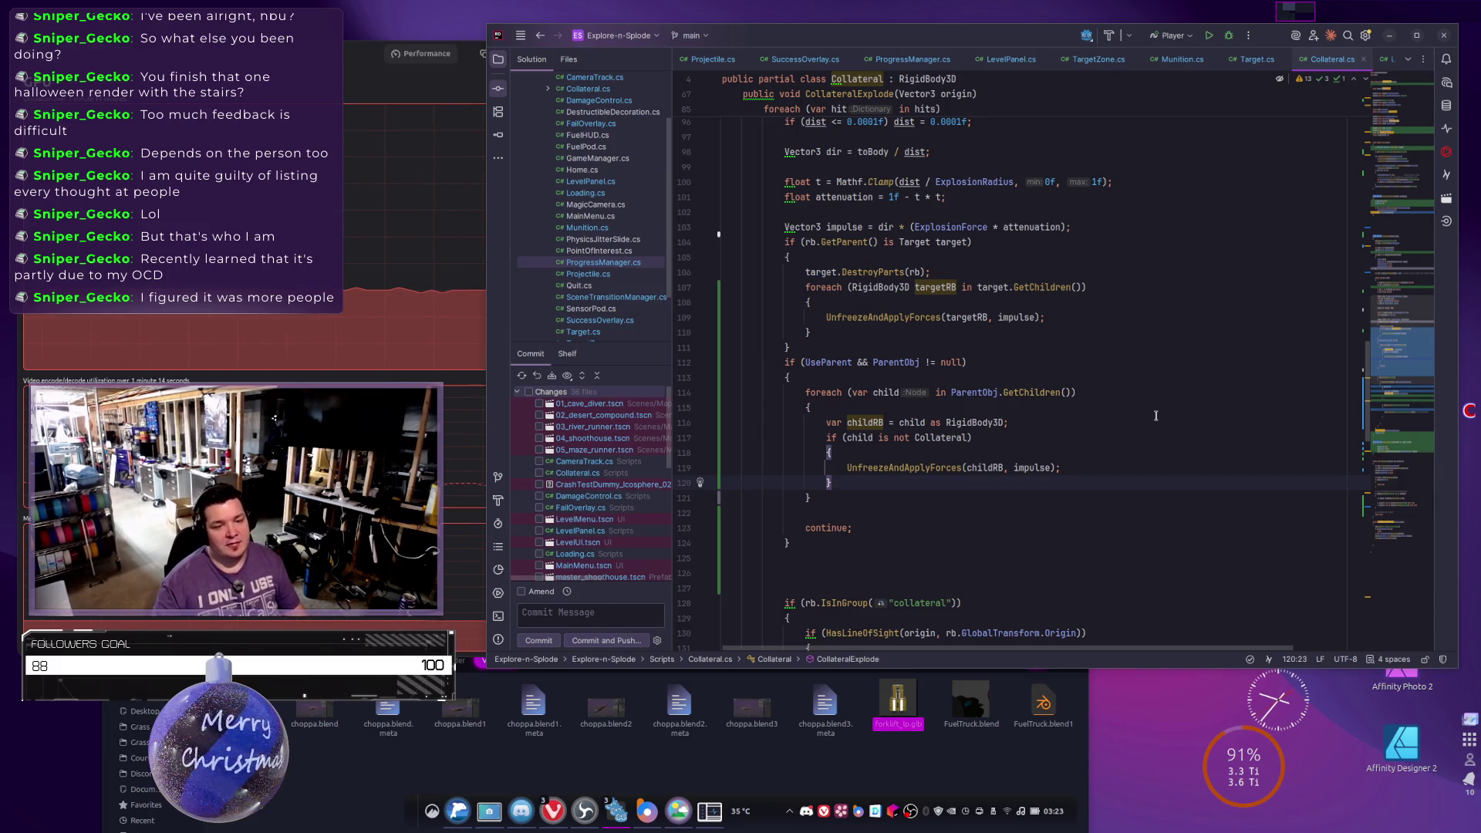
# - Scroll Collateral.cs up from CollateralExplode to show TriggerCollateralExplosion and the end of _Ready
pyautogui.scroll(2, 1156, 416)
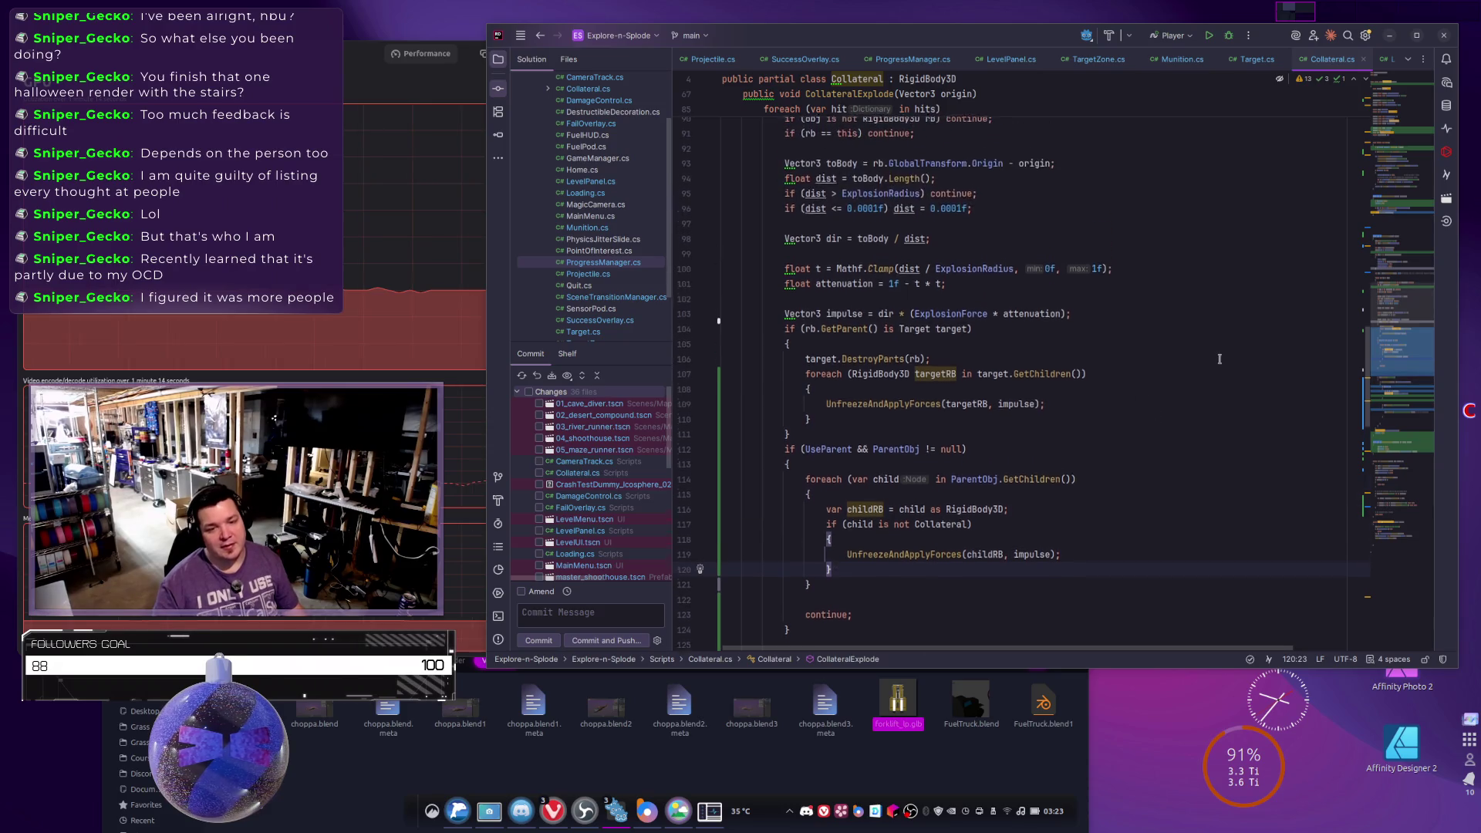
pyautogui.scroll(-2, 1180, 418)
pyautogui.scroll(3, 1184, 419)
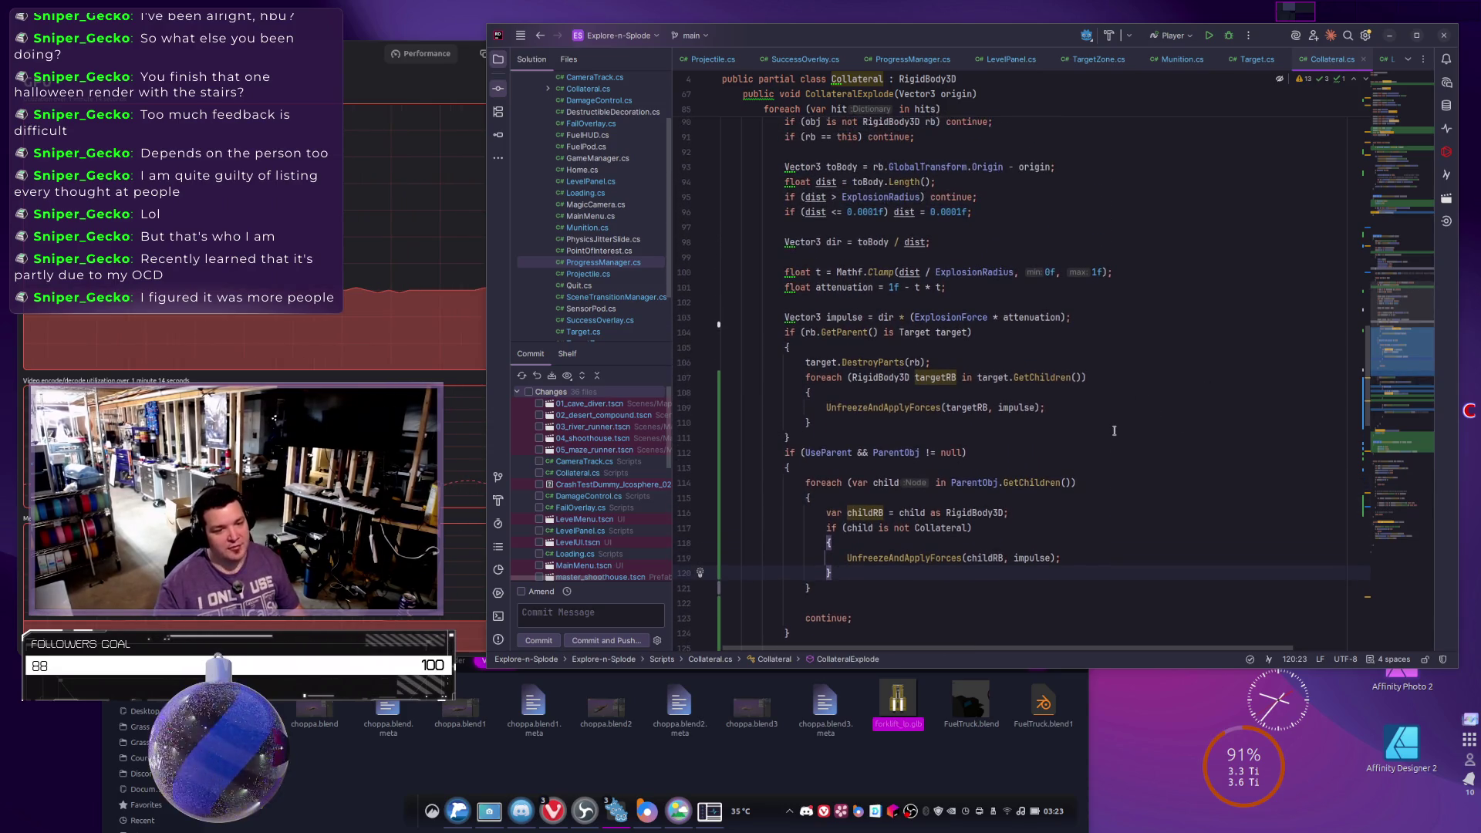
pyautogui.scroll(3, 1102, 426)
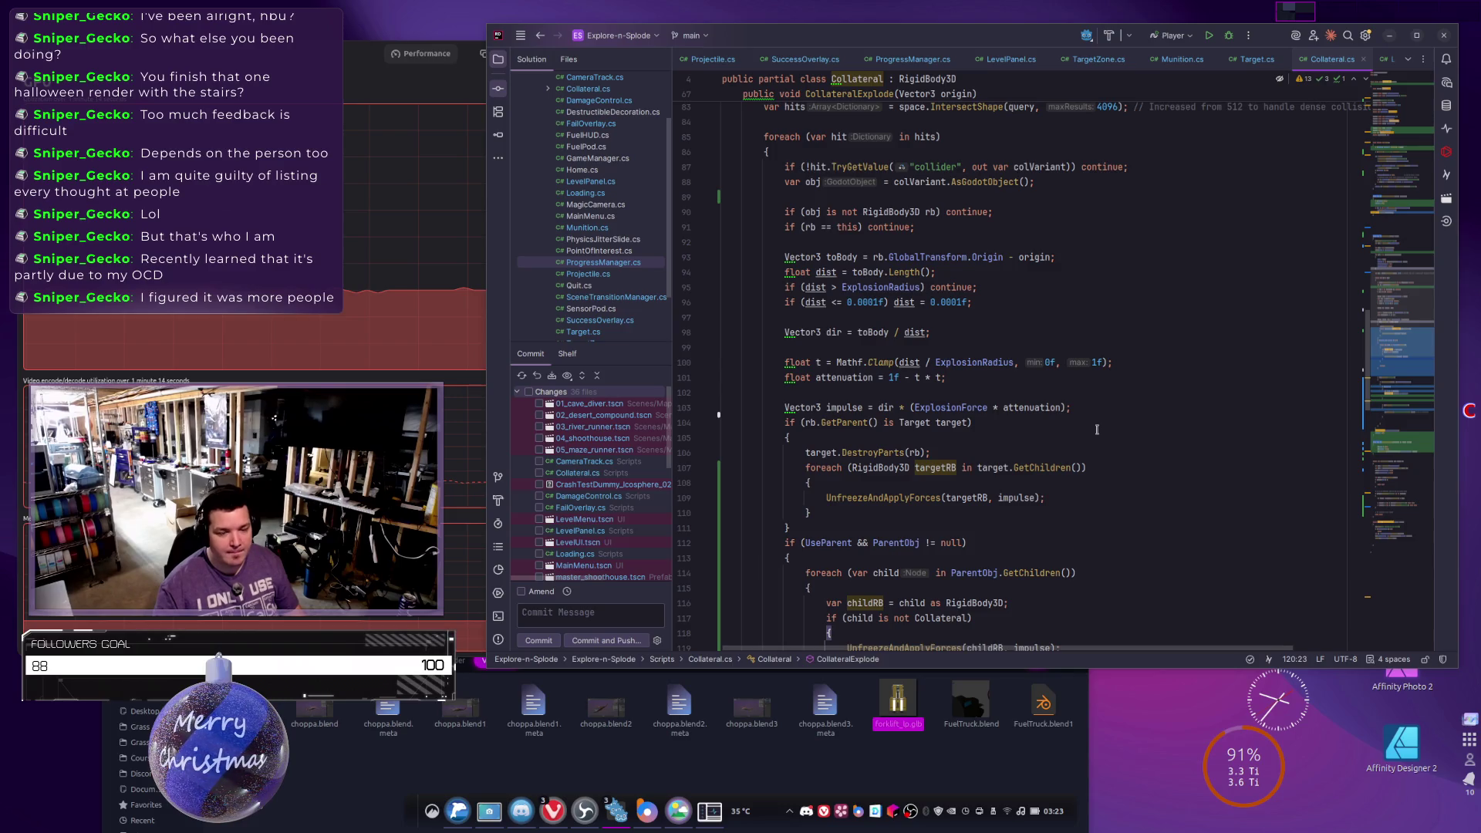
pyautogui.scroll(-3, 1097, 429)
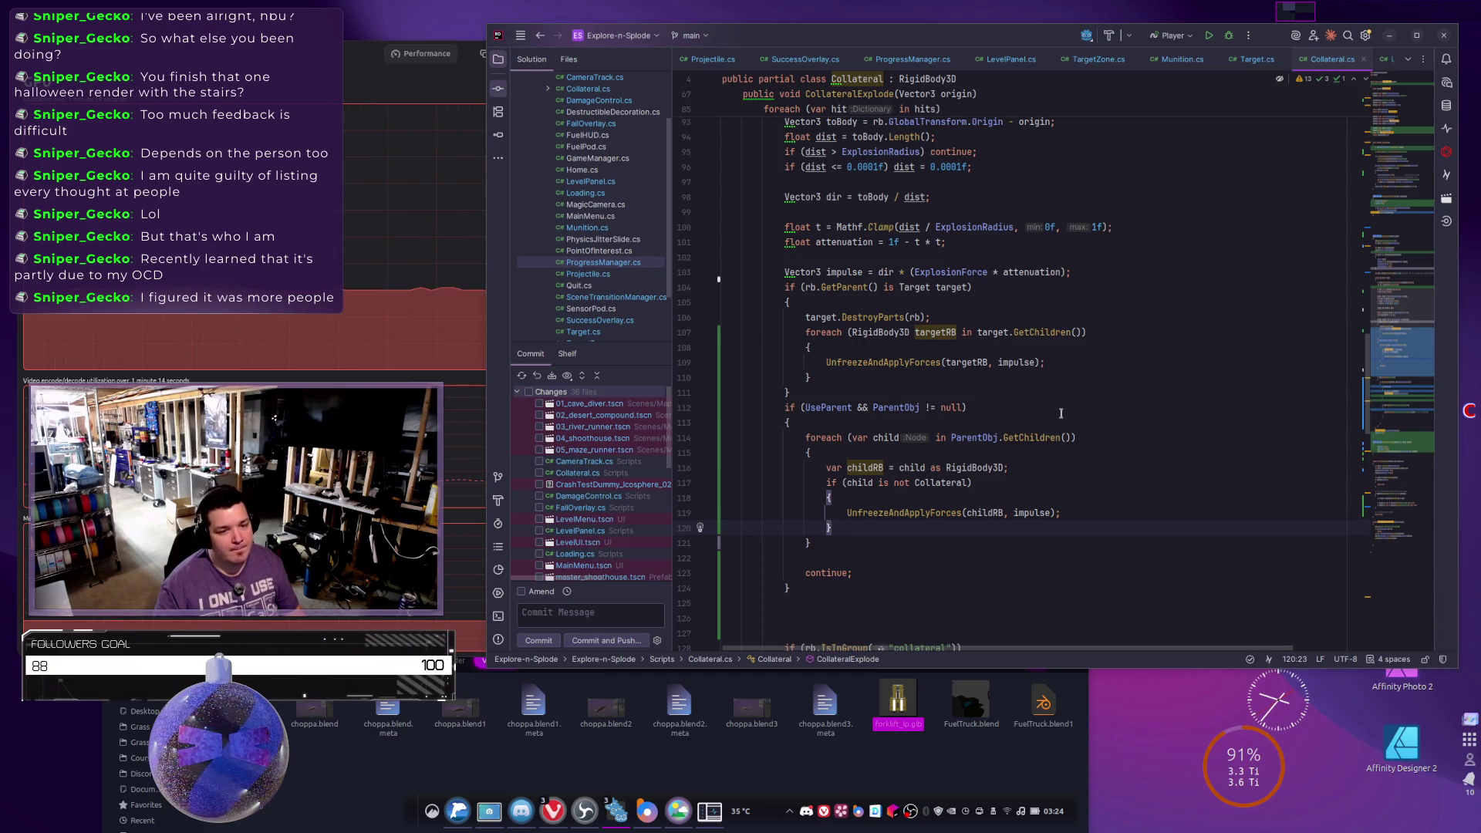
pyautogui.click(1061, 272)
pyautogui.scroll(3, 974, 287)
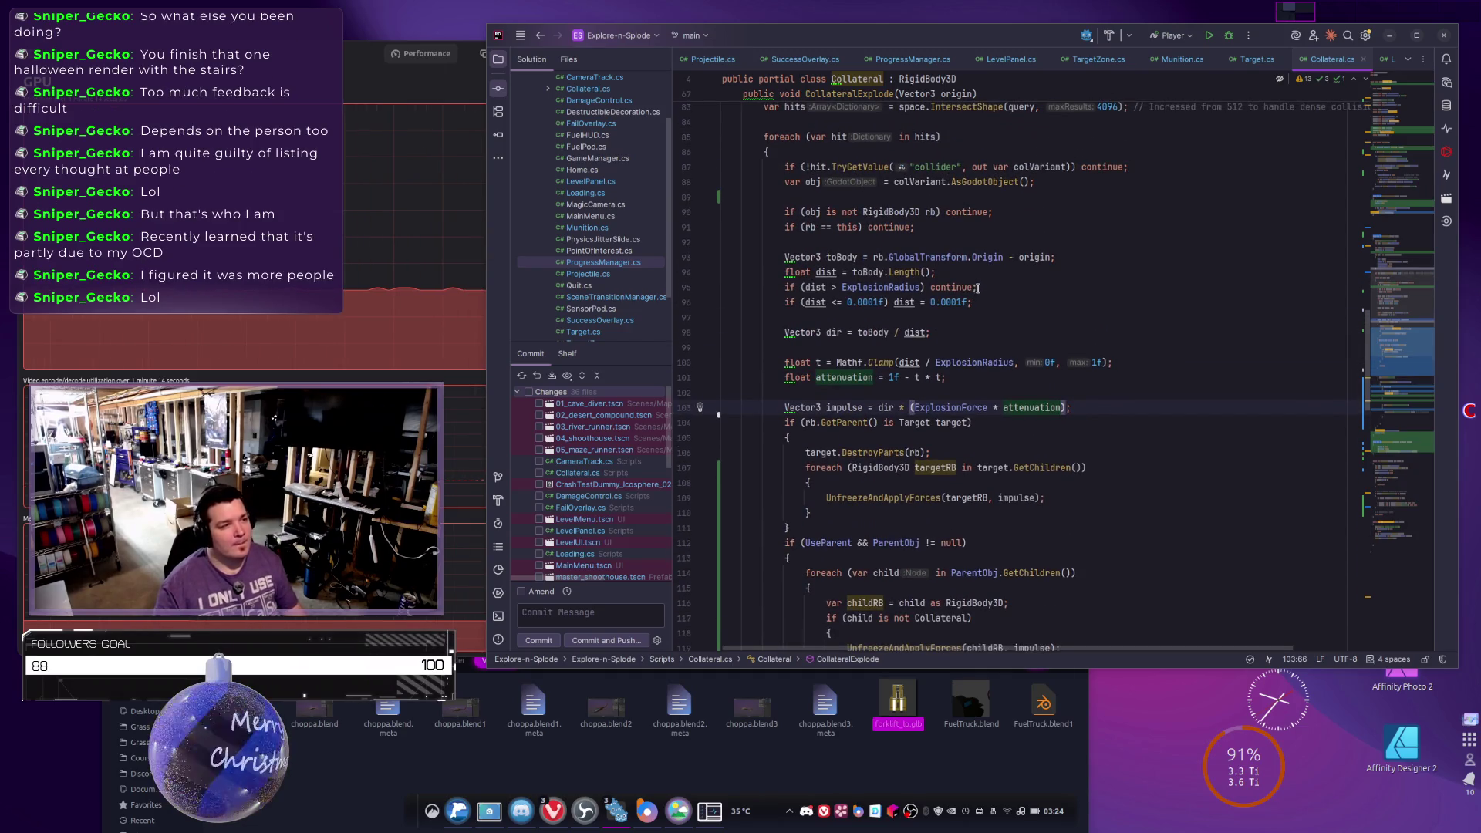
pyautogui.scroll(10, 975, 287)
pyautogui.scroll(4, 977, 289)
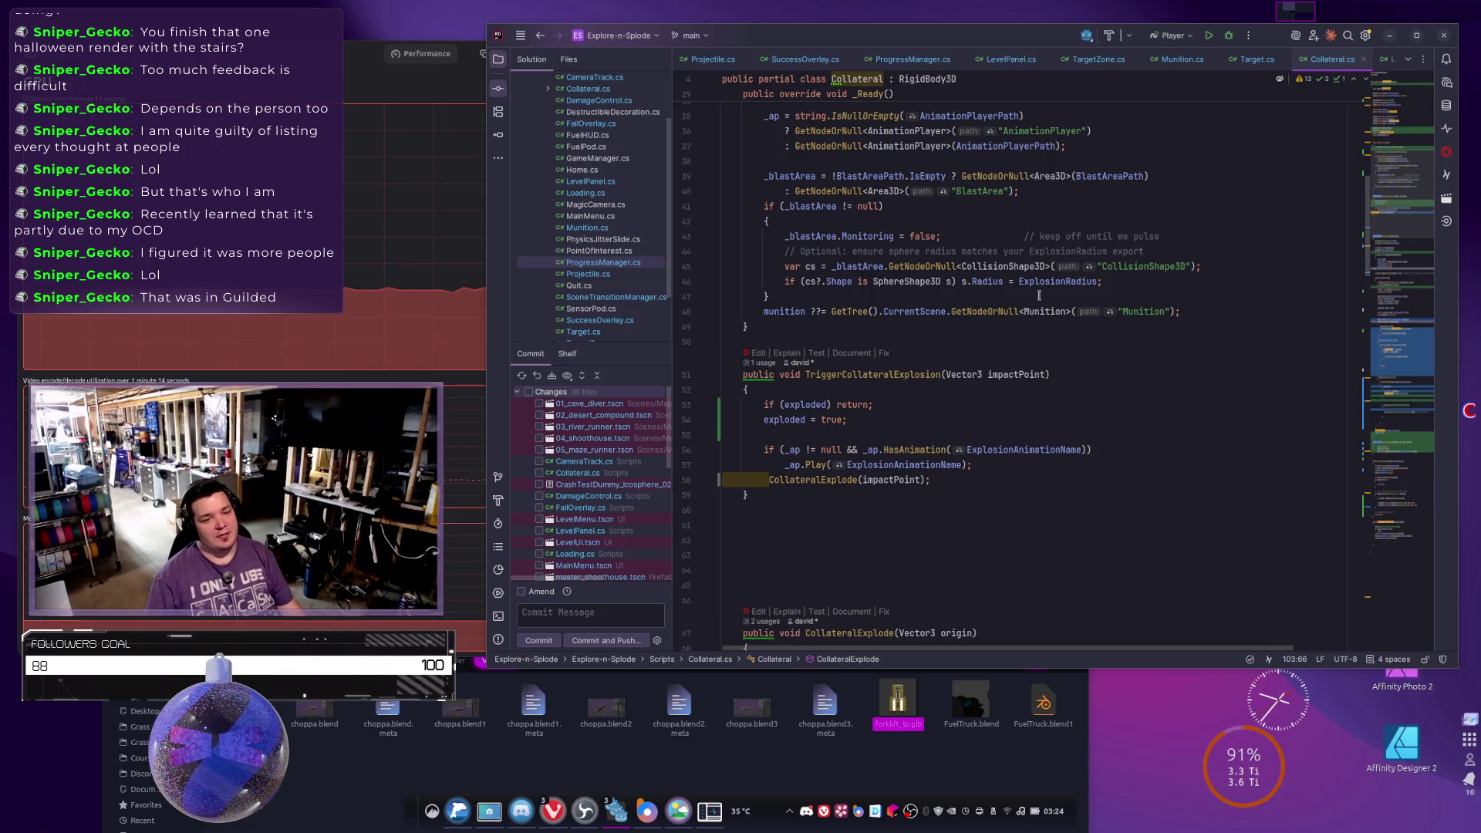
# - Place the cursor on TriggerCollateralExplosion's impactPoint parameter, check the exploded docs, then launch Root
pyautogui.click(1045, 365)
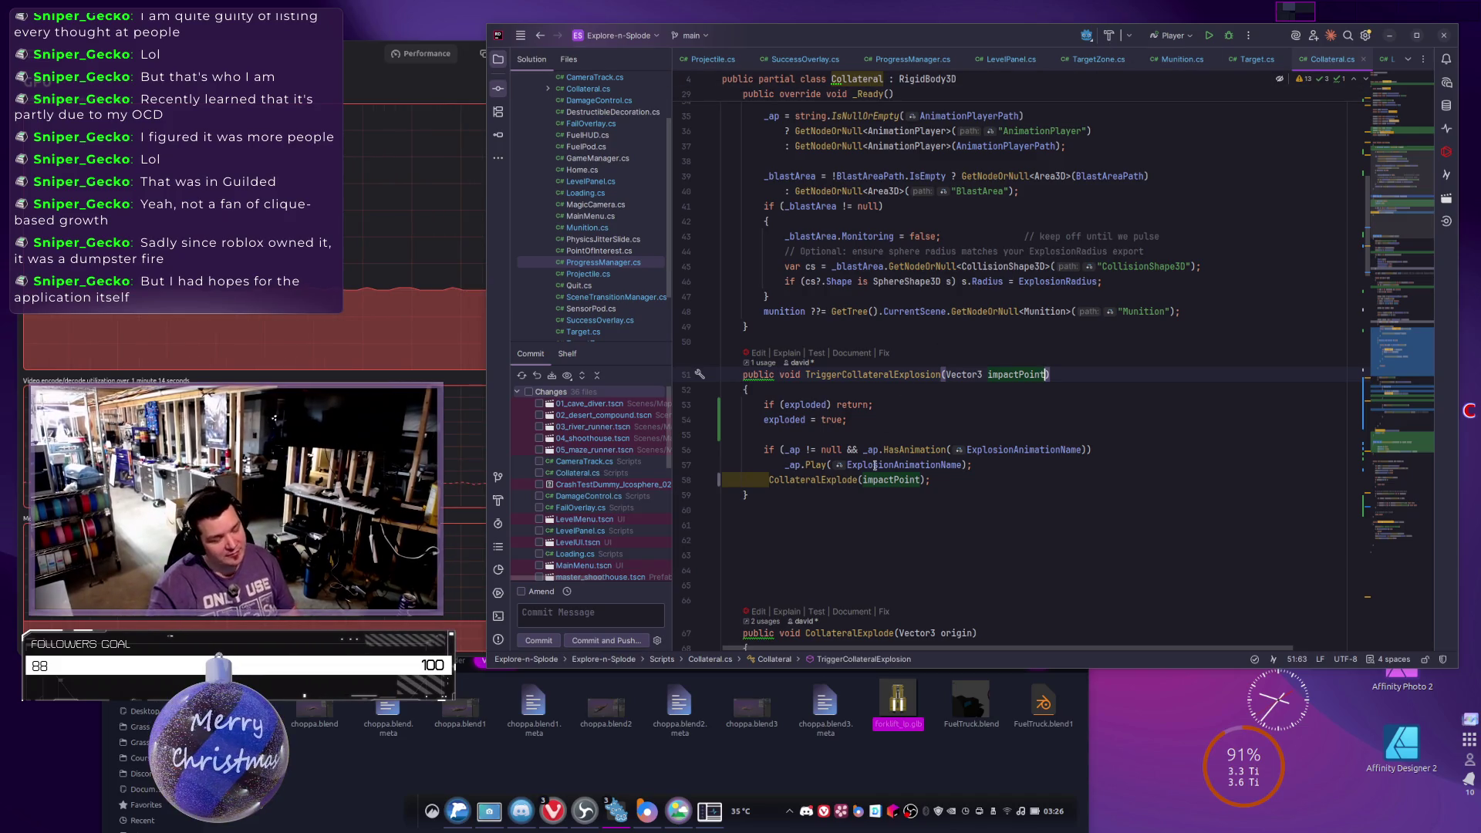
pyautogui.moveTo(823, 401)
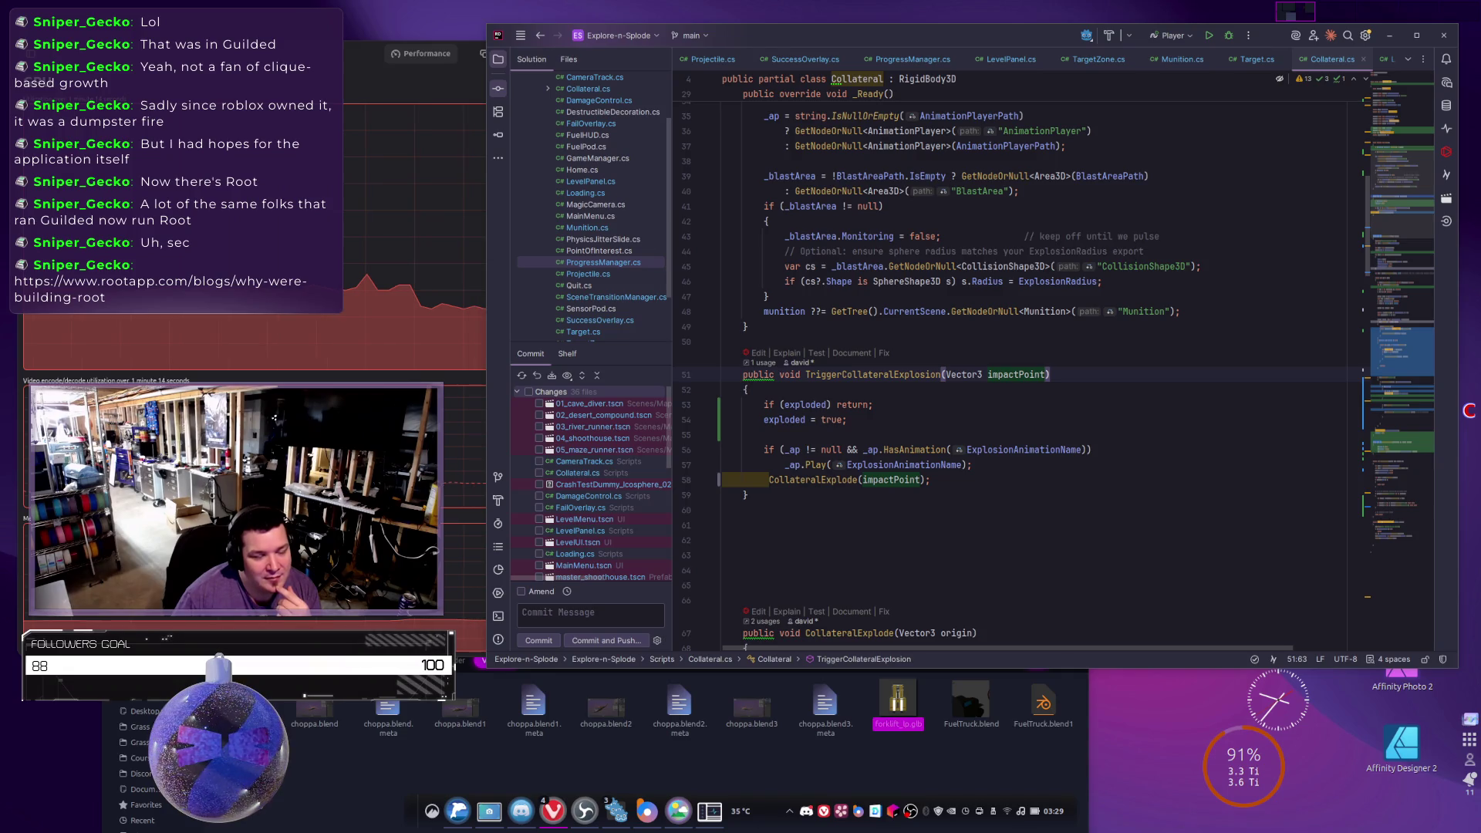
pyautogui.moveTo(1477, 278)
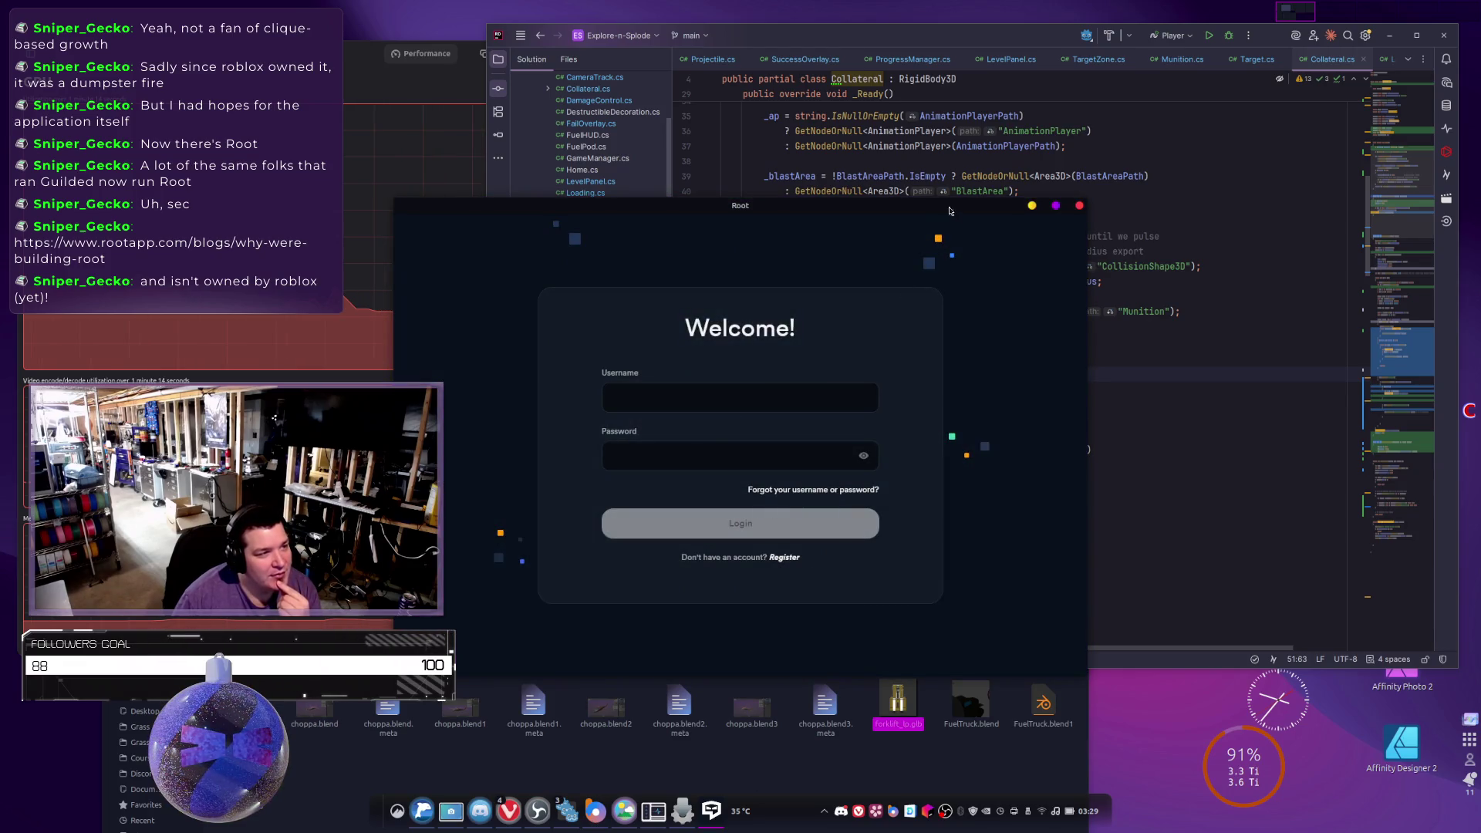
# - Switch Root's sign-in form to registration, reposition the window, then close Root
pyautogui.moveTo(944, 205); pyautogui.dragTo(962, 369)
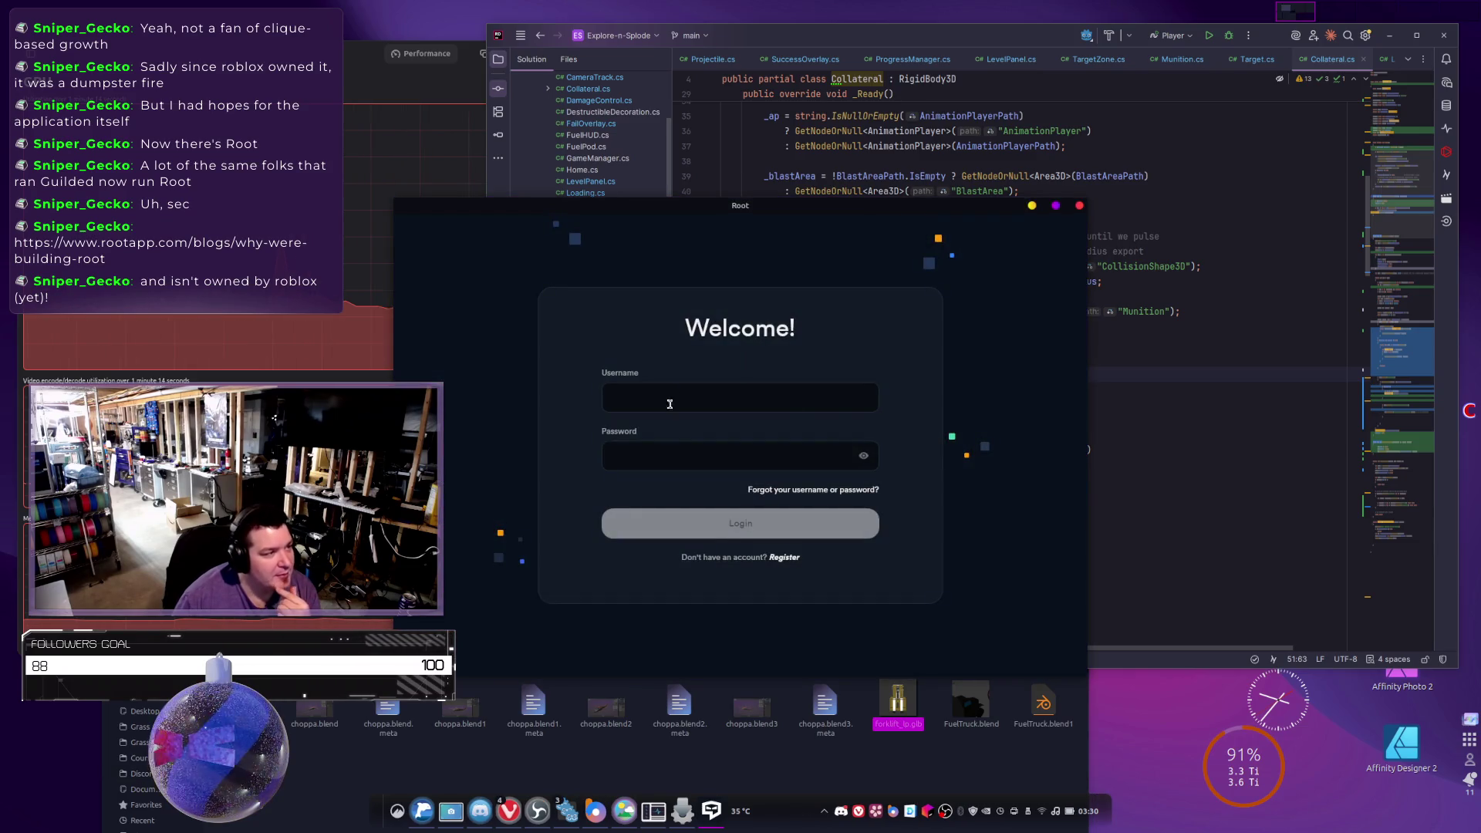
pyautogui.click(785, 557)
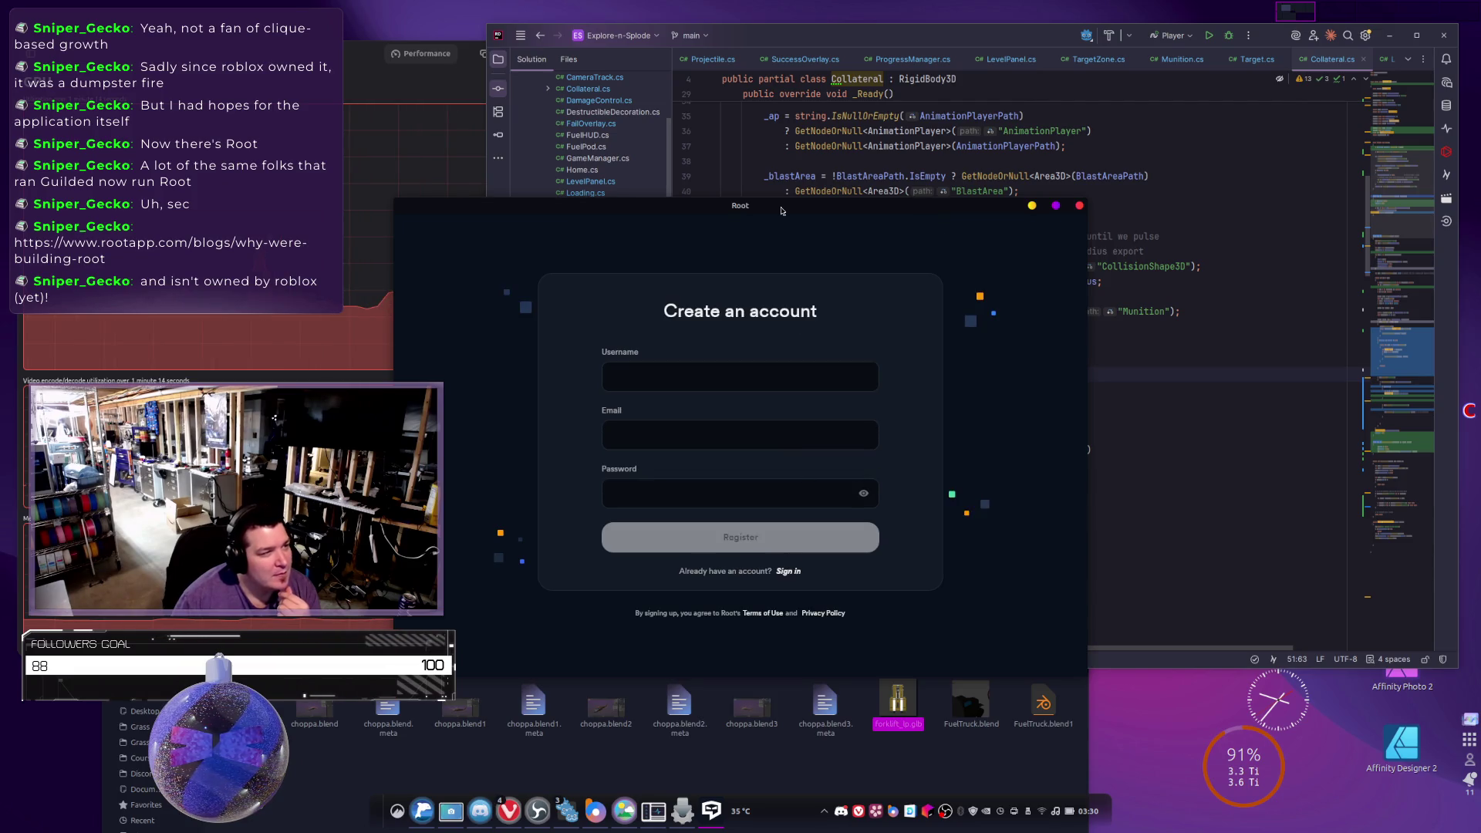
pyautogui.moveTo(777, 205); pyautogui.dragTo(834, 475)
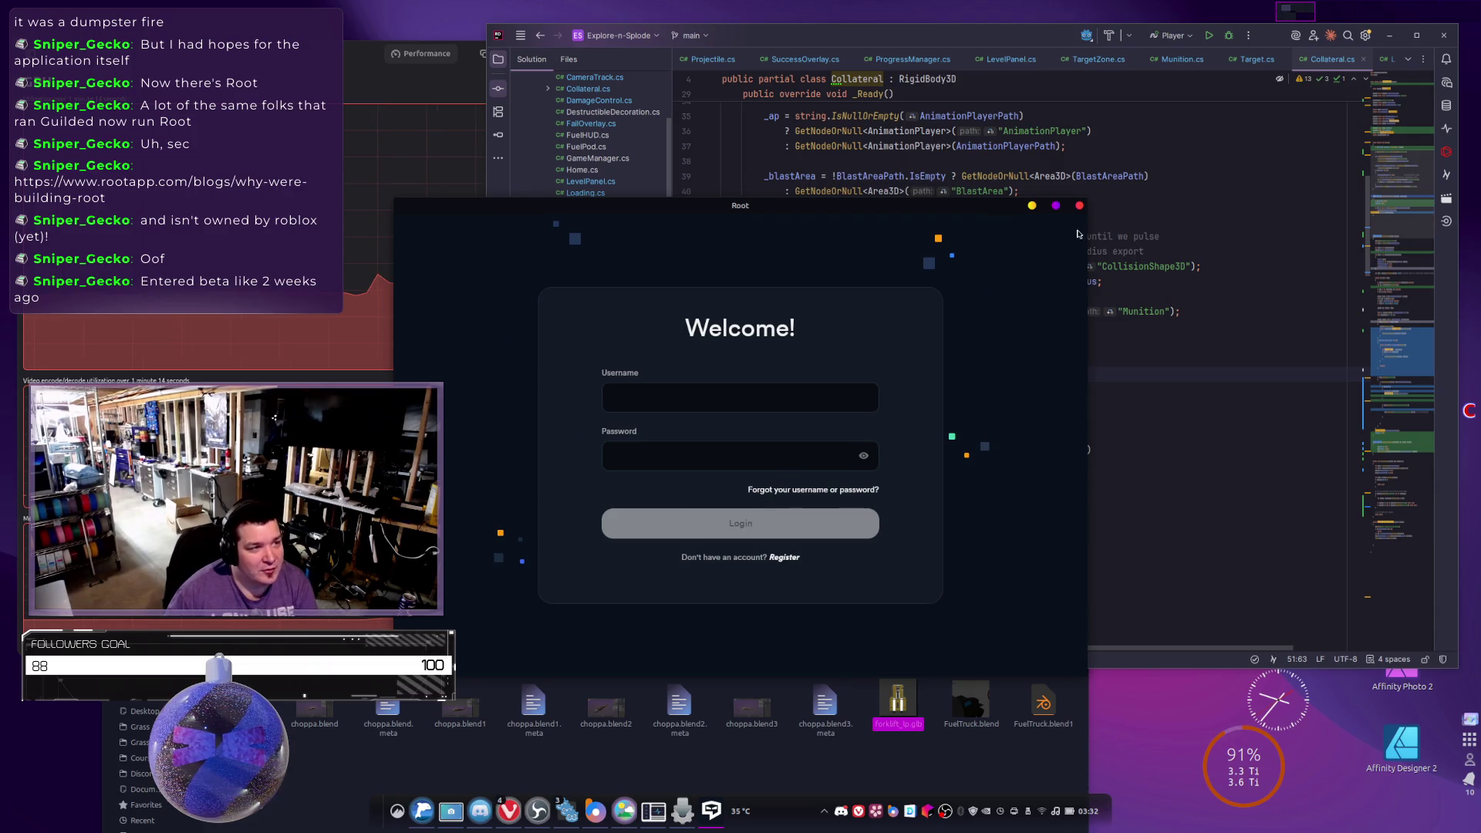
pyautogui.click(1081, 206)
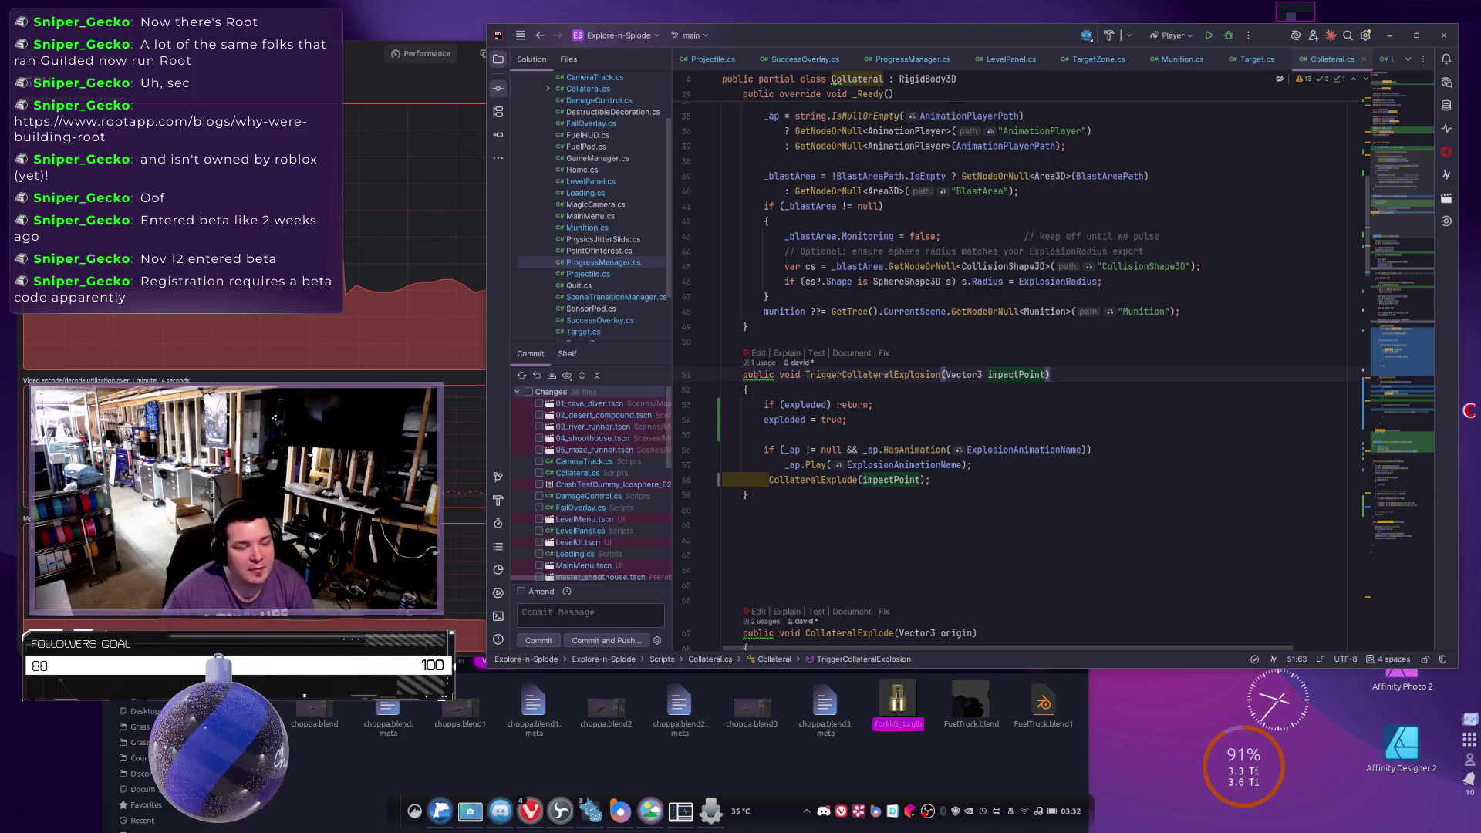
# - Scroll through Collateral.cs without editing, then return to the Godot editor
pyautogui.click(1003, 547)
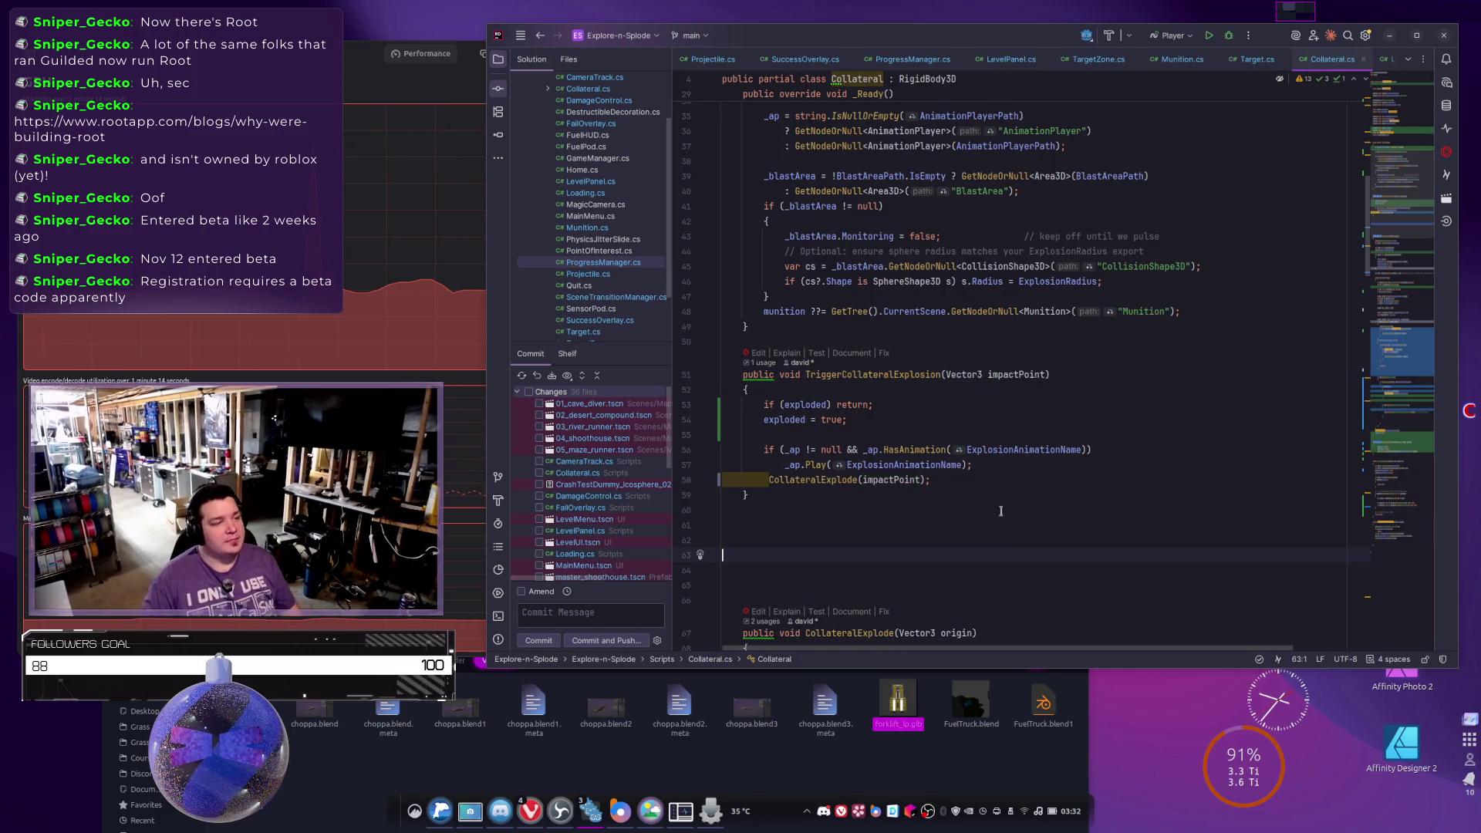
pyautogui.scroll(5, 1048, 503)
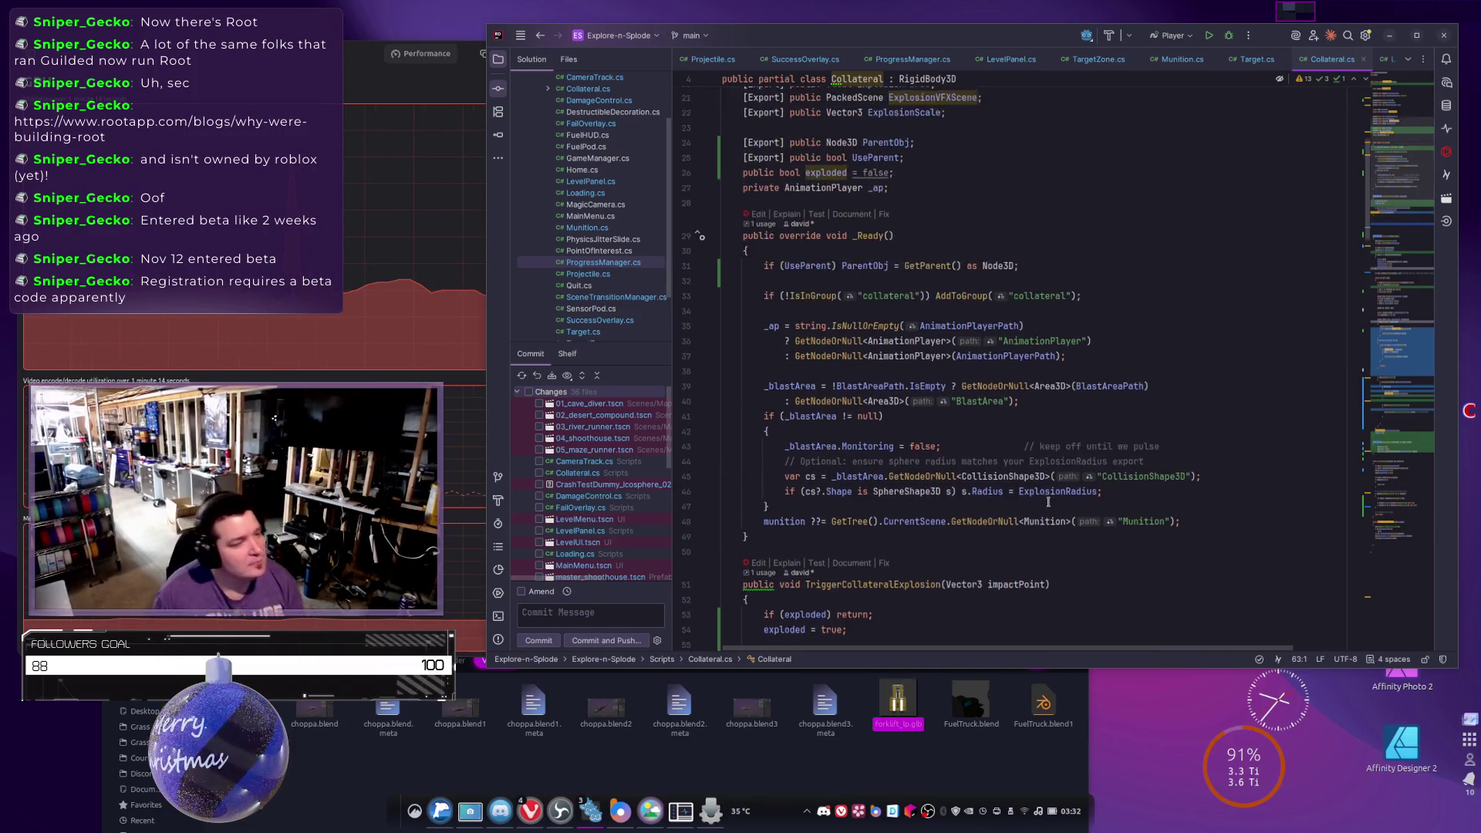
pyautogui.scroll(-14, 1018, 347)
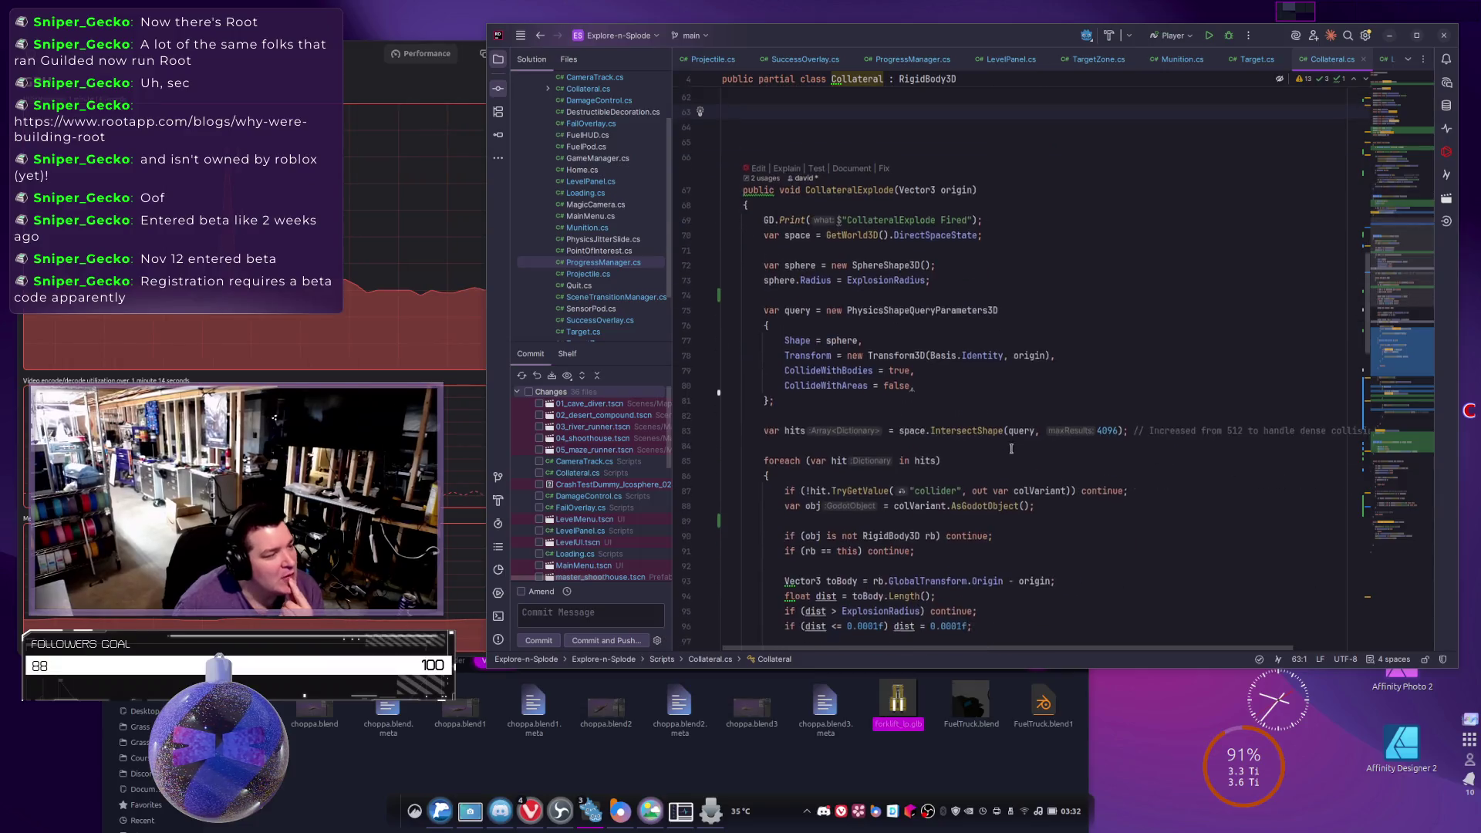
pyautogui.hotkey('alt', 'Tab')
pyautogui.hotkey('alt', 'Tab')
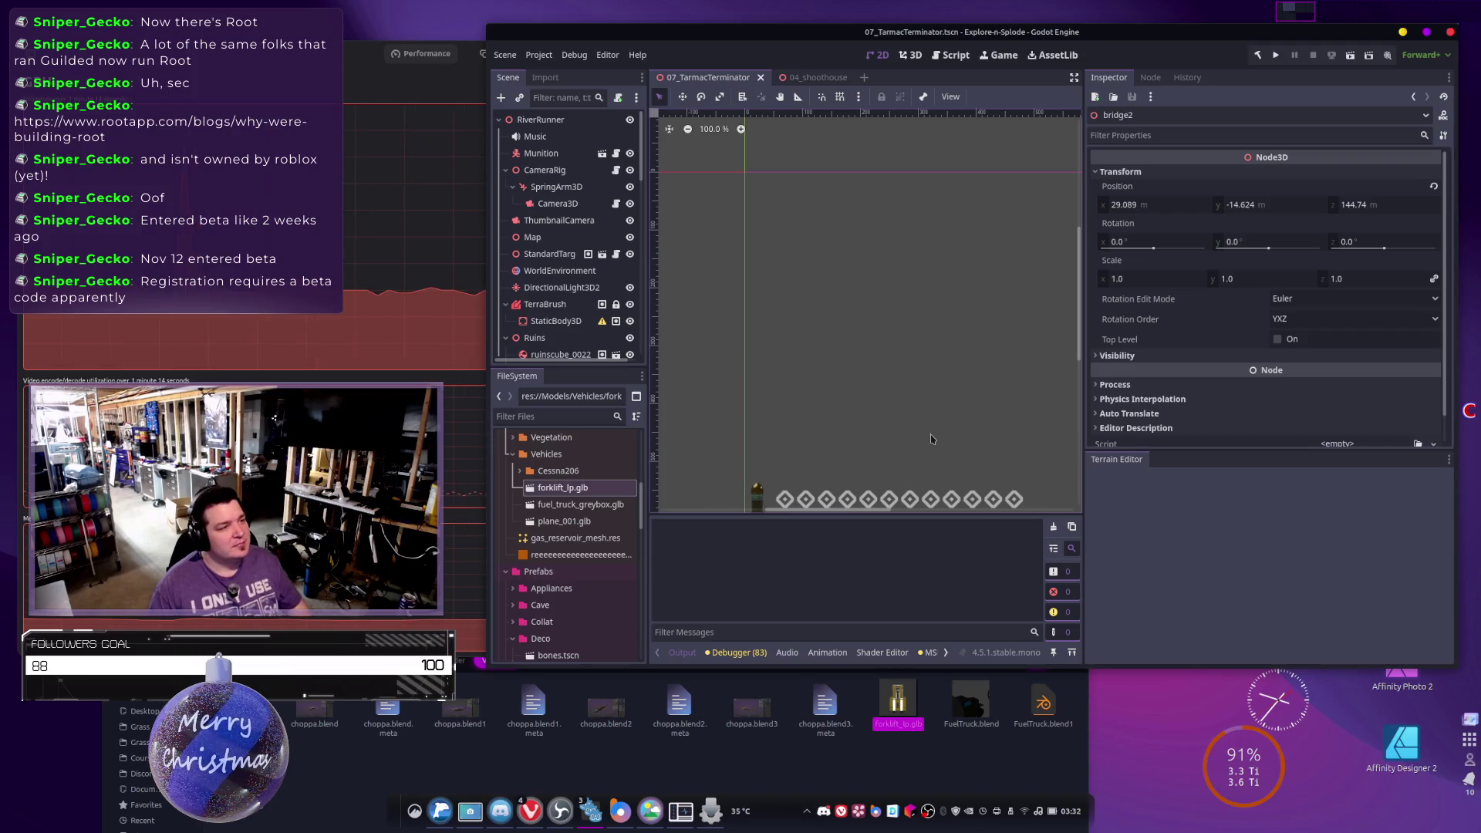
# - Show the level in a widened 3D viewport, fly over to the plane, and select the fuel truck greybox
pyautogui.click(910, 55)
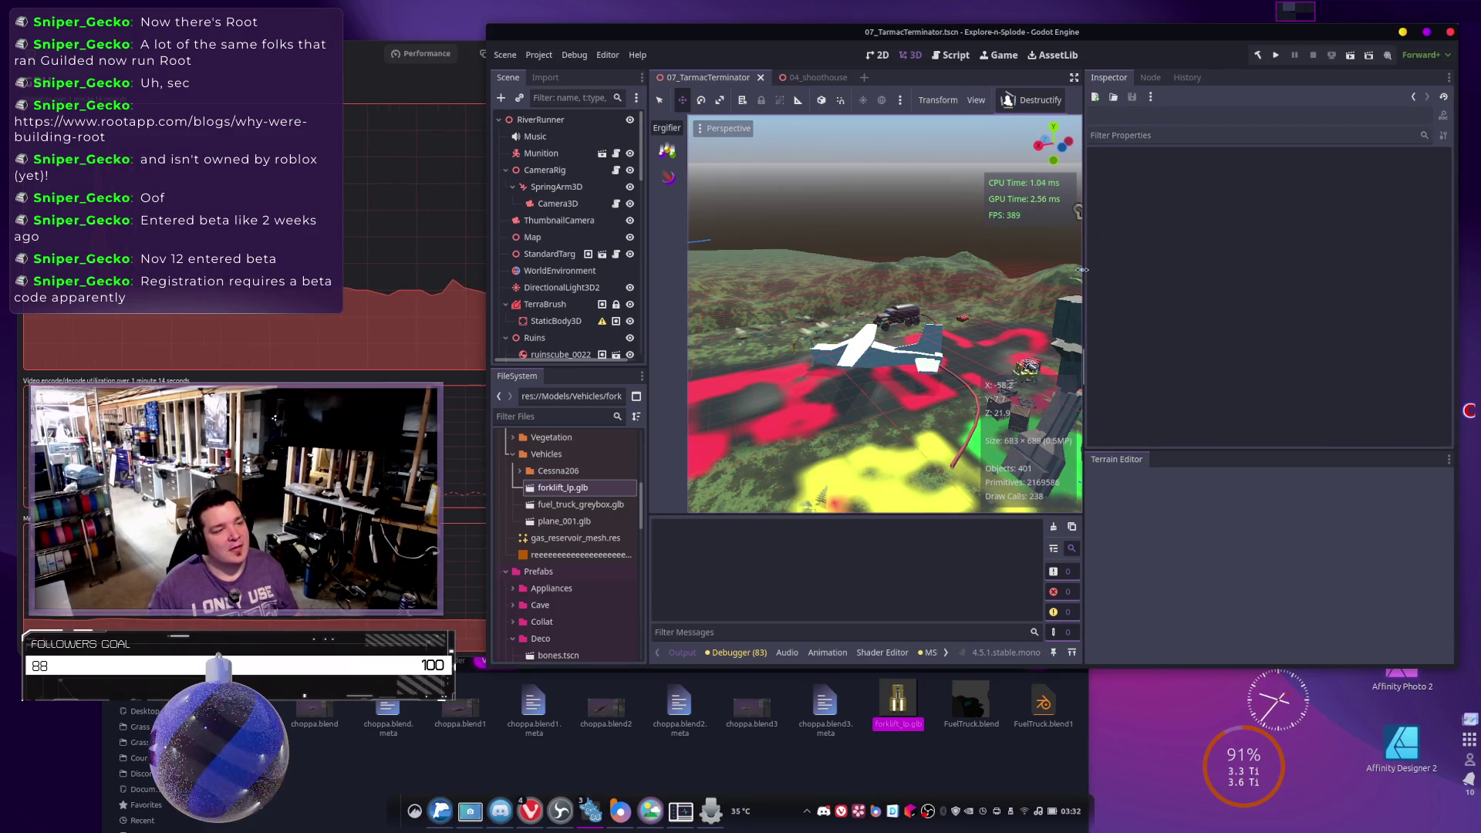
pyautogui.moveTo(1081, 276); pyautogui.dragTo(1254, 276)
pyautogui.press('w')
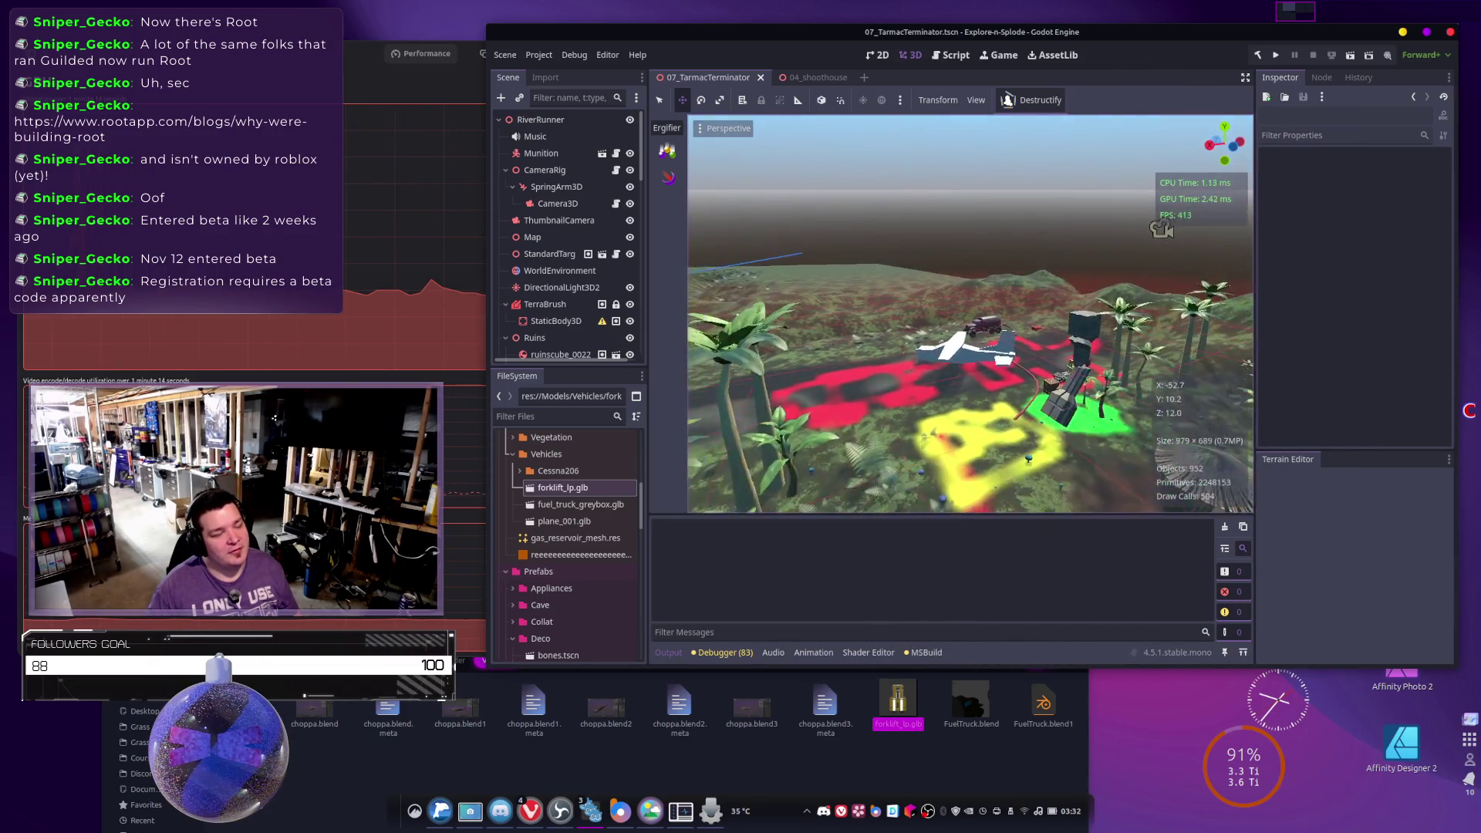
pyautogui.press('w')
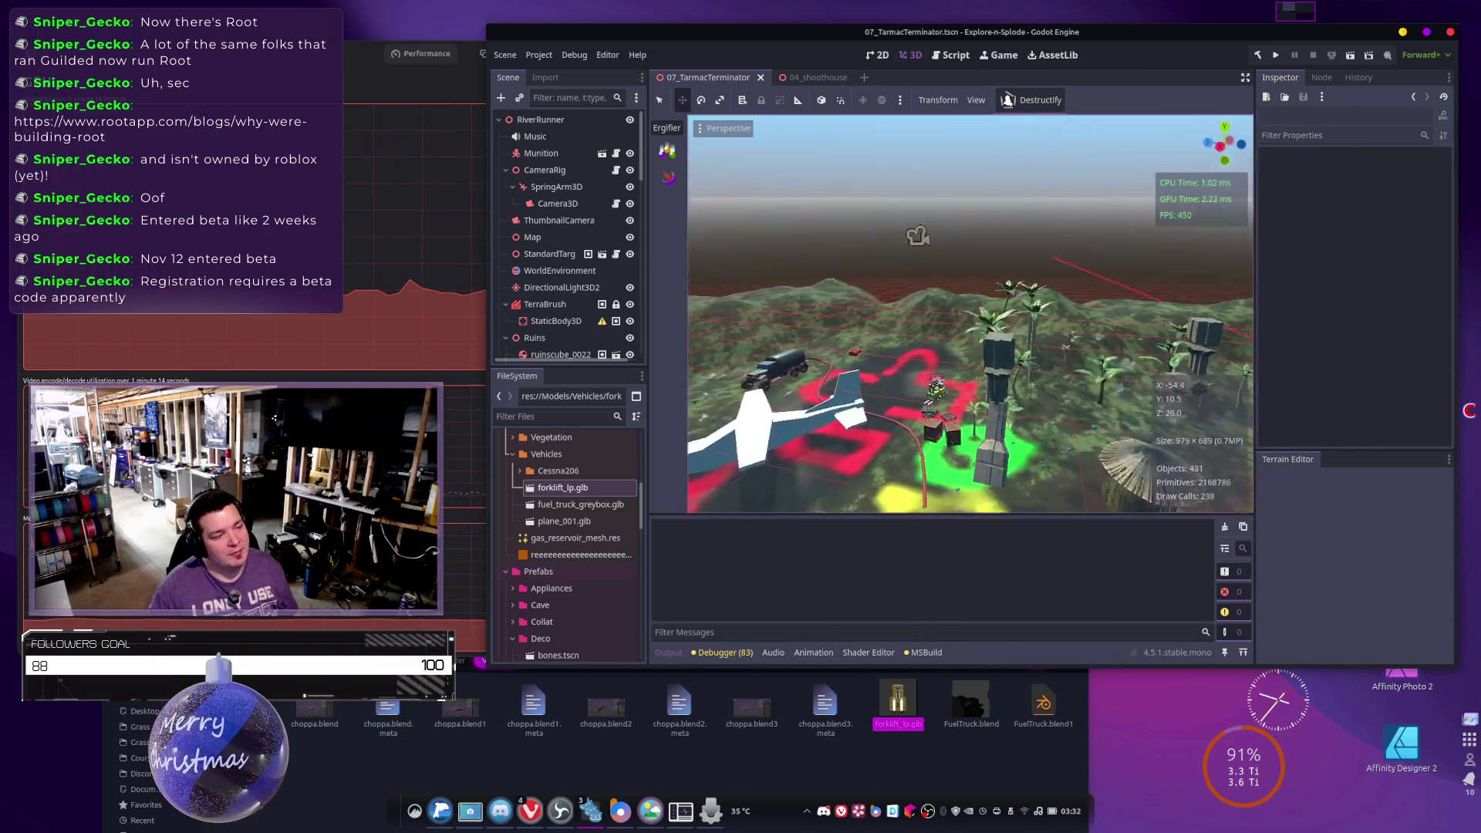
pyautogui.press('w')
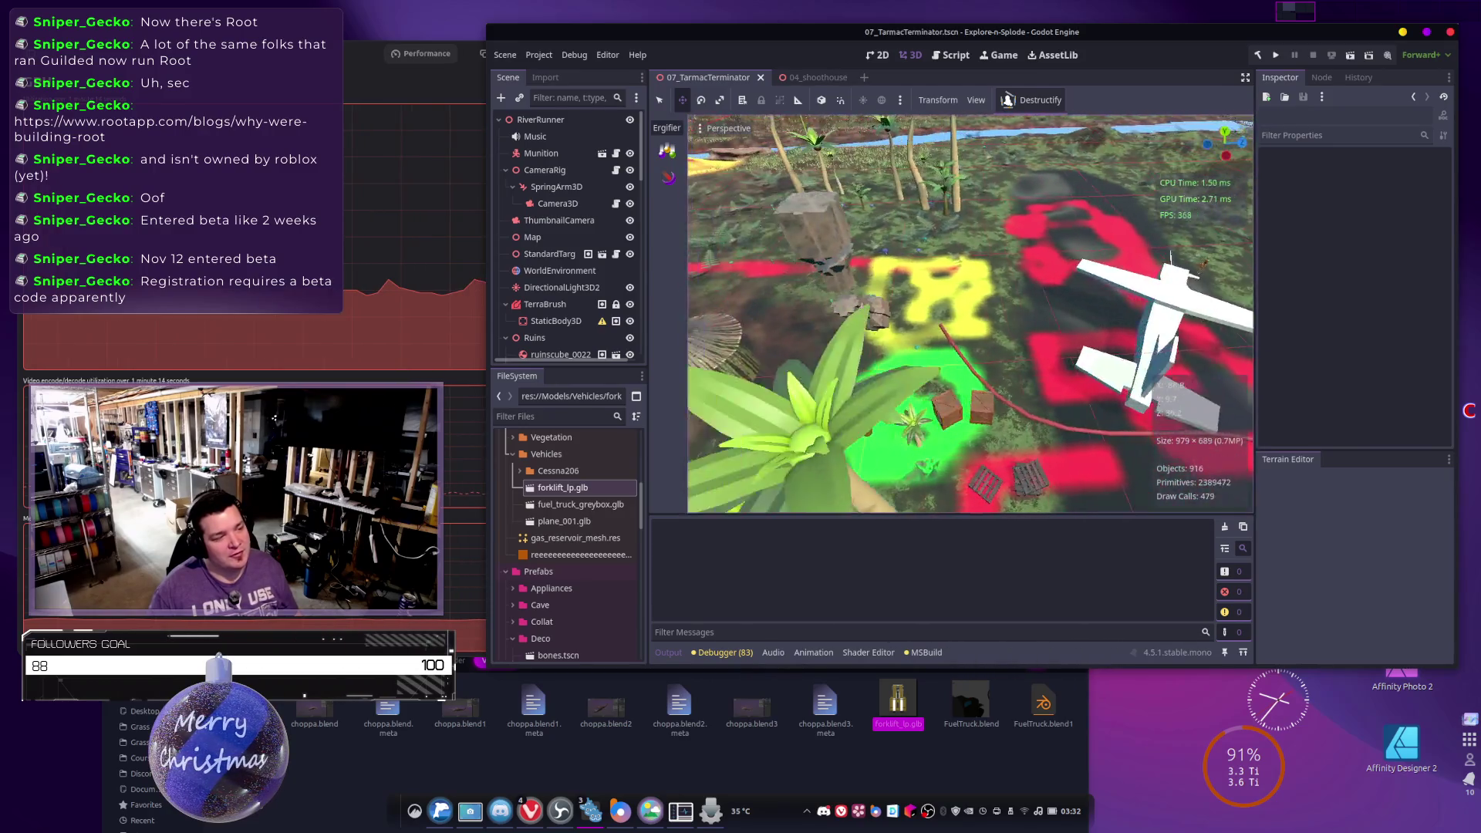
pyautogui.press('w')
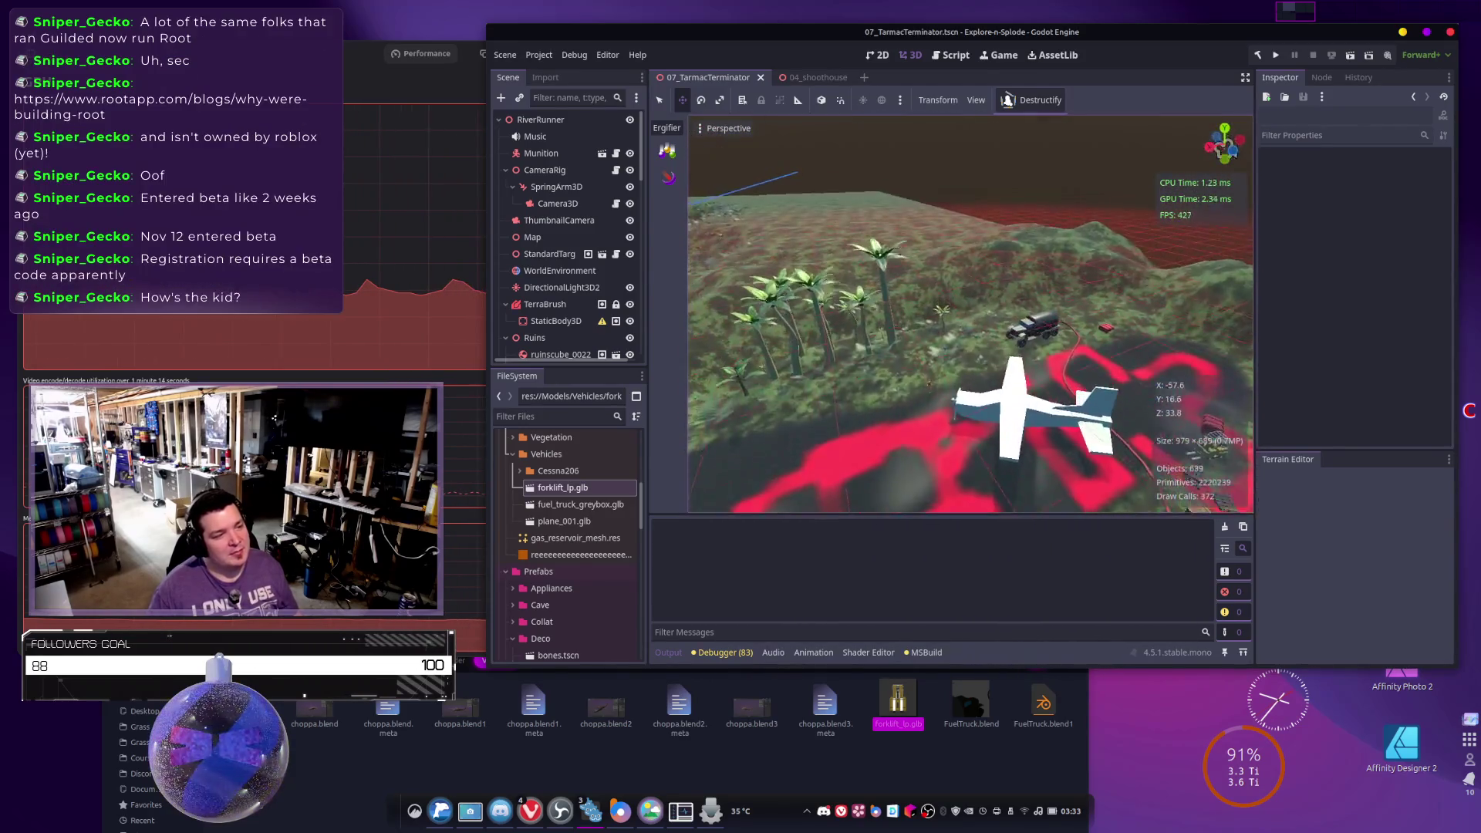
pyautogui.press('w')
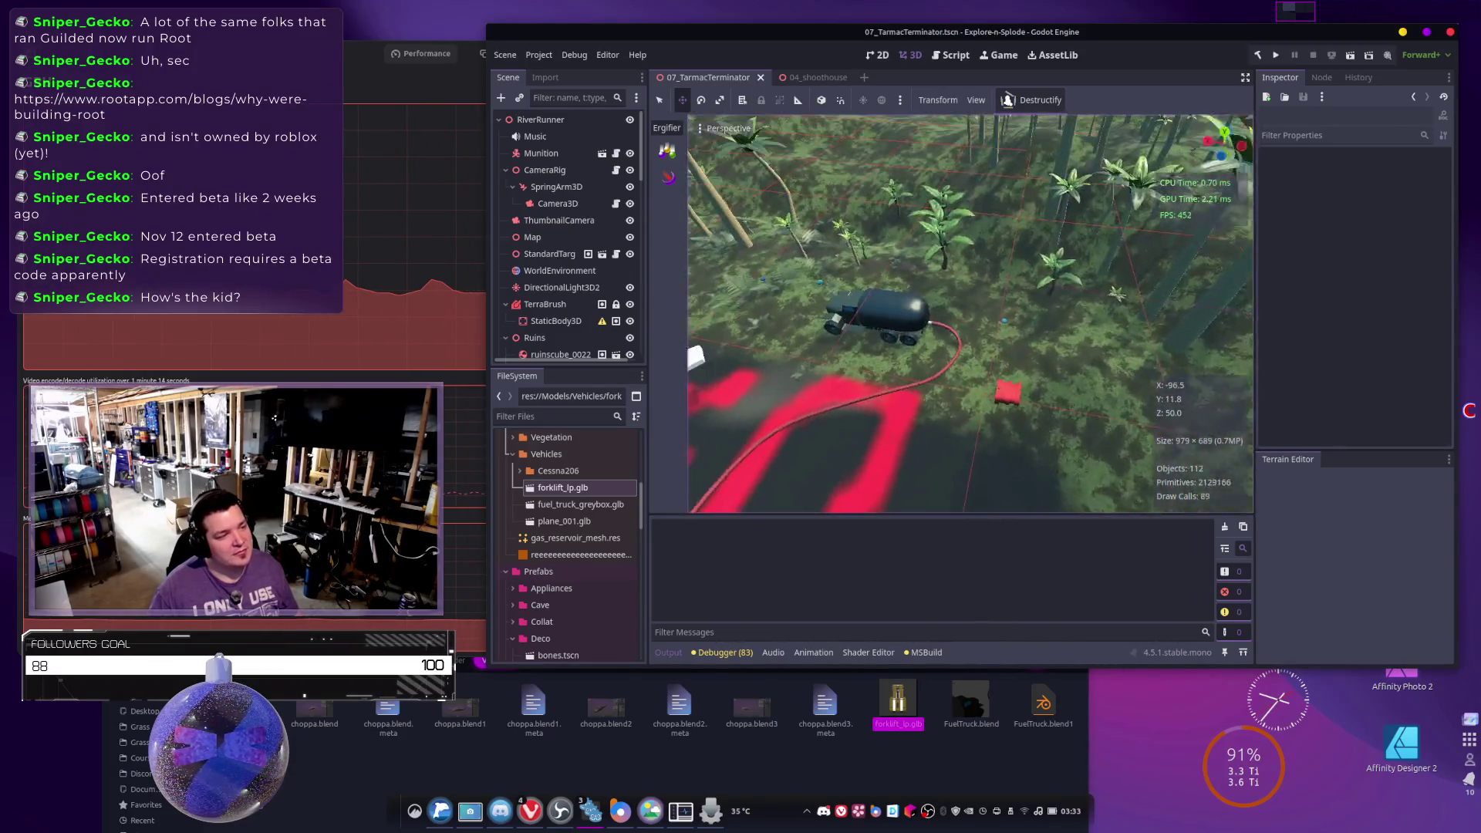
pyautogui.press('s')
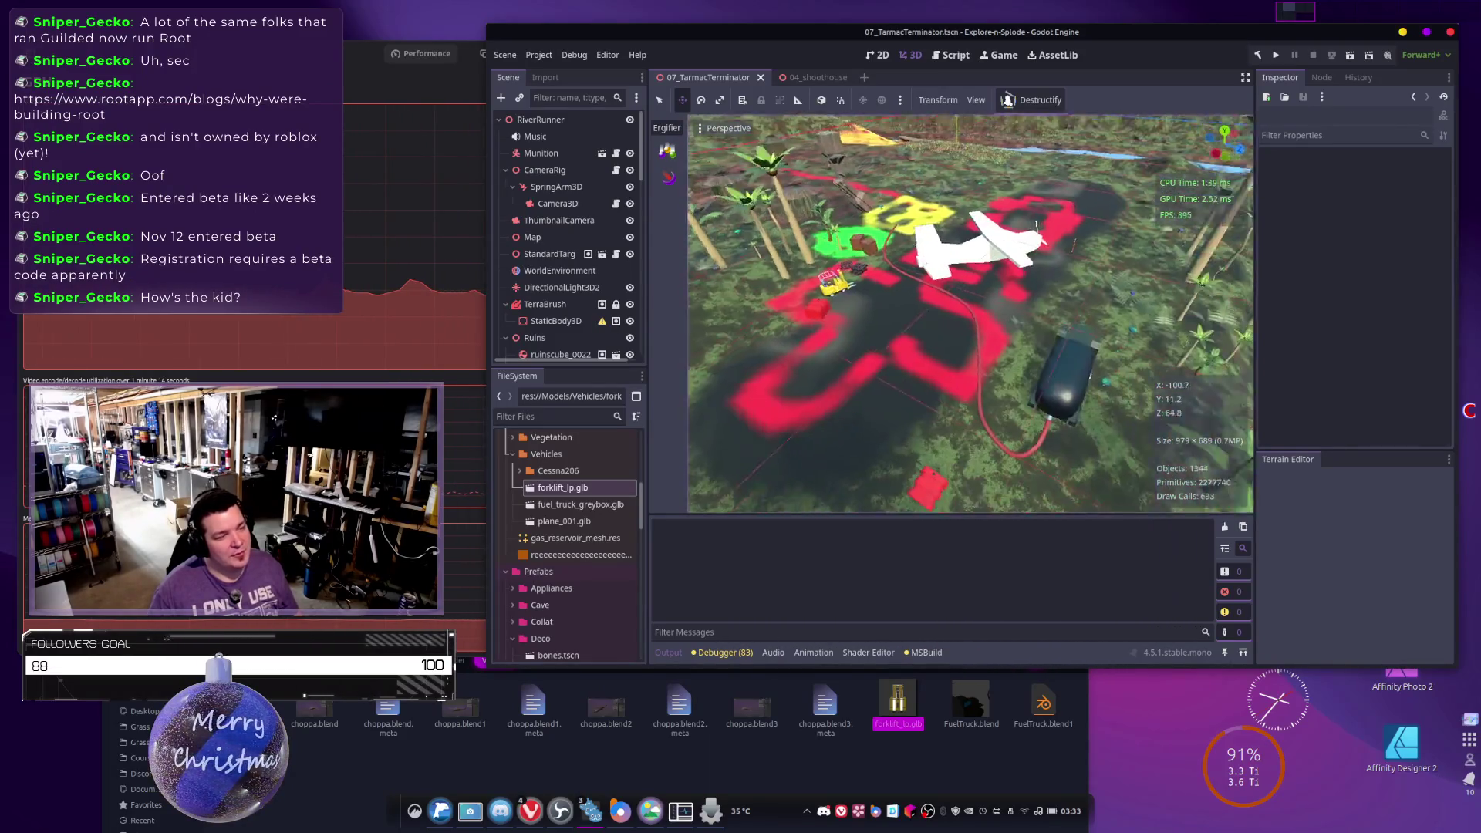
pyautogui.press('w')
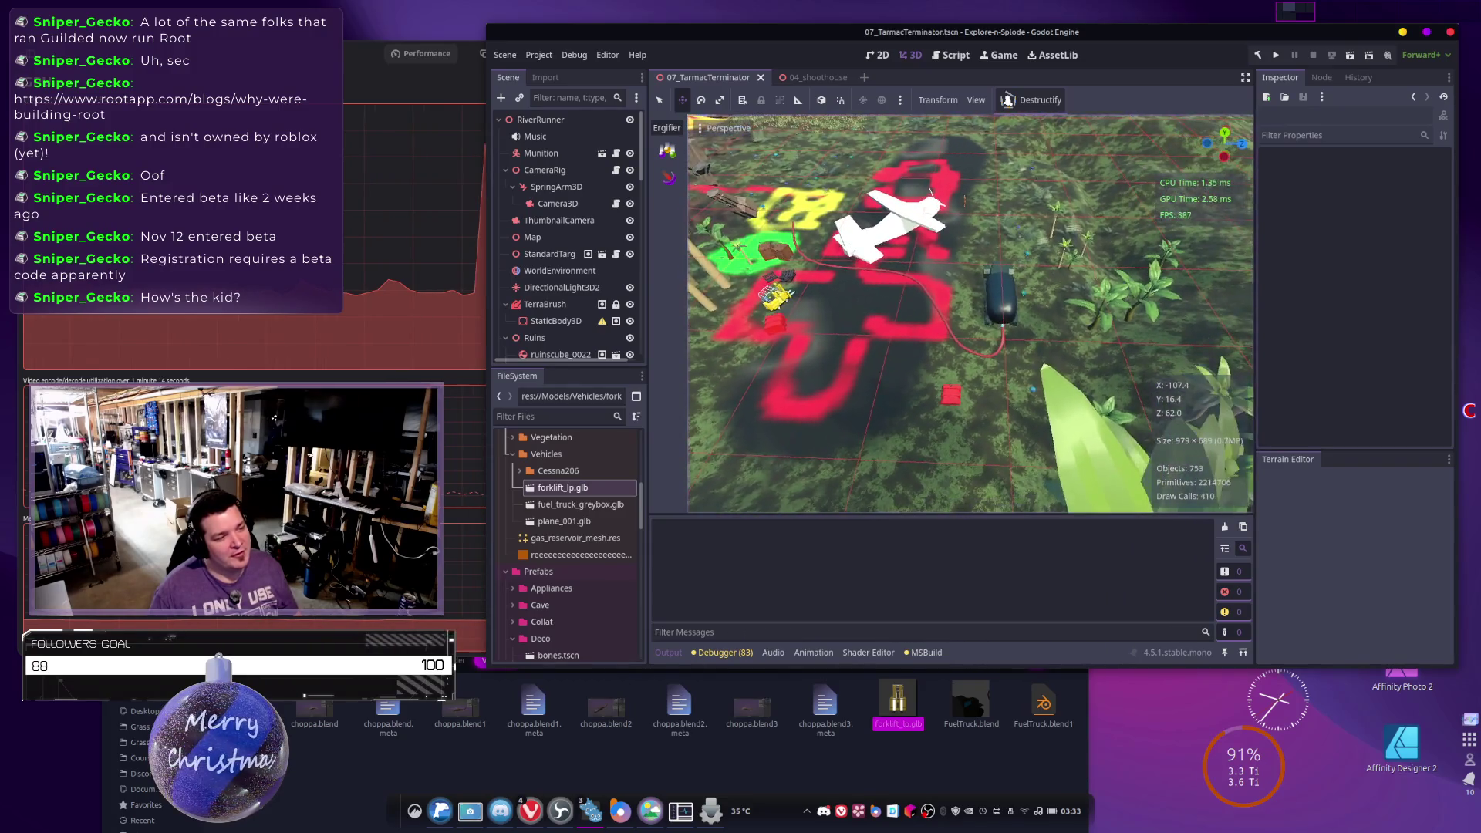
pyautogui.press('w')
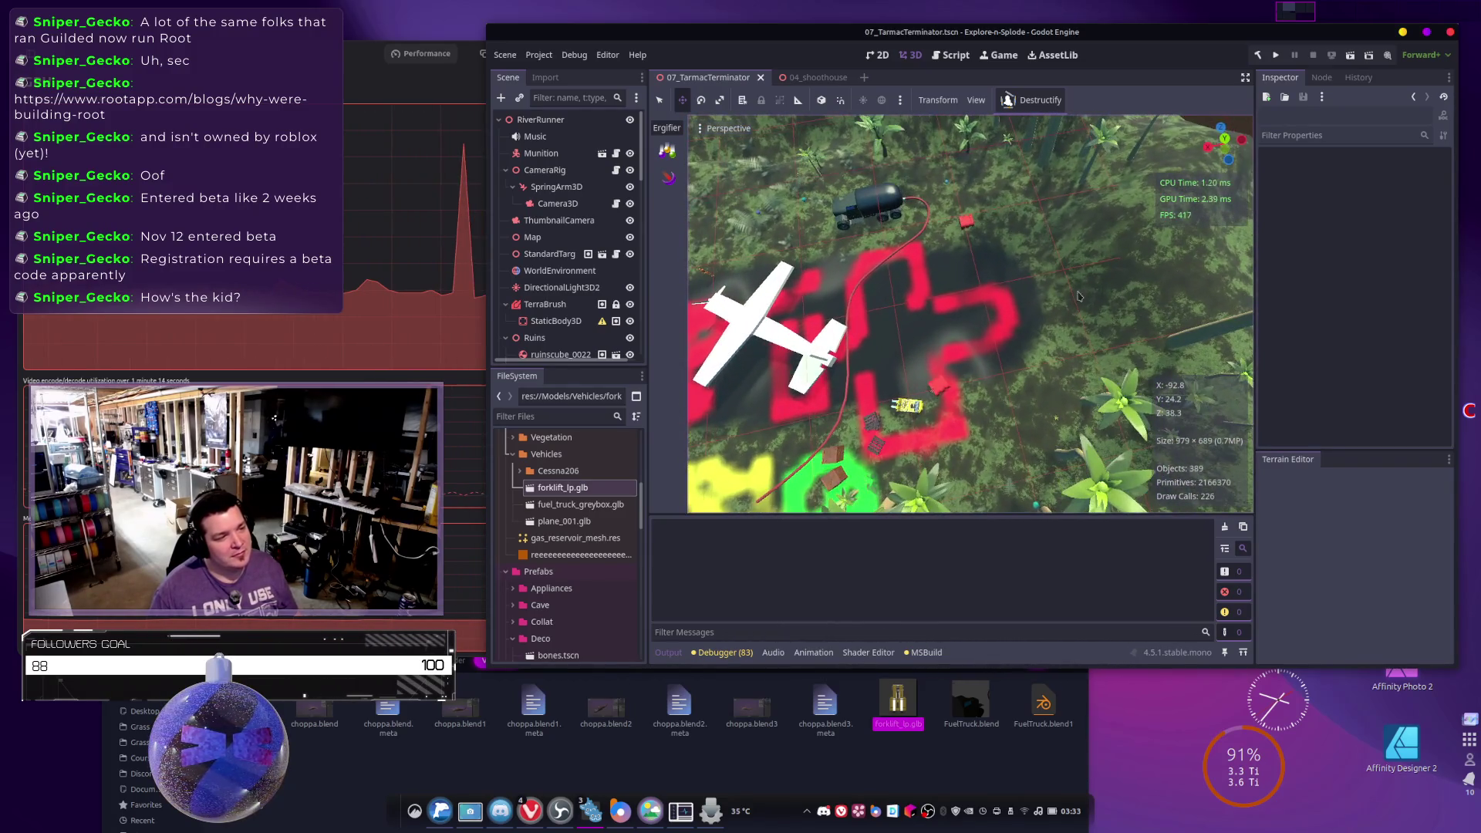
pyautogui.click(885, 207)
# - Rotate fuel_truck_greybox2 to -178.3° and move it beside the plane to -101.759, -7.684, 49.728
pyautogui.press('e')
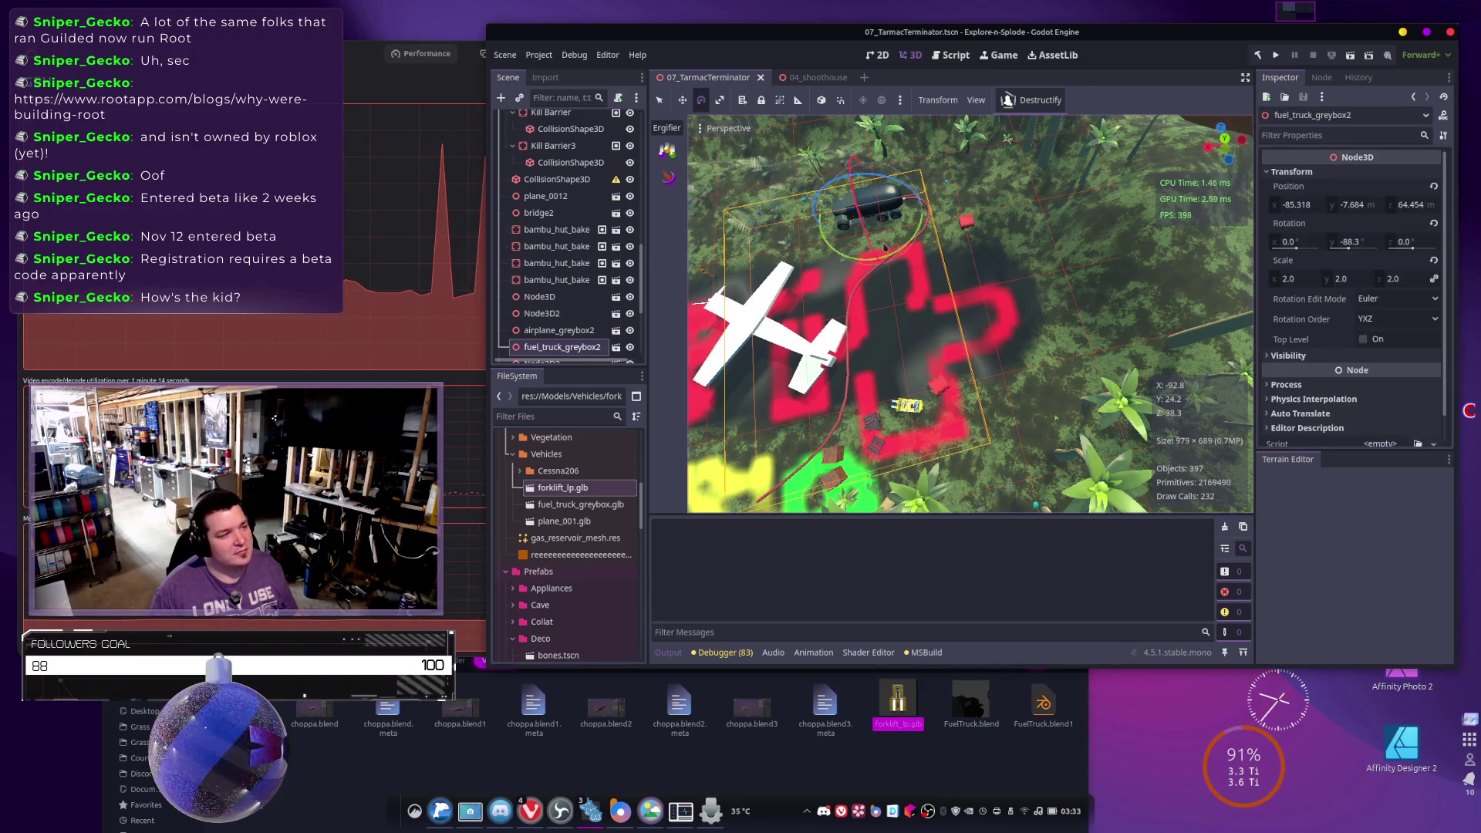
pyautogui.moveTo(913, 239); pyautogui.dragTo(860, 249)
pyautogui.press('w')
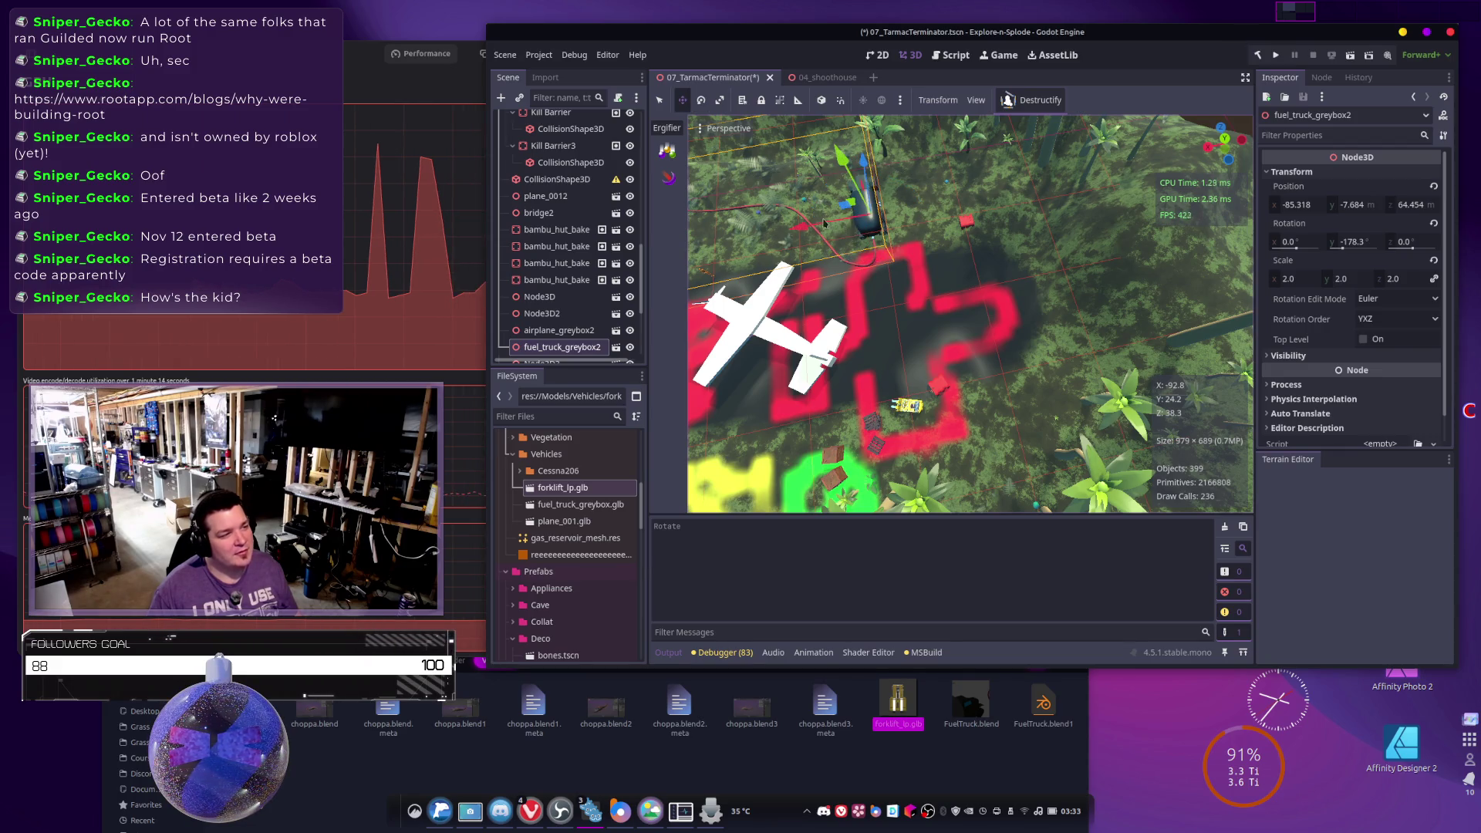
pyautogui.moveTo(805, 226)
pyautogui.mouseDown()
pyautogui.moveTo(817, 204)
pyautogui.moveTo(987, 131)
pyautogui.moveTo(999, 254)
pyautogui.mouseUp()
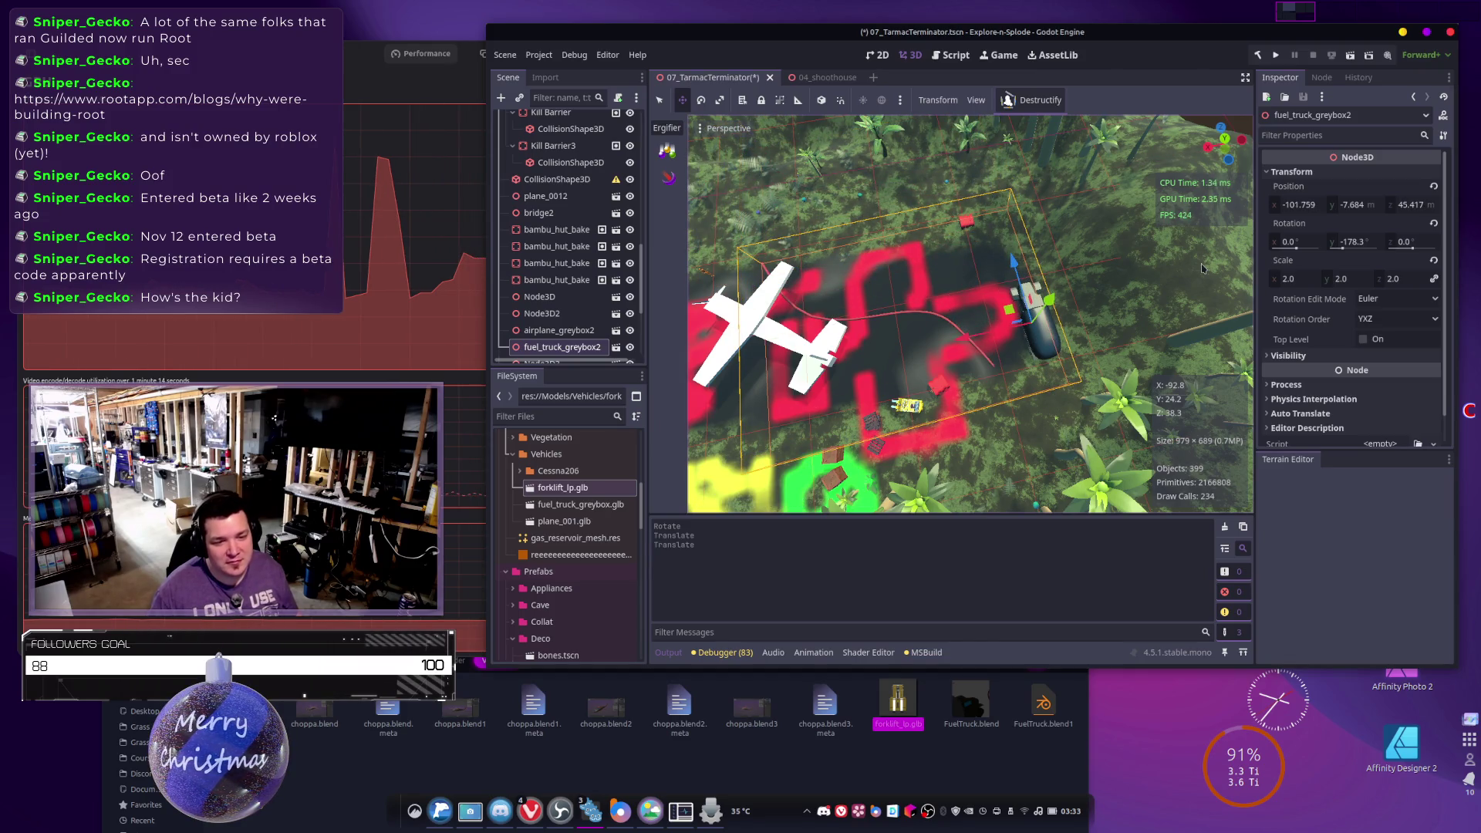
pyautogui.scroll(5, 955, 291)
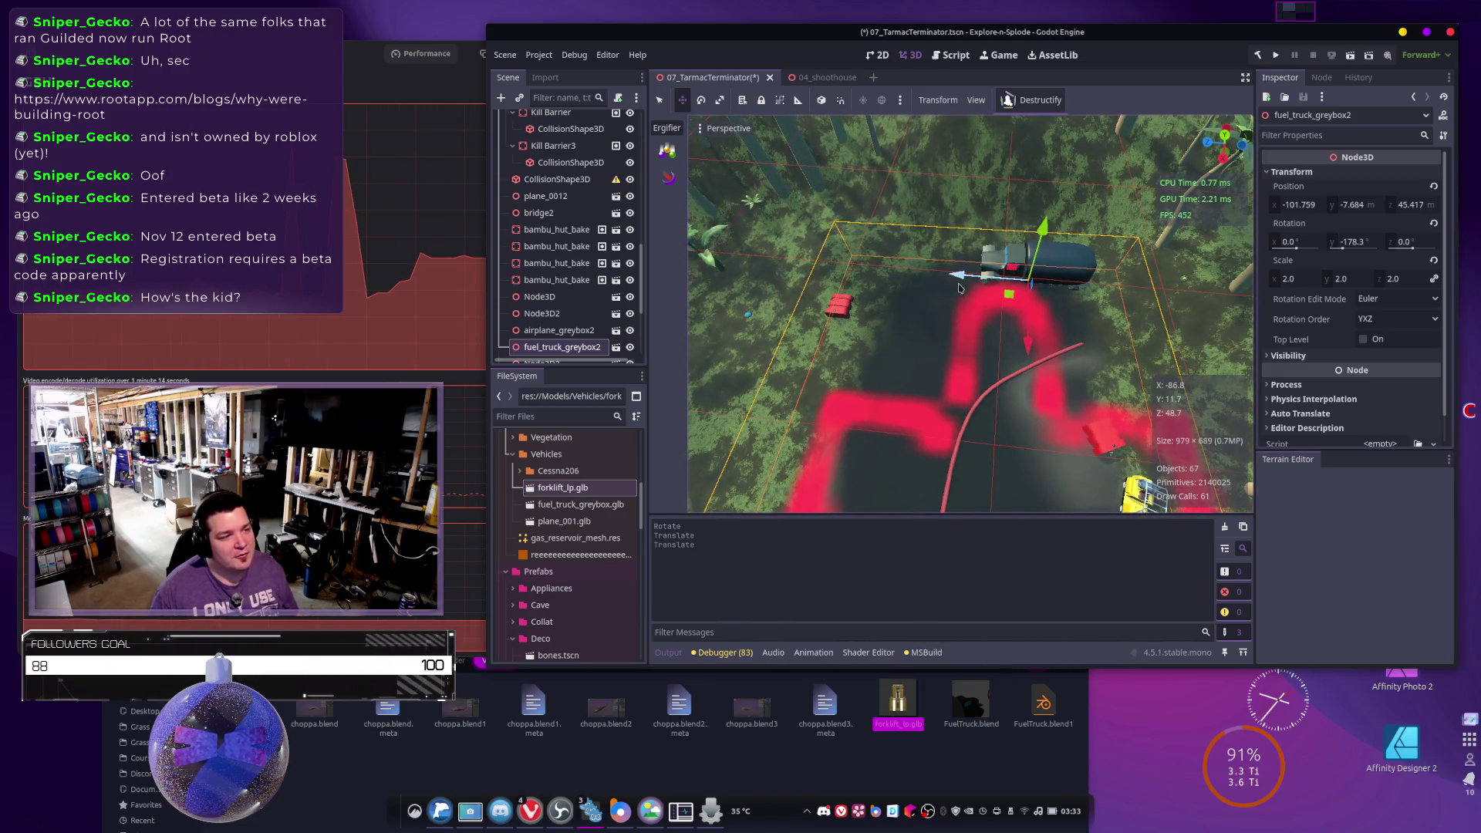
pyautogui.moveTo(957, 289); pyautogui.dragTo(918, 287)
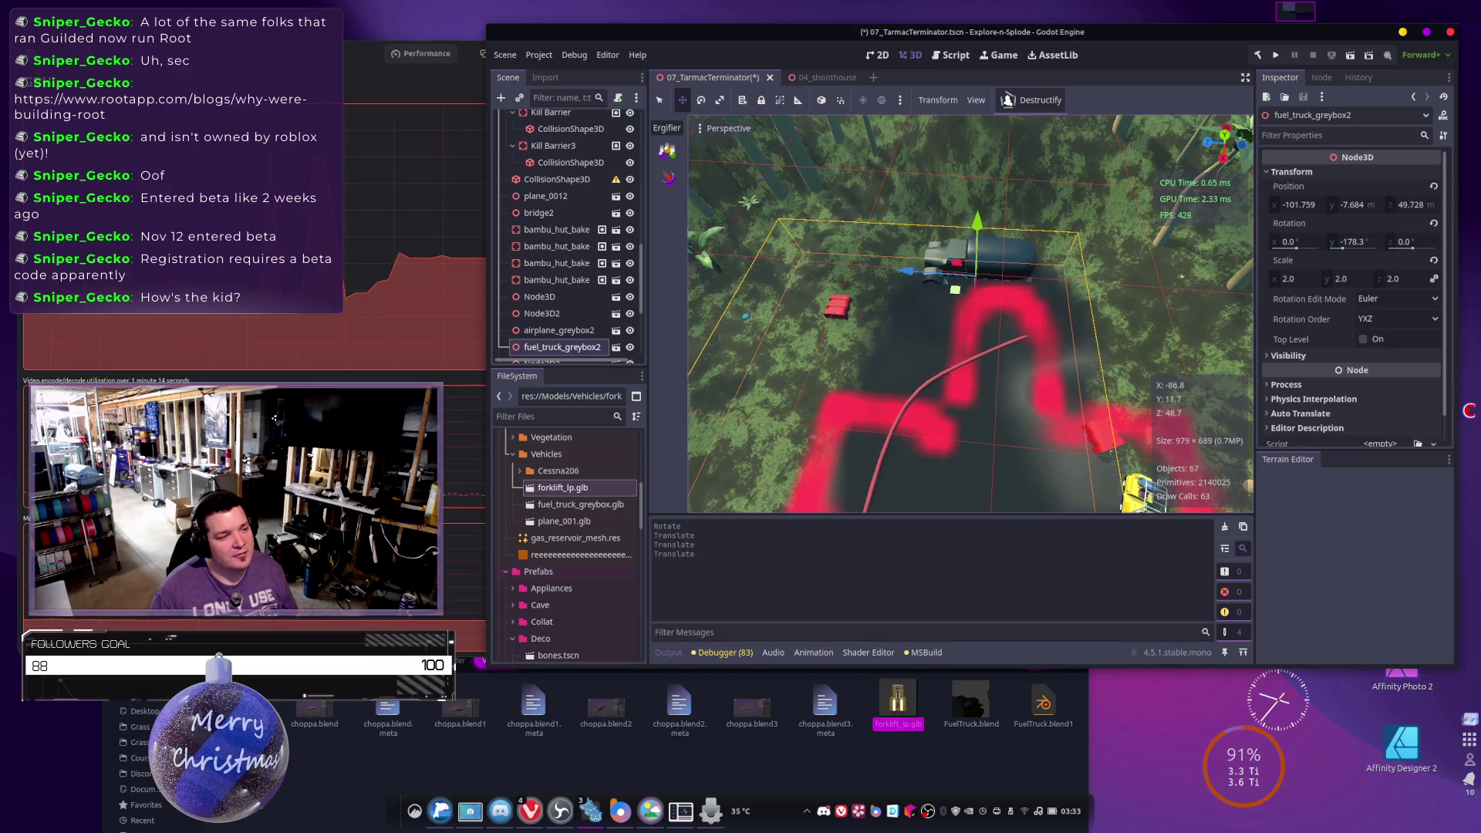
pyautogui.scroll(-3, 971, 313)
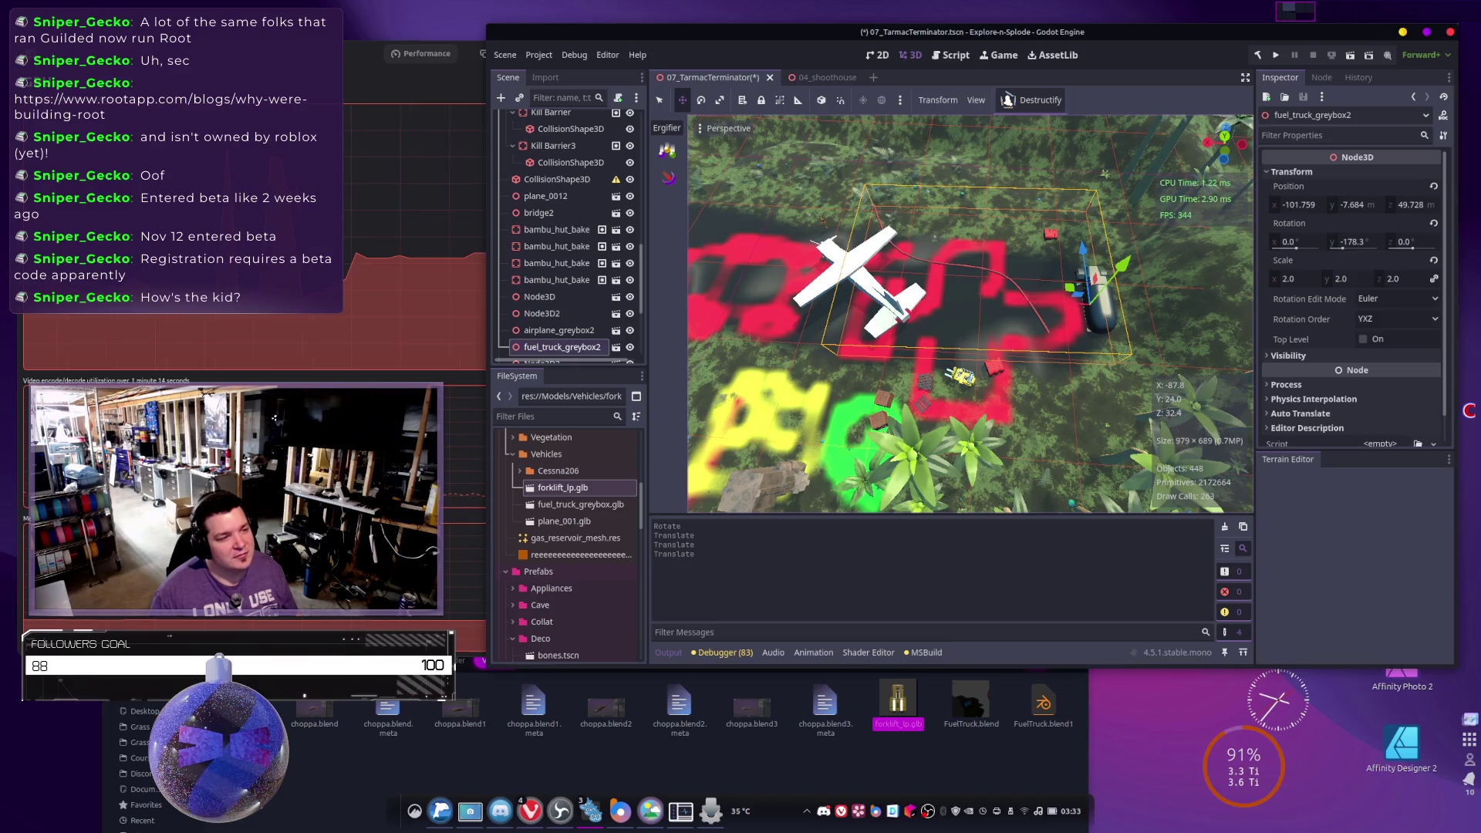
pyautogui.moveTo(1149, 288); pyautogui.dragTo(925, 293)
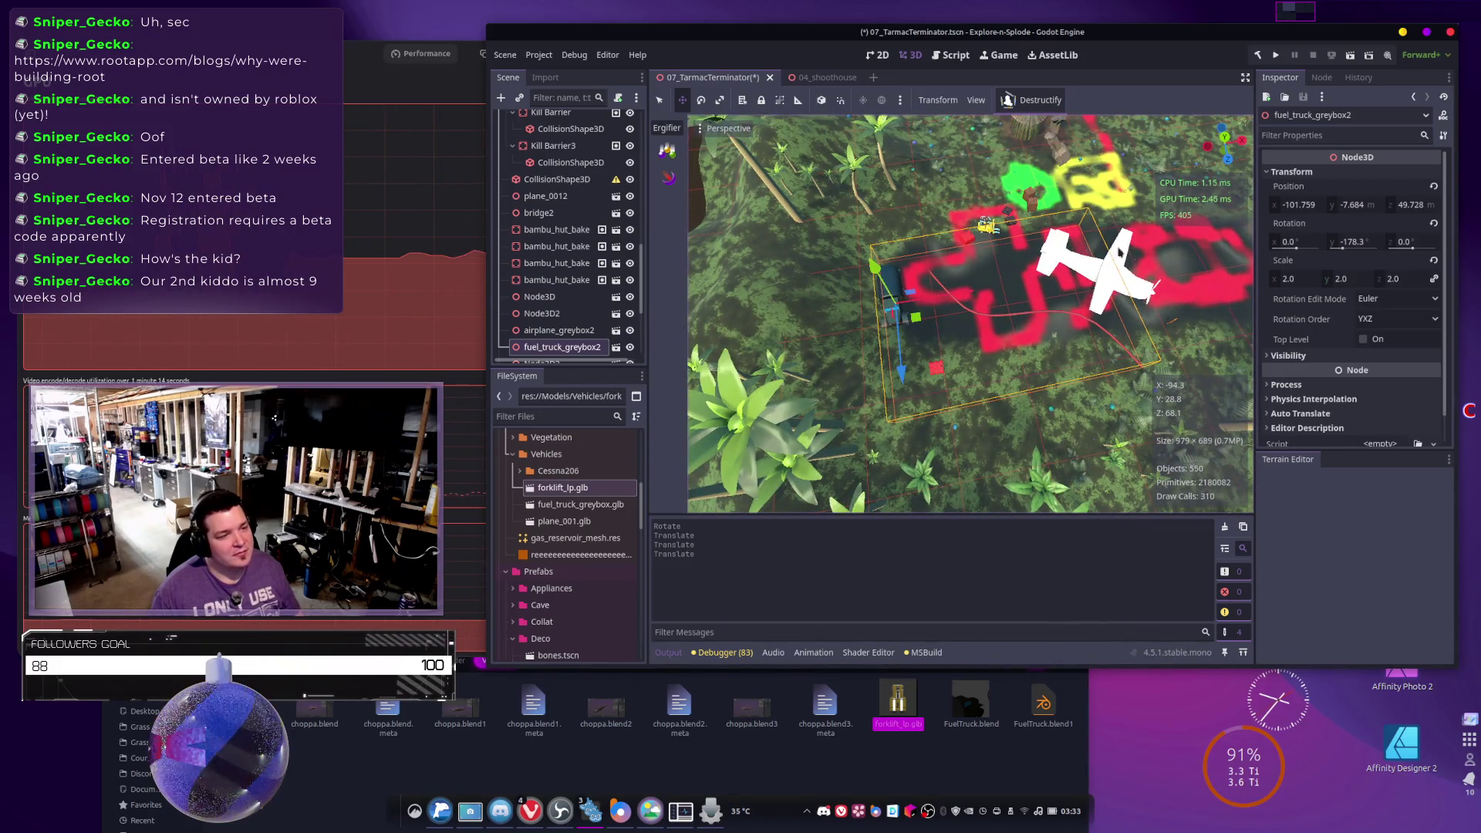
pyautogui.click(1307, 279)
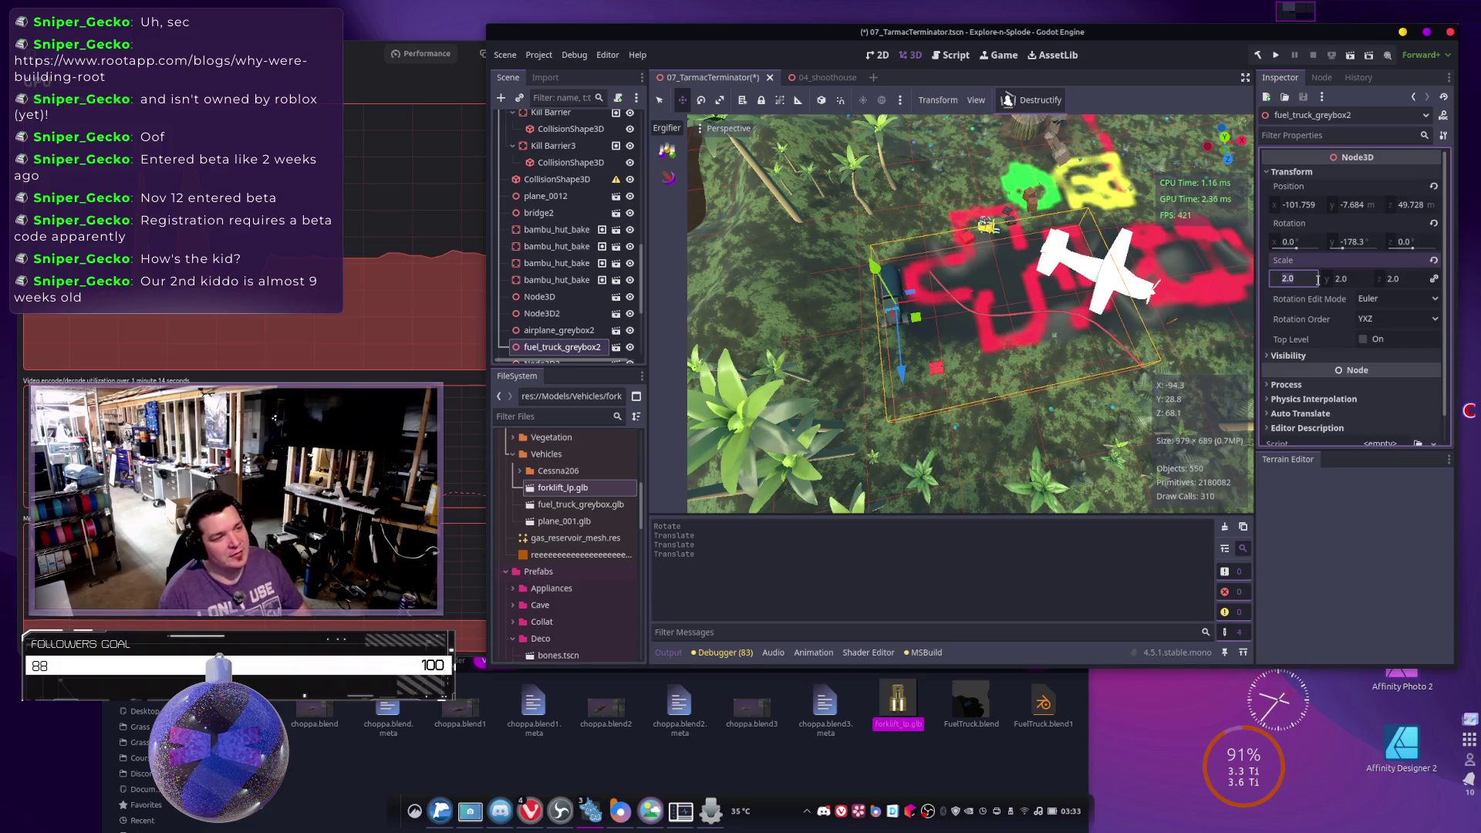
pyautogui.write('-2')
# - Commit the truck's flipped X scale, then undo the trial moves along X
pyautogui.press('Return')
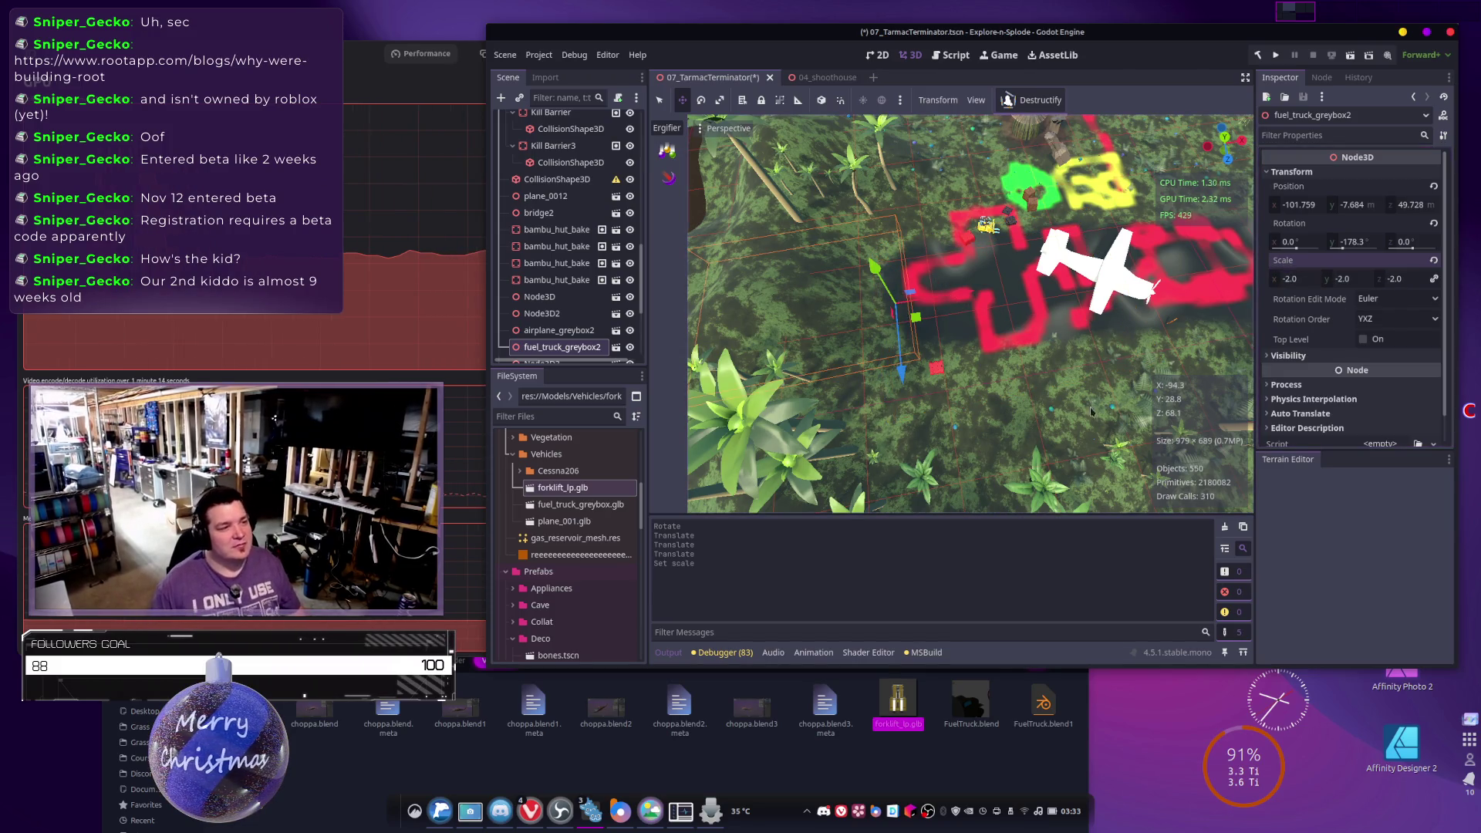
pyautogui.moveTo(958, 298)
pyautogui.mouseDown()
pyautogui.moveTo(1169, 282)
pyautogui.moveTo(1043, 274)
pyautogui.moveTo(1053, 208)
pyautogui.mouseUp()
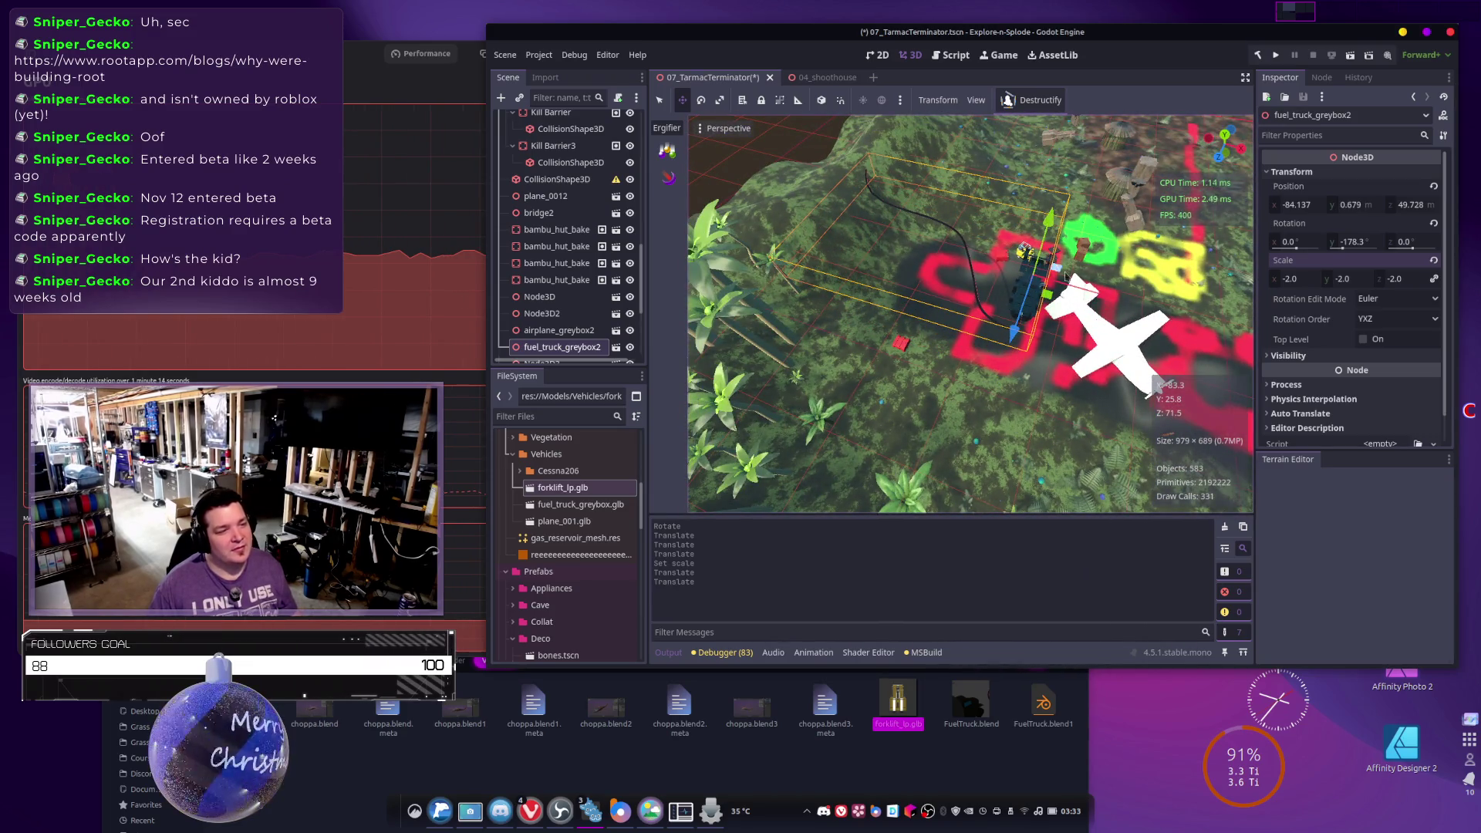
pyautogui.hotkey('ctrl', 'z')
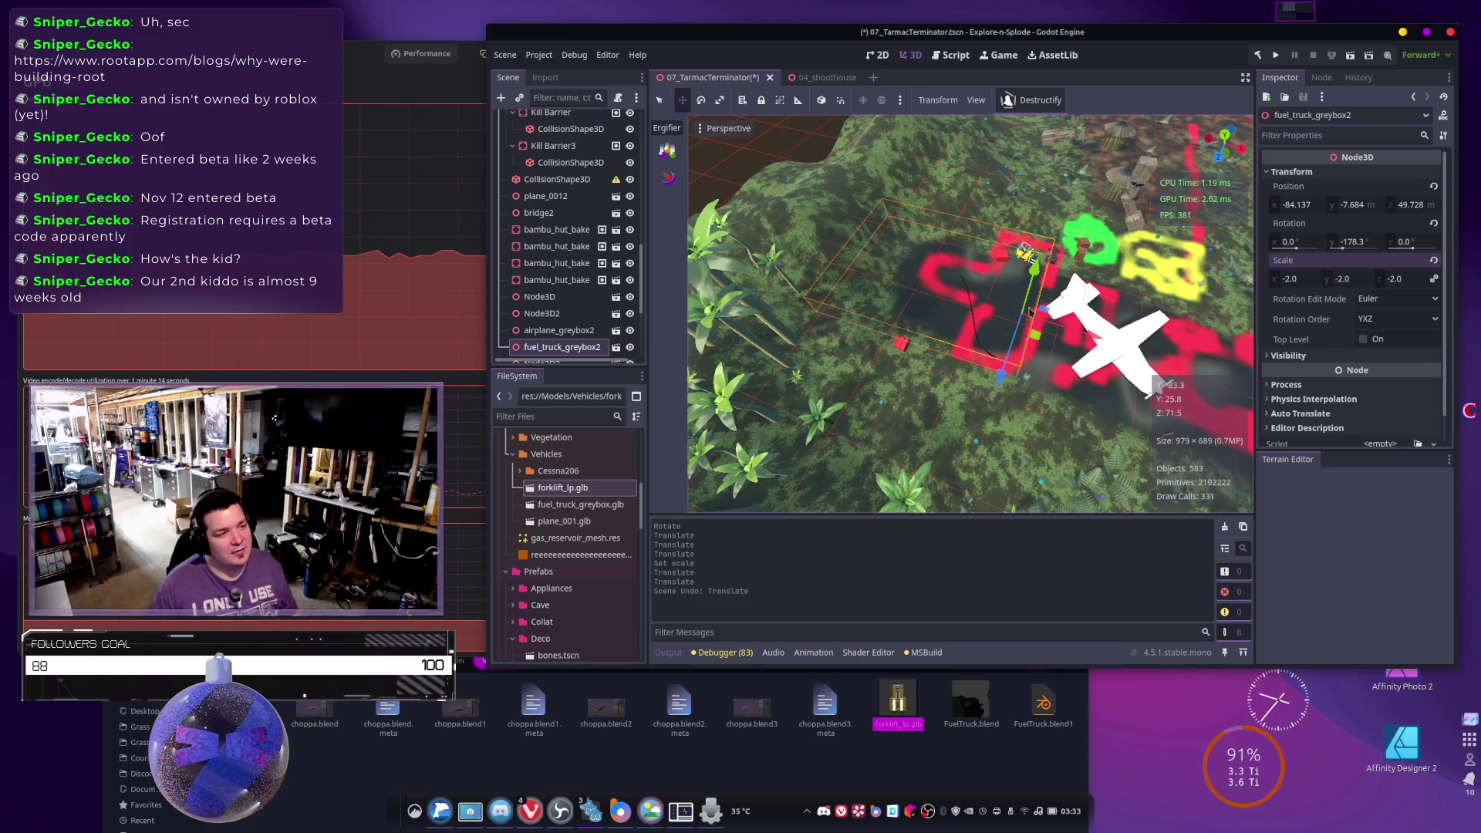
pyautogui.moveTo(1090, 336); pyautogui.dragTo(1119, 343)
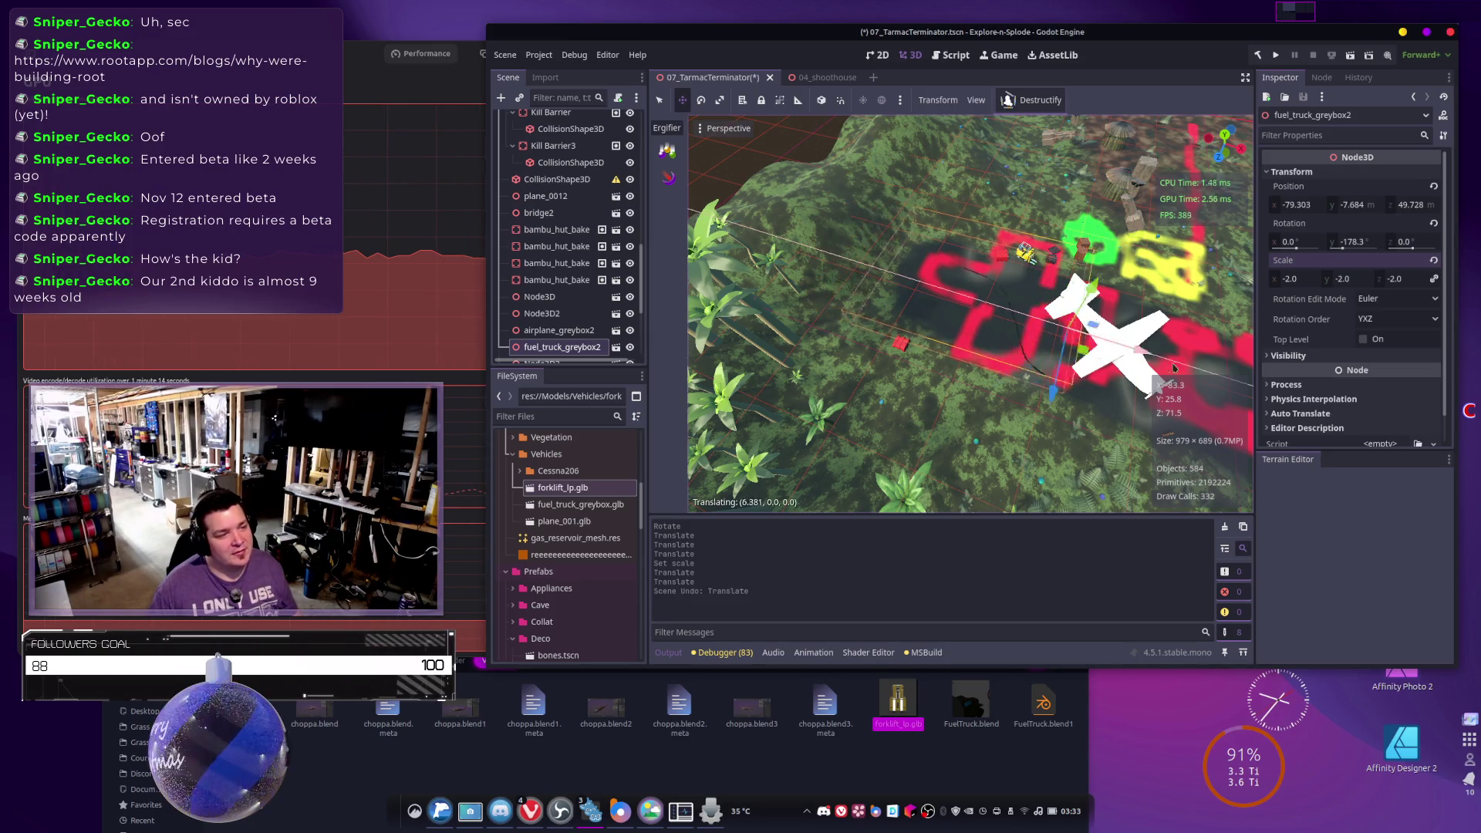
pyautogui.hotkey('ctrl', 'z')
pyautogui.hotkey('ctrl', 'z')
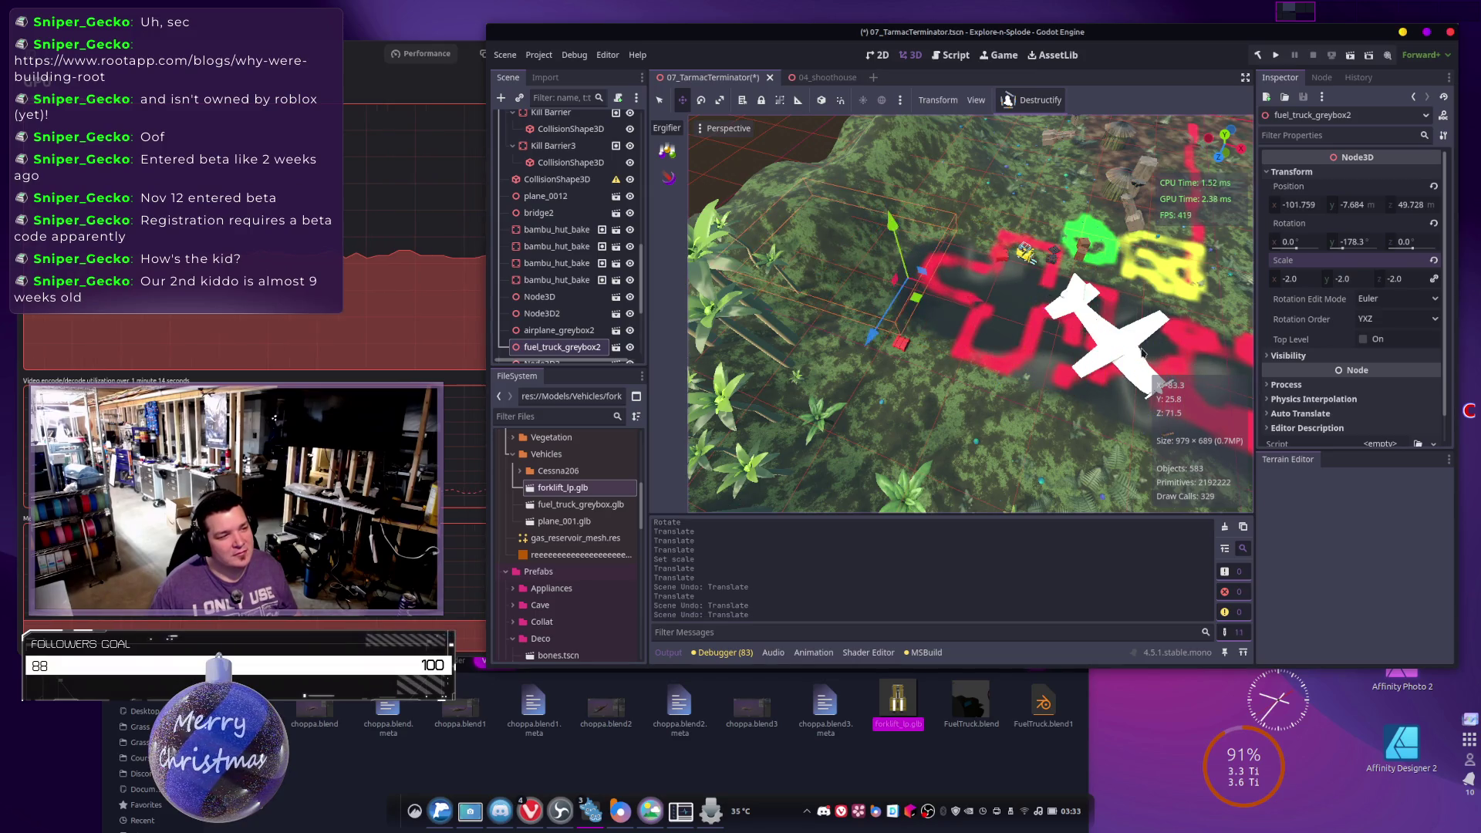
pyautogui.hotkey('ctrl', 'z')
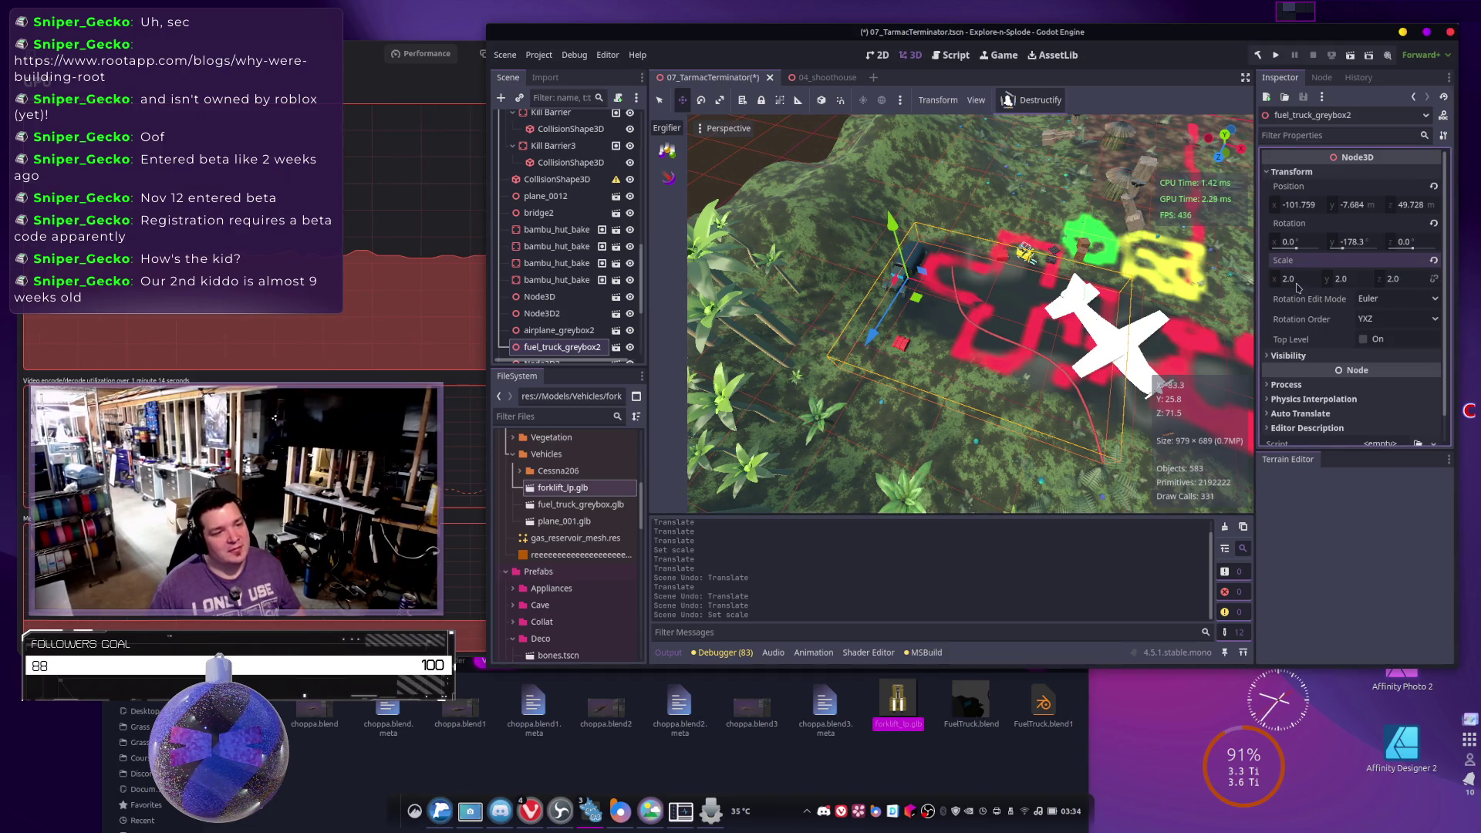
# - Set fuel_truck_greybox2's Scale X and Z to -2 in the Inspector
pyautogui.click(1298, 282)
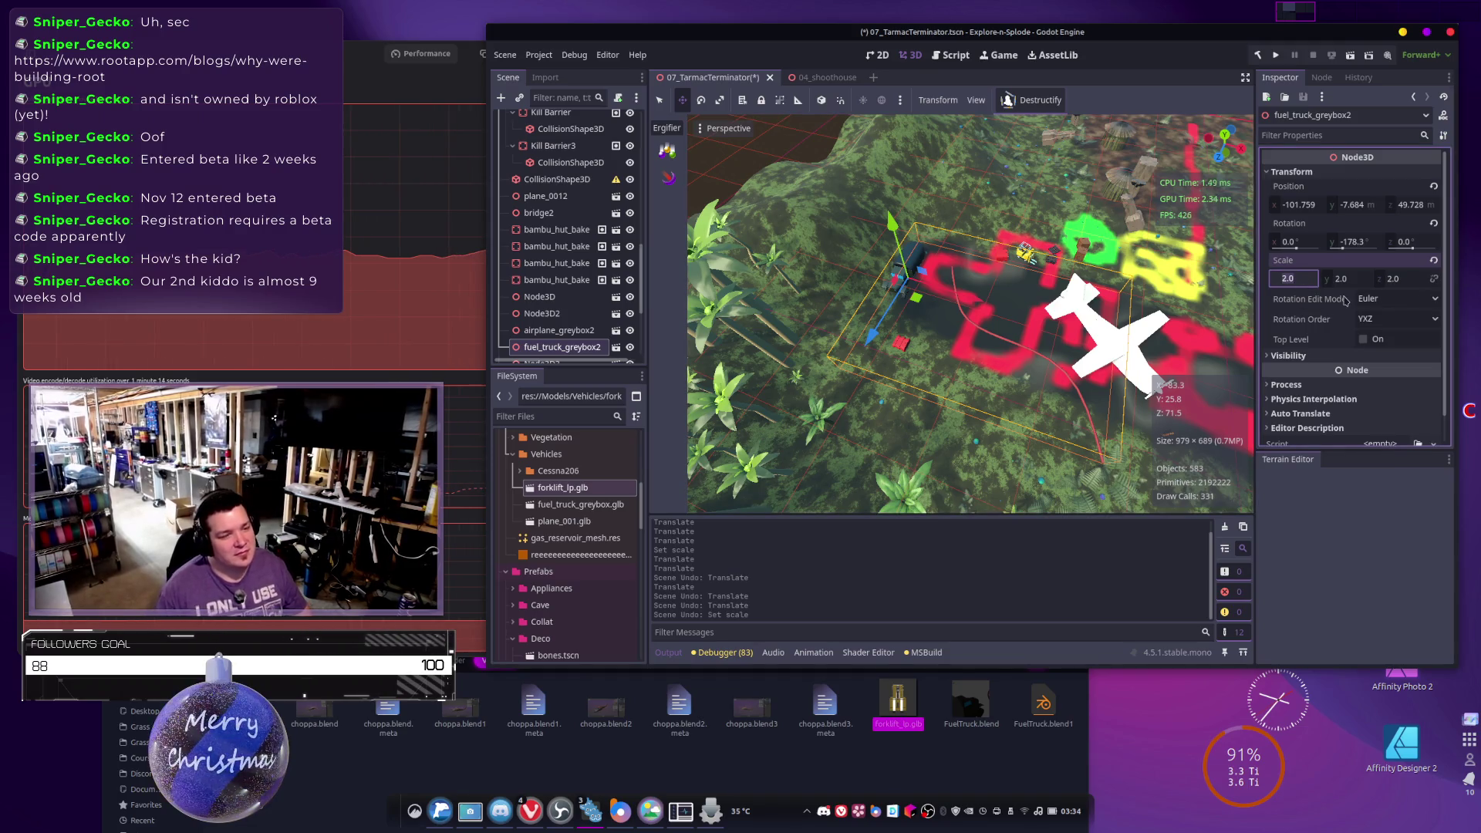
pyautogui.press('BackSpace')
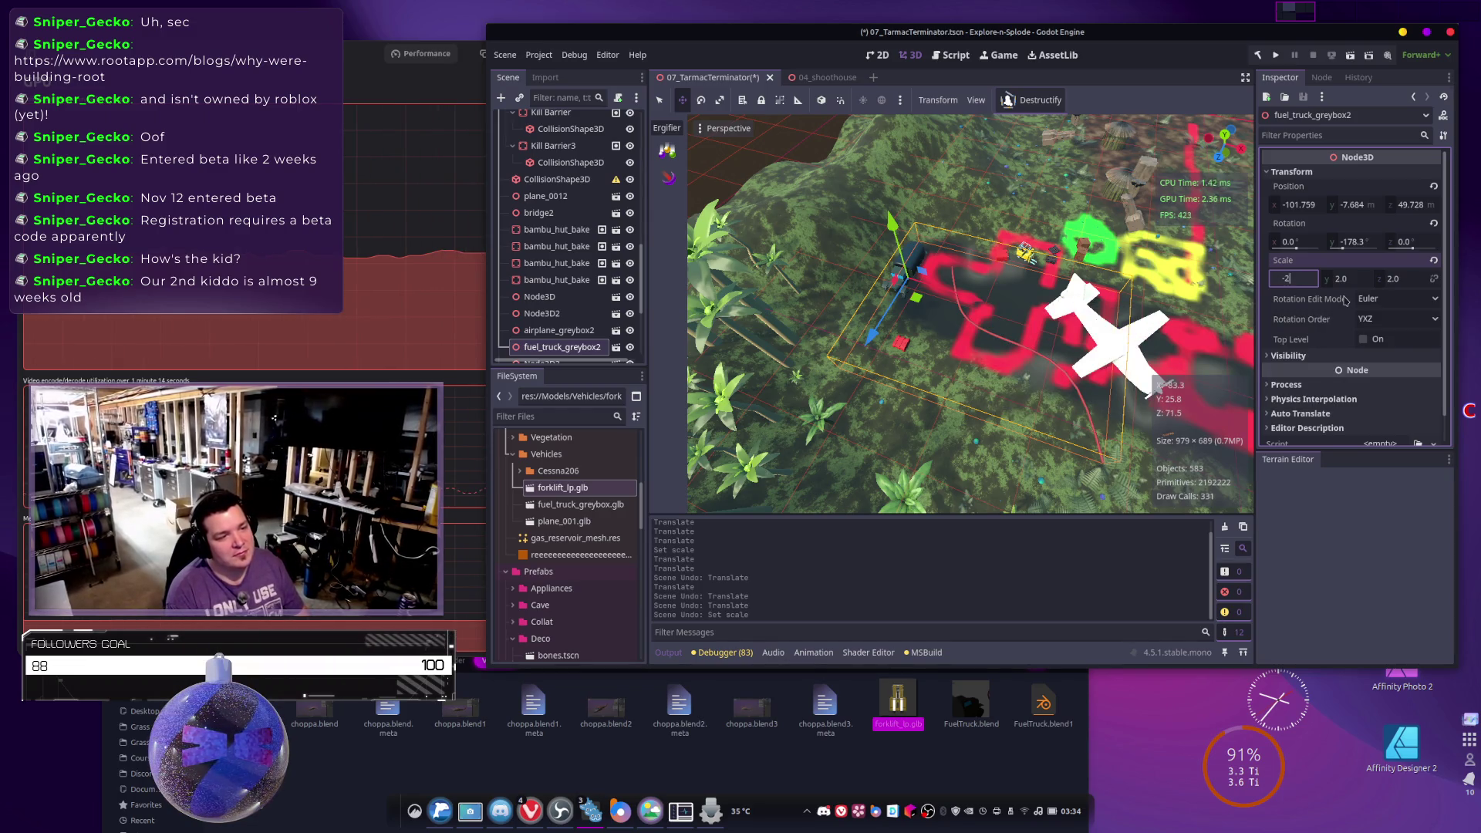
pyautogui.write('2')
pyautogui.press('Tab')
pyautogui.press('Tab')
pyautogui.write('-2')
pyautogui.press('Return')
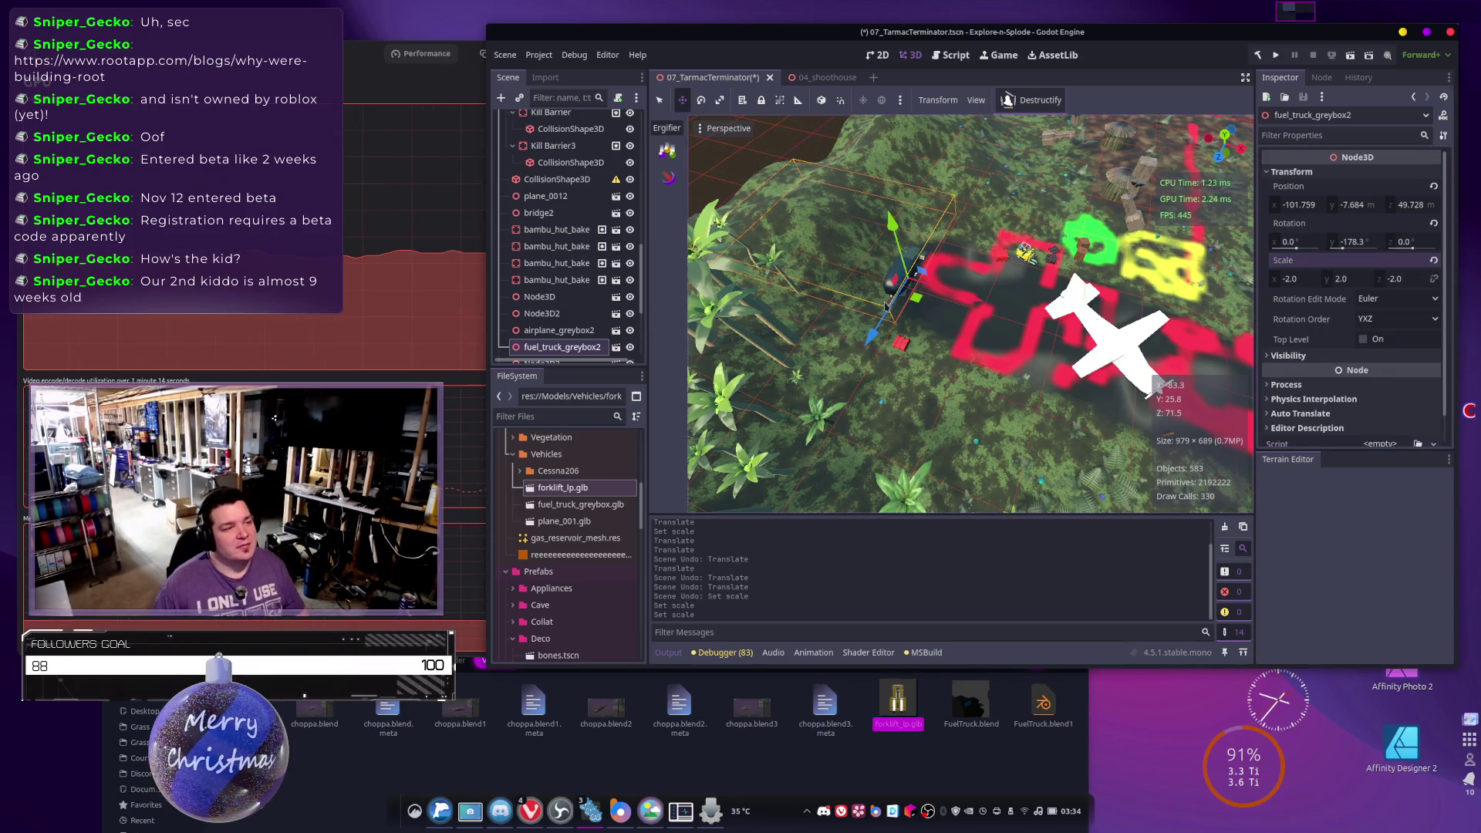
# - Rotate the truck about Y and move it to X -101.169, Z 38.004 beside the plane
pyautogui.moveTo(951, 292)
pyautogui.mouseDown()
pyautogui.moveTo(1196, 364)
pyautogui.moveTo(1161, 353)
pyautogui.mouseUp()
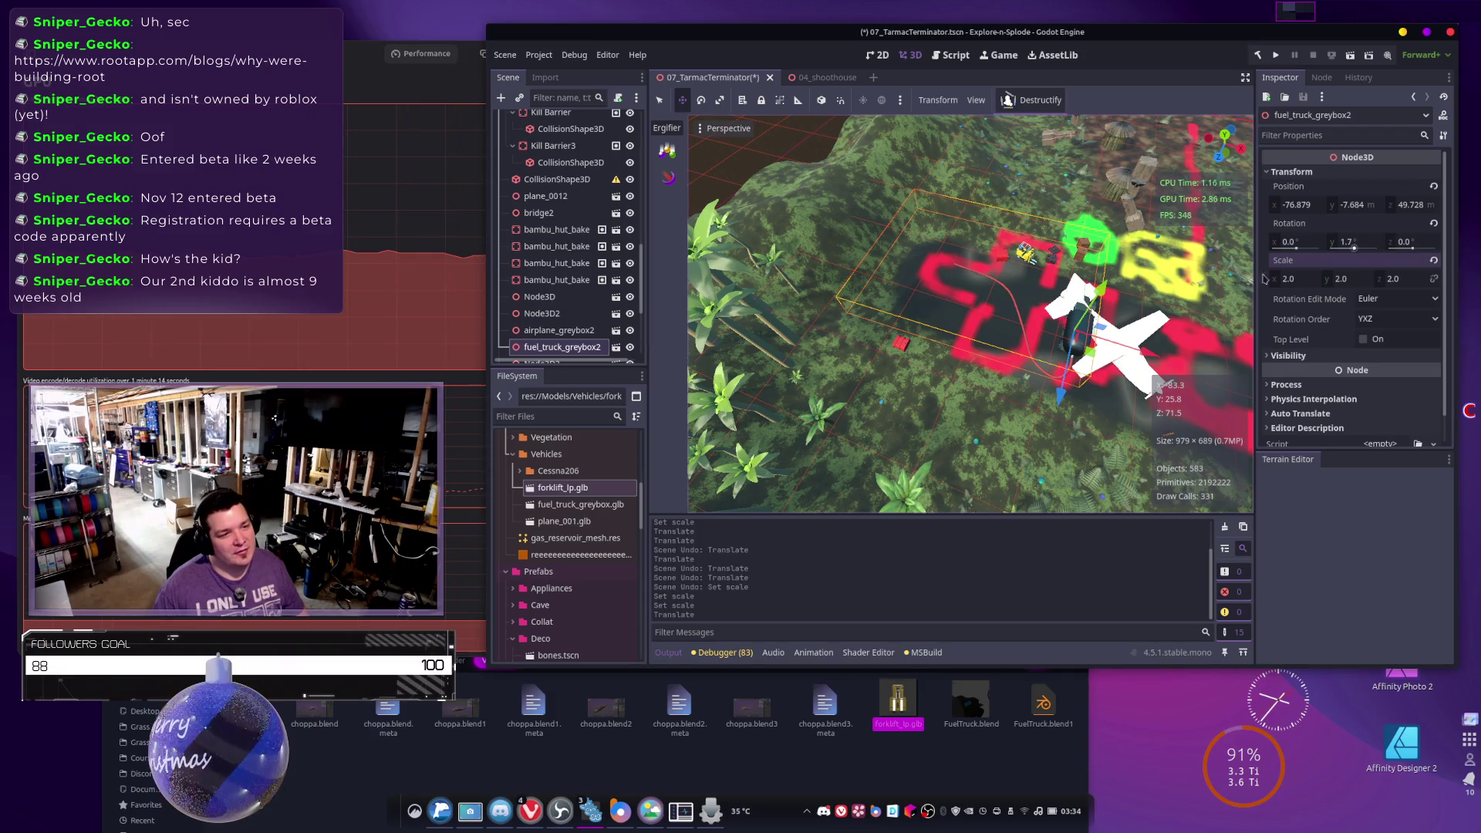
pyautogui.press('e')
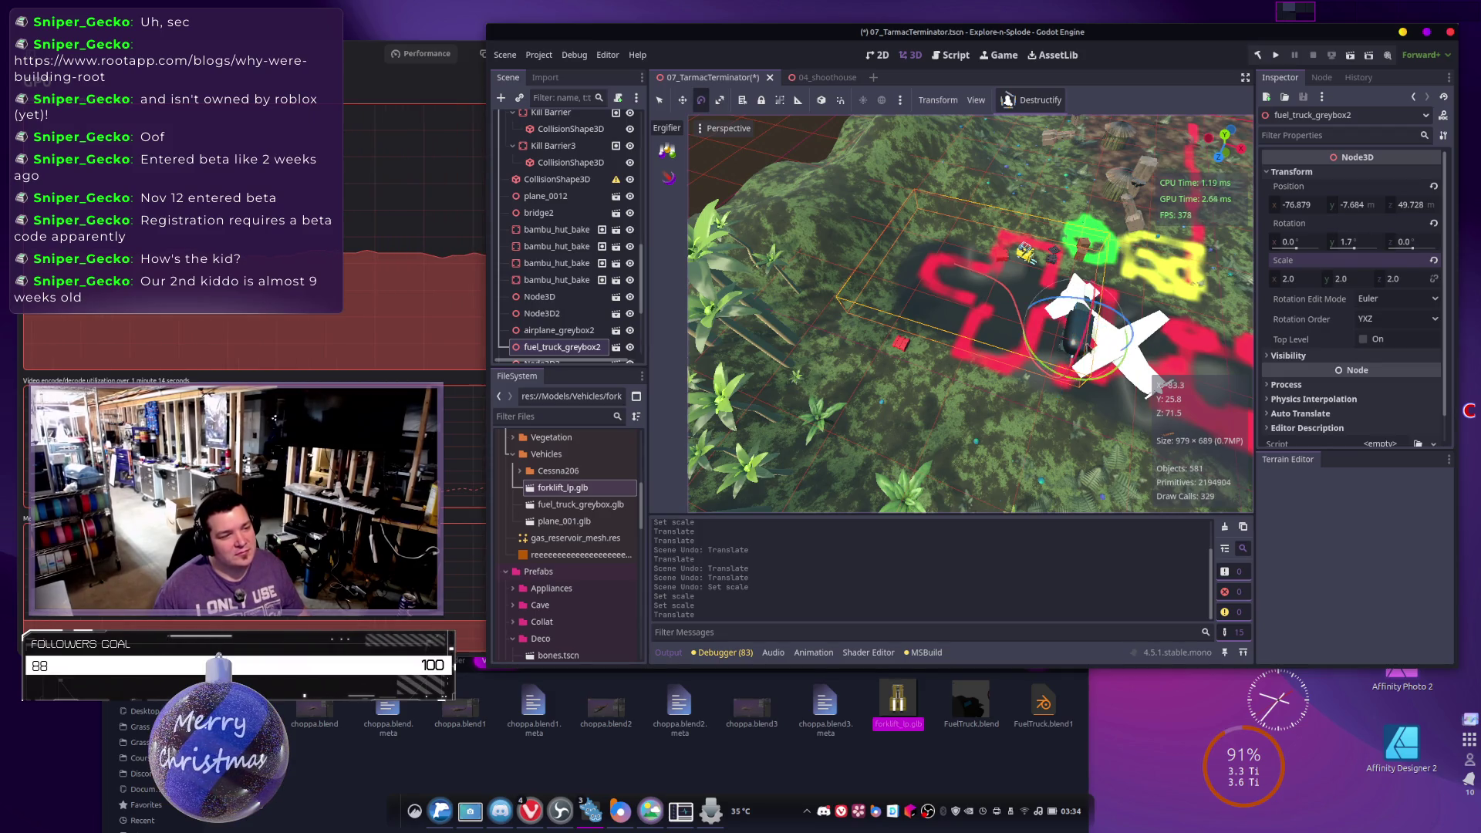
pyautogui.moveTo(1090, 379)
pyautogui.mouseDown()
pyautogui.moveTo(1026, 361)
pyautogui.moveTo(995, 308)
pyautogui.moveTo(978, 245)
pyautogui.moveTo(1002, 227)
pyautogui.mouseUp()
pyautogui.press('w')
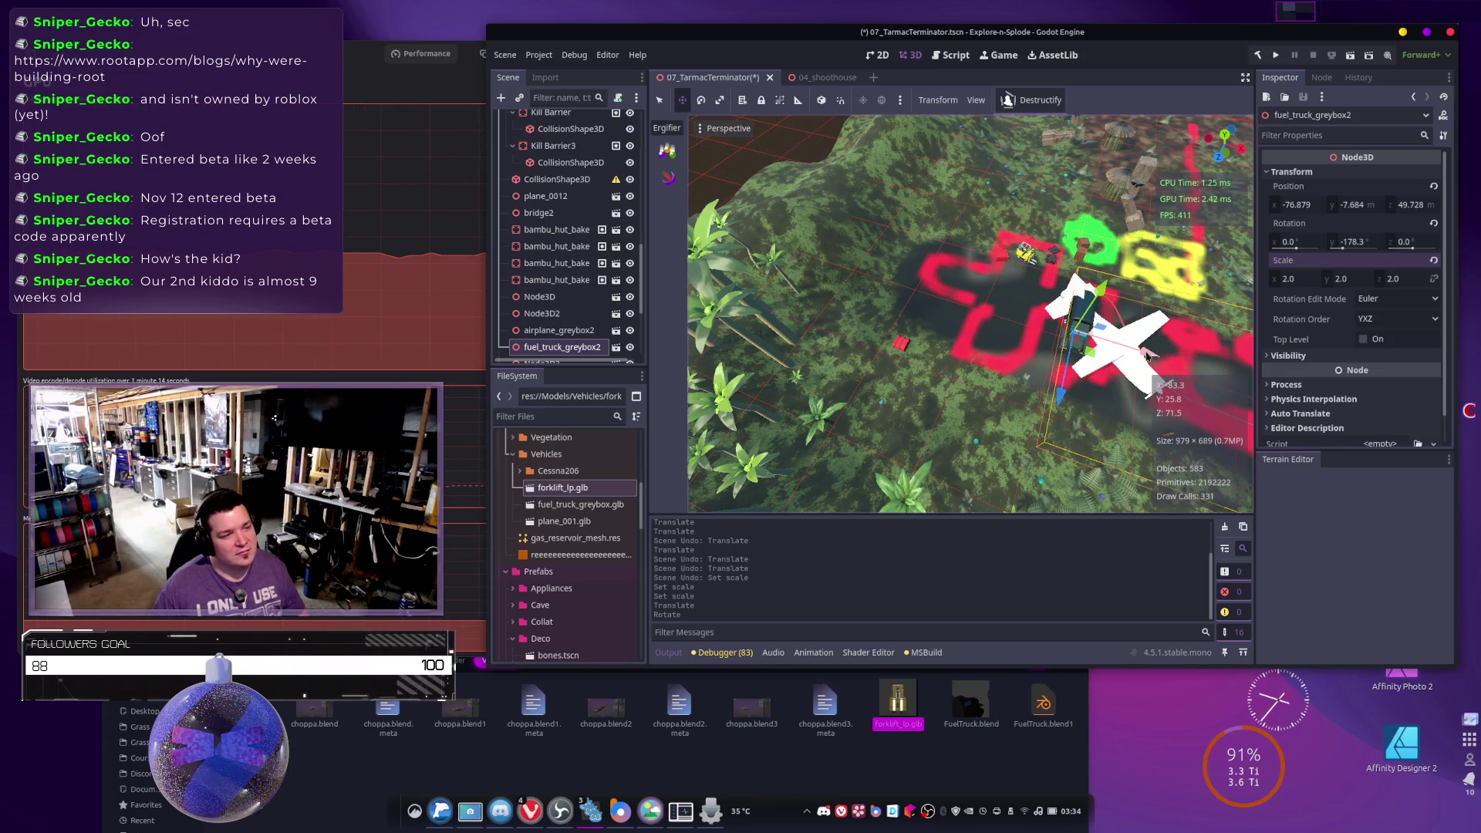
pyautogui.moveTo(1155, 357); pyautogui.dragTo(975, 299)
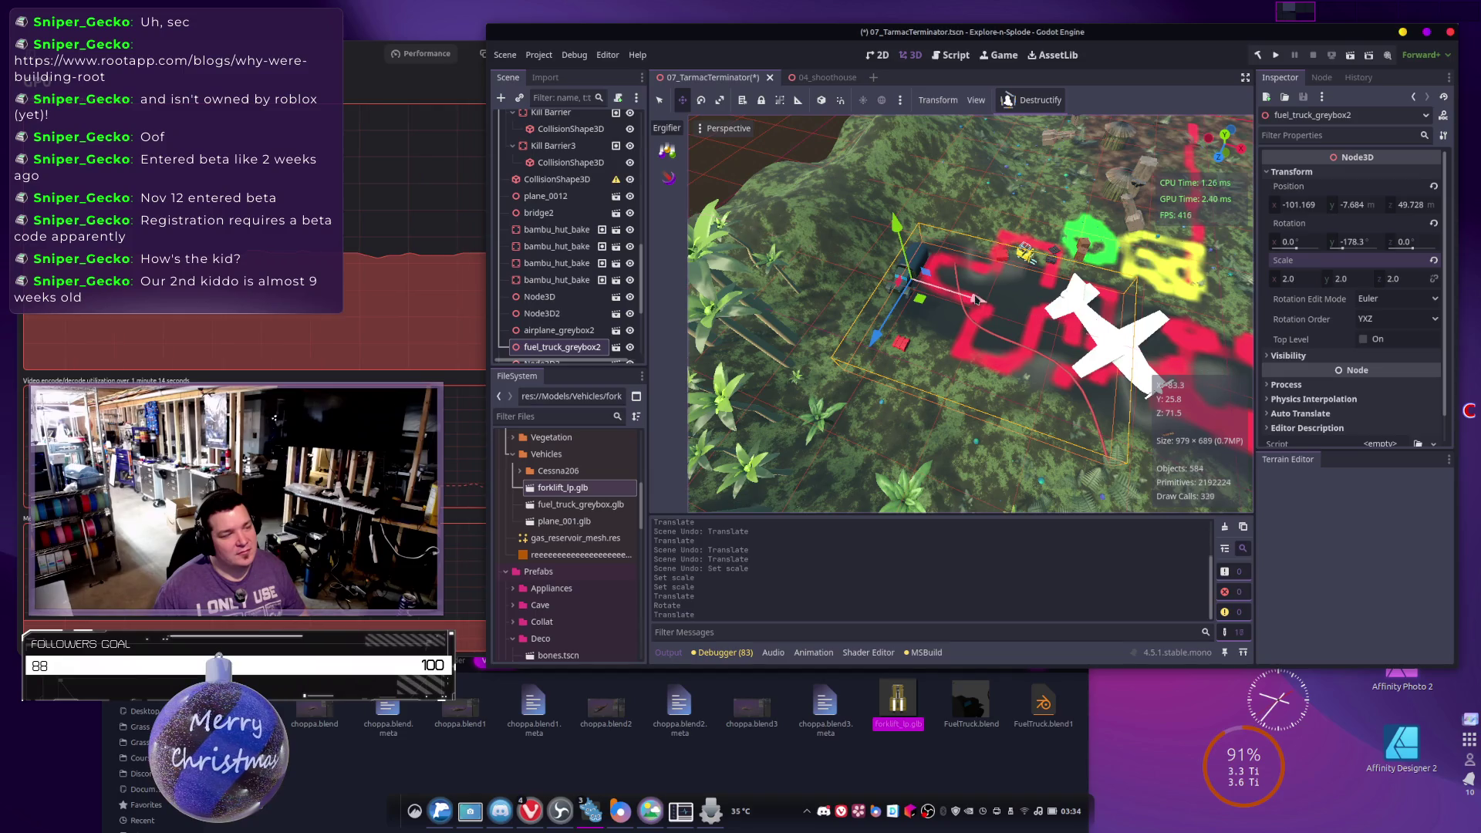
pyautogui.moveTo(883, 334)
pyautogui.mouseDown()
pyautogui.moveTo(934, 270)
pyautogui.moveTo(824, 282)
pyautogui.moveTo(818, 252)
pyautogui.moveTo(929, 347)
pyautogui.moveTo(540, 225)
pyautogui.mouseUp()
# - Deselect the truck, select the TerraBrush node, and choose the set-height brush at 0.0
pyautogui.click(929, 347)
pyautogui.scroll(10, 545, 303)
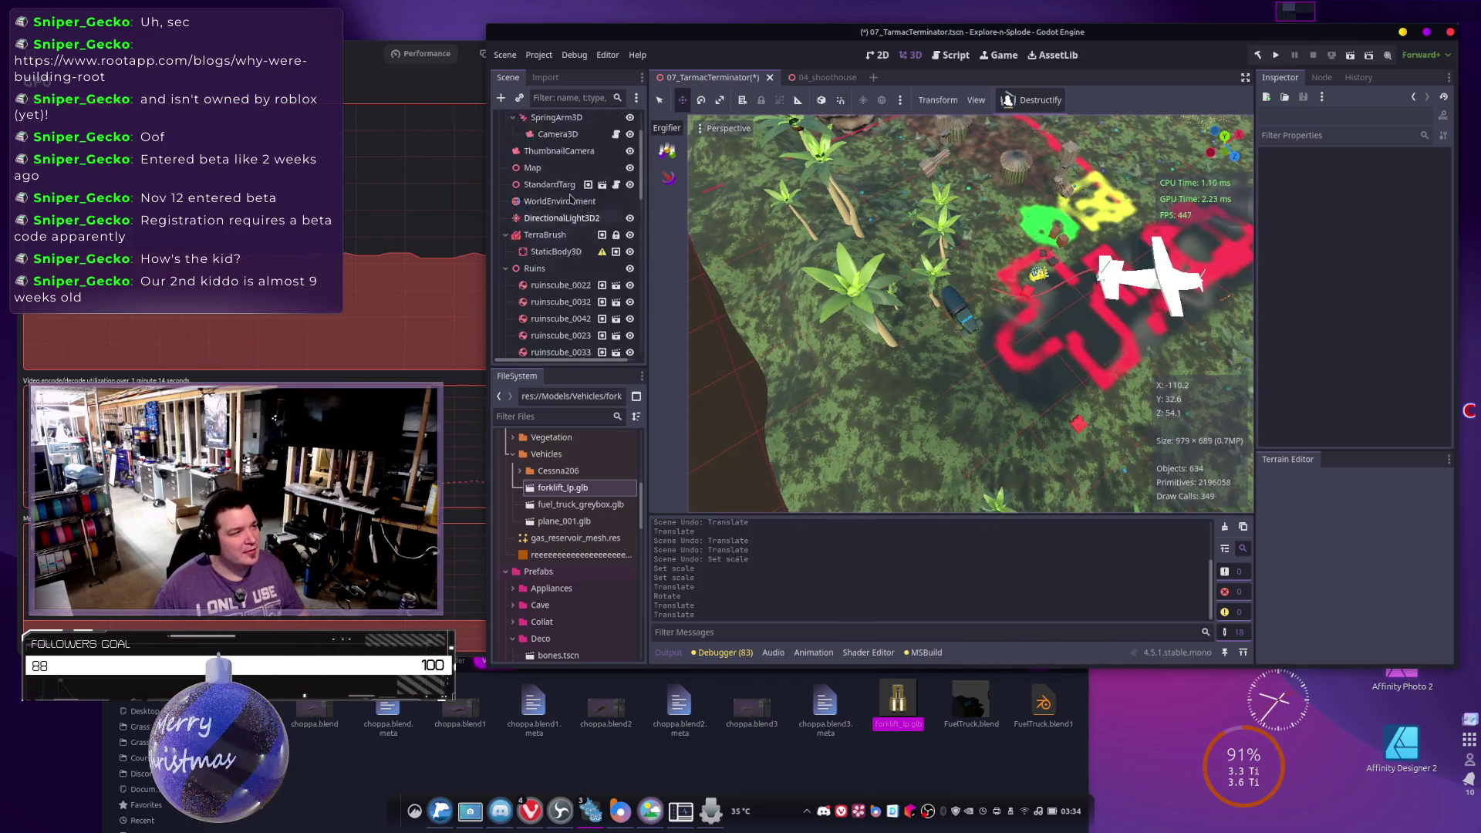
pyautogui.click(546, 303)
pyautogui.scroll(-5, 980, 310)
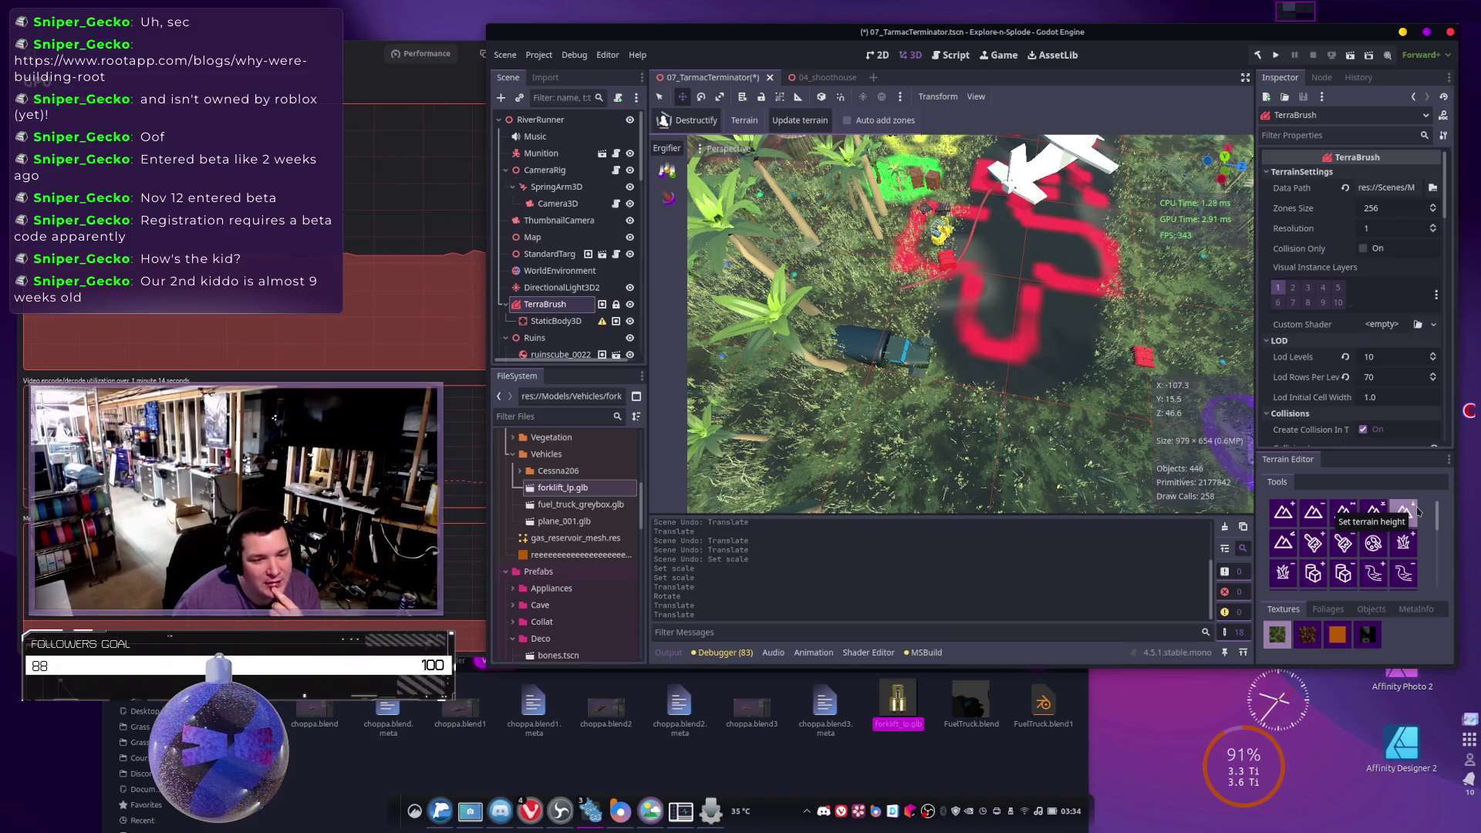
pyautogui.click(1414, 509)
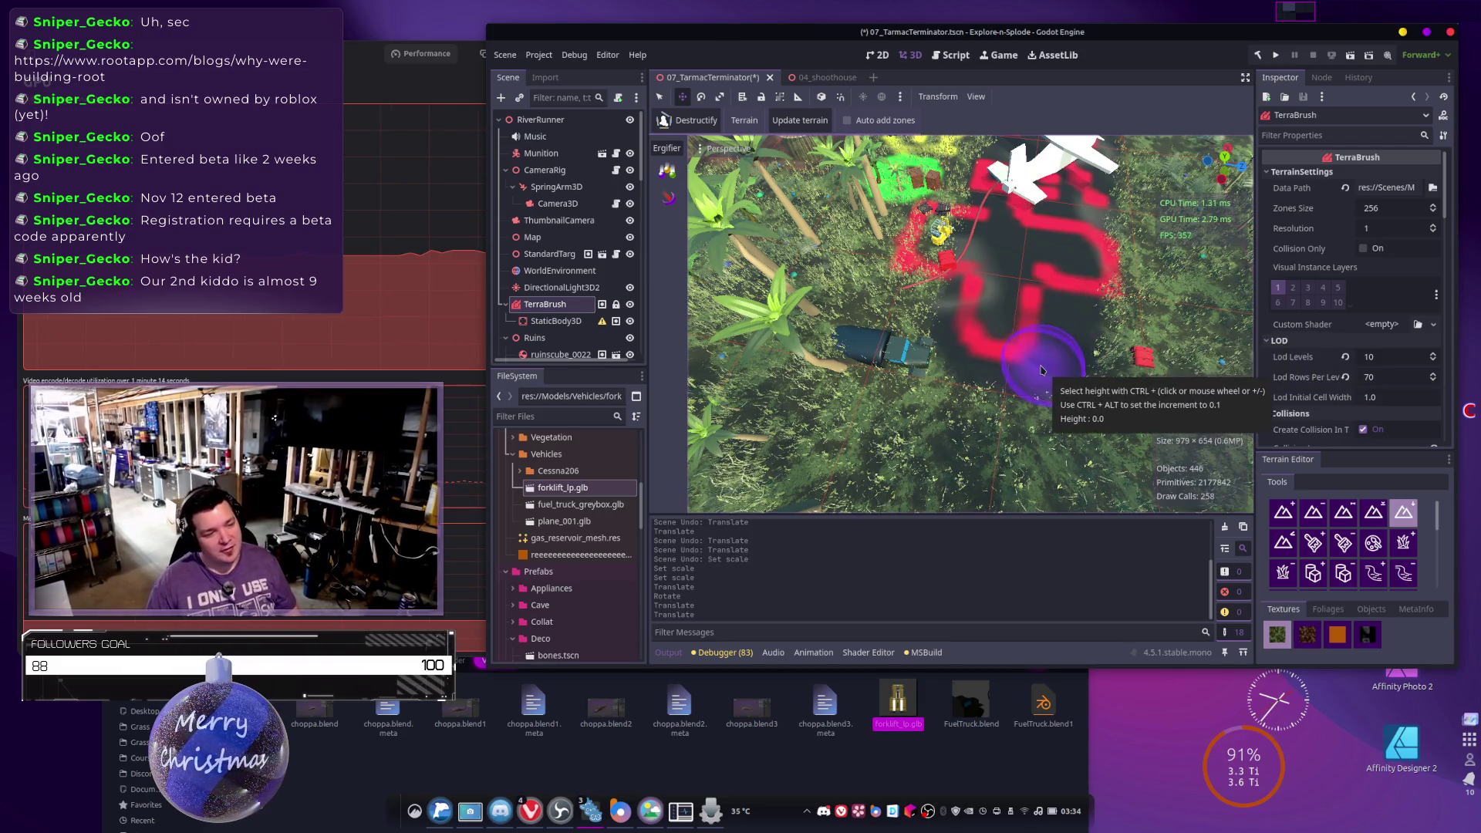
# - Sample ground height and test flattening near the forklift and ruins, undoing the trial edits
pyautogui.click(1003, 348)
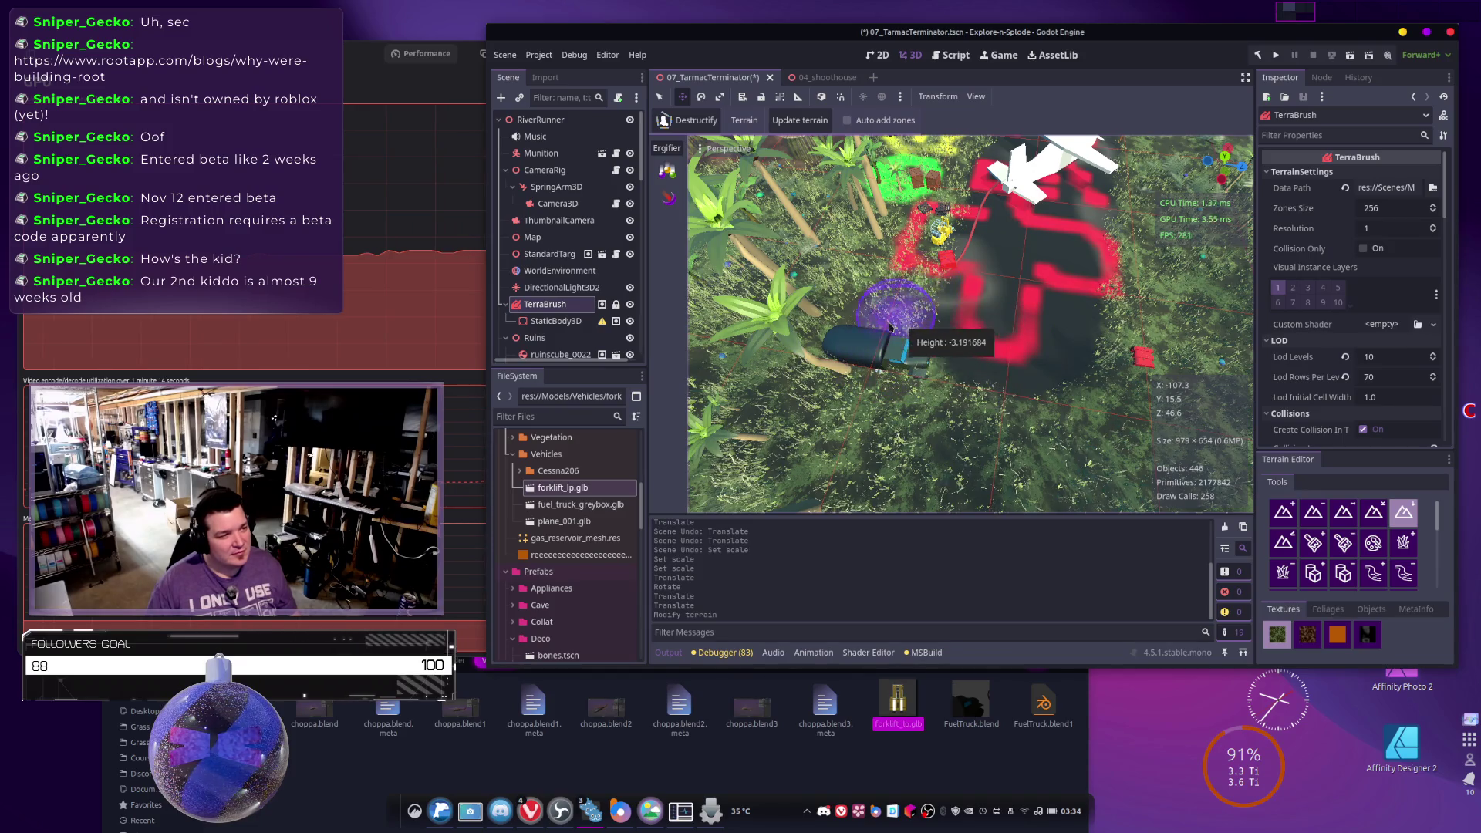
pyautogui.click(922, 205)
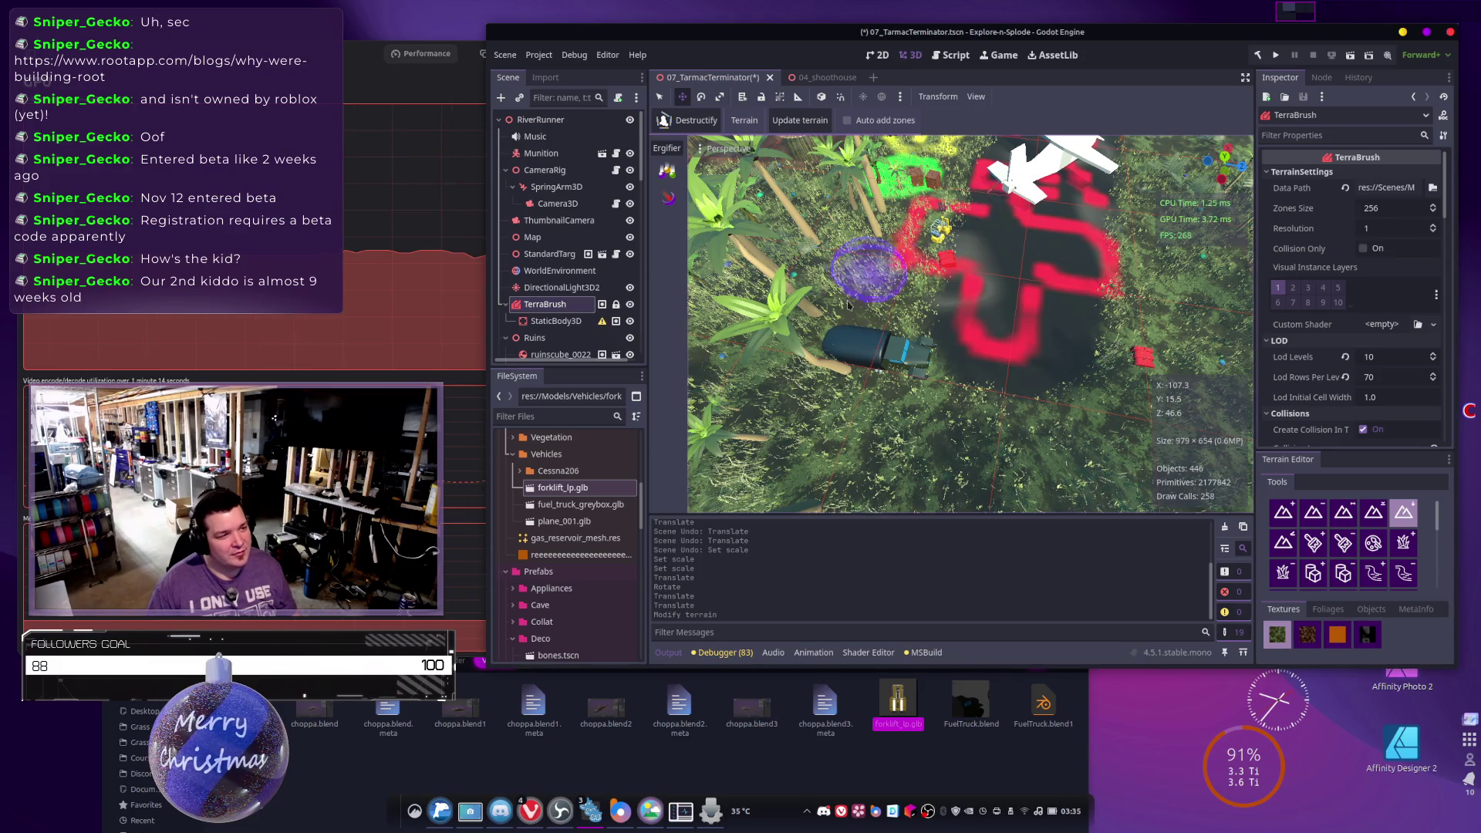
pyautogui.scroll(5, 972, 355)
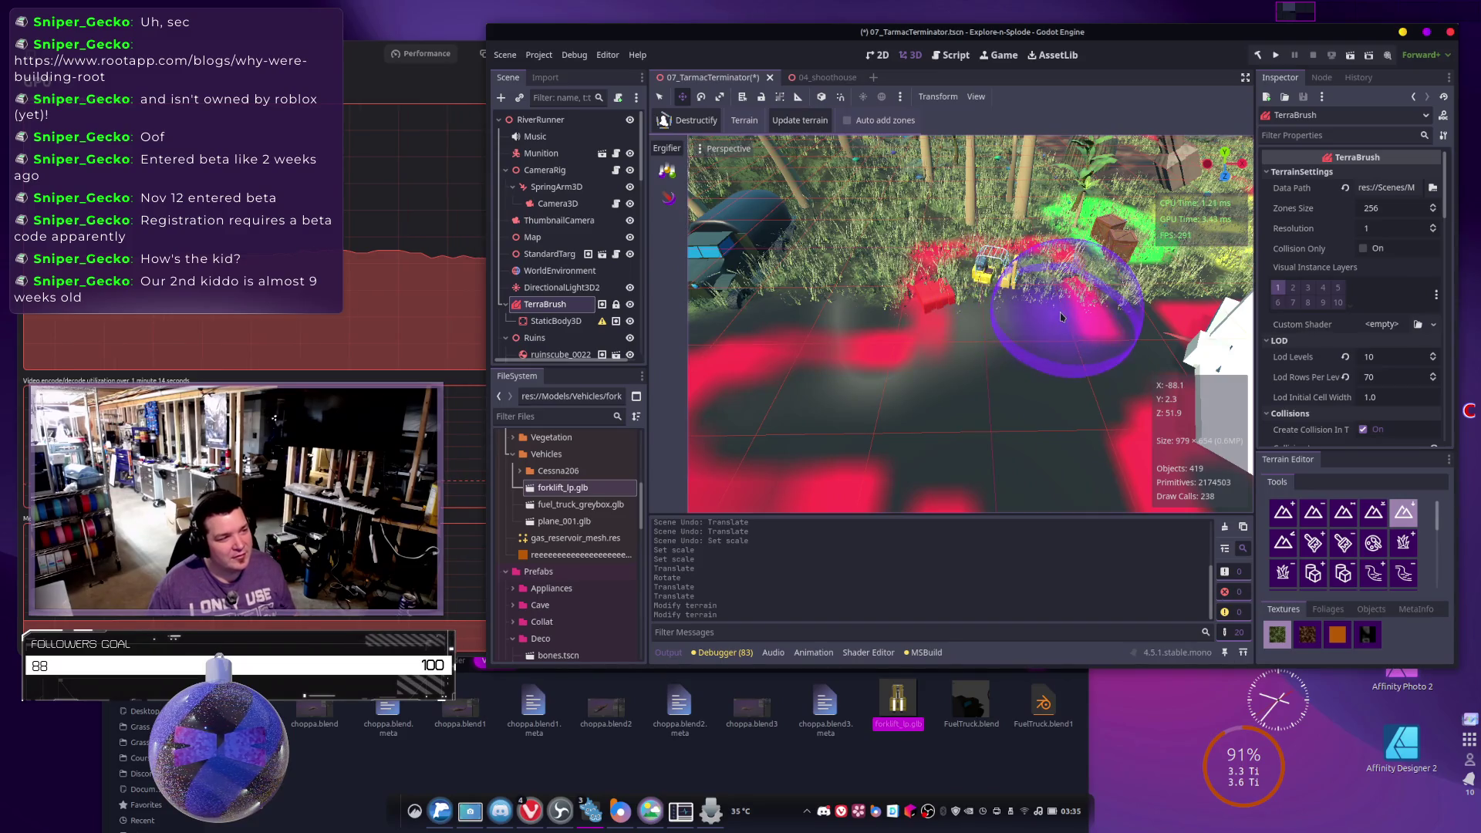
pyautogui.hotkey('ctrl', 'z')
pyautogui.moveTo(991, 347); pyautogui.dragTo(1173, 444)
pyautogui.moveTo(991, 423)
pyautogui.mouseDown()
pyautogui.moveTo(964, 370)
pyautogui.moveTo(921, 339)
pyautogui.moveTo(964, 335)
pyautogui.mouseUp()
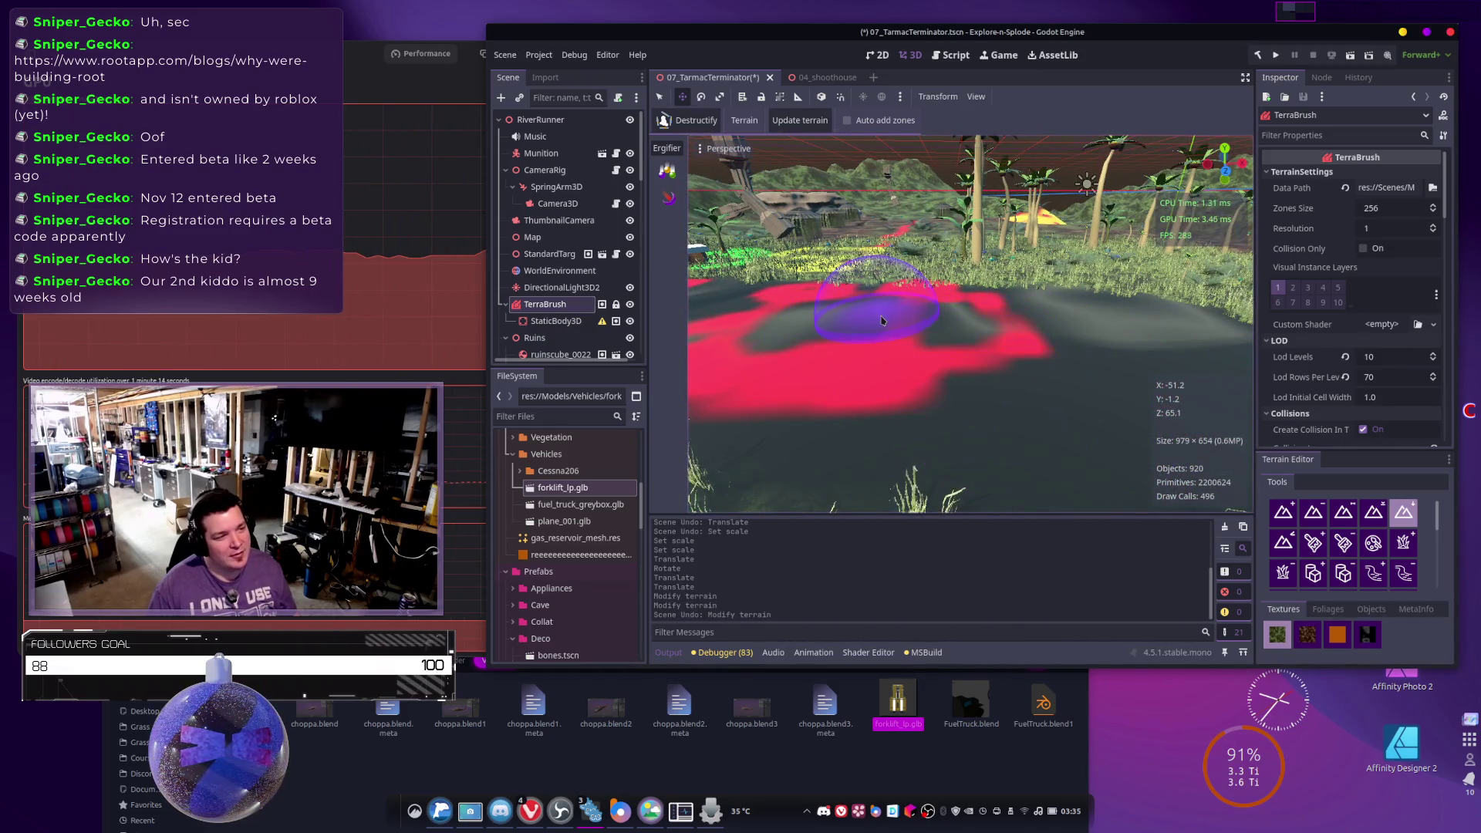
pyautogui.click(969, 332)
pyautogui.click(969, 332)
pyautogui.hotkey('ctrl', 'z')
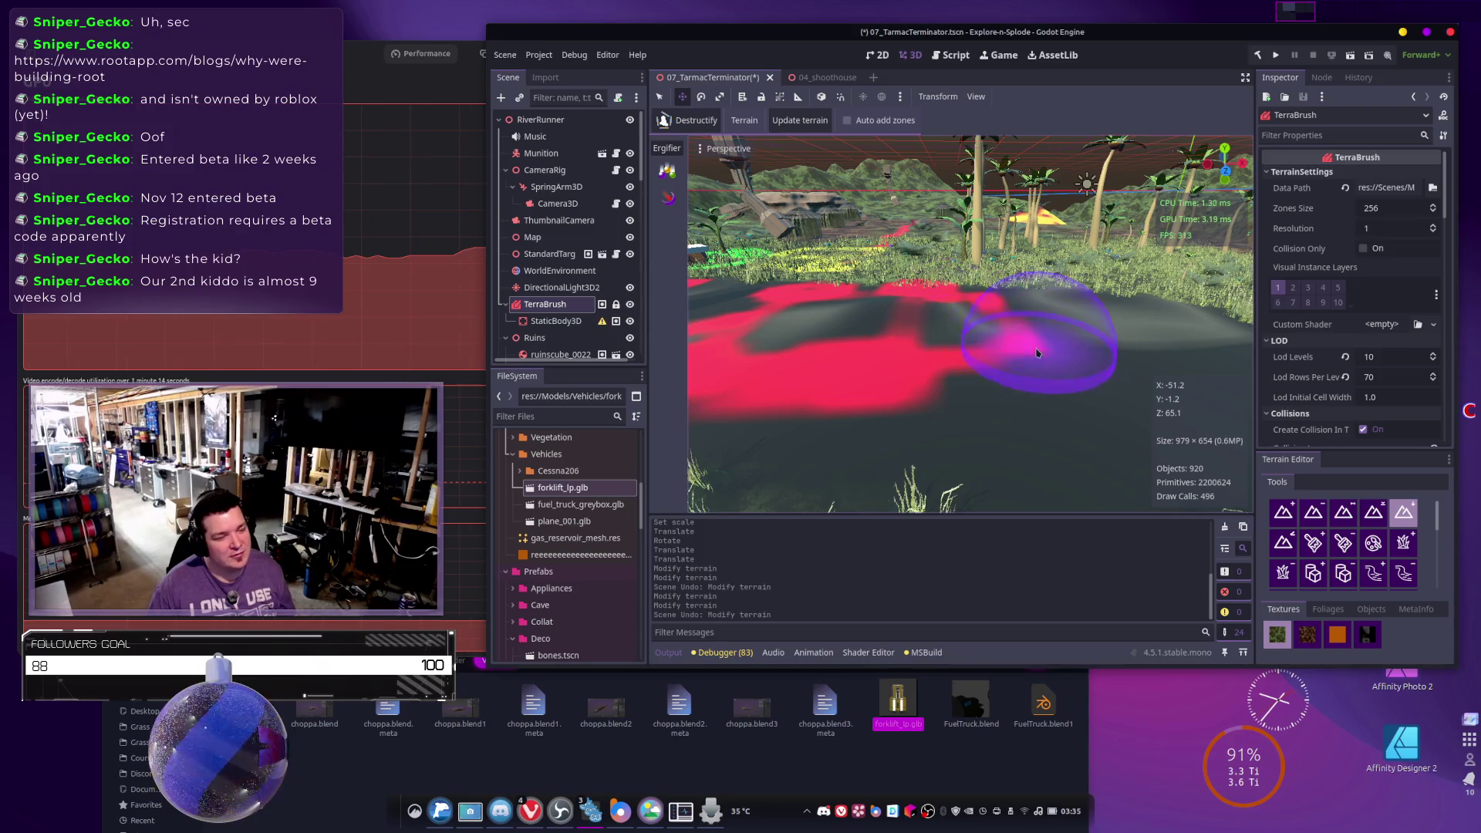
pyautogui.hotkey('ctrl', 'z')
pyautogui.click(1044, 346)
# - Flatten the terrain near the plane and beside the forklift at the newly sampled height
pyautogui.moveTo(1044, 345)
pyautogui.mouseDown()
pyautogui.moveTo(842, 395)
pyautogui.moveTo(891, 396)
pyautogui.mouseUp()
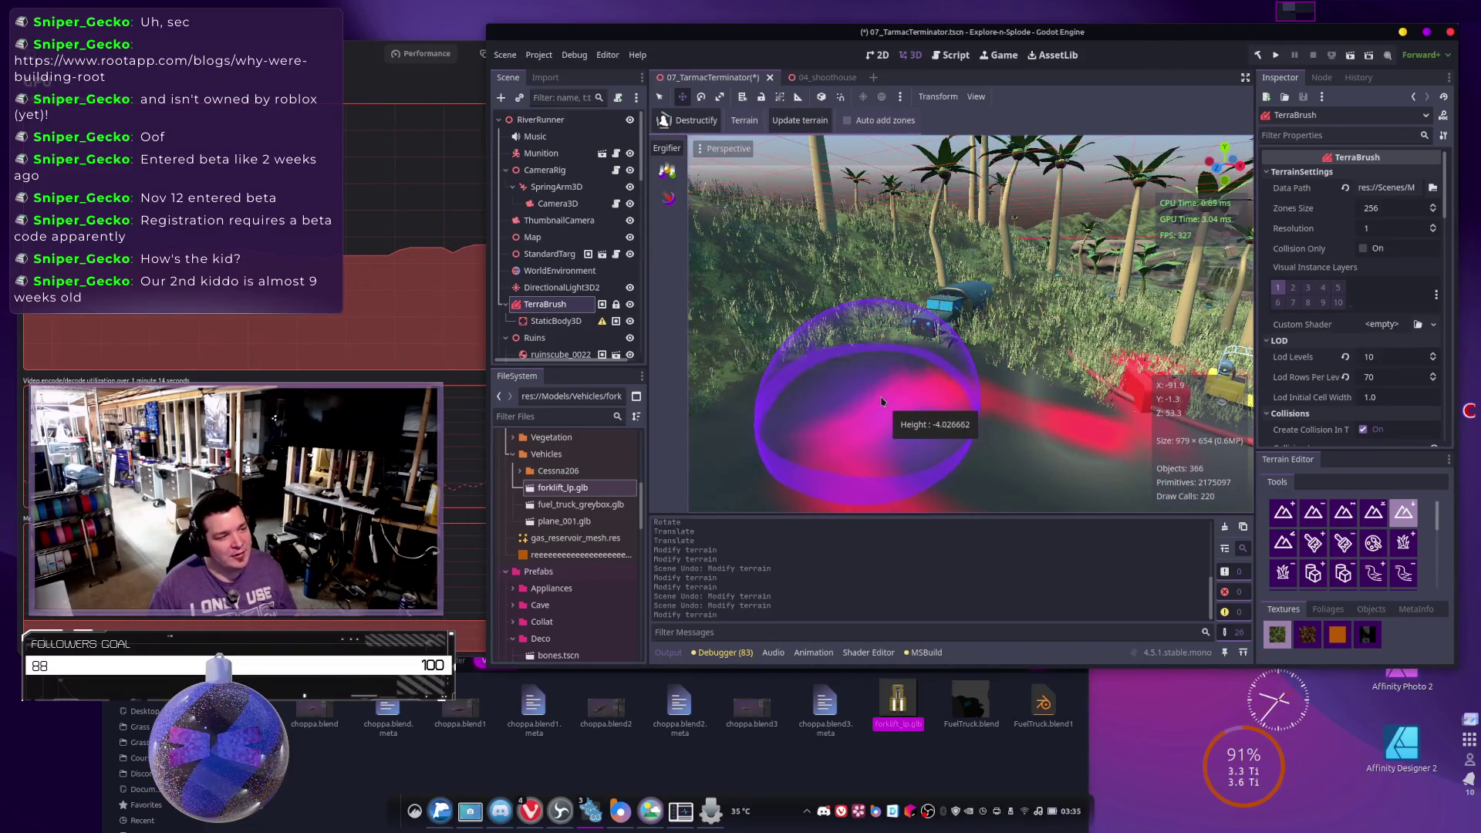
pyautogui.press('w')
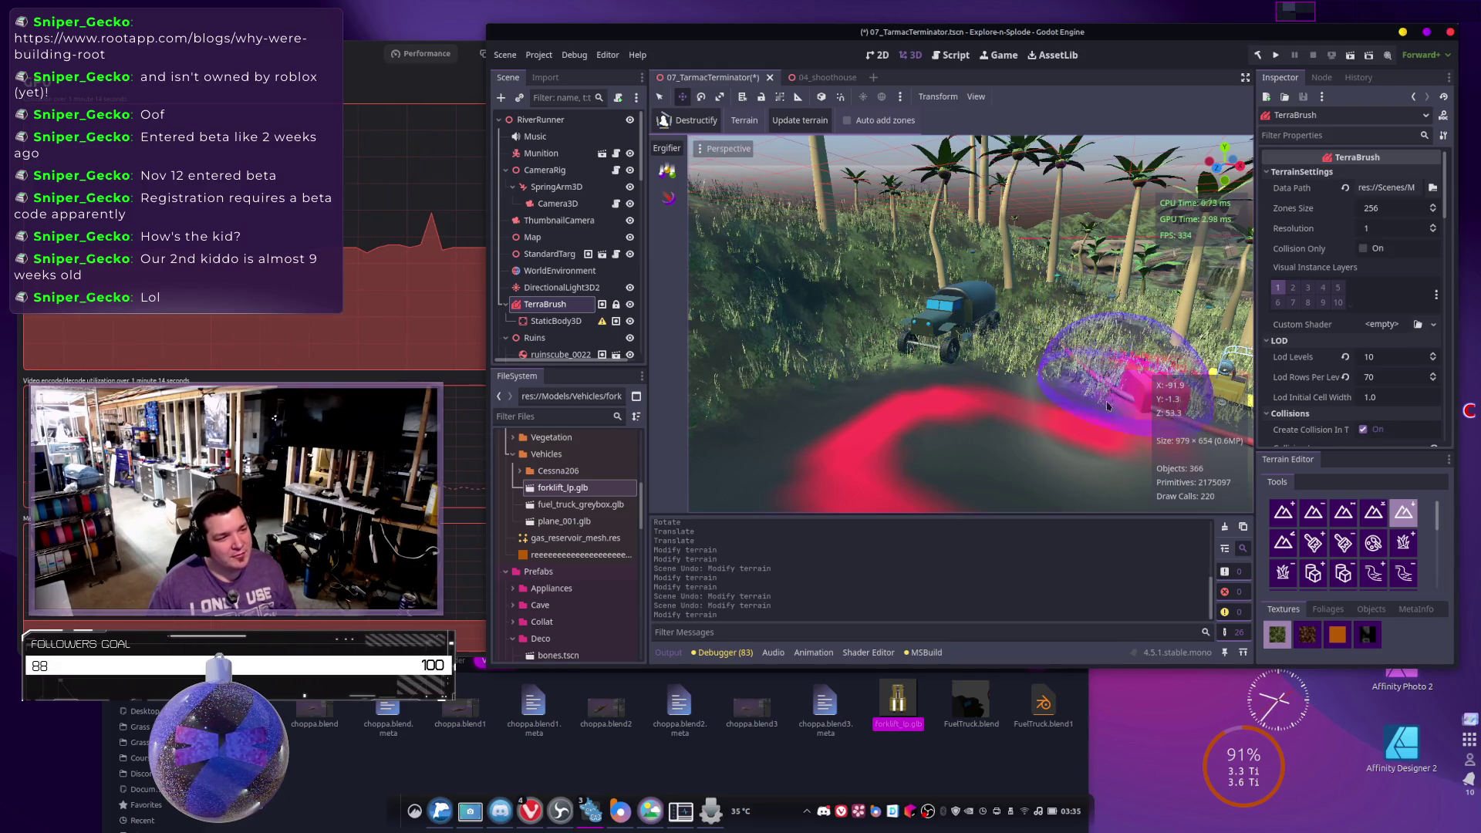
pyautogui.scroll(5, 1003, 331)
pyautogui.click(968, 347)
pyautogui.scroll(5, 968, 347)
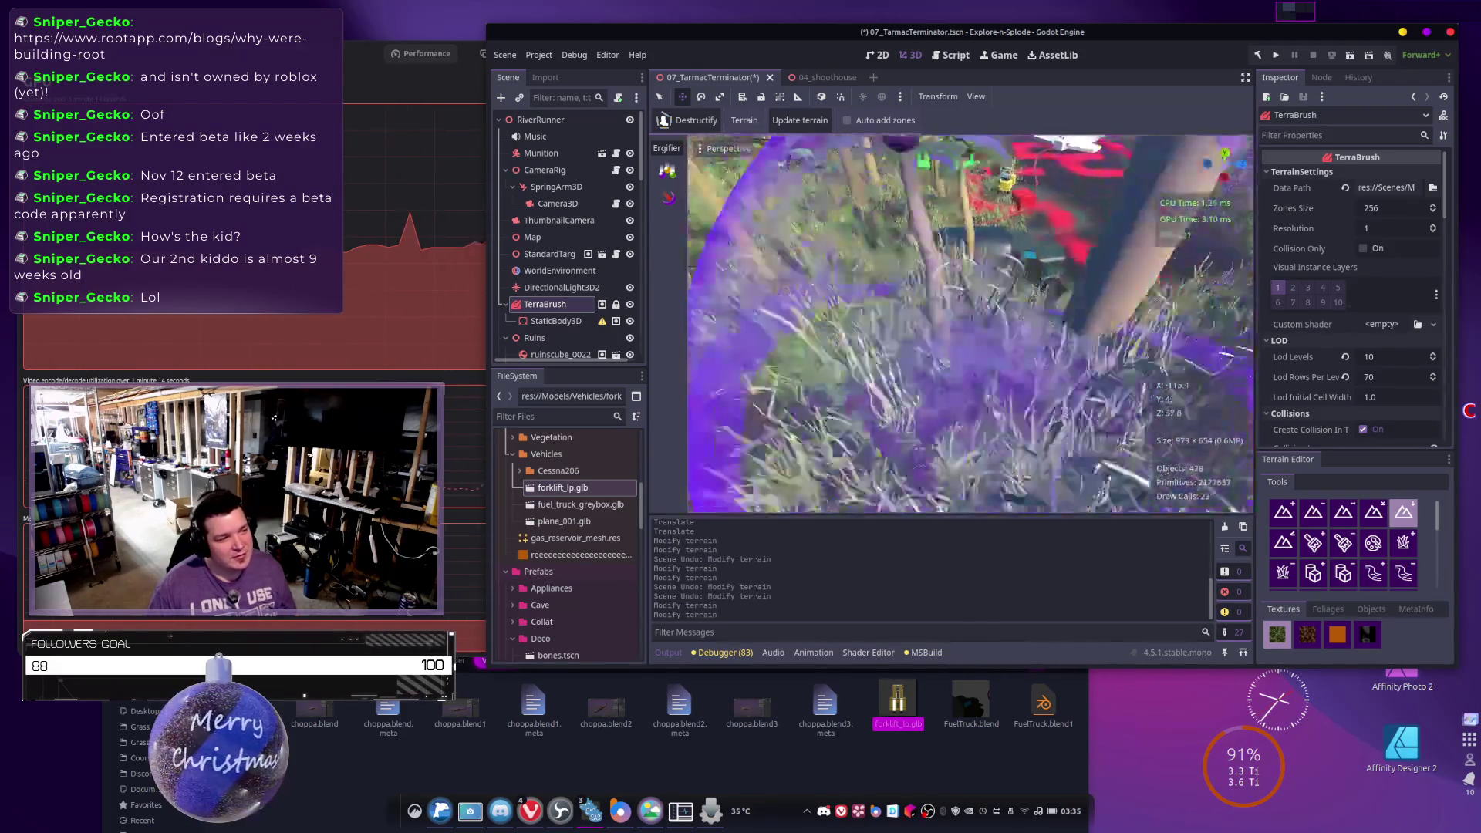
pyautogui.scroll(-5, 987, 363)
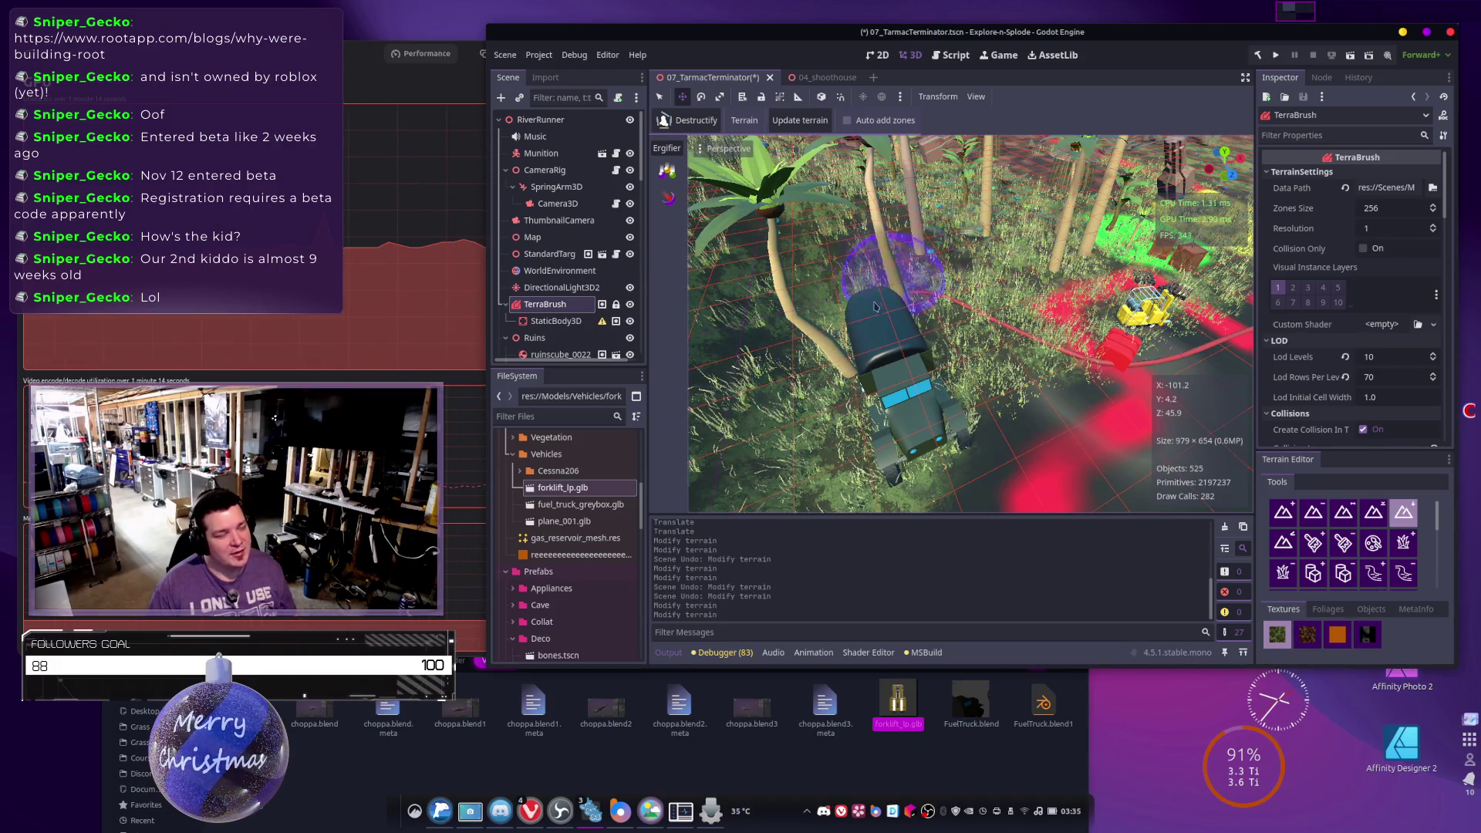
pyautogui.click(1122, 317)
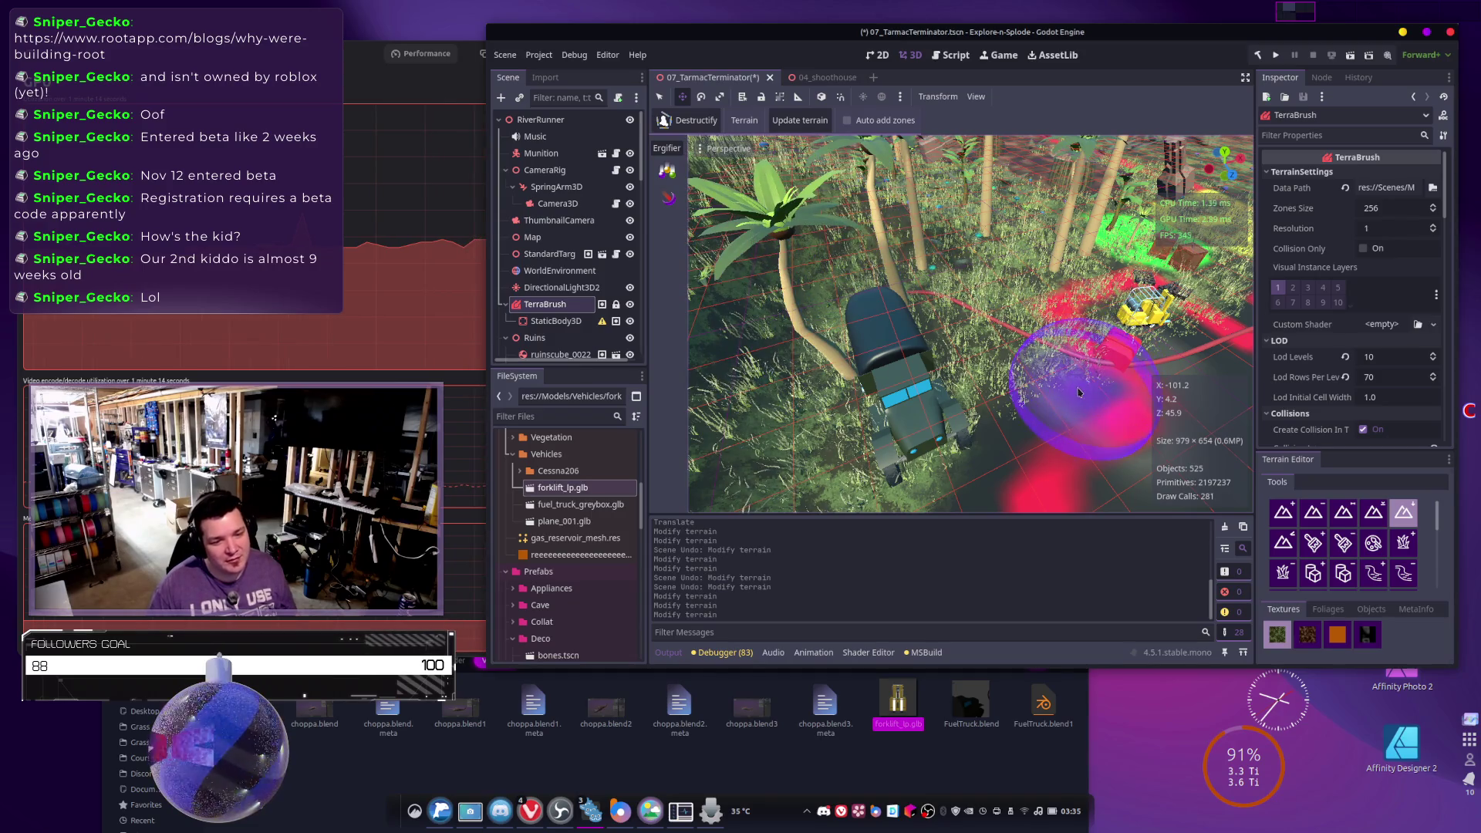
# - Flatten more ground among the grass, near the plane, and in the jungle beside it
pyautogui.moveTo(965, 358); pyautogui.dragTo(991, 393)
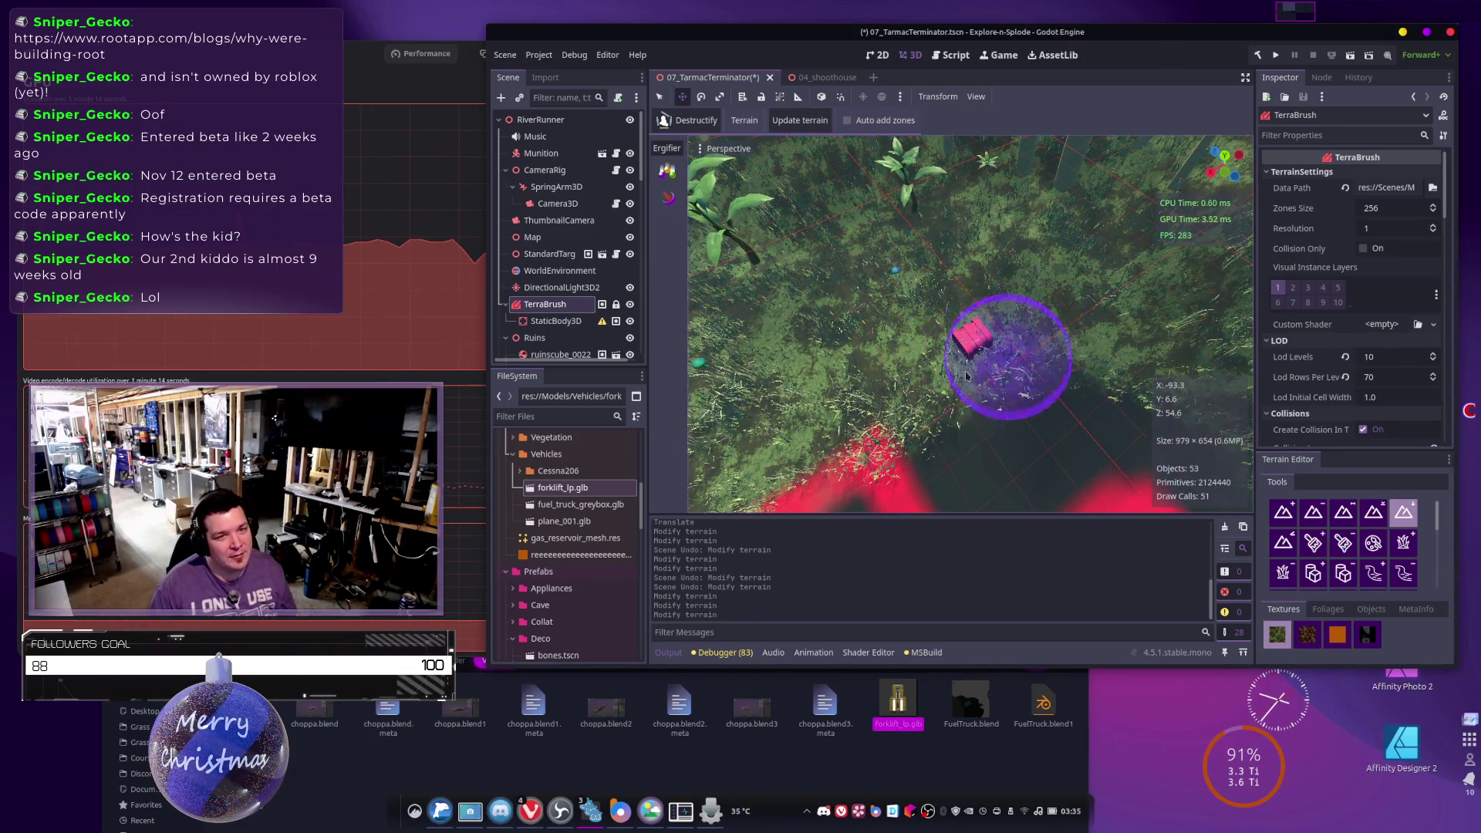
pyautogui.moveTo(988, 361)
pyautogui.mouseDown()
pyautogui.moveTo(986, 333)
pyautogui.moveTo(958, 357)
pyautogui.moveTo(1034, 353)
pyautogui.moveTo(982, 374)
pyautogui.mouseUp()
pyautogui.moveTo(1064, 331)
pyautogui.mouseDown()
pyautogui.moveTo(972, 354)
pyautogui.moveTo(973, 409)
pyautogui.moveTo(887, 324)
pyautogui.mouseUp()
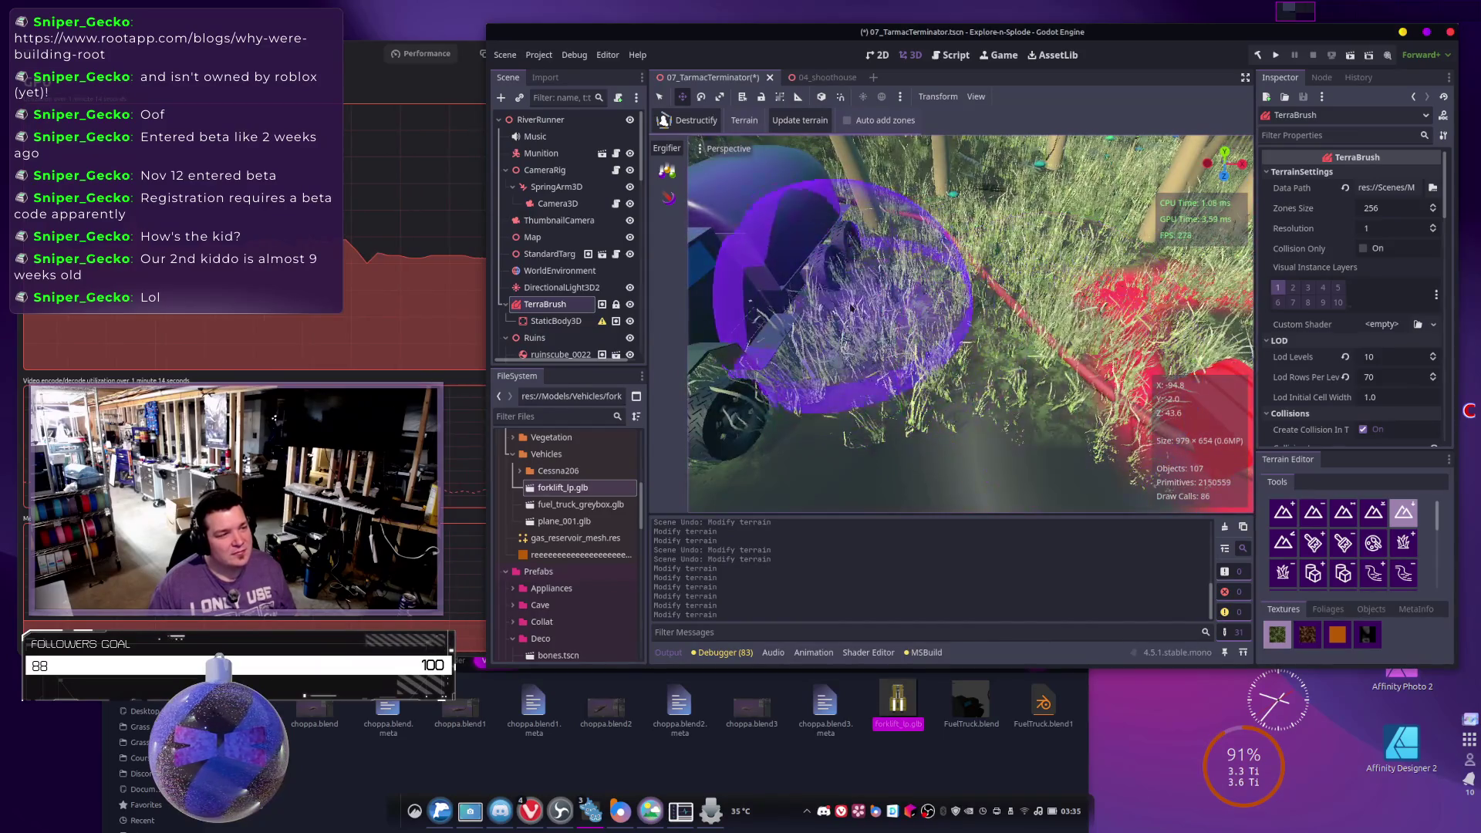
pyautogui.scroll(-5, 978, 311)
pyautogui.click(978, 310)
pyautogui.scroll(5, 978, 311)
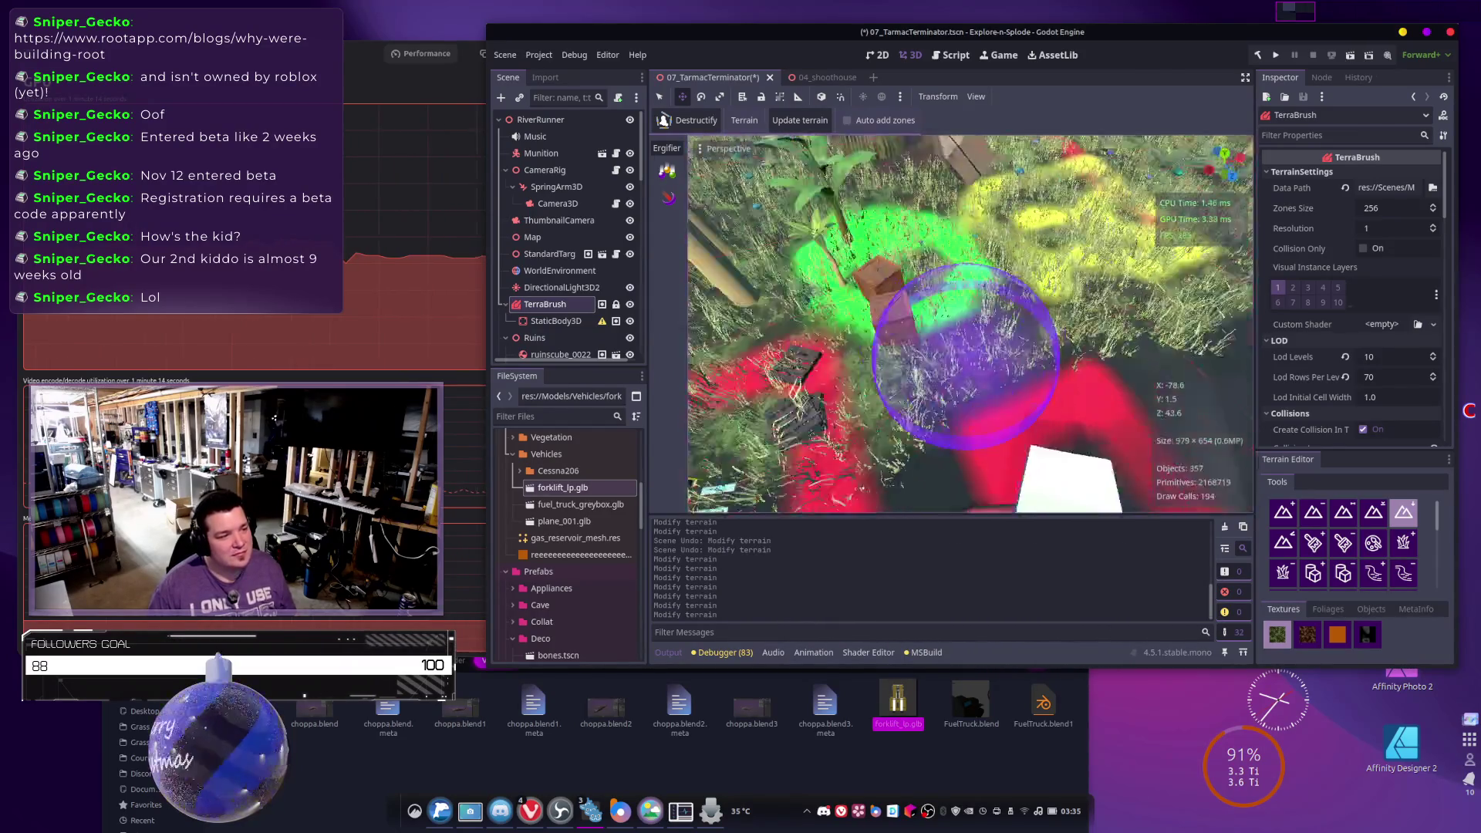
pyautogui.scroll(-5, 948, 378)
pyautogui.click(986, 339)
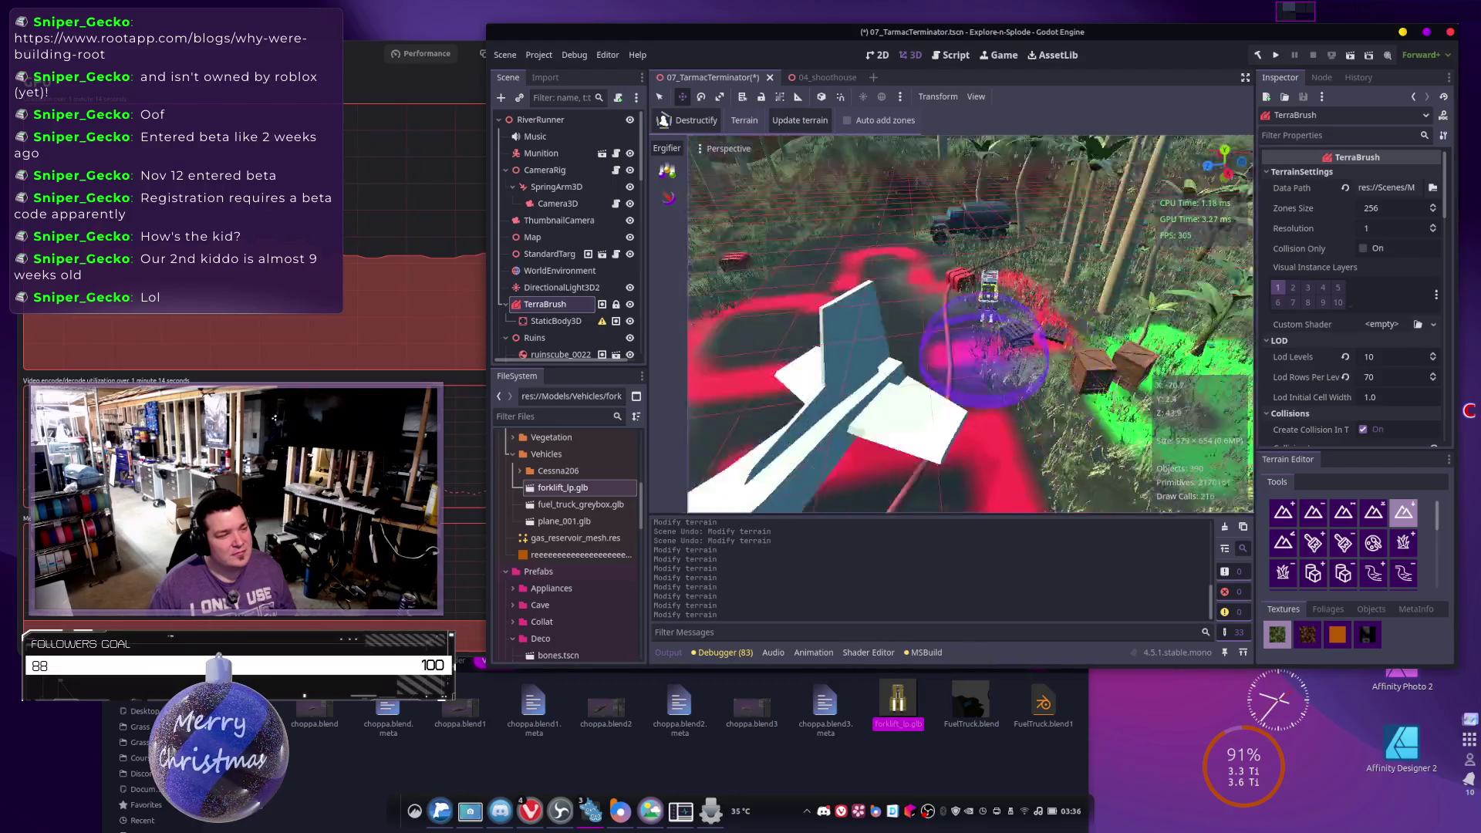
pyautogui.scroll(5, 960, 339)
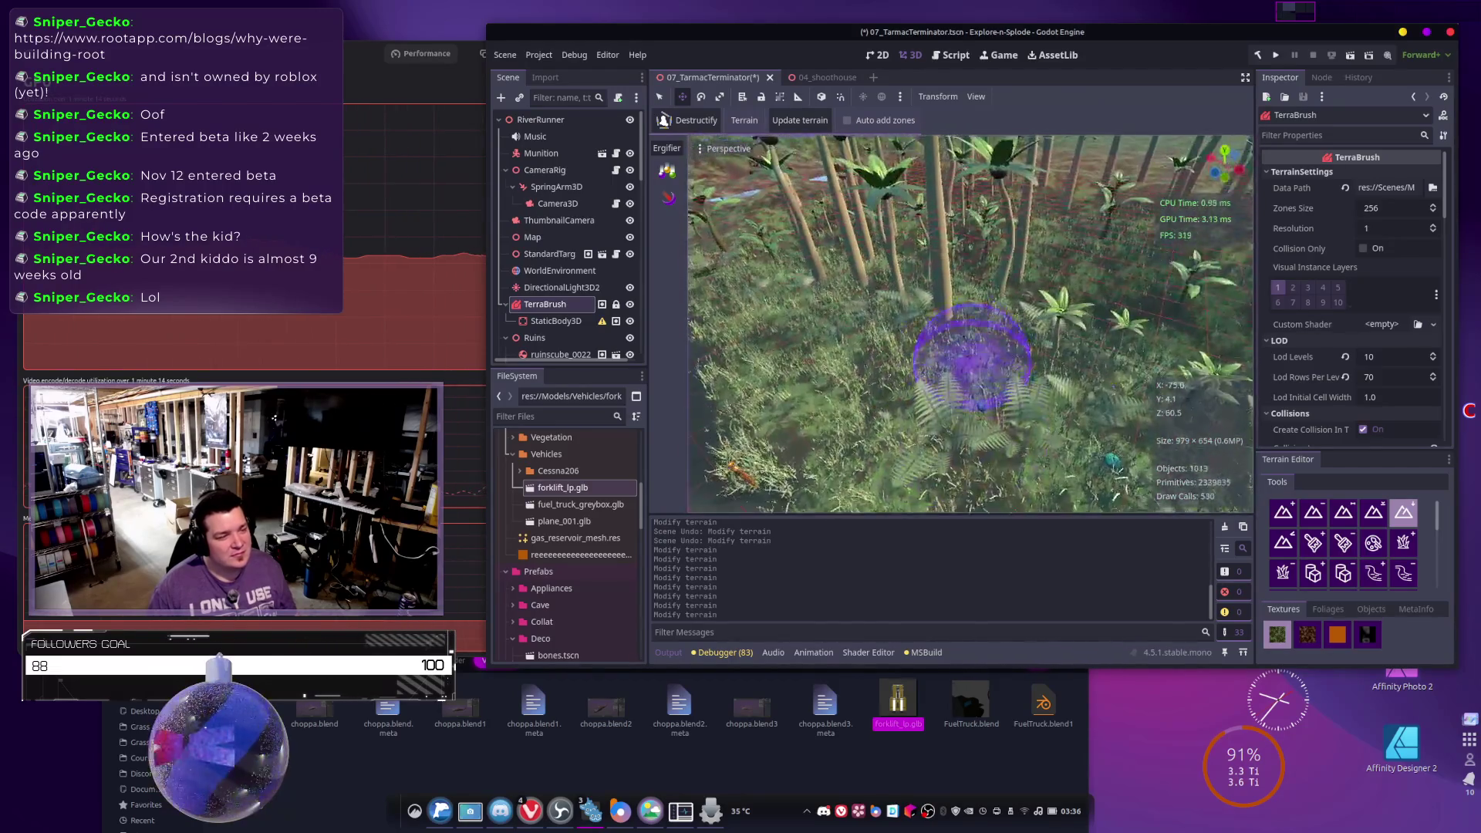
pyautogui.scroll(-5, 976, 374)
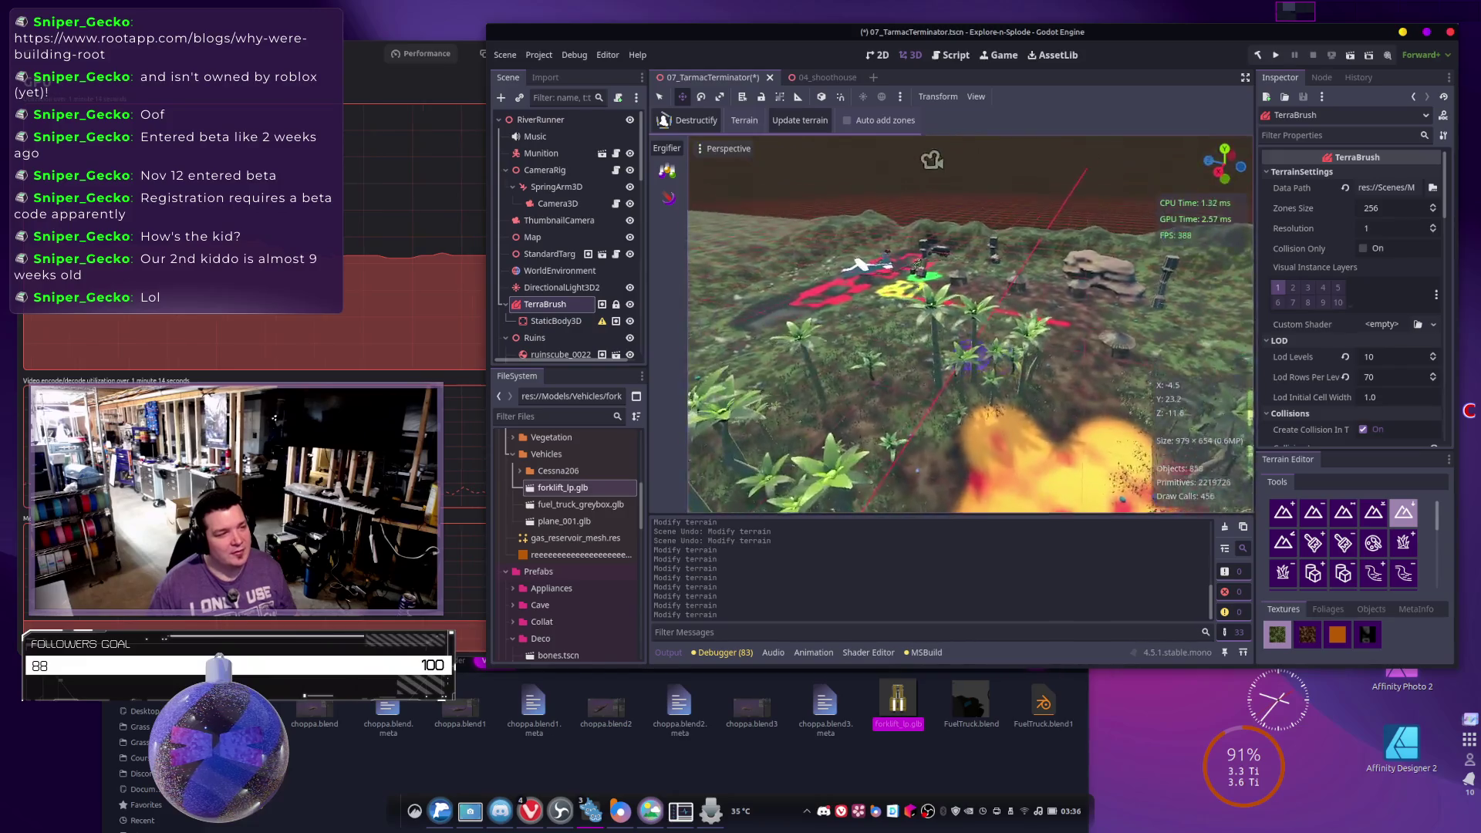
pyautogui.scroll(5, 982, 358)
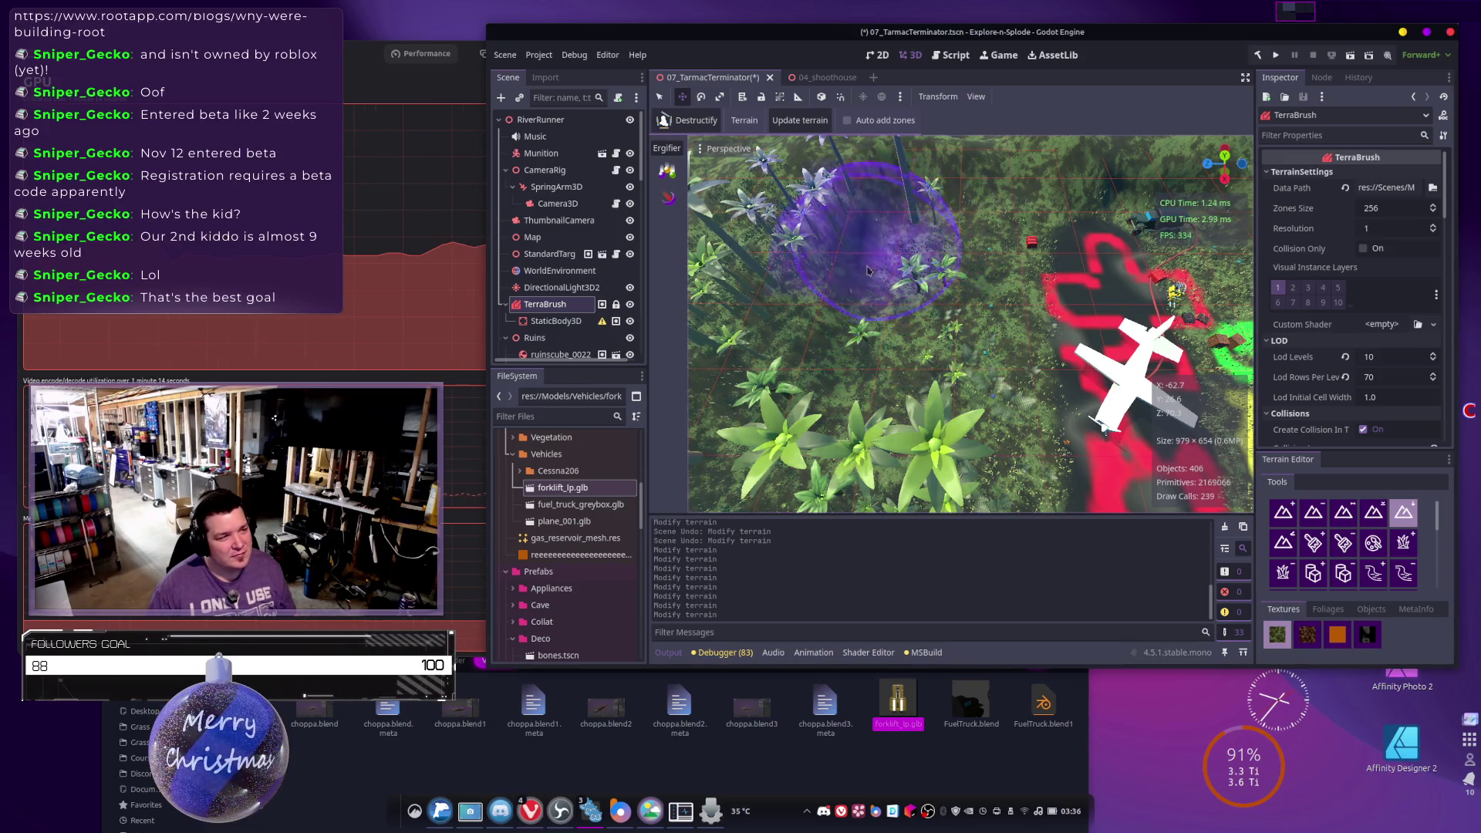
pyautogui.click(1051, 203)
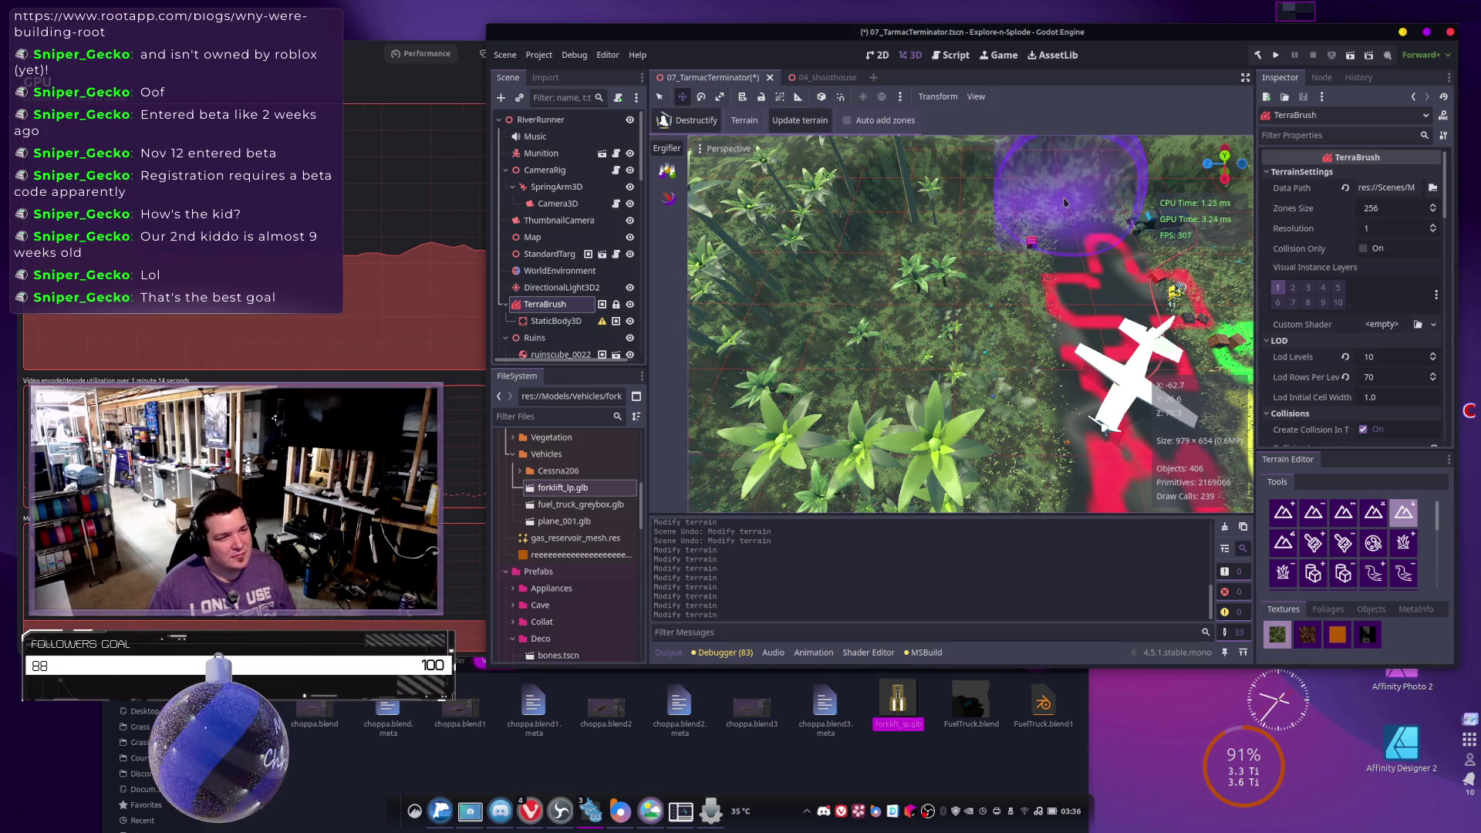
# - Paint another terrain stroke on the ground beside the plane
pyautogui.scroll(3, 958, 336)
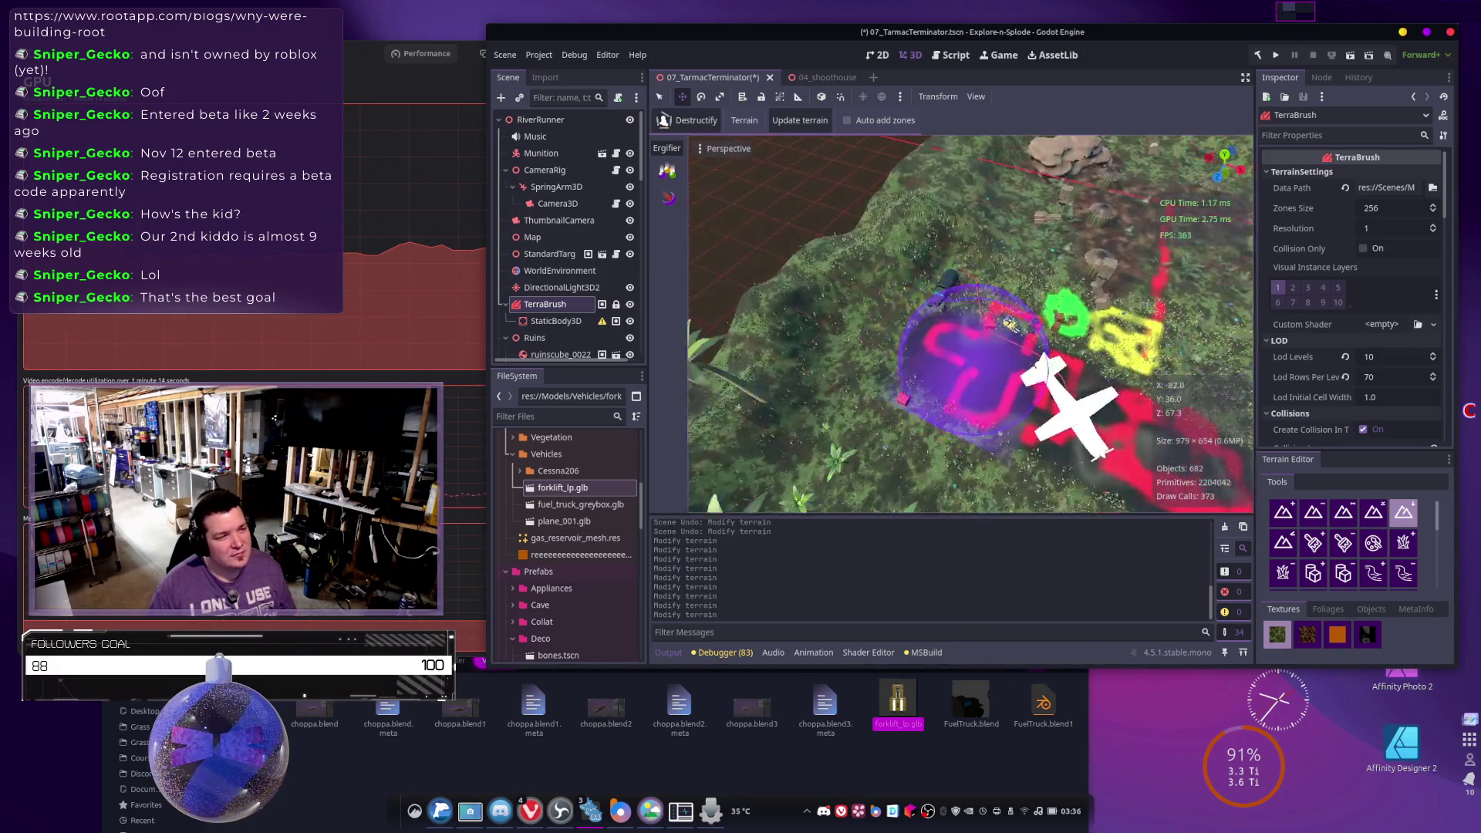
pyautogui.moveTo(960, 315)
pyautogui.mouseDown()
pyautogui.moveTo(1025, 331)
pyautogui.moveTo(992, 205)
pyautogui.mouseUp()
pyautogui.scroll(2, 971, 362)
pyautogui.scroll(5, 971, 355)
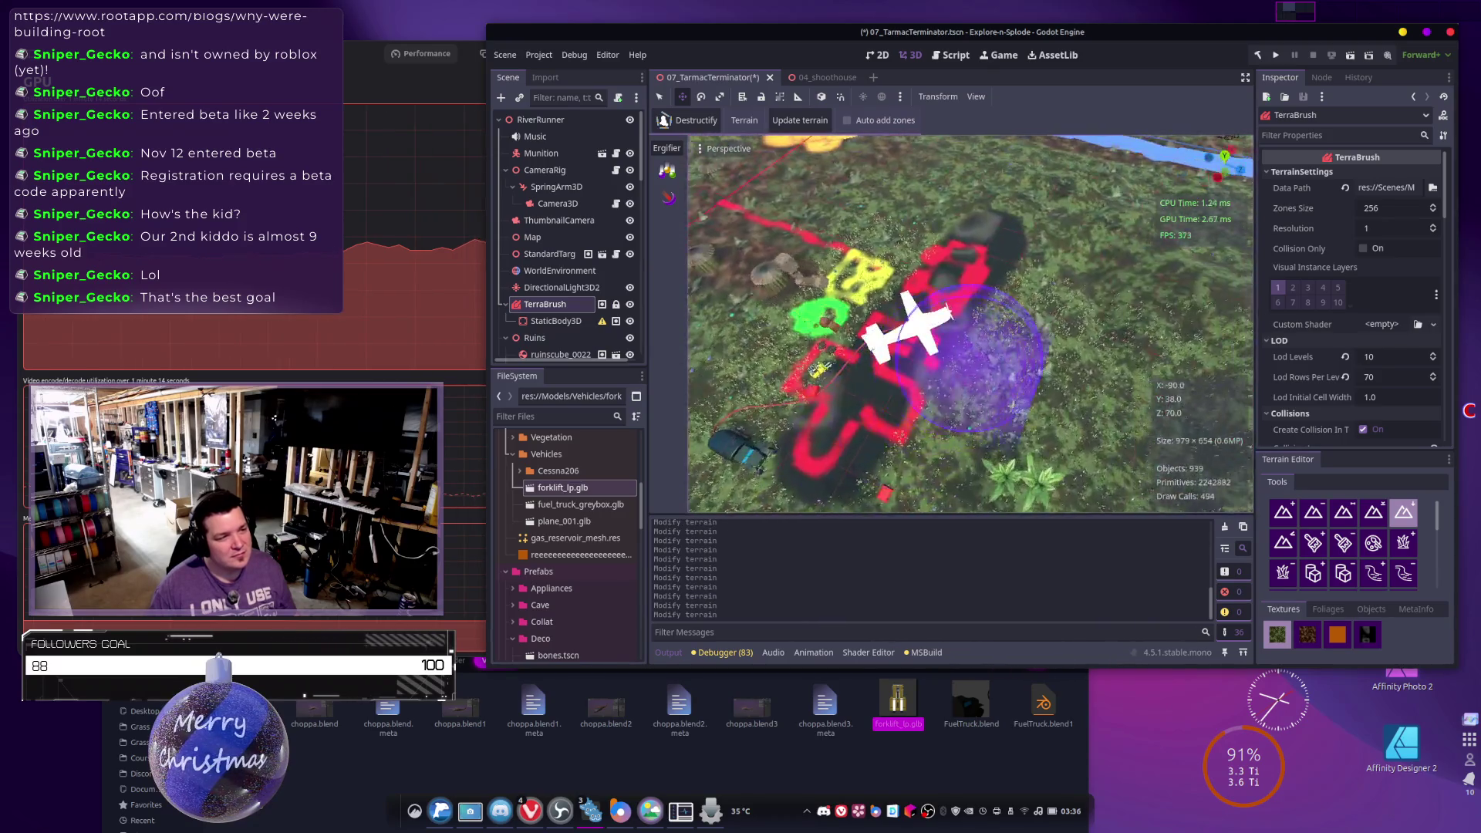
# - Shrink the TerraBrush brush size to 20
pyautogui.scroll(-2, 967, 328)
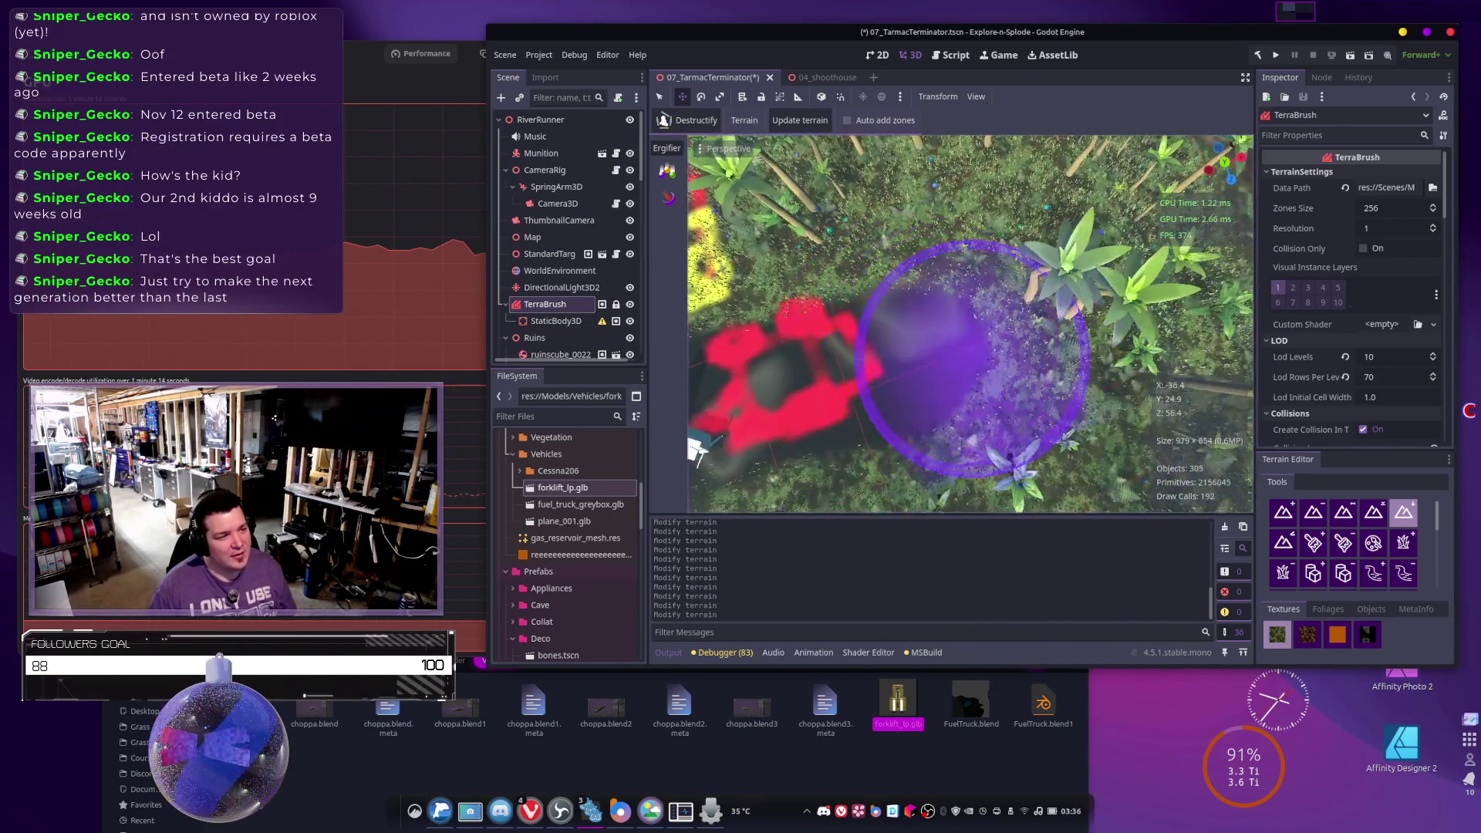
pyautogui.scroll(-2, 966, 328)
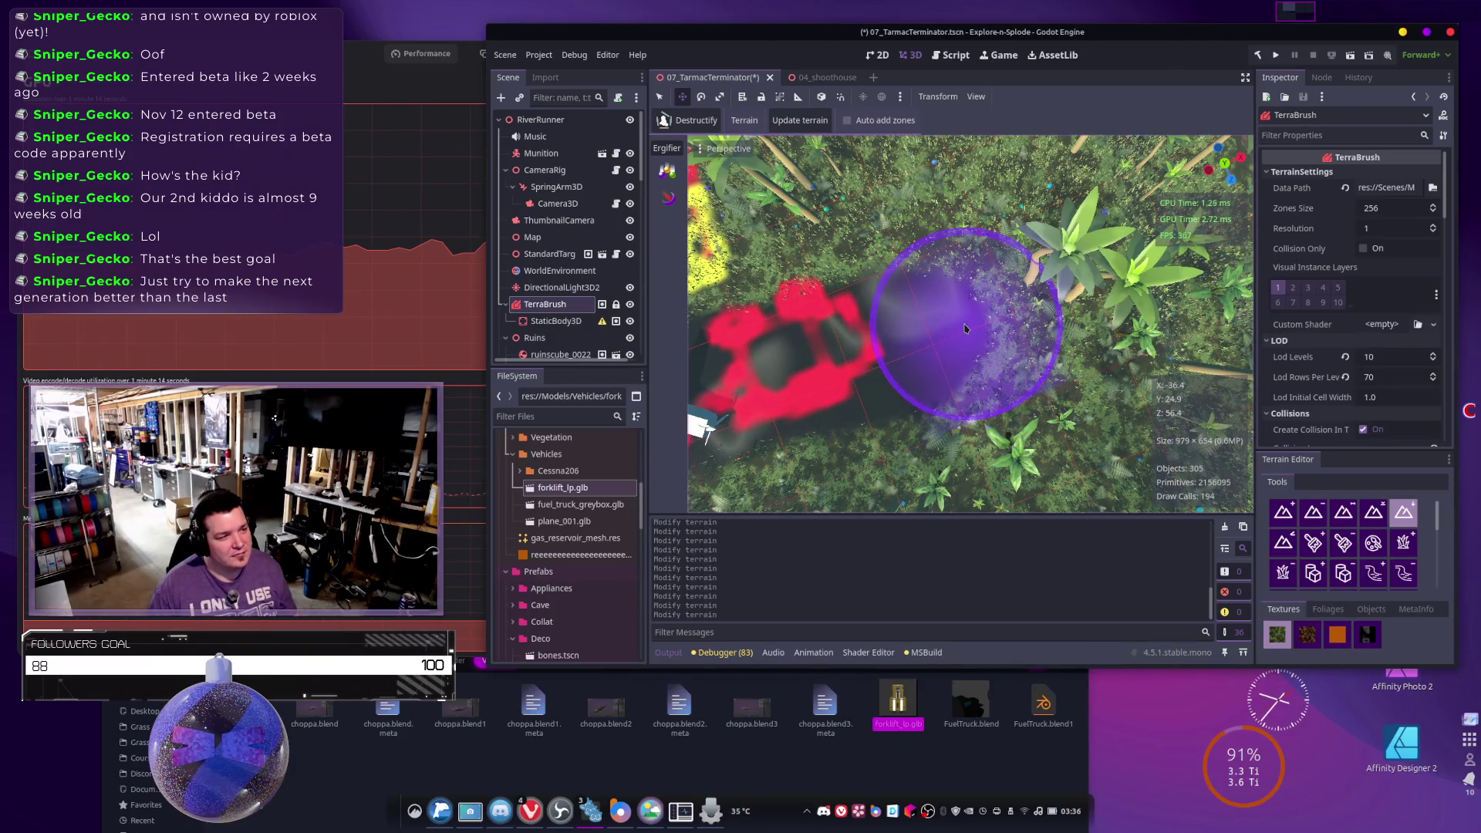
pyautogui.scroll(-1, 965, 328)
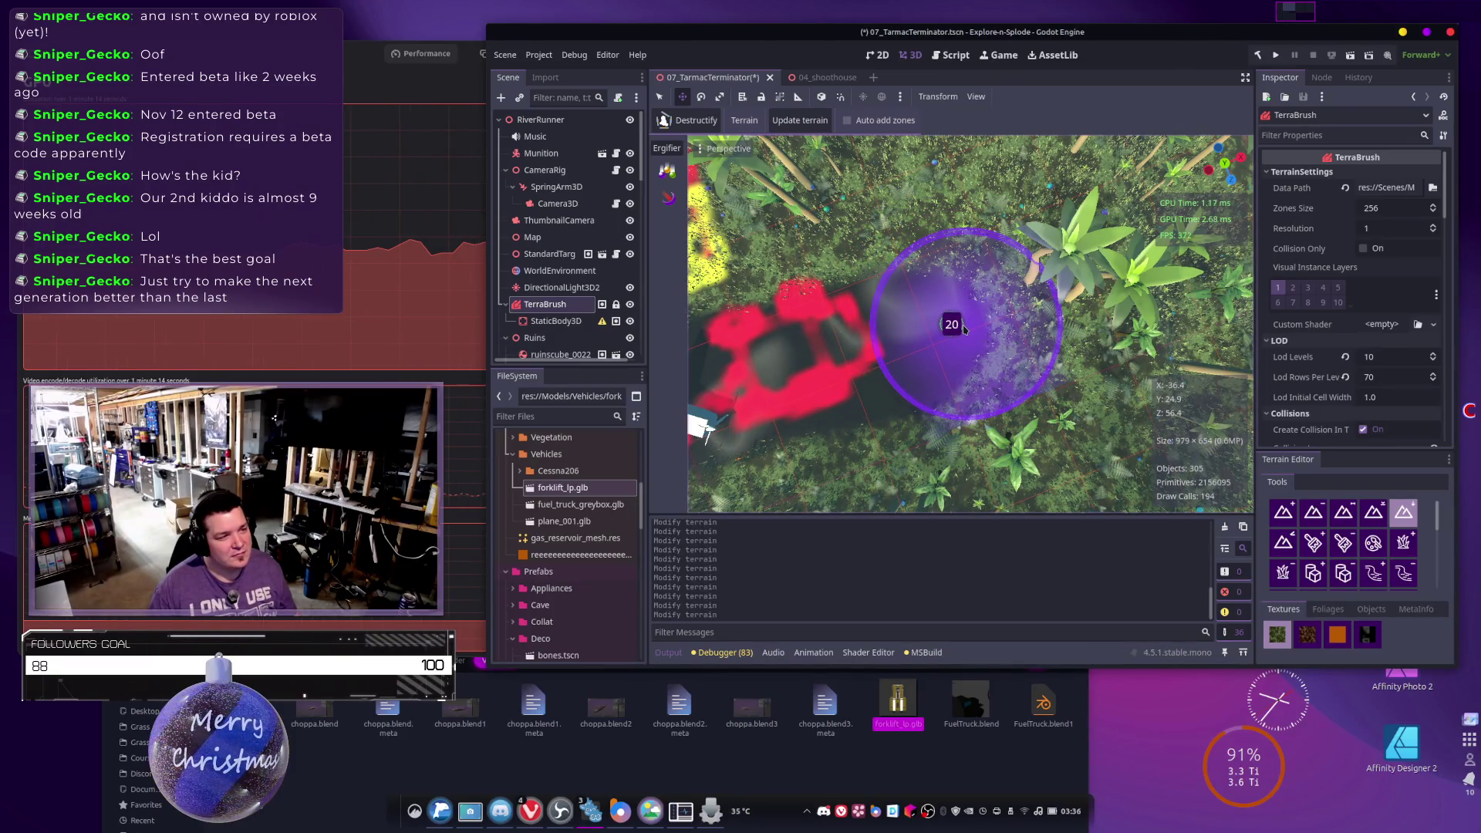
pyautogui.scroll(-1, 964, 329)
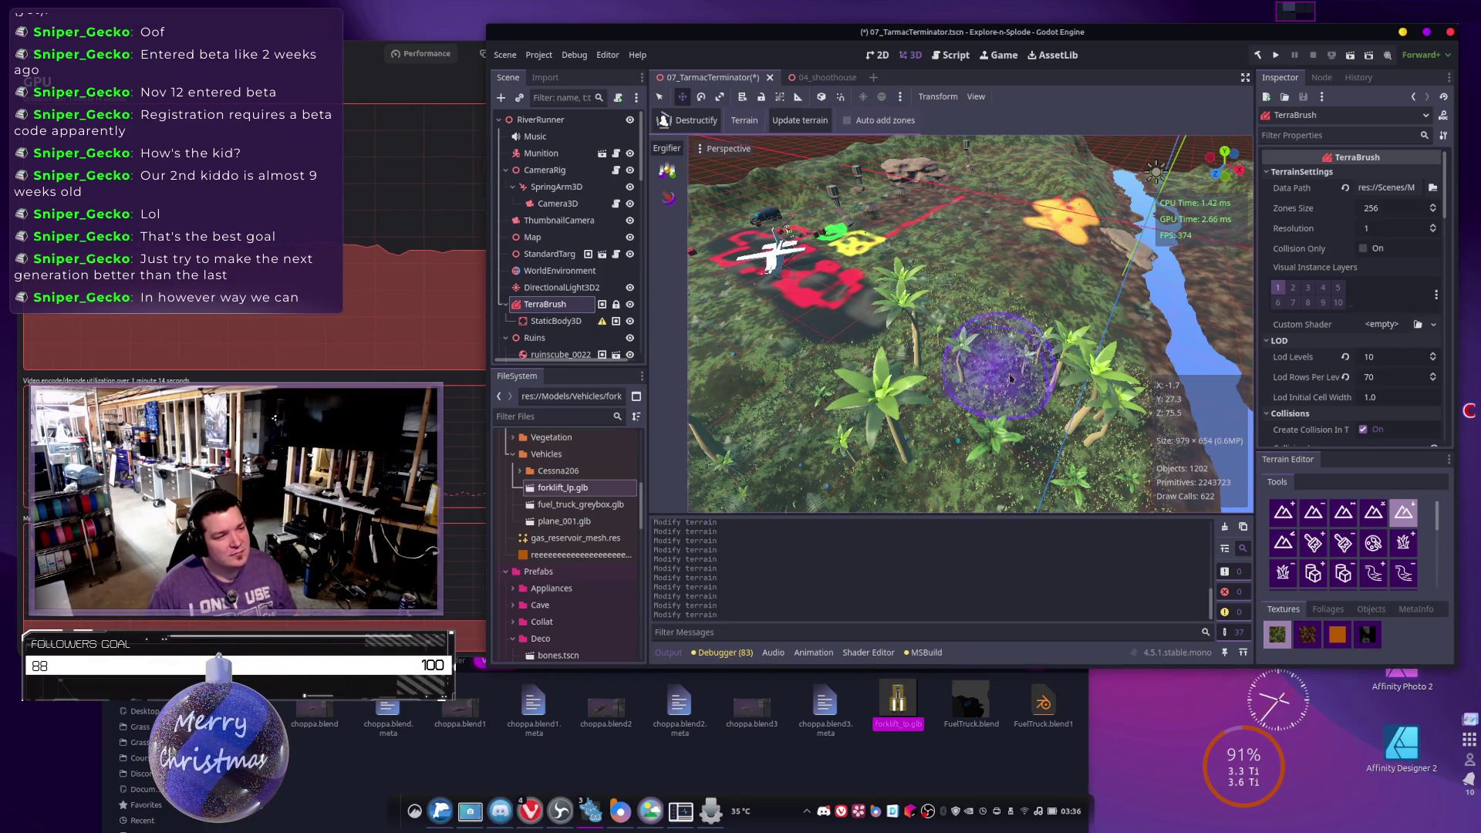
pyautogui.press('w')
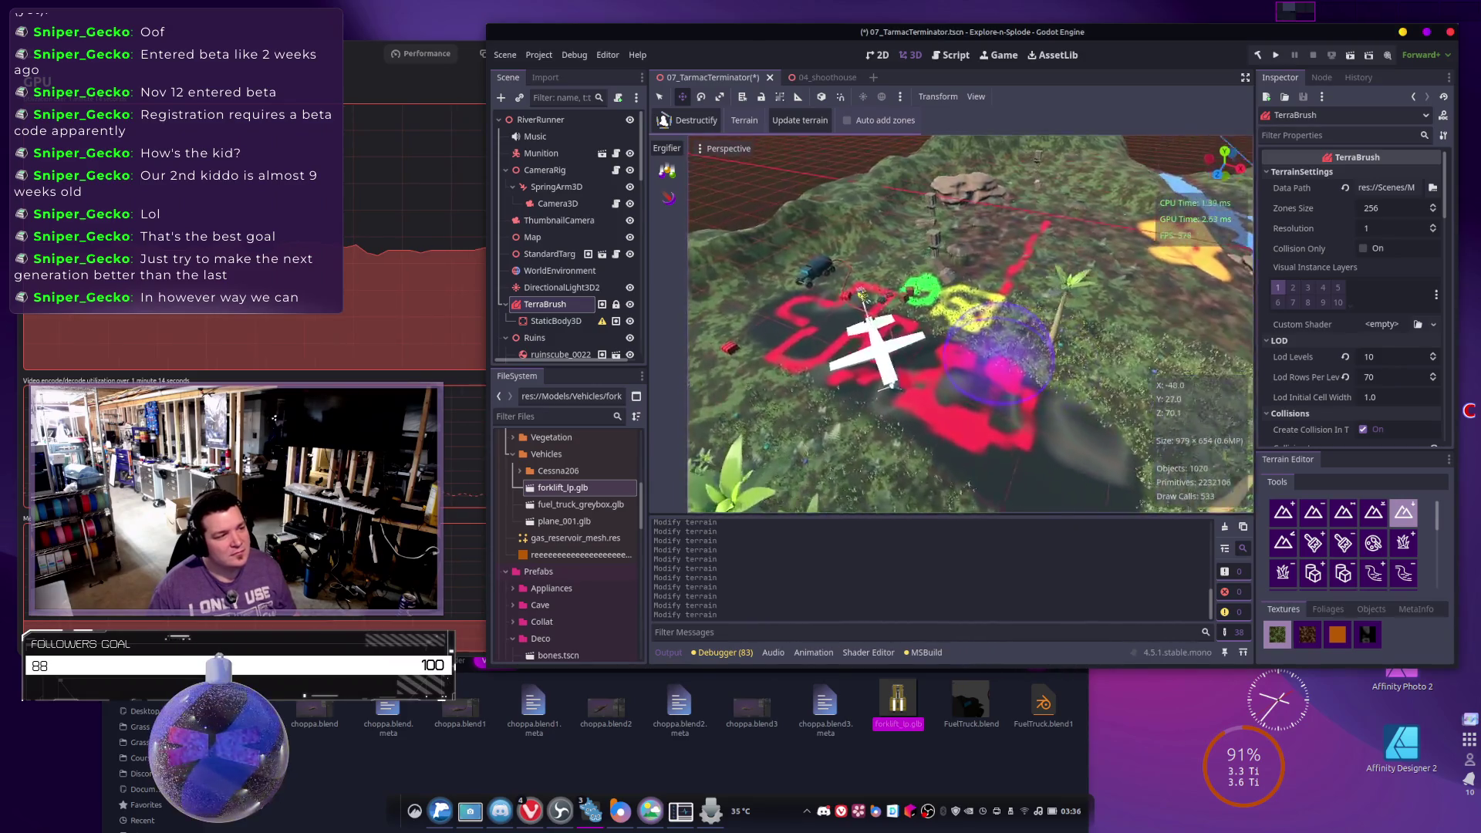
pyautogui.press('w')
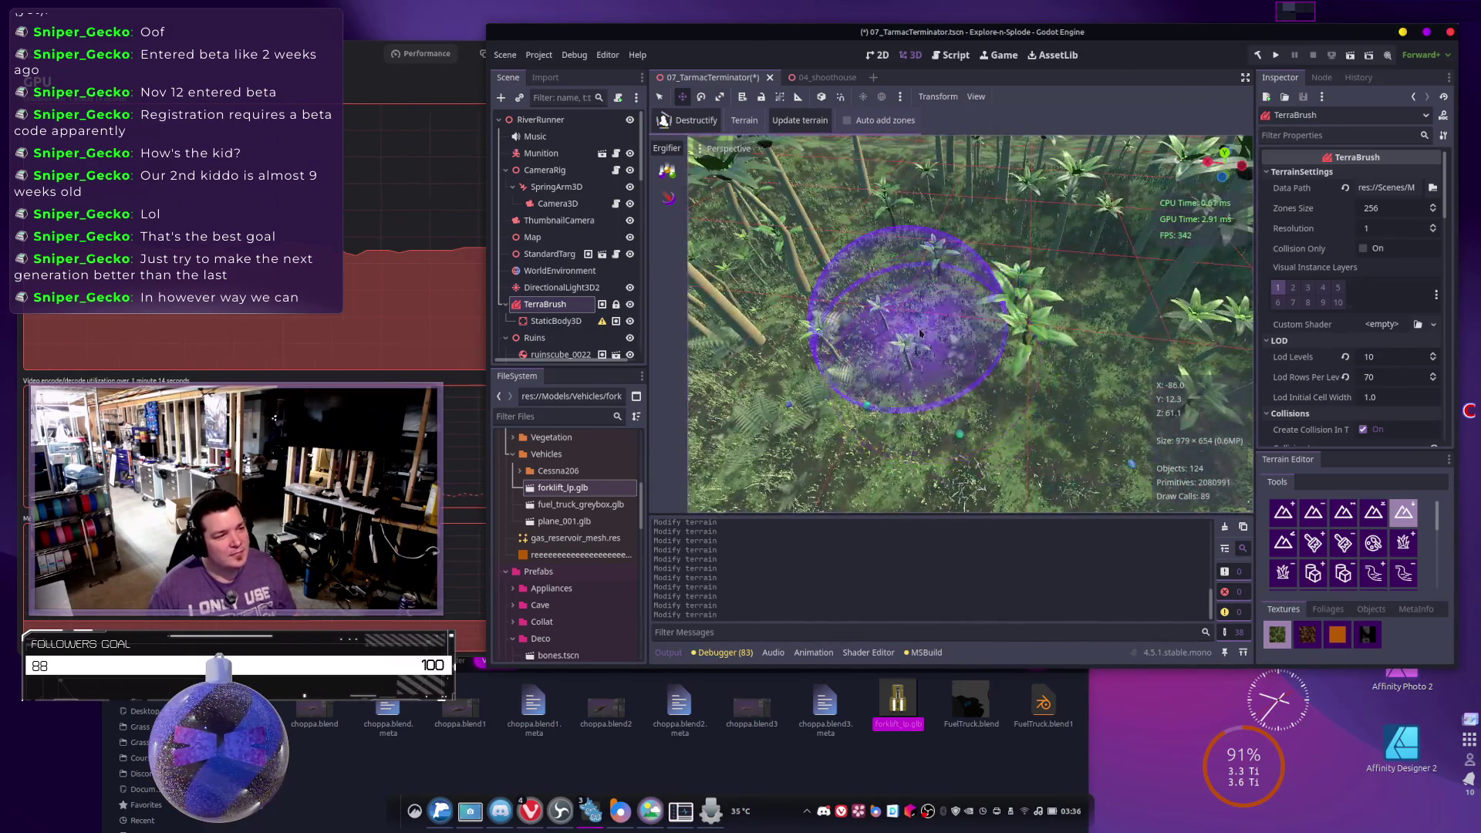
pyautogui.press('s')
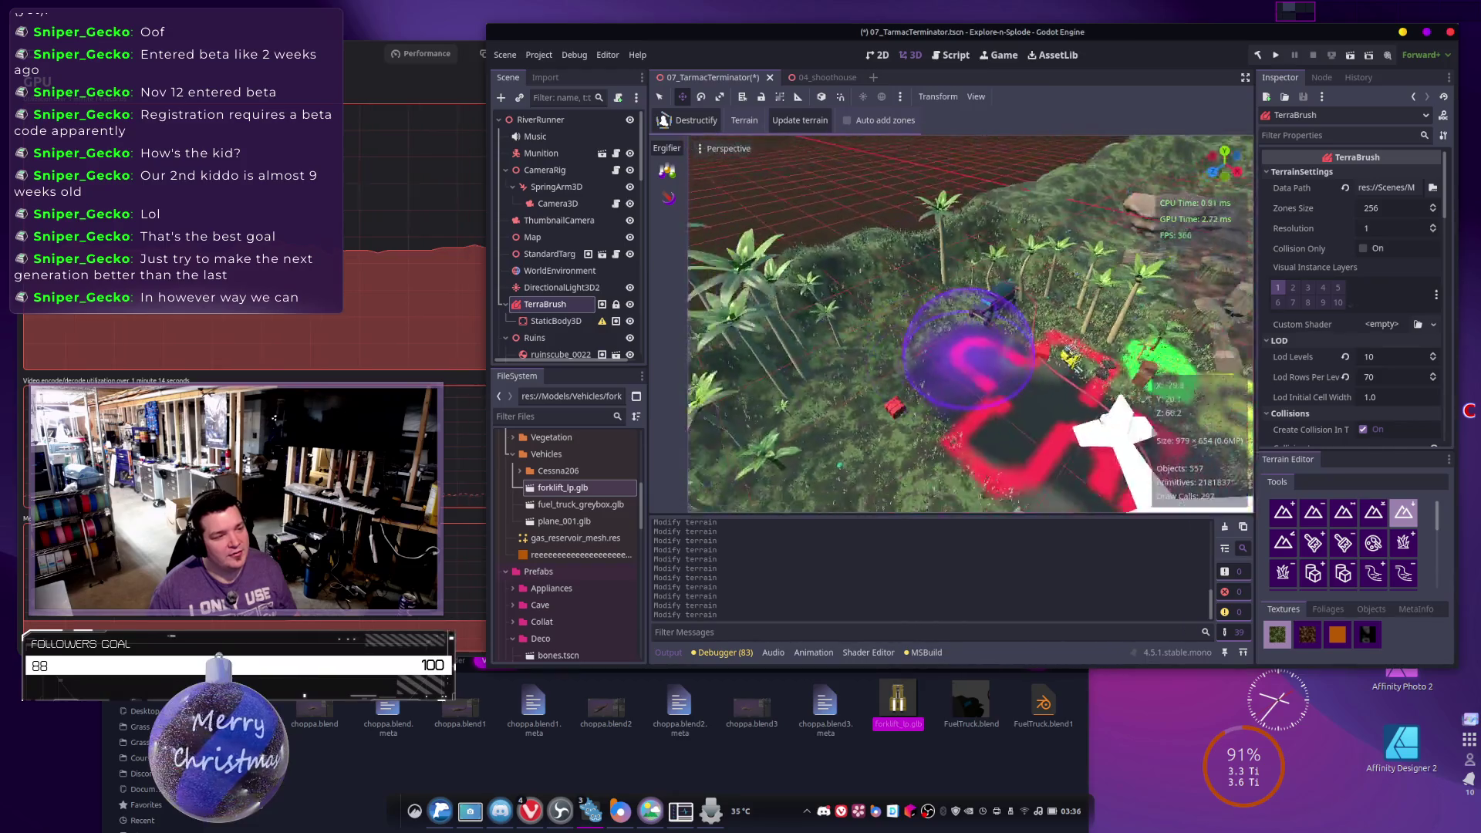
pyautogui.press('s')
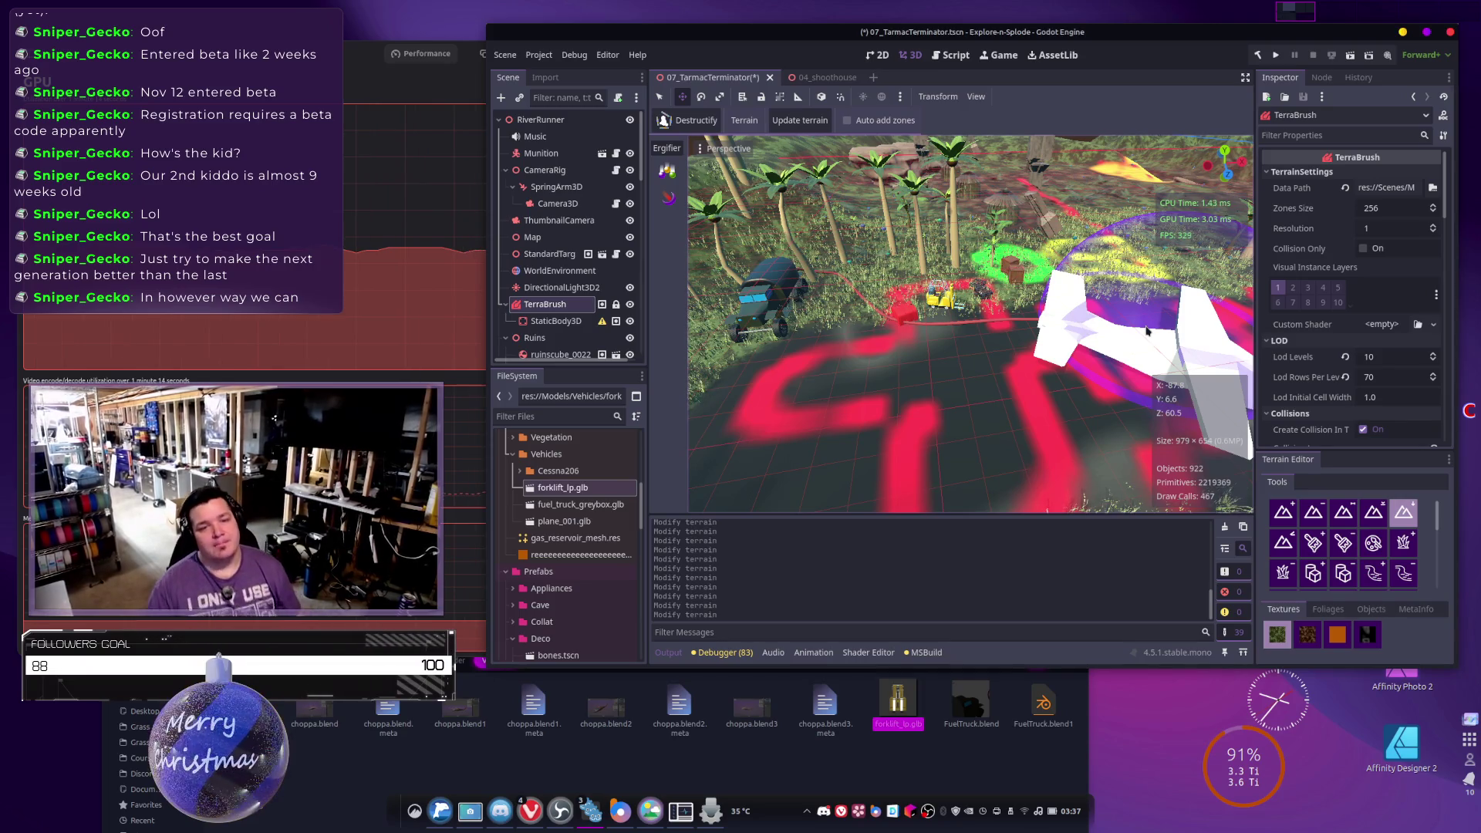
pyautogui.scroll(3, 1147, 330)
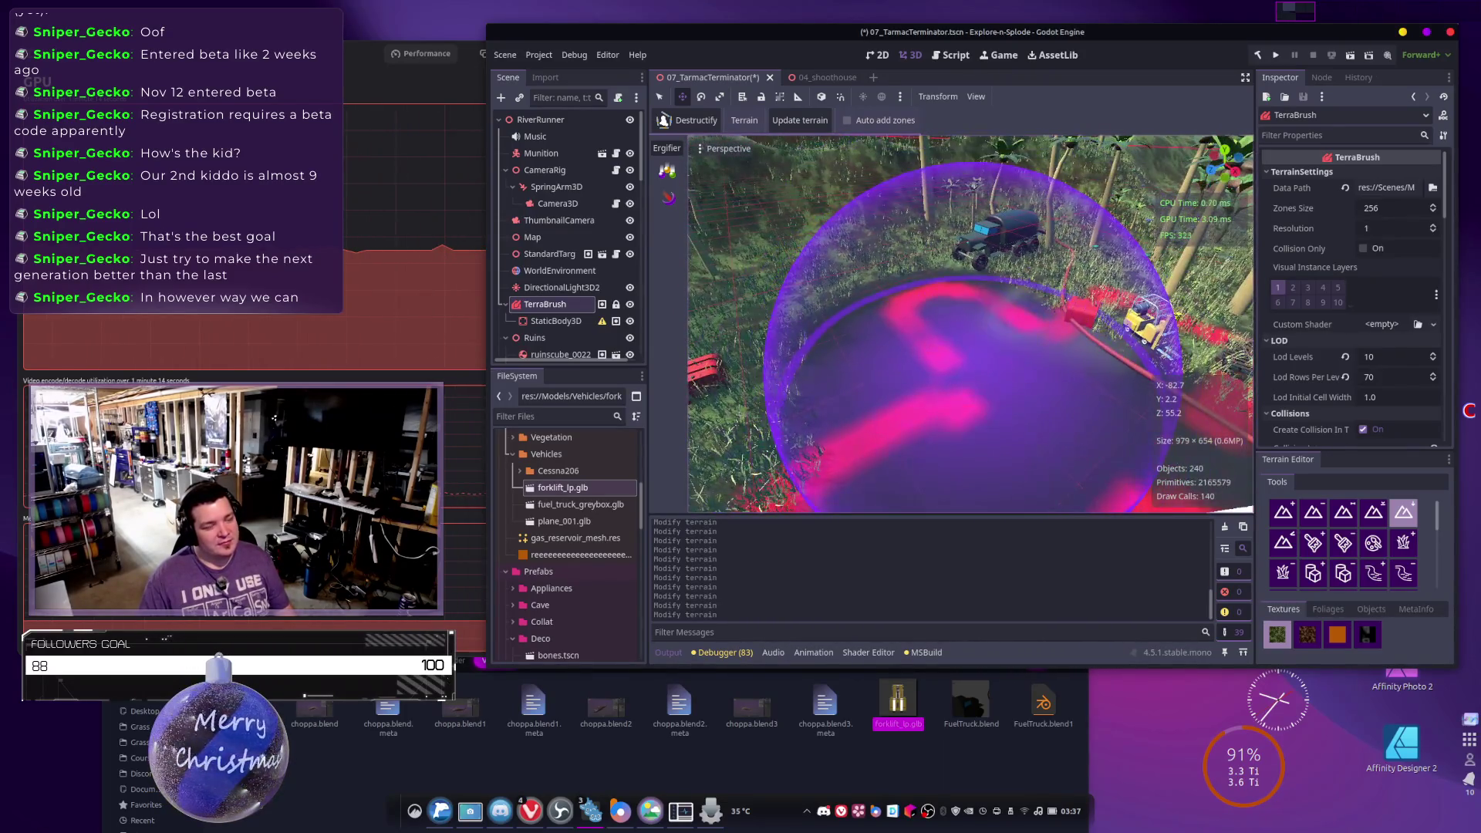
pyautogui.click(960, 318)
# - Move Gas_Reservoir2 left onto the dark ground beside the red-painted path, then frame it
pyautogui.click(1089, 302)
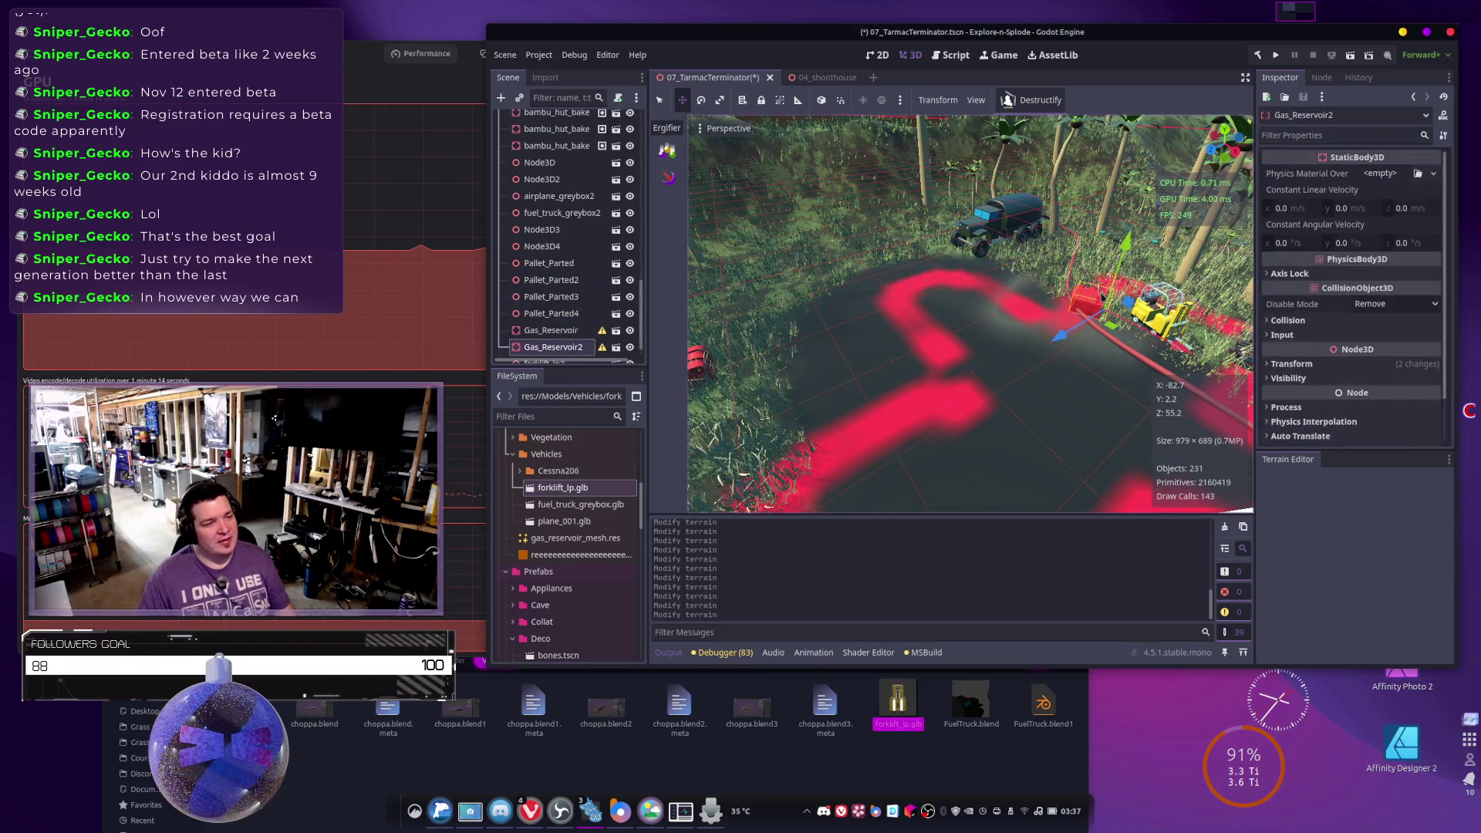
pyautogui.moveTo(1086, 324)
pyautogui.mouseDown()
pyautogui.moveTo(1090, 291)
pyautogui.moveTo(802, 356)
pyautogui.mouseUp()
pyautogui.moveTo(639, 421); pyautogui.dragTo(640, 422)
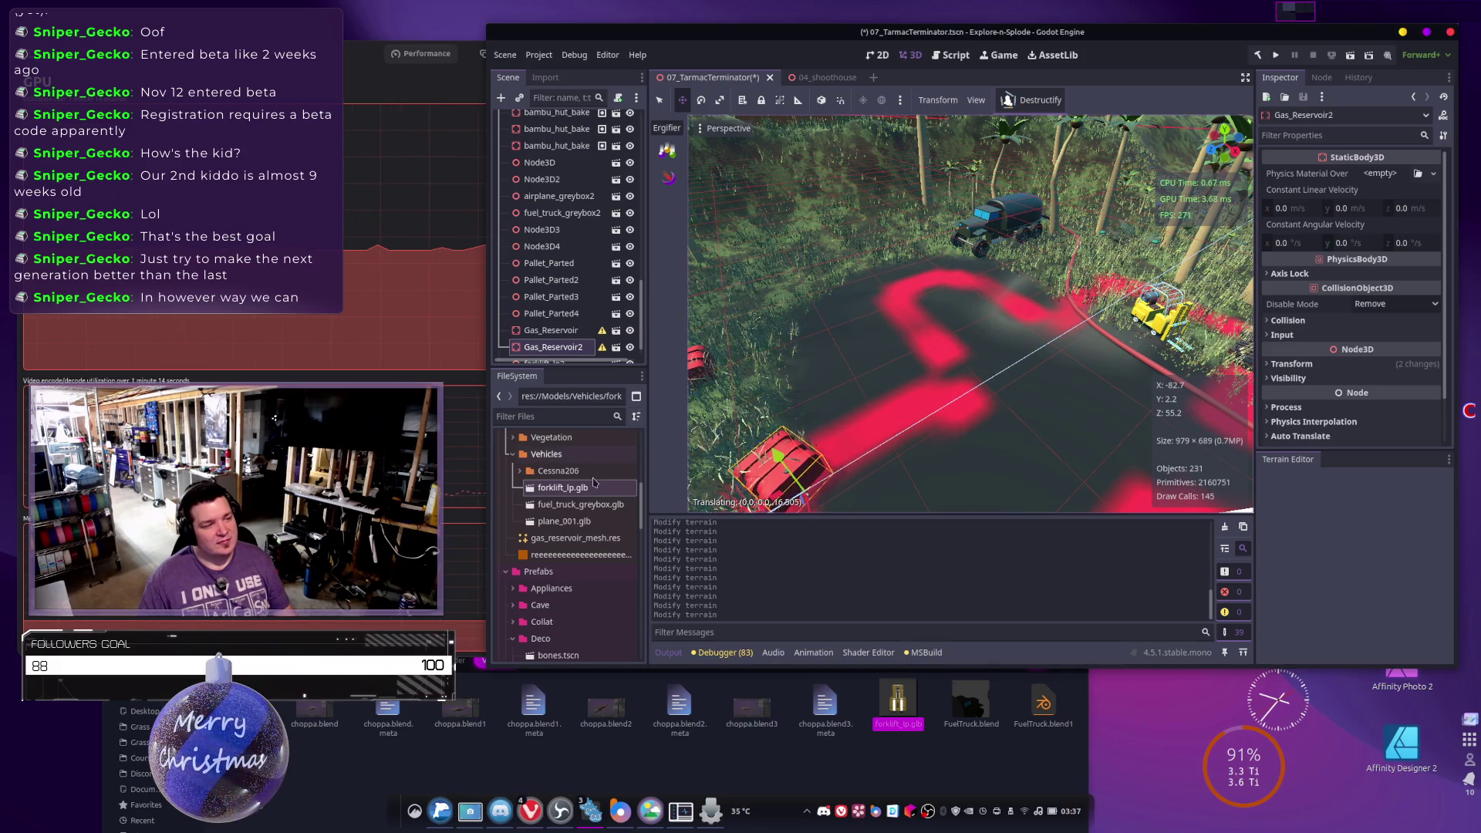
pyautogui.moveTo(971, 314); pyautogui.dragTo(1026, 313)
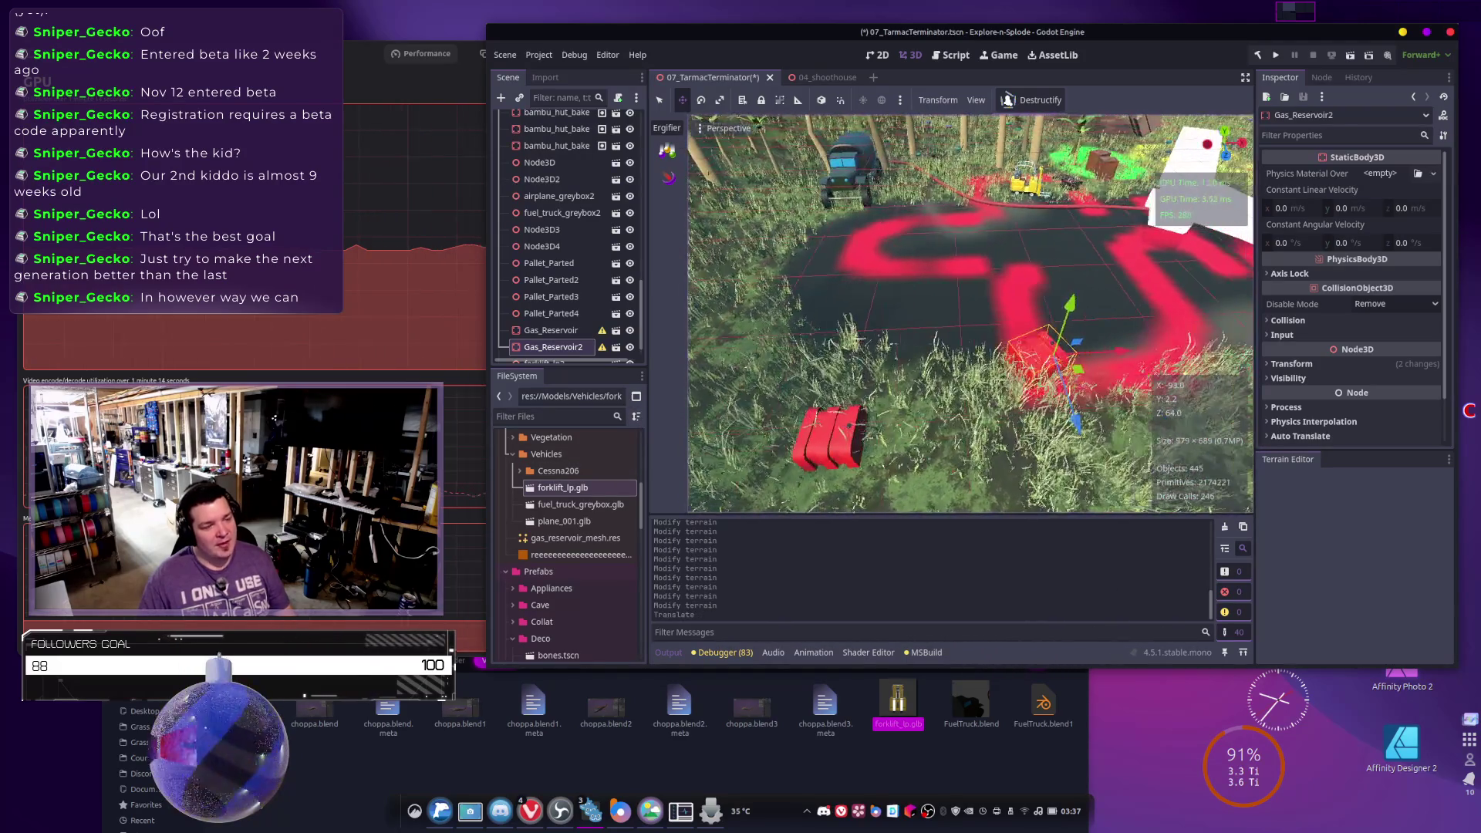
pyautogui.moveTo(1083, 375); pyautogui.dragTo(993, 346)
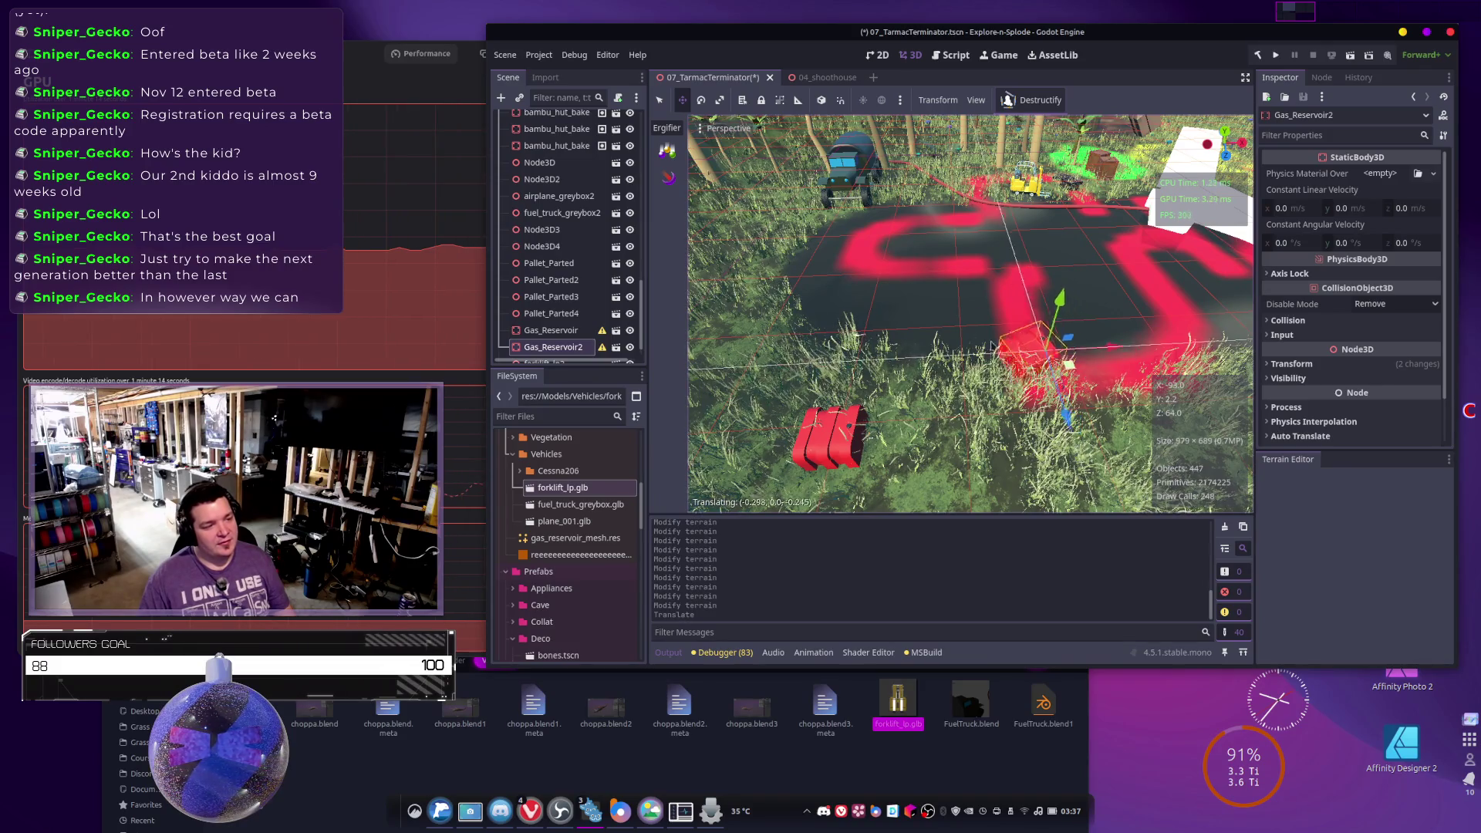
pyautogui.moveTo(806, 227); pyautogui.dragTo(809, 224)
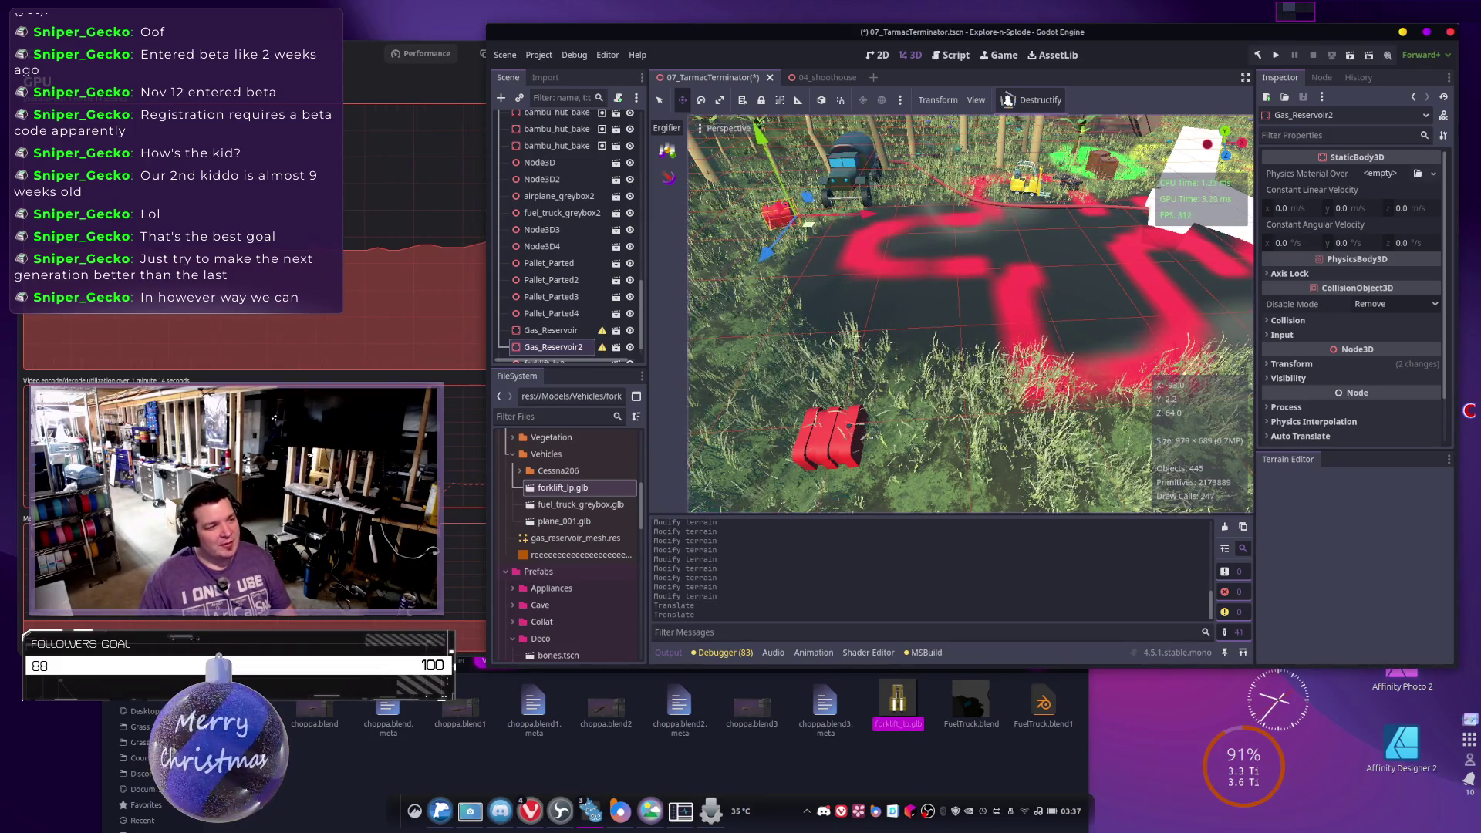
pyautogui.press('f')
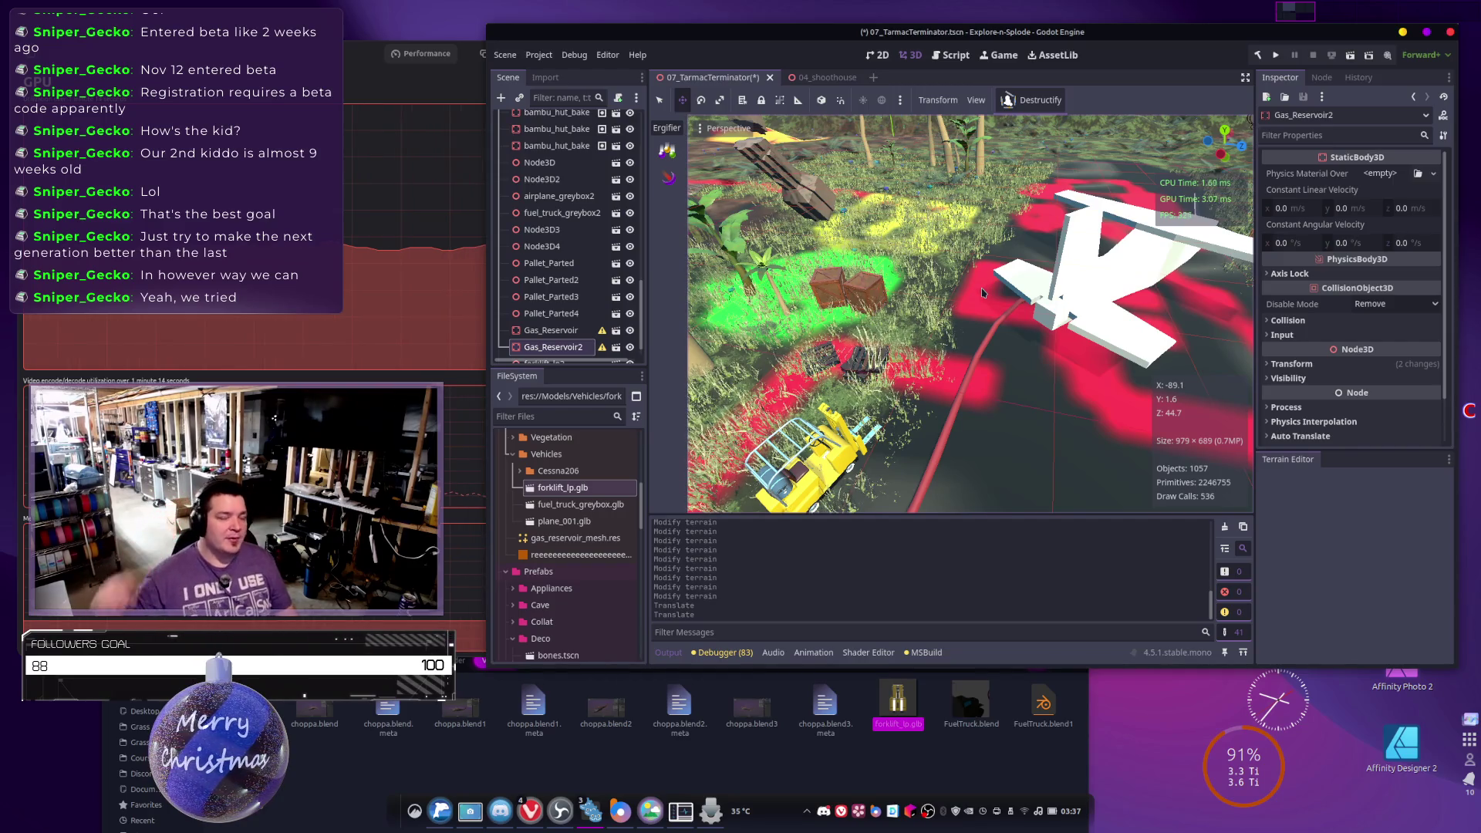
pyautogui.moveTo(1029, 314)
pyautogui.mouseDown()
pyautogui.moveTo(704, 420)
pyautogui.moveTo(679, 363)
pyautogui.moveTo(724, 128)
pyautogui.moveTo(761, 297)
pyautogui.moveTo(779, 295)
pyautogui.mouseUp()
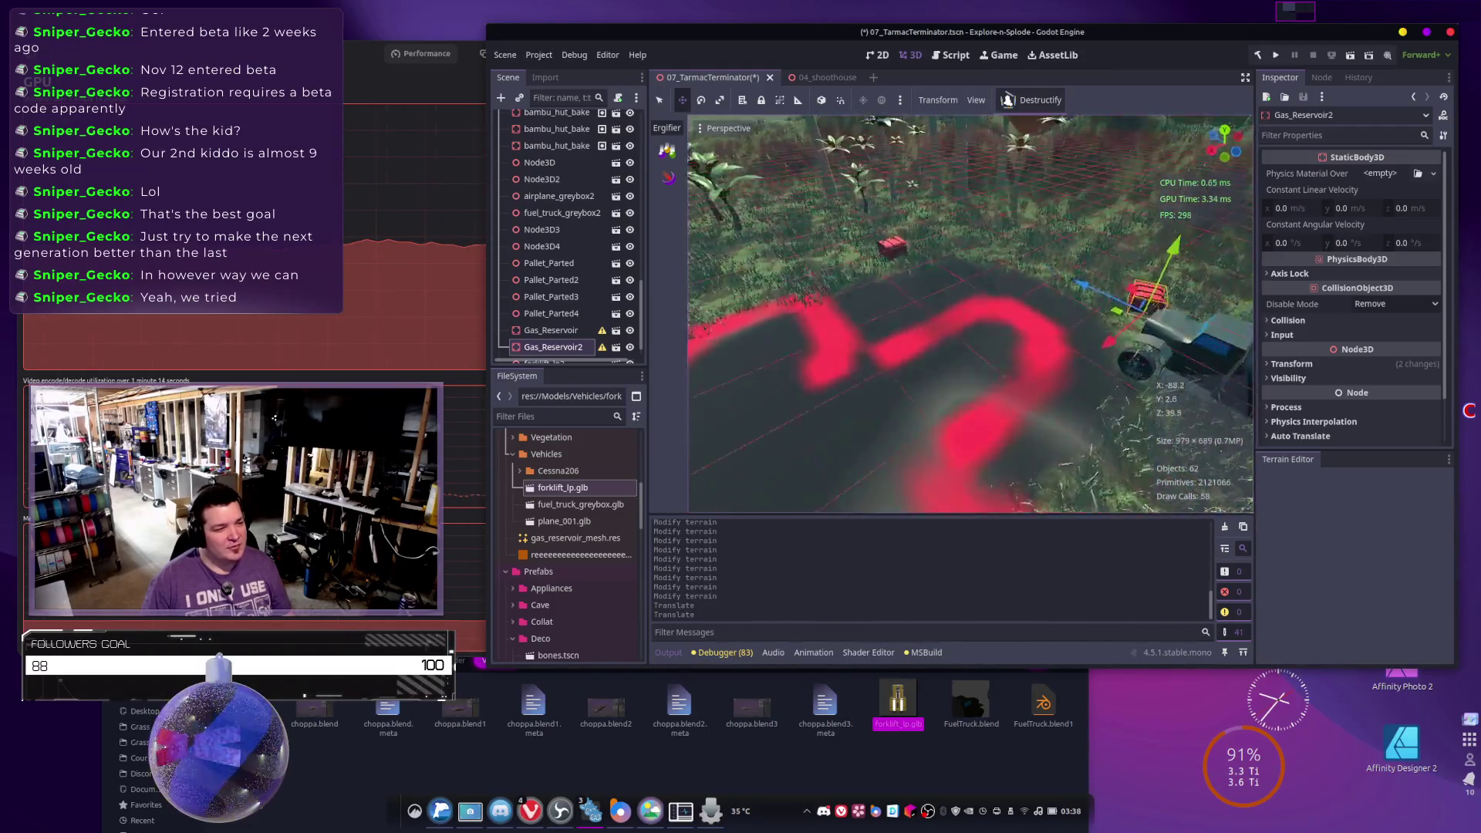
pyautogui.moveTo(779, 295); pyautogui.dragTo(783, 296)
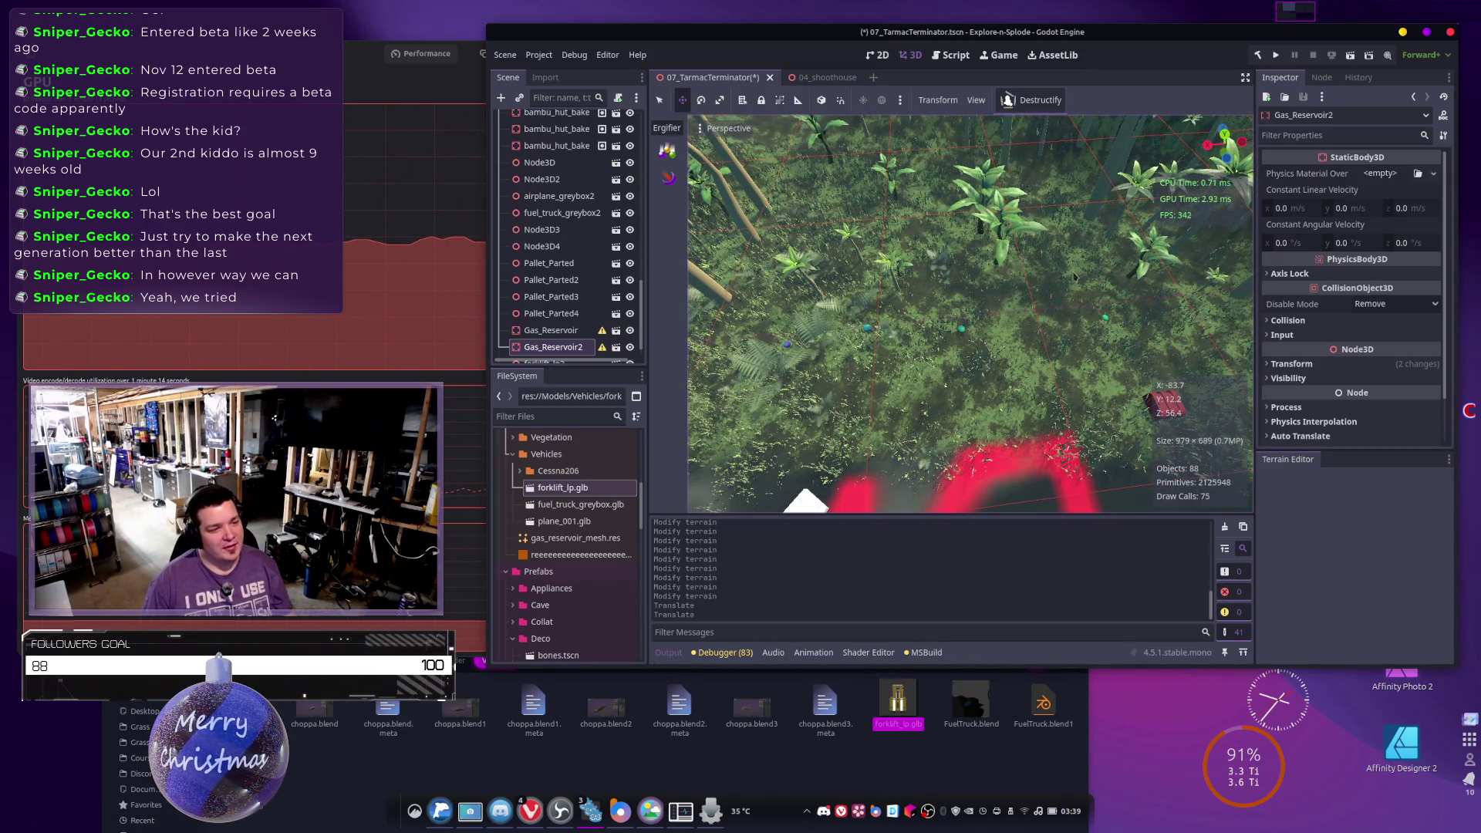
pyautogui.scroll(15, 525, 171)
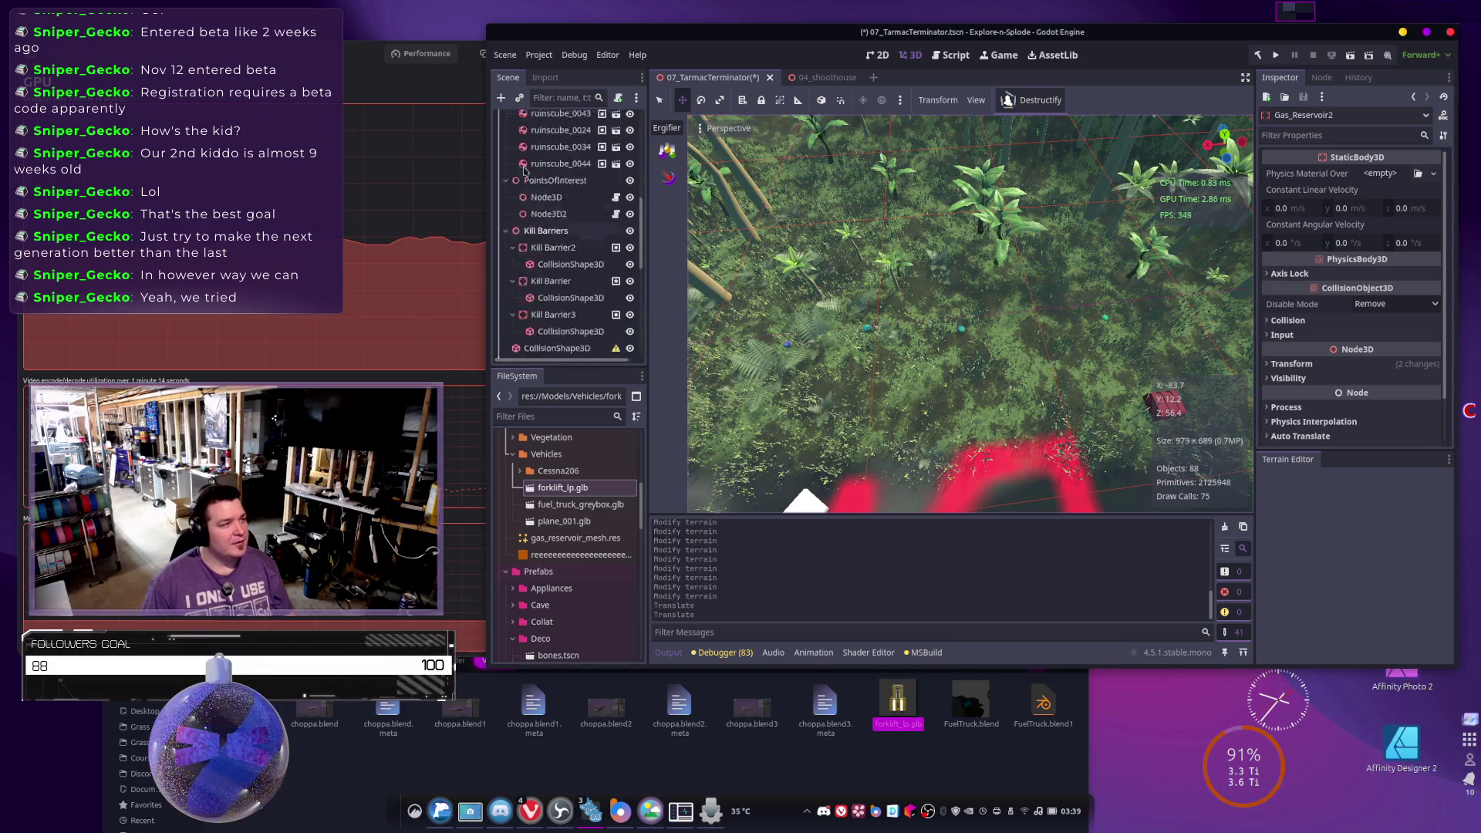
# - Select the TerraBrush node and try painting the last object type, then undo it
pyautogui.click(544, 304)
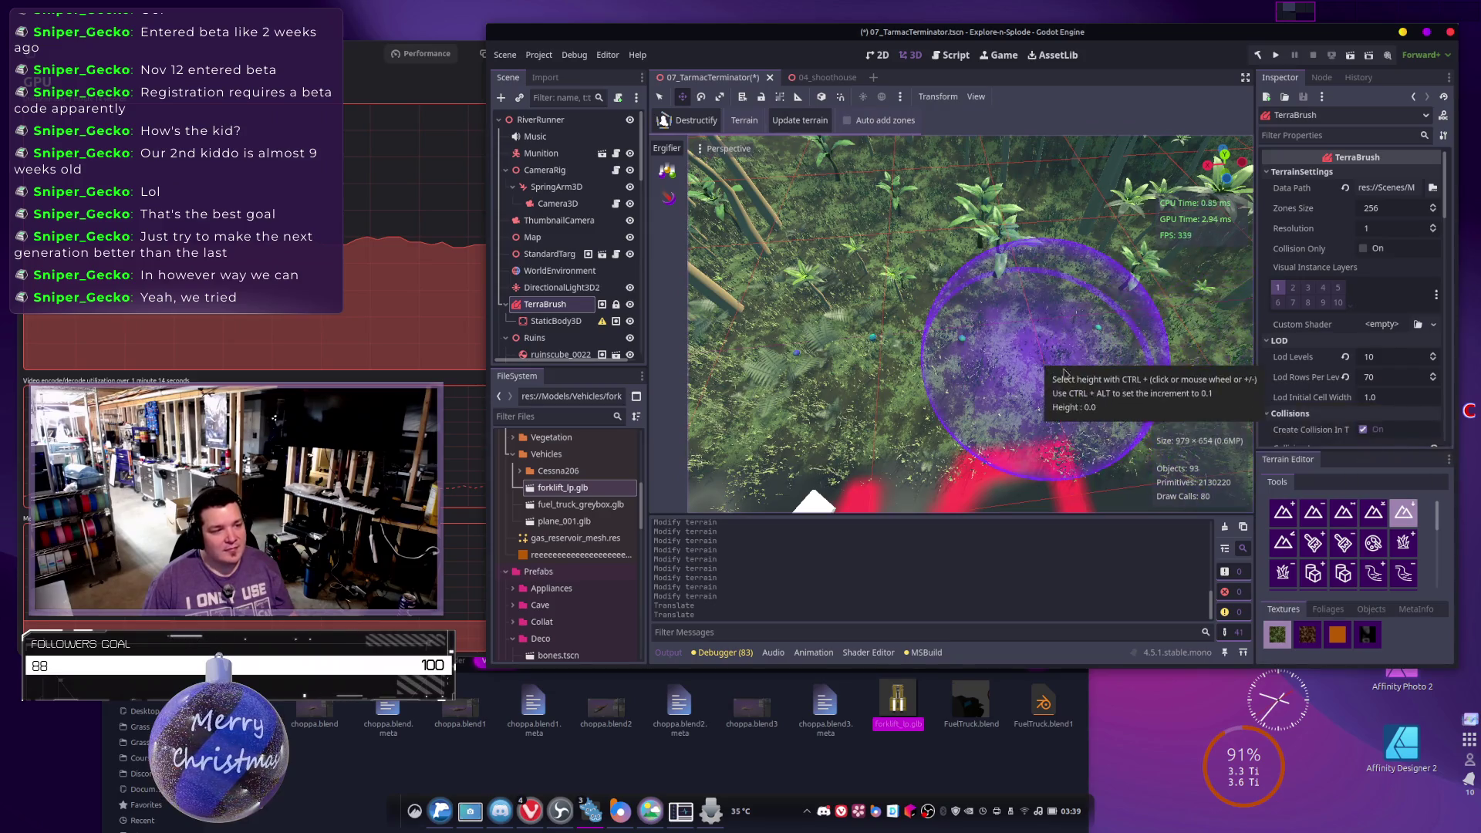
pyautogui.click(1384, 610)
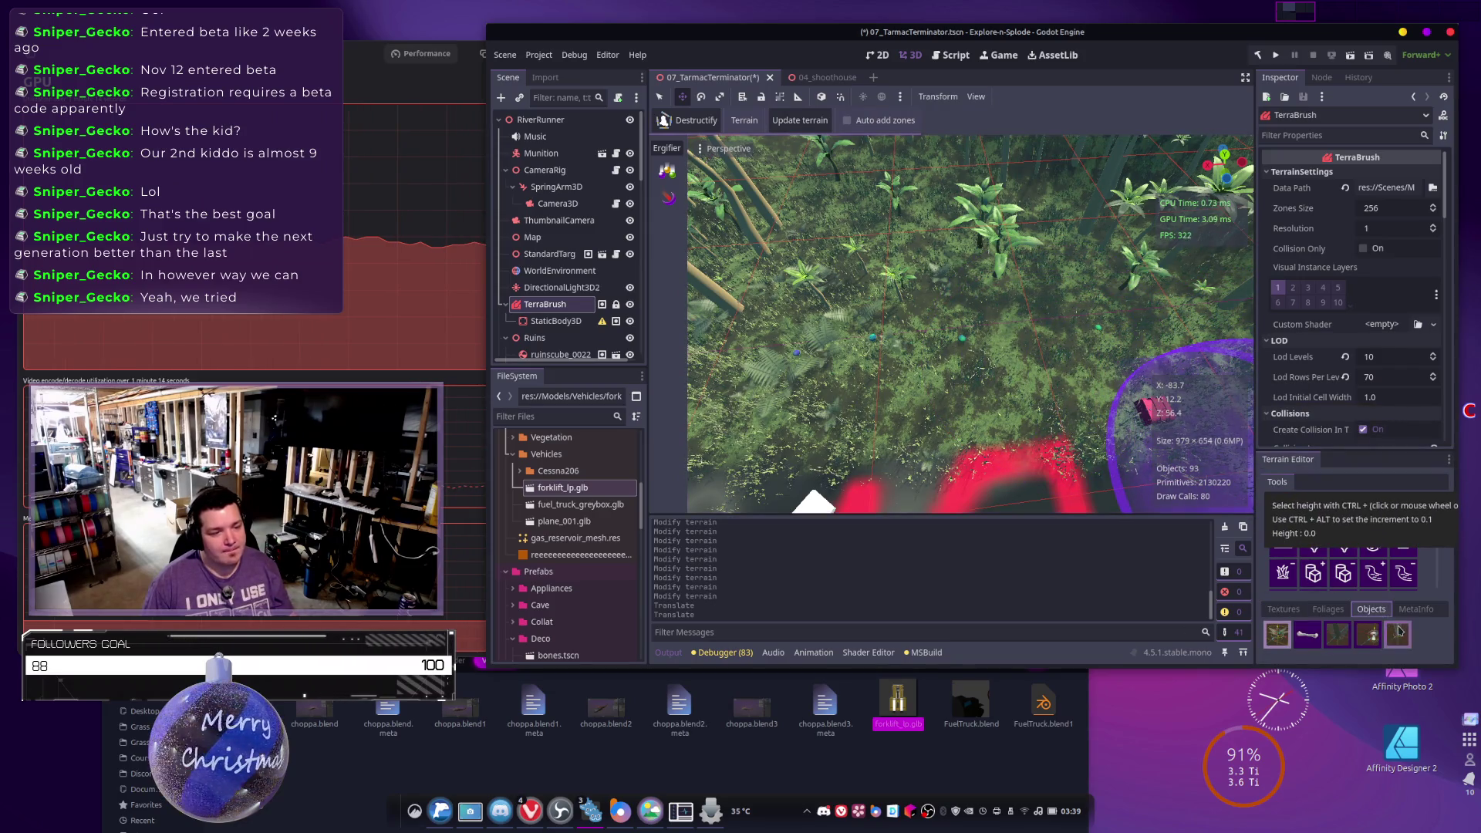
pyautogui.click(1397, 634)
pyautogui.click(1005, 300)
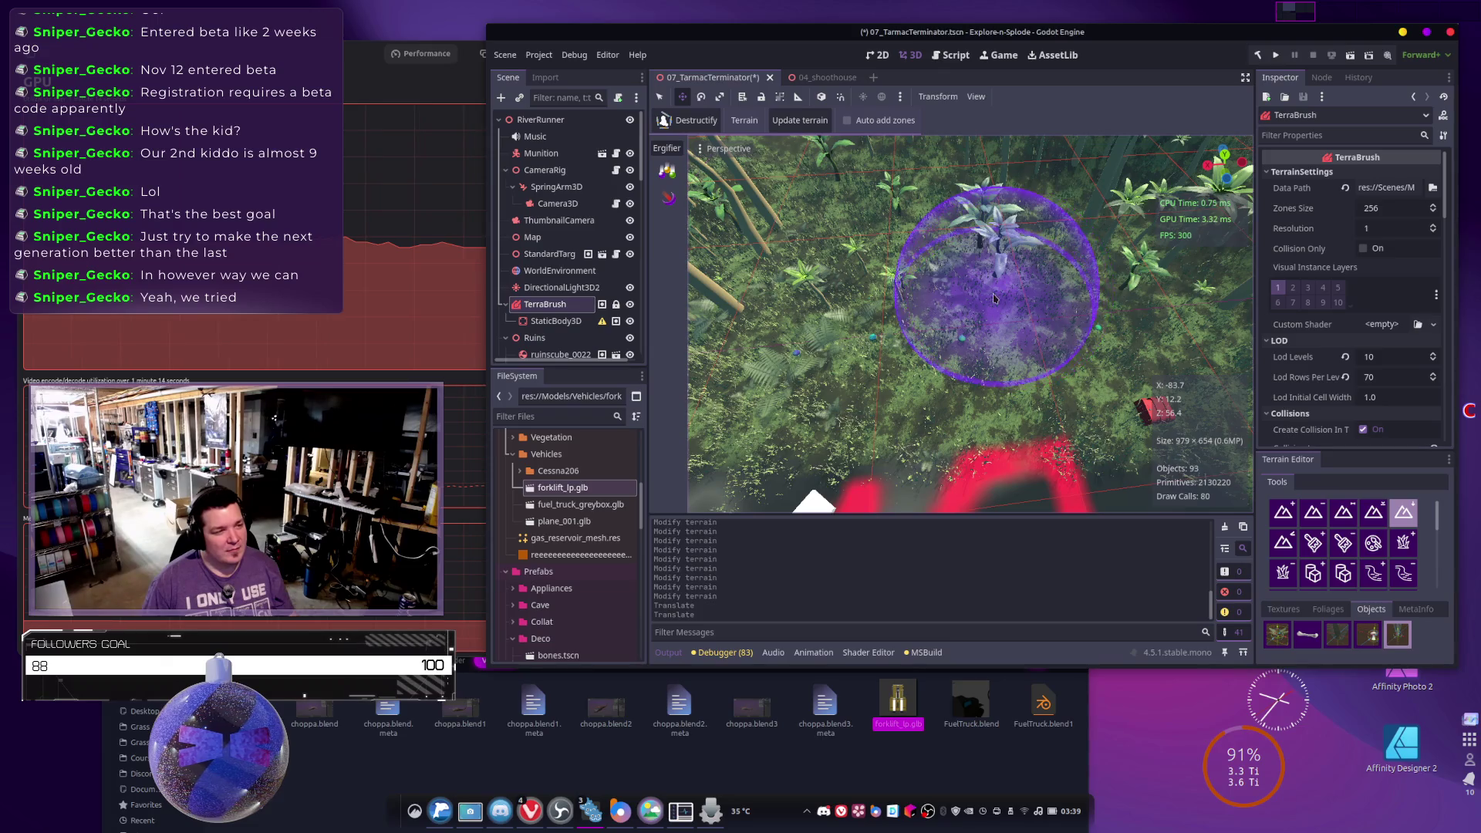
pyautogui.hotkey('ctrl', 'z')
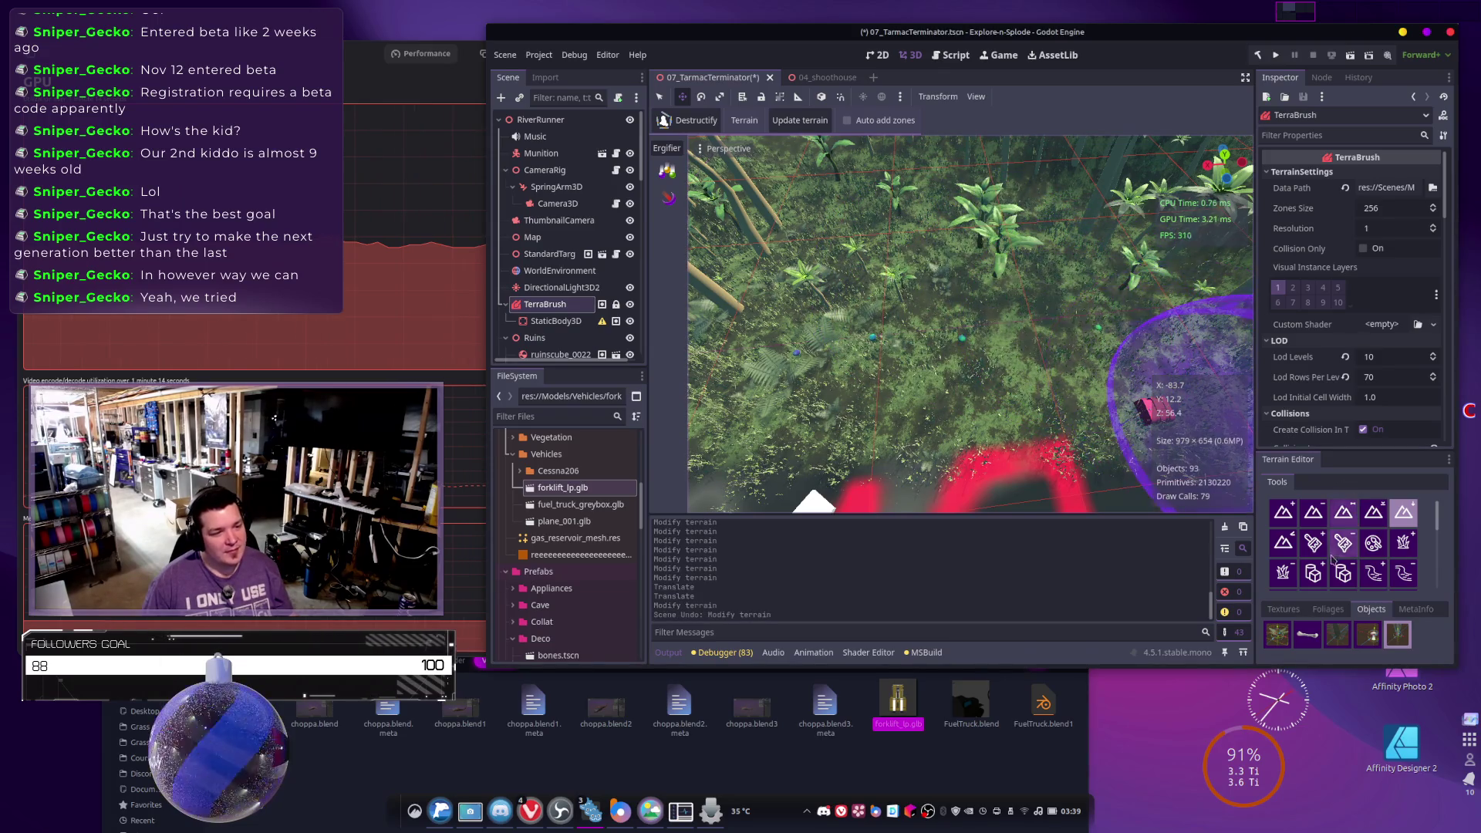
pyautogui.scroll(-2, 1344, 553)
# - Switch brush tool and paint the third and fifth object types onto the terrain
pyautogui.click(1344, 551)
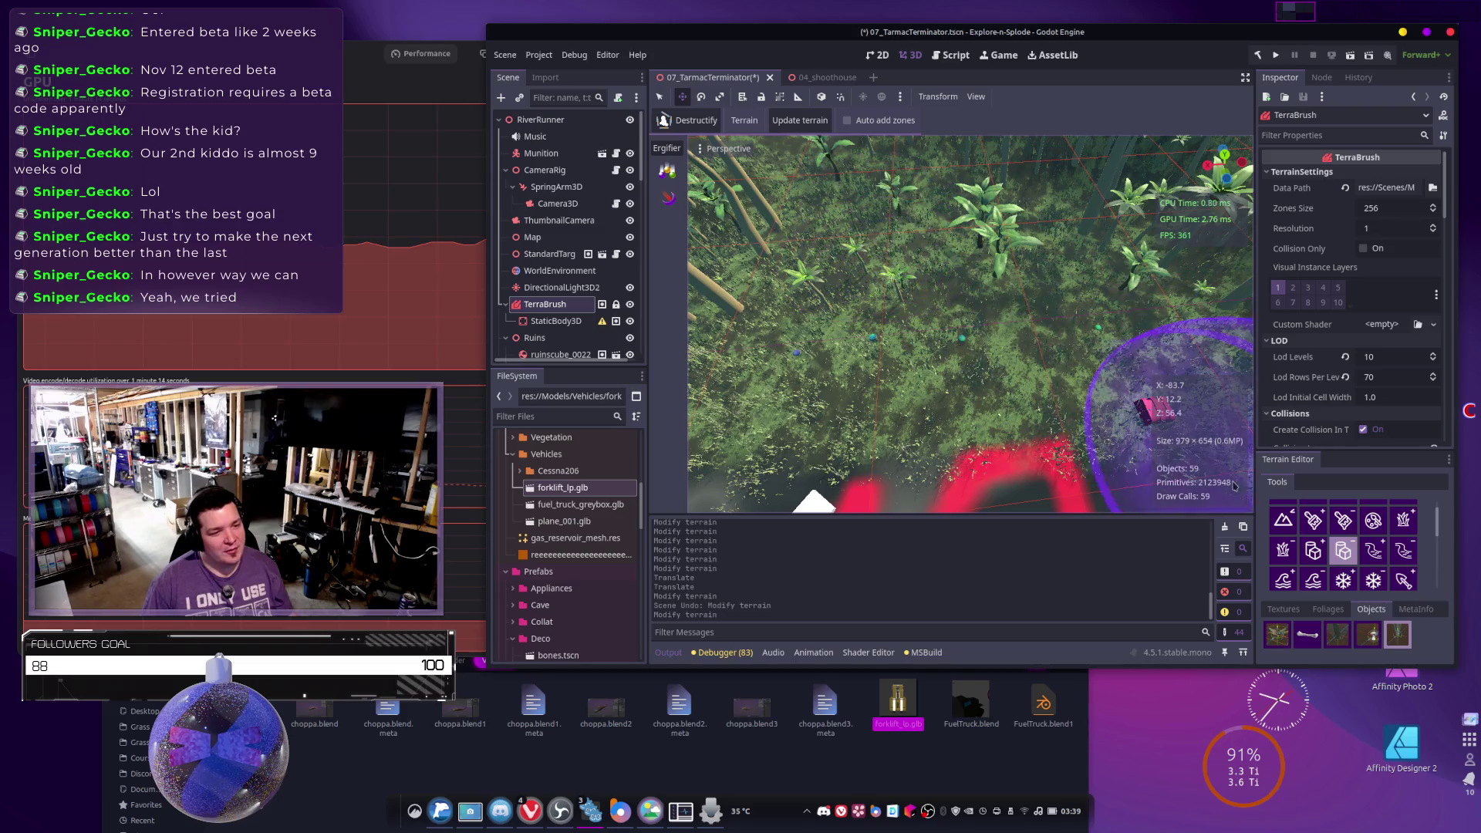
pyautogui.click(1338, 634)
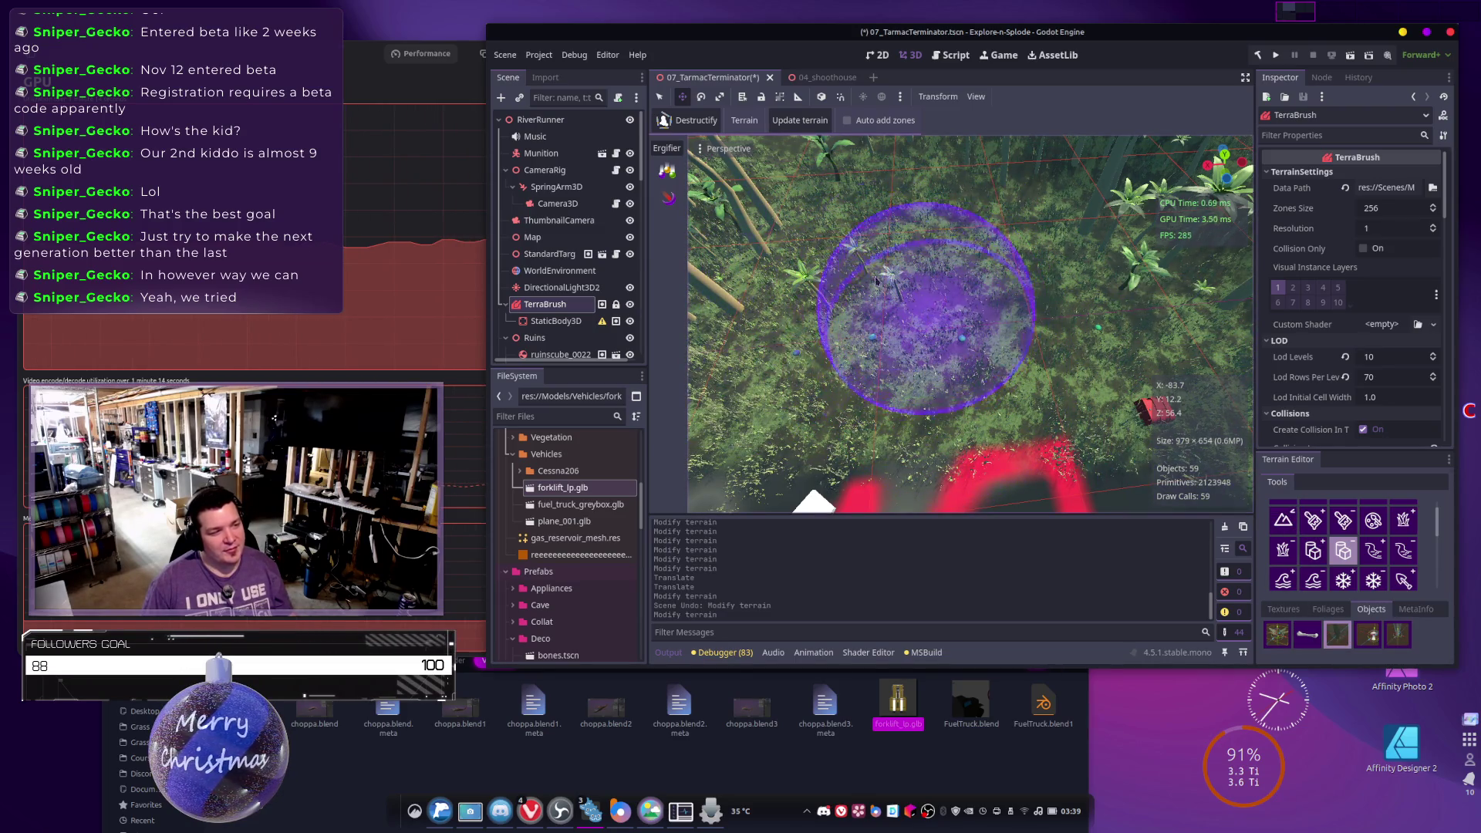
pyautogui.click(1015, 257)
pyautogui.moveTo(1015, 257); pyautogui.dragTo(1177, 390)
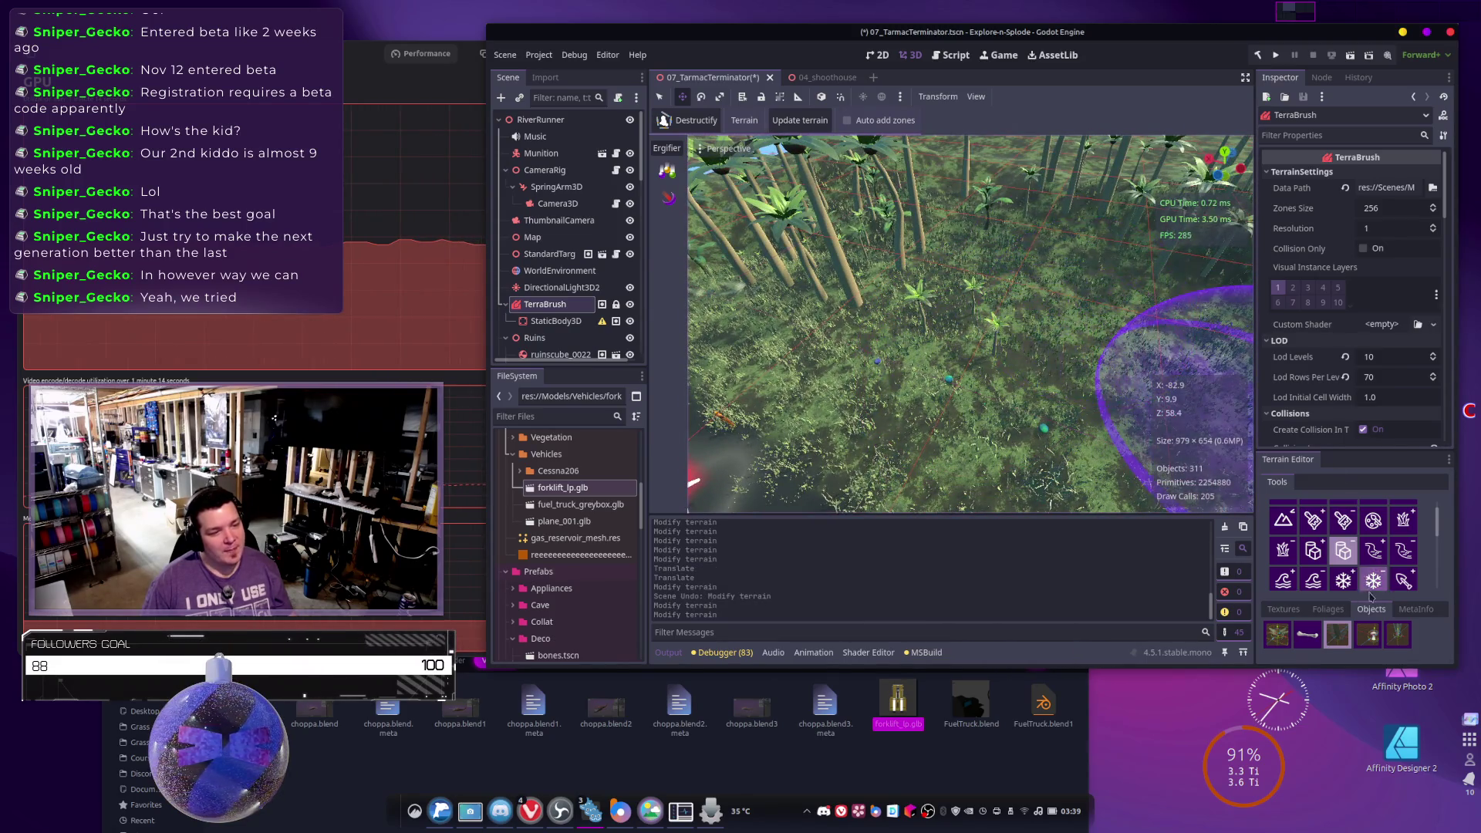
pyautogui.click(1396, 634)
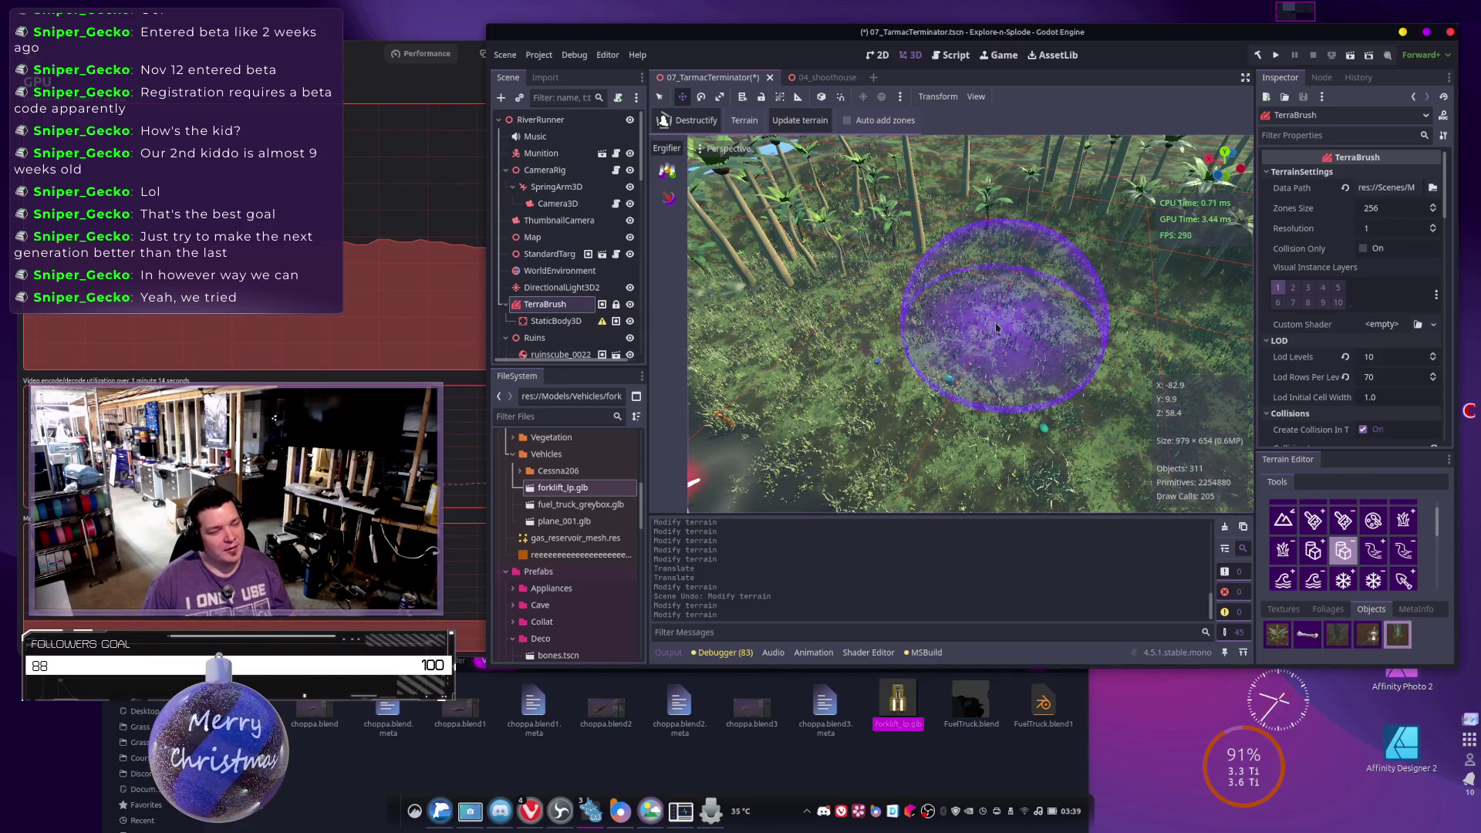
pyautogui.click(996, 328)
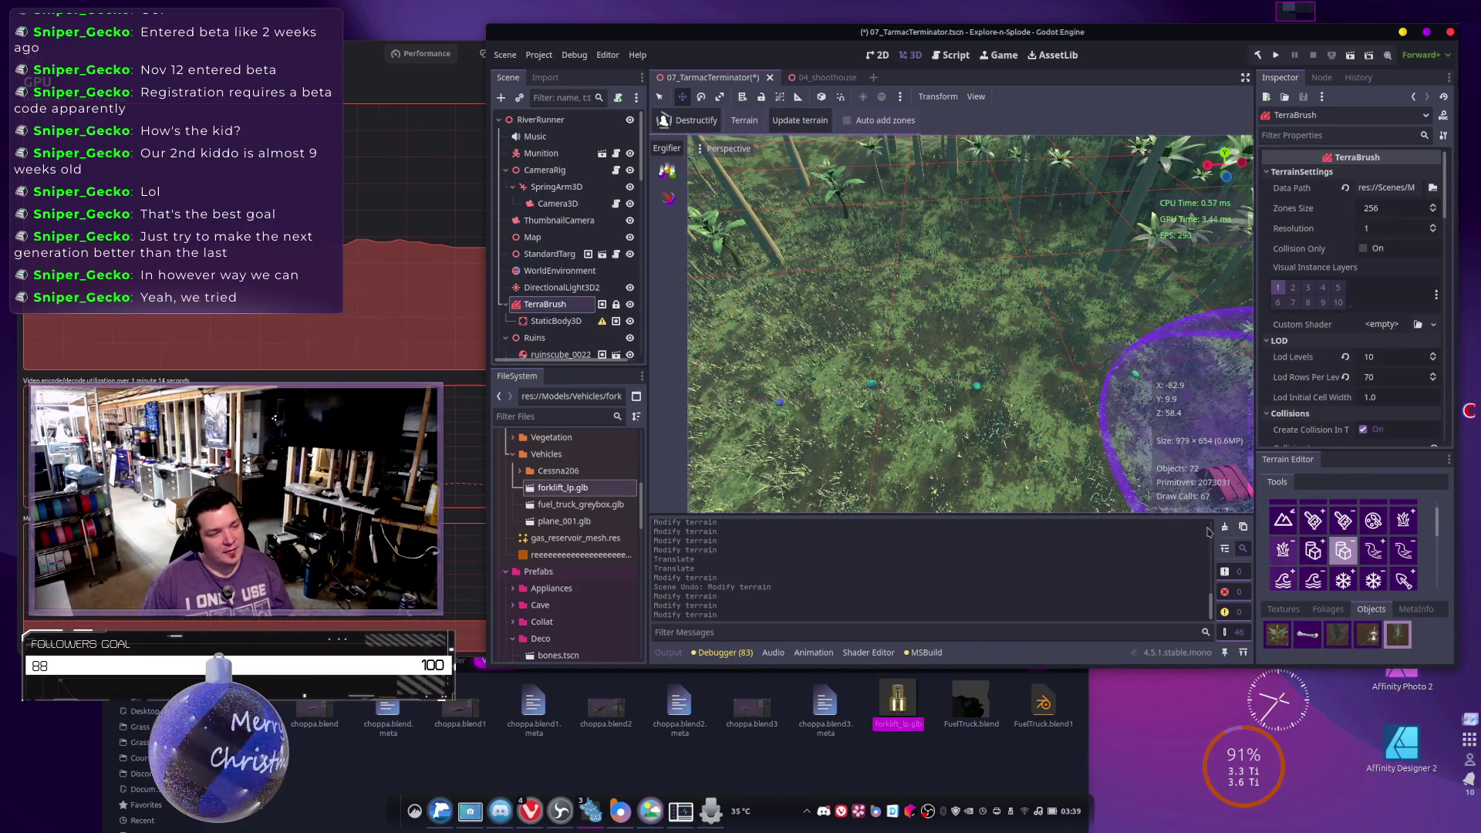
# - Paint the fourth object type, then stroke the first type beside the plane
pyautogui.click(1367, 634)
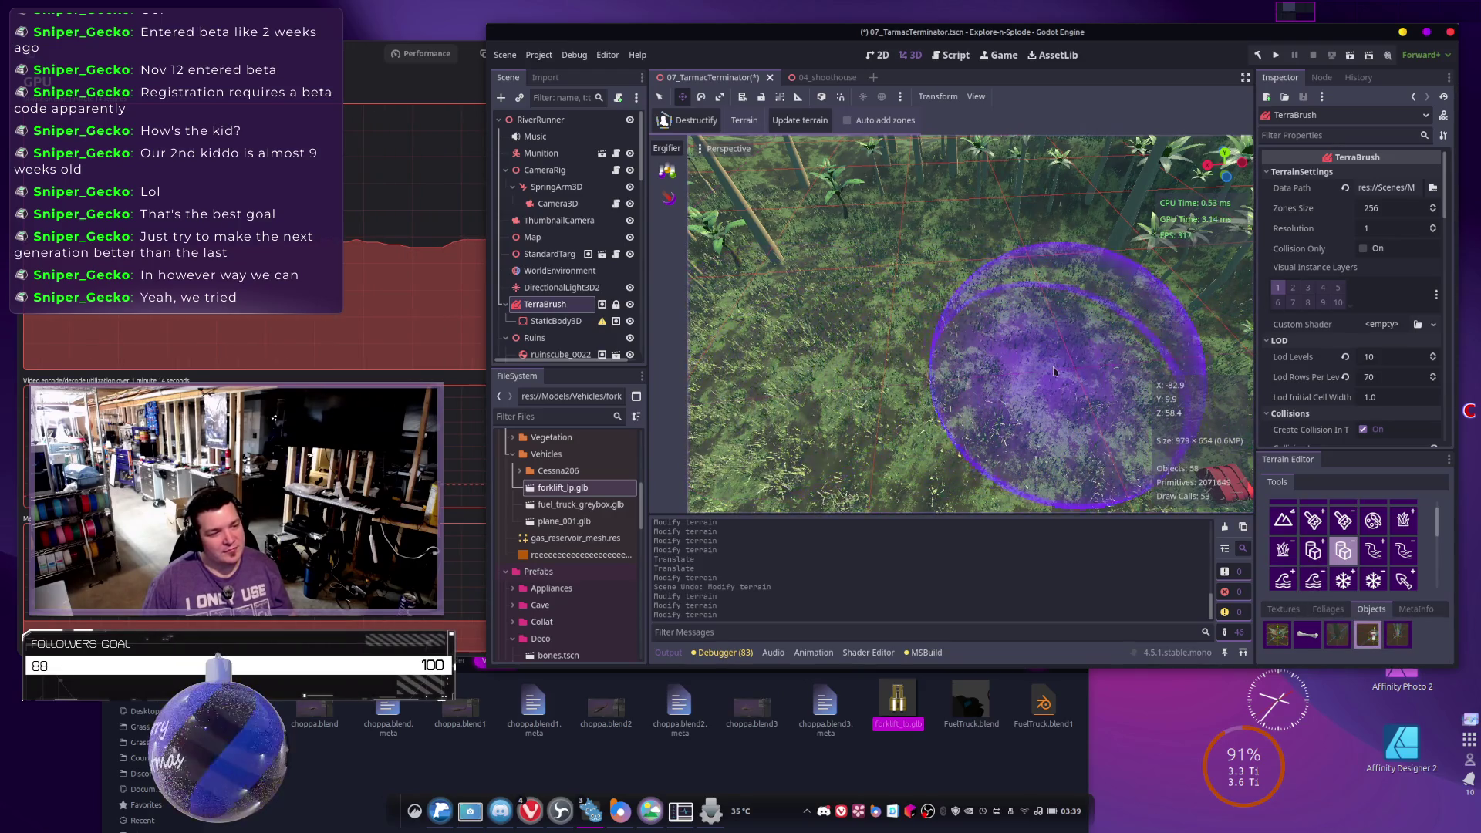
pyautogui.click(964, 346)
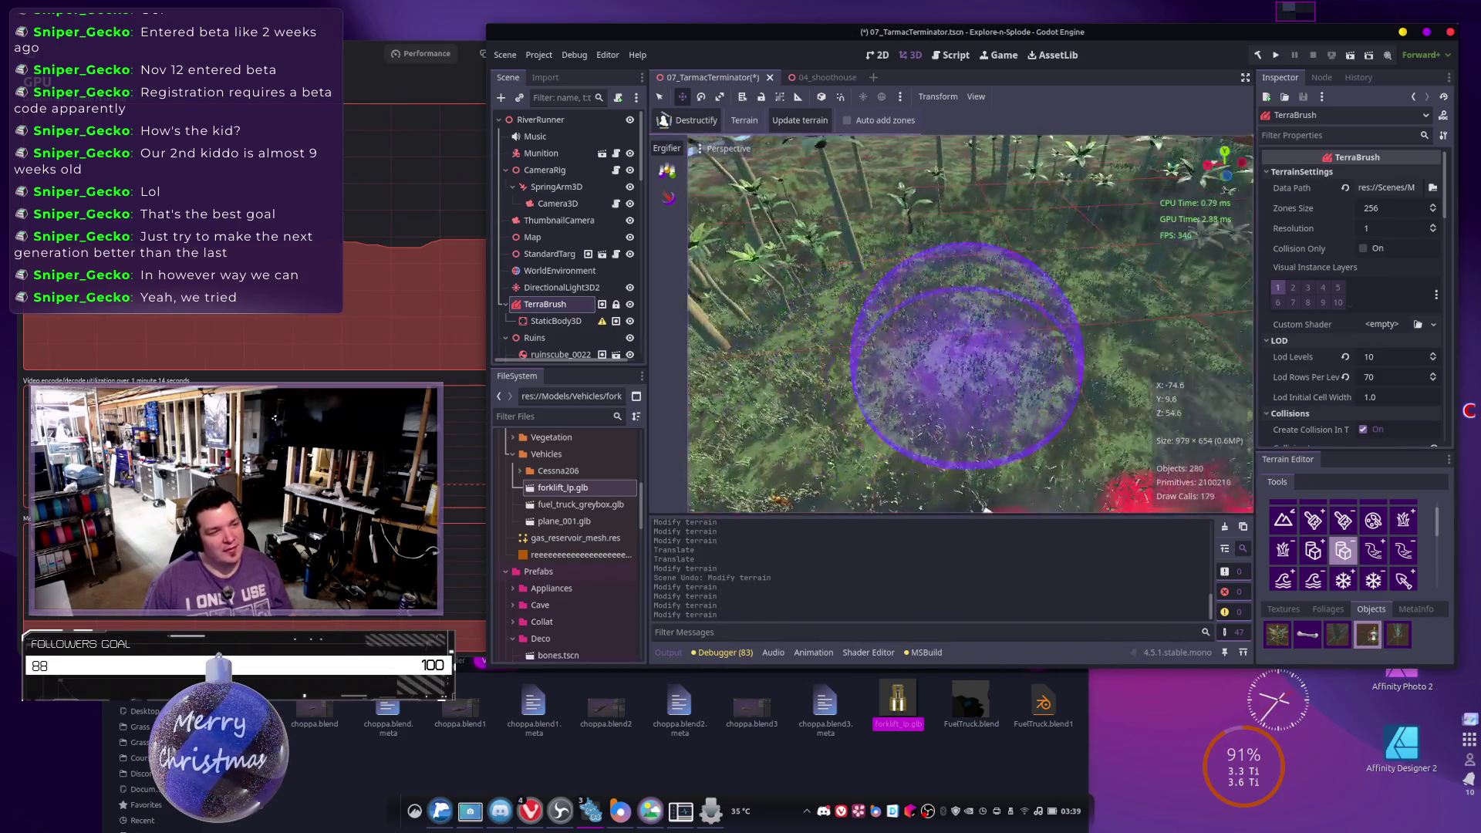
pyautogui.scroll(3, 970, 366)
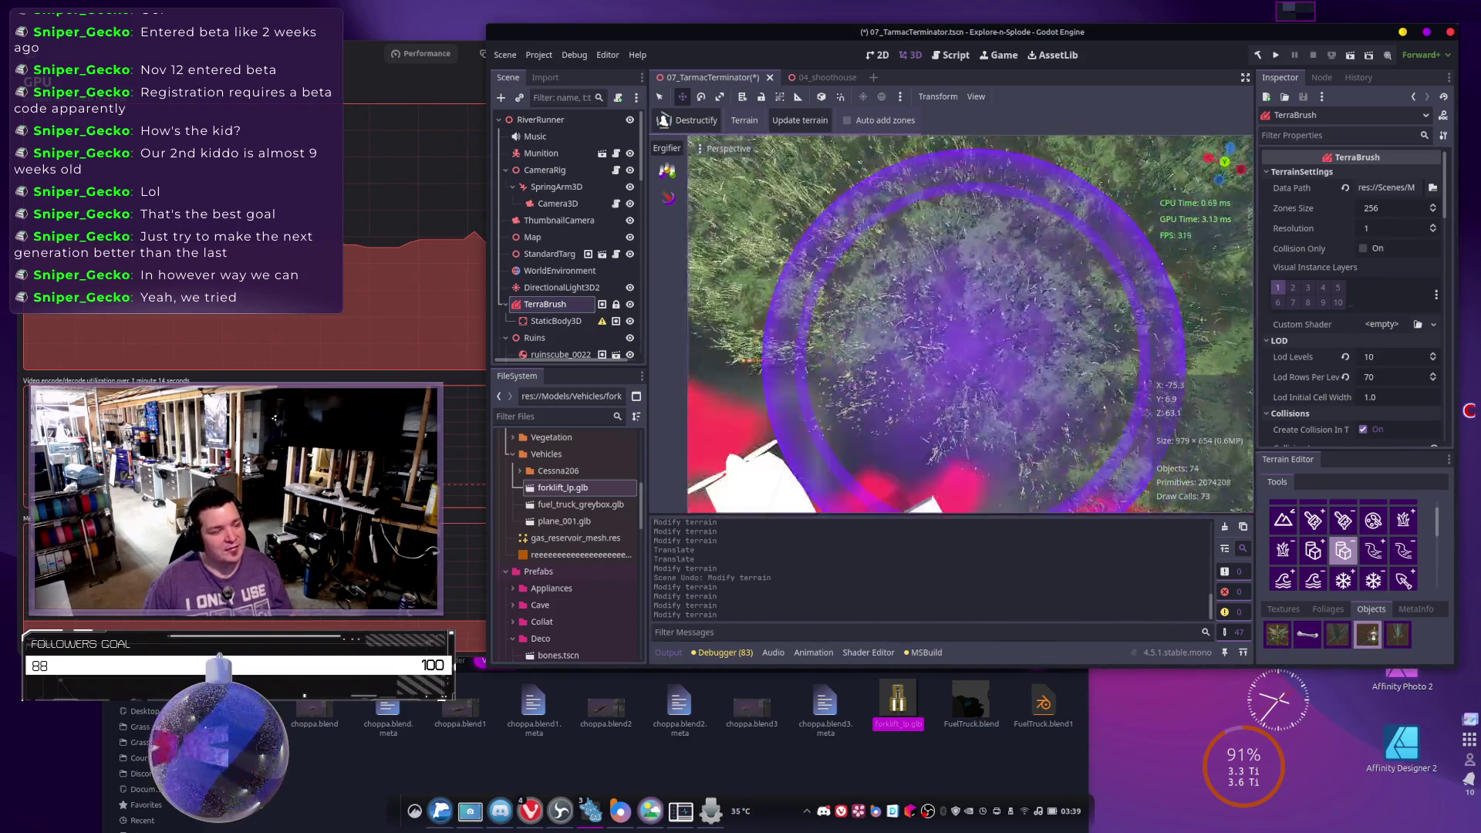
pyautogui.moveTo(976, 339); pyautogui.dragTo(972, 363)
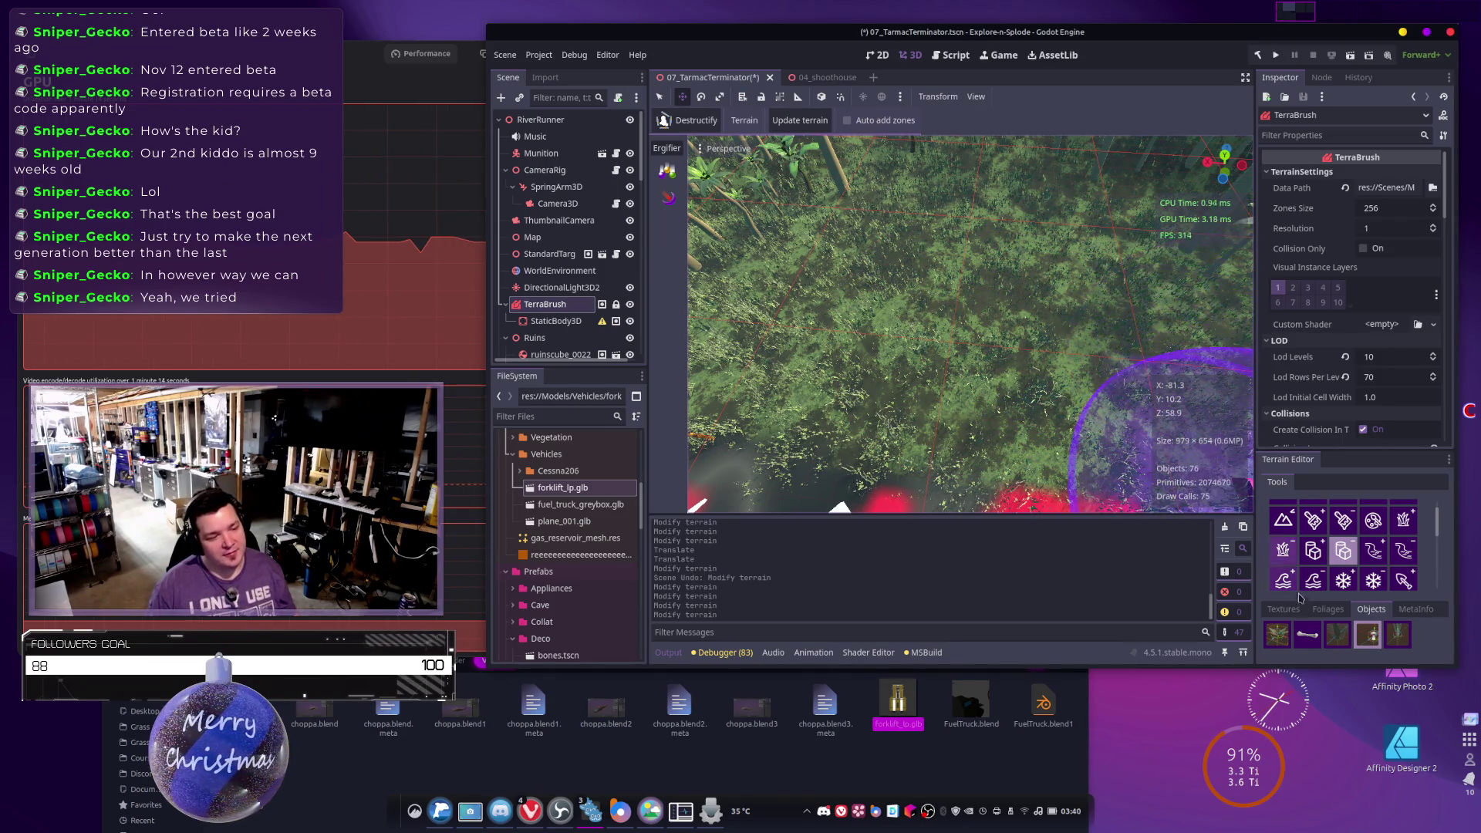
pyautogui.click(1278, 633)
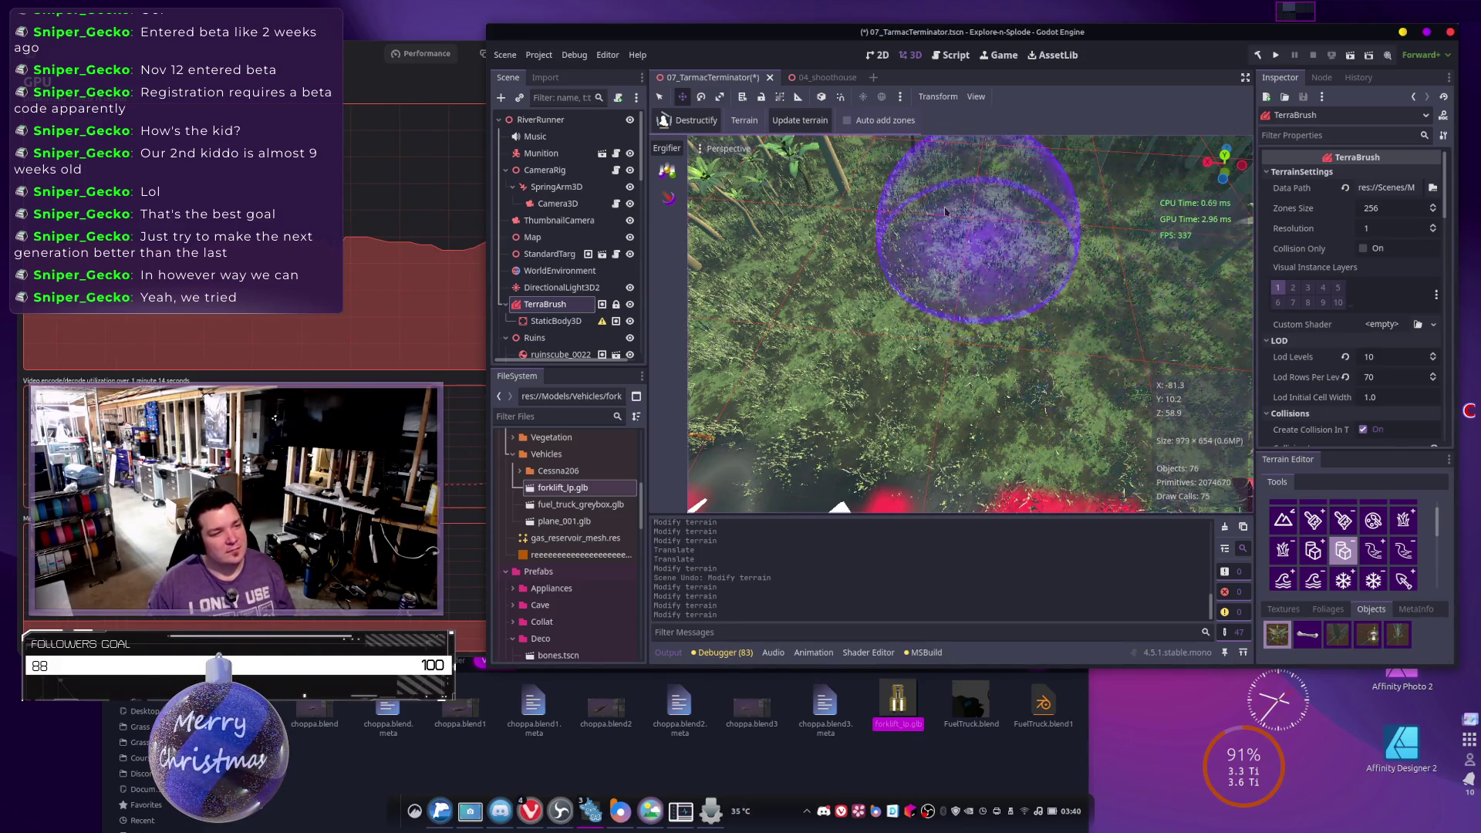
pyautogui.moveTo(793, 248); pyautogui.dragTo(1072, 399)
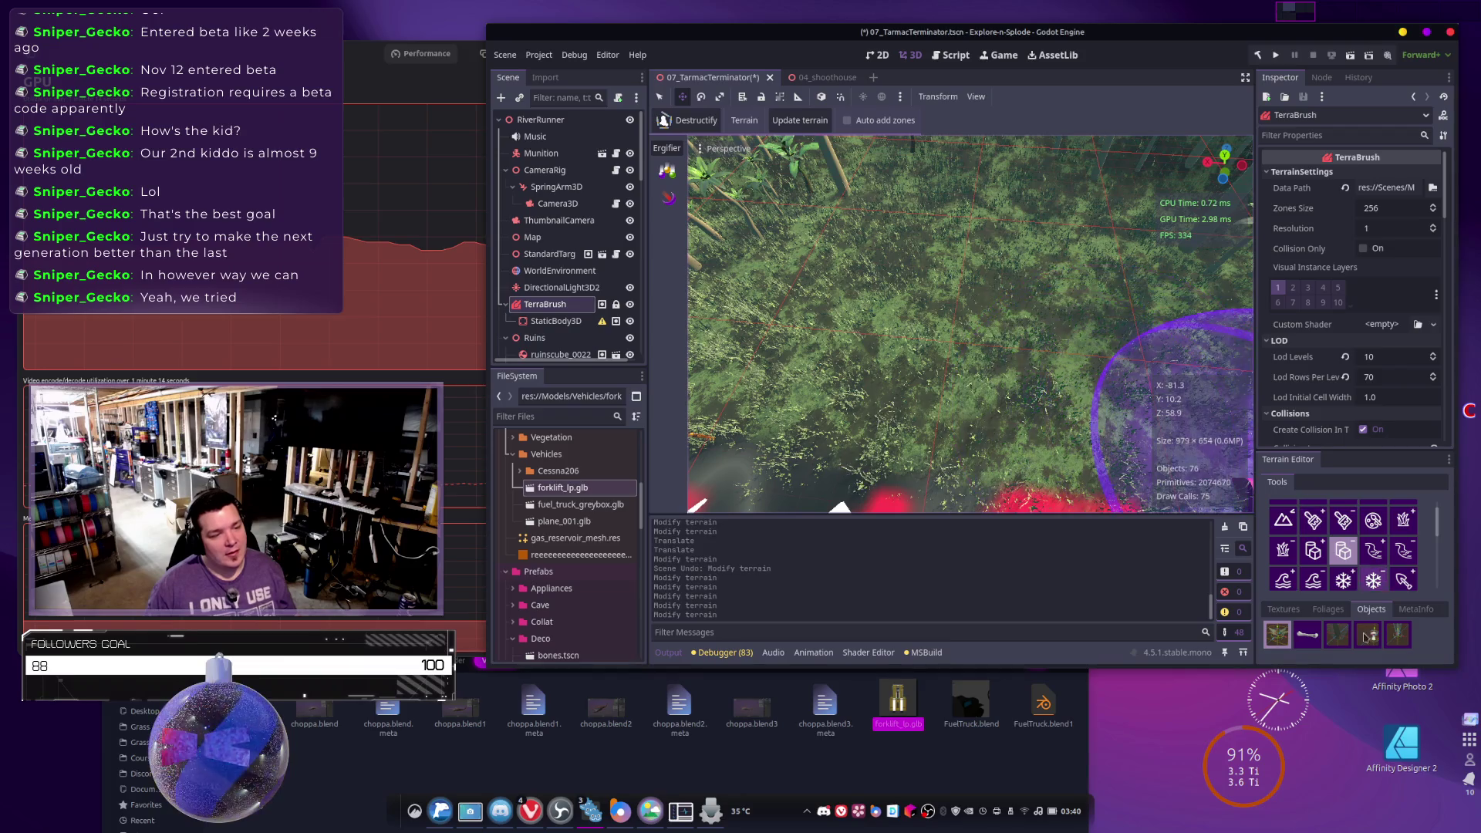
# - Pick the second terrain texture and paint brown dirt across the ground
pyautogui.click(1283, 609)
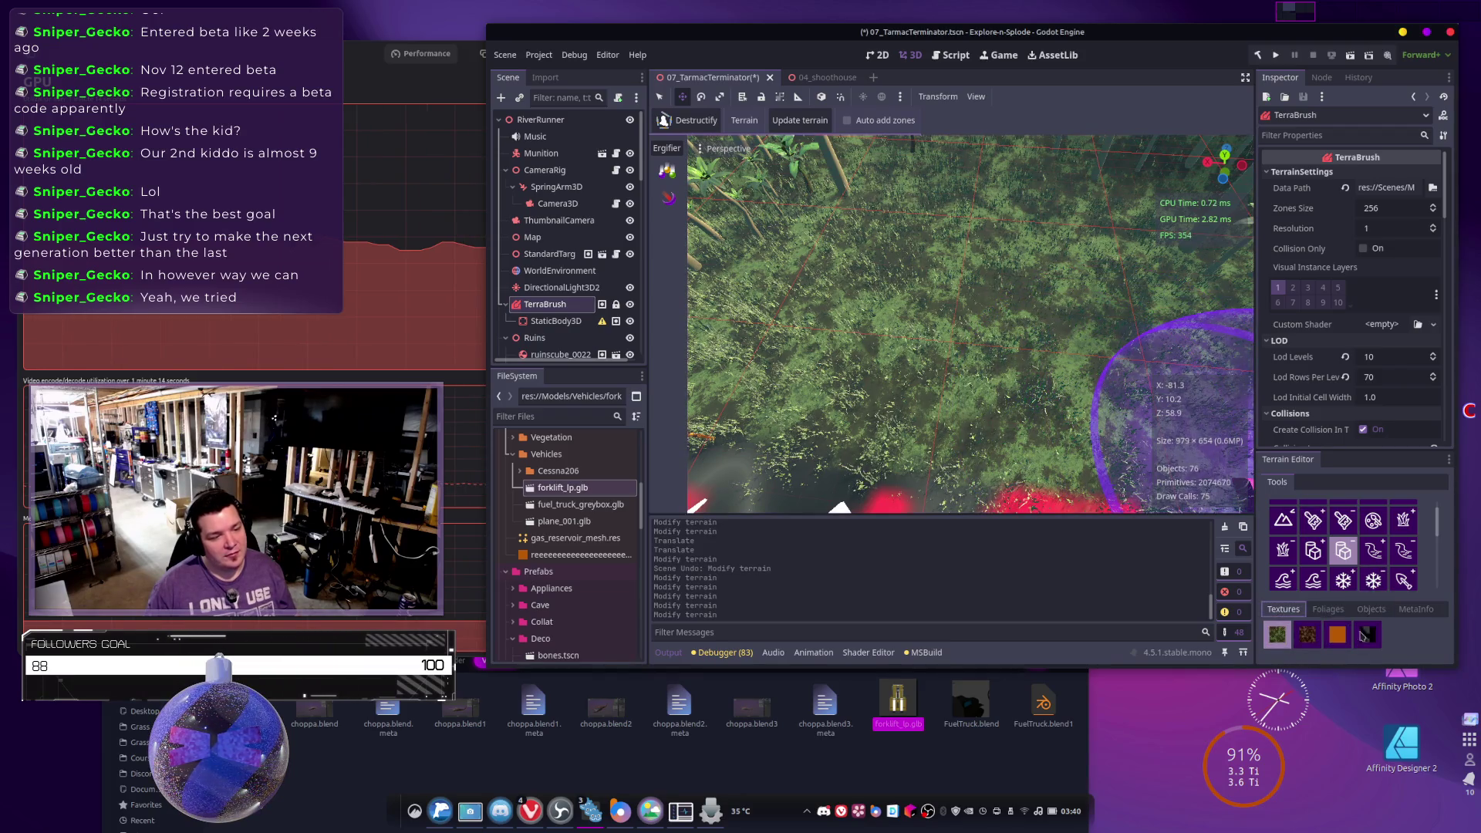
pyautogui.click(1305, 637)
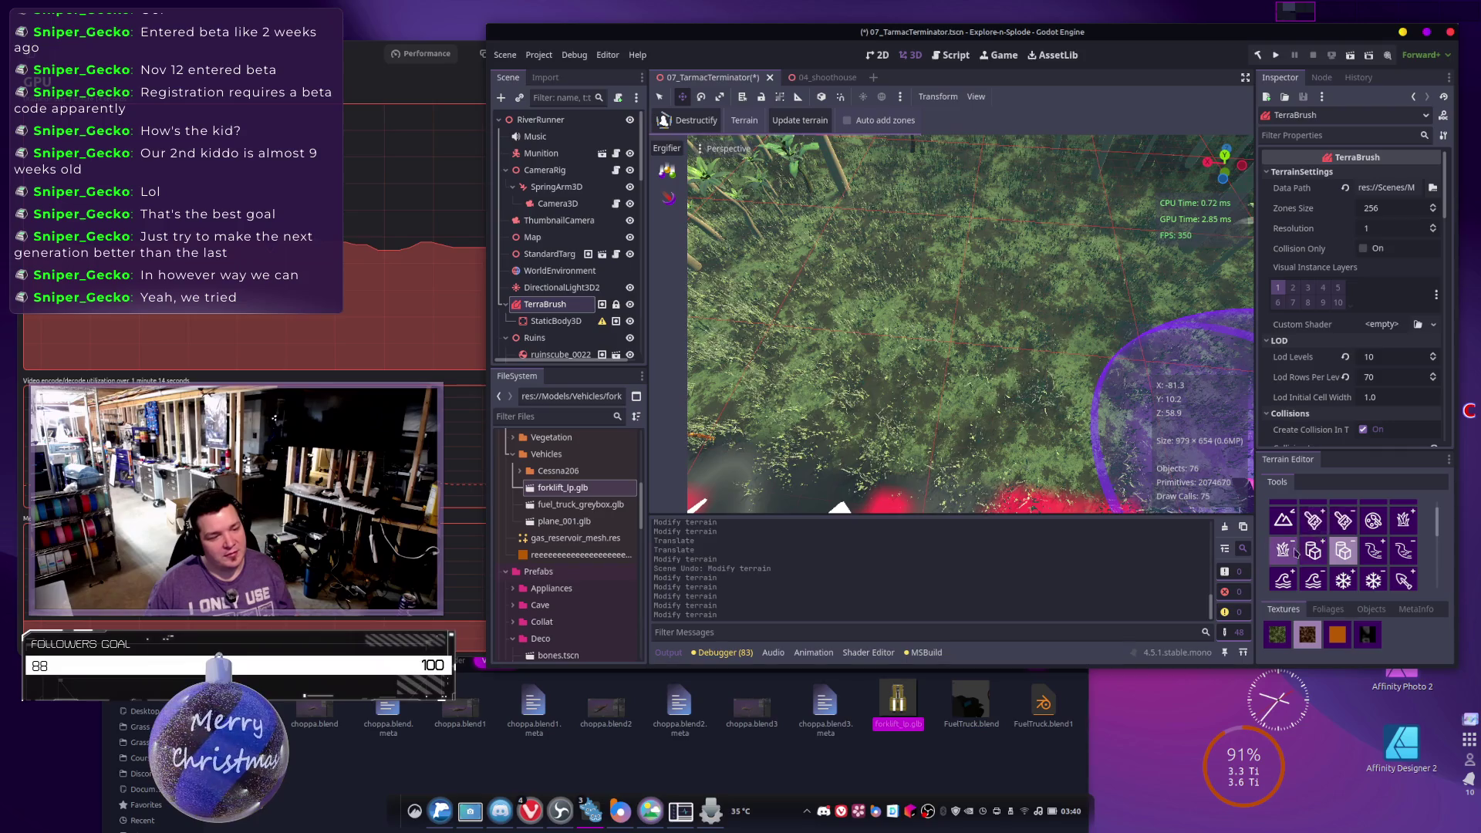
pyautogui.click(1377, 529)
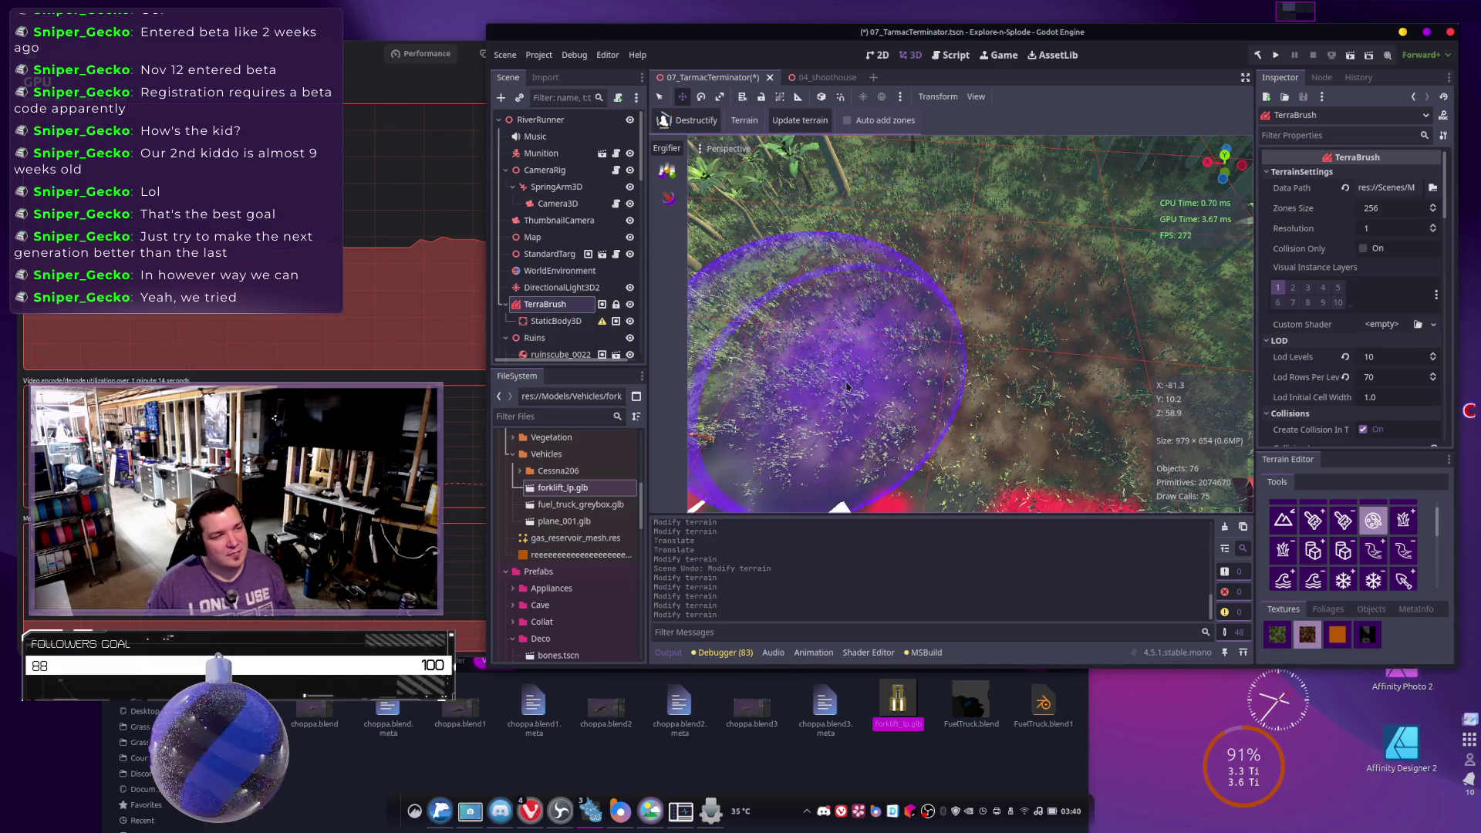
pyautogui.moveTo(914, 256)
pyautogui.mouseDown()
pyautogui.moveTo(1026, 255)
pyautogui.moveTo(1066, 300)
pyautogui.mouseUp()
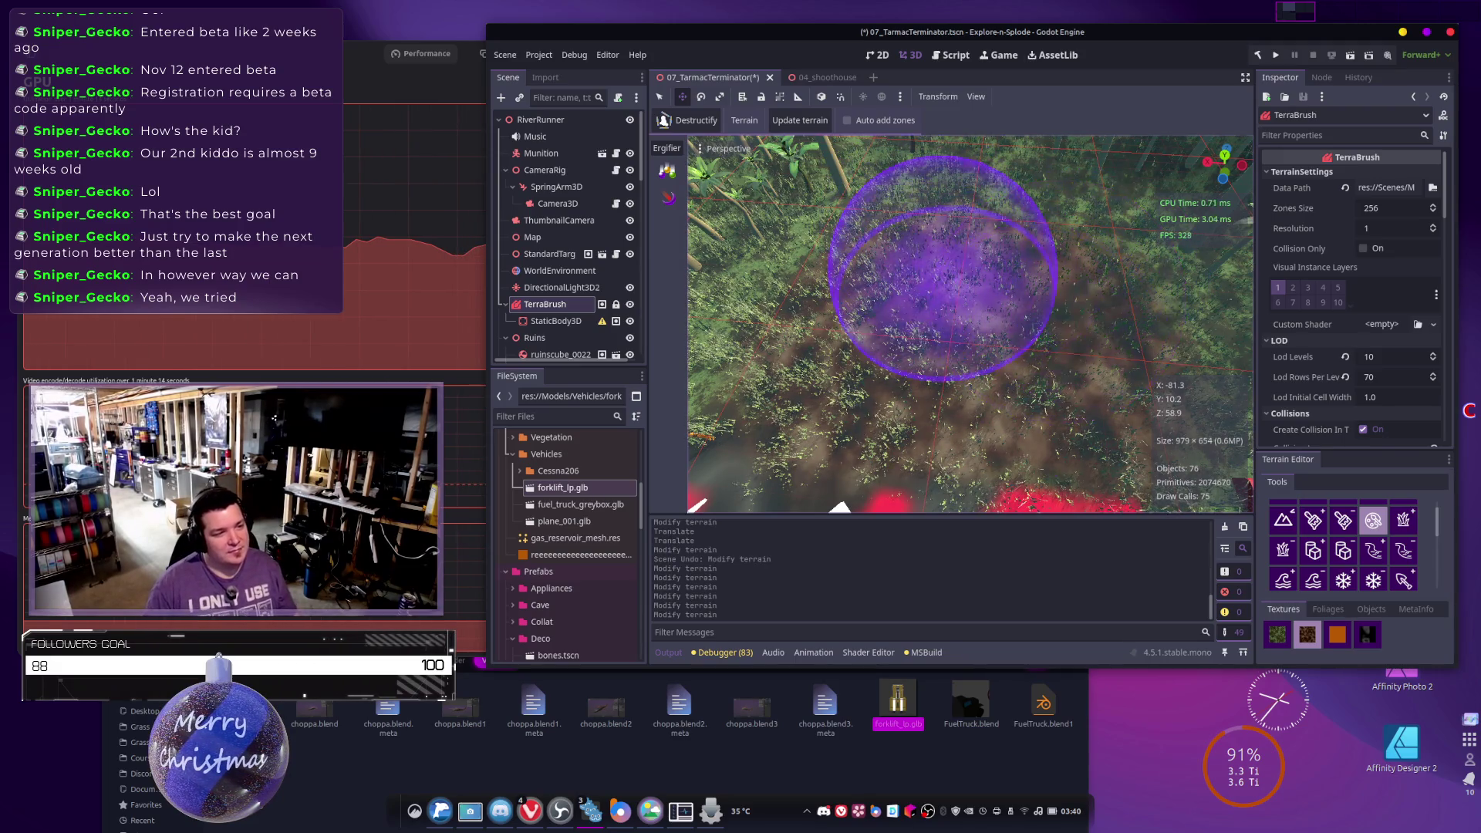
# - Paint more dirt near the forklift, then select the foliage tool and its foliage choices
pyautogui.scroll(3, 948, 285)
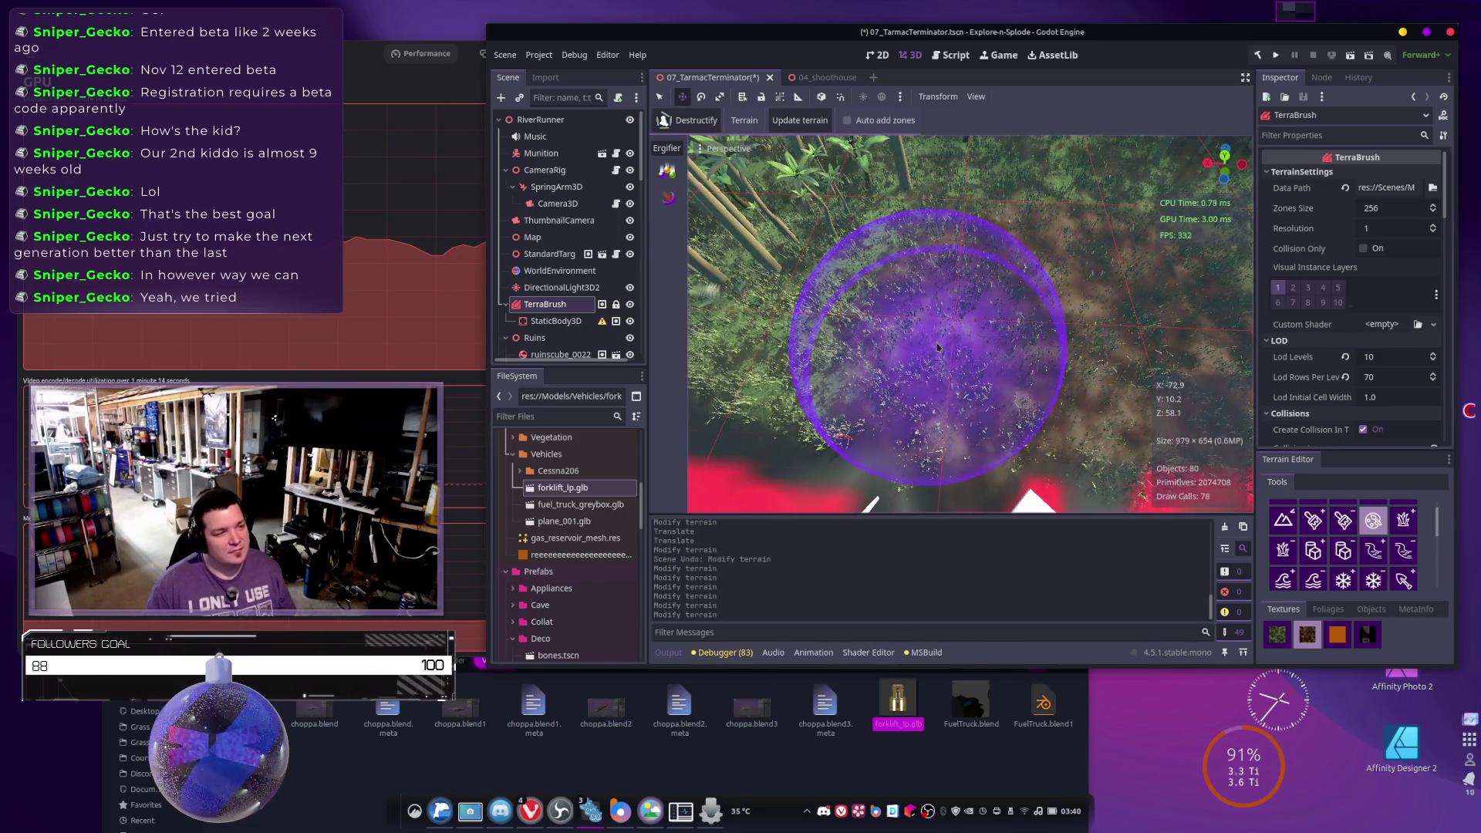
pyautogui.moveTo(923, 349); pyautogui.dragTo(1095, 308)
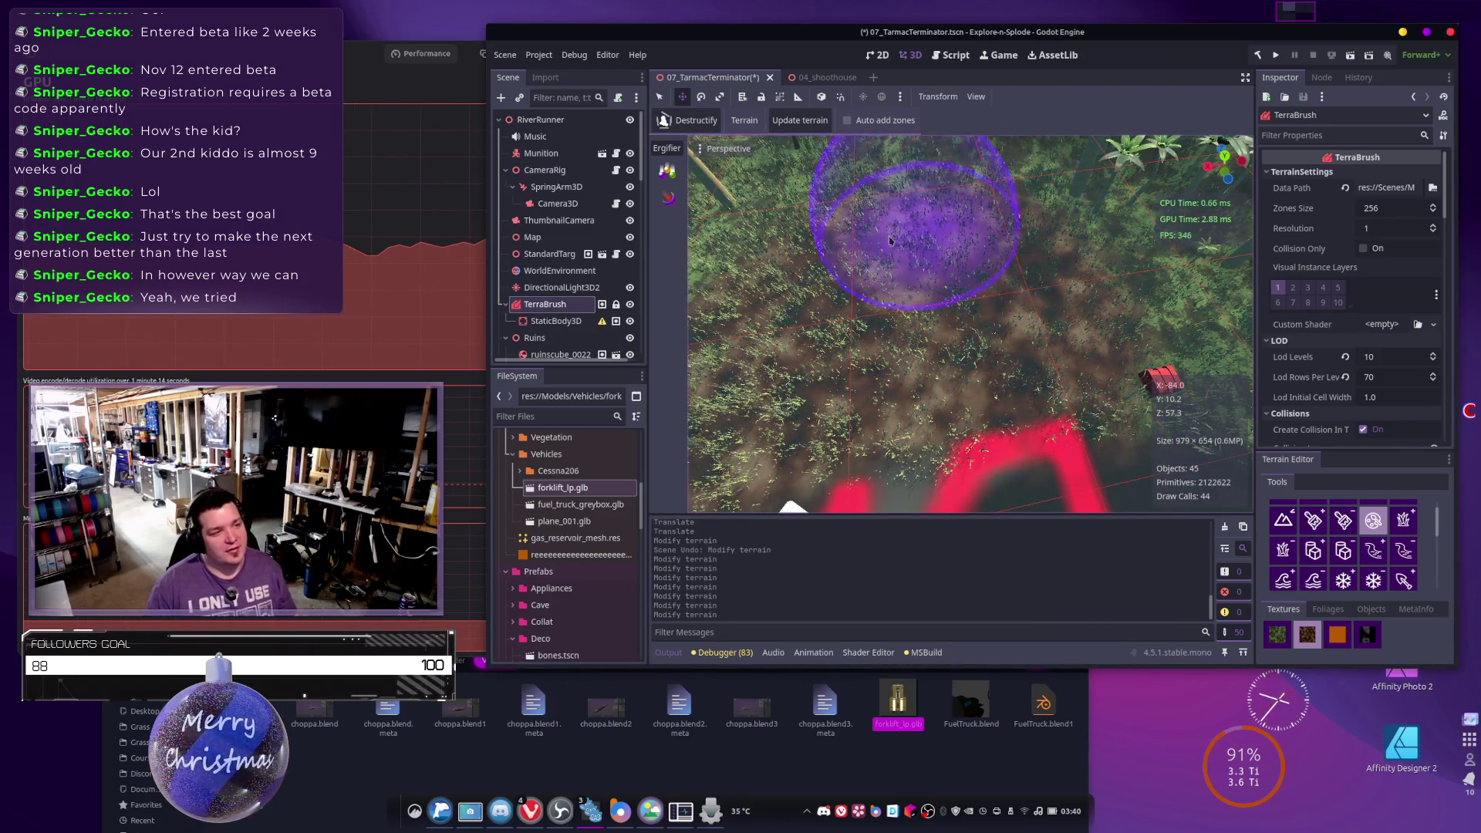
pyautogui.scroll(2, 958, 363)
pyautogui.click(972, 359)
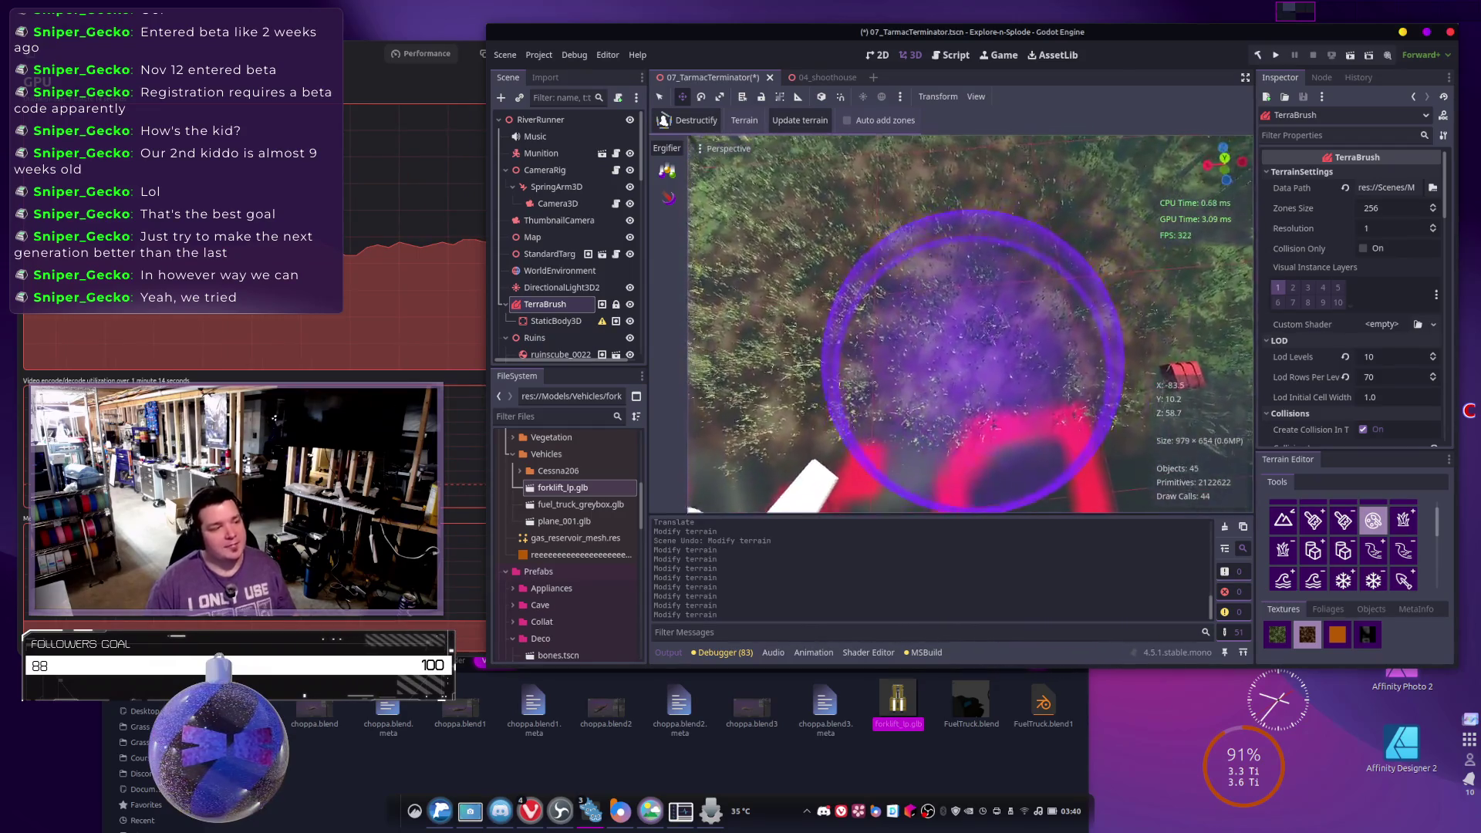
pyautogui.scroll(-3, 811, 362)
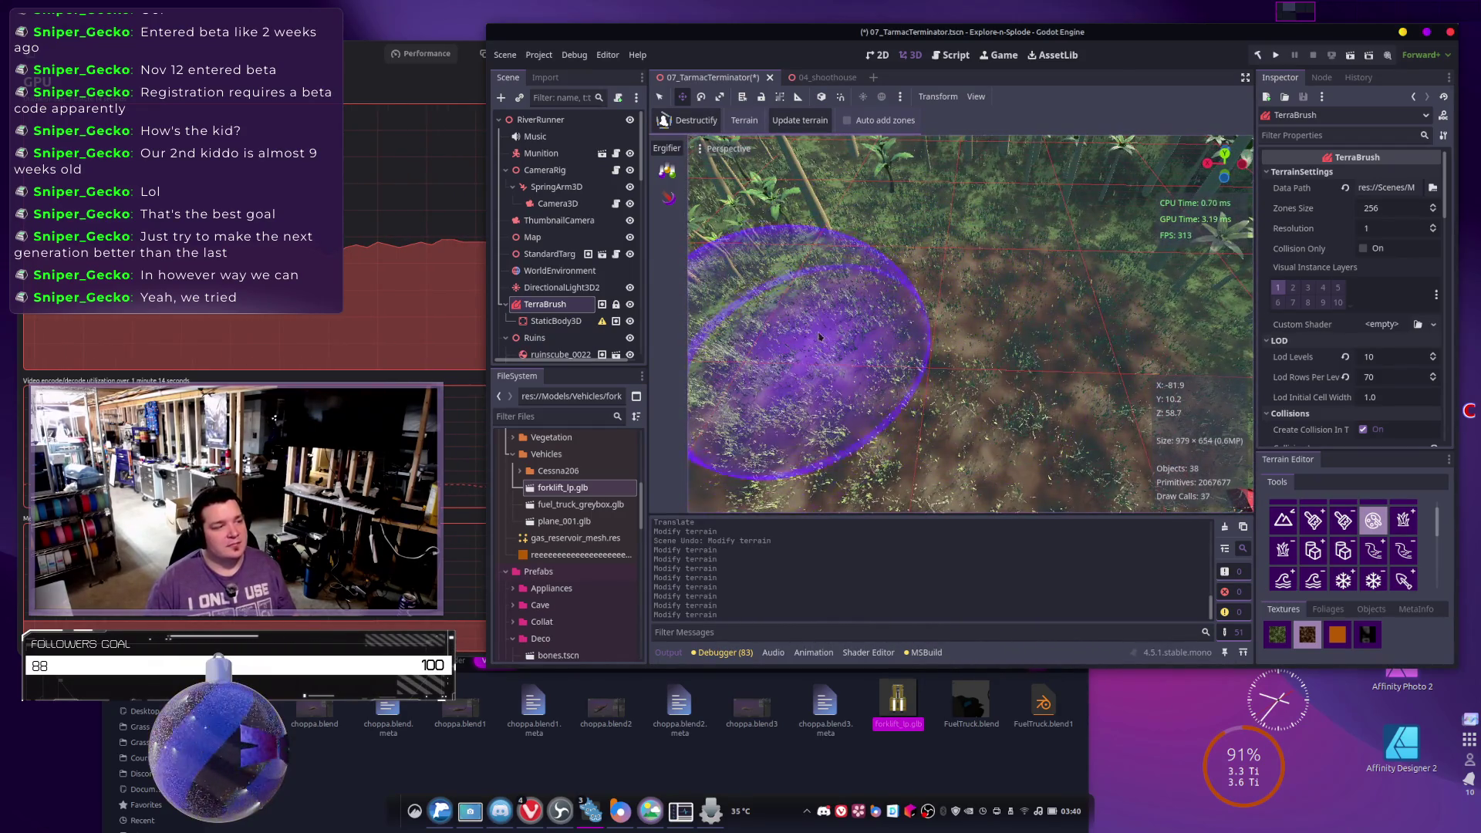
pyautogui.scroll(2, 975, 320)
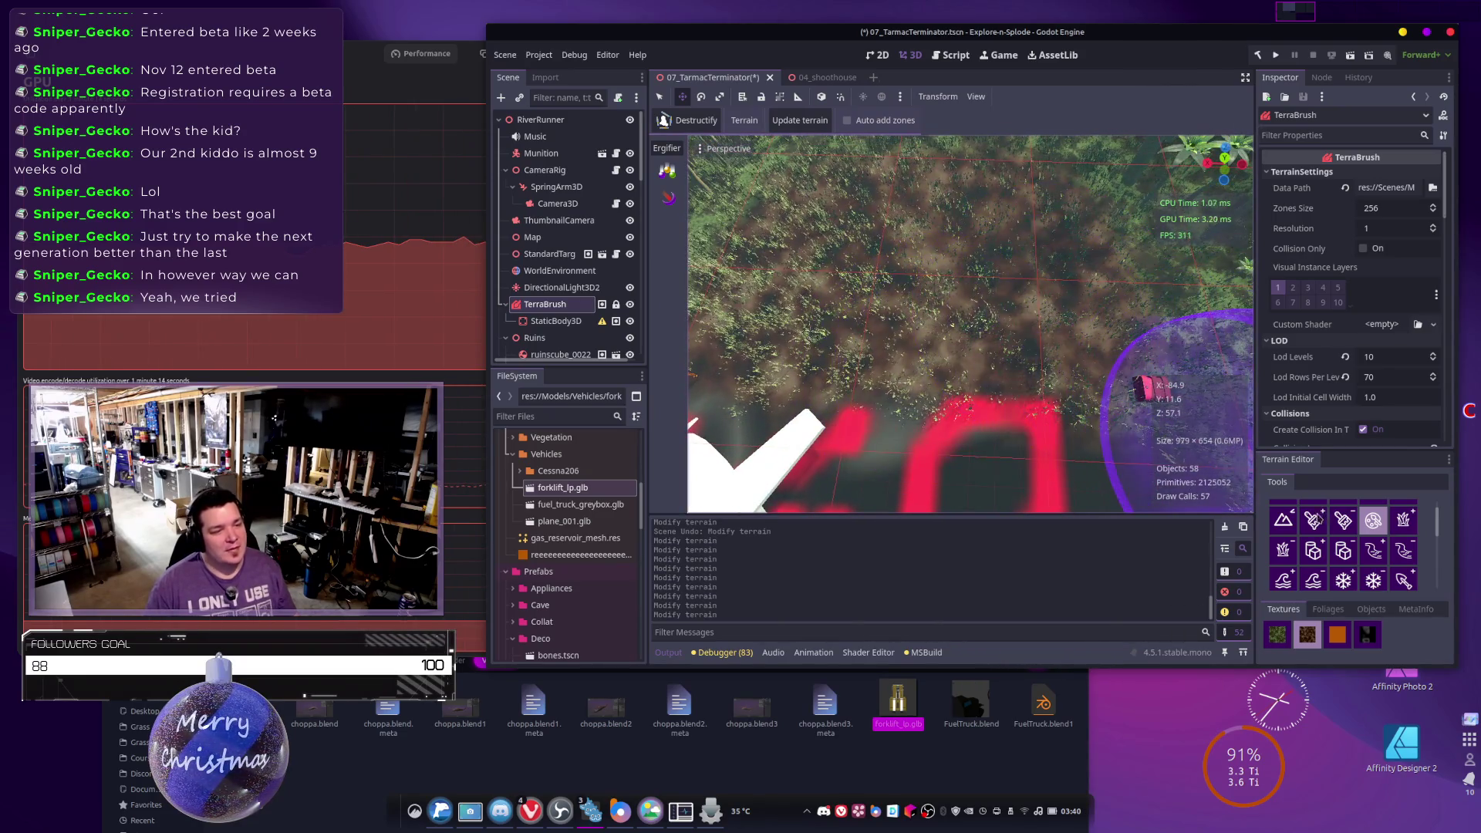
pyautogui.click(1283, 549)
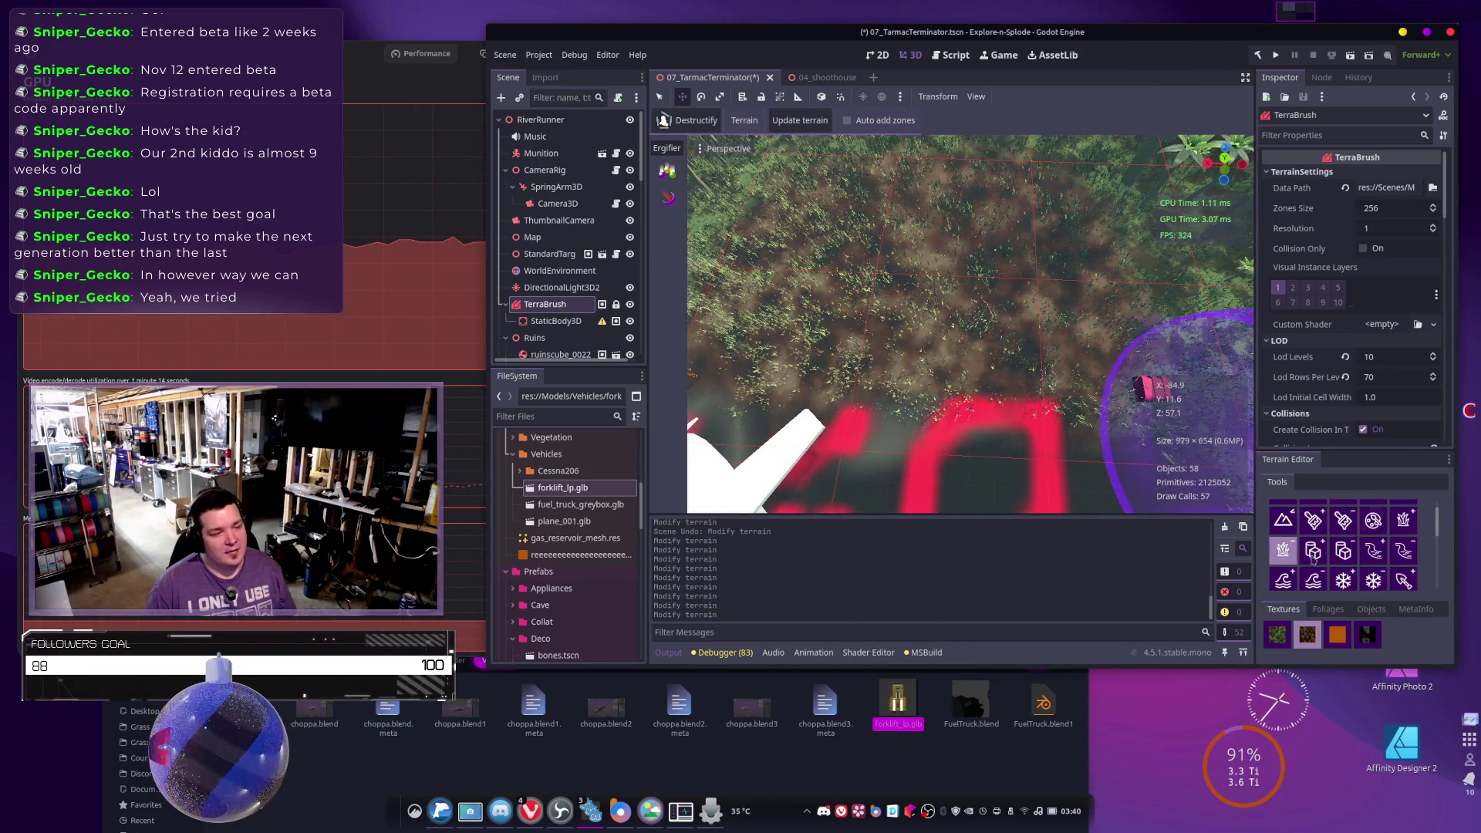
pyautogui.click(1328, 609)
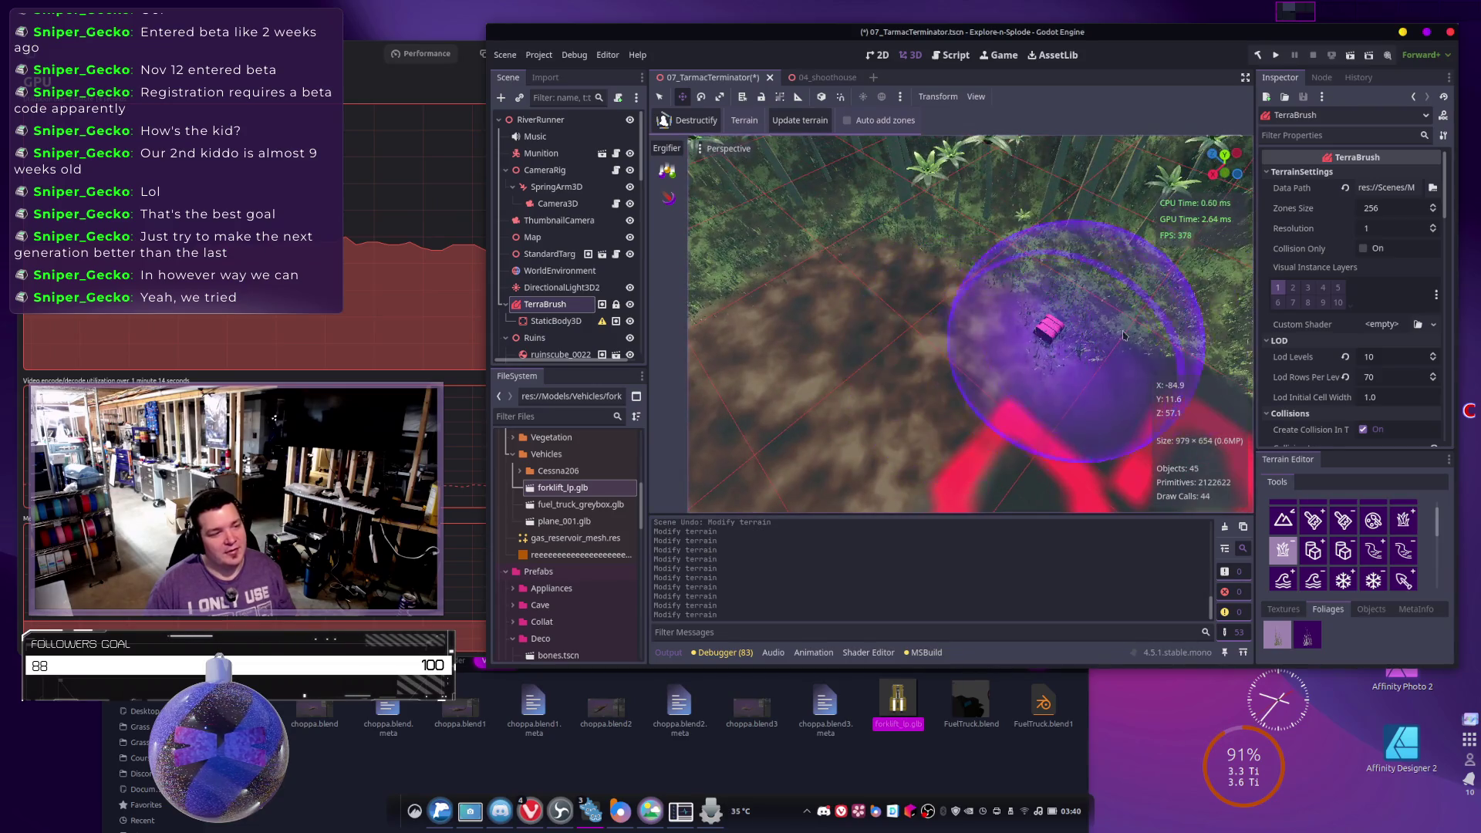
# - Clear the grass from the dirt patch beside the forklift
pyautogui.click(910, 259)
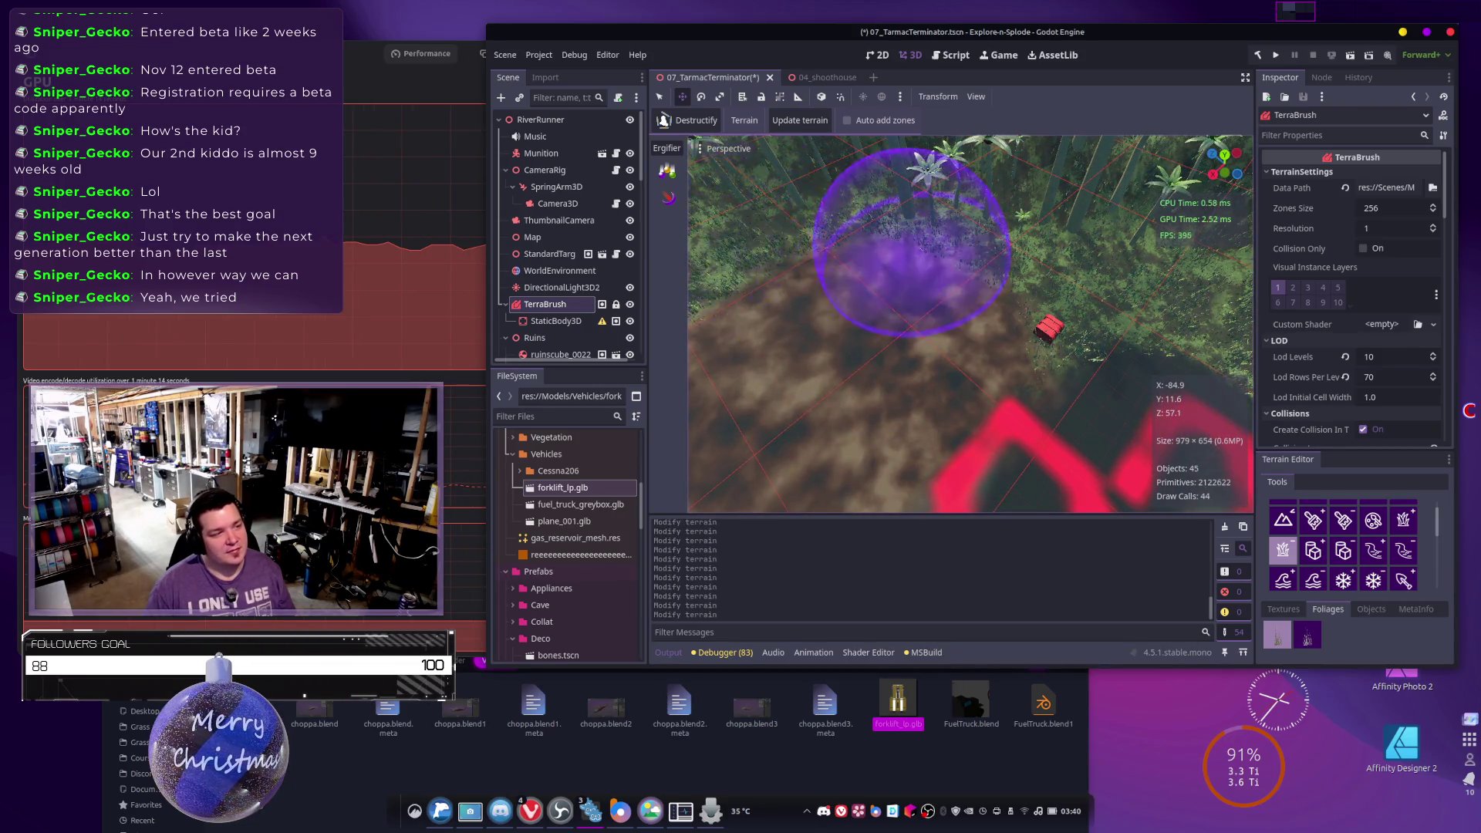
pyautogui.click(933, 262)
pyautogui.click(914, 397)
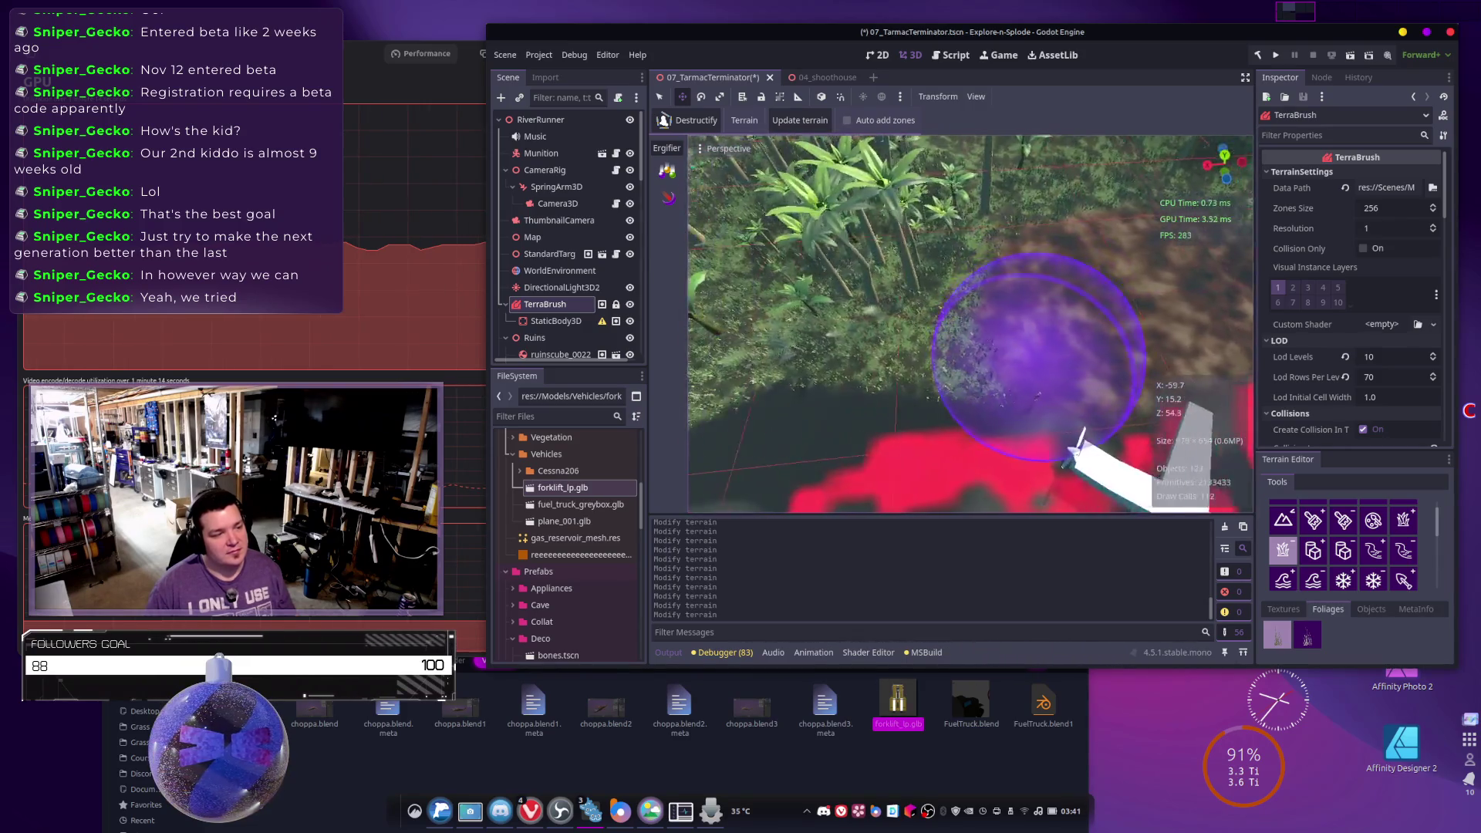
pyautogui.rightClick(961, 329)
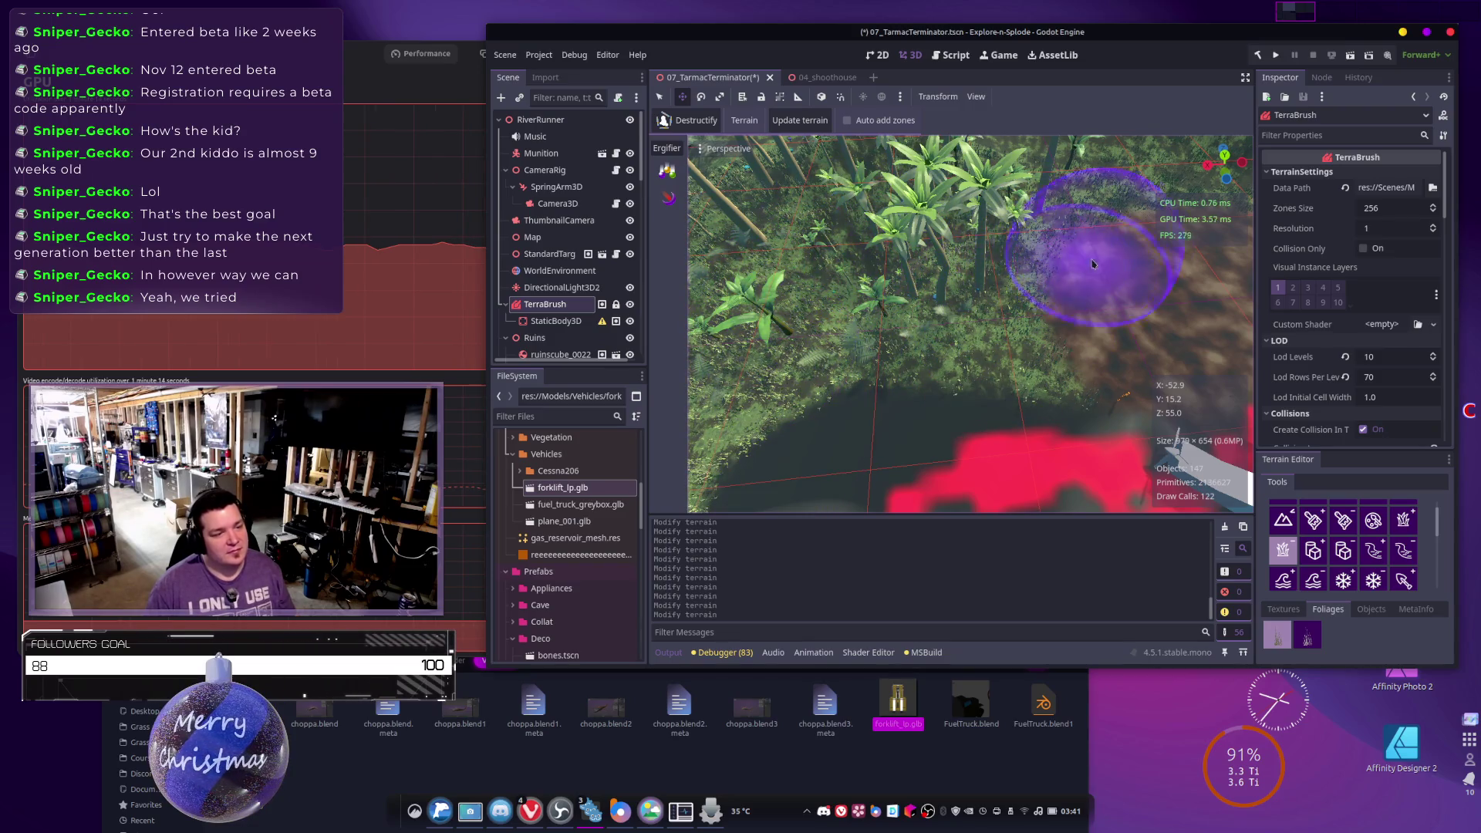
pyautogui.rightClick(887, 309)
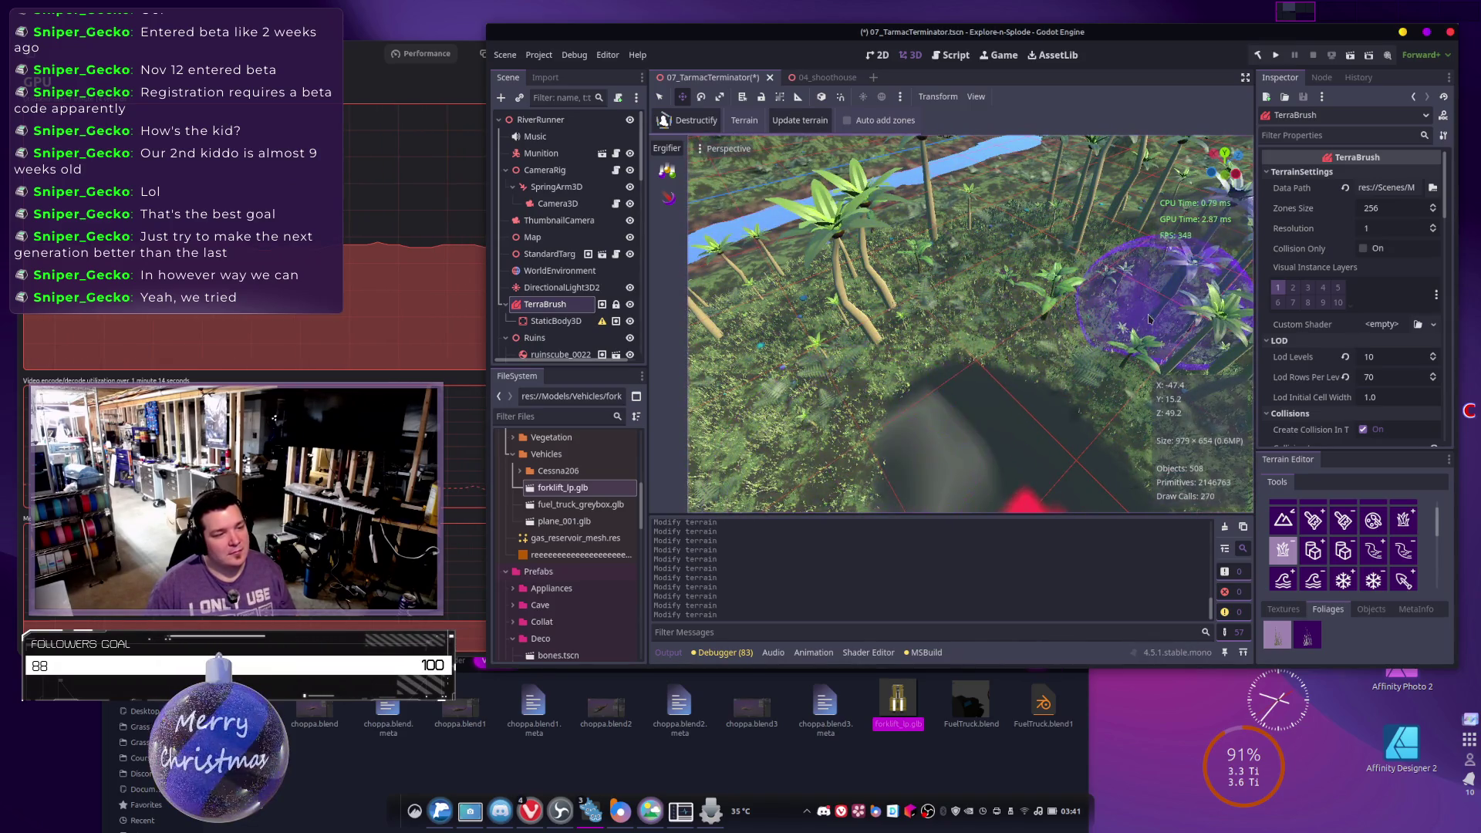
# - Switch back to texture painting and show the terrain texture swatches
pyautogui.scroll(5, 1109, 279)
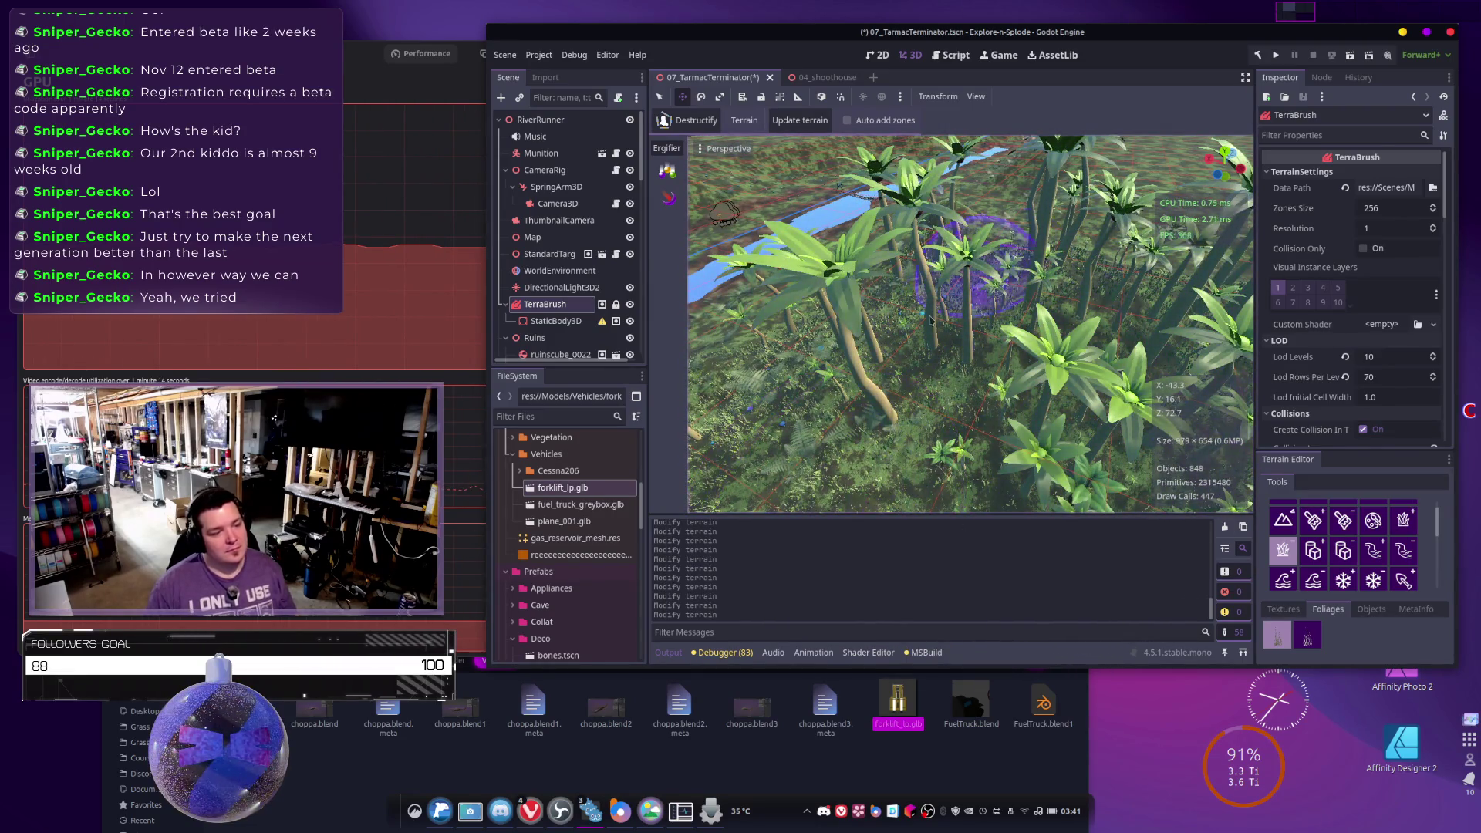
pyautogui.scroll(5, 953, 363)
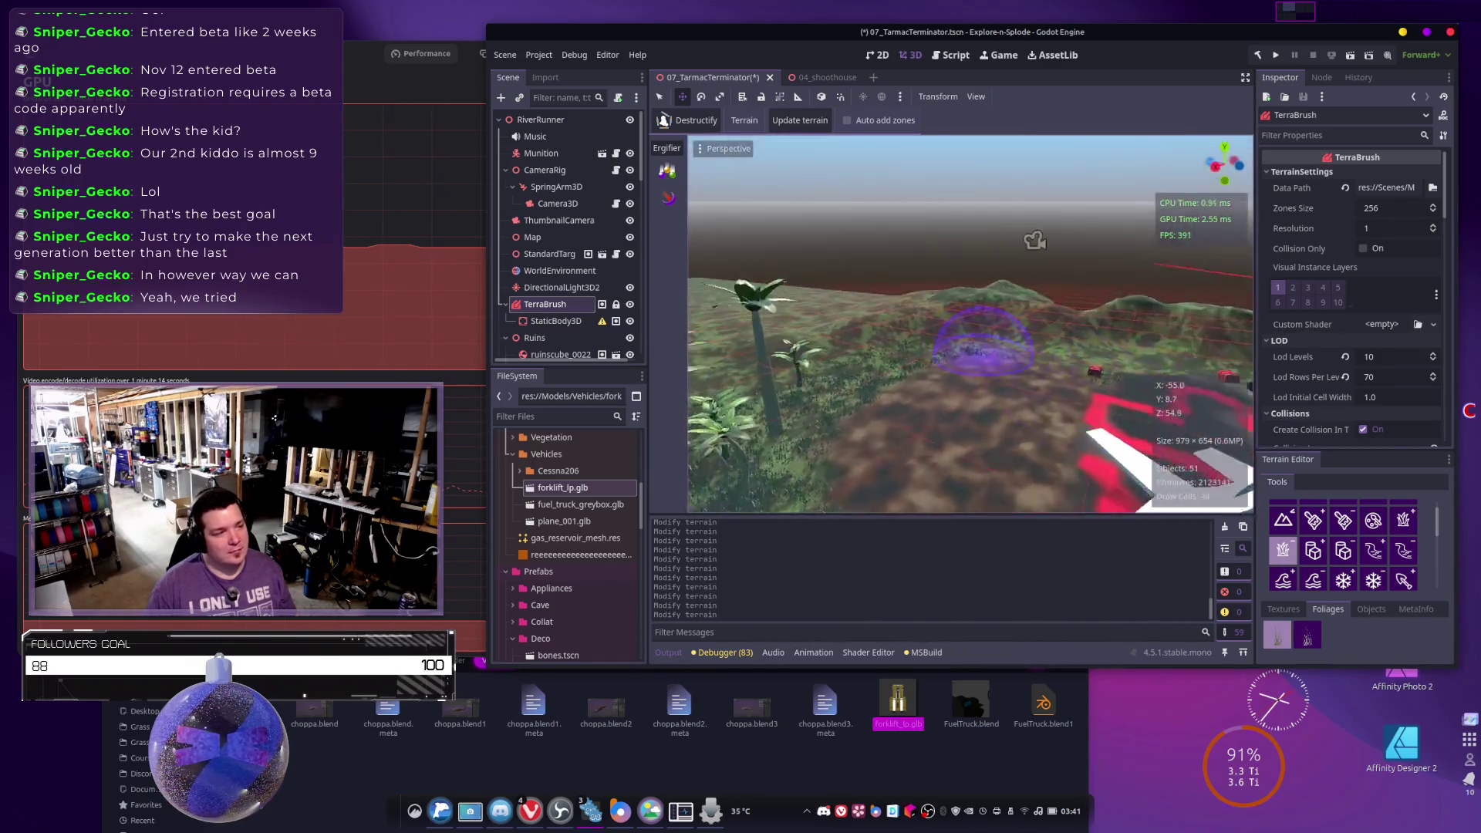
pyautogui.scroll(-5, 971, 324)
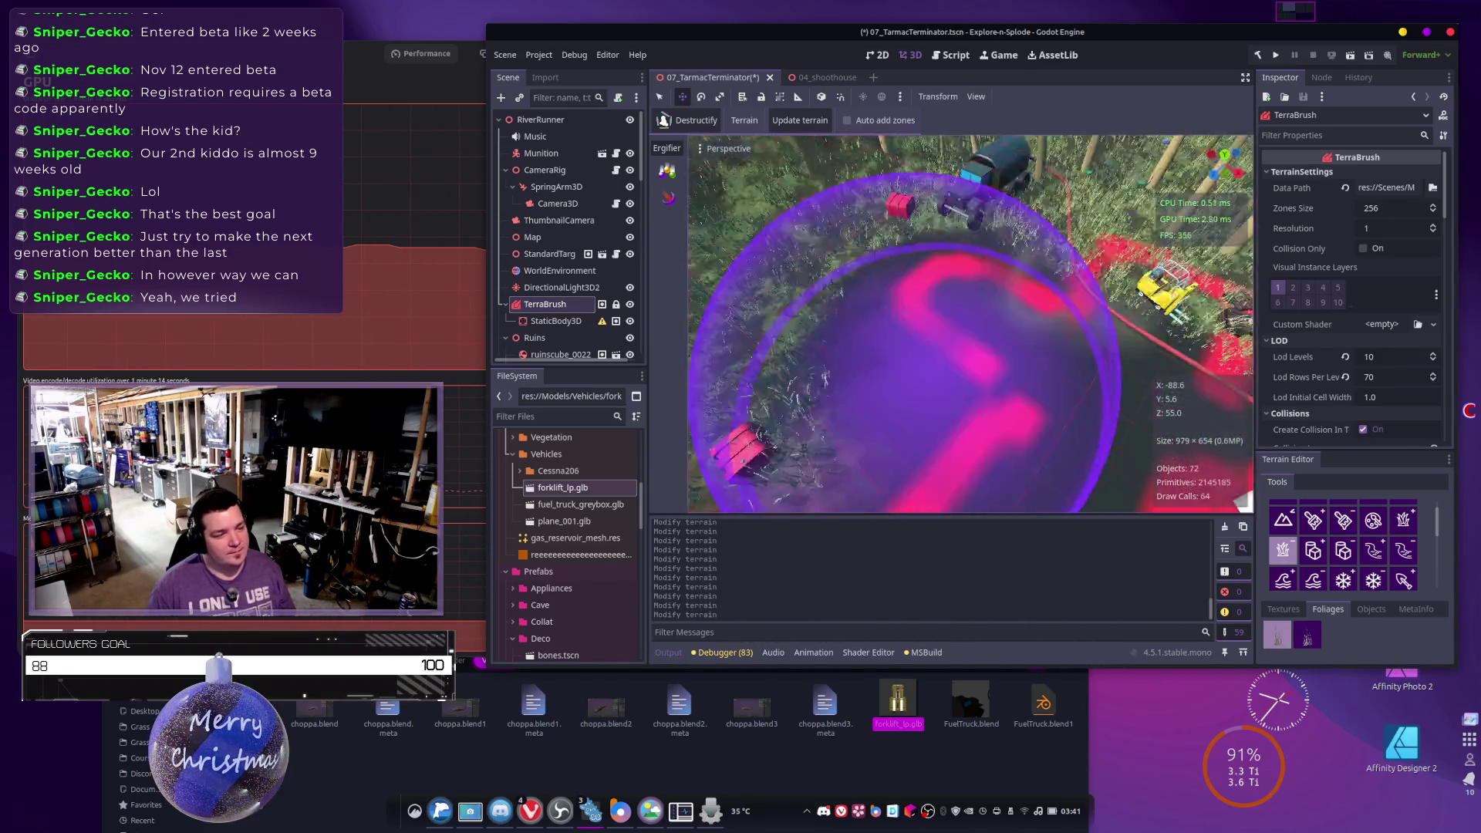
pyautogui.scroll(4, 972, 309)
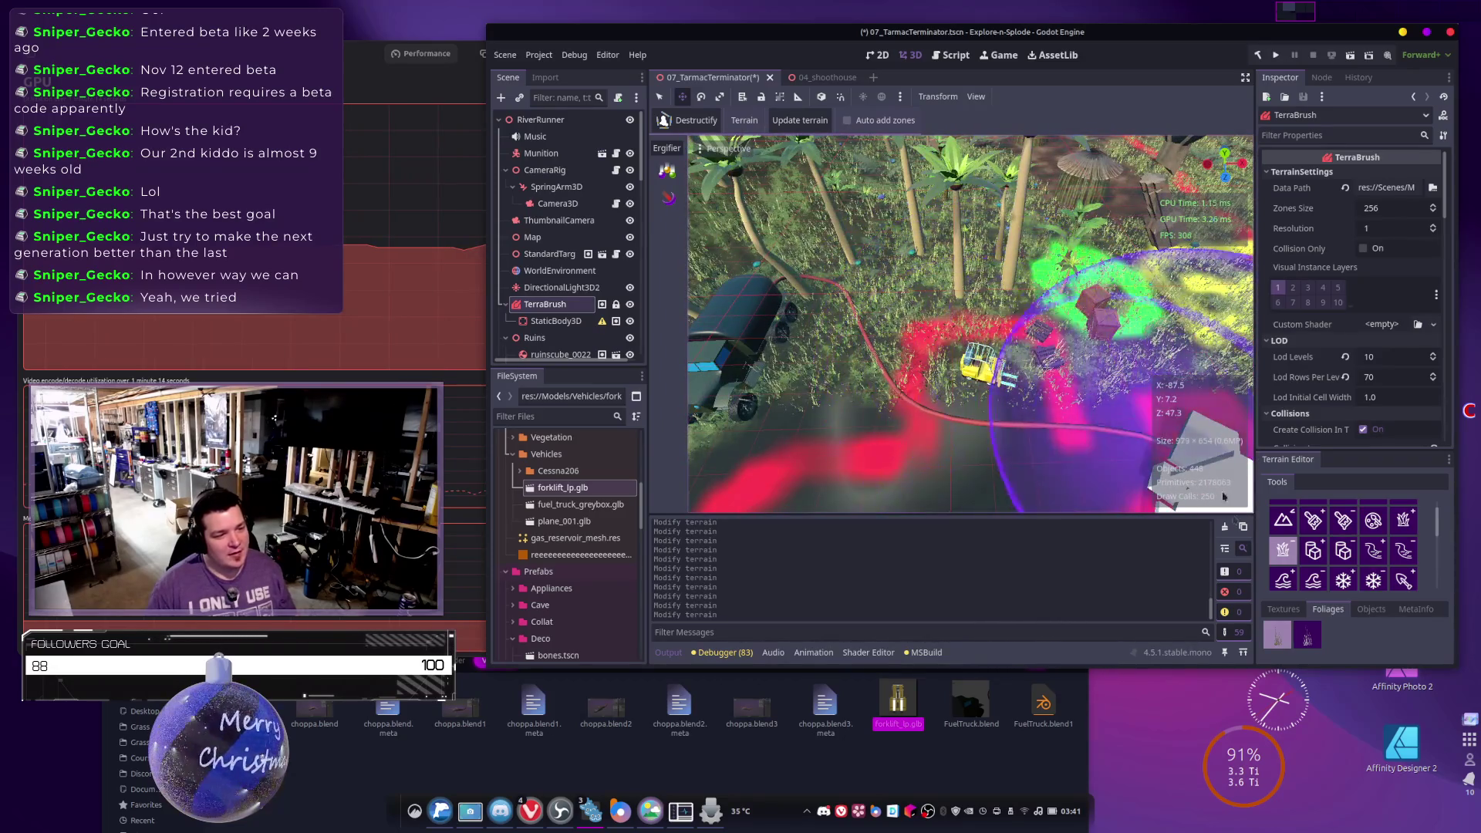
pyautogui.click(1373, 520)
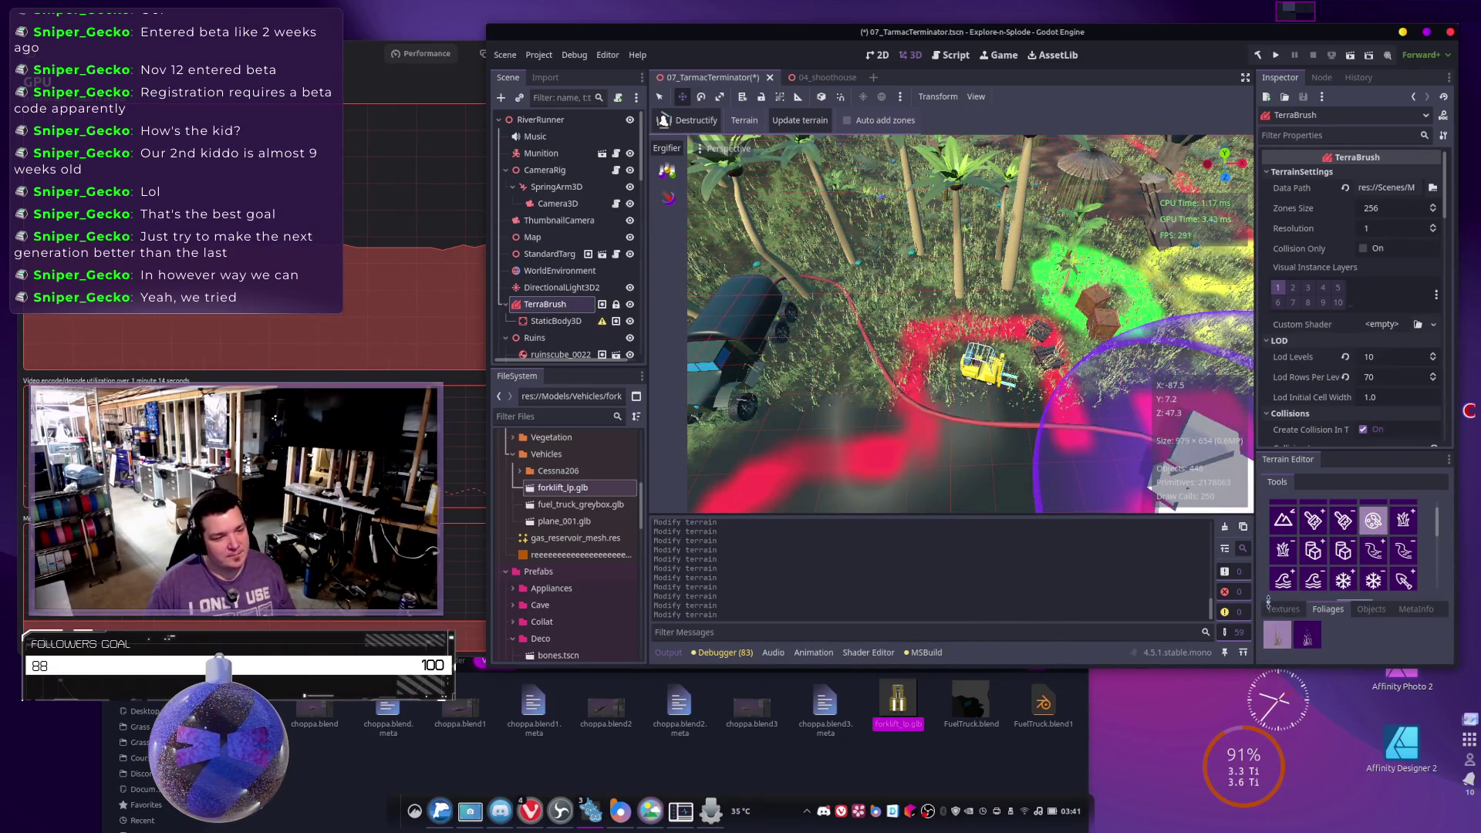
pyautogui.click(1273, 609)
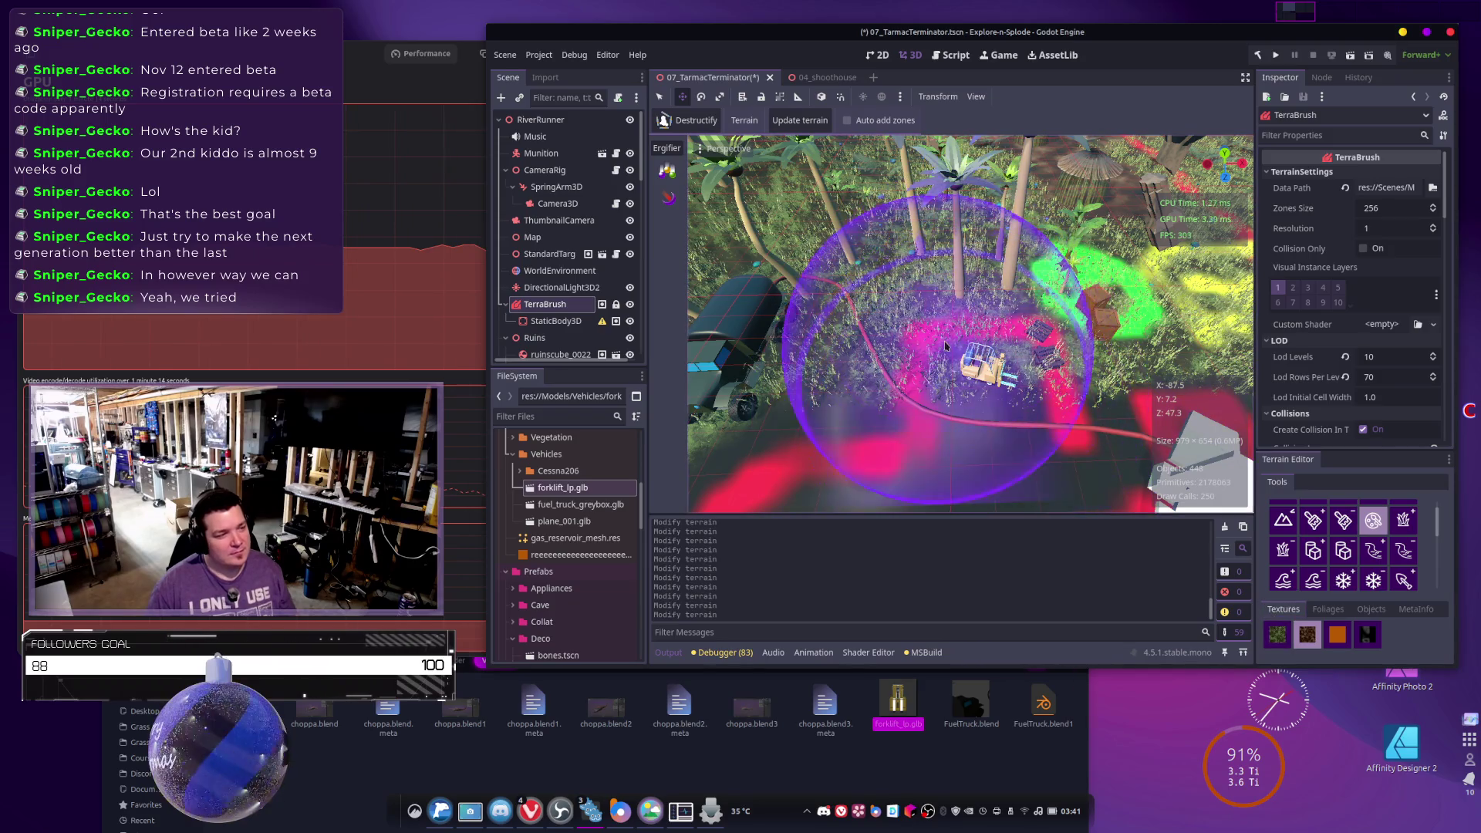
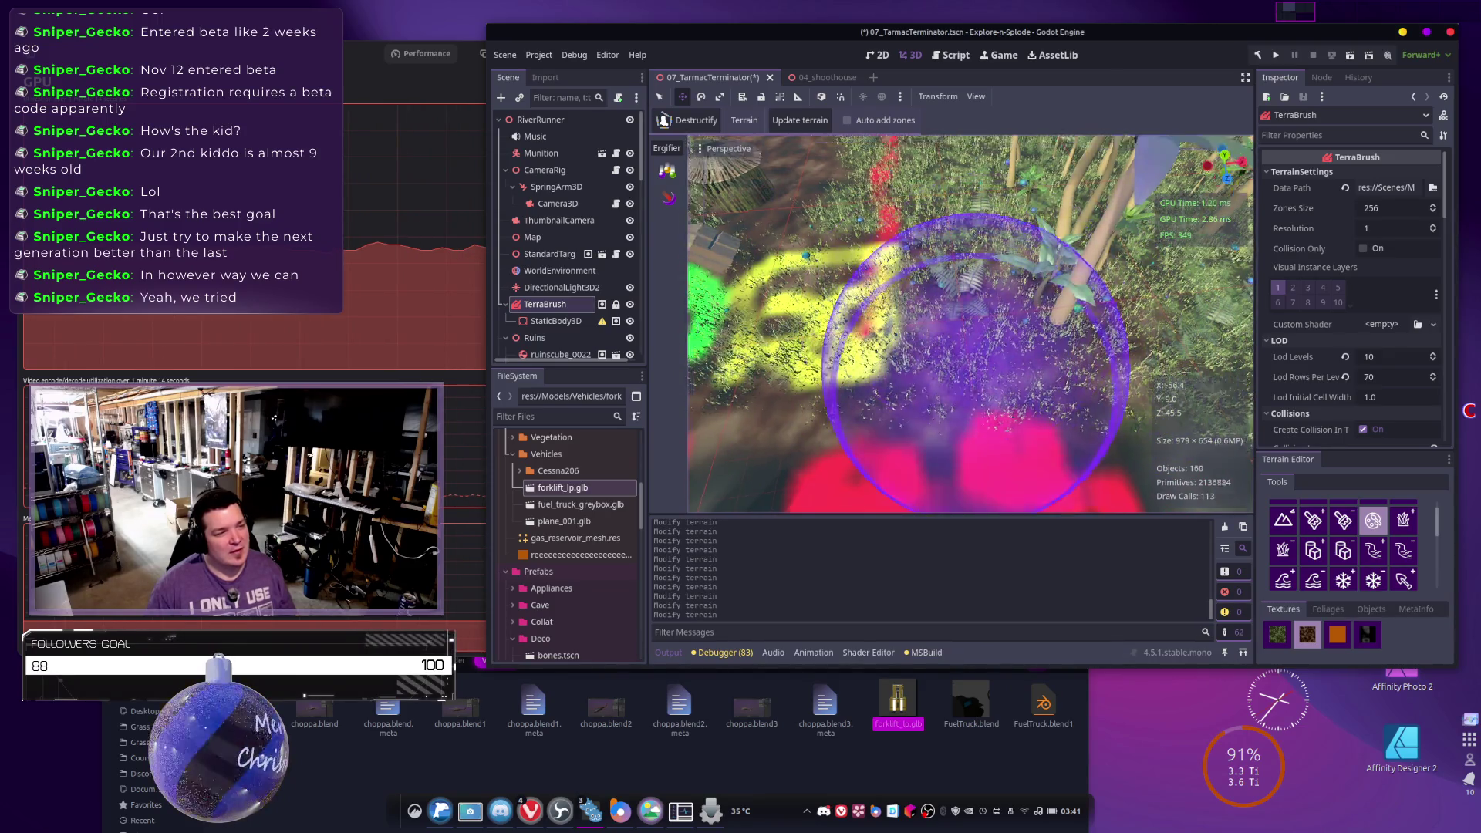
# - Switch the Terrain Editor to the Foliages tab and select the foliage painting tool
pyautogui.scroll(-3, 998, 257)
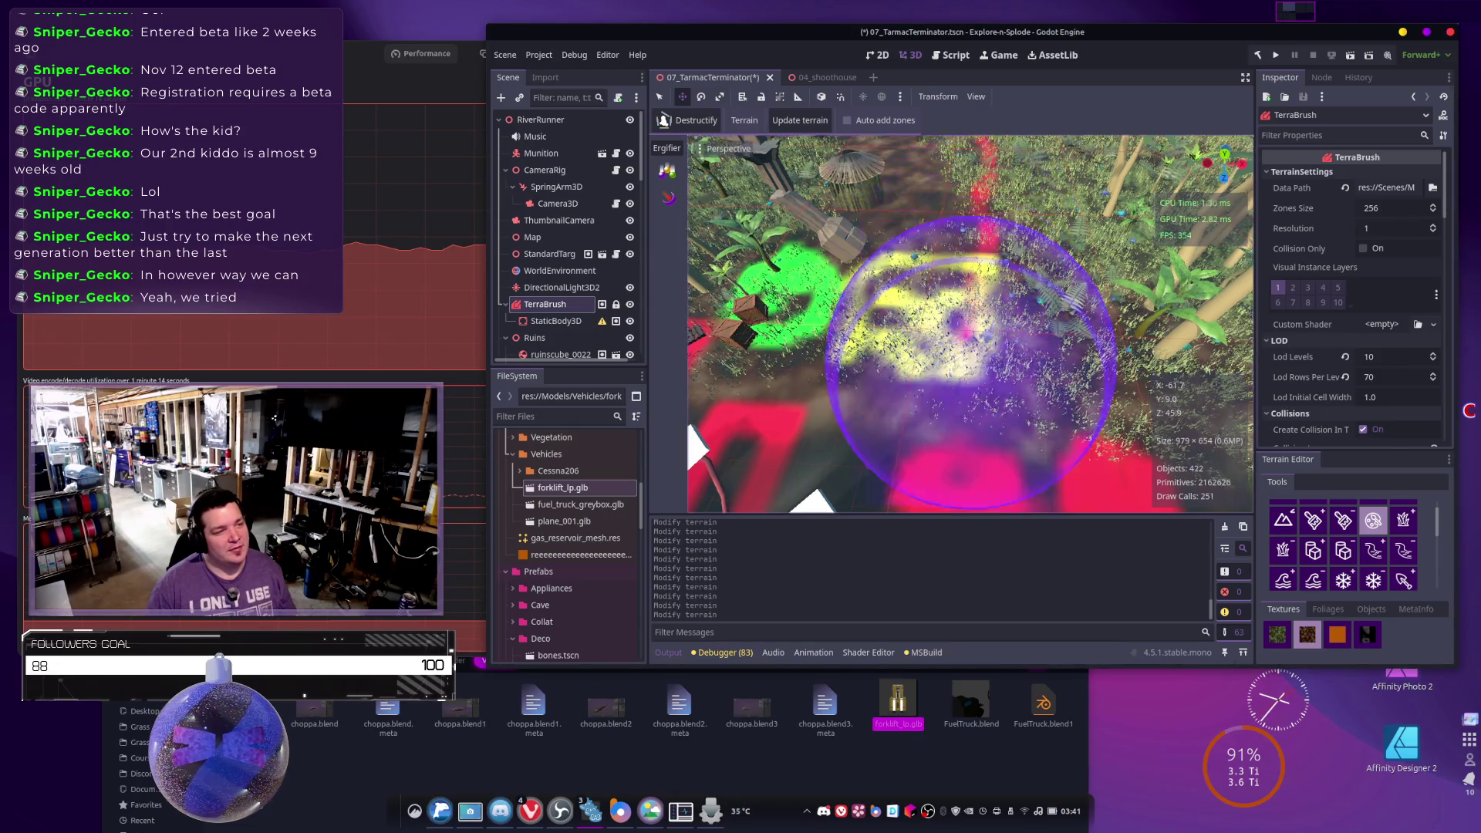
pyautogui.scroll(3, 884, 265)
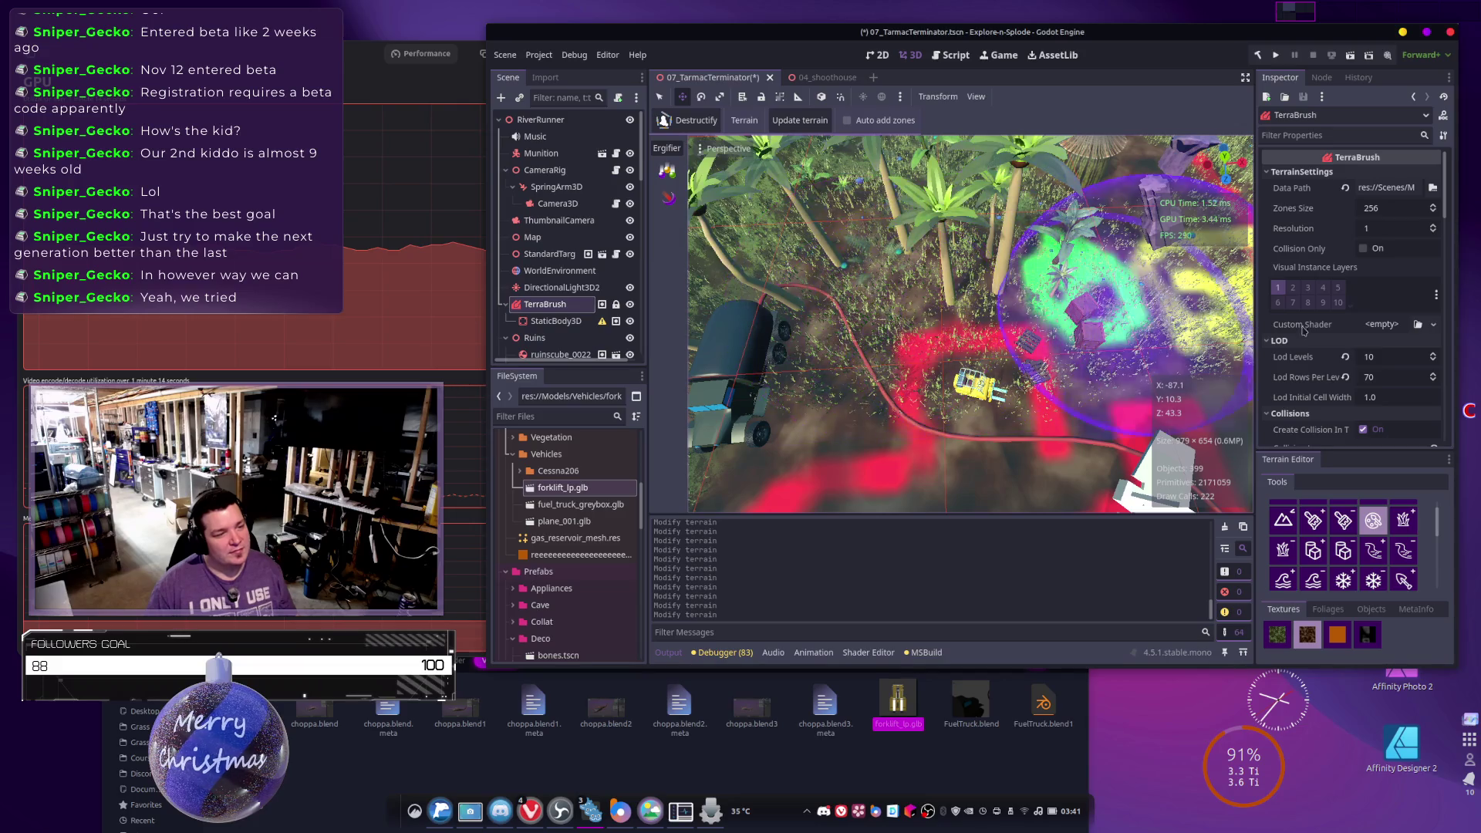
pyautogui.click(1327, 609)
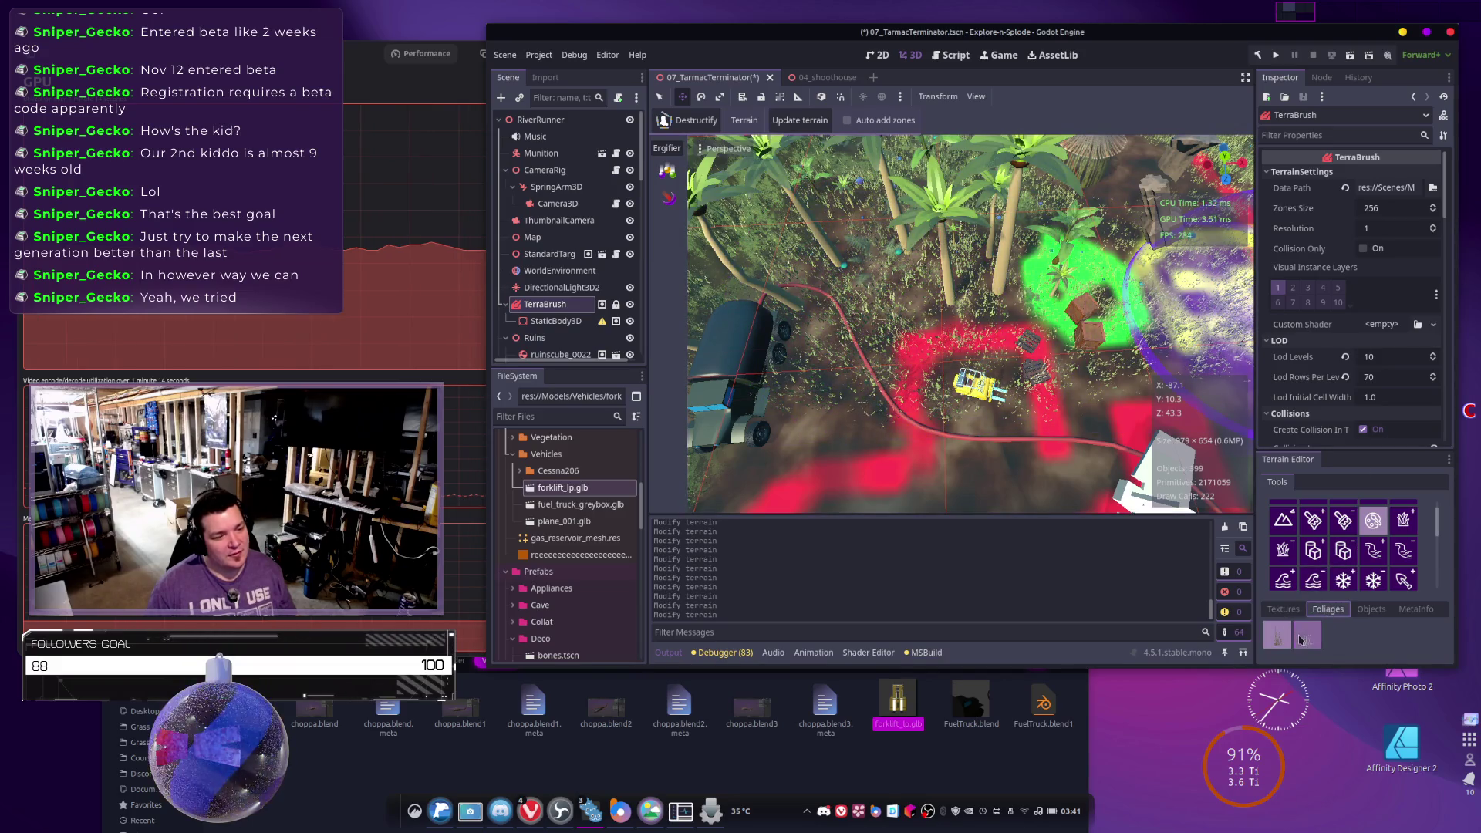
pyautogui.click(1283, 550)
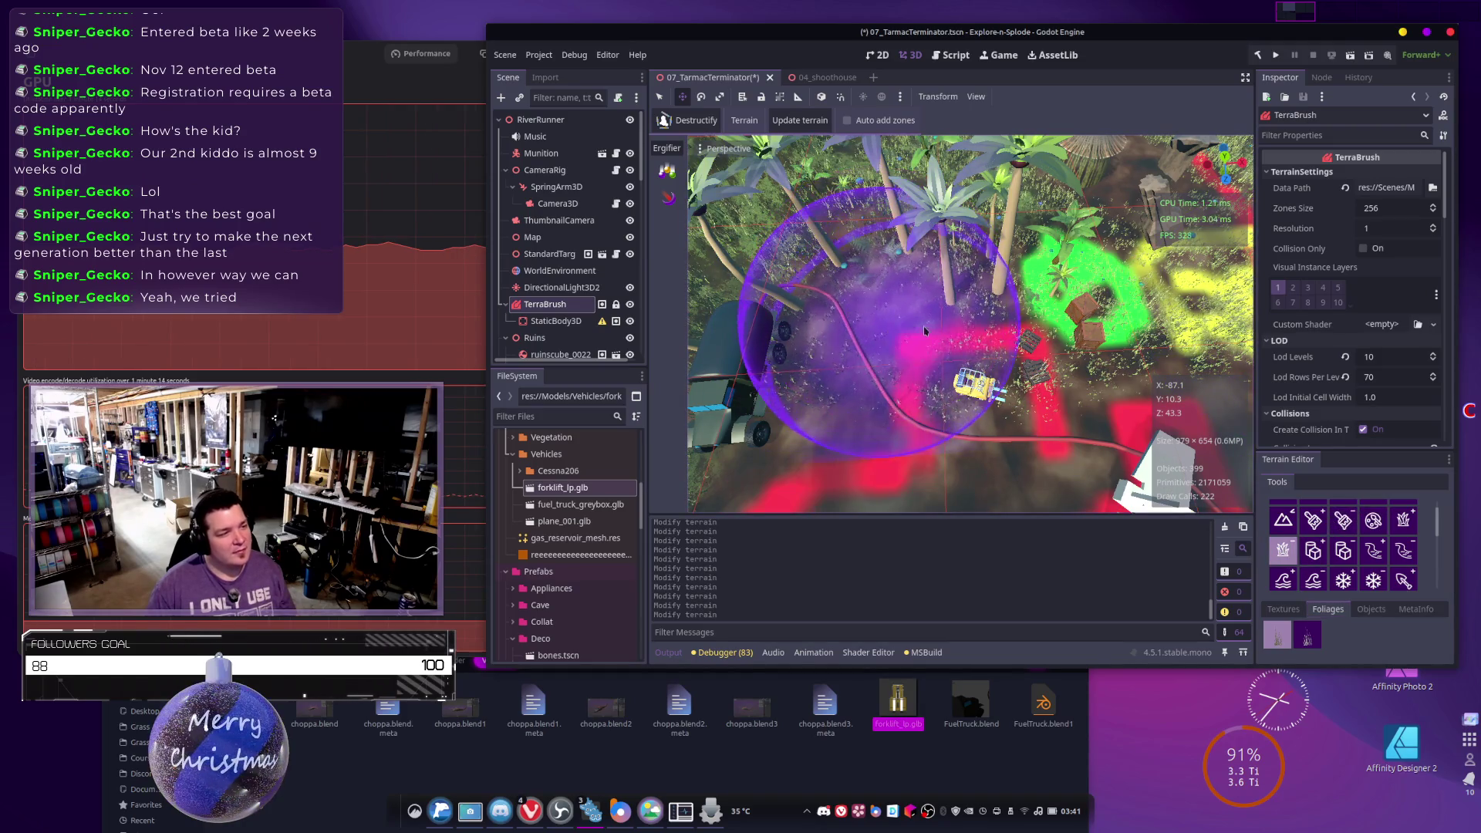
pyautogui.moveTo(1202, 328)
pyautogui.mouseDown()
pyautogui.moveTo(994, 362)
pyautogui.moveTo(1119, 313)
pyautogui.mouseUp()
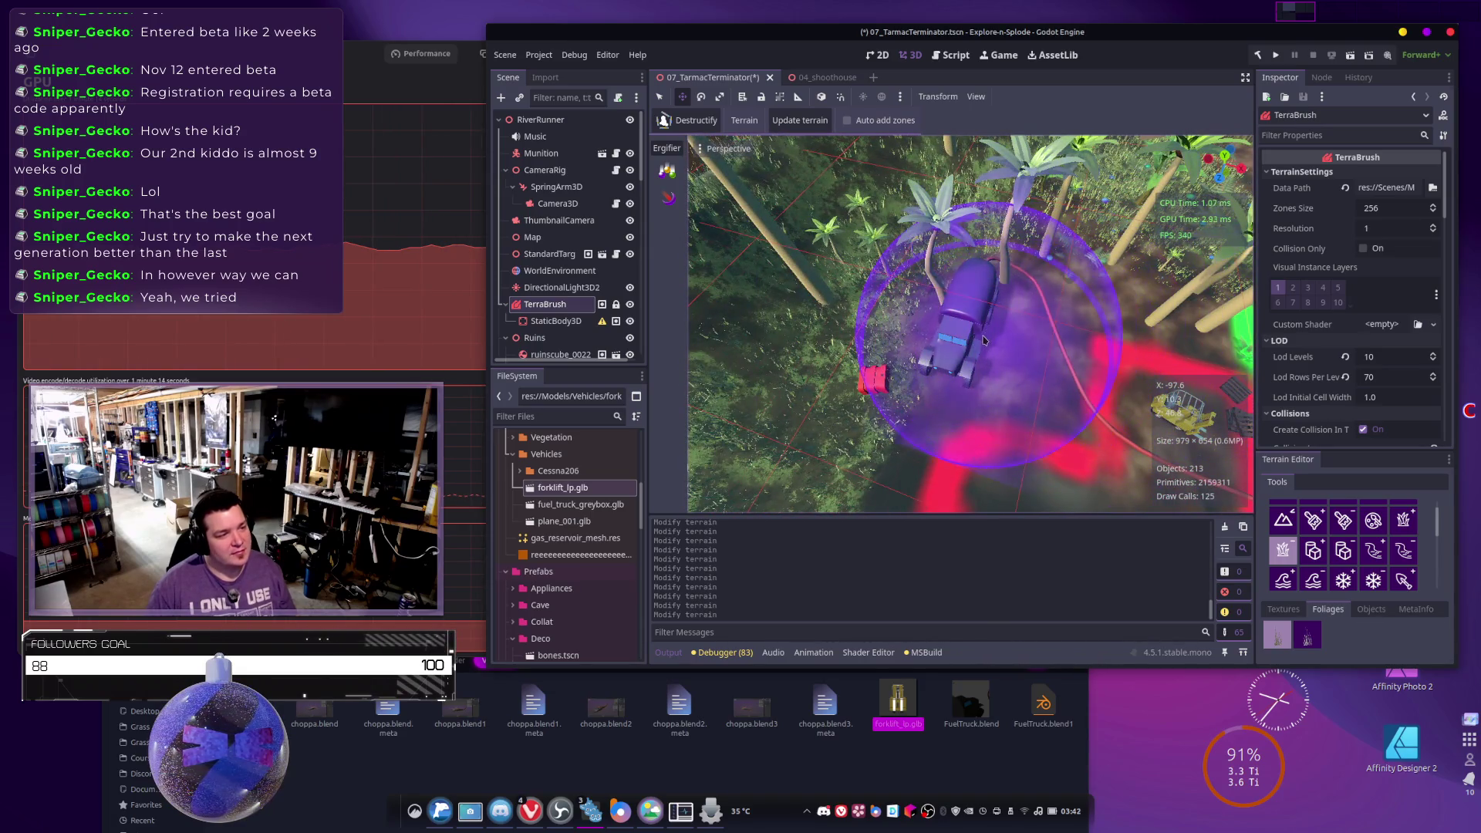
pyautogui.moveTo(1153, 328); pyautogui.dragTo(1103, 370)
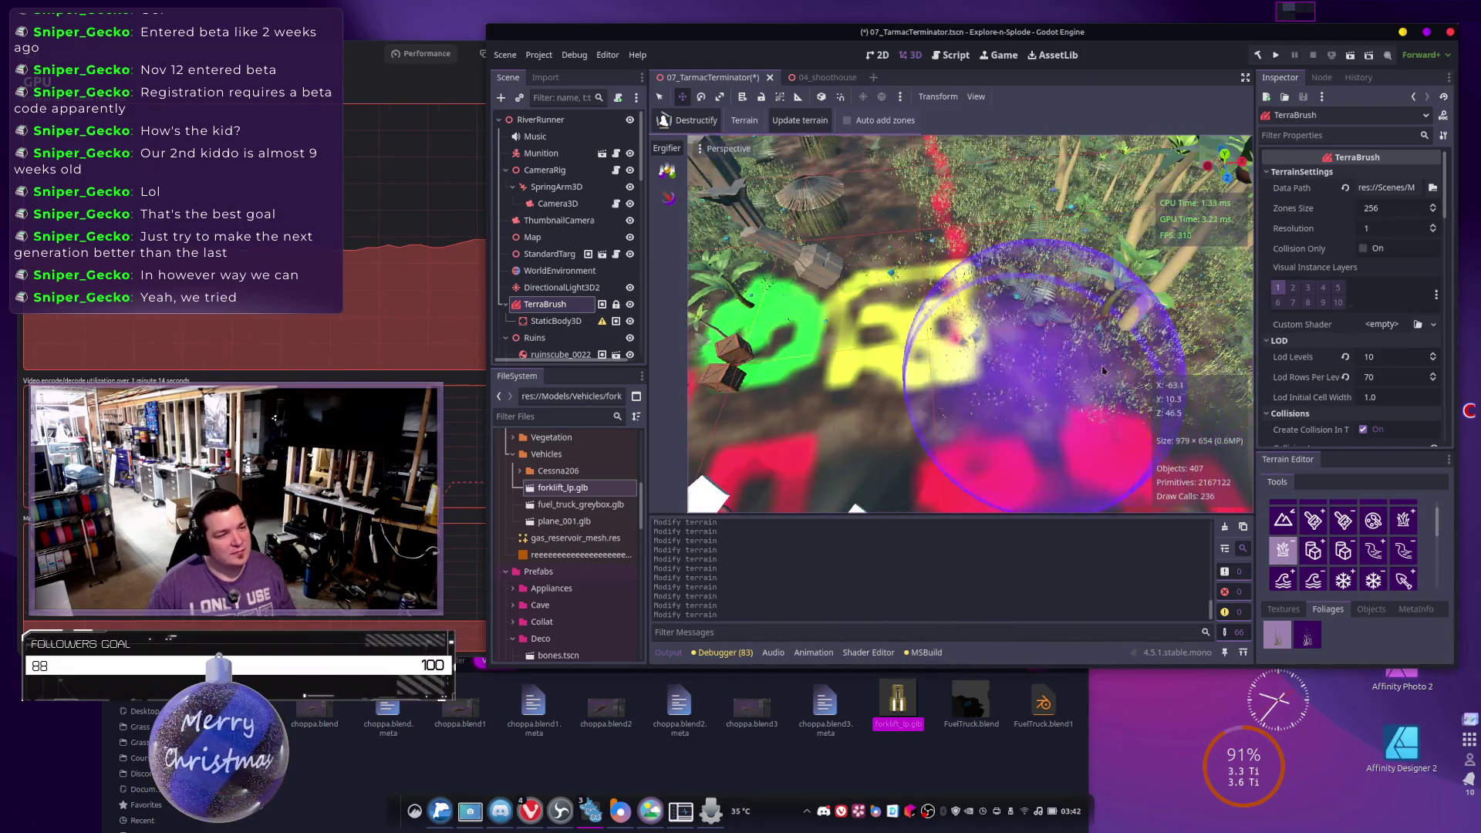
pyautogui.moveTo(867, 332)
pyautogui.mouseDown()
pyautogui.moveTo(980, 343)
pyautogui.moveTo(867, 340)
pyautogui.moveTo(992, 364)
pyautogui.moveTo(975, 359)
pyautogui.moveTo(1048, 326)
pyautogui.mouseUp()
# - Choose another brush tool and enlarge the brush considerably, then look around the truck and forklift
pyautogui.click(1373, 520)
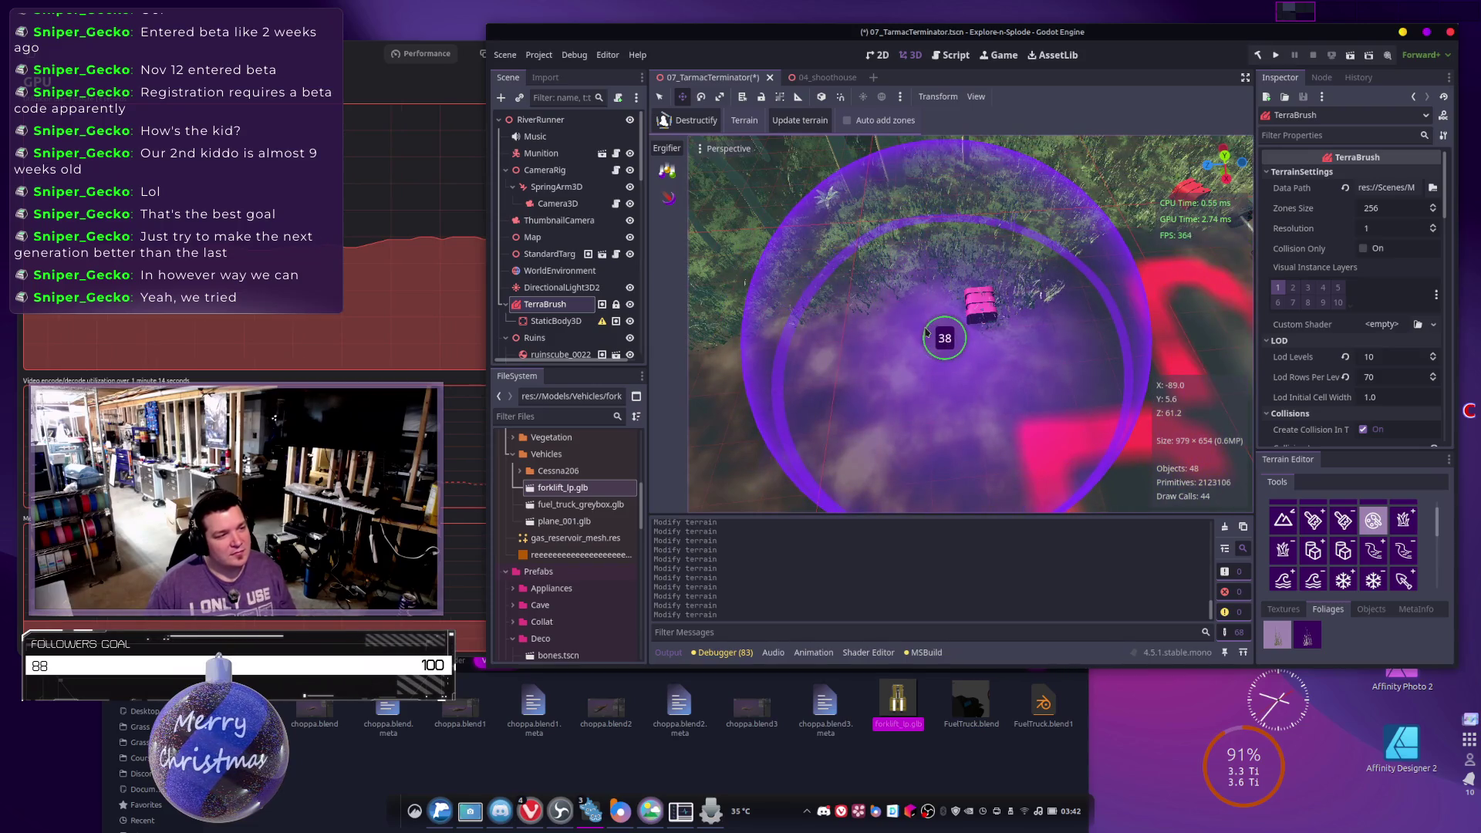
pyautogui.moveTo(932, 339); pyautogui.dragTo(937, 300)
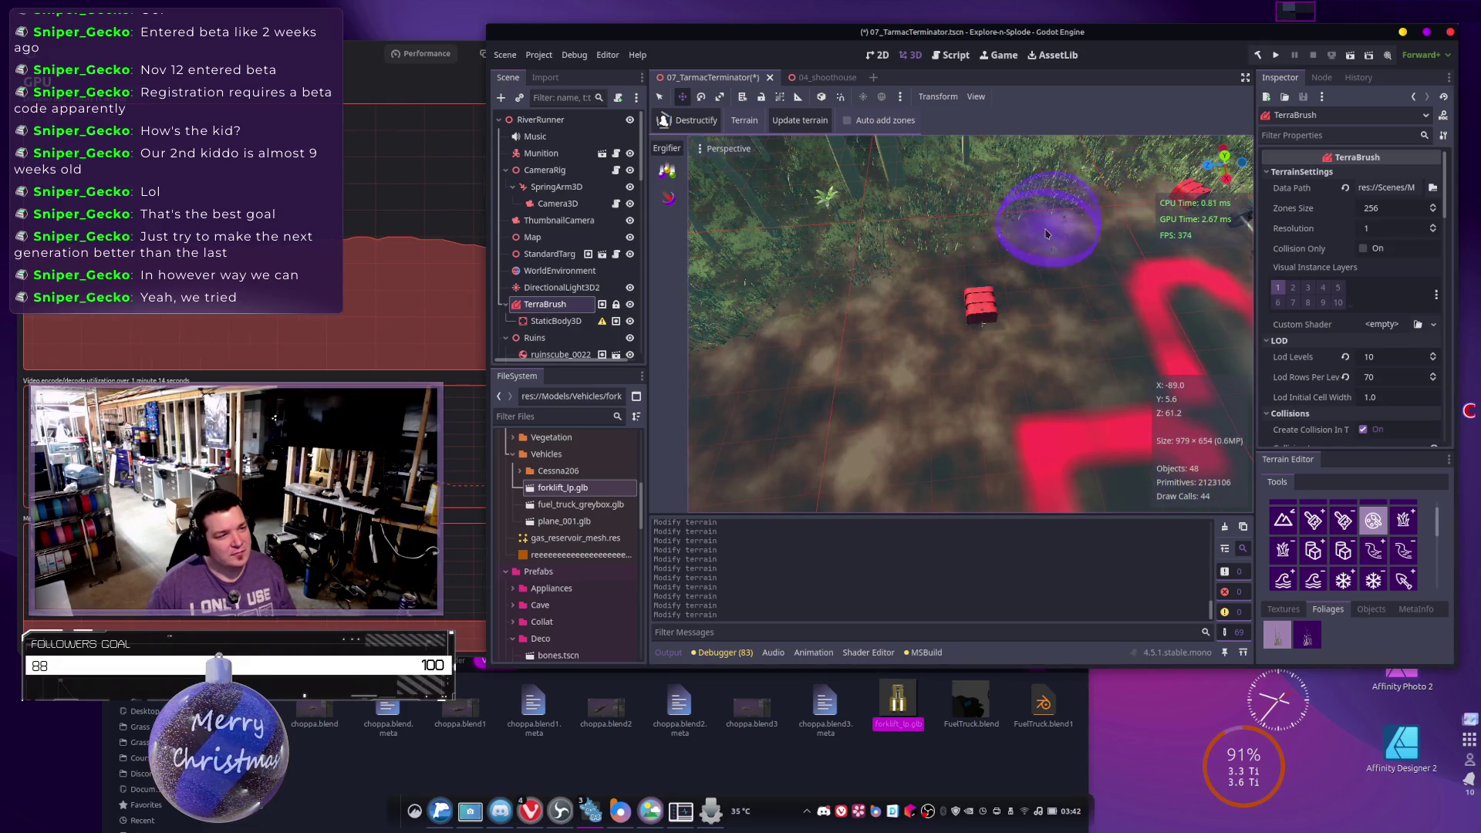
pyautogui.moveTo(1051, 218)
pyautogui.mouseDown()
pyautogui.moveTo(985, 340)
pyautogui.moveTo(950, 356)
pyautogui.moveTo(941, 254)
pyautogui.mouseUp()
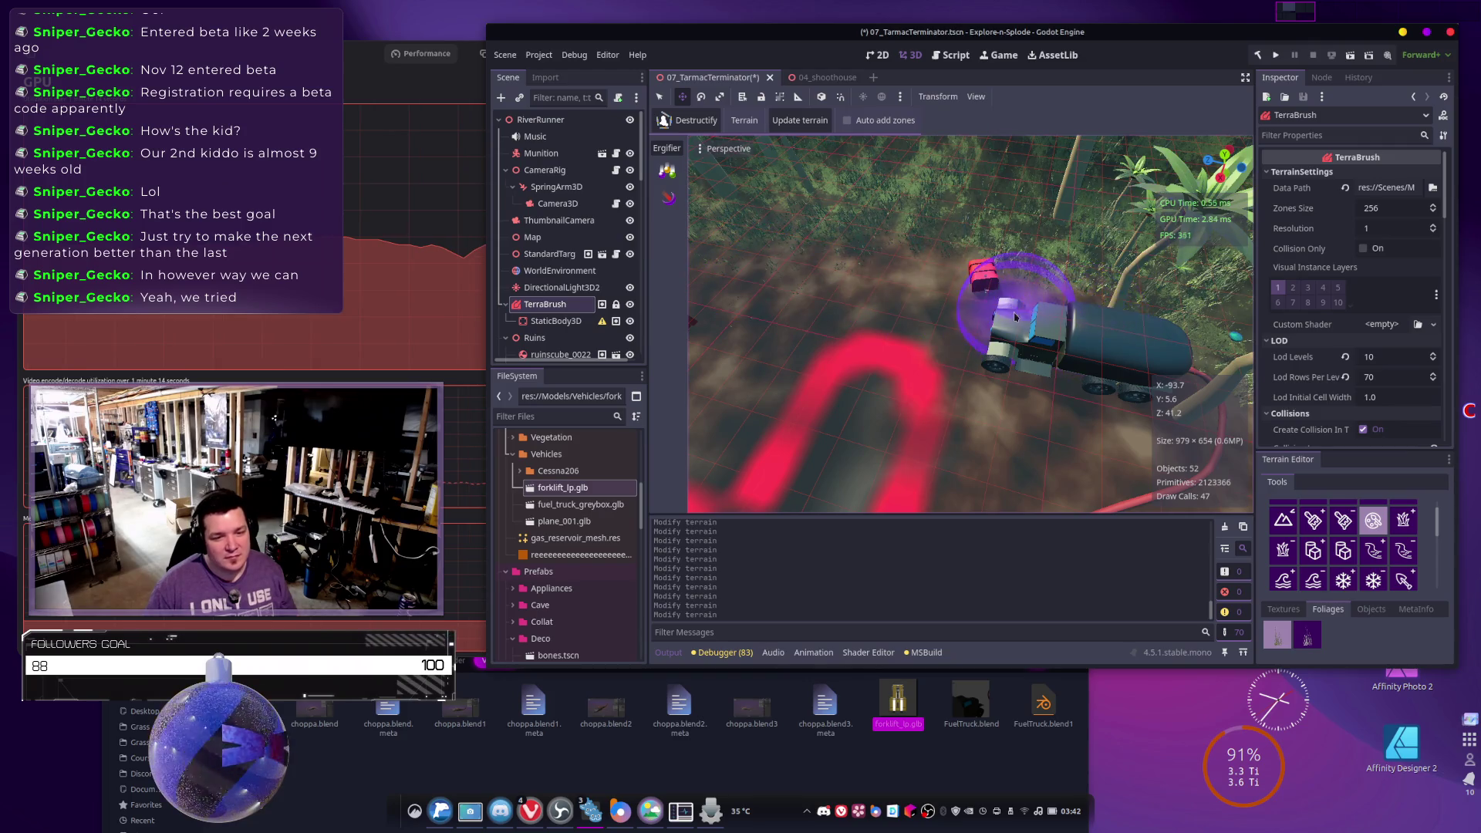
pyautogui.moveTo(1033, 297); pyautogui.dragTo(1057, 308)
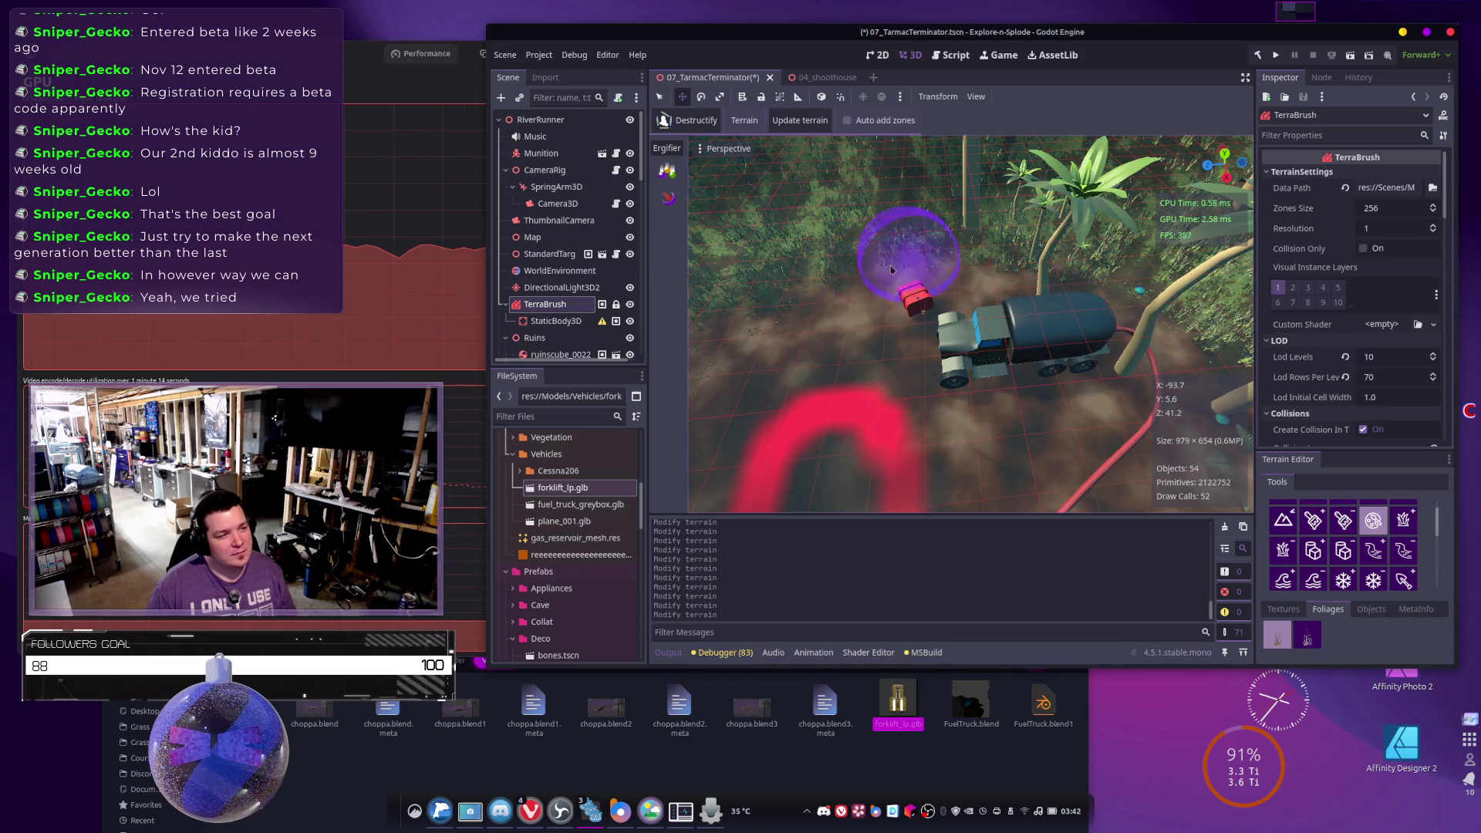
pyautogui.moveTo(927, 256)
pyautogui.mouseDown()
pyautogui.moveTo(959, 270)
pyautogui.moveTo(936, 335)
pyautogui.moveTo(959, 328)
pyautogui.moveTo(873, 262)
pyautogui.mouseUp()
pyautogui.moveTo(978, 309)
pyautogui.mouseDown()
pyautogui.moveTo(956, 324)
pyautogui.moveTo(973, 328)
pyautogui.mouseUp()
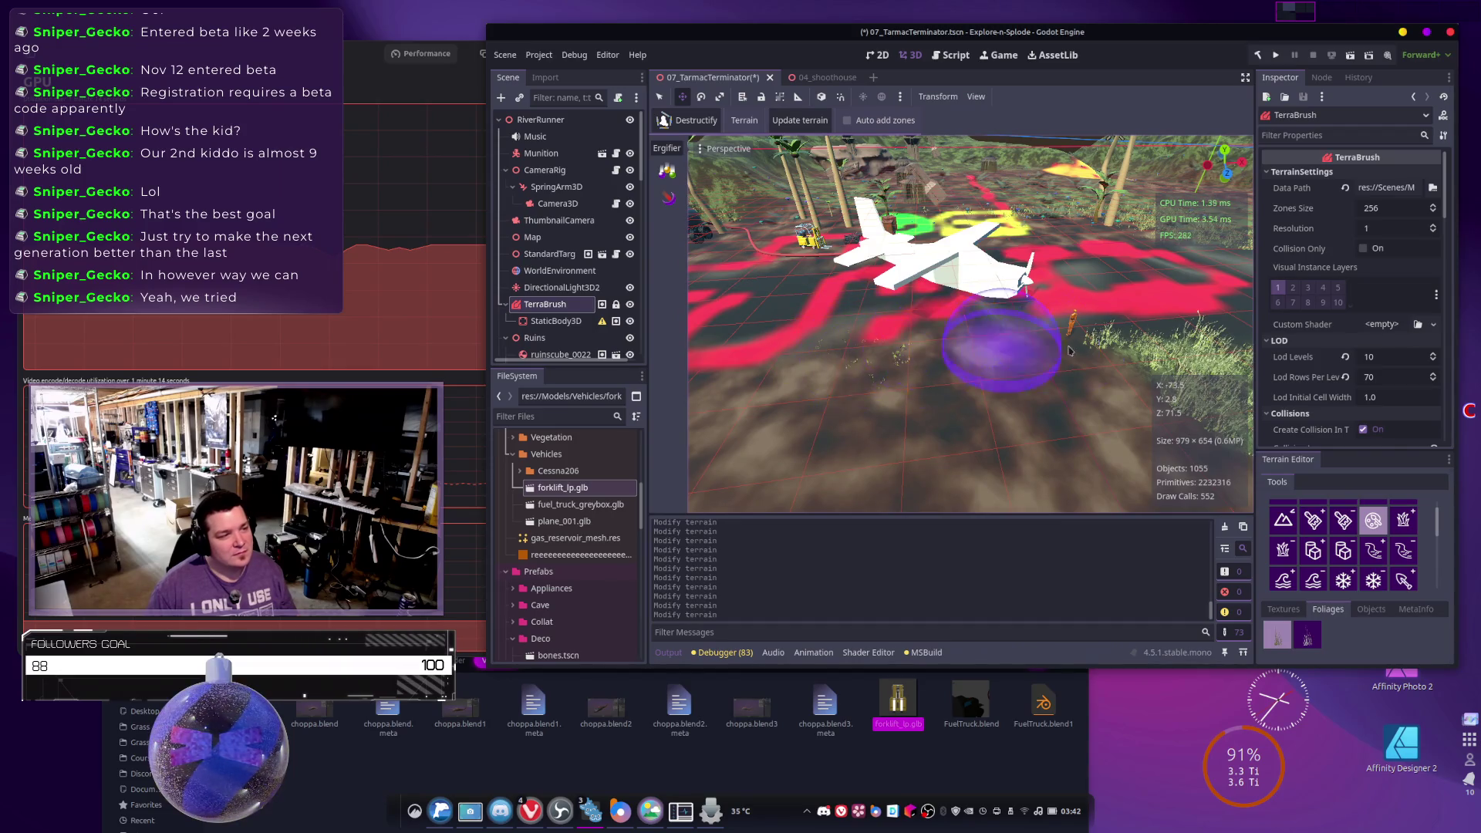
# - Fly around the plane, palms and forklift, then bring back the terrain texture thumbnails
pyautogui.moveTo(1116, 359)
pyautogui.mouseDown()
pyautogui.moveTo(877, 331)
pyautogui.moveTo(1079, 348)
pyautogui.mouseUp()
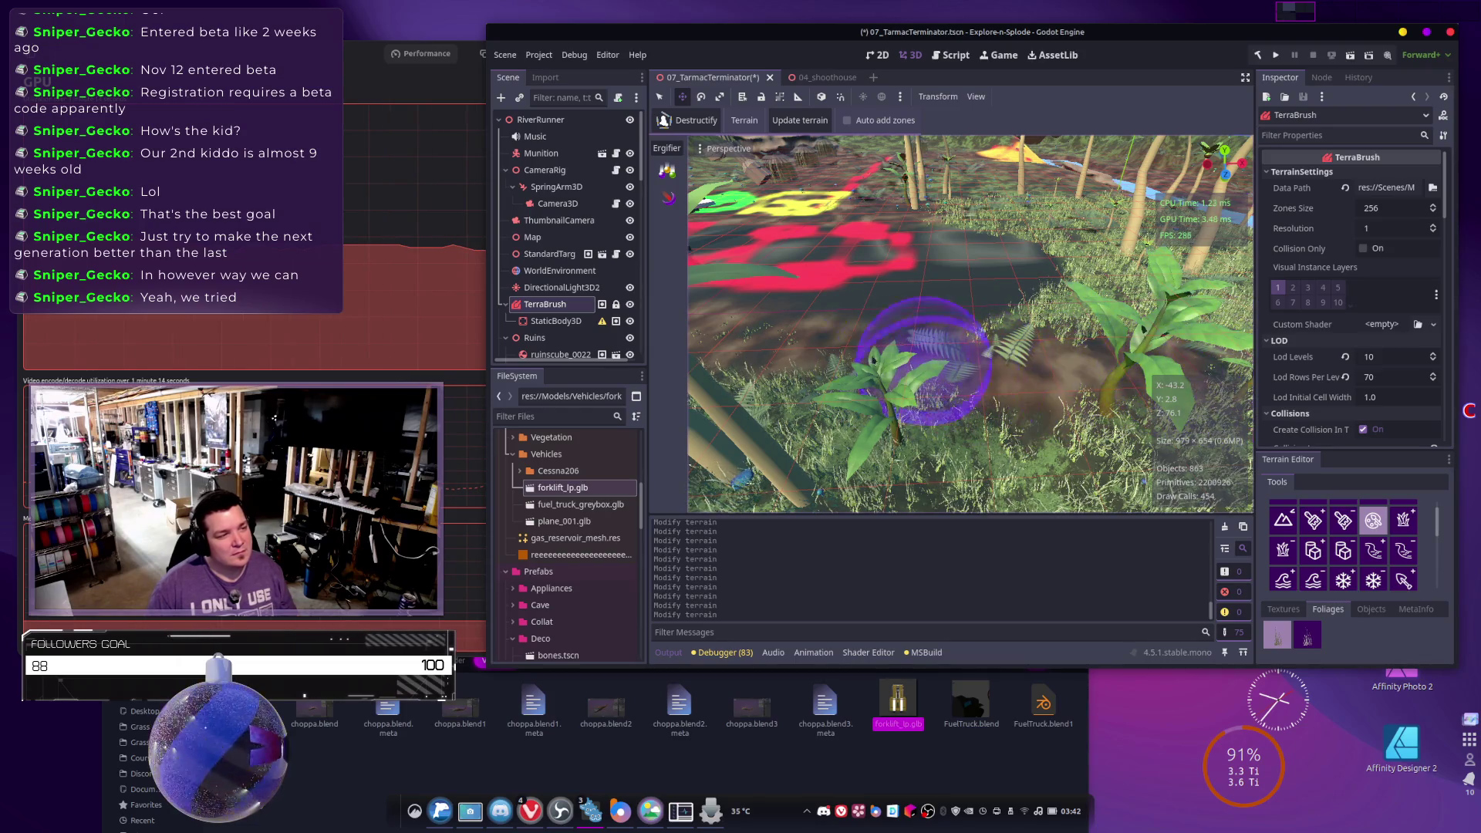
pyautogui.moveTo(923, 351); pyautogui.dragTo(1011, 371)
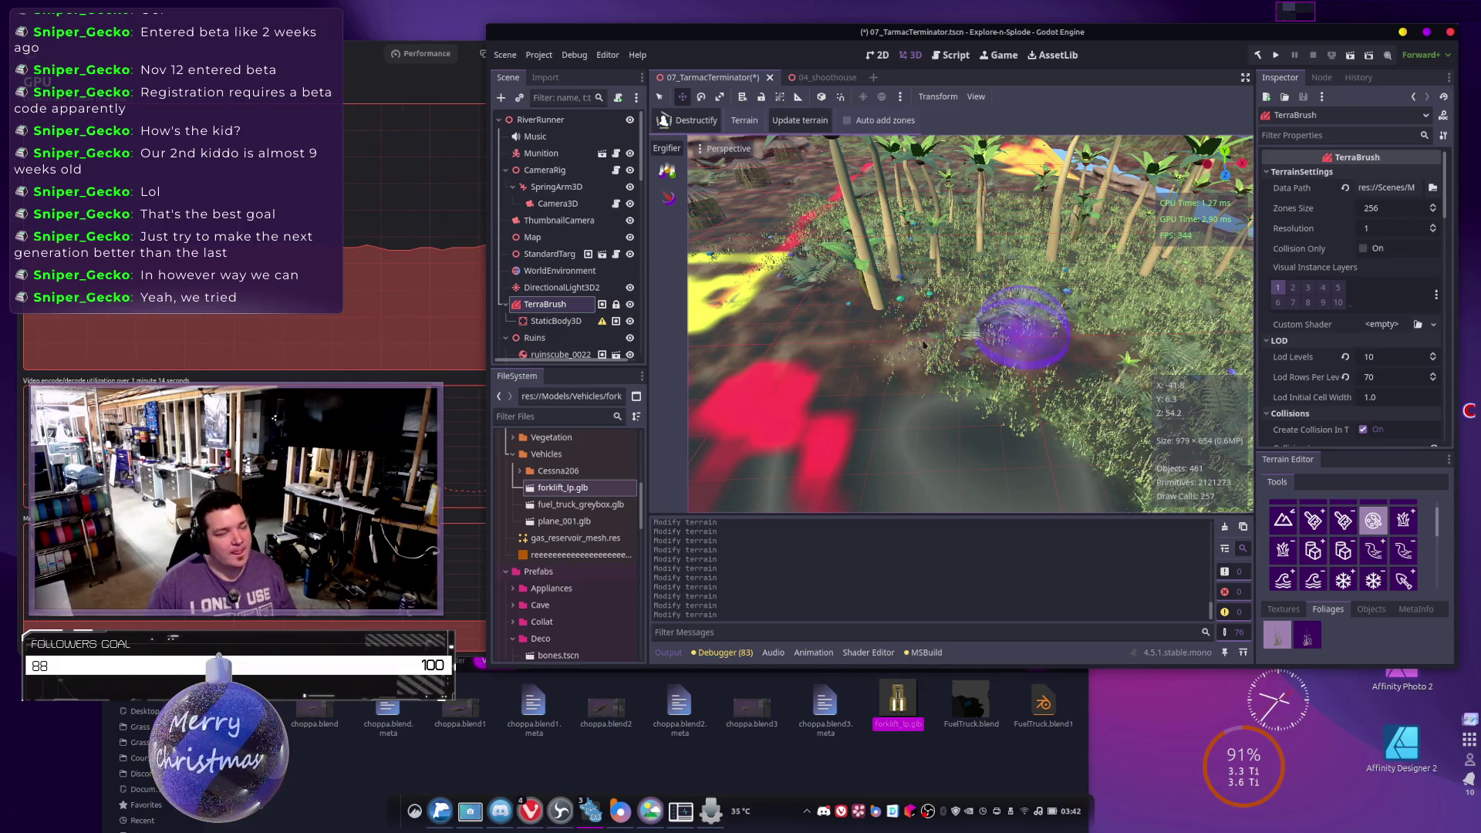
pyautogui.moveTo(964, 328)
pyautogui.mouseDown()
pyautogui.moveTo(974, 359)
pyautogui.moveTo(987, 339)
pyautogui.moveTo(969, 356)
pyautogui.mouseUp()
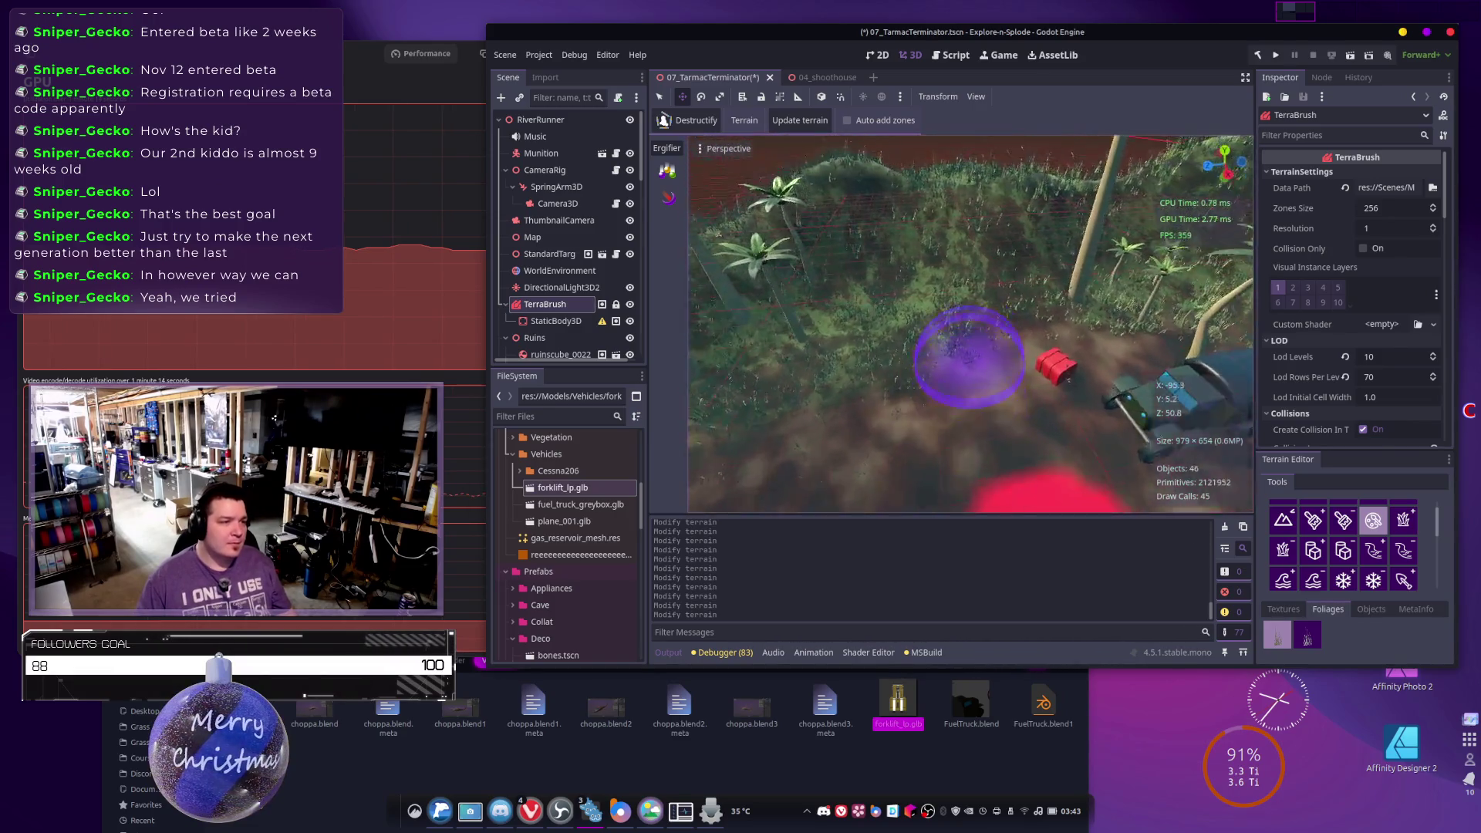
pyautogui.moveTo(894, 461)
pyautogui.mouseDown()
pyautogui.moveTo(975, 330)
pyautogui.moveTo(959, 330)
pyautogui.moveTo(1072, 455)
pyautogui.moveTo(965, 347)
pyautogui.mouseUp()
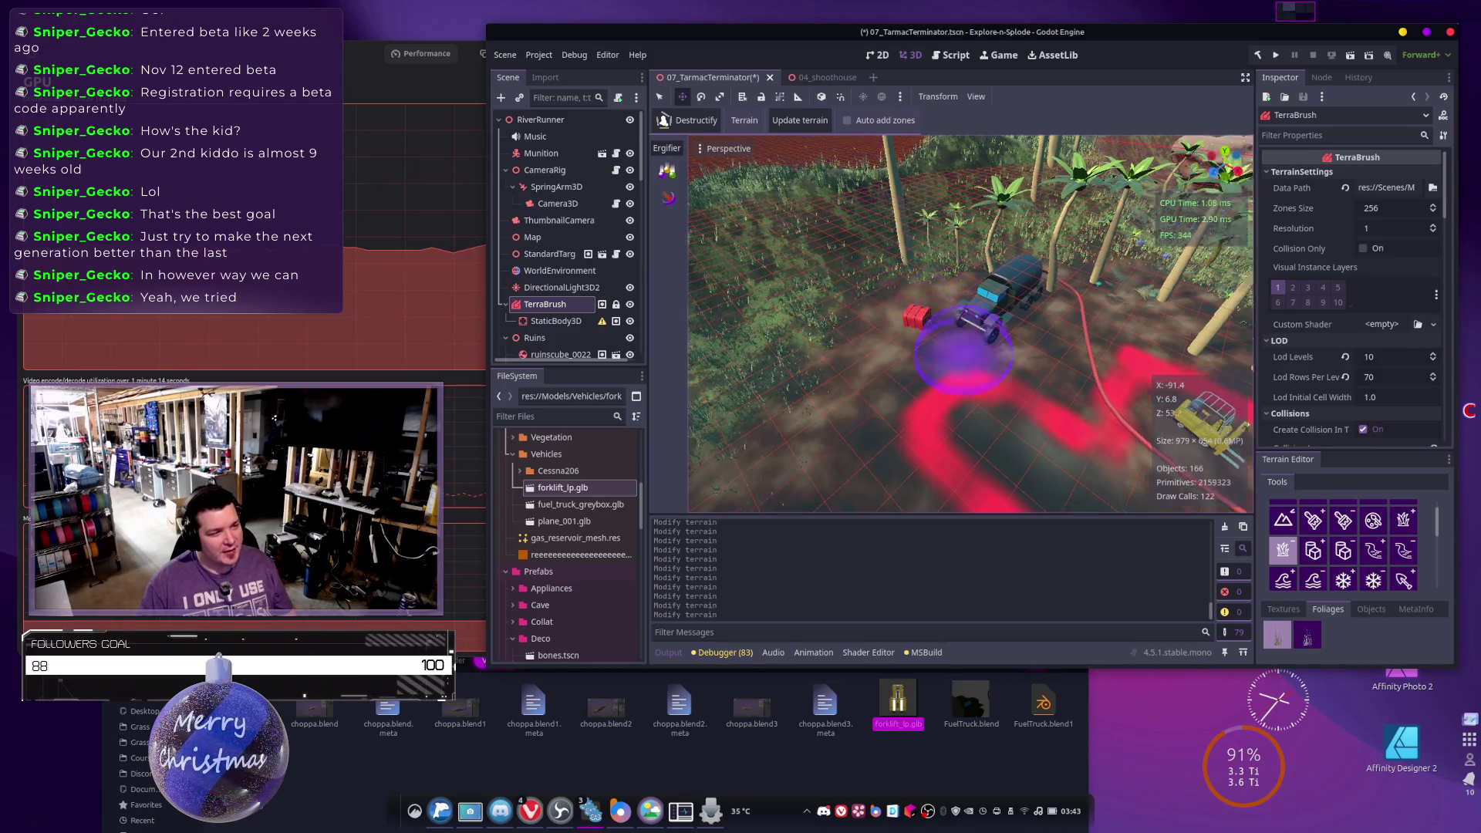
pyautogui.moveTo(906, 351)
pyautogui.mouseDown()
pyautogui.moveTo(982, 455)
pyautogui.moveTo(982, 347)
pyautogui.moveTo(994, 397)
pyautogui.moveTo(942, 347)
pyautogui.moveTo(1044, 340)
pyautogui.moveTo(970, 353)
pyautogui.mouseUp()
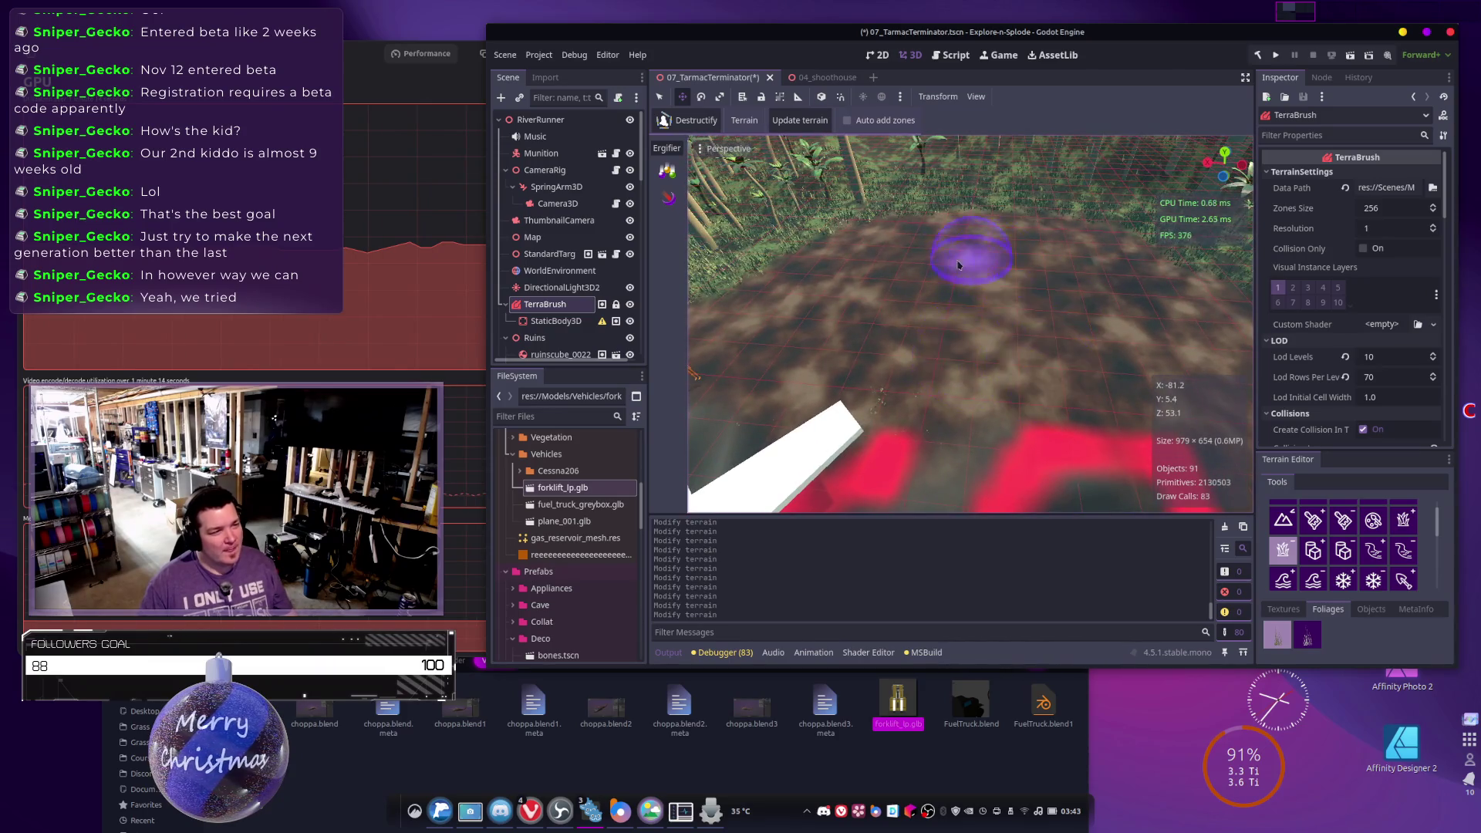
pyautogui.moveTo(879, 381); pyautogui.dragTo(866, 375)
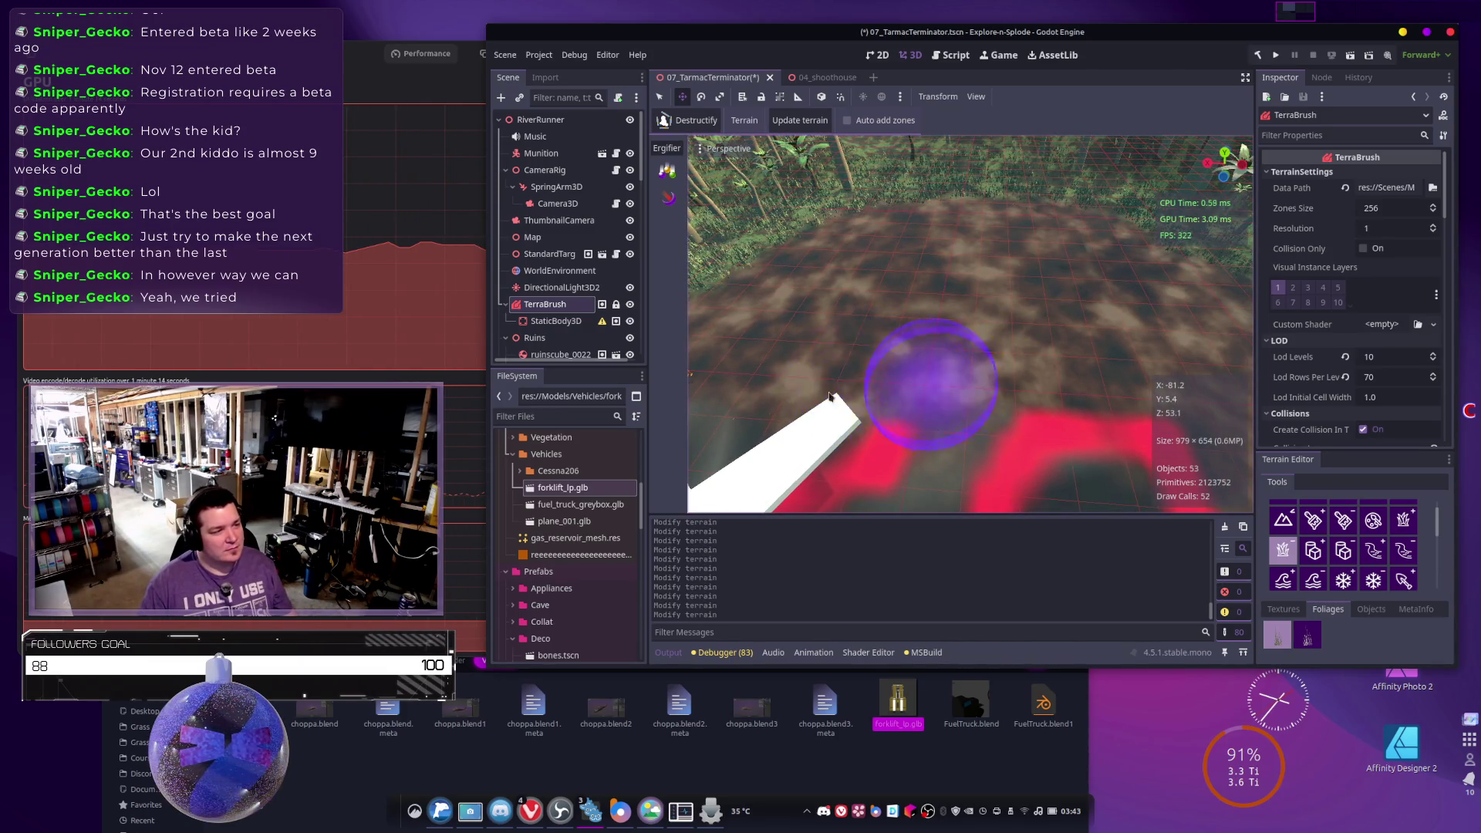
pyautogui.moveTo(1001, 368)
pyautogui.mouseDown()
pyautogui.moveTo(969, 331)
pyautogui.moveTo(1065, 378)
pyautogui.moveTo(1078, 353)
pyautogui.mouseUp()
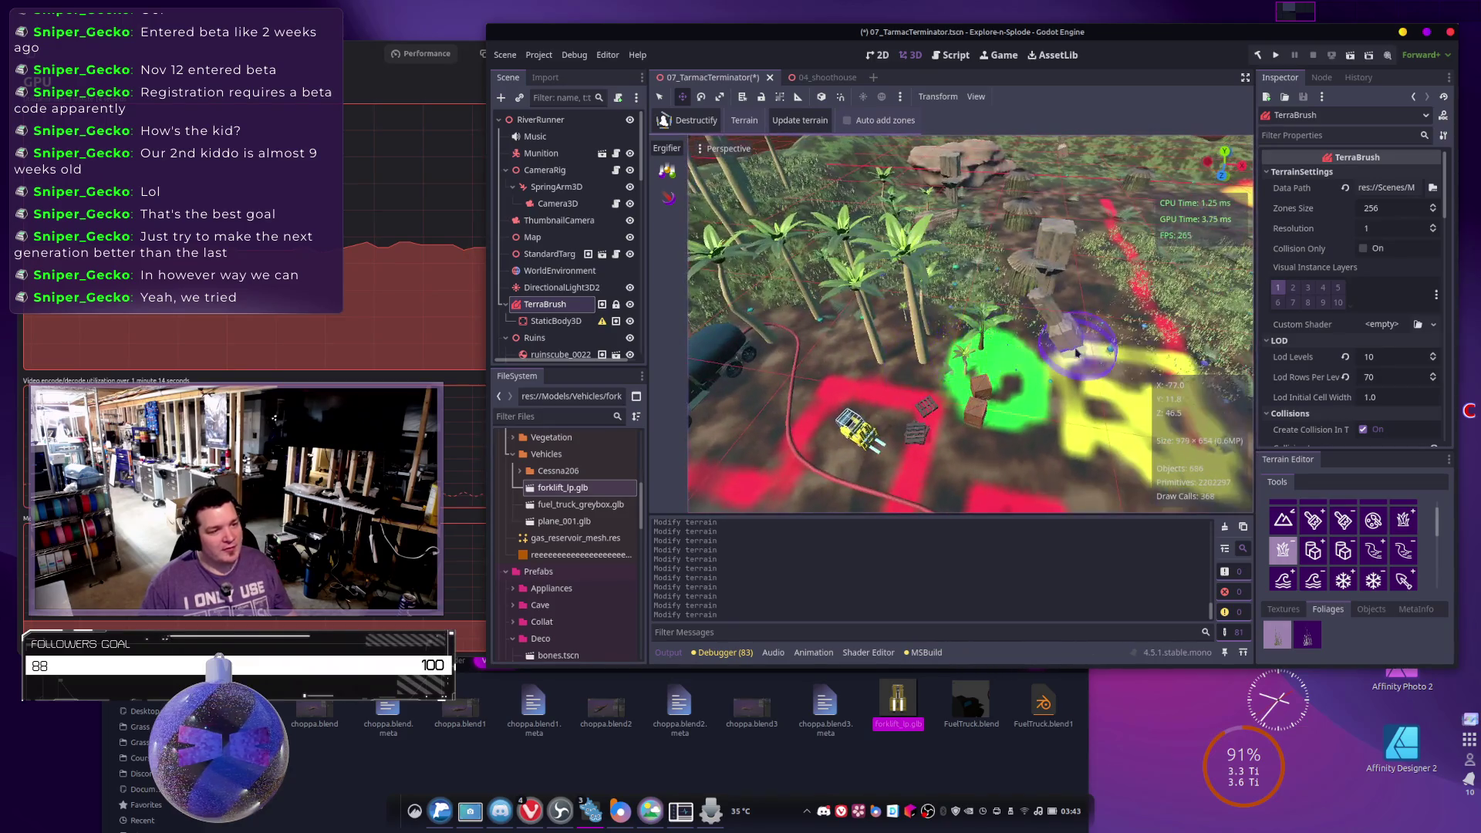
pyautogui.click(1283, 609)
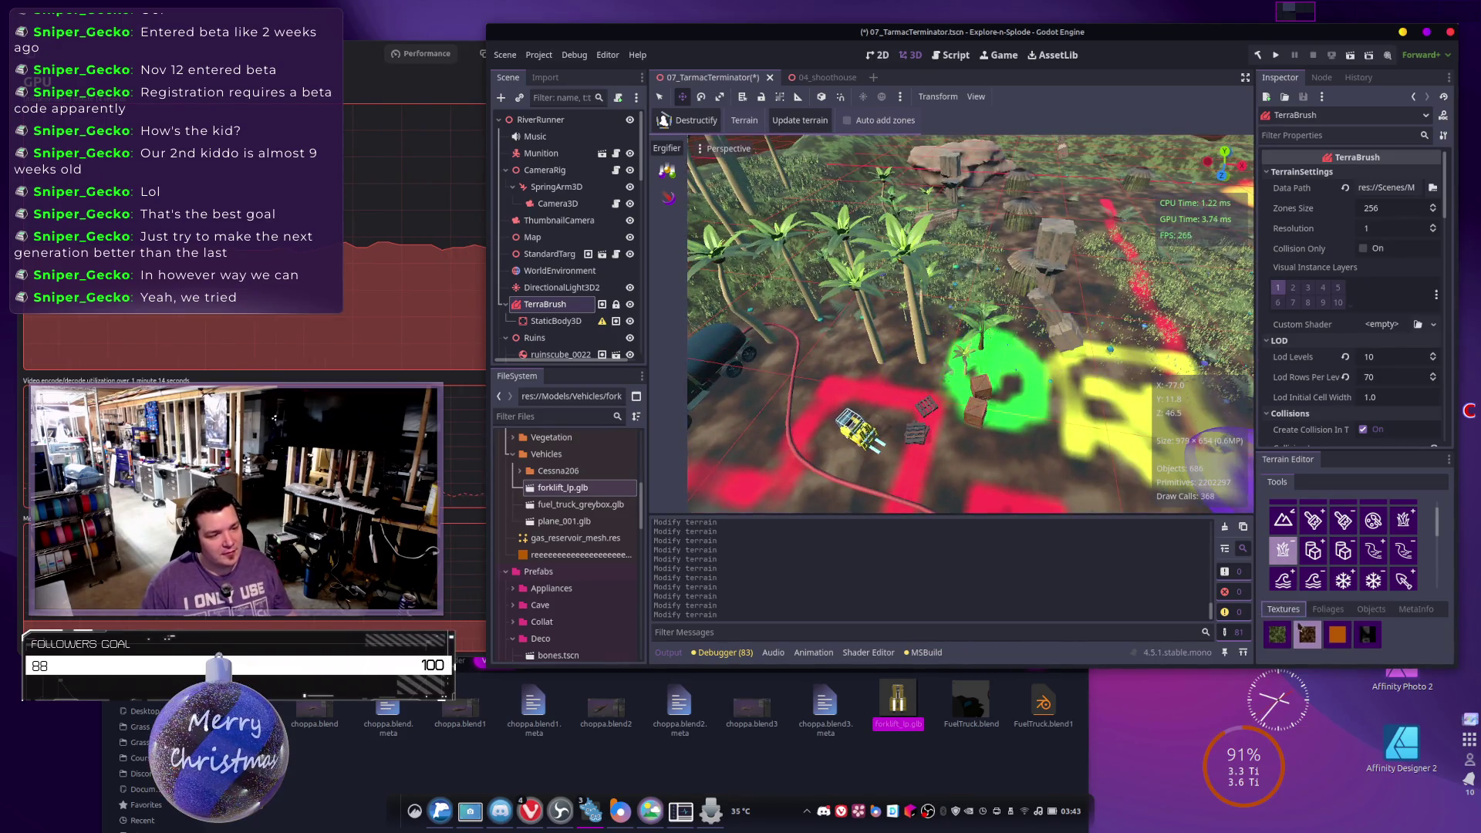
# - Select the dark fourth texture and set the brush size to 100
pyautogui.click(1367, 635)
pyautogui.click(1373, 520)
pyautogui.moveTo(1061, 405)
pyautogui.mouseDown()
pyautogui.moveTo(992, 347)
pyautogui.moveTo(959, 364)
pyautogui.moveTo(902, 340)
pyautogui.moveTo(959, 332)
pyautogui.moveTo(1080, 378)
pyautogui.mouseUp()
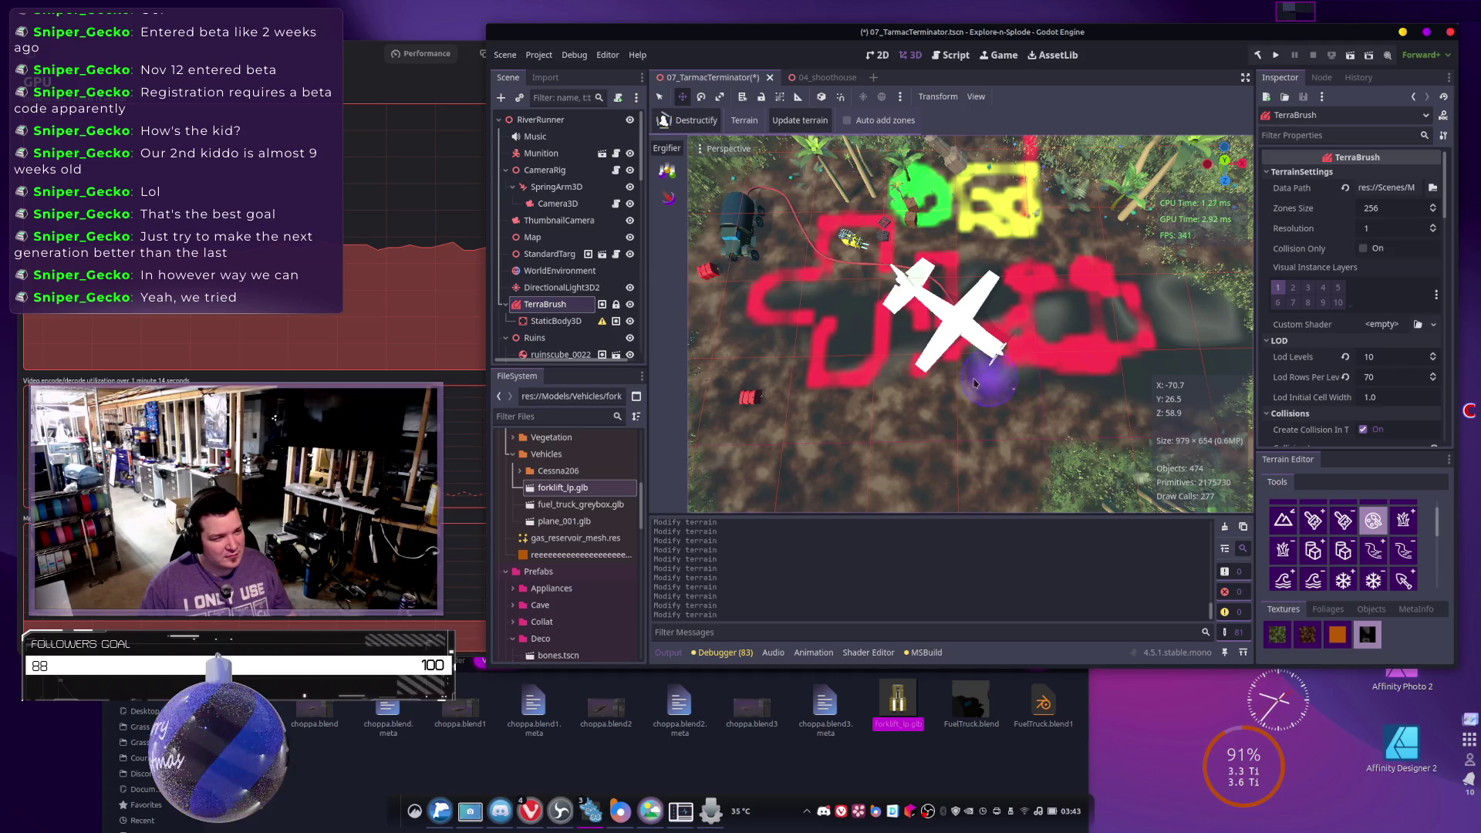
pyautogui.press('g')
pyautogui.click(996, 387)
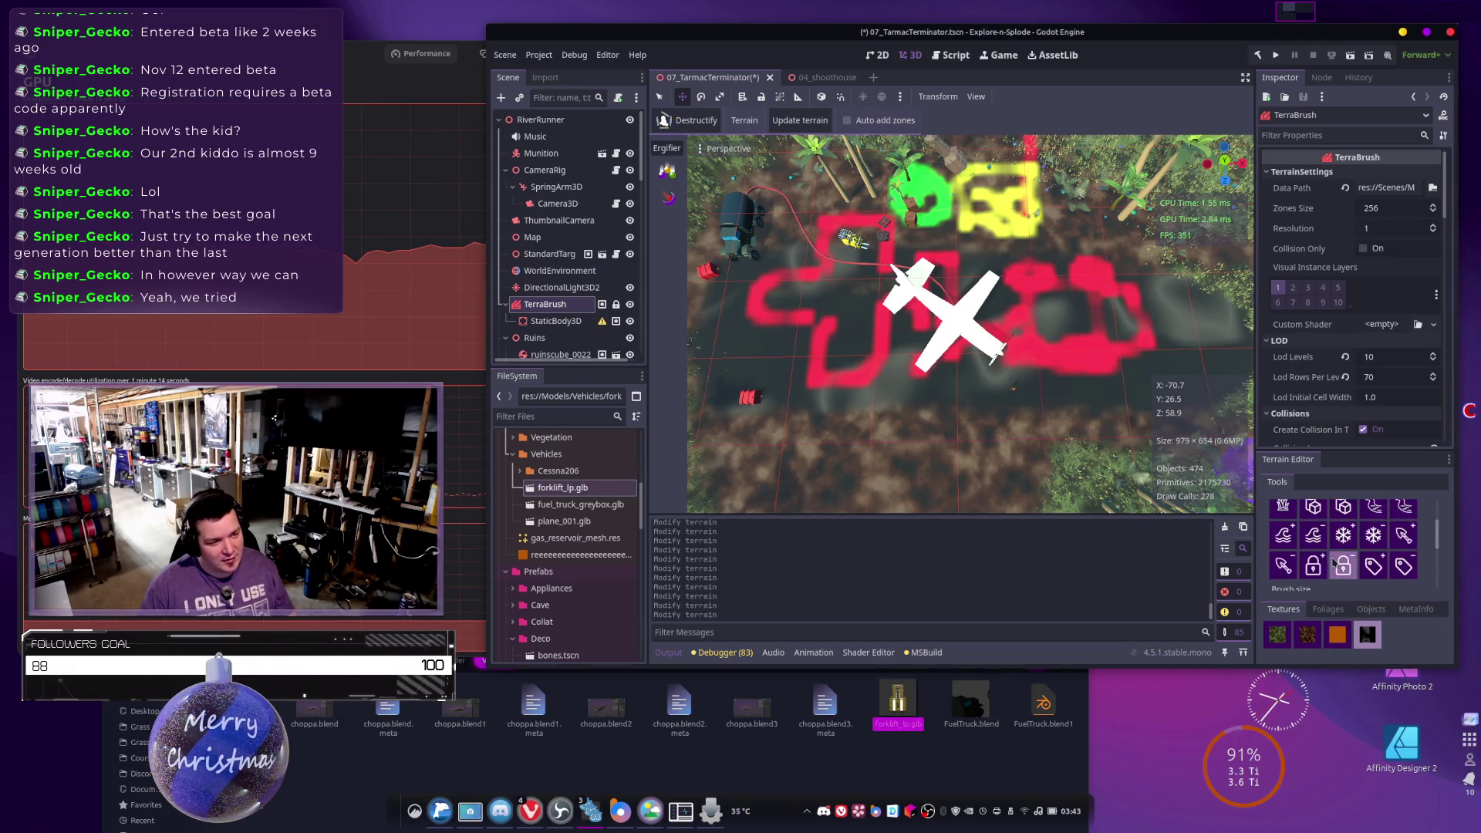
pyautogui.scroll(2, 1314, 551)
# - Paint over the red paths around the plane with the dark texture
pyautogui.click(1343, 544)
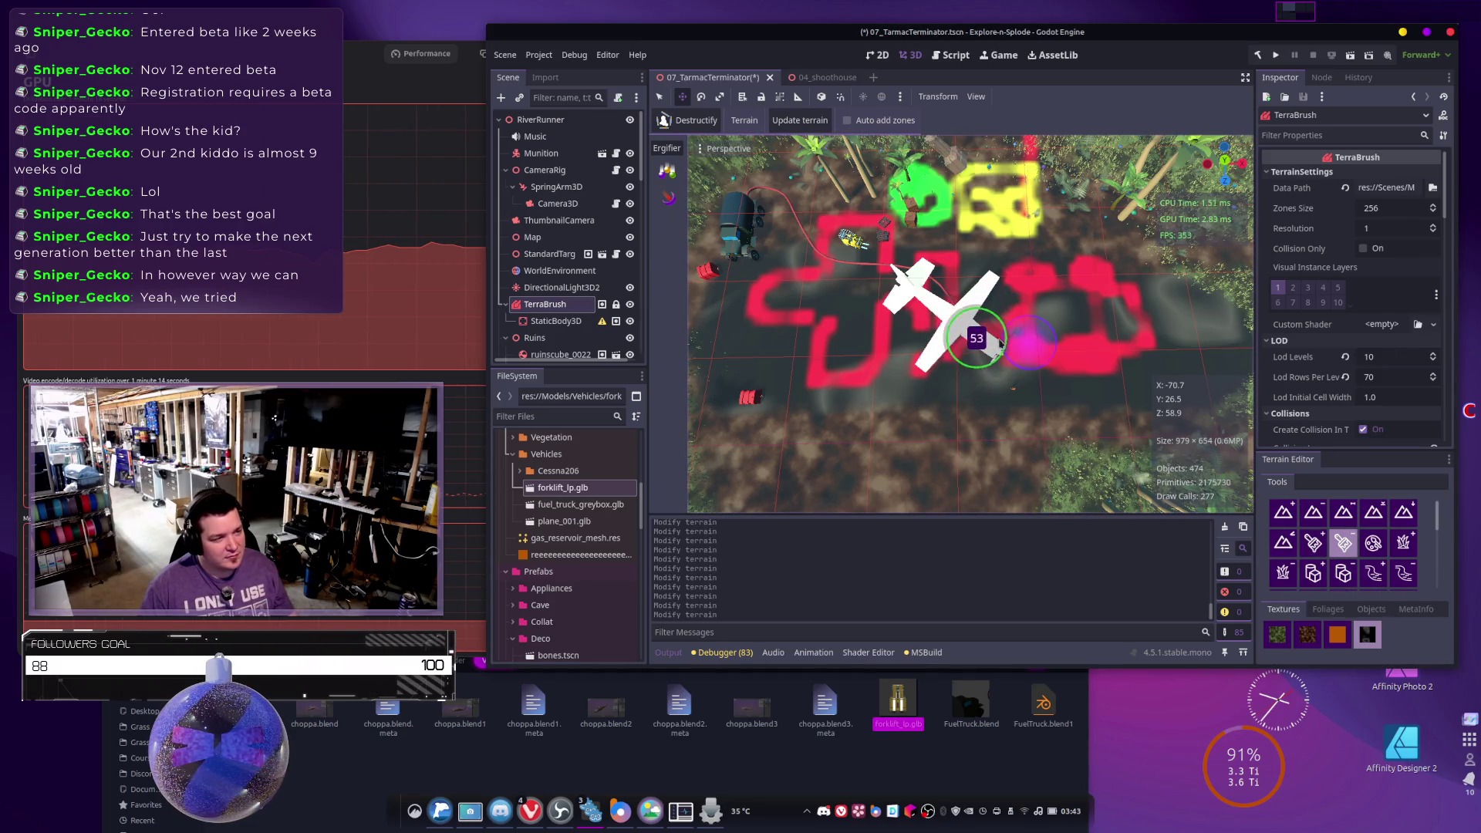
pyautogui.moveTo(1111, 360)
pyautogui.mouseDown()
pyautogui.moveTo(1176, 363)
pyautogui.moveTo(976, 374)
pyautogui.moveTo(782, 354)
pyautogui.moveTo(829, 320)
pyautogui.moveTo(1126, 324)
pyautogui.moveTo(885, 307)
pyautogui.moveTo(837, 289)
pyautogui.moveTo(843, 269)
pyautogui.moveTo(959, 347)
pyautogui.moveTo(975, 380)
pyautogui.moveTo(958, 363)
pyautogui.moveTo(992, 331)
pyautogui.moveTo(925, 363)
pyautogui.moveTo(972, 355)
pyautogui.mouseUp()
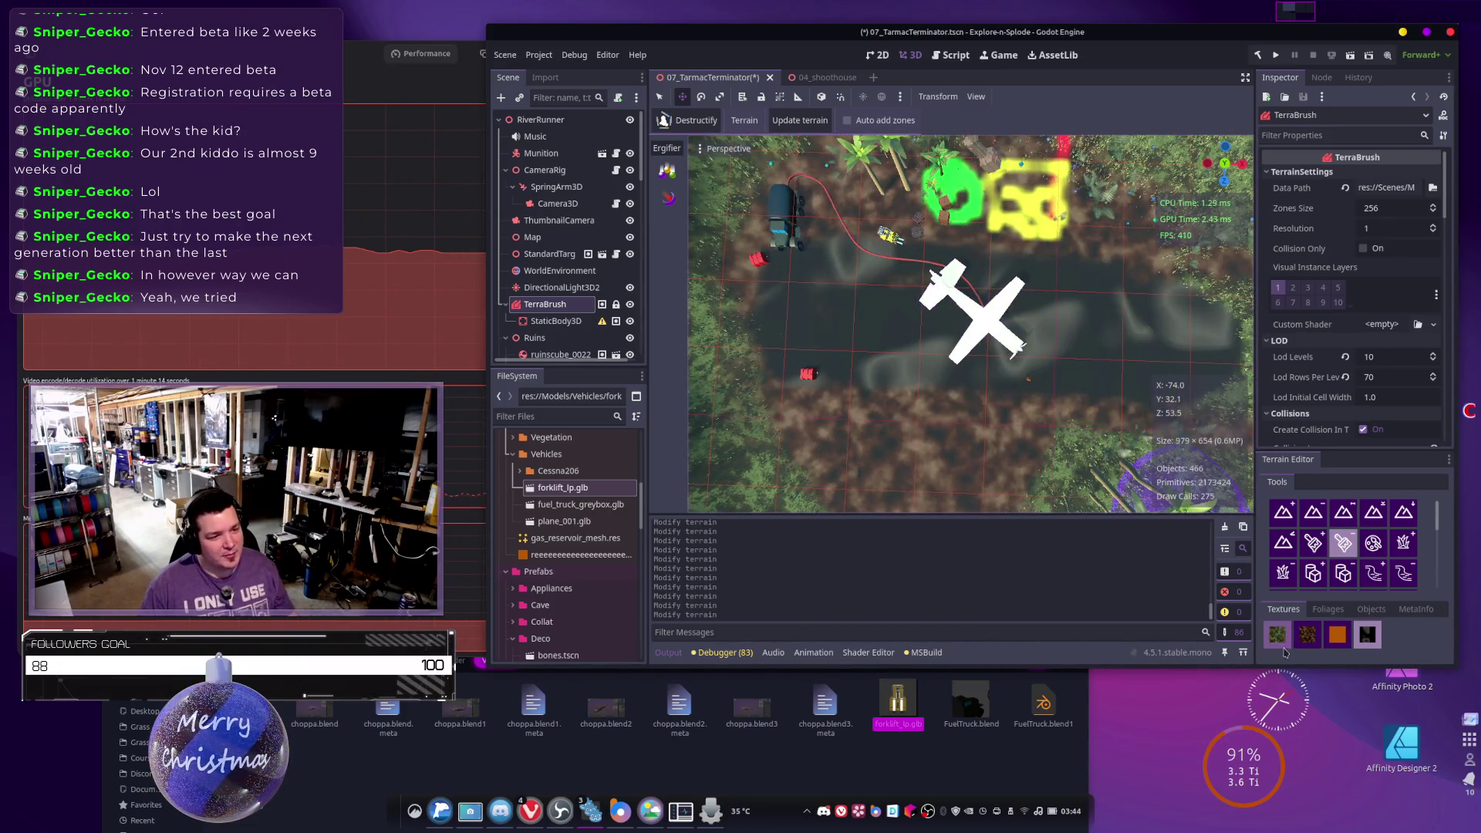
pyautogui.click(1374, 544)
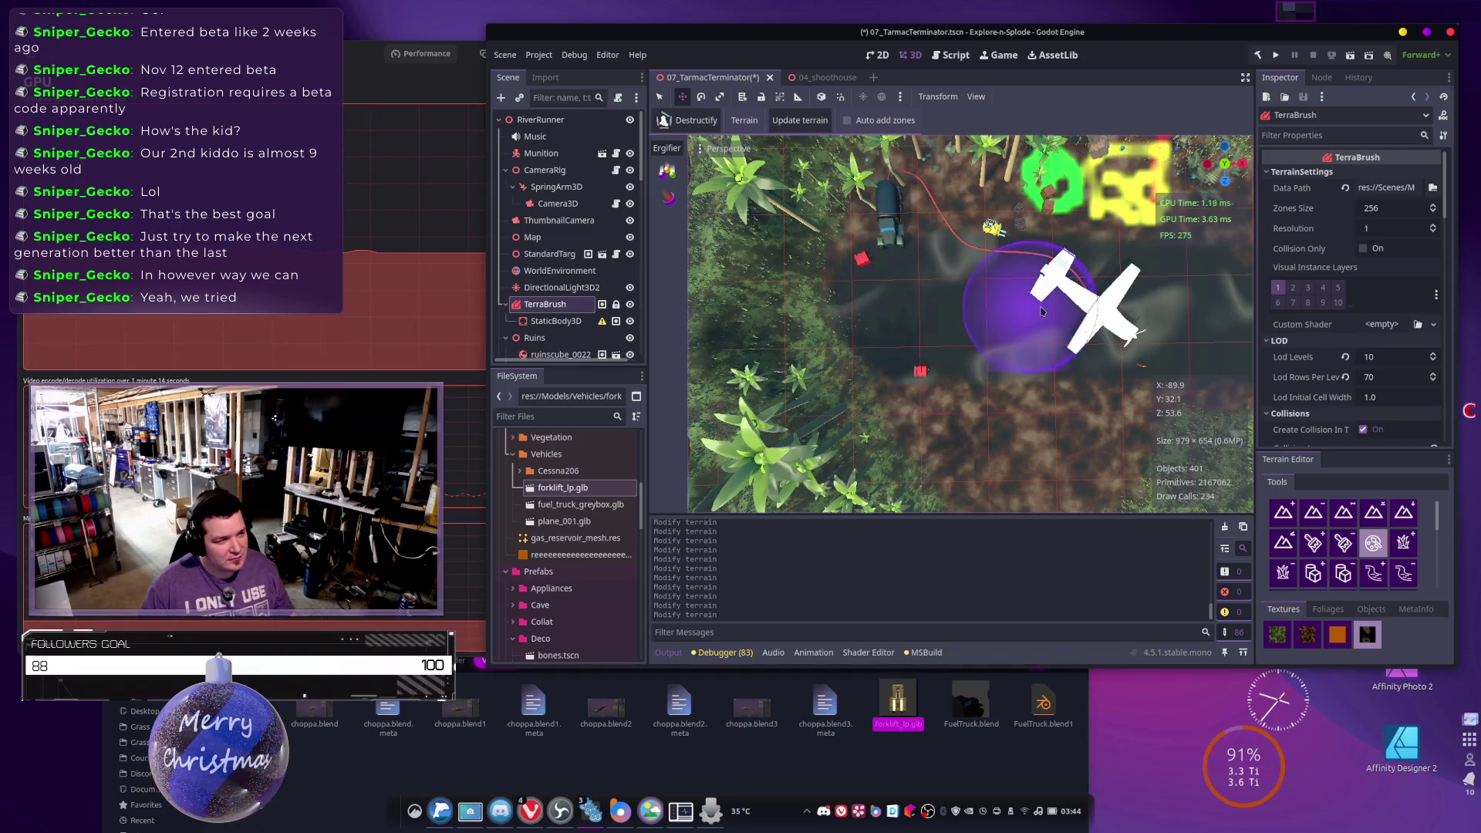
# - Move the view right, zoom in and sculpt a riverbed patch among the palms
pyautogui.press('d')
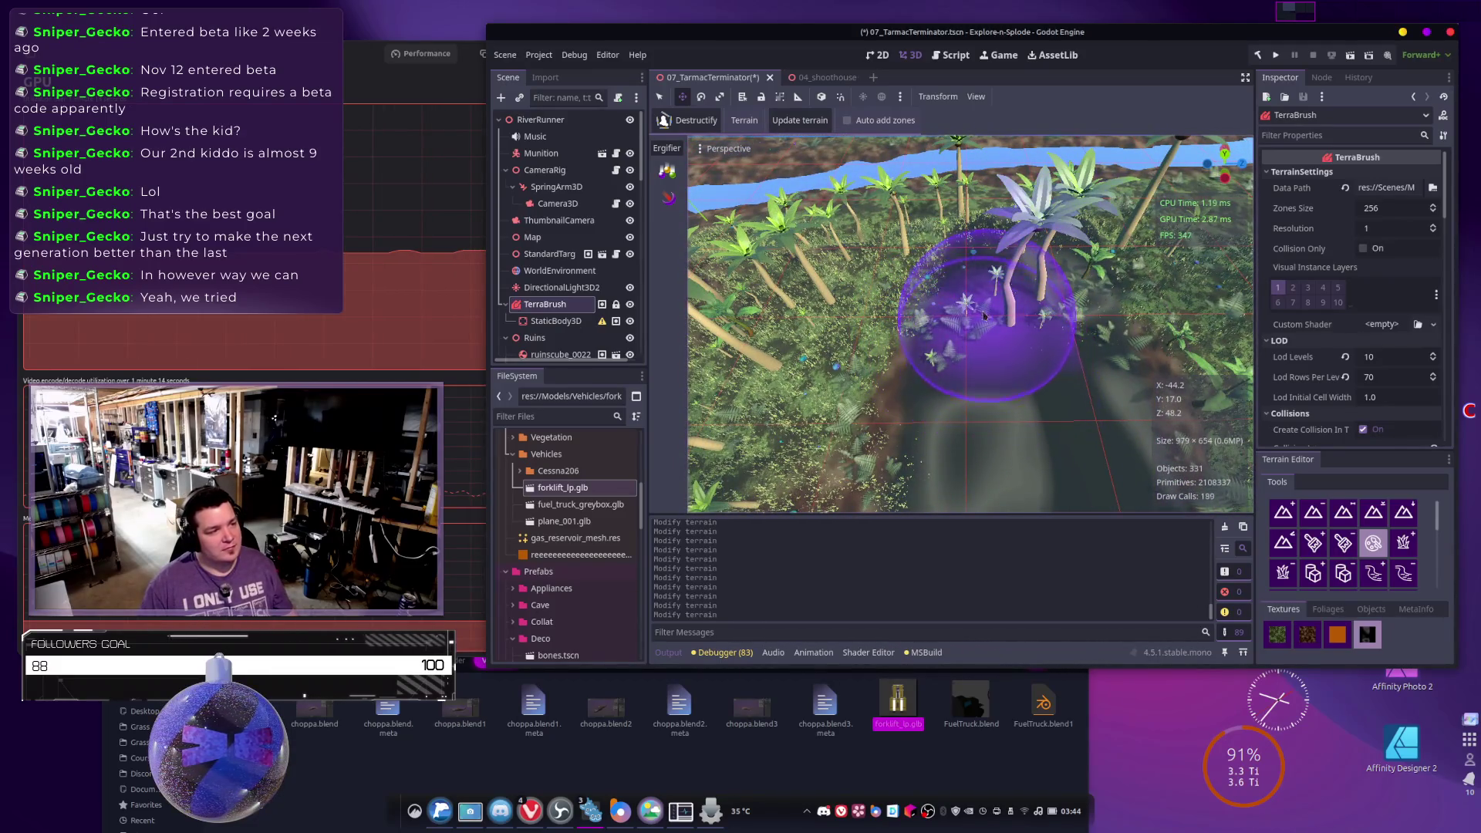
pyautogui.scroll(3, 956, 370)
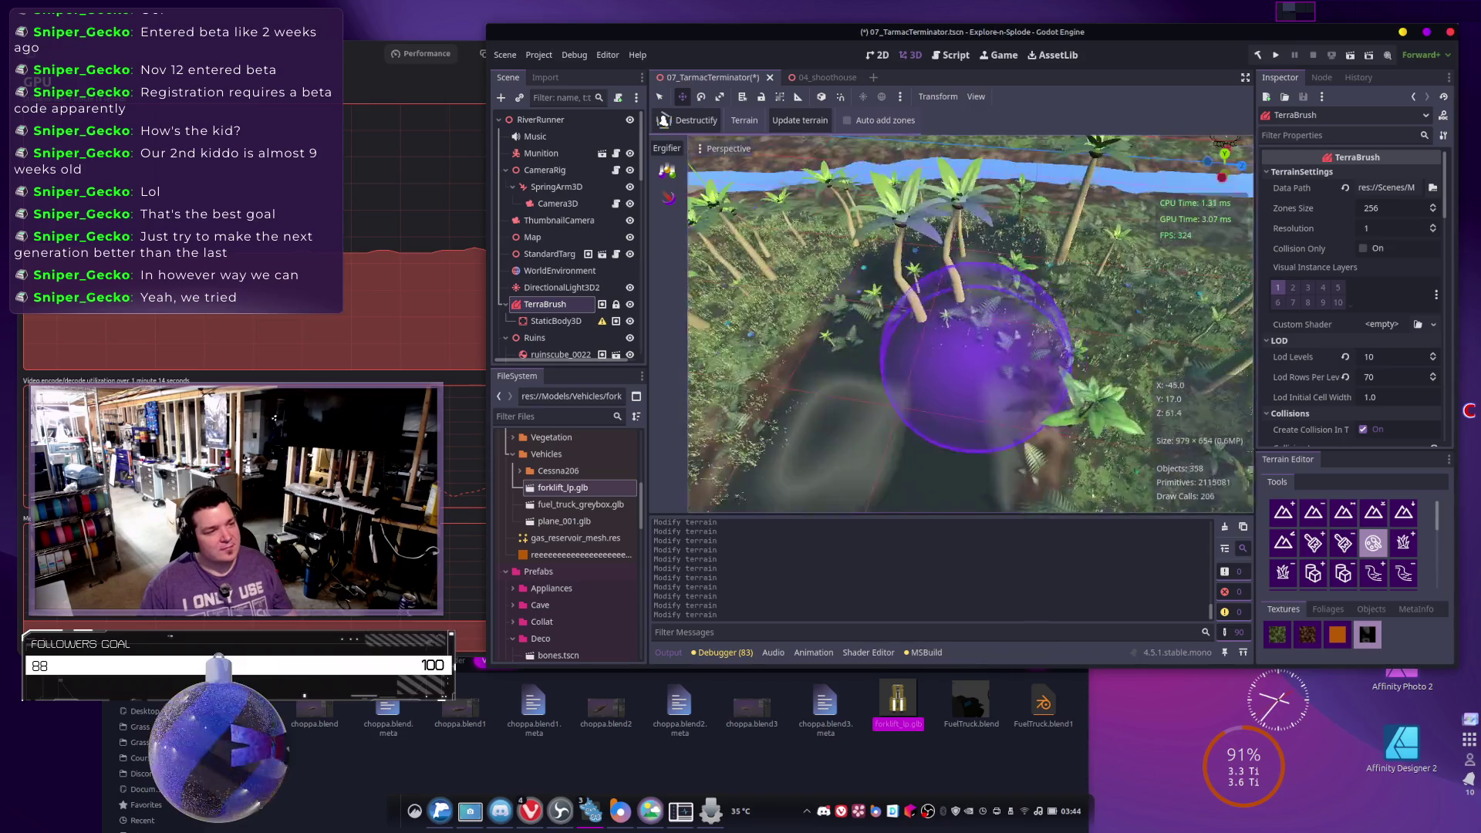
pyautogui.moveTo(931, 435); pyautogui.dragTo(979, 370)
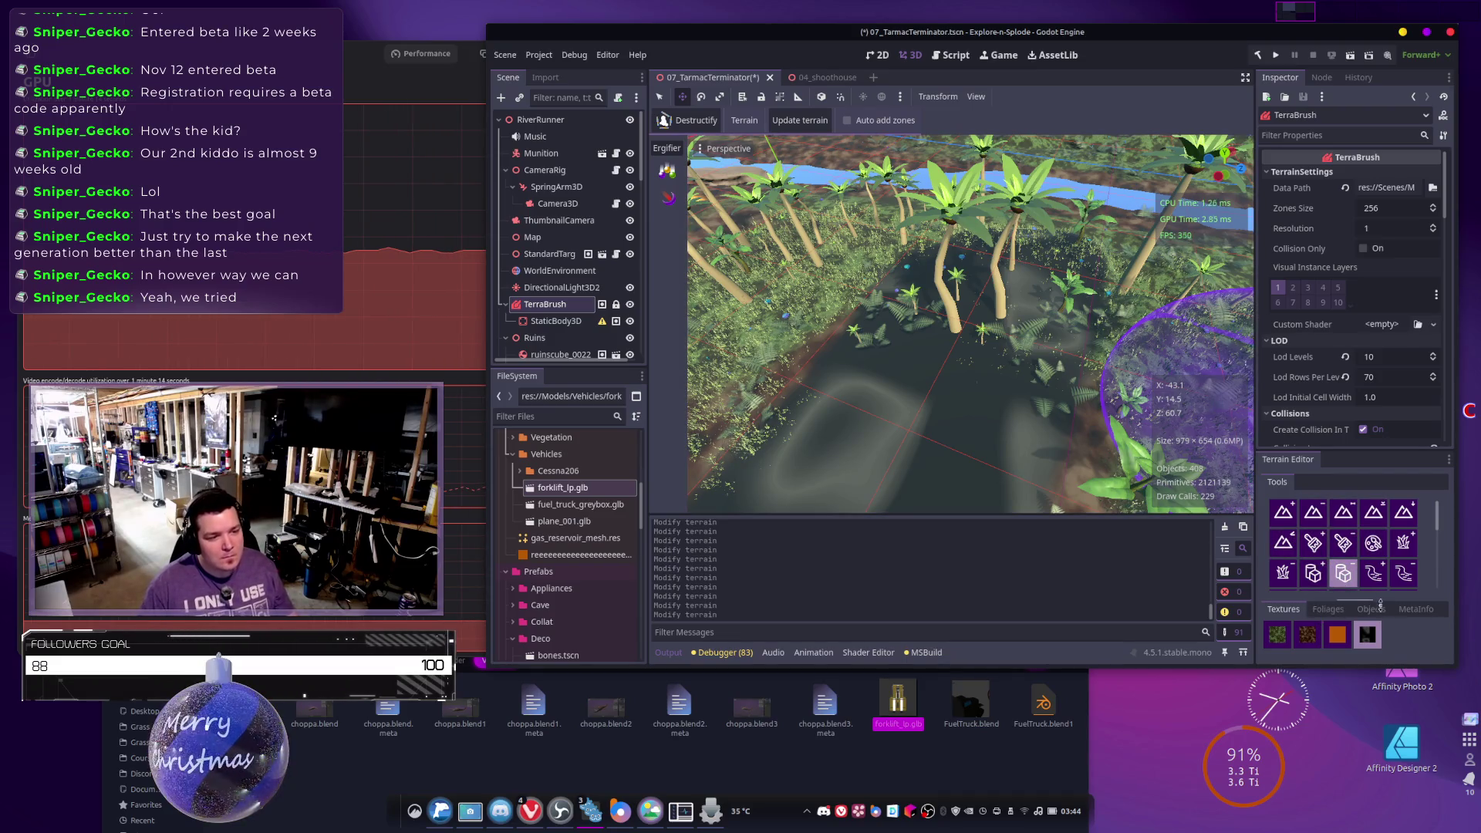
# - In the Objects tab, pick the third object and brush ferns across the terrain
pyautogui.click(1372, 609)
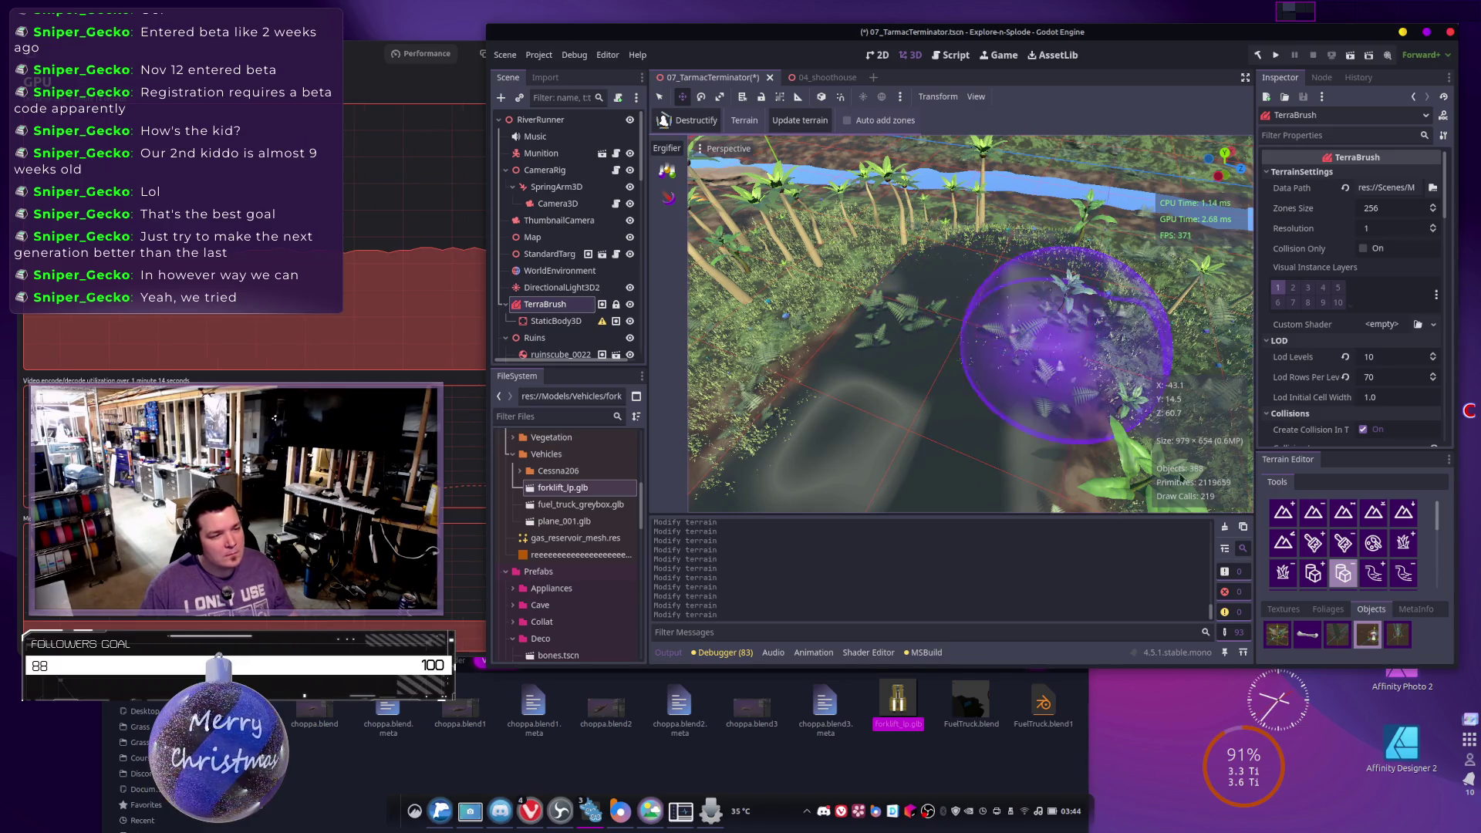
pyautogui.click(1338, 634)
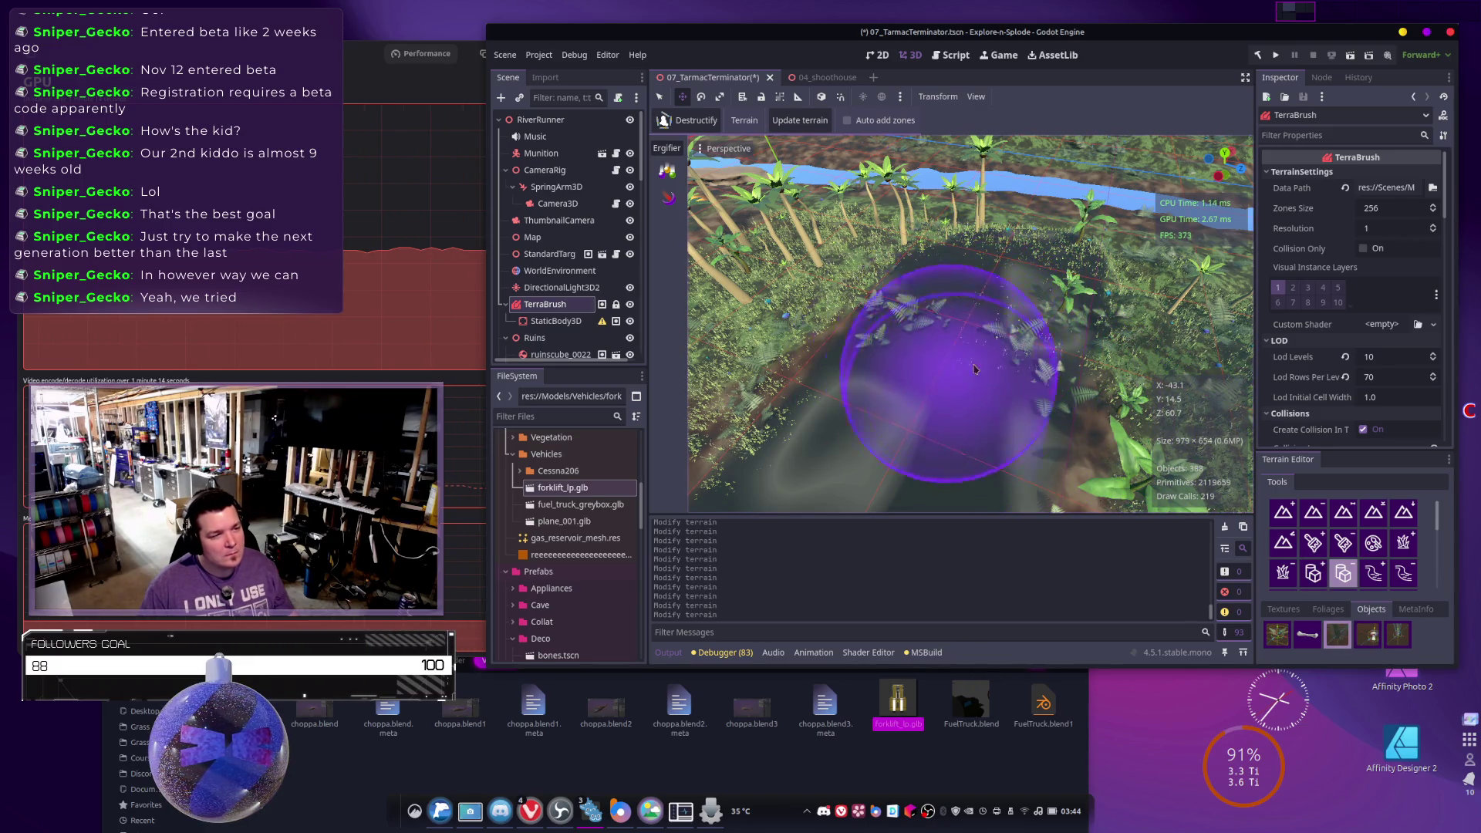
pyautogui.moveTo(992, 358)
pyautogui.mouseDown()
pyautogui.moveTo(936, 370)
pyautogui.moveTo(911, 349)
pyautogui.mouseUp()
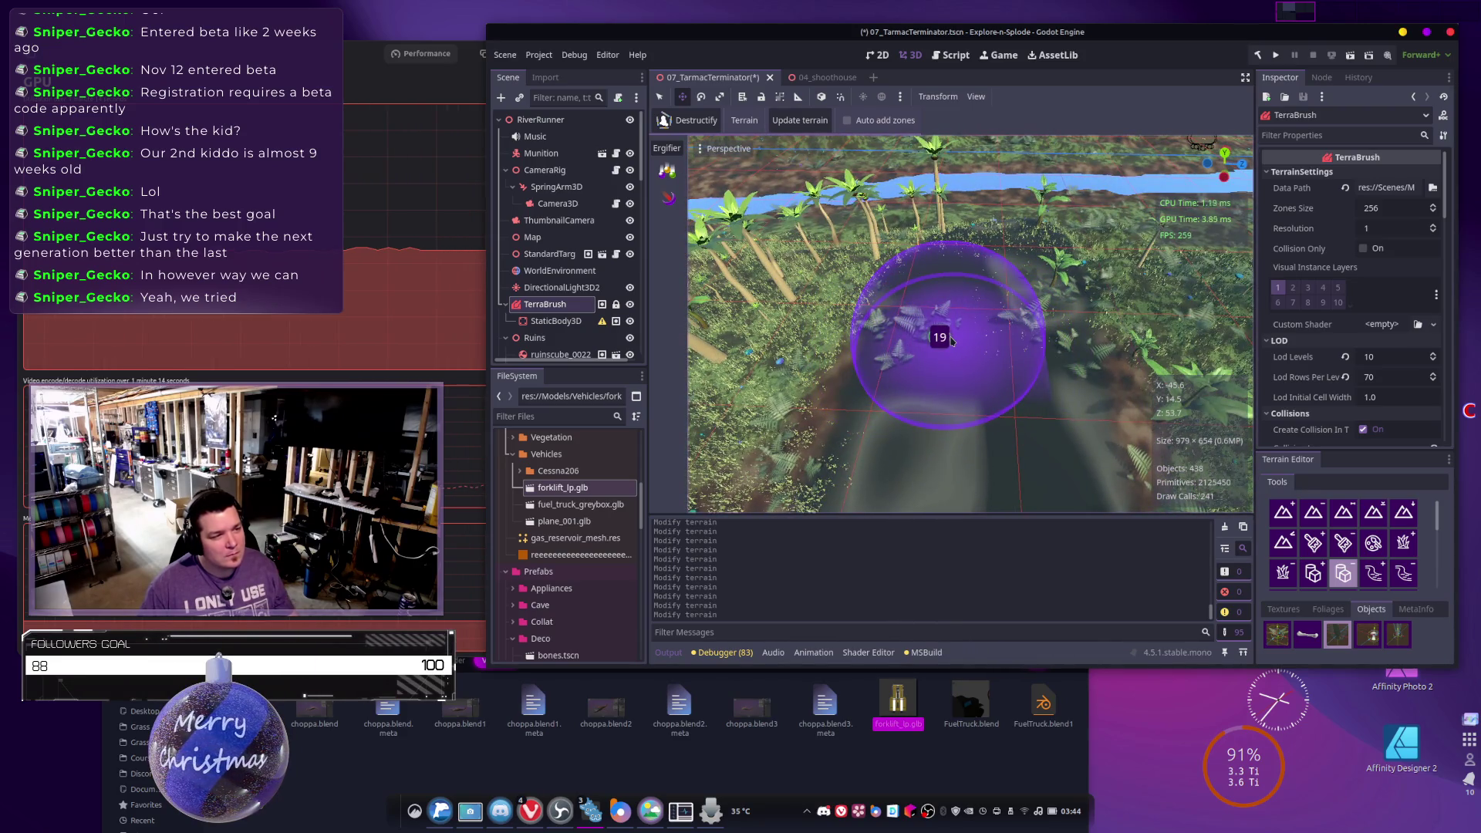
pyautogui.moveTo(988, 342)
pyautogui.mouseDown()
pyautogui.moveTo(820, 321)
pyautogui.moveTo(1065, 297)
pyautogui.moveTo(975, 185)
pyautogui.moveTo(899, 374)
pyautogui.moveTo(1057, 363)
pyautogui.moveTo(992, 430)
pyautogui.moveTo(844, 463)
pyautogui.moveTo(1026, 226)
pyautogui.mouseUp()
# - Erase the ferns under the brush beside the track
pyautogui.scroll(5, 1026, 226)
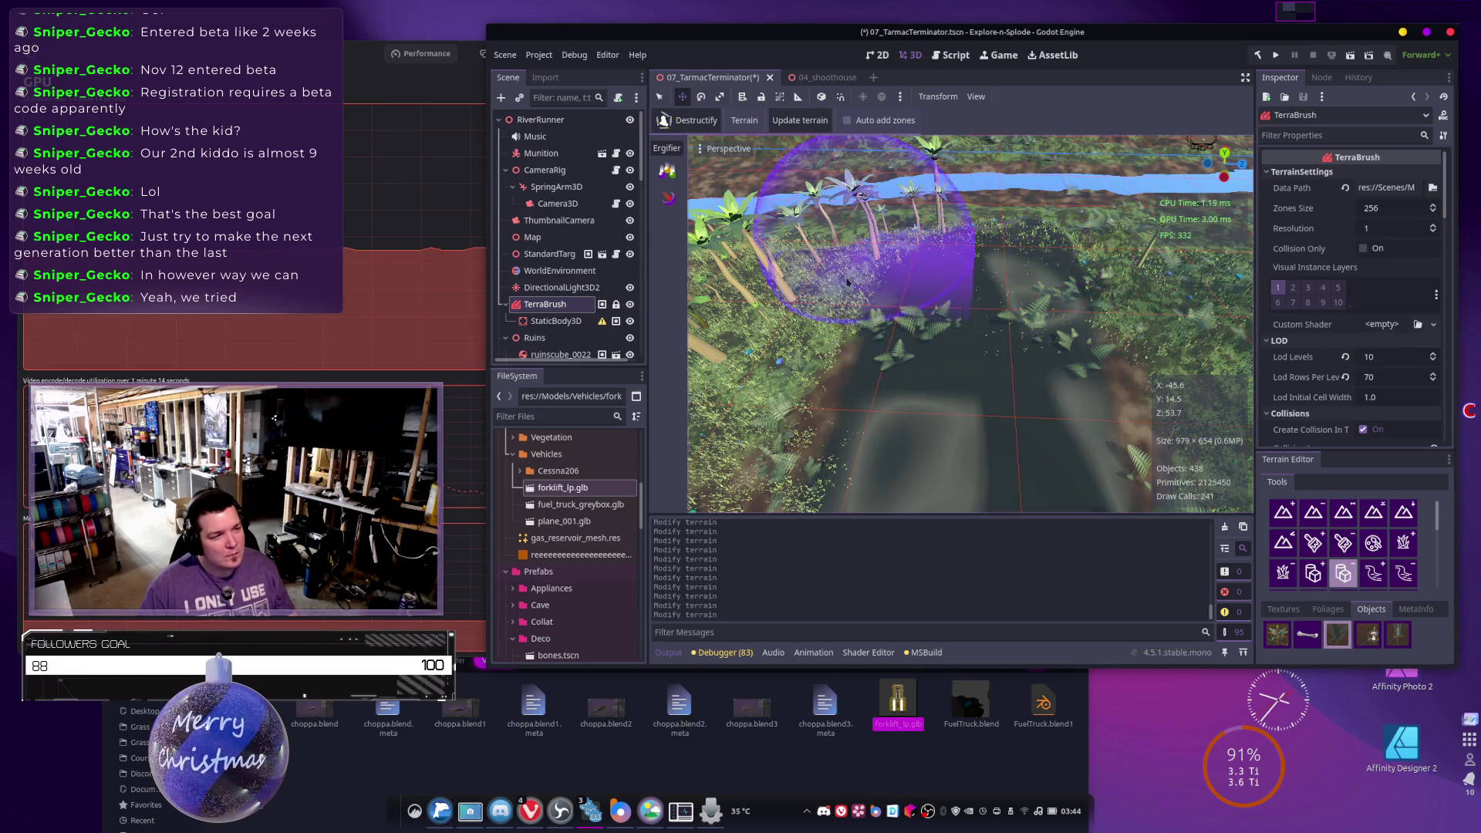
pyautogui.hotkey('alt', 'Tab')
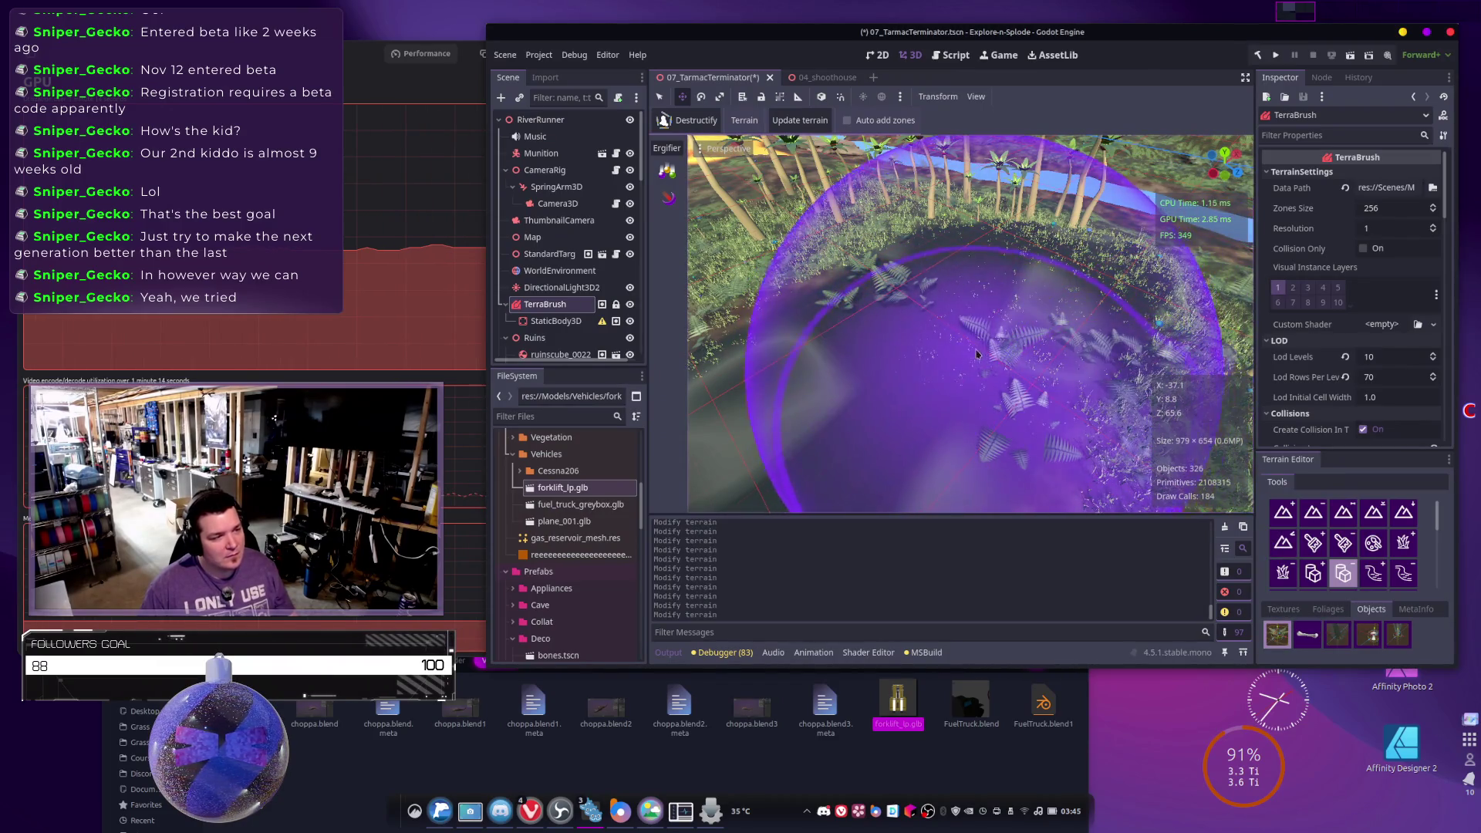
pyautogui.click(956, 301)
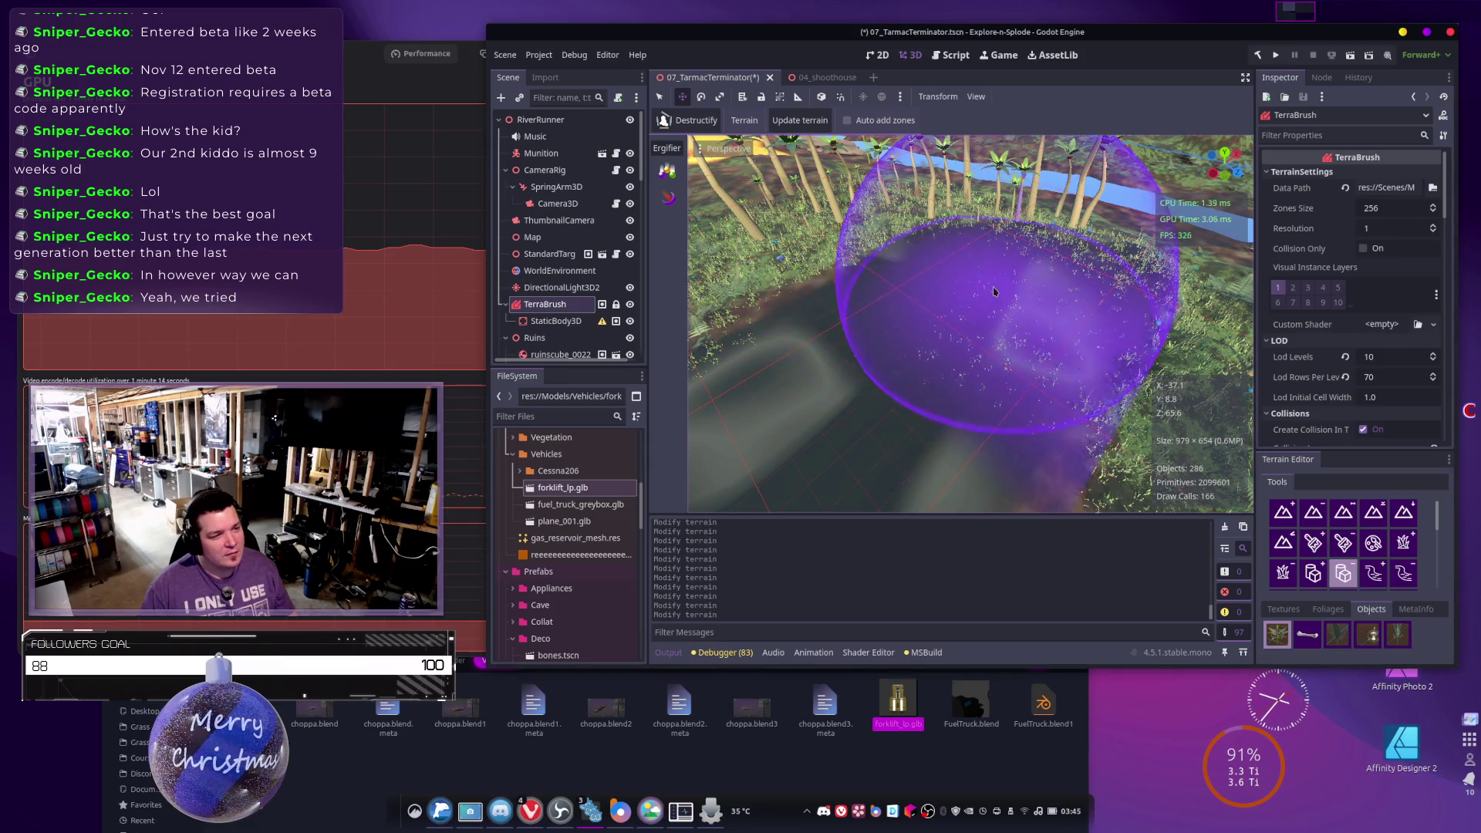
pyautogui.click(1328, 609)
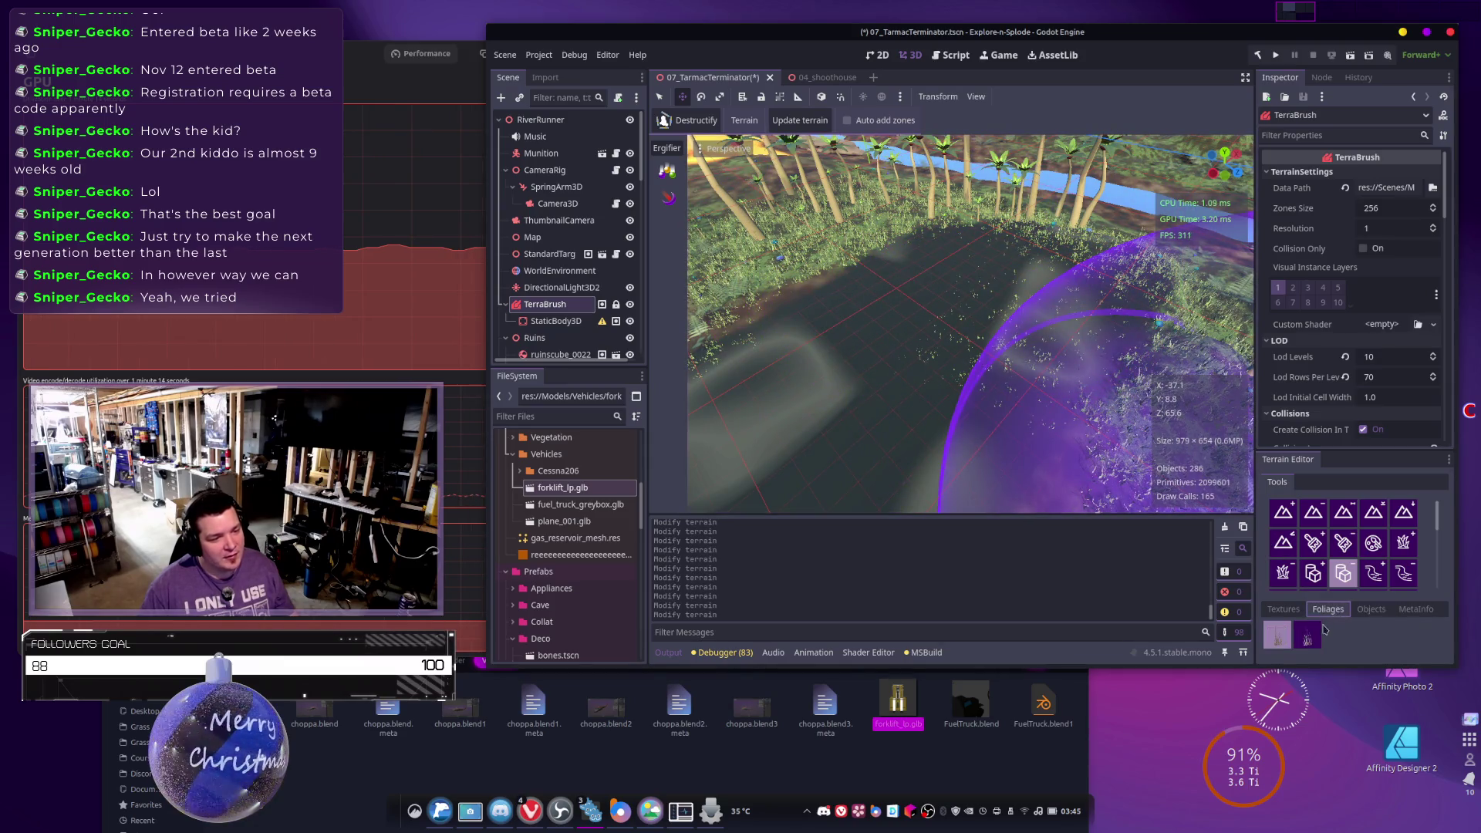
# - Open the foliage painting options and fly the camera into and back out of the grass
pyautogui.click(1282, 573)
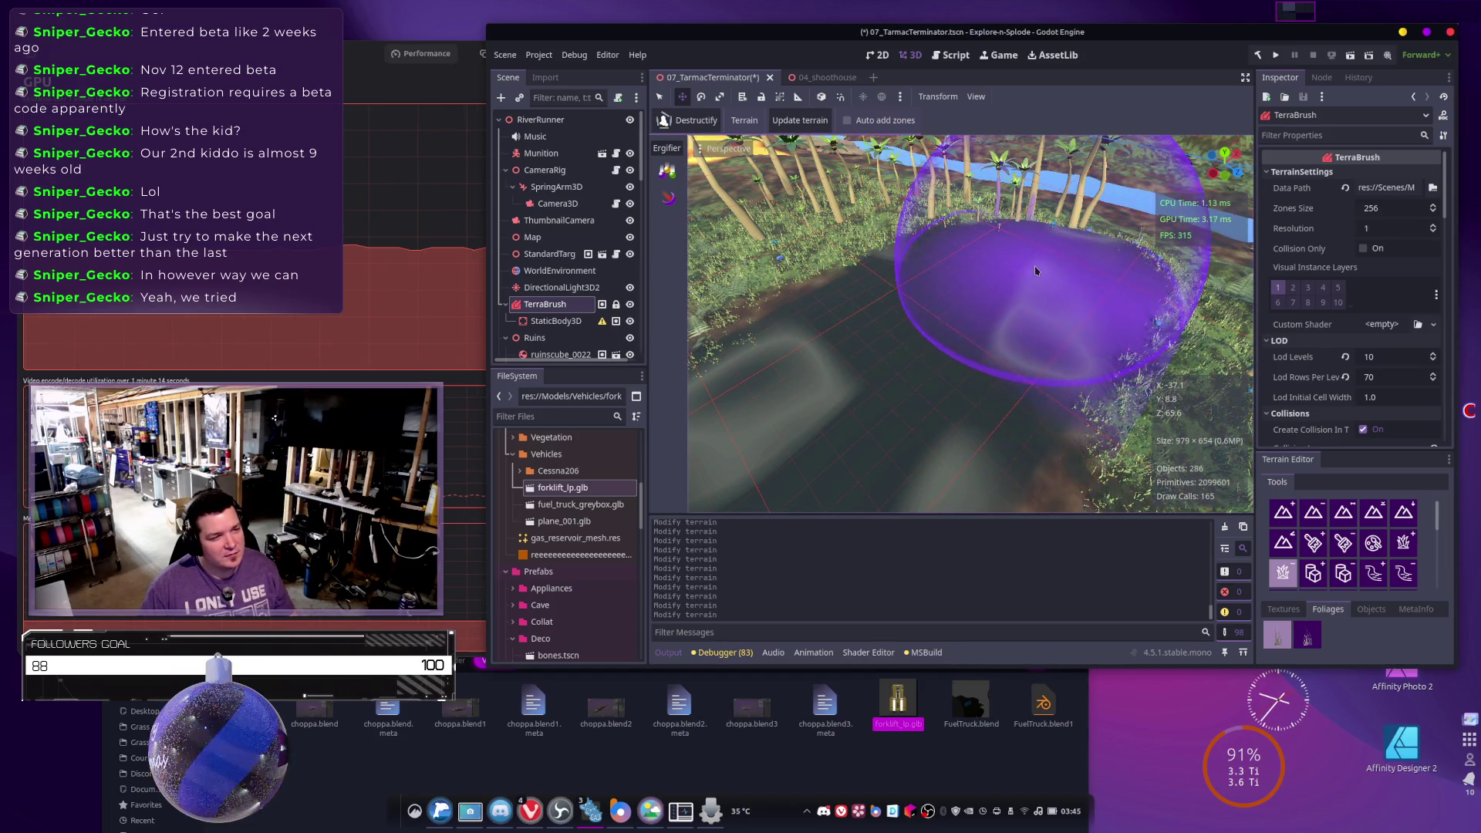
pyautogui.moveTo(992, 258)
pyautogui.mouseDown()
pyautogui.moveTo(892, 314)
pyautogui.moveTo(810, 330)
pyautogui.moveTo(968, 324)
pyautogui.mouseUp()
pyautogui.press('w')
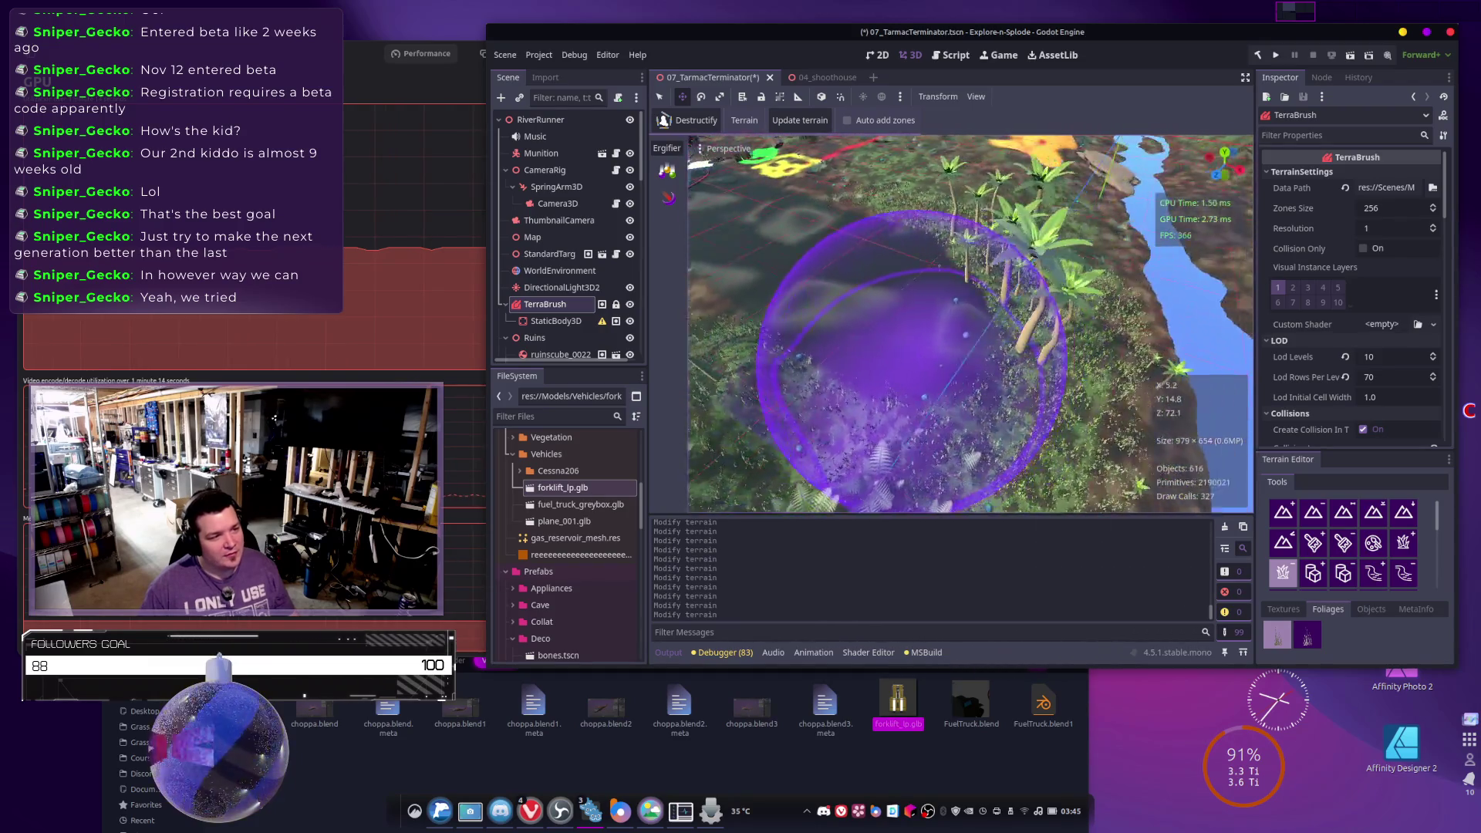
pyautogui.press('s')
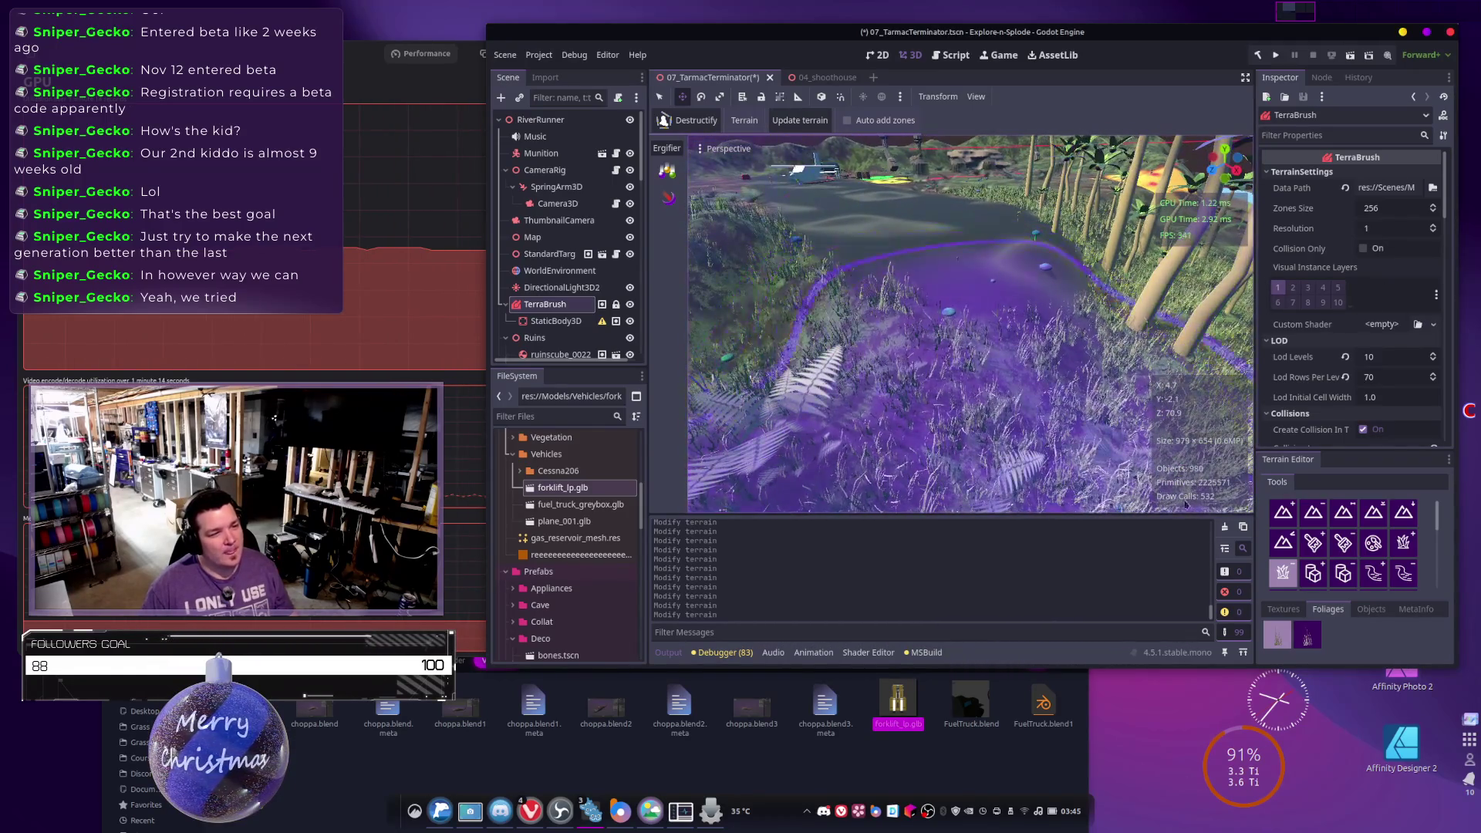
# - Select the black grid texture and paint it across the grass in front of the palms
pyautogui.click(1373, 542)
pyautogui.click(1283, 609)
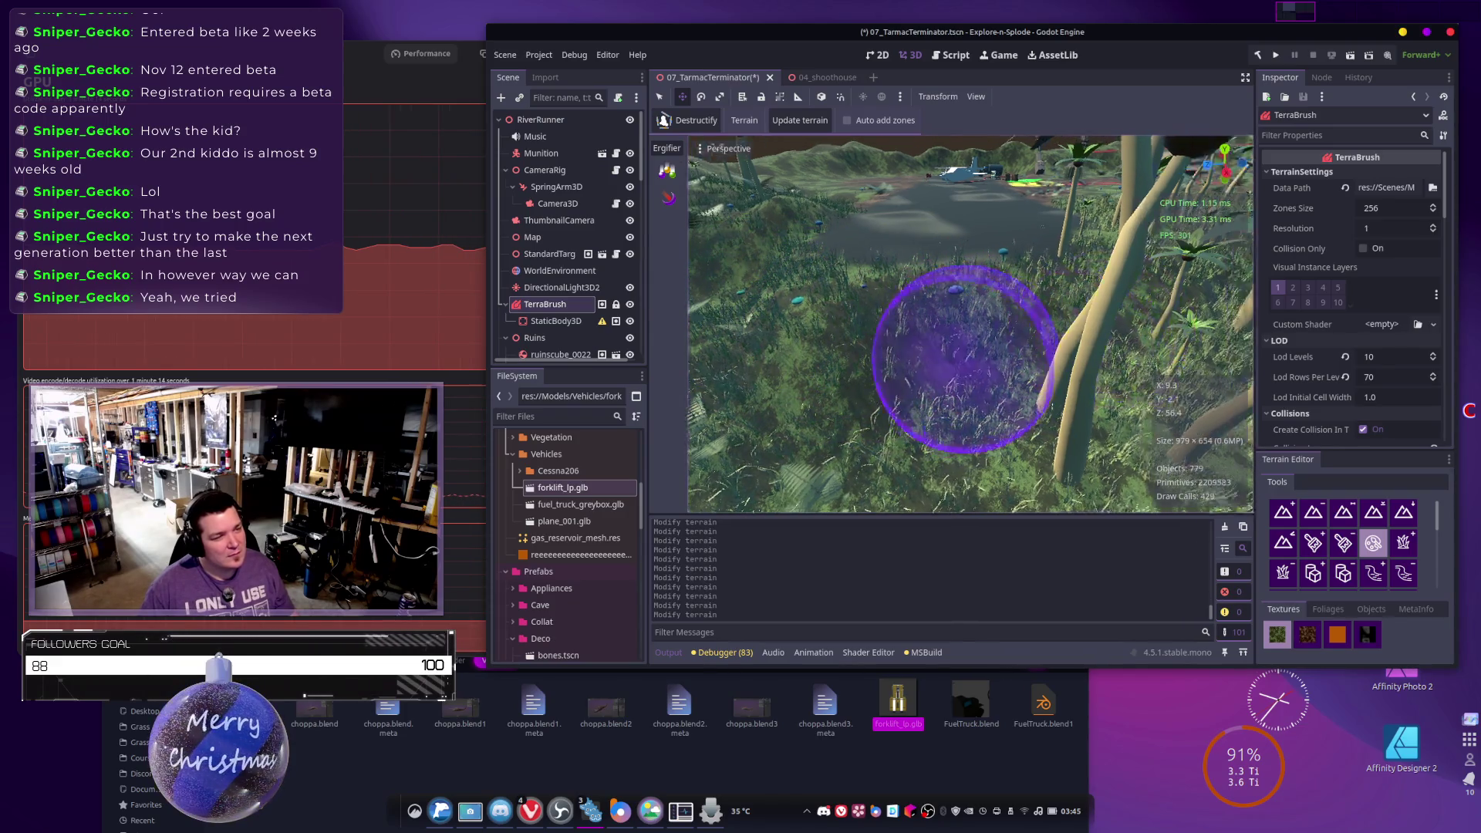
pyautogui.scroll(5, 1114, 355)
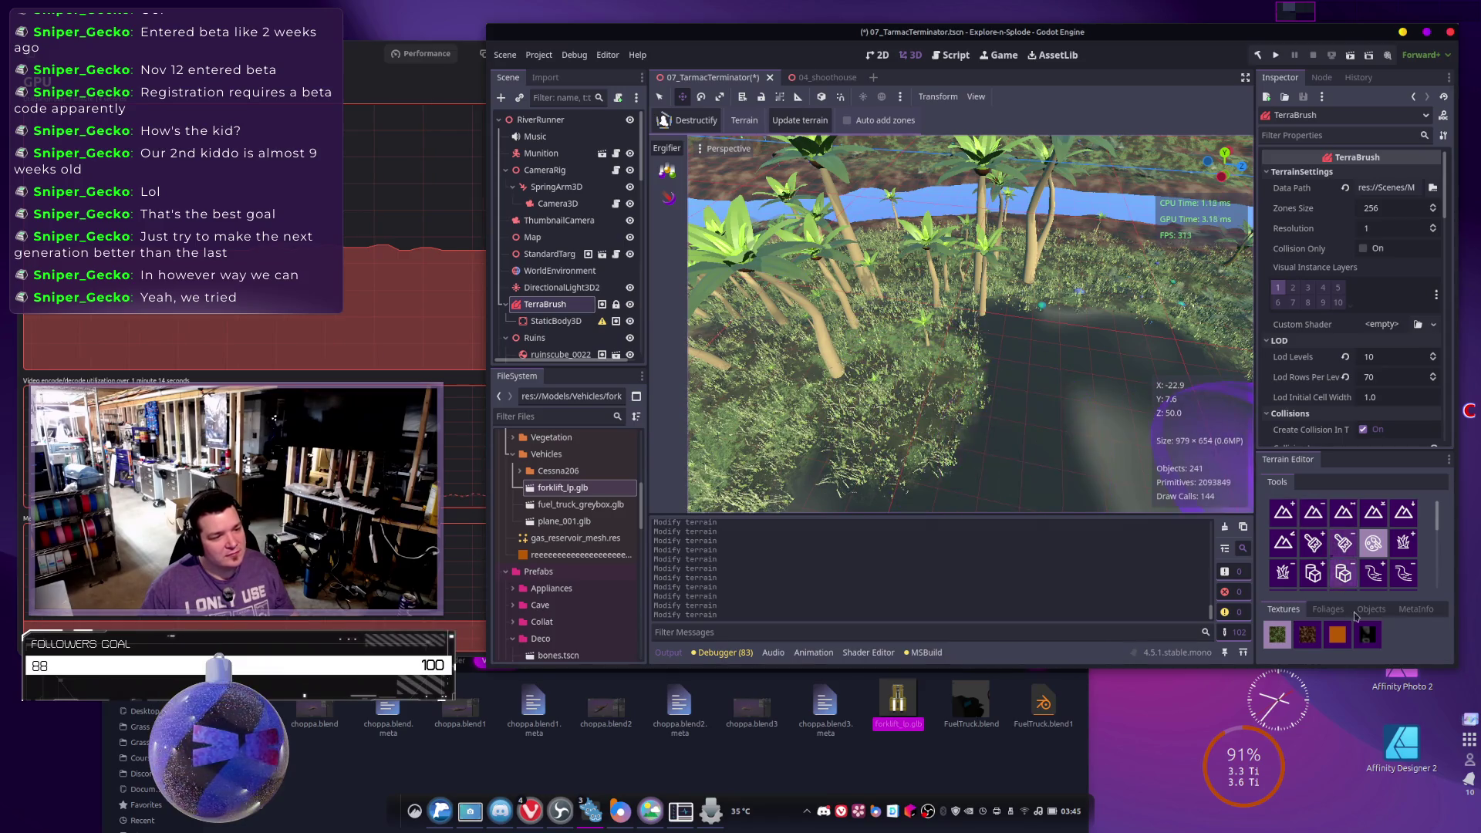
pyautogui.click(1367, 634)
pyautogui.moveTo(909, 473); pyautogui.dragTo(936, 326)
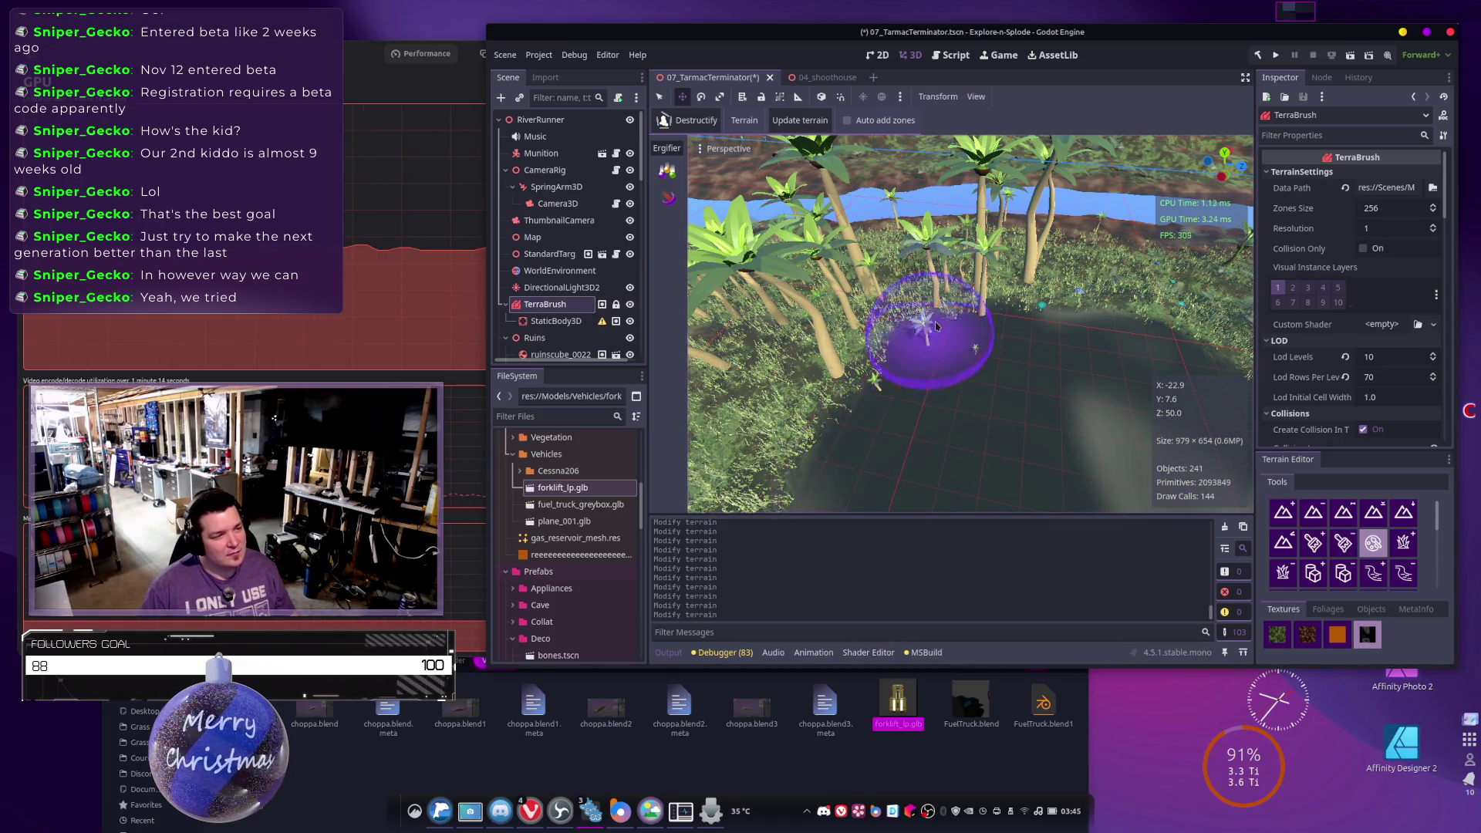
pyautogui.scroll(-4, 887, 409)
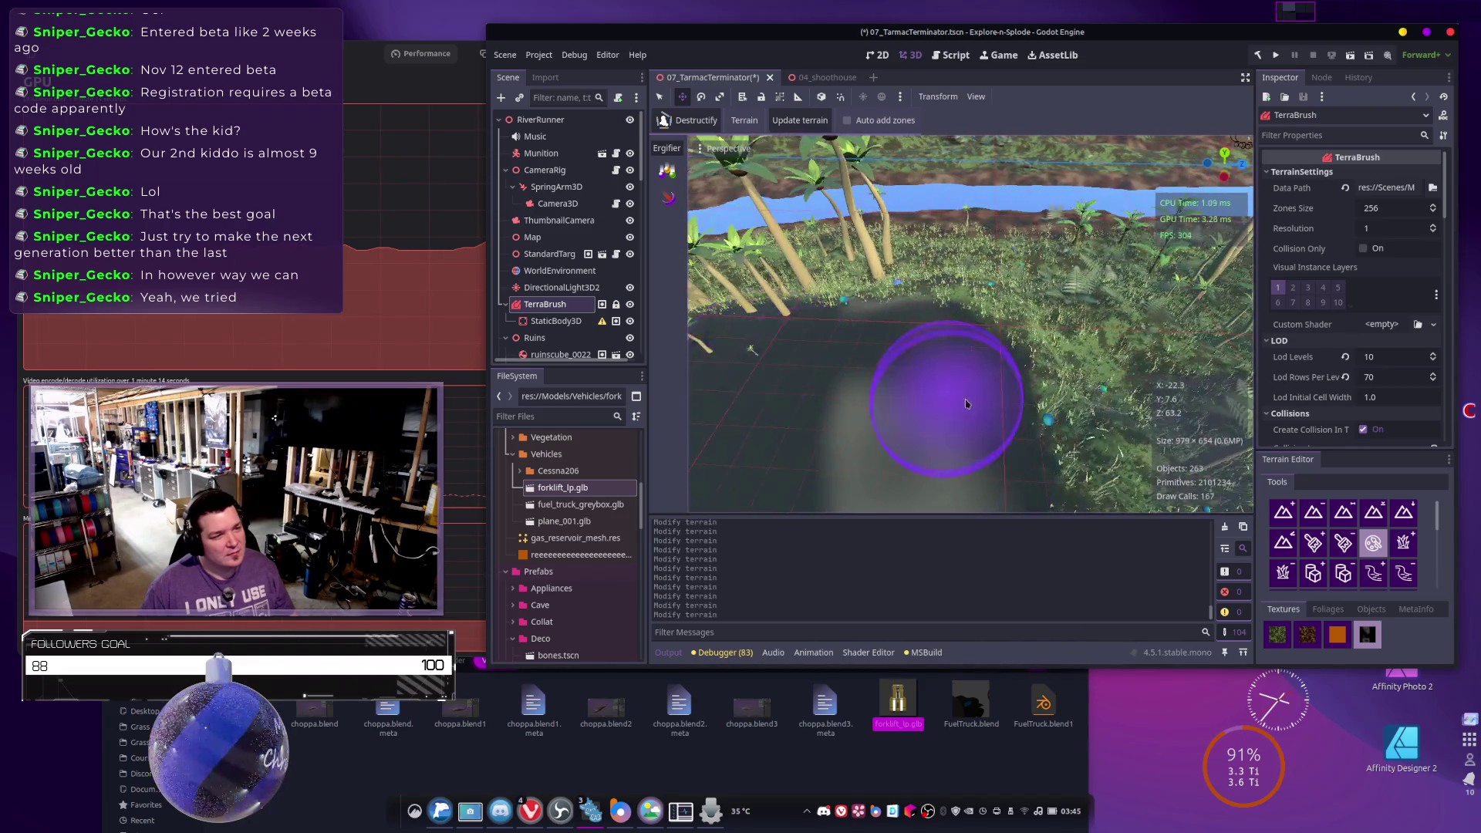
# - Remove the small palm seedlings on the dark patch using the last object type
pyautogui.moveTo(765, 325)
pyautogui.mouseDown()
pyautogui.moveTo(994, 340)
pyautogui.moveTo(1010, 432)
pyautogui.moveTo(1080, 447)
pyautogui.mouseUp()
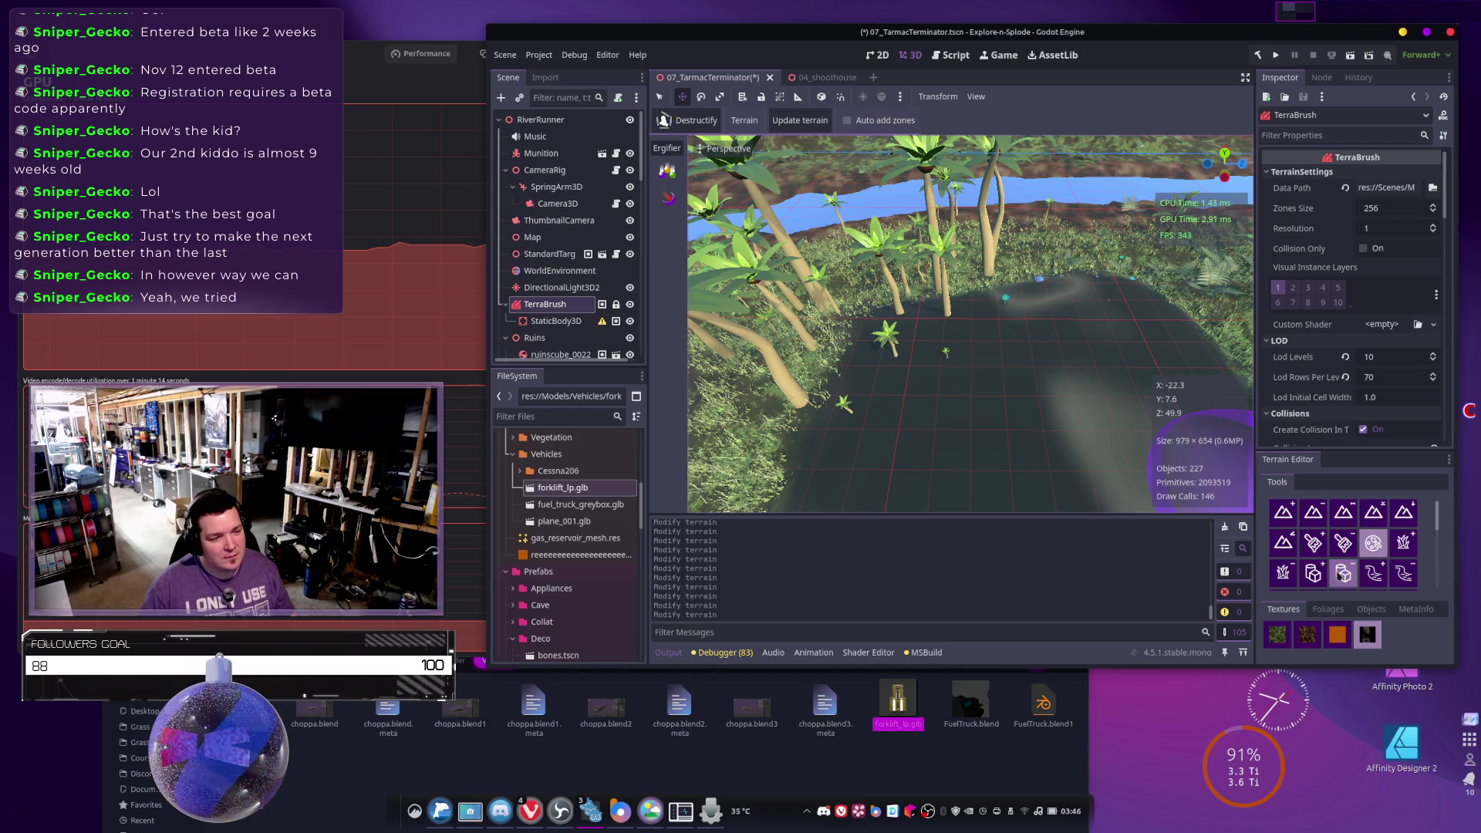
pyautogui.click(1371, 608)
pyautogui.click(1397, 634)
pyautogui.moveTo(945, 379)
pyautogui.mouseDown()
pyautogui.moveTo(861, 314)
pyautogui.moveTo(884, 331)
pyautogui.moveTo(918, 305)
pyautogui.moveTo(1022, 340)
pyautogui.moveTo(1111, 311)
pyautogui.moveTo(1096, 301)
pyautogui.mouseUp()
pyautogui.click(1368, 634)
pyautogui.moveTo(940, 355)
pyautogui.mouseDown()
pyautogui.moveTo(968, 347)
pyautogui.moveTo(954, 348)
pyautogui.moveTo(1002, 371)
pyautogui.mouseUp()
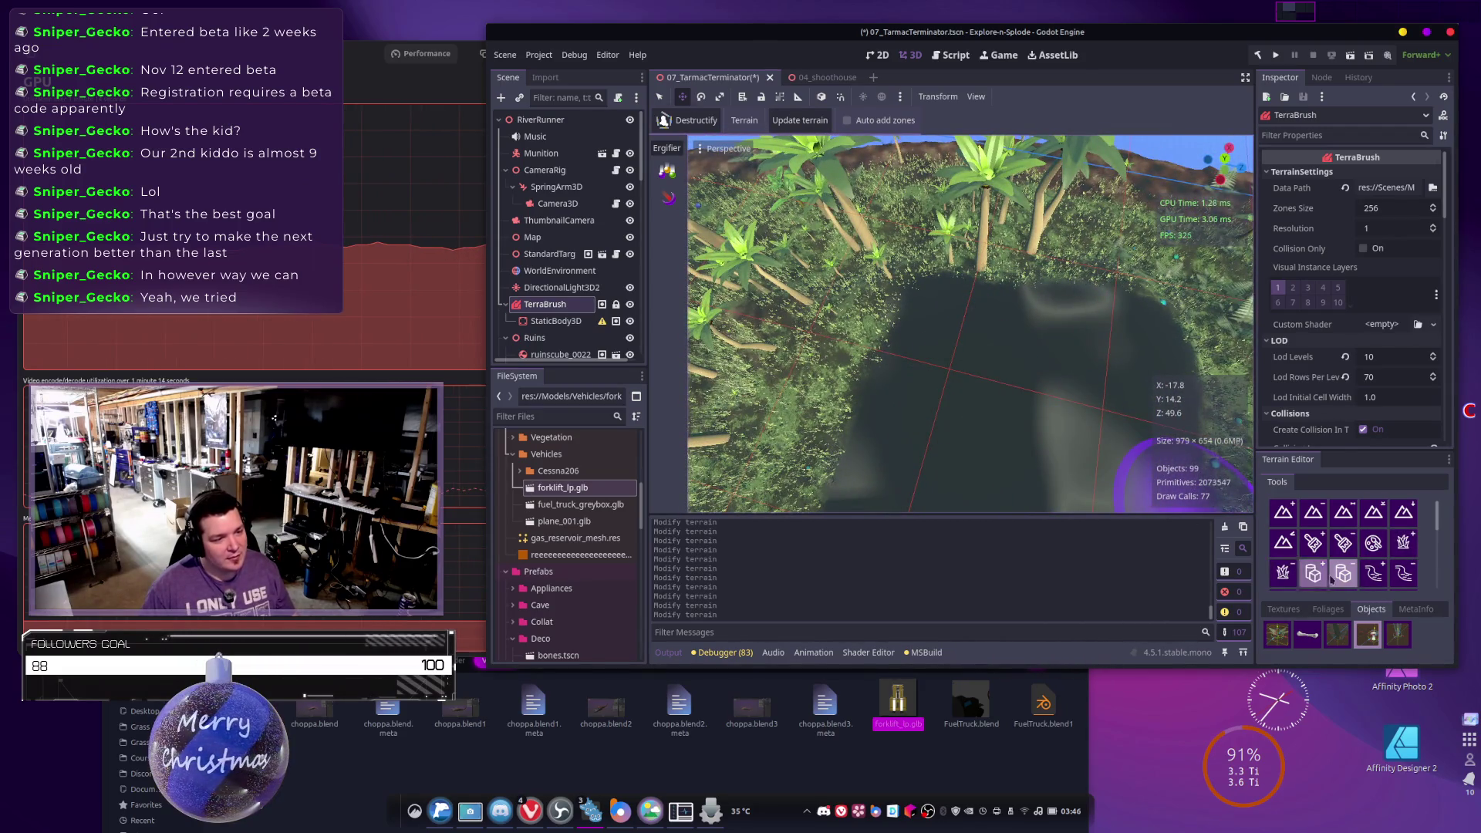
# - Select the fifth object and remove the palm trees bordering the dark patch
pyautogui.click(1397, 634)
pyautogui.moveTo(995, 265)
pyautogui.mouseDown()
pyautogui.moveTo(1028, 247)
pyautogui.moveTo(958, 363)
pyautogui.moveTo(975, 232)
pyautogui.mouseUp()
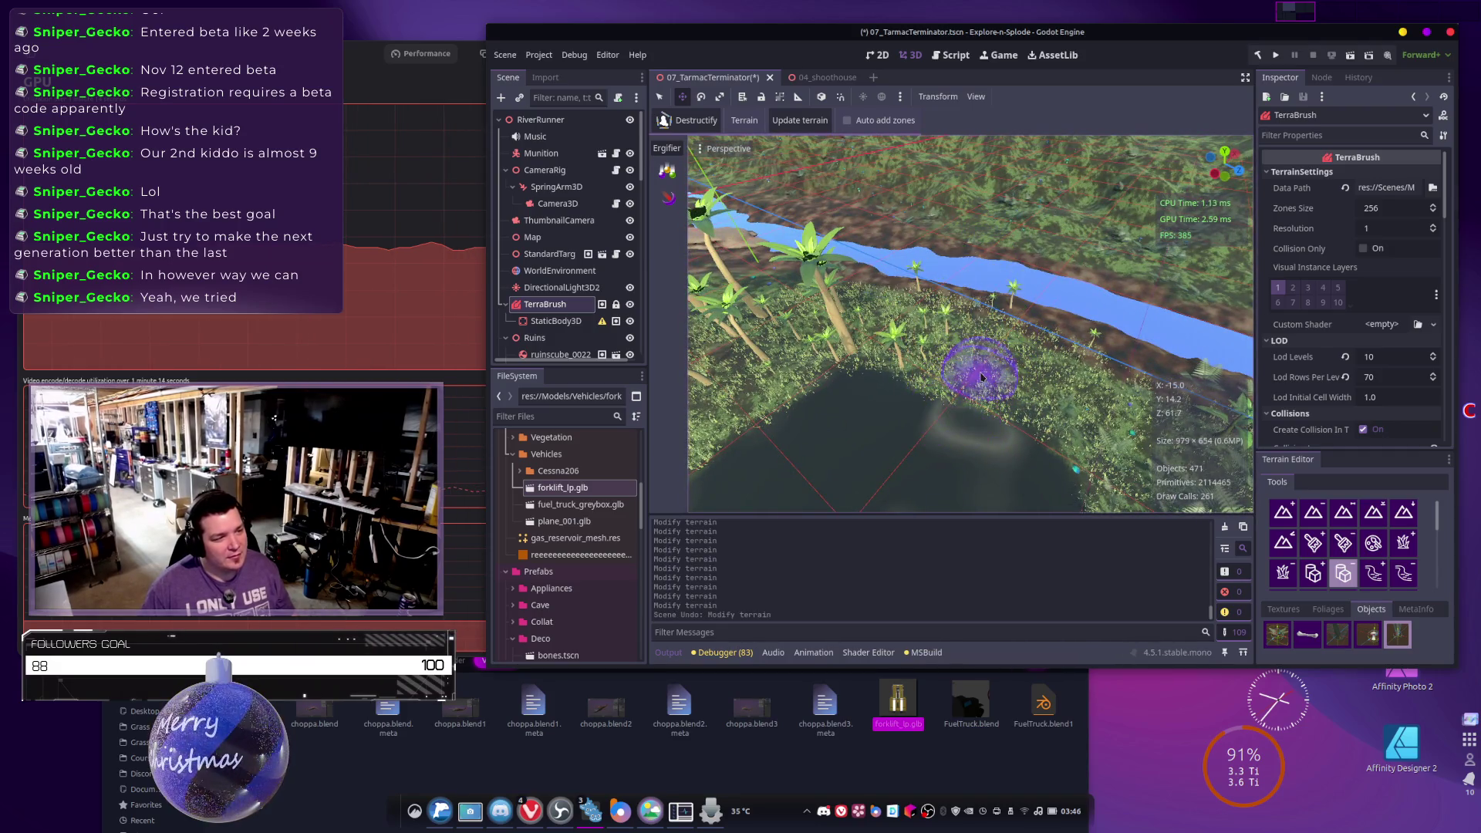
pyautogui.click(982, 377)
pyautogui.scroll(10, 908, 384)
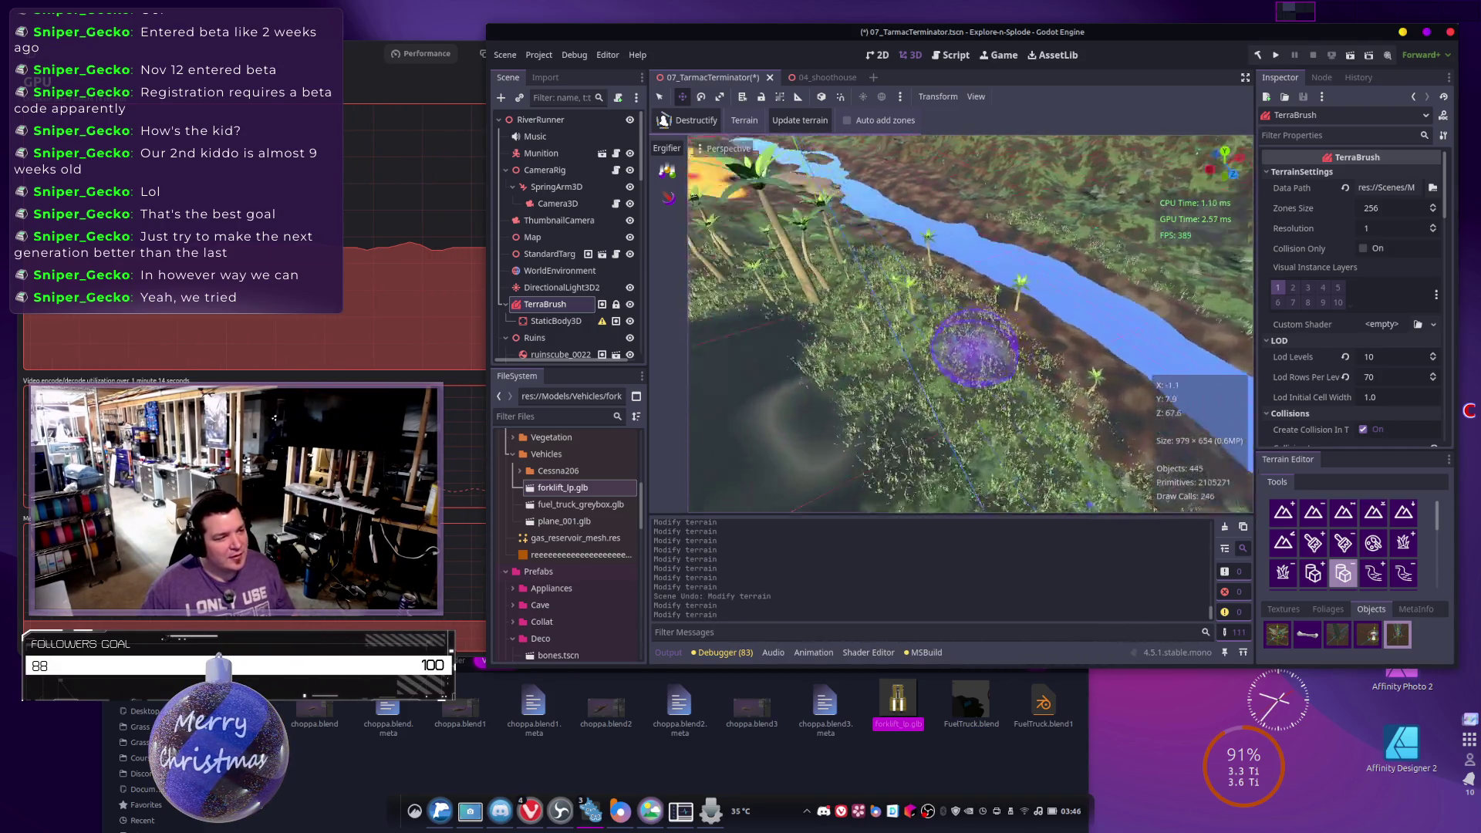
pyautogui.scroll(-5, 908, 384)
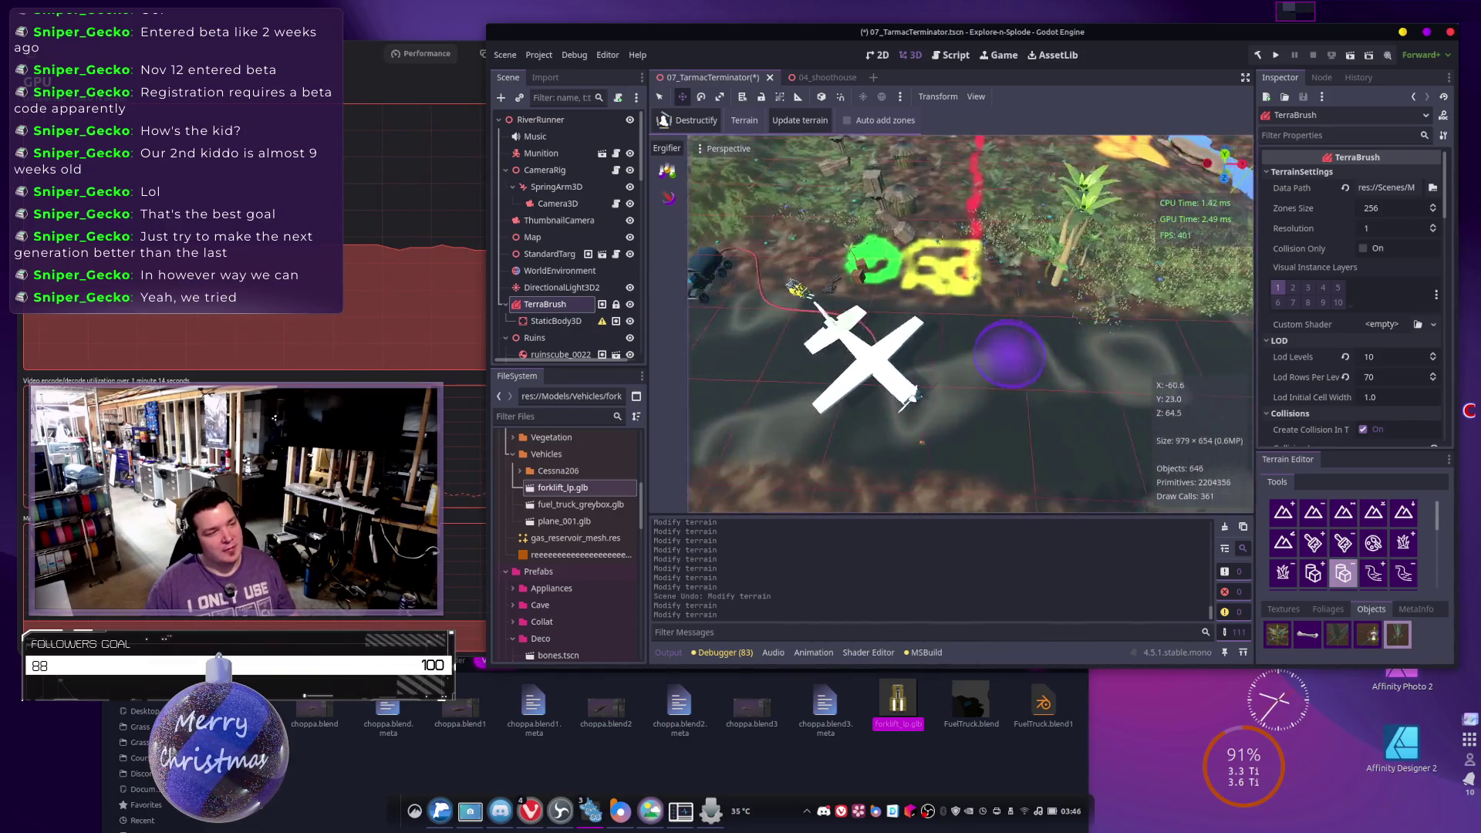
# - Orbit around the runway and fly low over the terrain to the river
pyautogui.moveTo(1057, 355)
pyautogui.mouseDown()
pyautogui.moveTo(936, 347)
pyautogui.moveTo(1184, 279)
pyautogui.mouseUp()
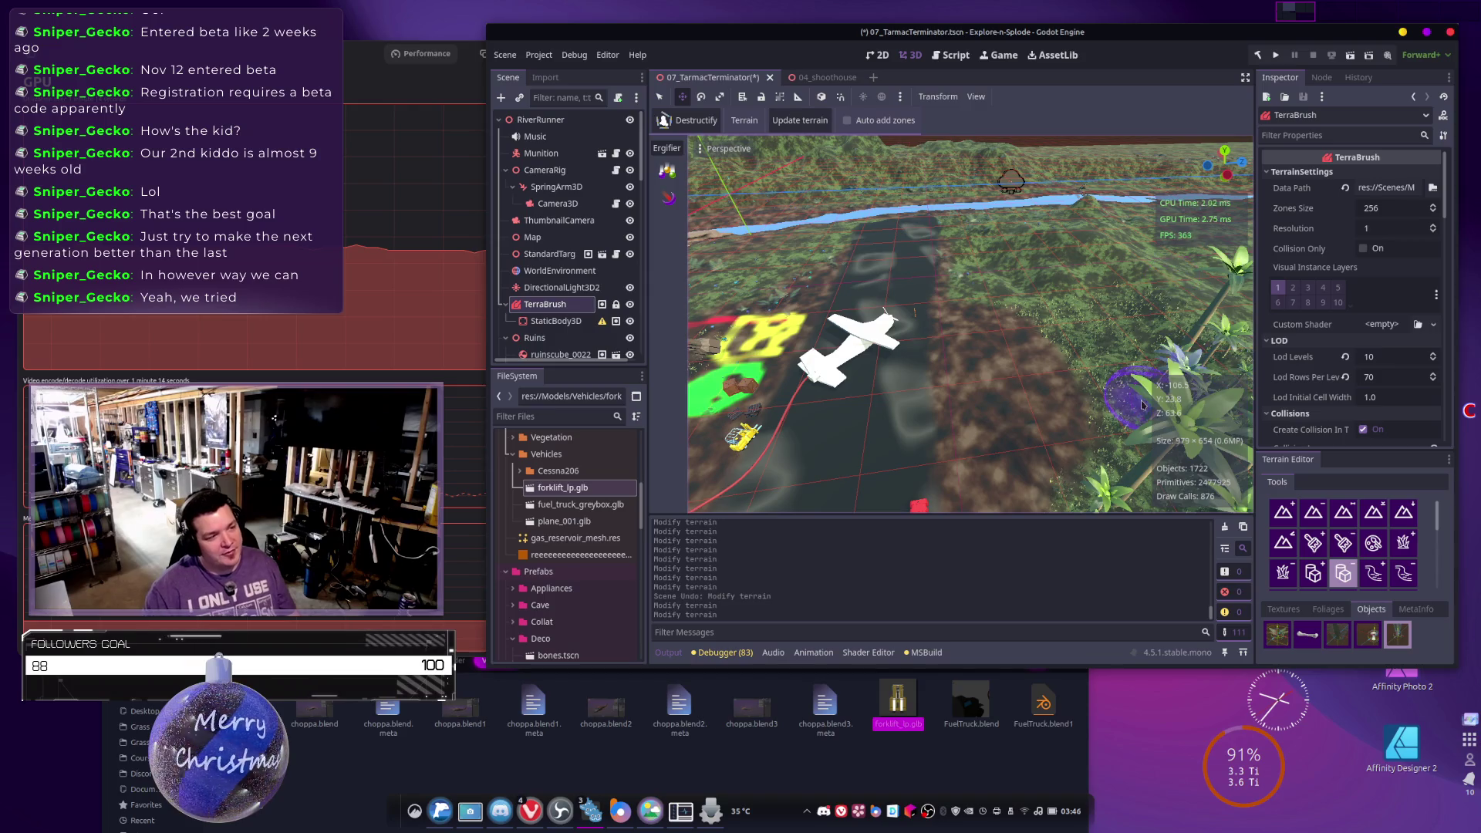
pyautogui.moveTo(1143, 405); pyautogui.dragTo(1095, 385)
pyautogui.moveTo(951, 420); pyautogui.dragTo(991, 401)
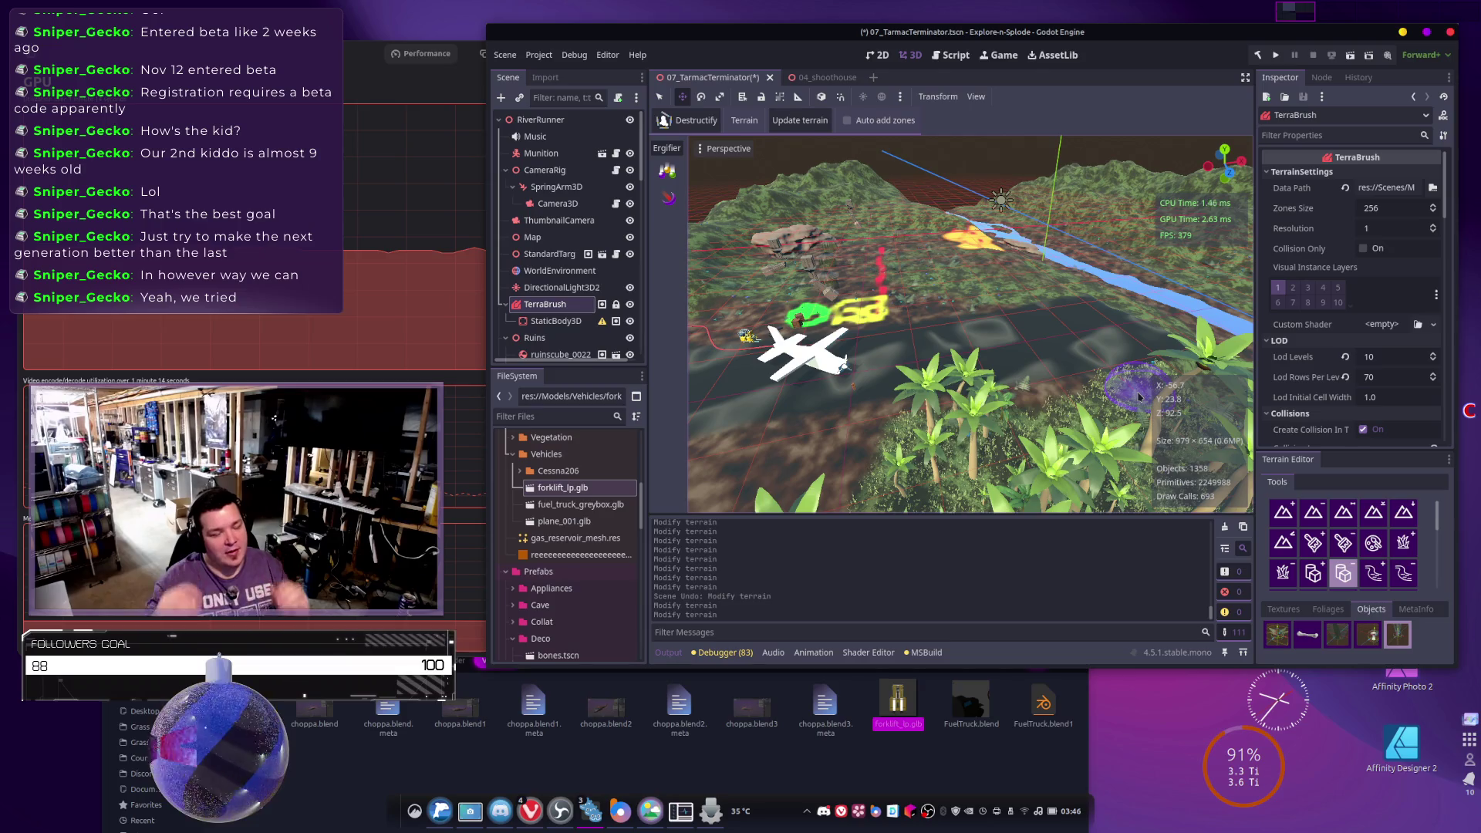
pyautogui.moveTo(1012, 342)
pyautogui.mouseDown()
pyautogui.moveTo(1001, 309)
pyautogui.moveTo(1001, 370)
pyautogui.moveTo(960, 351)
pyautogui.moveTo(991, 359)
pyautogui.moveTo(969, 350)
pyautogui.moveTo(997, 415)
pyautogui.mouseUp()
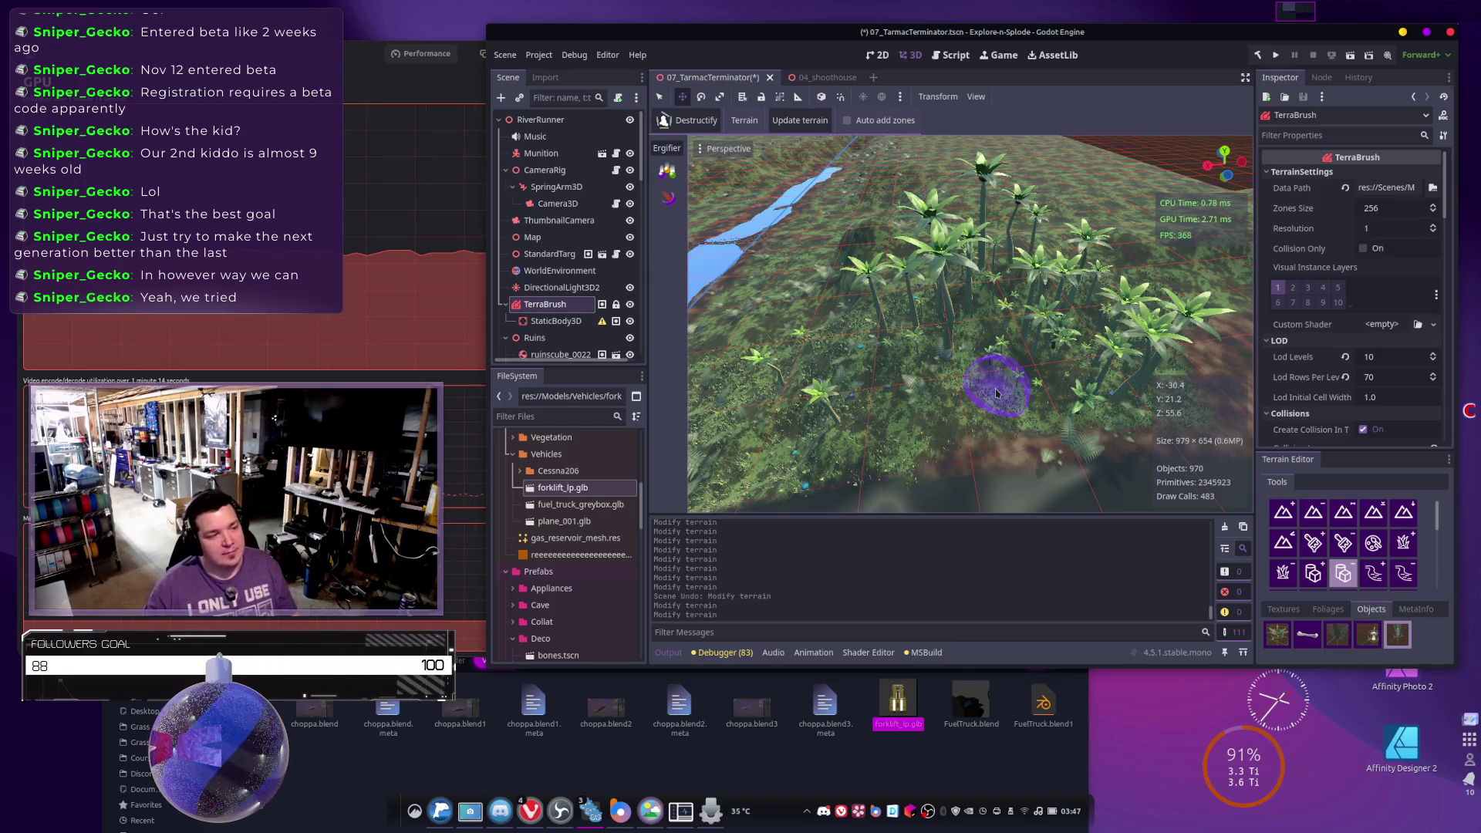
pyautogui.moveTo(1026, 420)
pyautogui.mouseDown()
pyautogui.moveTo(1002, 424)
pyautogui.moveTo(991, 351)
pyautogui.moveTo(959, 351)
pyautogui.moveTo(1024, 432)
pyautogui.mouseUp()
# - Switch briefly to the Twitch browser window and back to Godot
pyautogui.hotkey('alt', 'Tab')
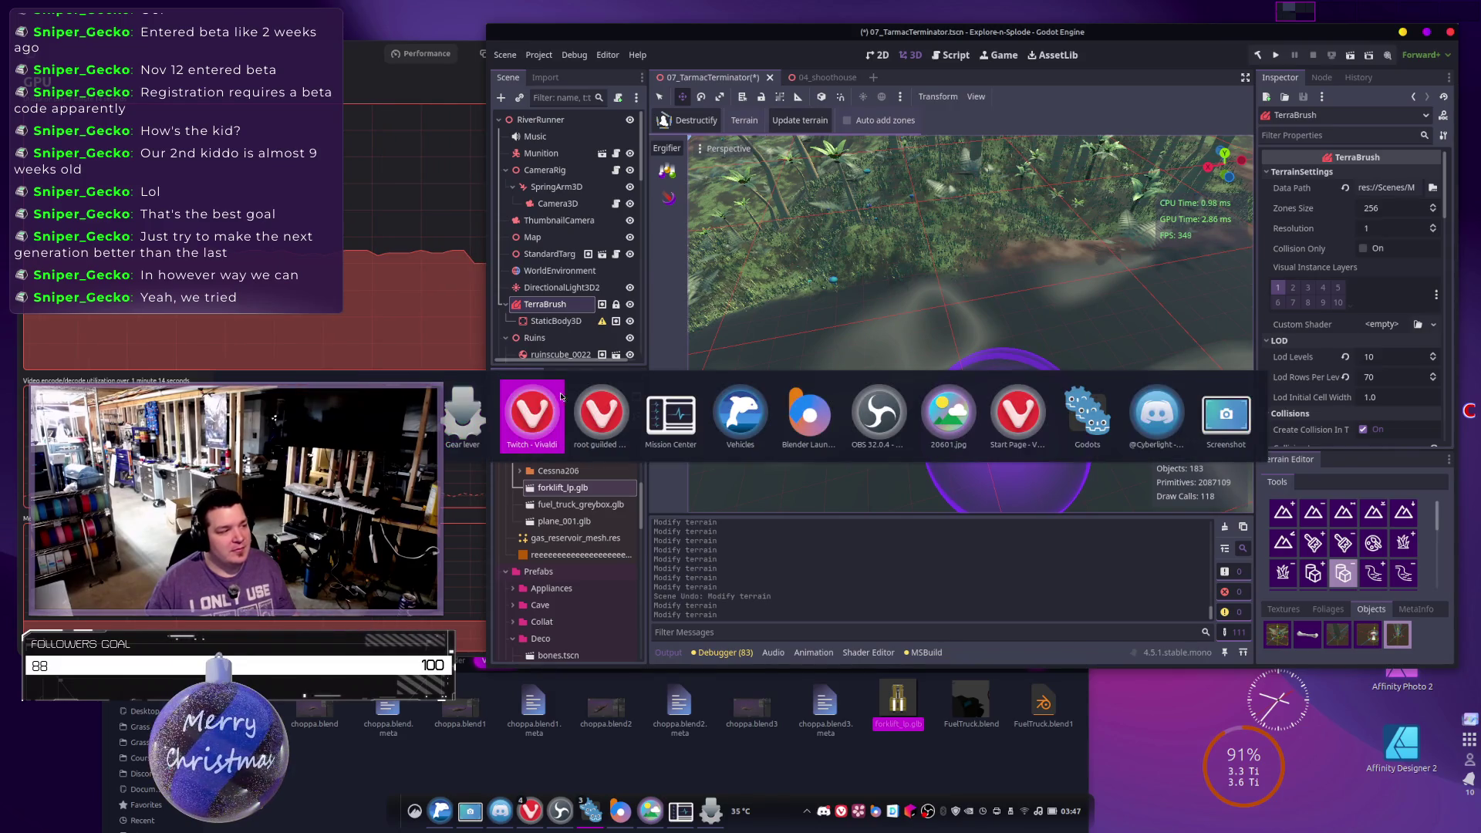
pyautogui.click(552, 412)
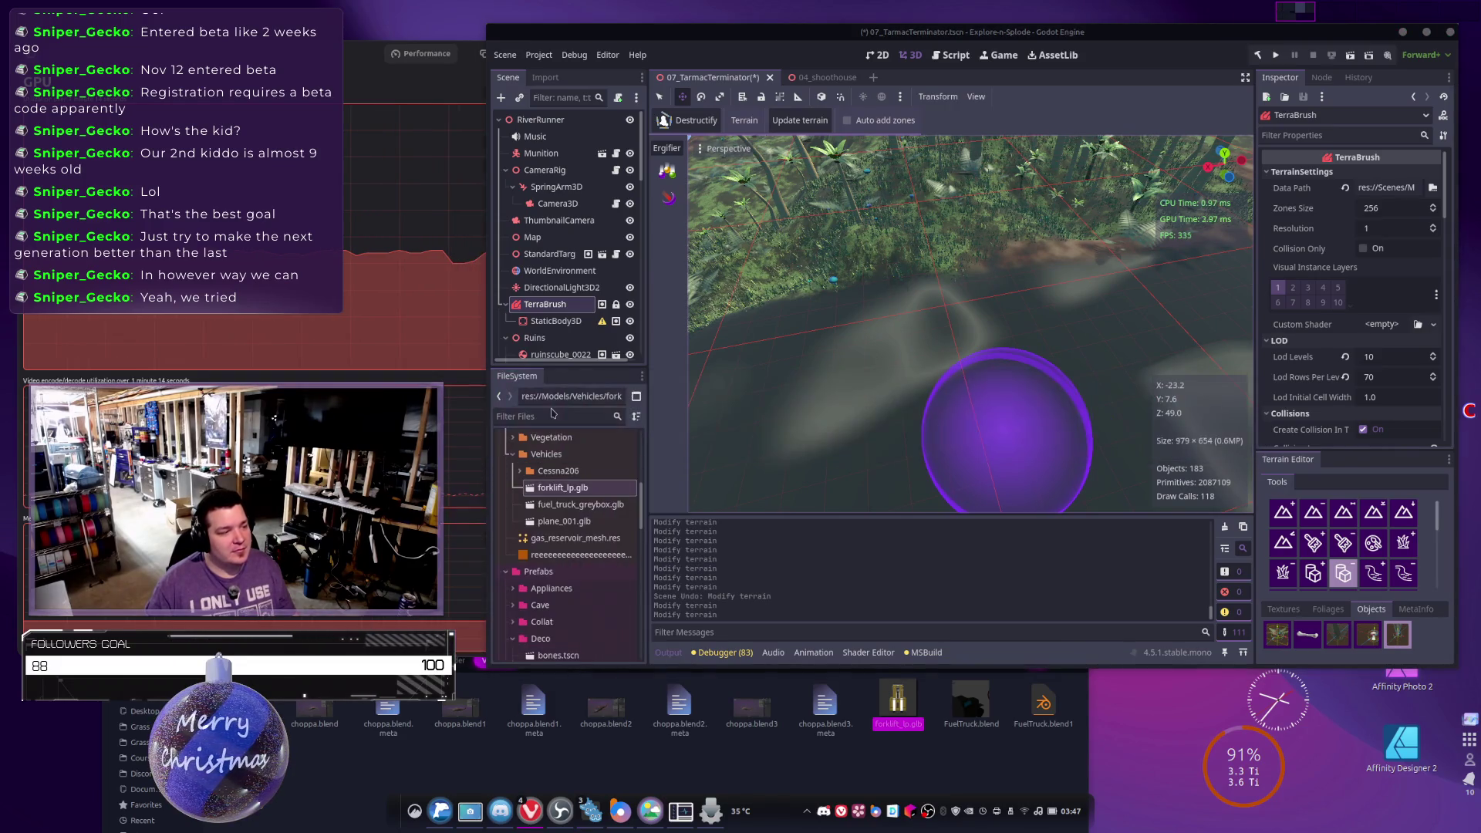
pyautogui.hotkey('alt', 'Tab')
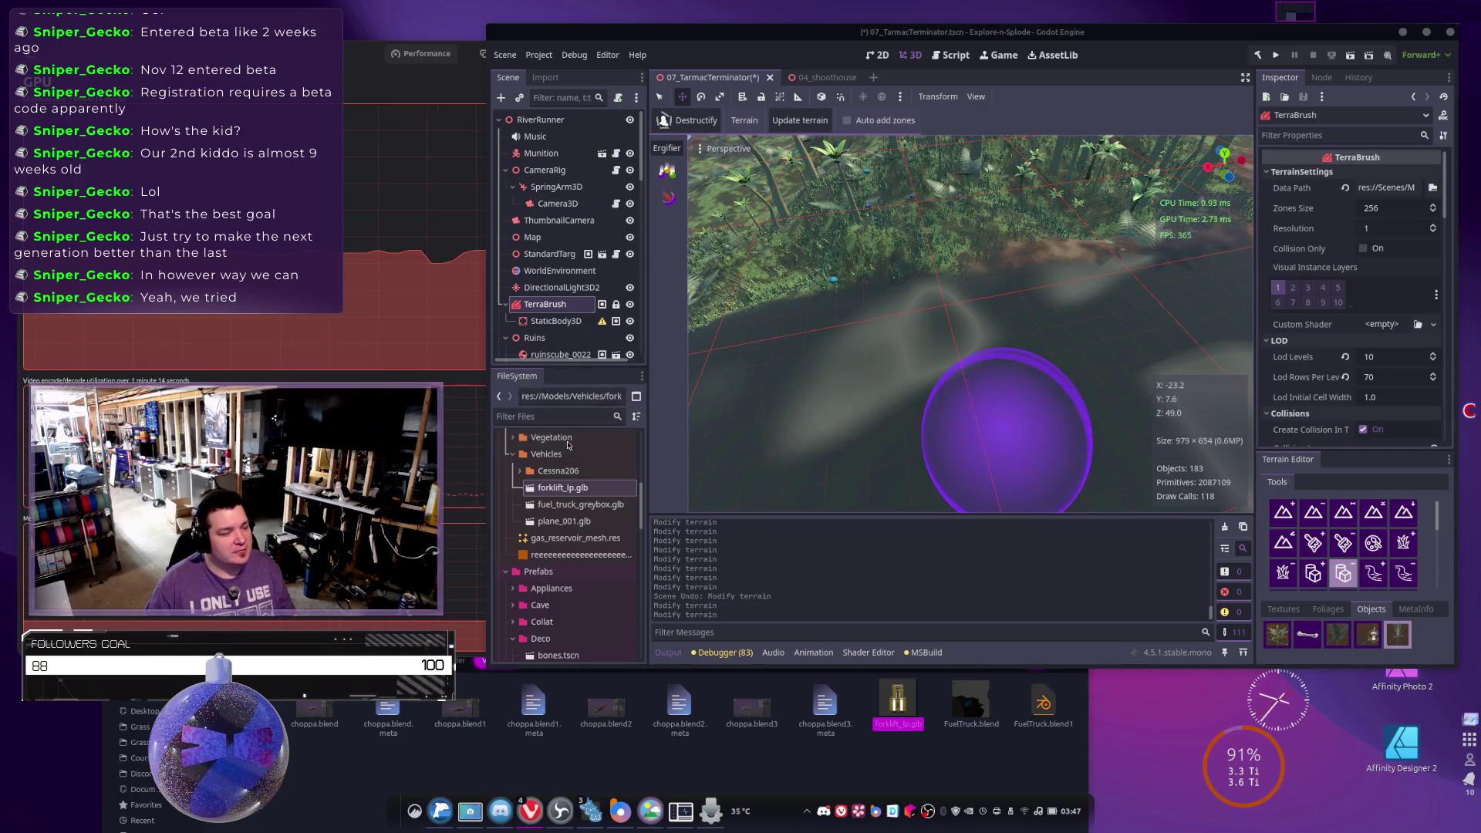
pyautogui.hotkey('alt', 'Tab')
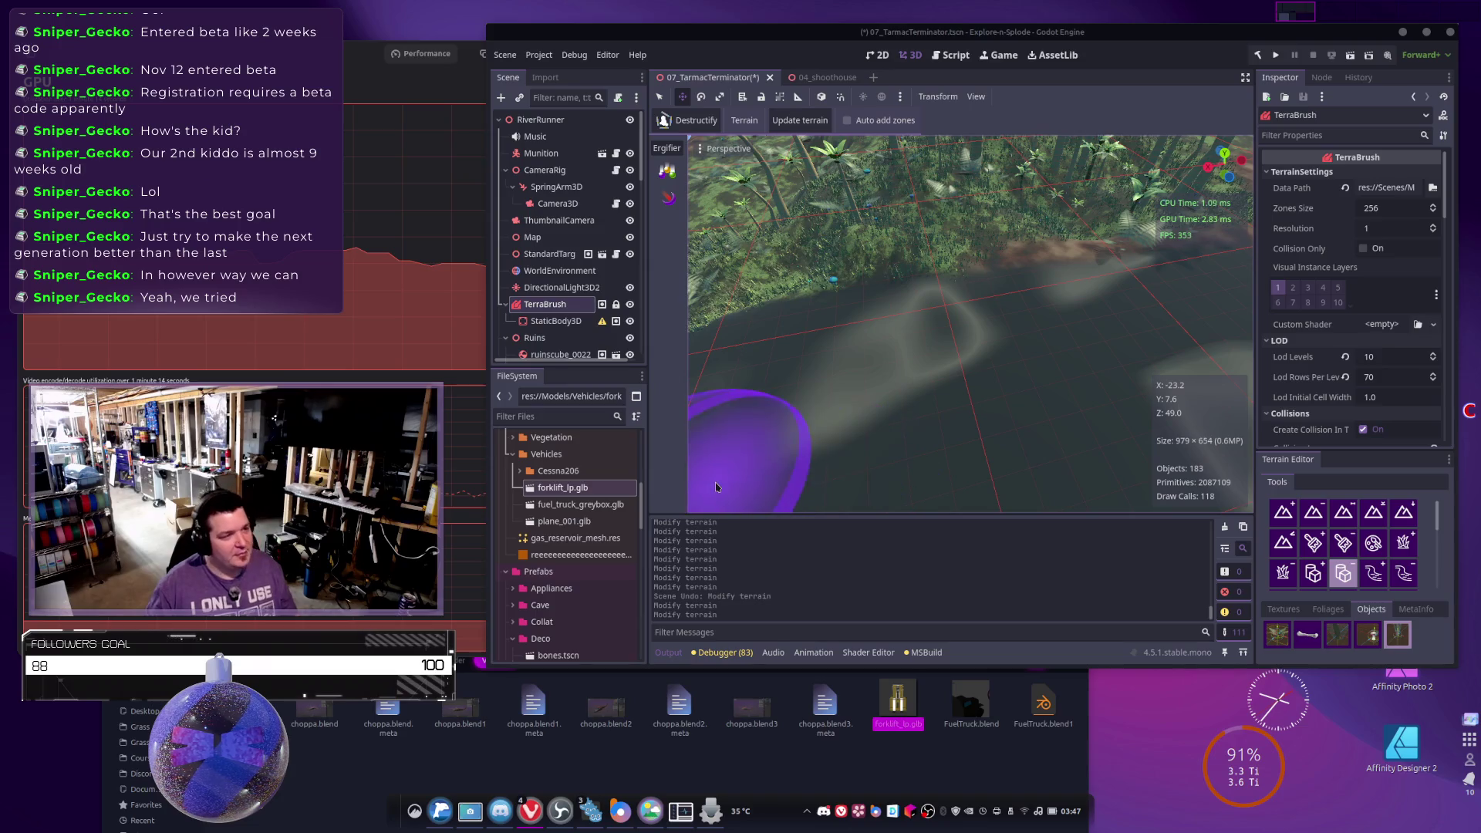
# - Select the Set Height sculpting tool with height 0.0
pyautogui.scroll(-5, 952, 387)
pyautogui.scroll(5, 945, 388)
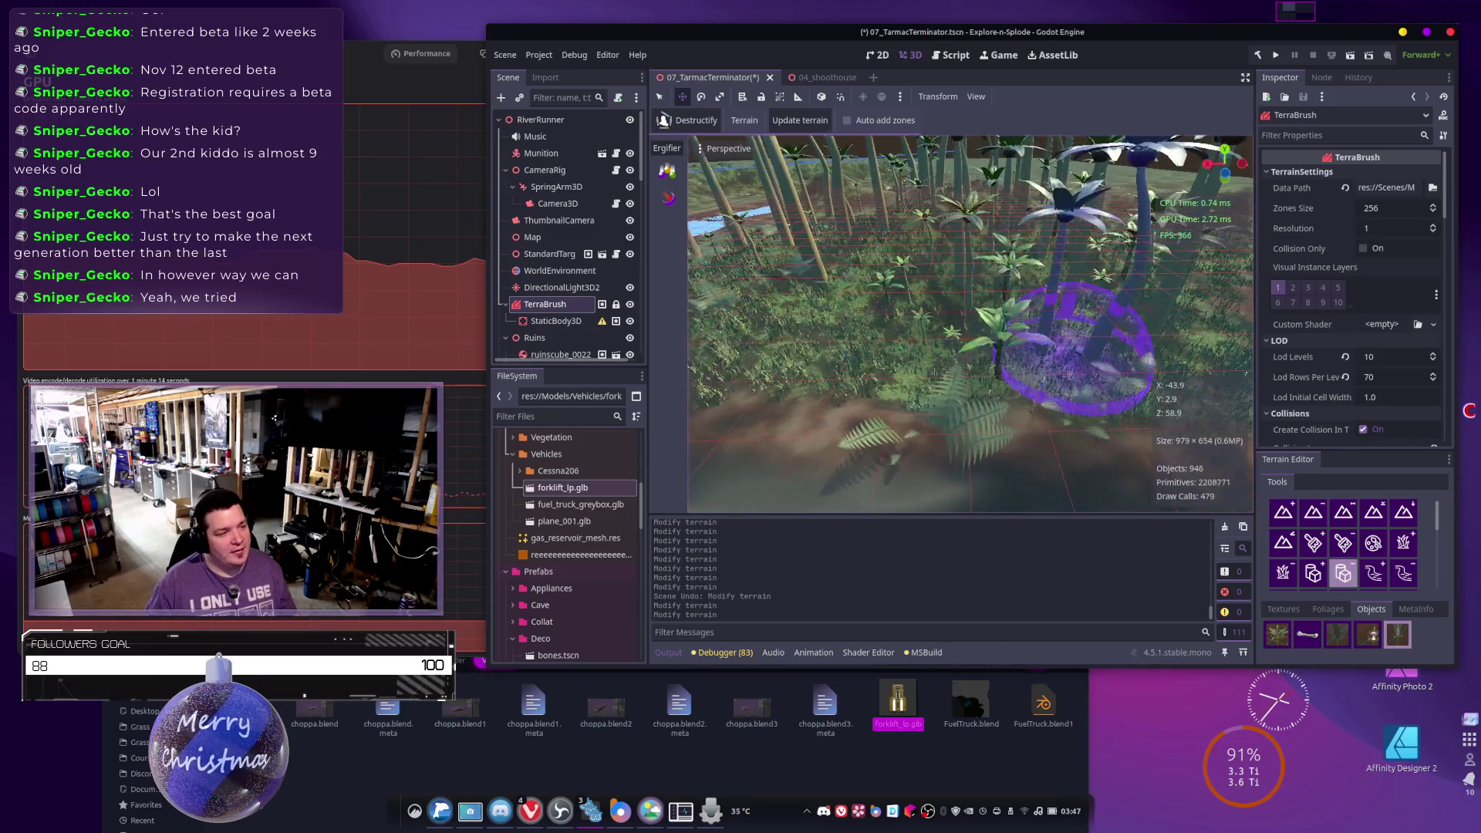
pyautogui.scroll(-3, 946, 388)
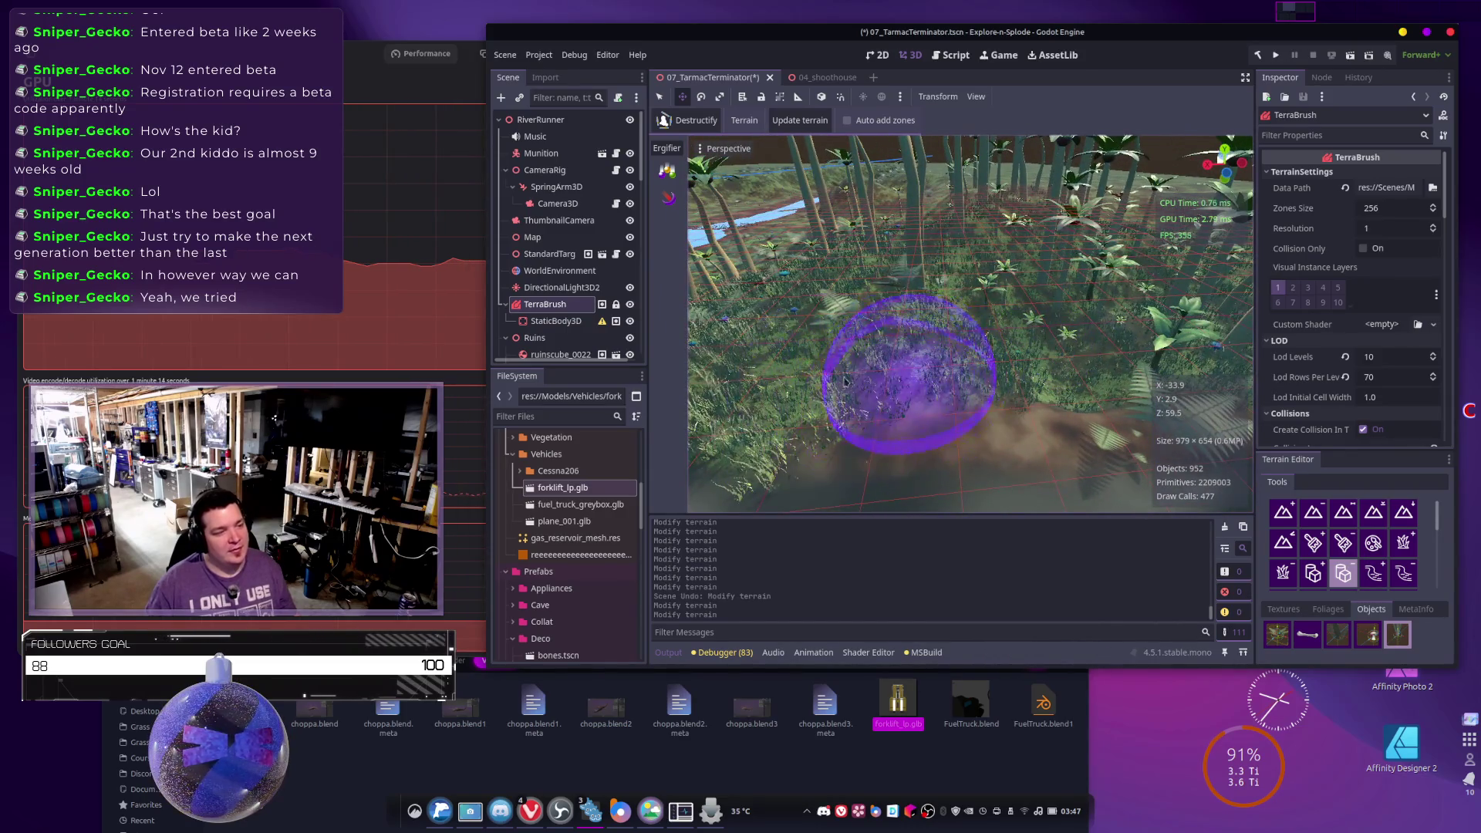
pyautogui.scroll(-3, 936, 337)
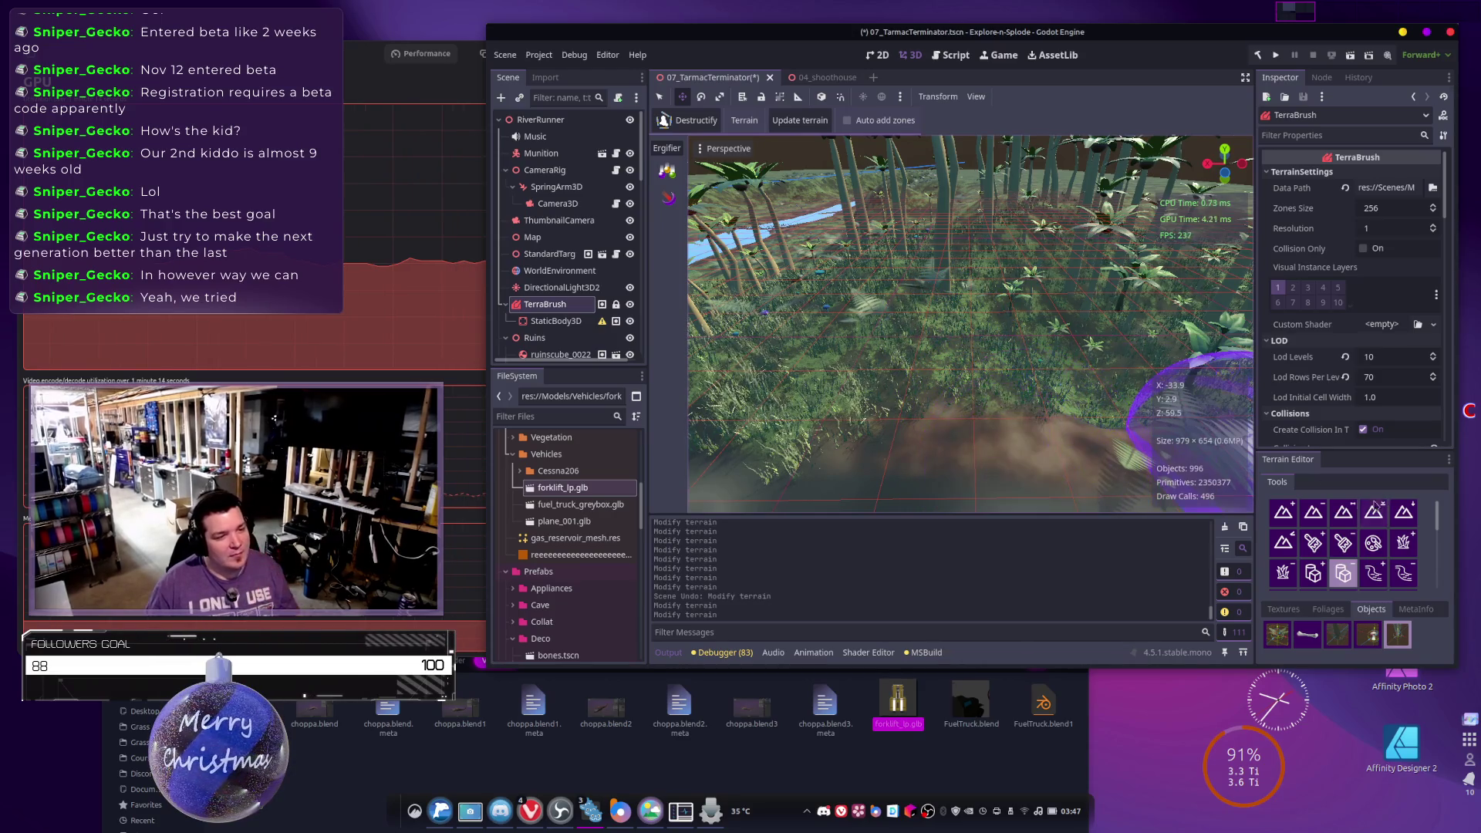
pyautogui.click(1403, 512)
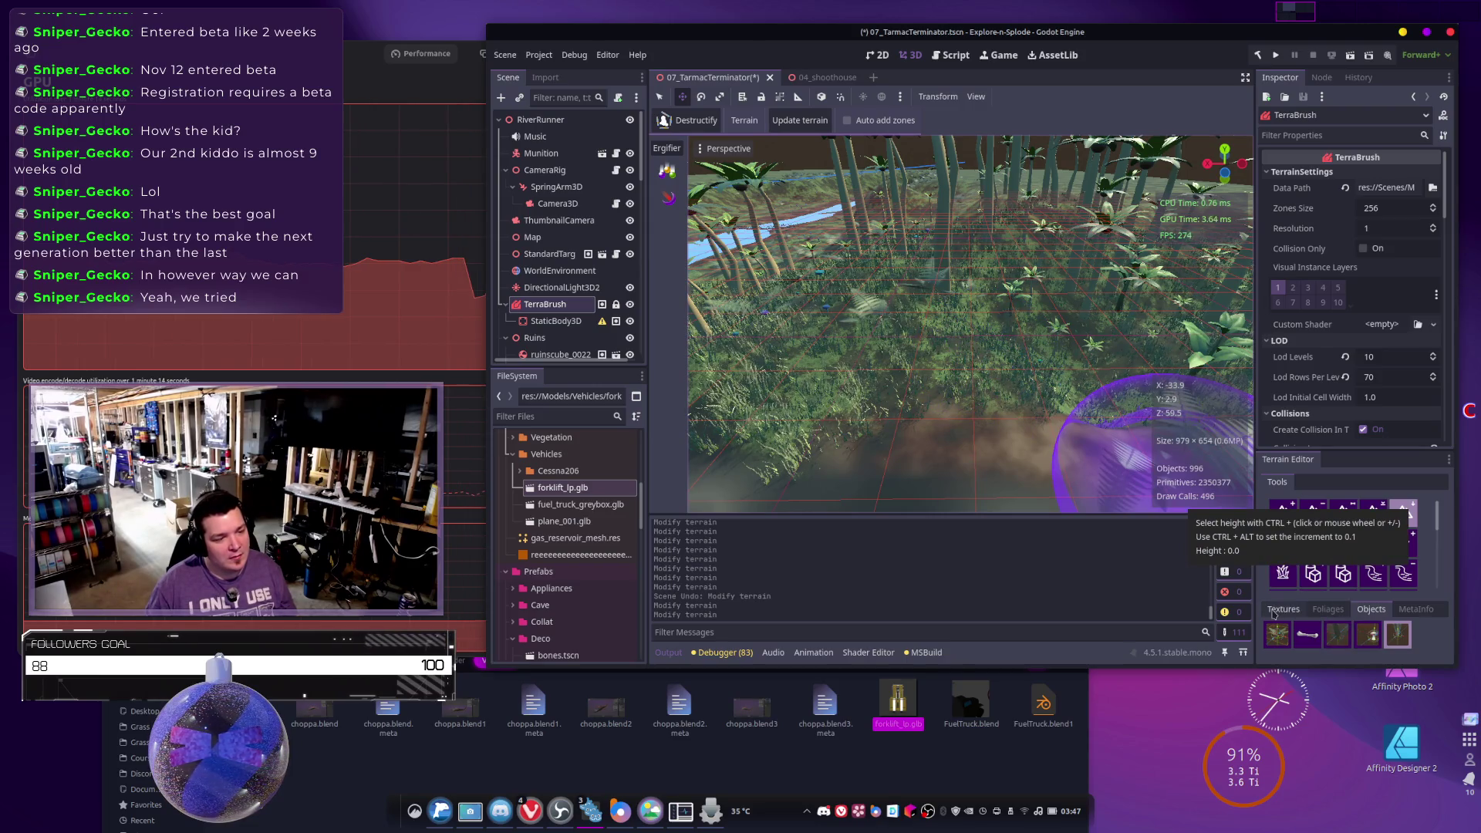
# - Flatten the bare patch near the river to a height of about -4.03
pyautogui.click(1274, 611)
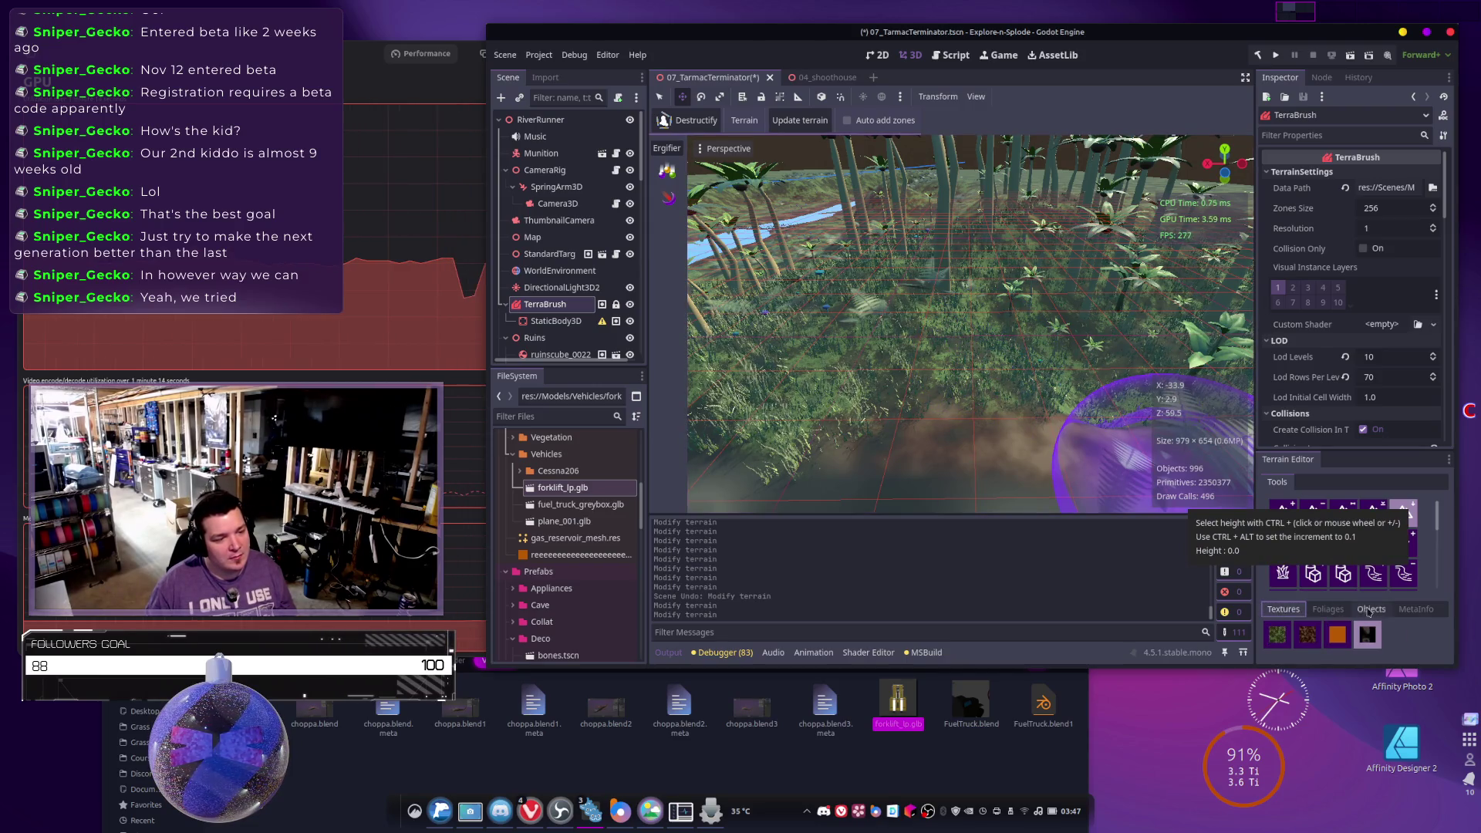
pyautogui.click(1014, 414)
pyautogui.hotkey('ctrl', 'z')
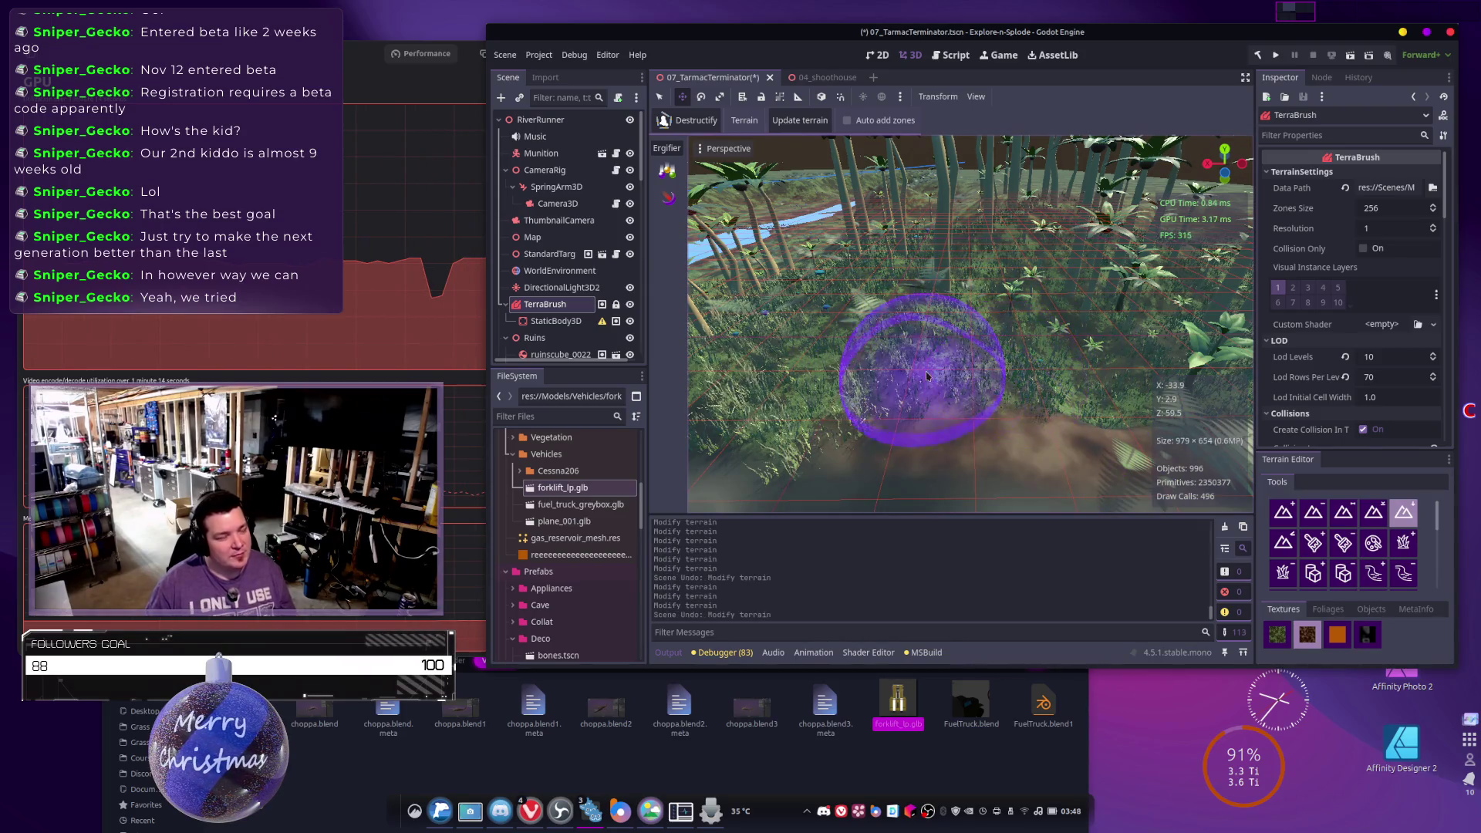
pyautogui.moveTo(960, 389)
pyautogui.mouseDown()
pyautogui.moveTo(1084, 431)
pyautogui.moveTo(979, 365)
pyautogui.mouseUp()
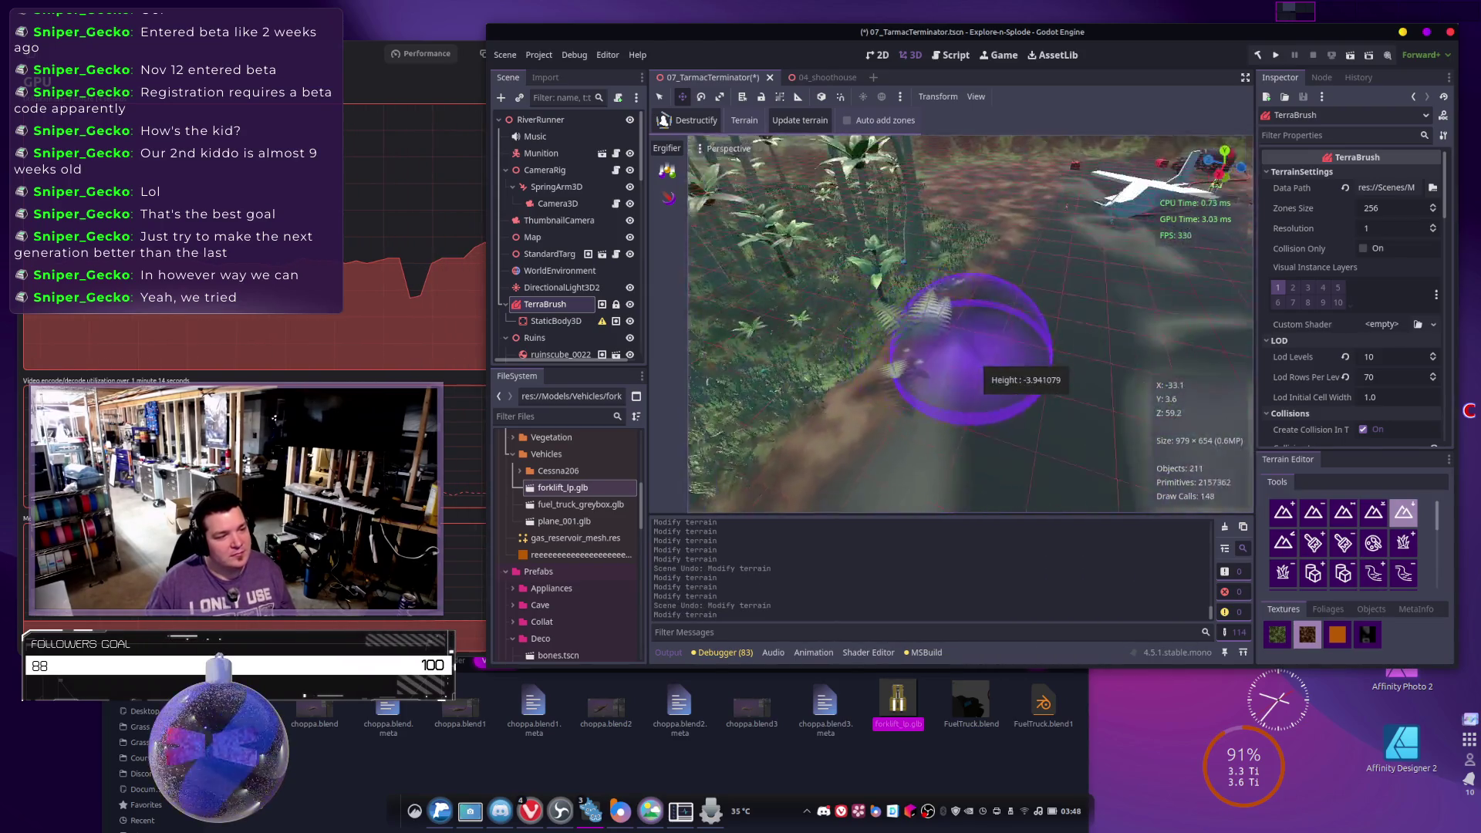
pyautogui.moveTo(1115, 442)
pyautogui.mouseDown()
pyautogui.moveTo(1003, 432)
pyautogui.moveTo(1002, 455)
pyautogui.moveTo(1036, 406)
pyautogui.moveTo(1026, 385)
pyautogui.moveTo(1111, 328)
pyautogui.moveTo(1060, 319)
pyautogui.moveTo(925, 422)
pyautogui.mouseUp()
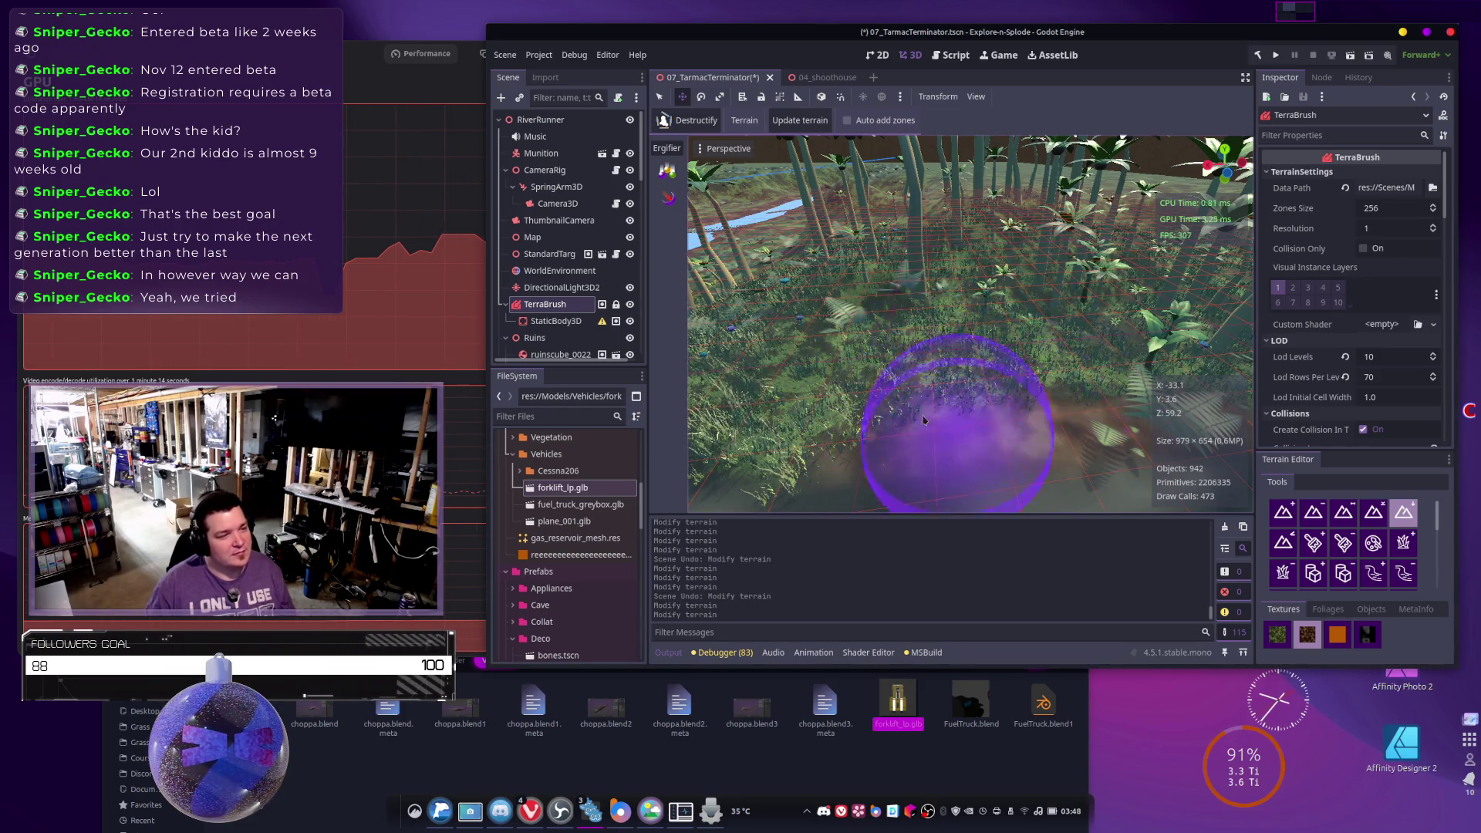
pyautogui.scroll(3, 970, 339)
pyautogui.moveTo(970, 340)
pyautogui.mouseDown()
pyautogui.moveTo(1009, 347)
pyautogui.moveTo(959, 331)
pyautogui.moveTo(959, 347)
pyautogui.moveTo(839, 345)
pyautogui.moveTo(794, 363)
pyautogui.mouseUp()
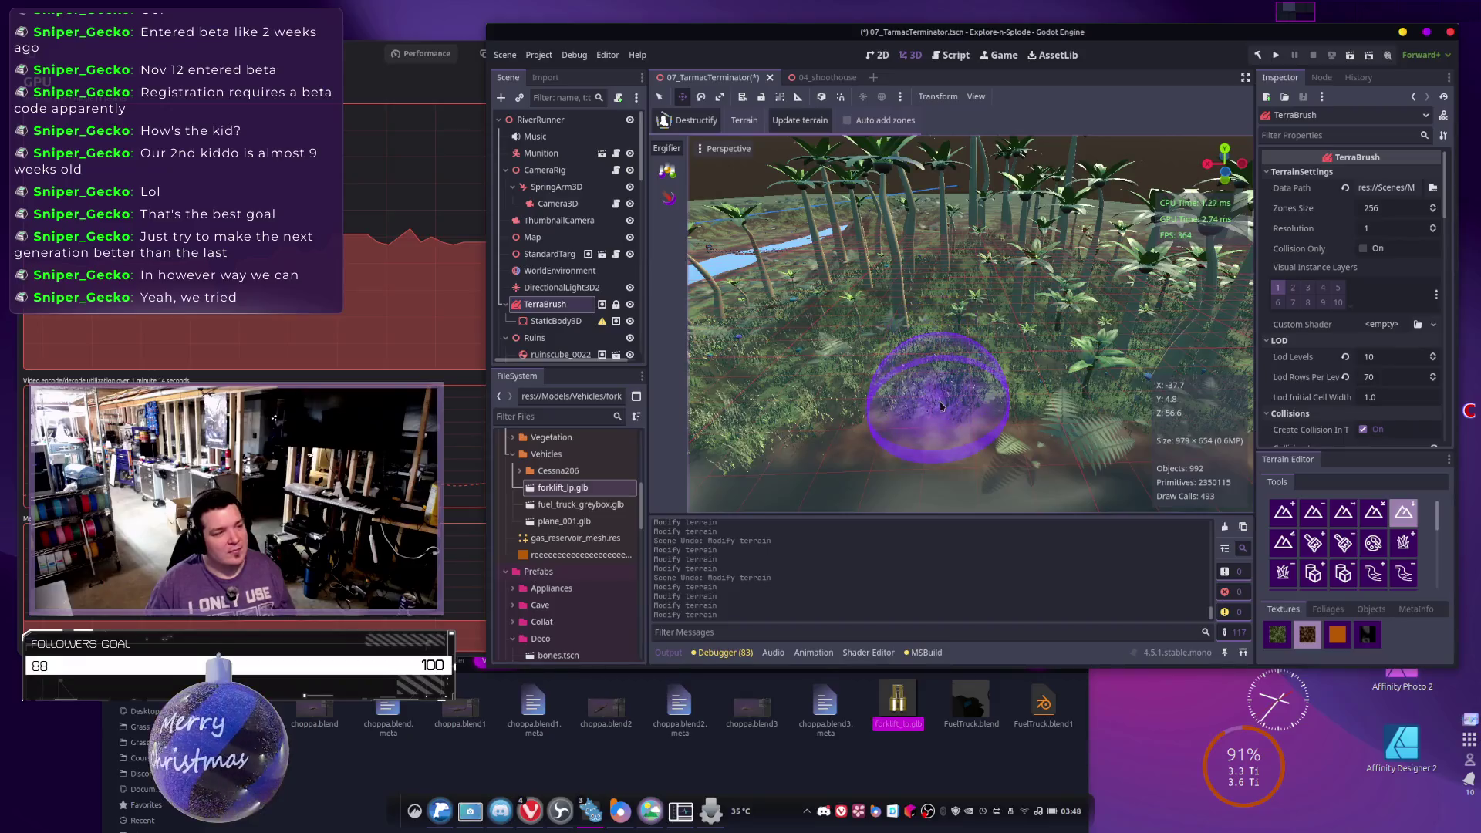
pyautogui.click(1327, 610)
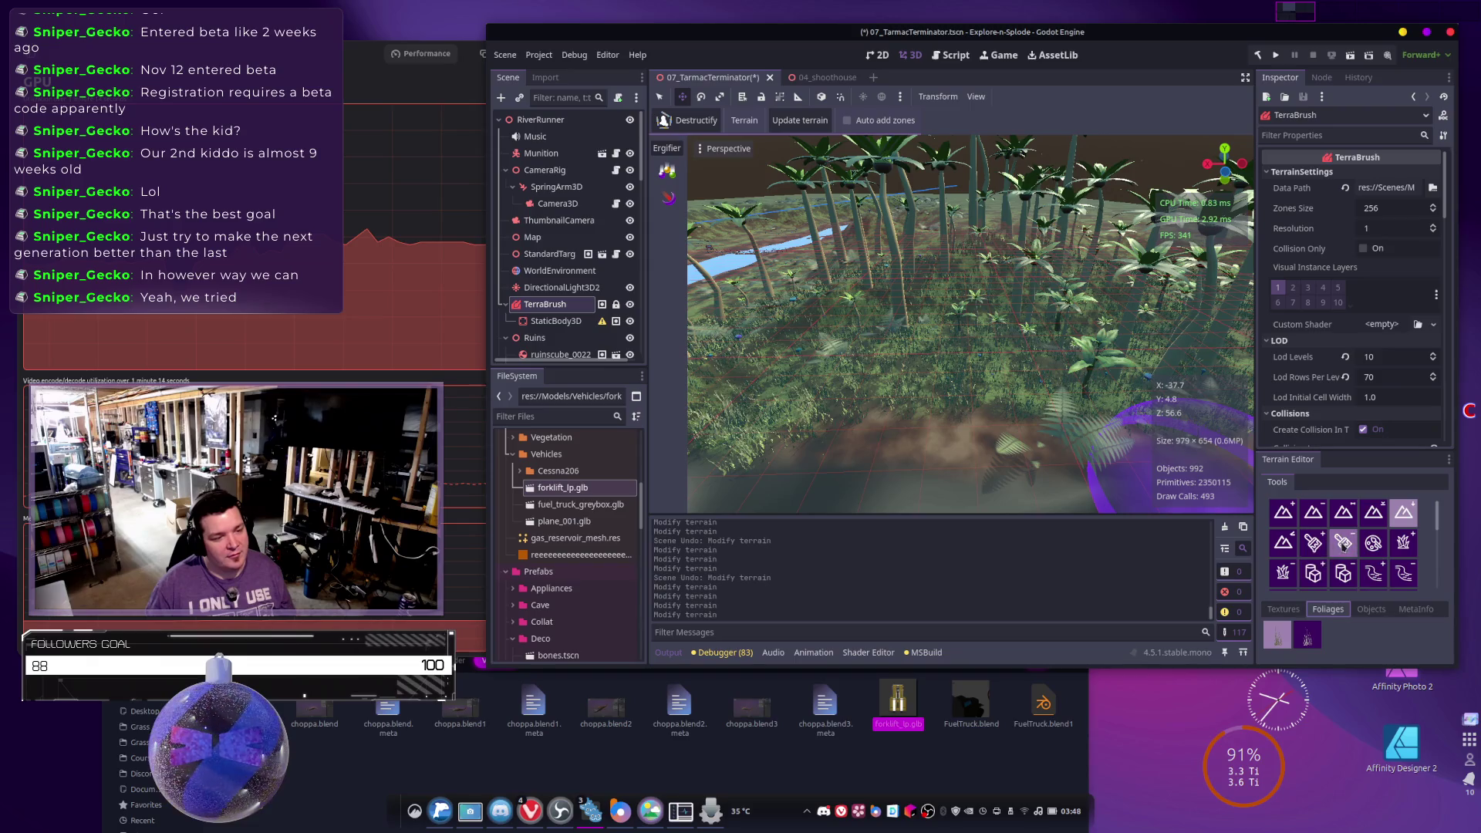
# - Paint foliage, then paint mud texture onto a patch of jungle terrain
pyautogui.click(1283, 572)
pyautogui.click(934, 352)
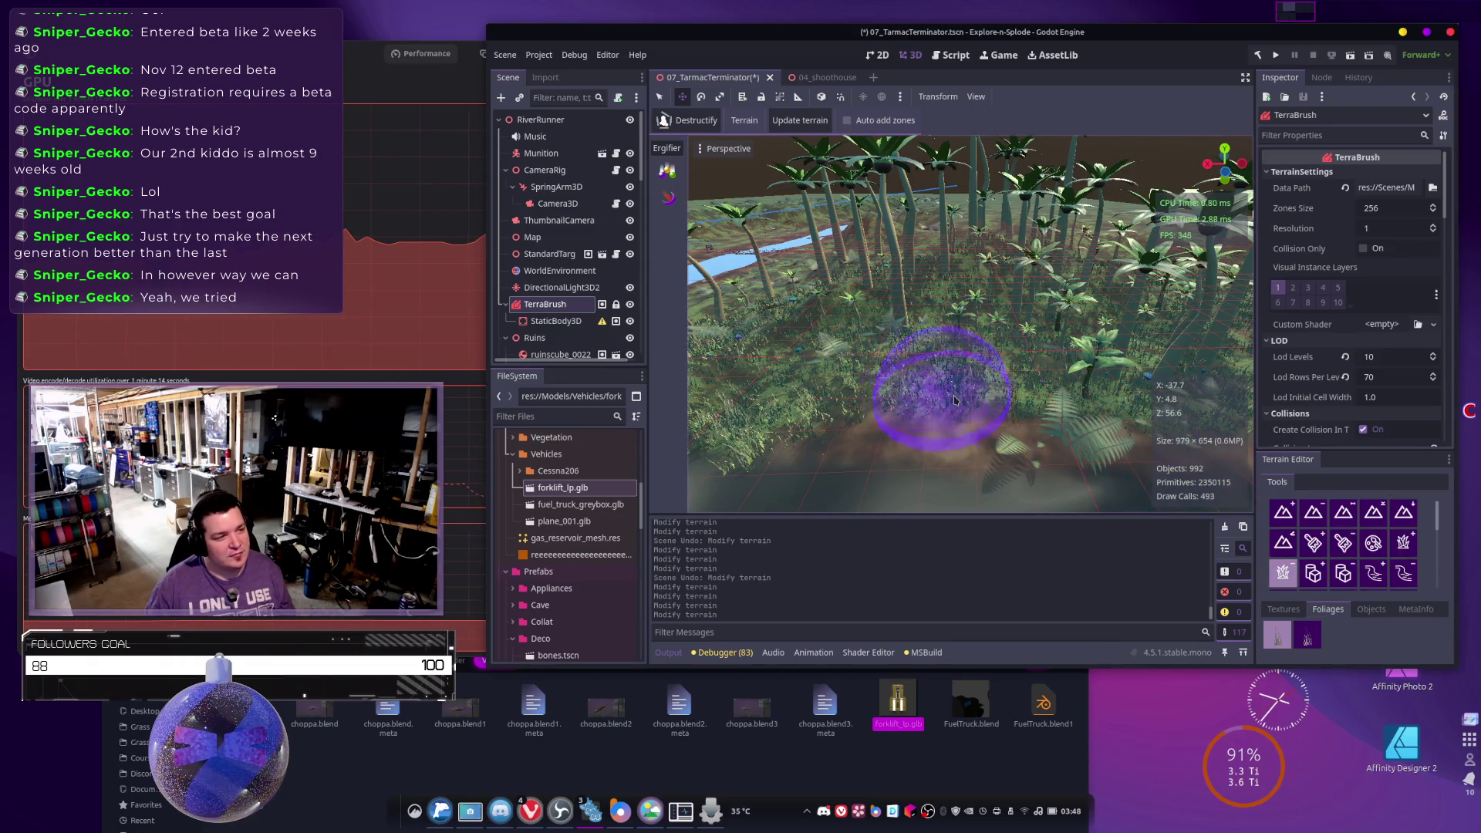
pyautogui.click(1285, 609)
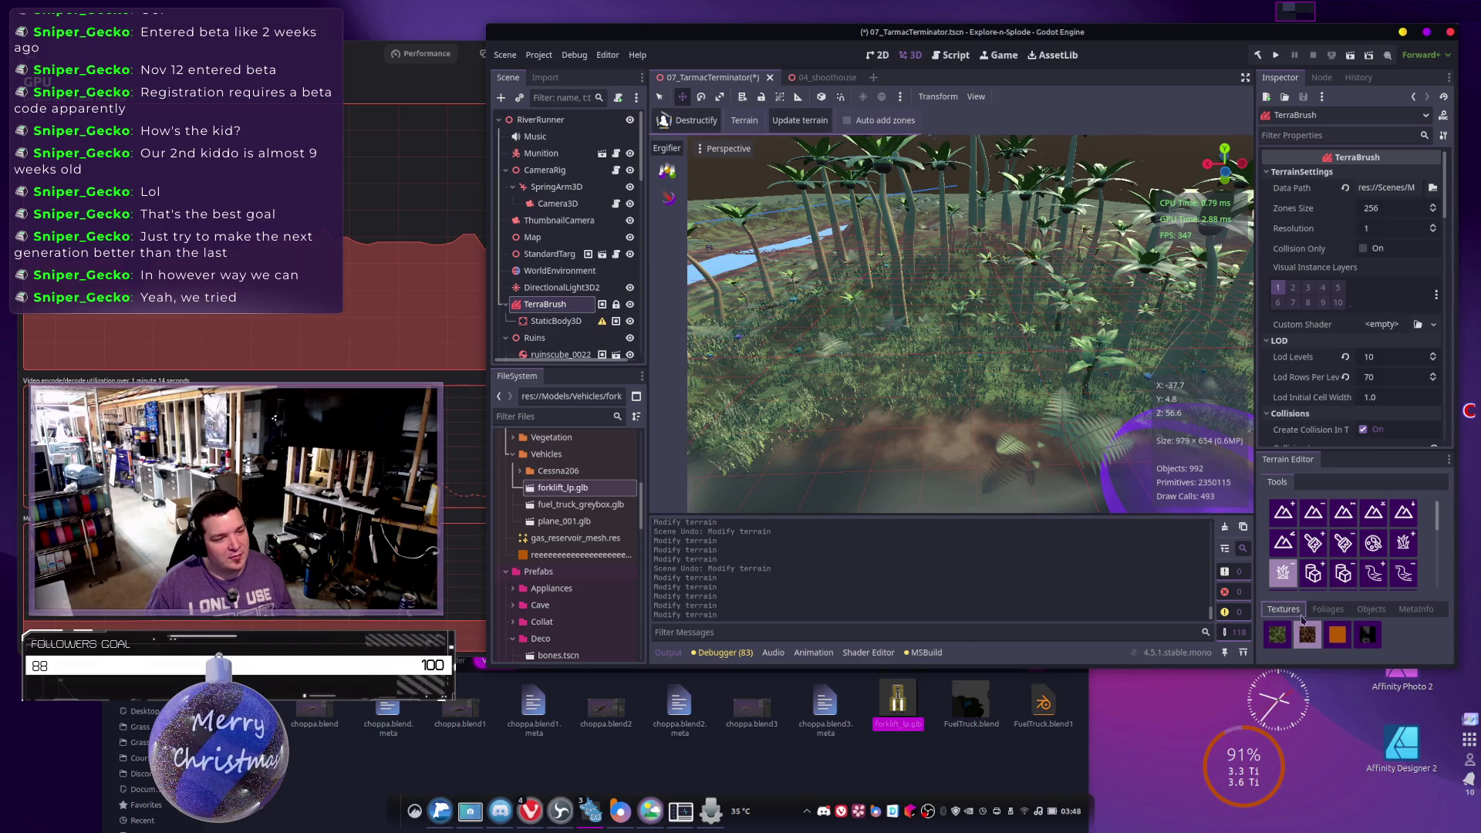
pyautogui.click(1373, 544)
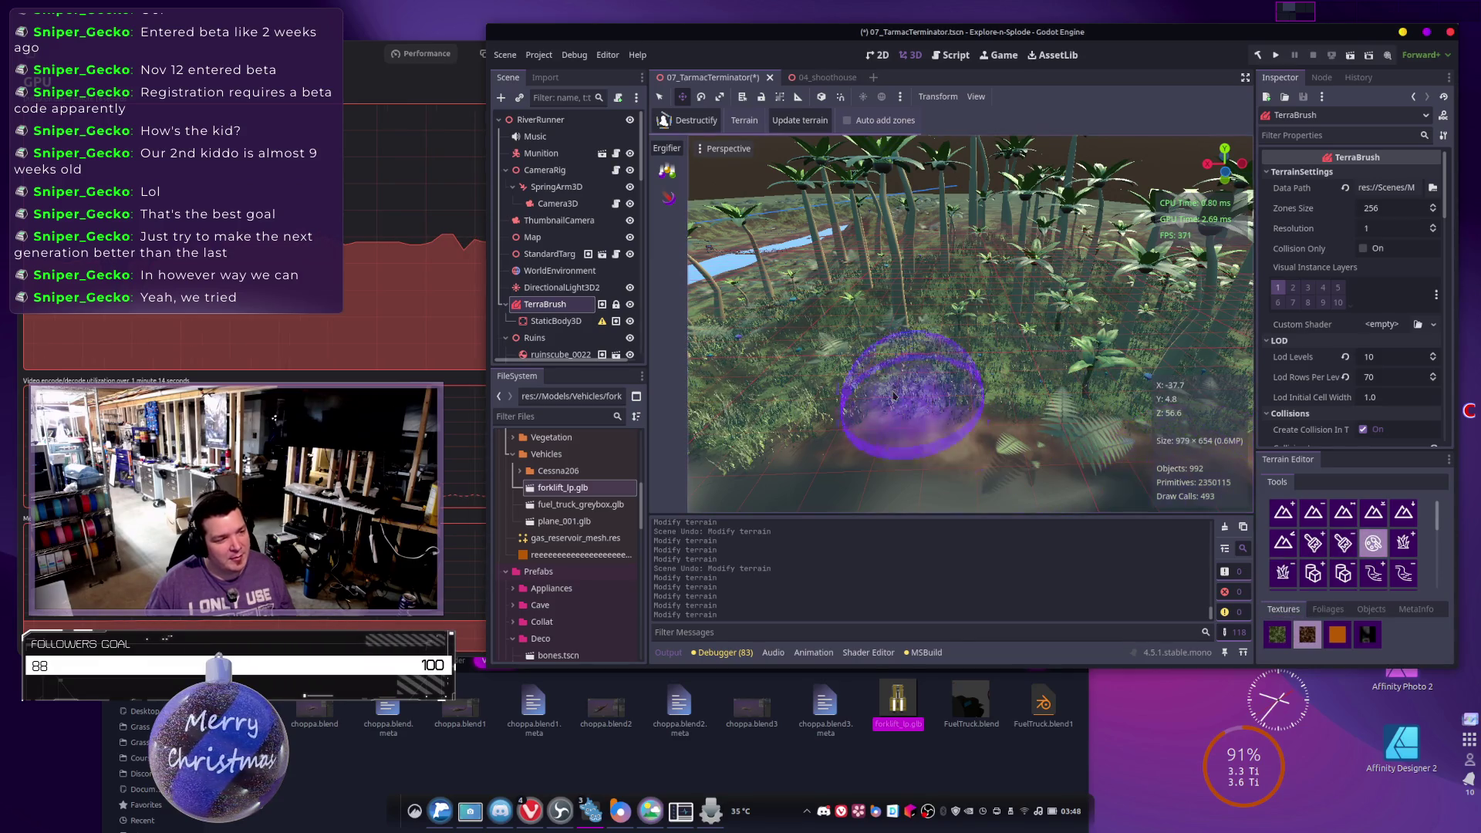
pyautogui.click(844, 420)
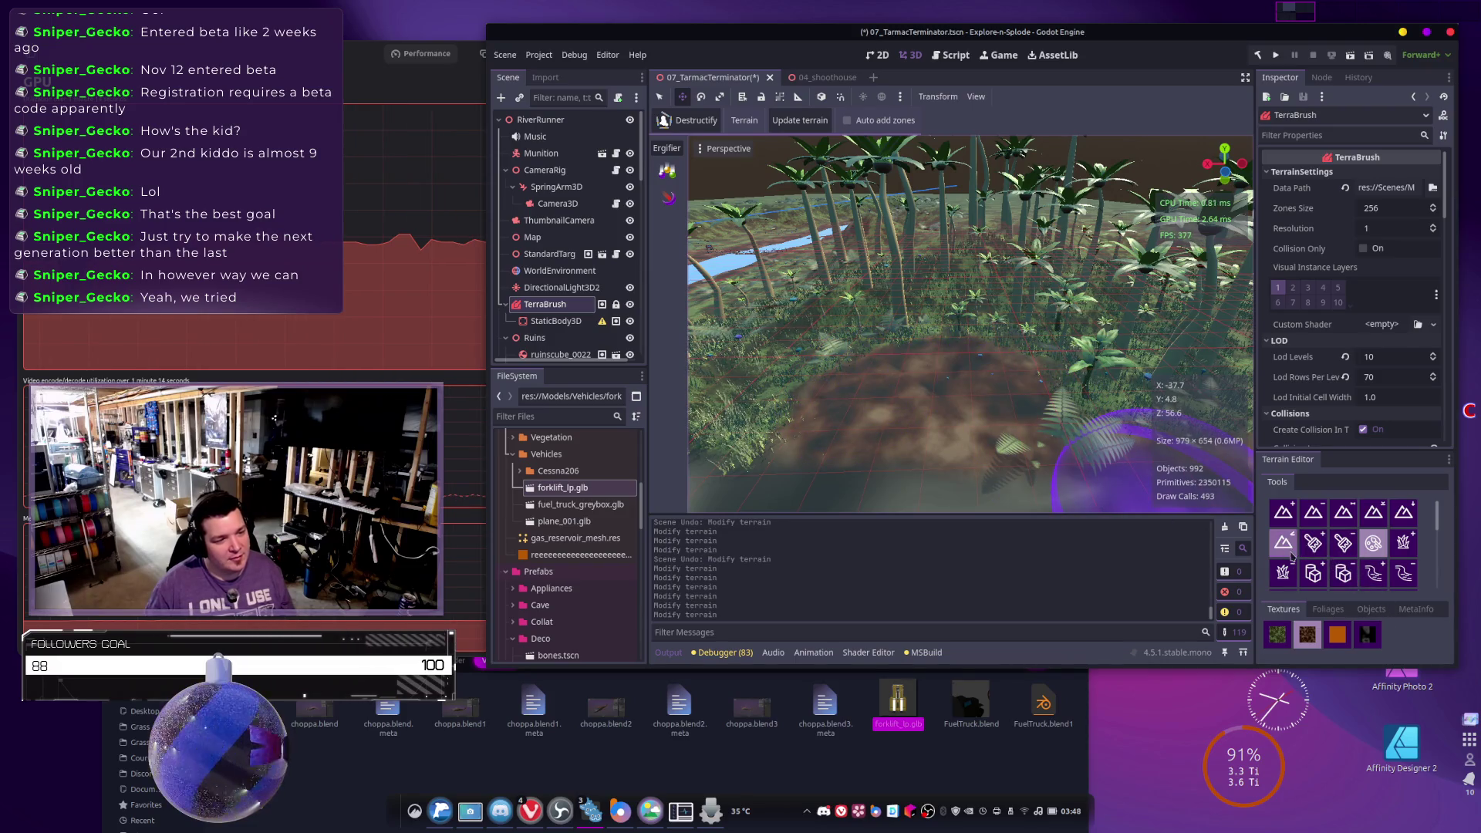
# - Switch to object placement and erase the ferns inside the painted patch
pyautogui.click(1343, 573)
pyautogui.click(1383, 608)
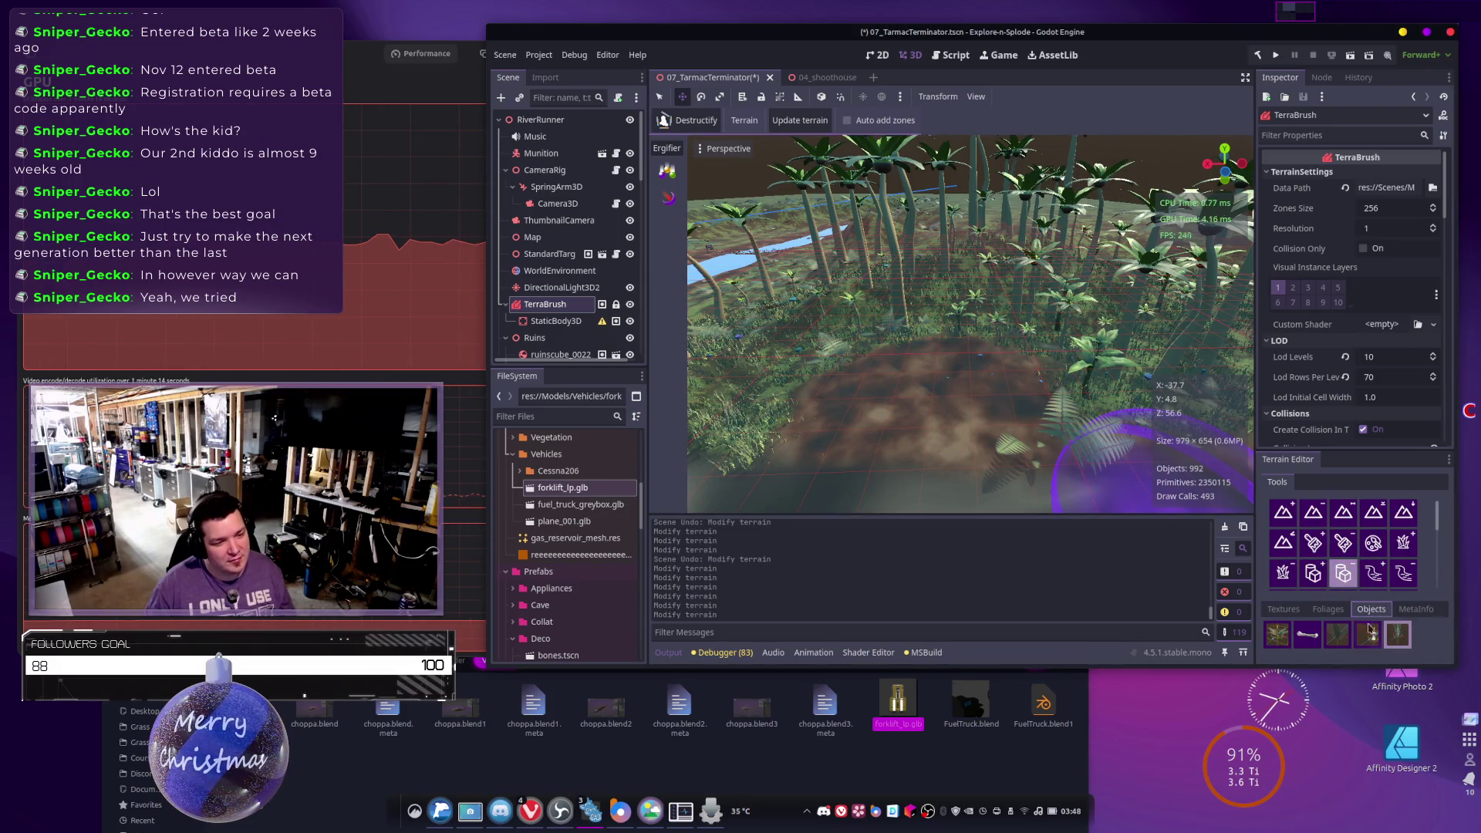
pyautogui.click(970, 369)
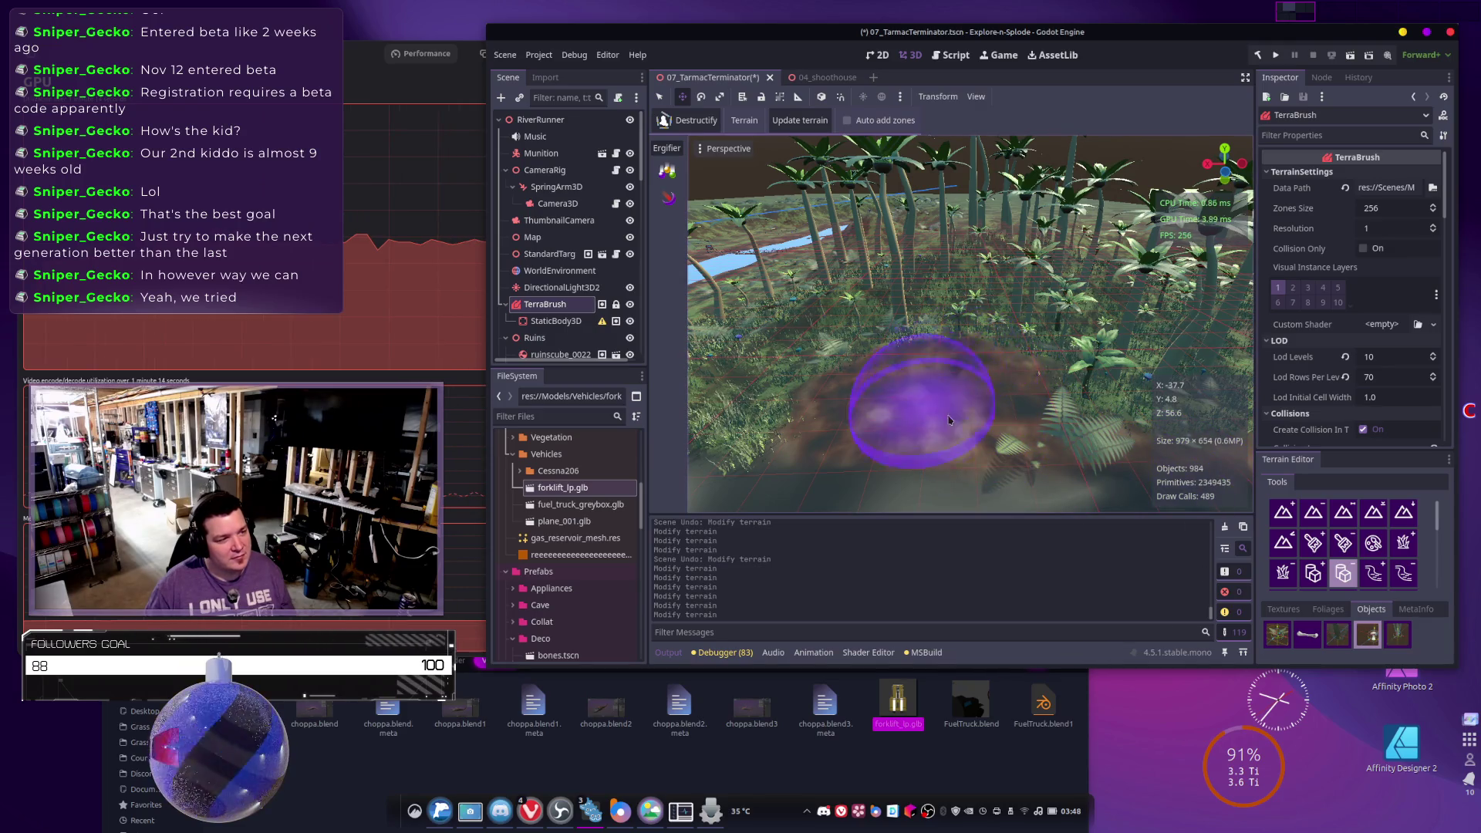
pyautogui.click(1276, 635)
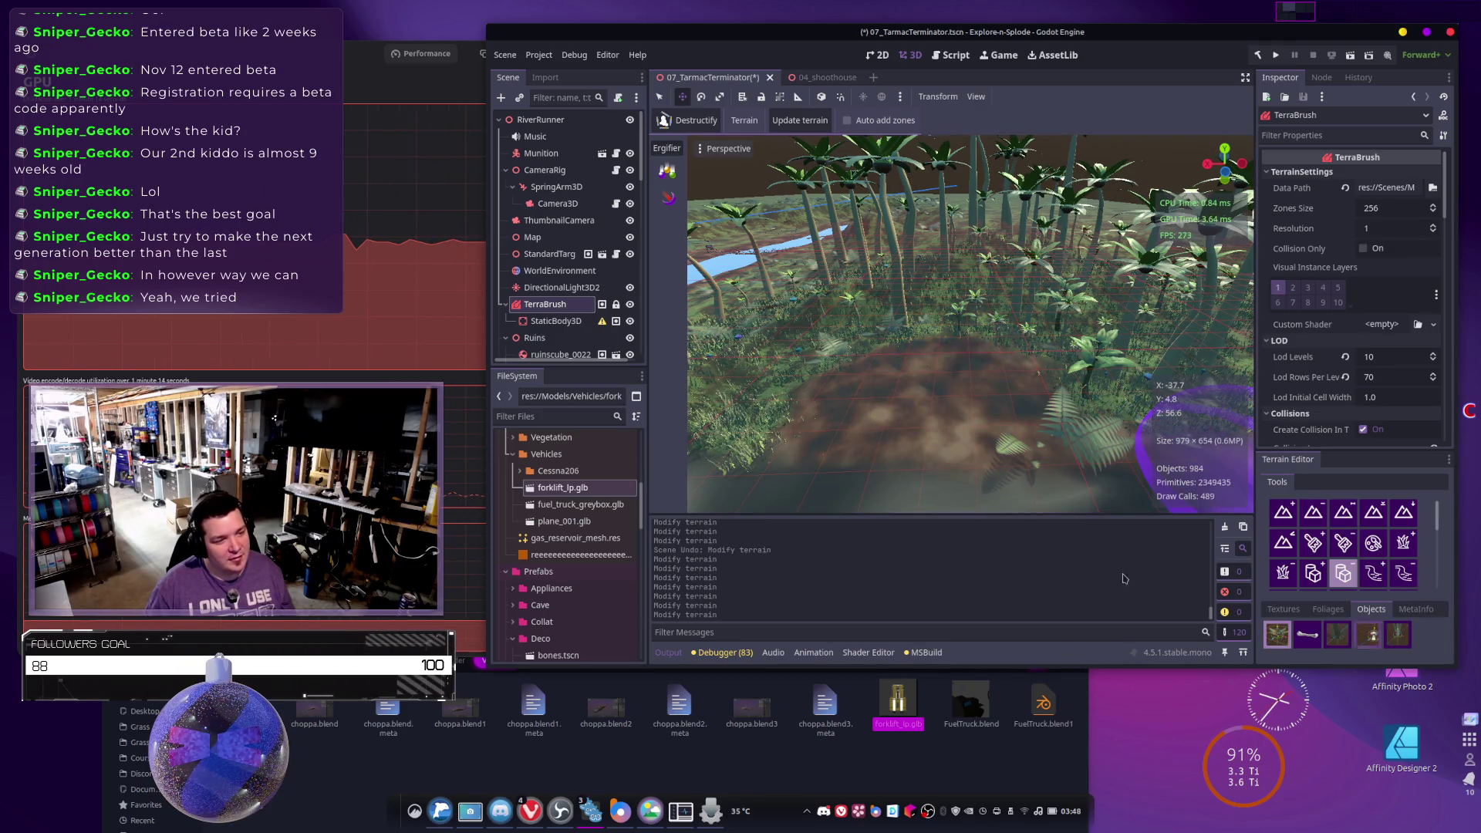
pyautogui.click(1136, 484)
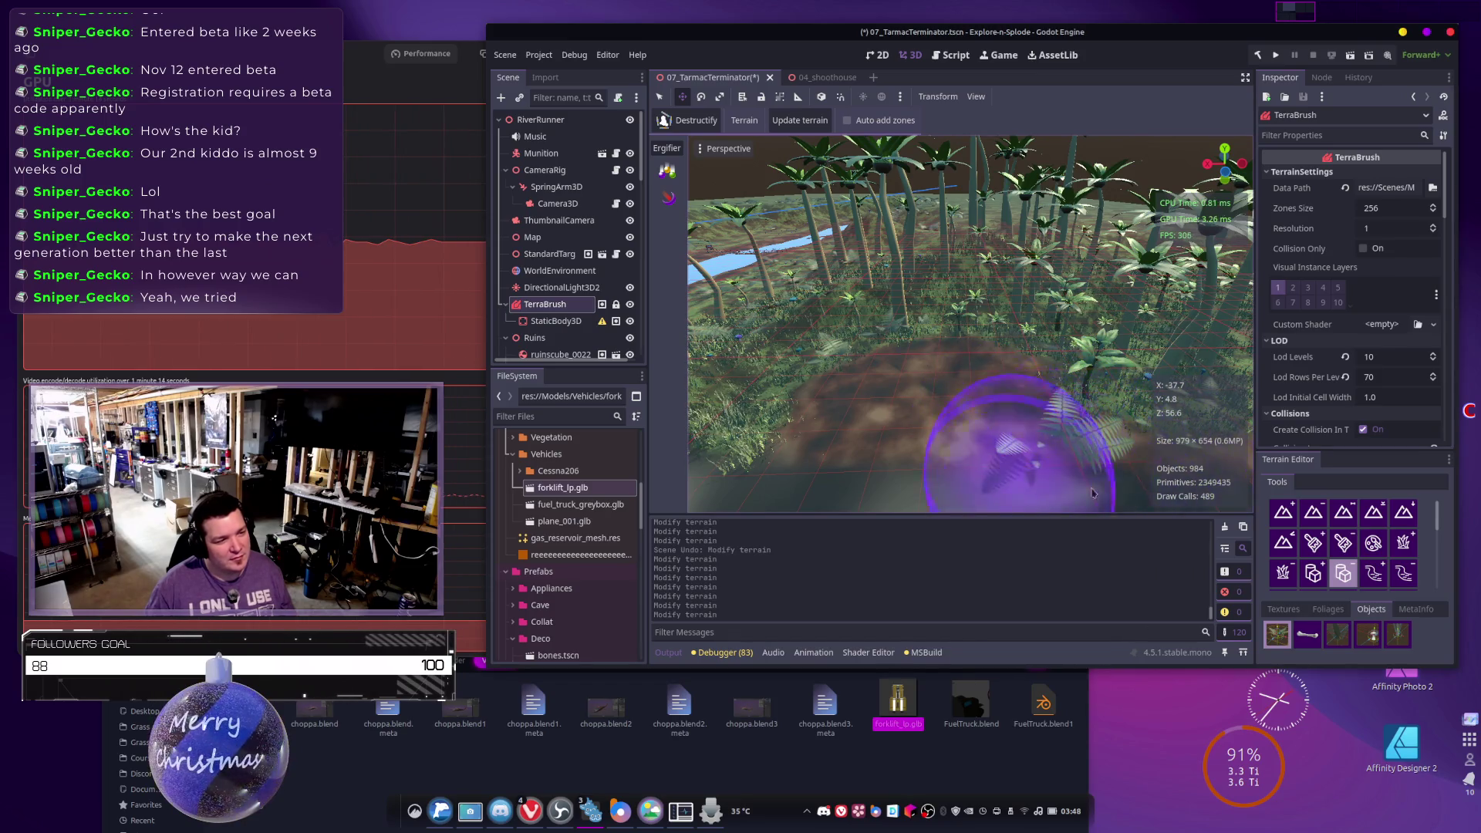
pyautogui.moveTo(937, 390)
pyautogui.mouseDown()
pyautogui.moveTo(1073, 165)
pyautogui.moveTo(957, 224)
pyautogui.moveTo(936, 388)
pyautogui.mouseUp()
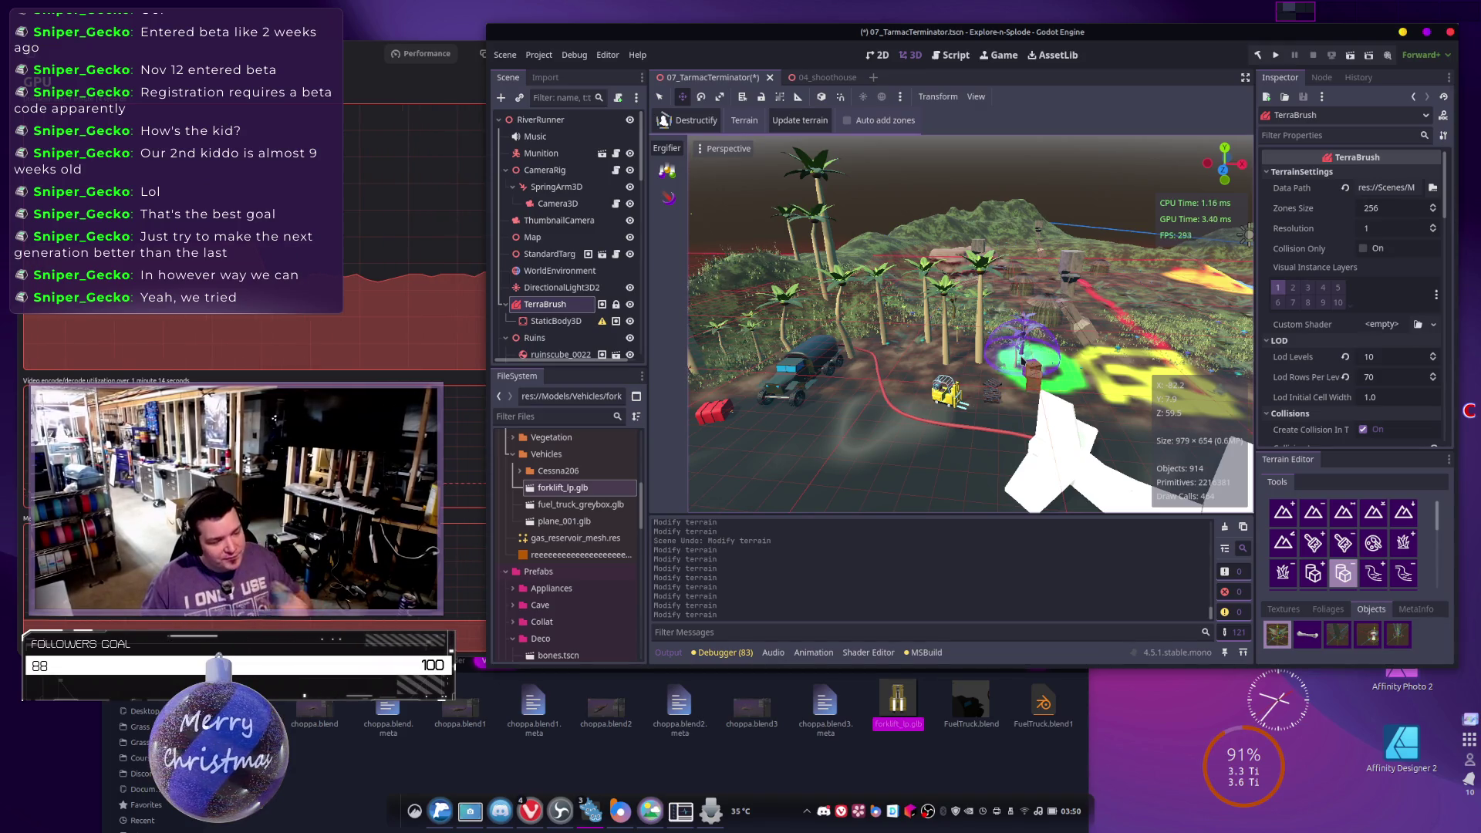
# - Fly the camera to the runway and plane and touch up terrain with the Foliages brush
pyautogui.scroll(5, 1022, 359)
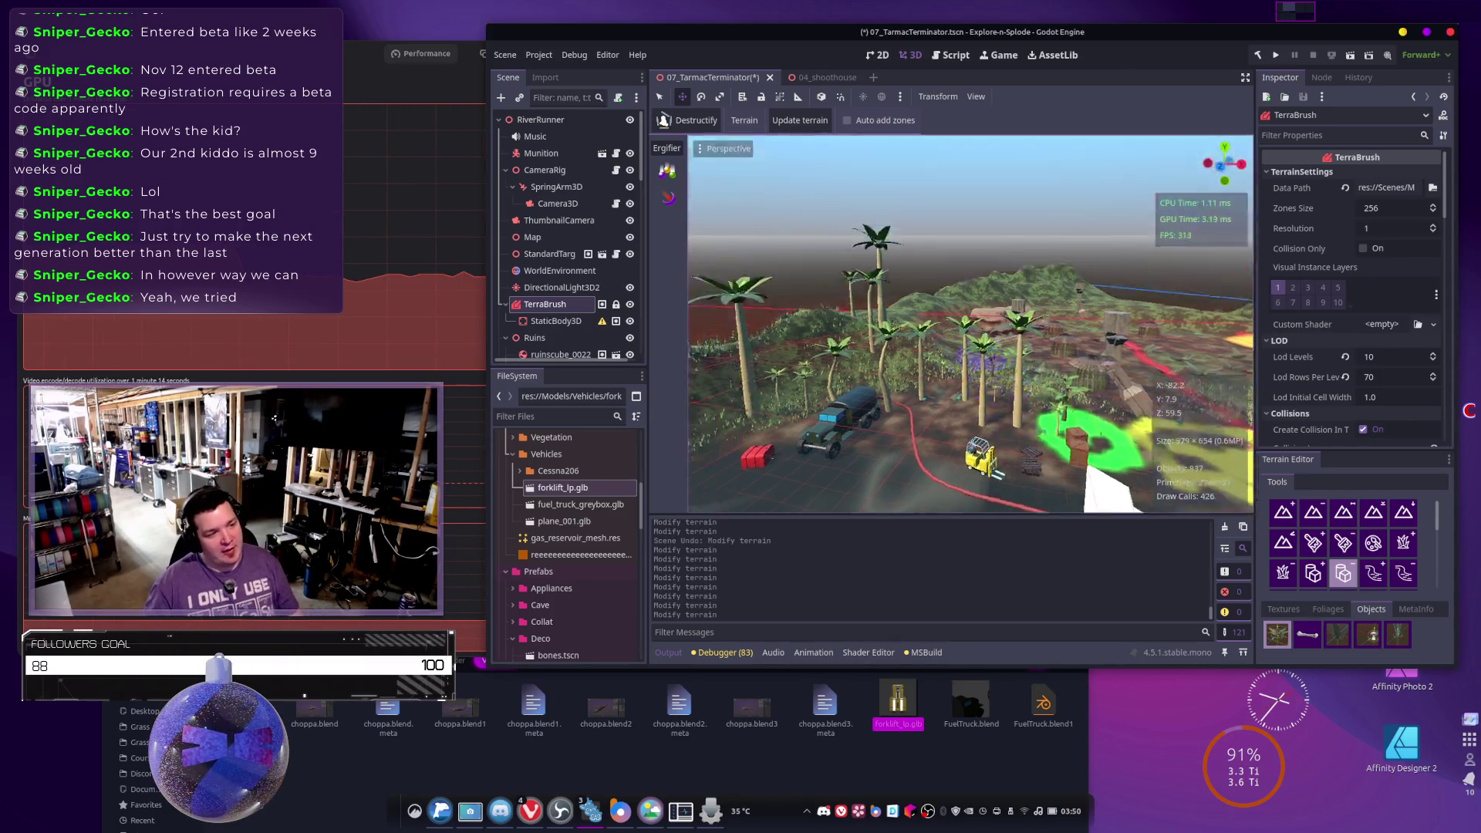
pyautogui.moveTo(964, 343)
pyautogui.mouseDown()
pyautogui.moveTo(958, 330)
pyautogui.moveTo(959, 363)
pyautogui.moveTo(968, 349)
pyautogui.mouseUp()
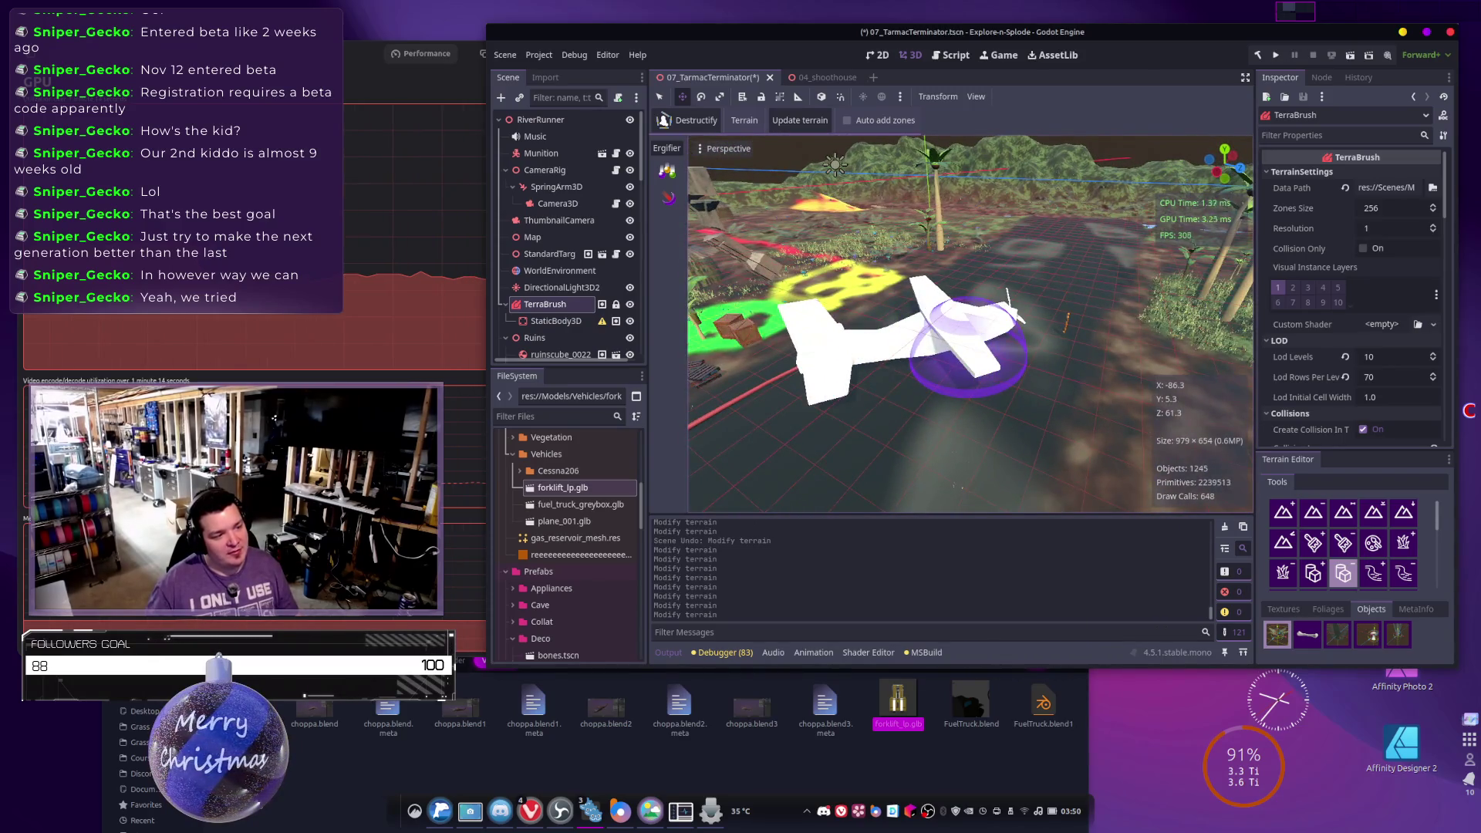
pyautogui.scroll(6, 968, 347)
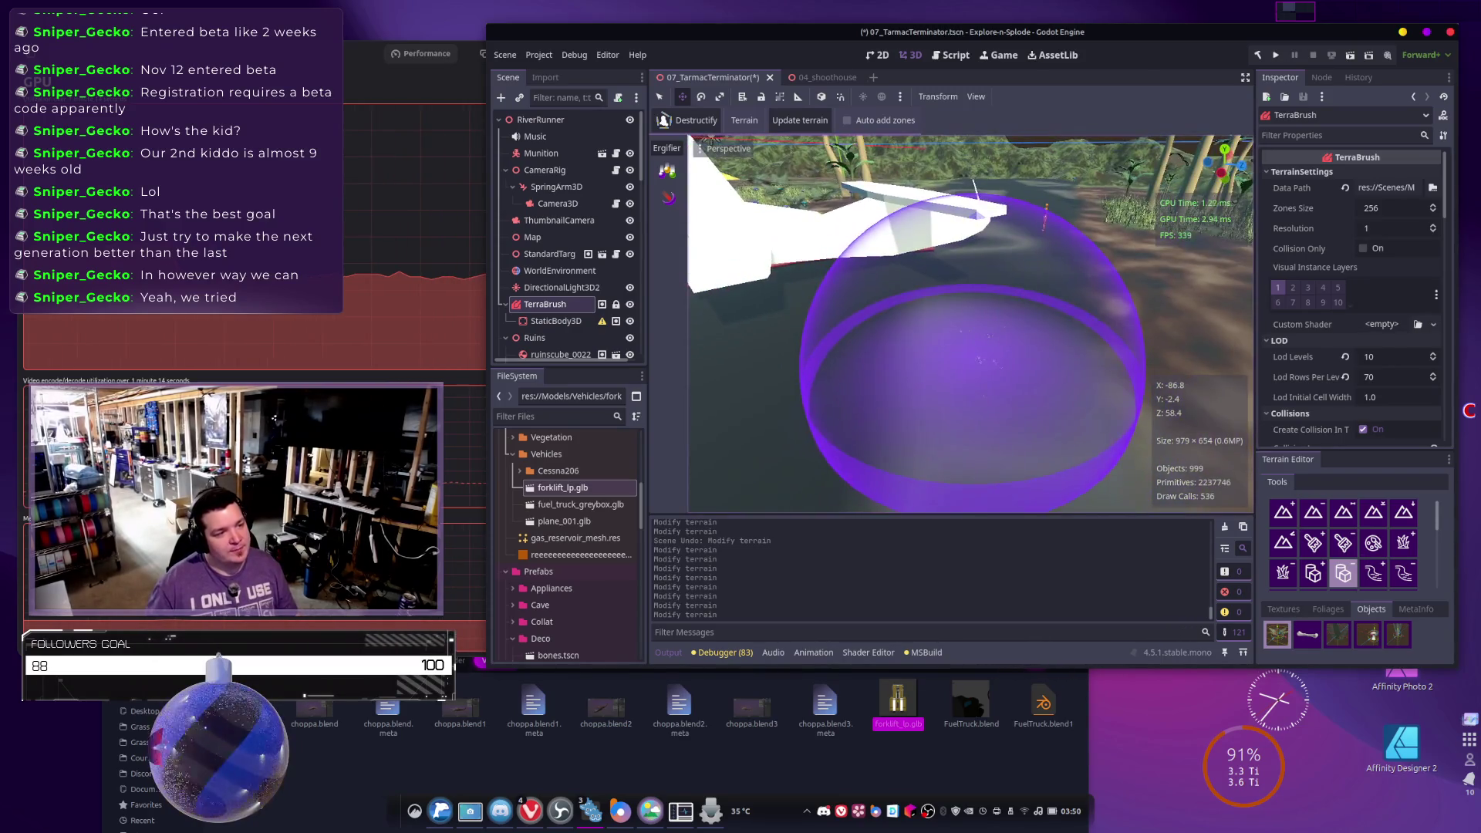
pyautogui.scroll(5, 976, 359)
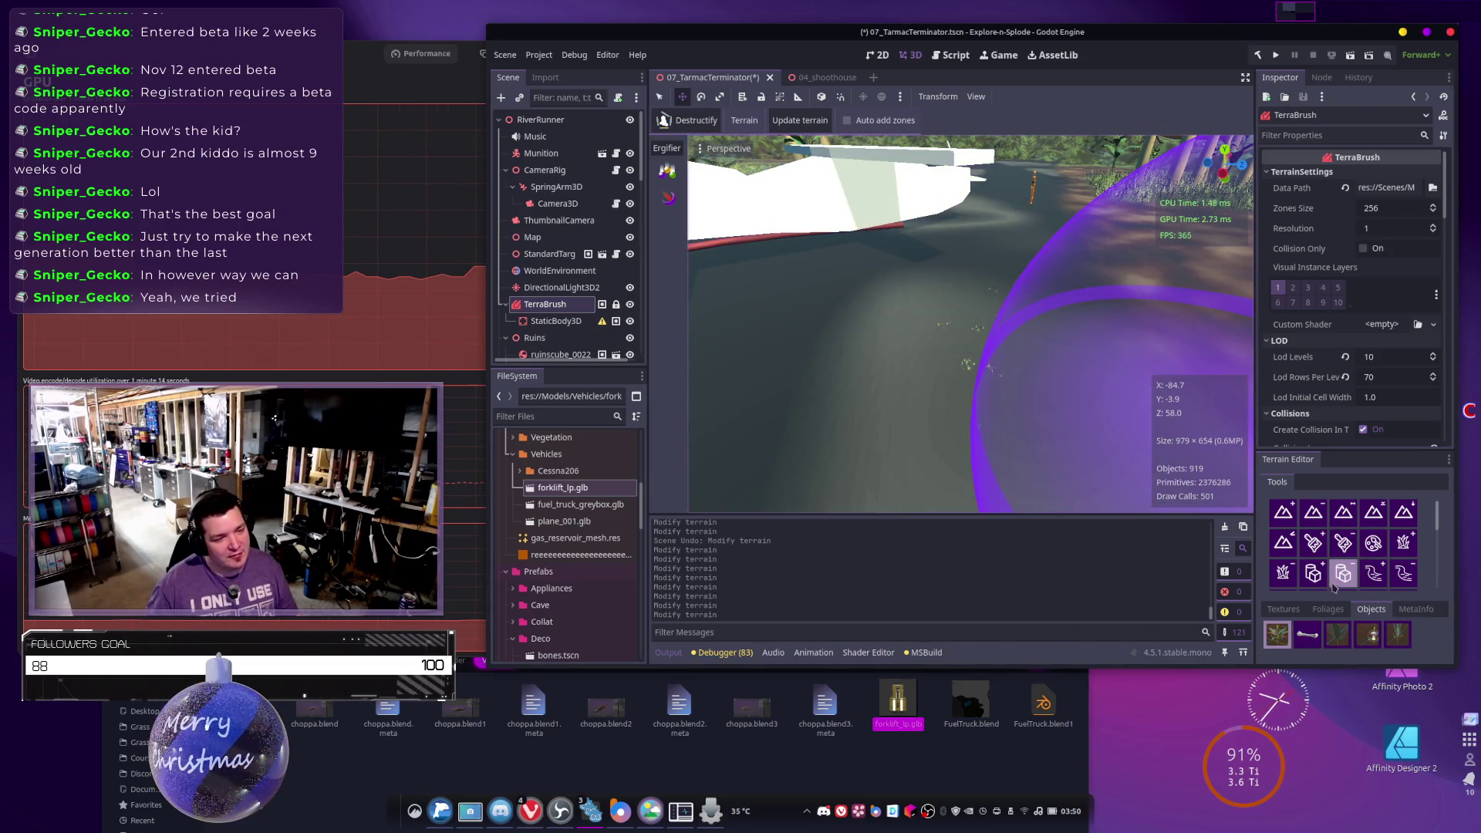
pyautogui.click(1282, 572)
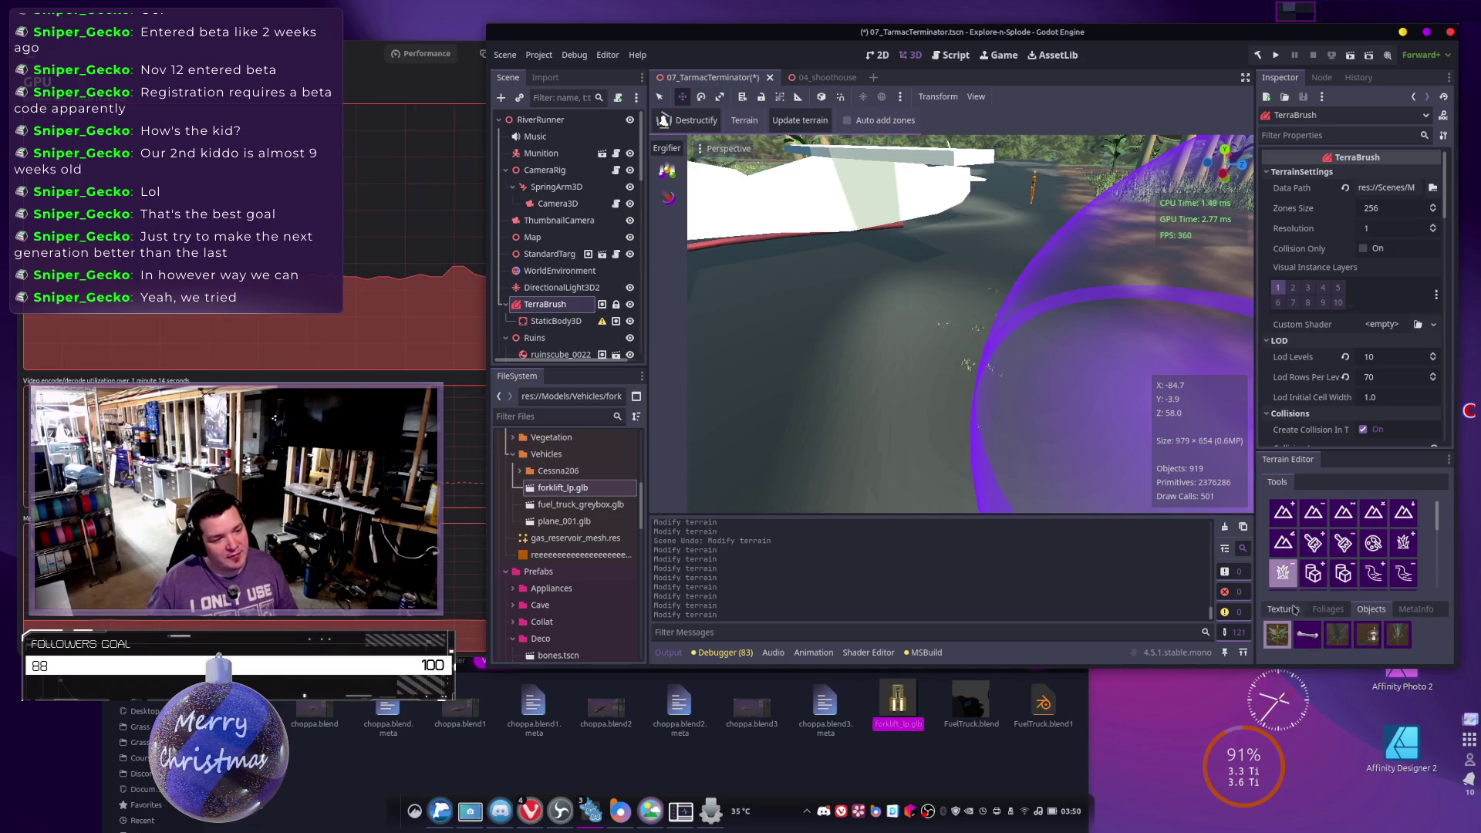
pyautogui.click(1326, 610)
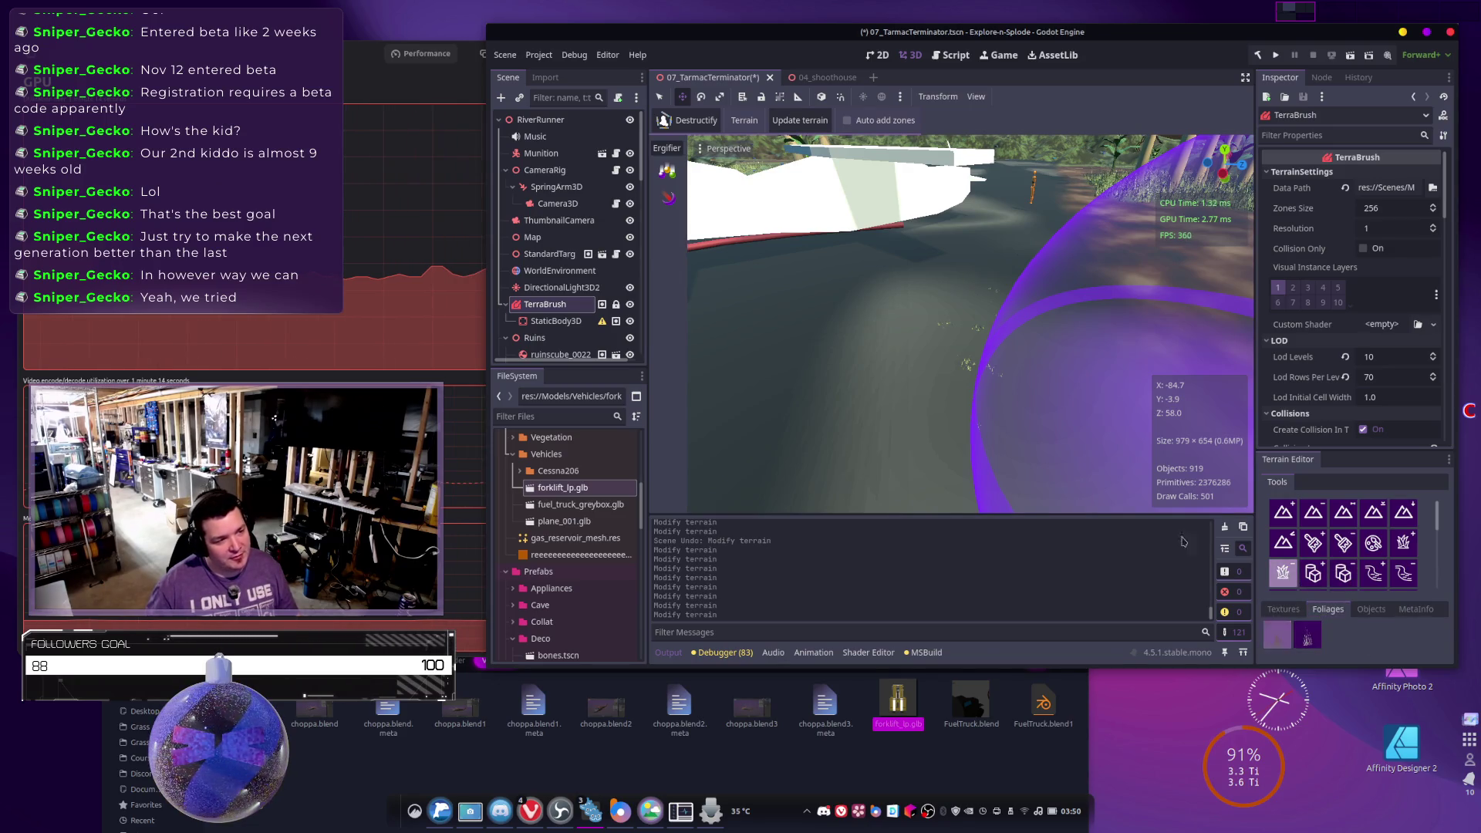
pyautogui.scroll(-6, 1031, 303)
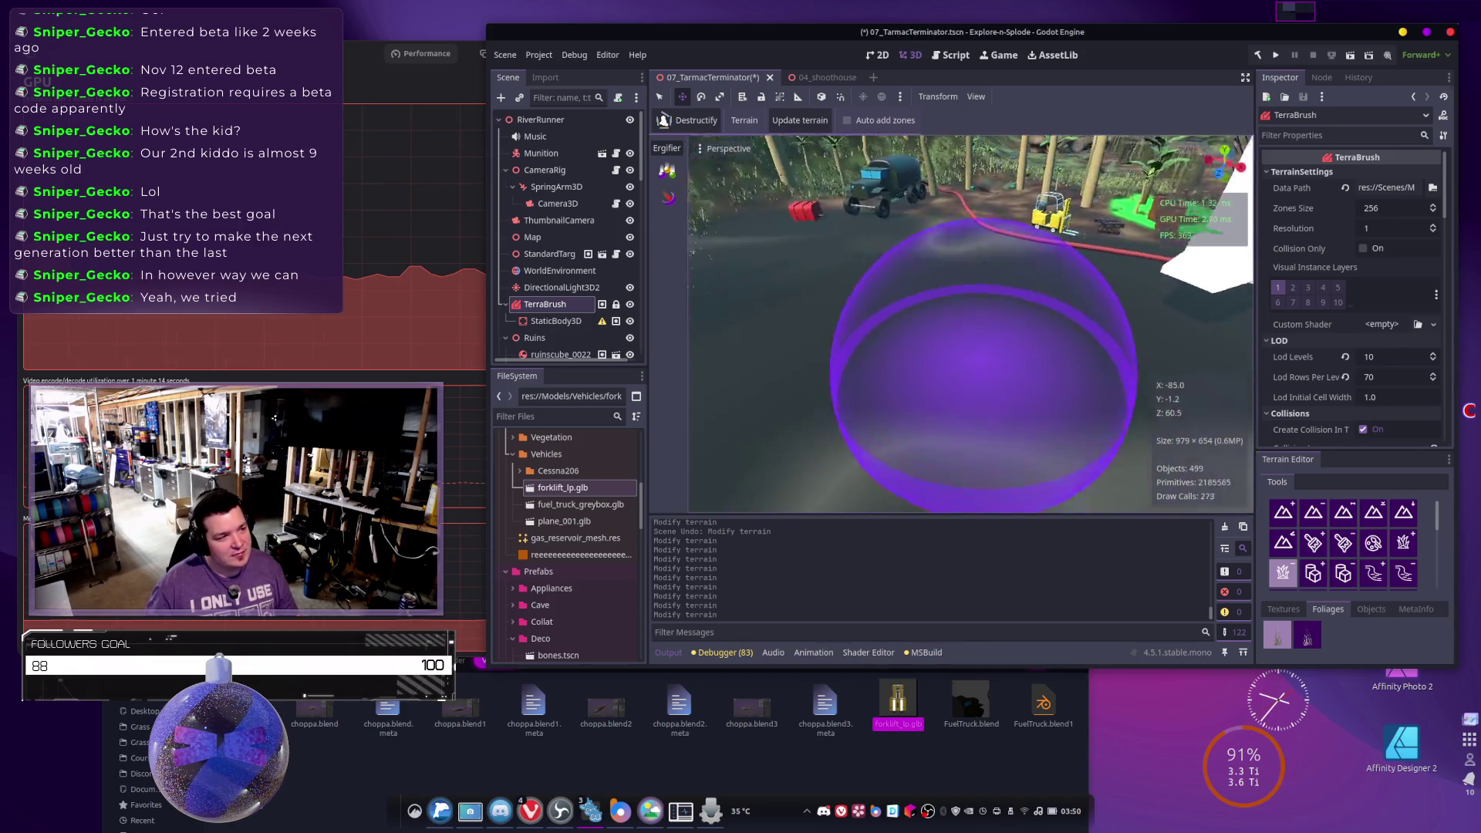
pyautogui.moveTo(987, 340)
pyautogui.mouseDown()
pyautogui.moveTo(959, 430)
pyautogui.moveTo(992, 363)
pyautogui.moveTo(876, 446)
pyautogui.mouseUp()
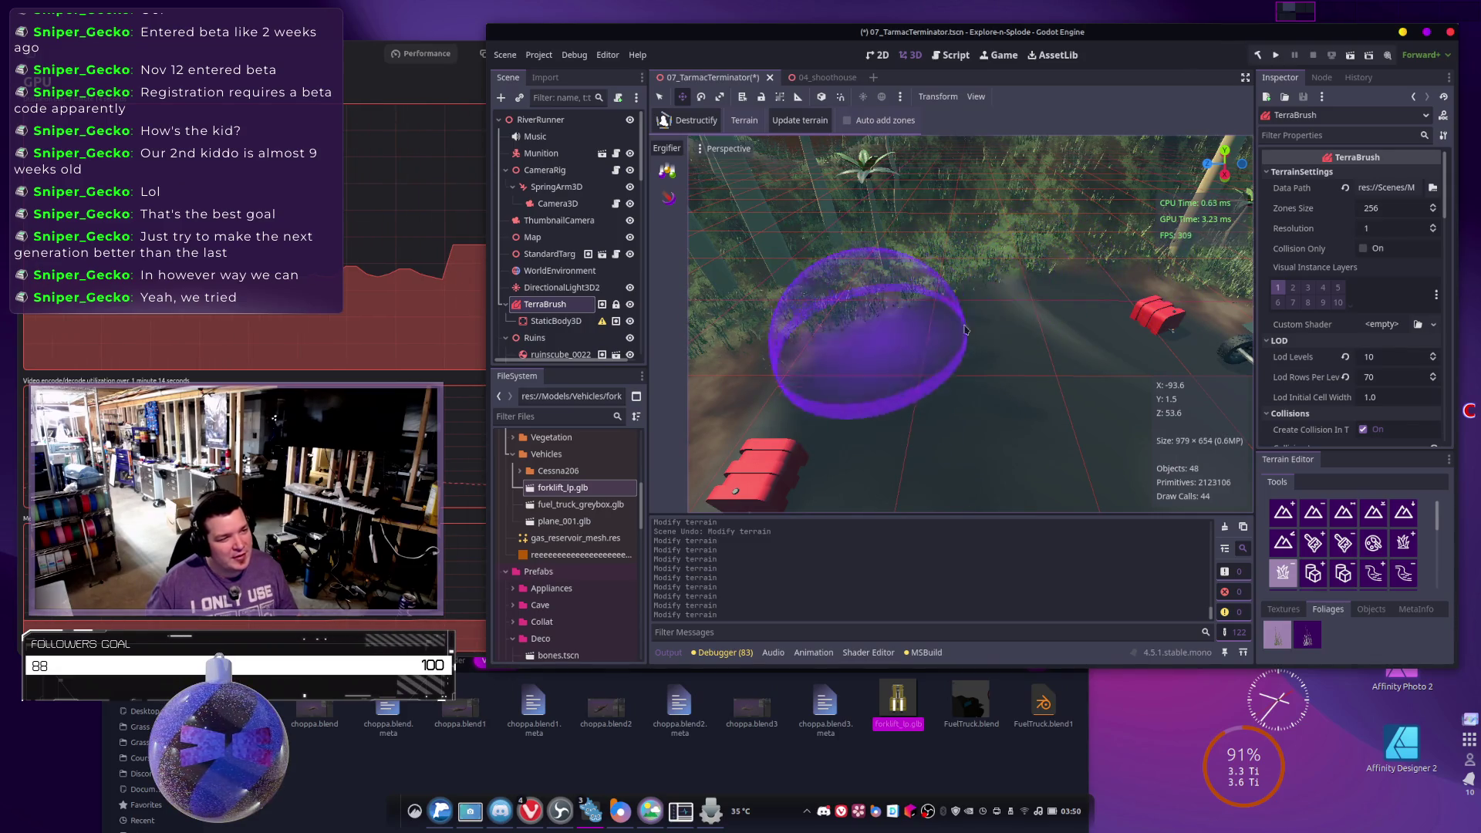
pyautogui.hotkey('shift', 'f')
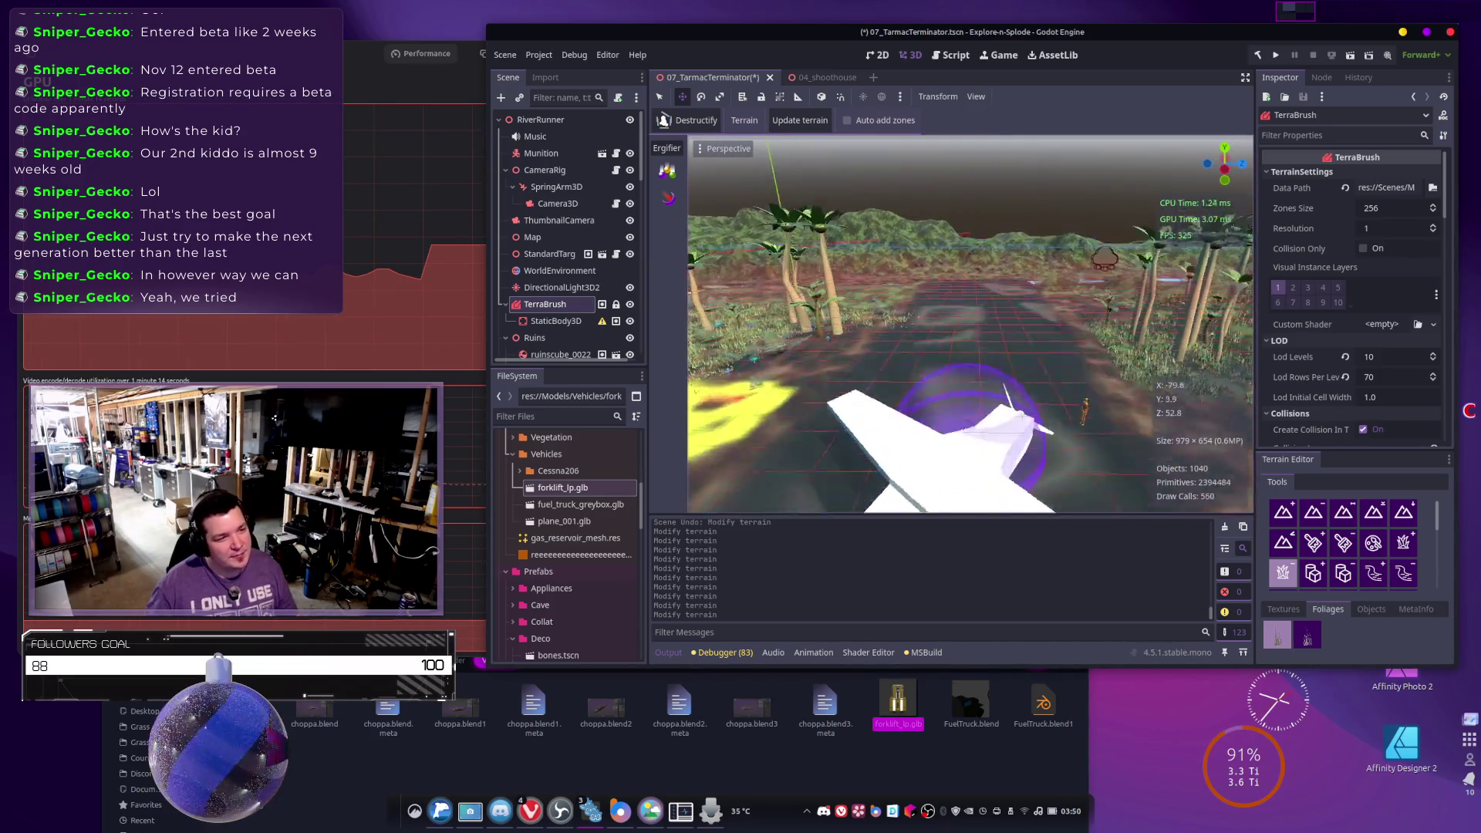
pyautogui.press('w')
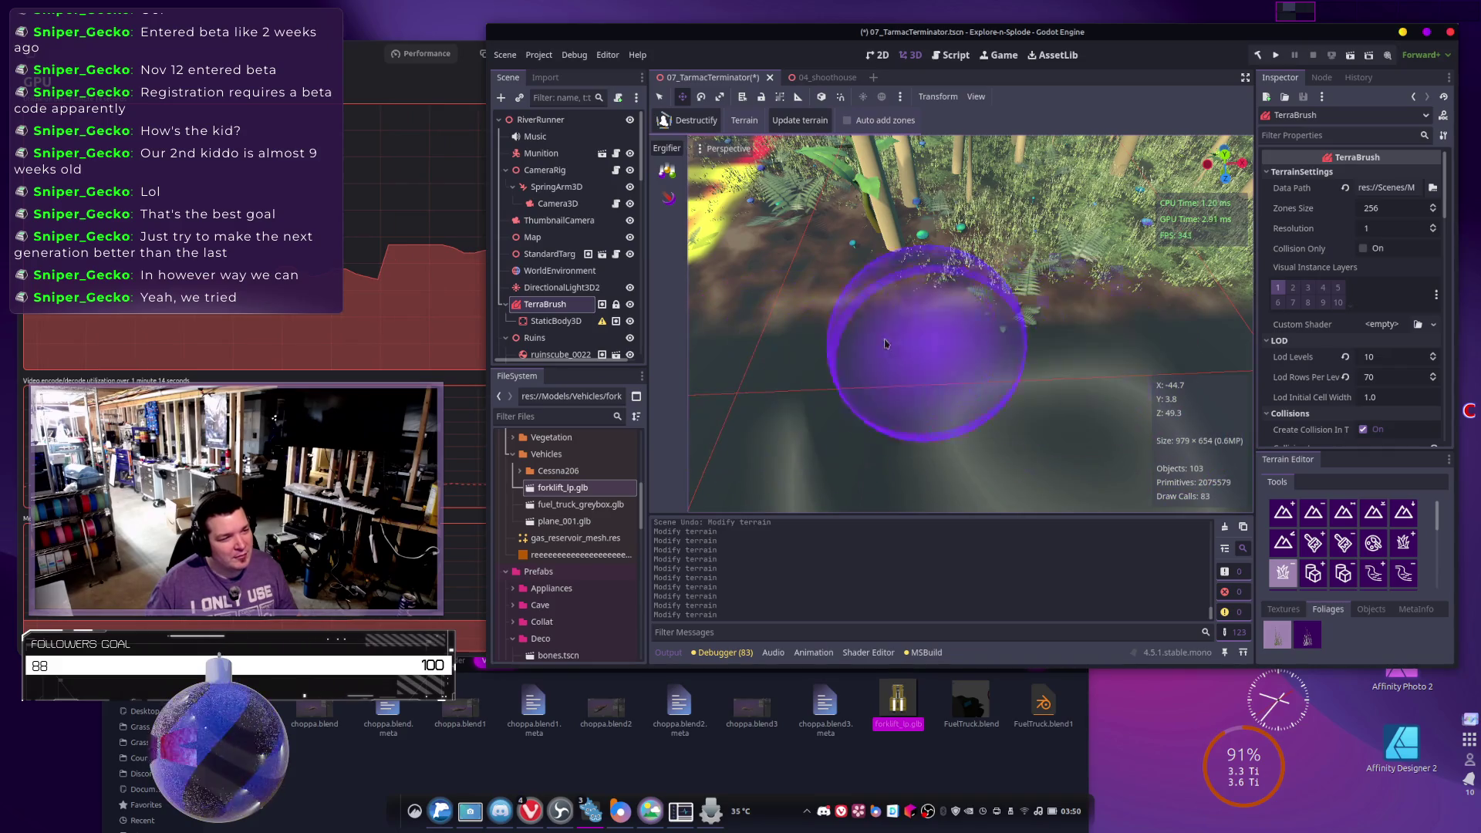
pyautogui.press('s')
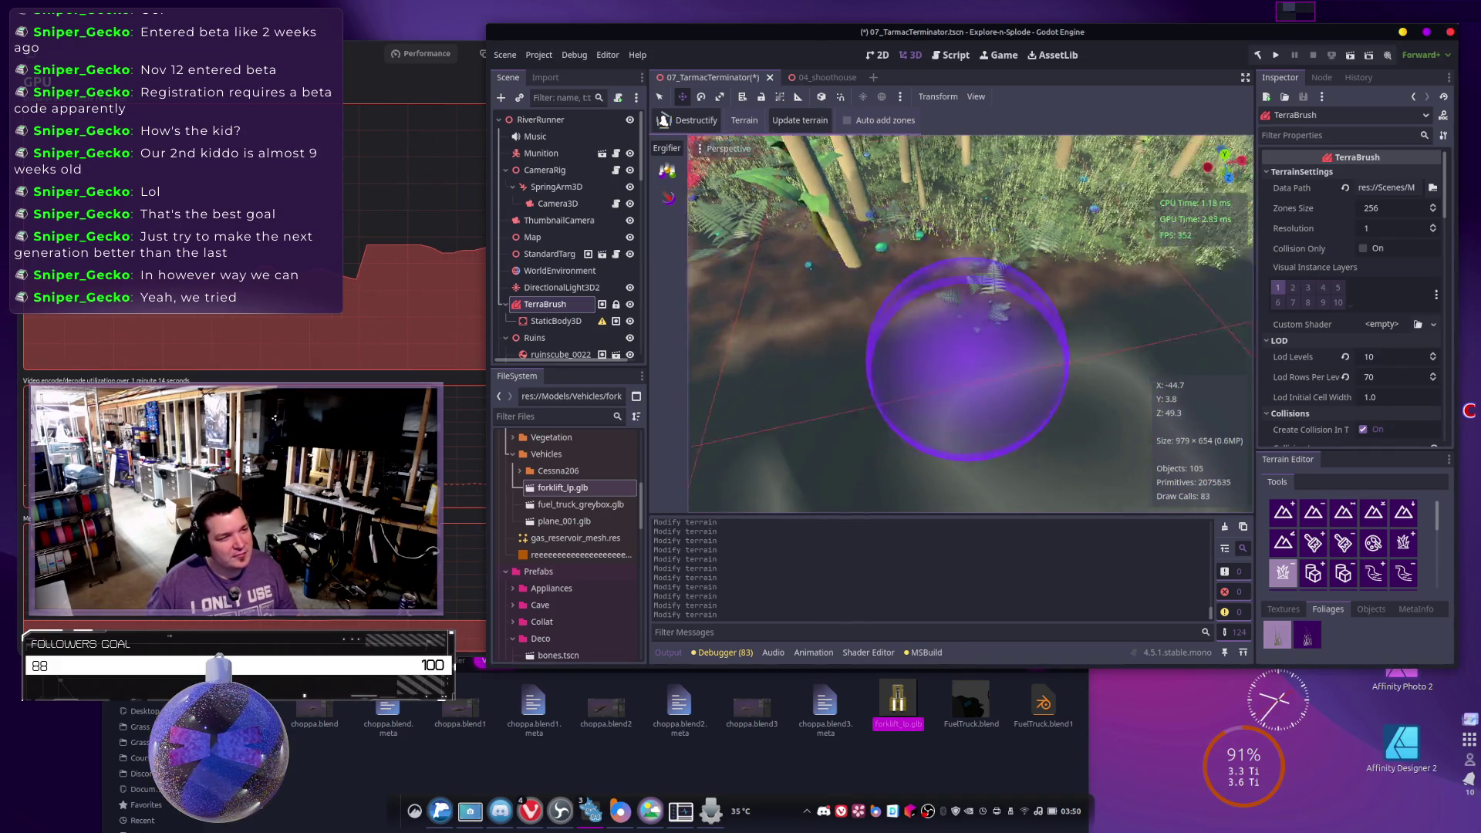
# - Save the 07_TarmacTerminator scene with its terrain edits
pyautogui.scroll(-5, 926, 324)
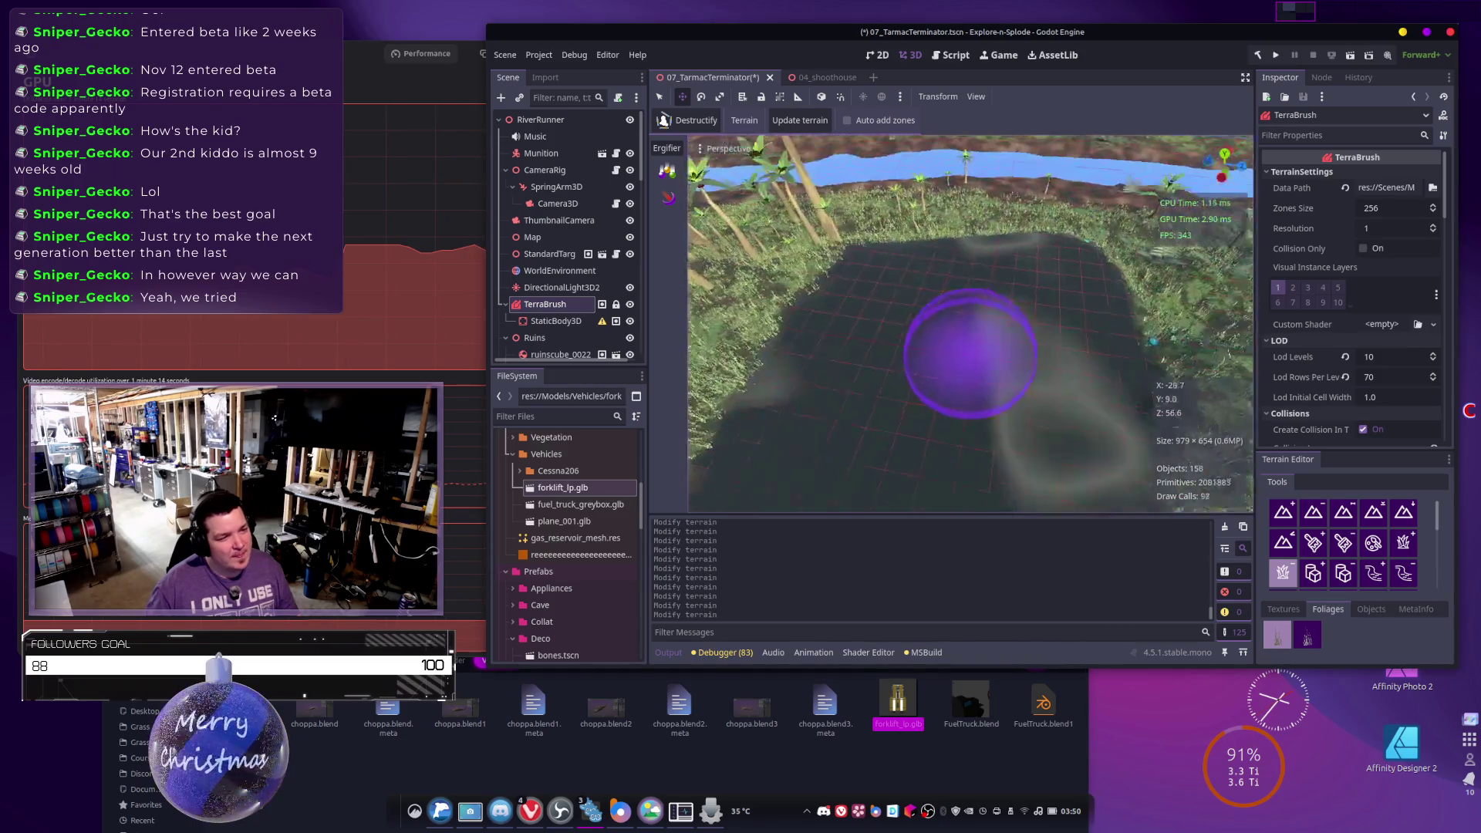
pyautogui.scroll(5, 970, 362)
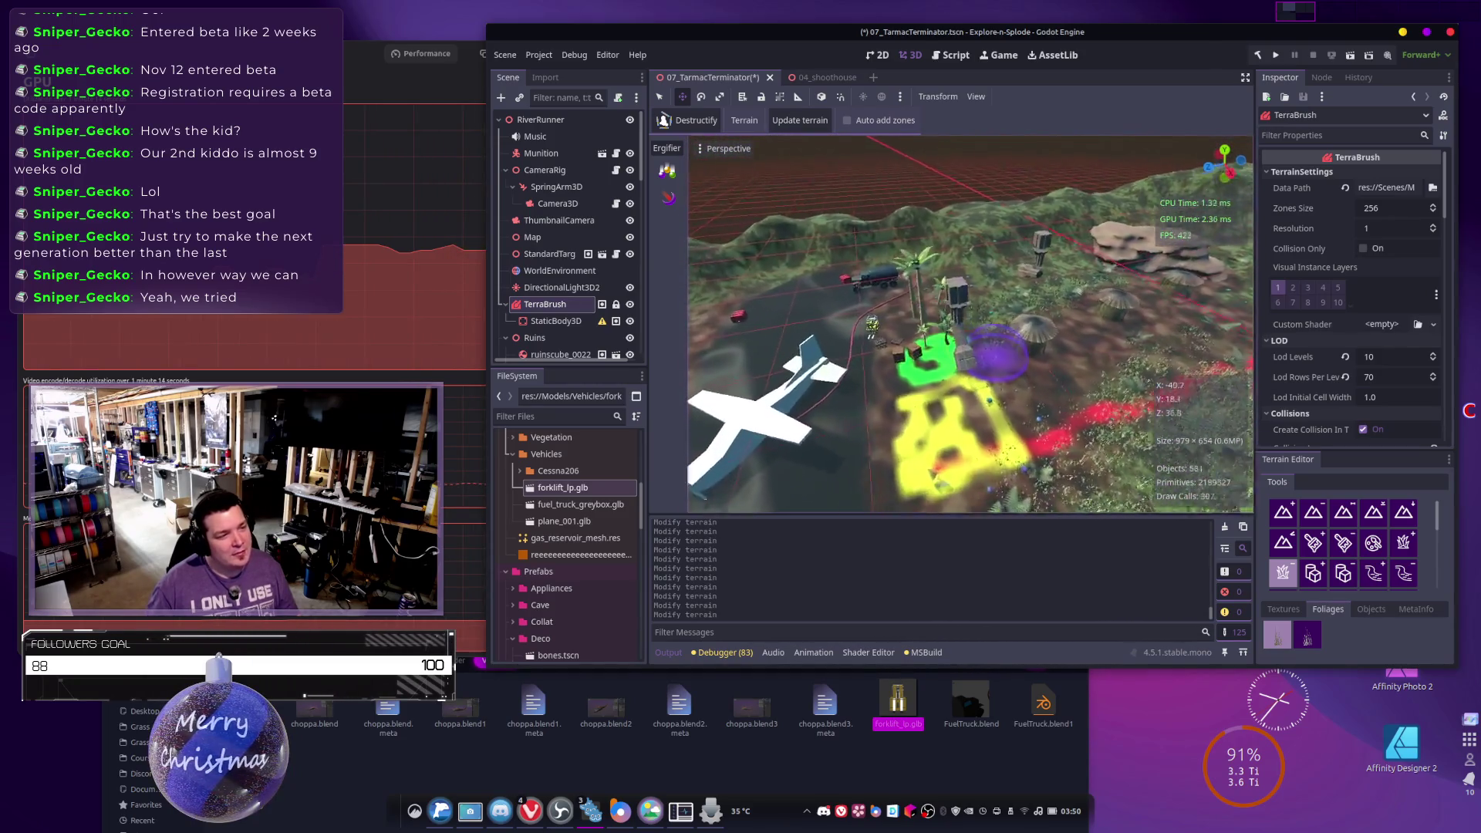
pyautogui.scroll(5, 970, 324)
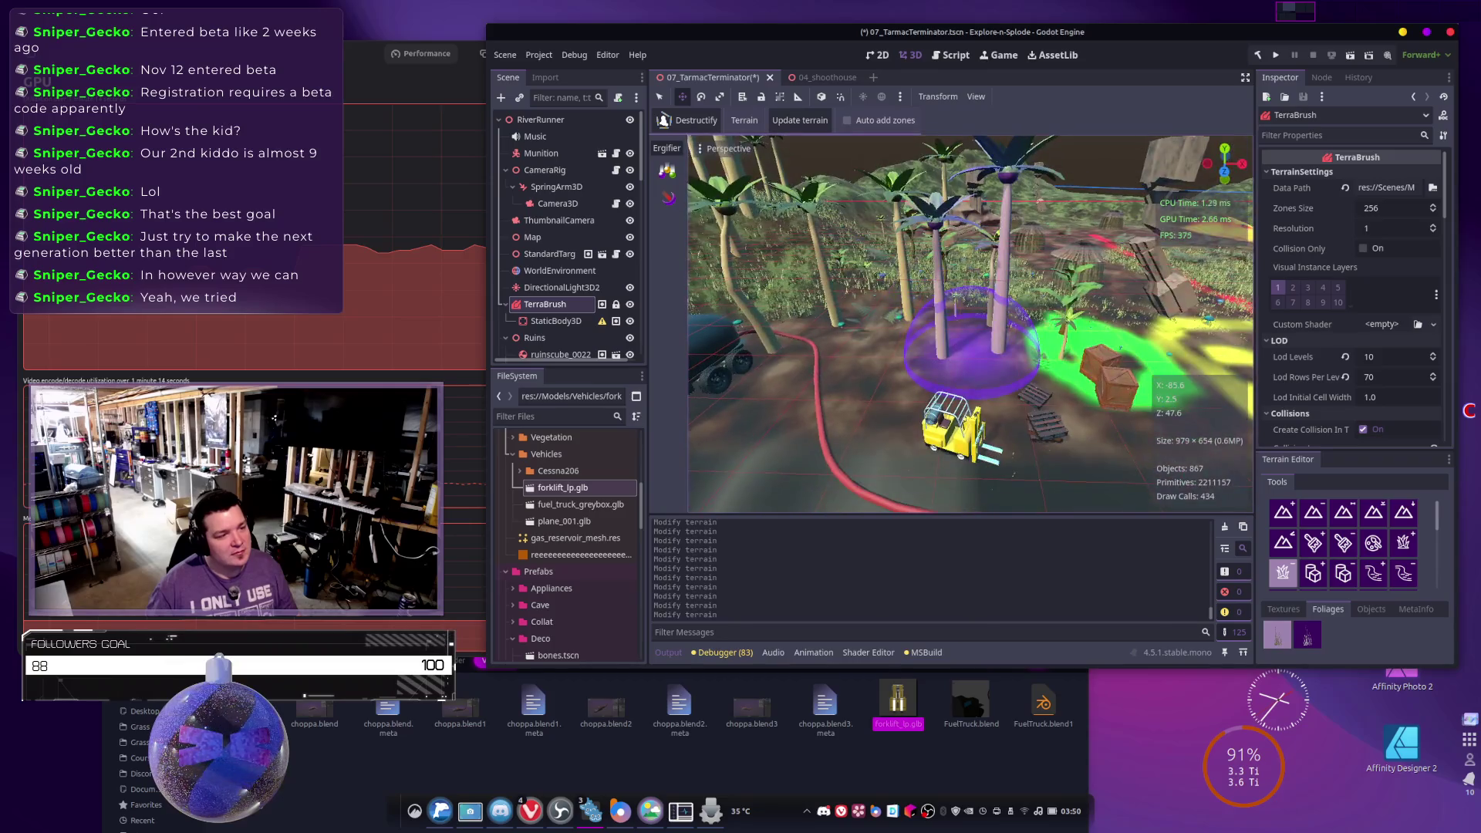
pyautogui.hotkey('ctrl', 's')
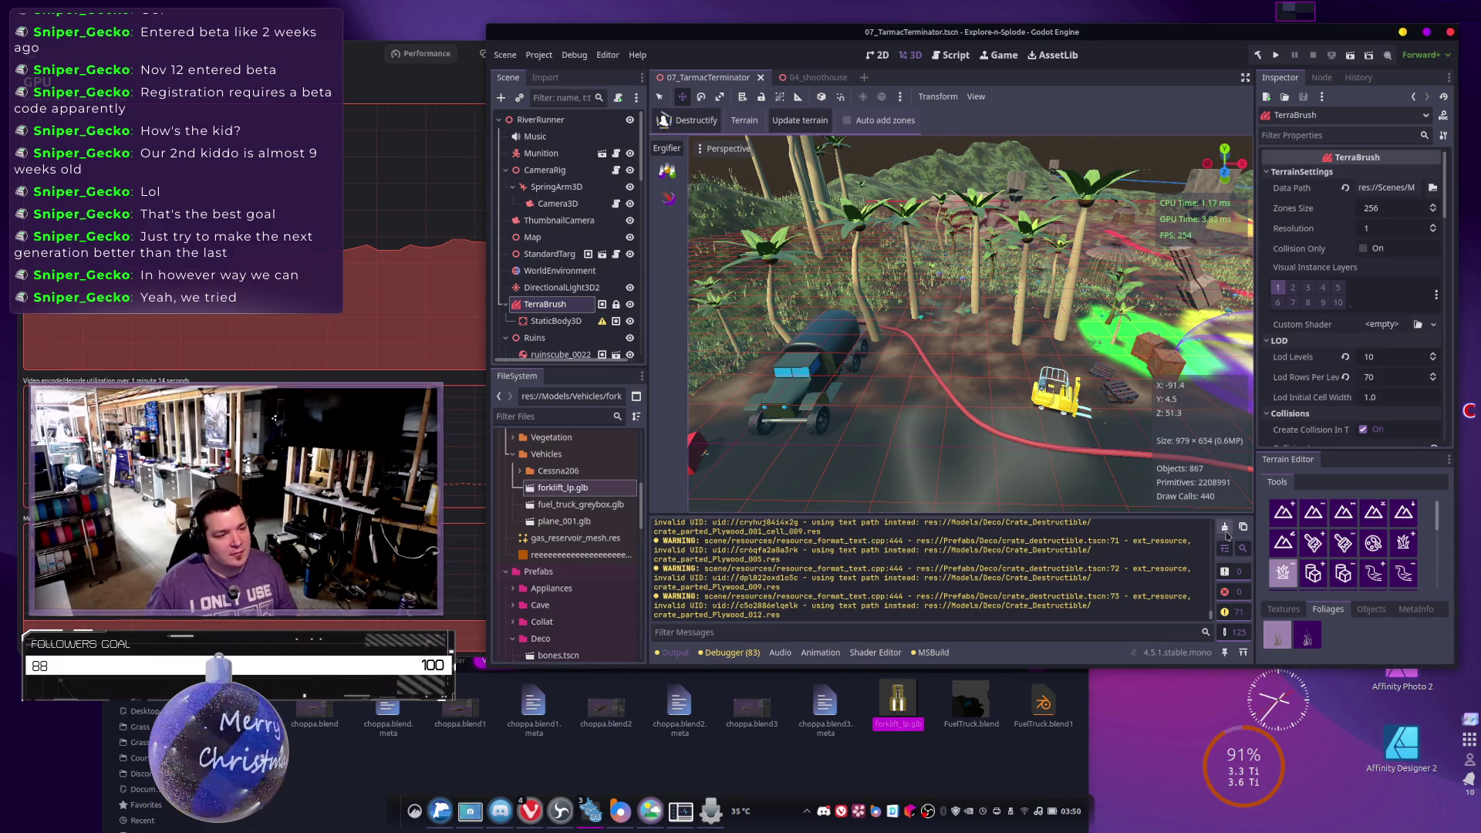
# - Clear the Output log and bring up the window switcher with Alt+Tab
pyautogui.click(1225, 527)
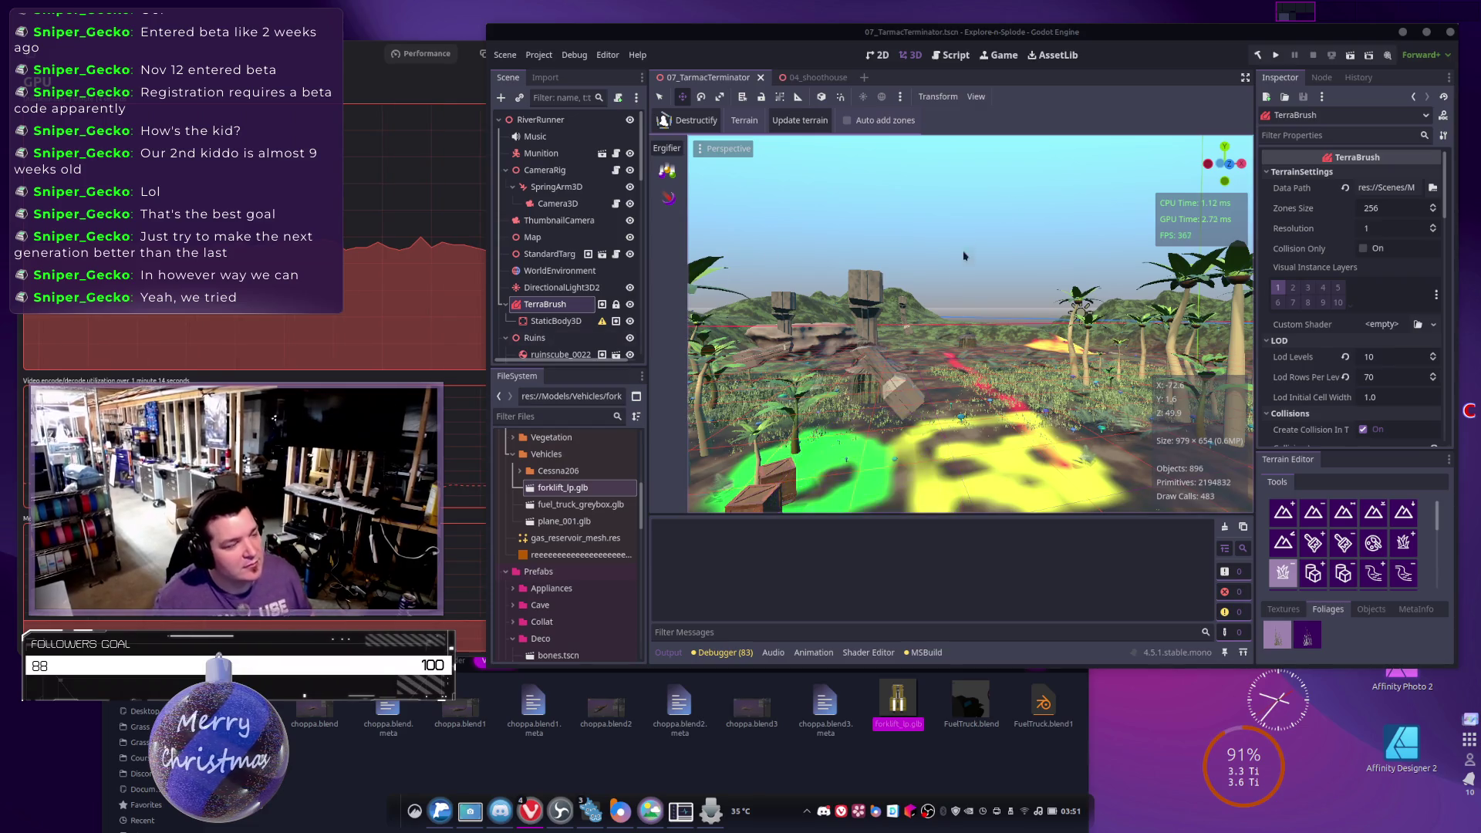
pyautogui.hotkey('alt', 'Tab')
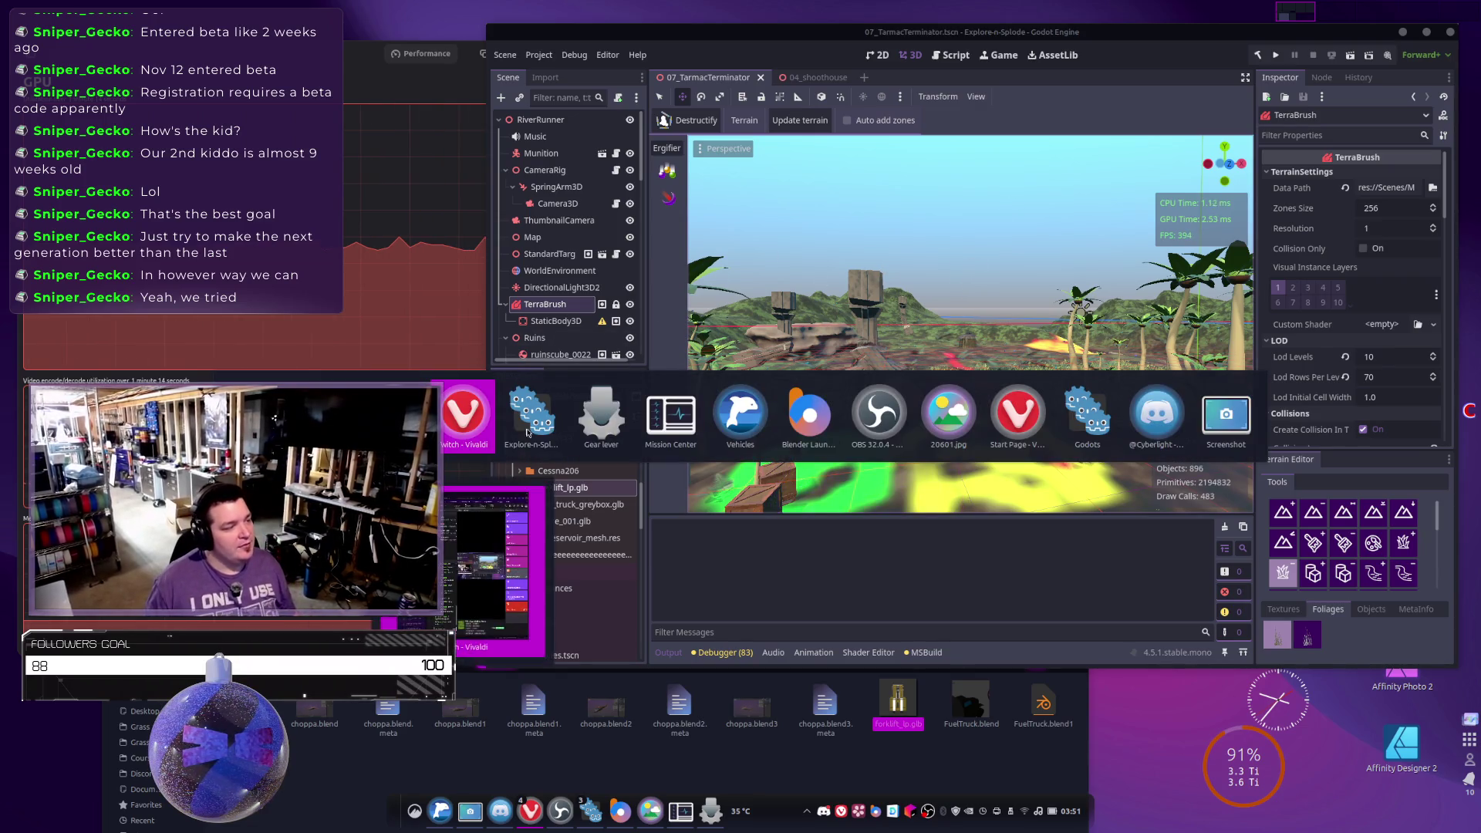
# - In Rider's Solution tree, find and open Warhead.cs
pyautogui.moveTo(545, 415)
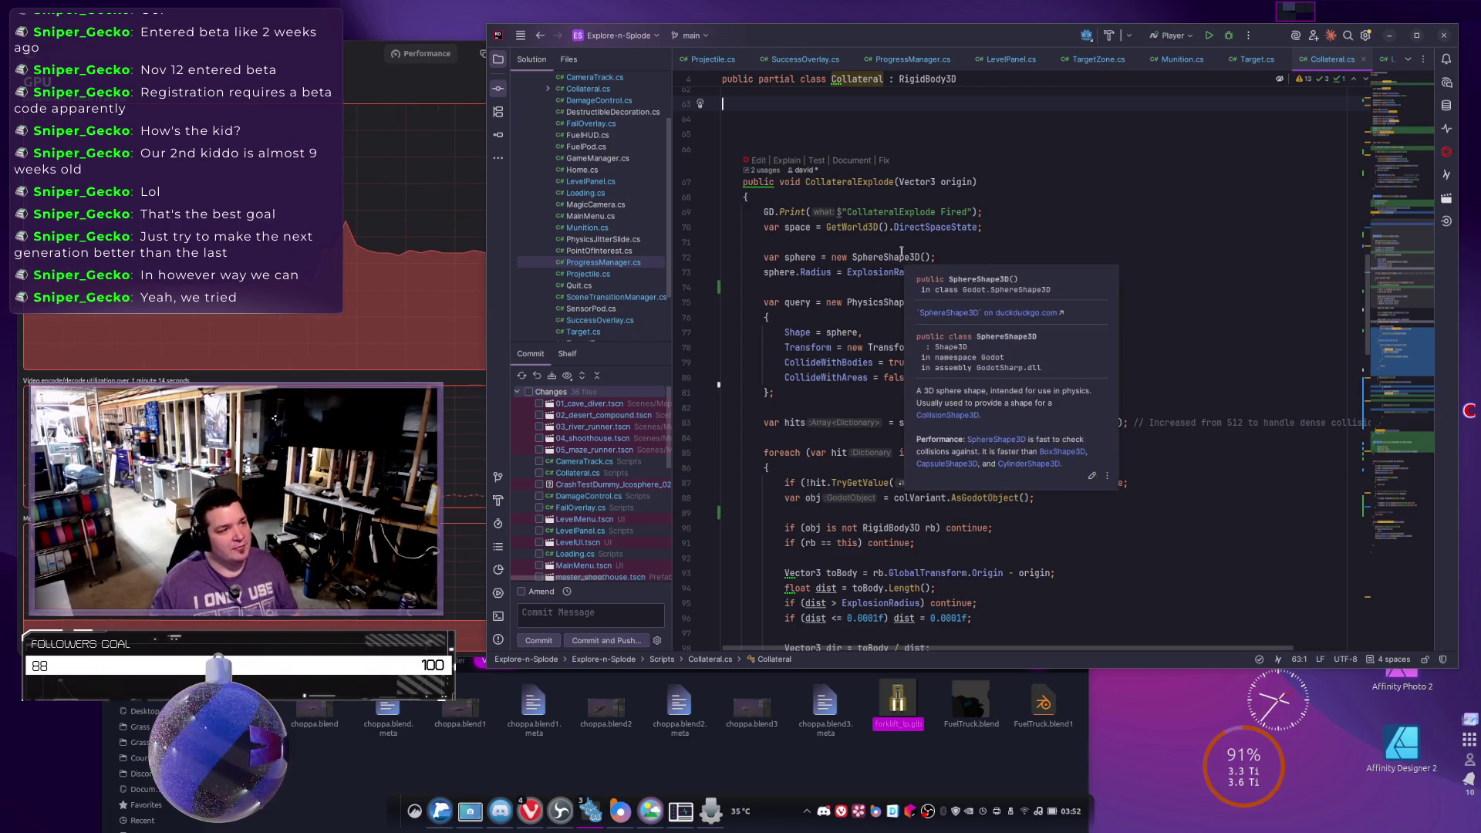
pyautogui.scroll(-3, 559, 283)
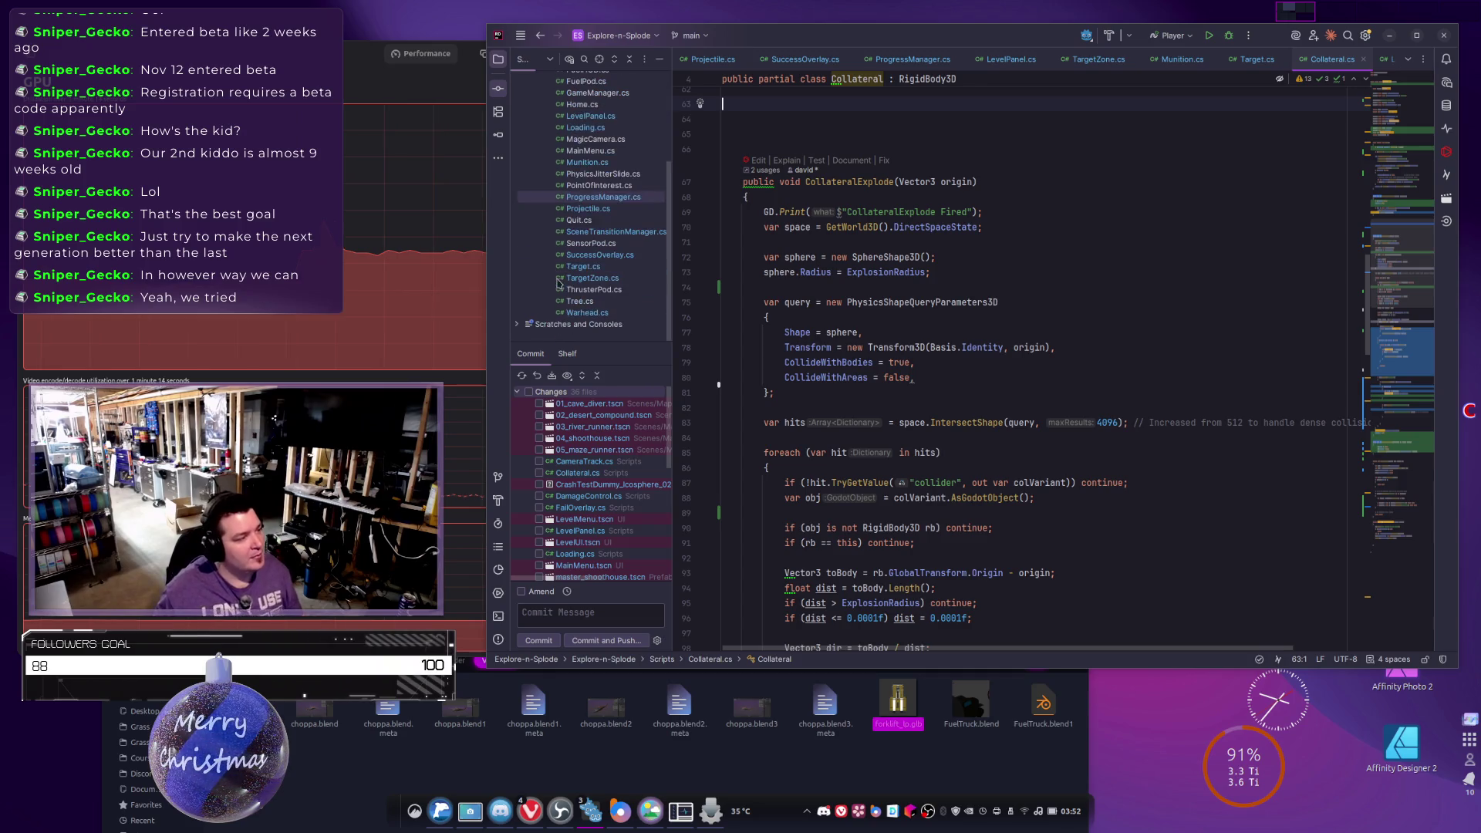
pyautogui.doubleClick(587, 312)
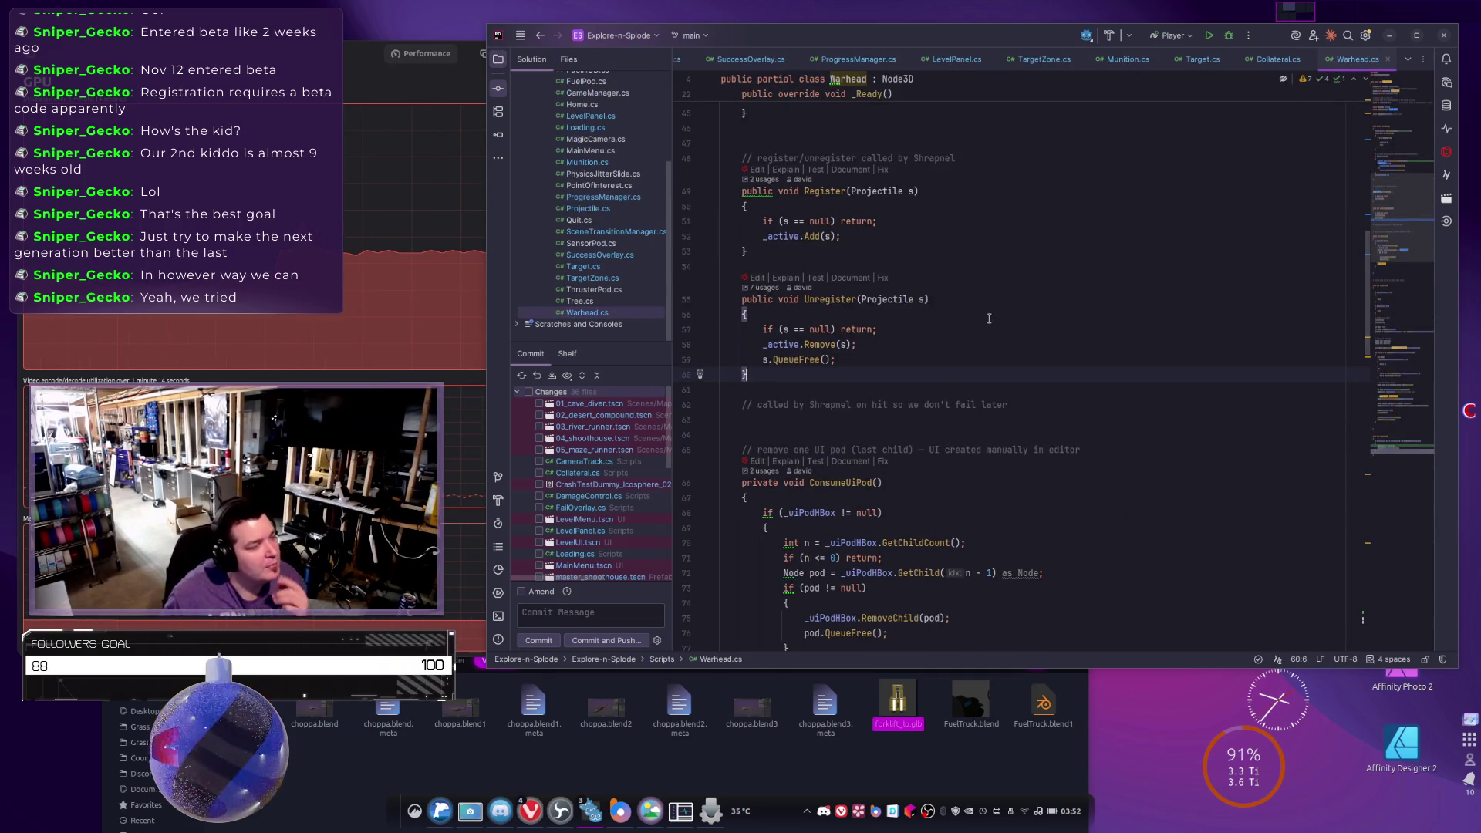
pyautogui.scroll(4, 976, 336)
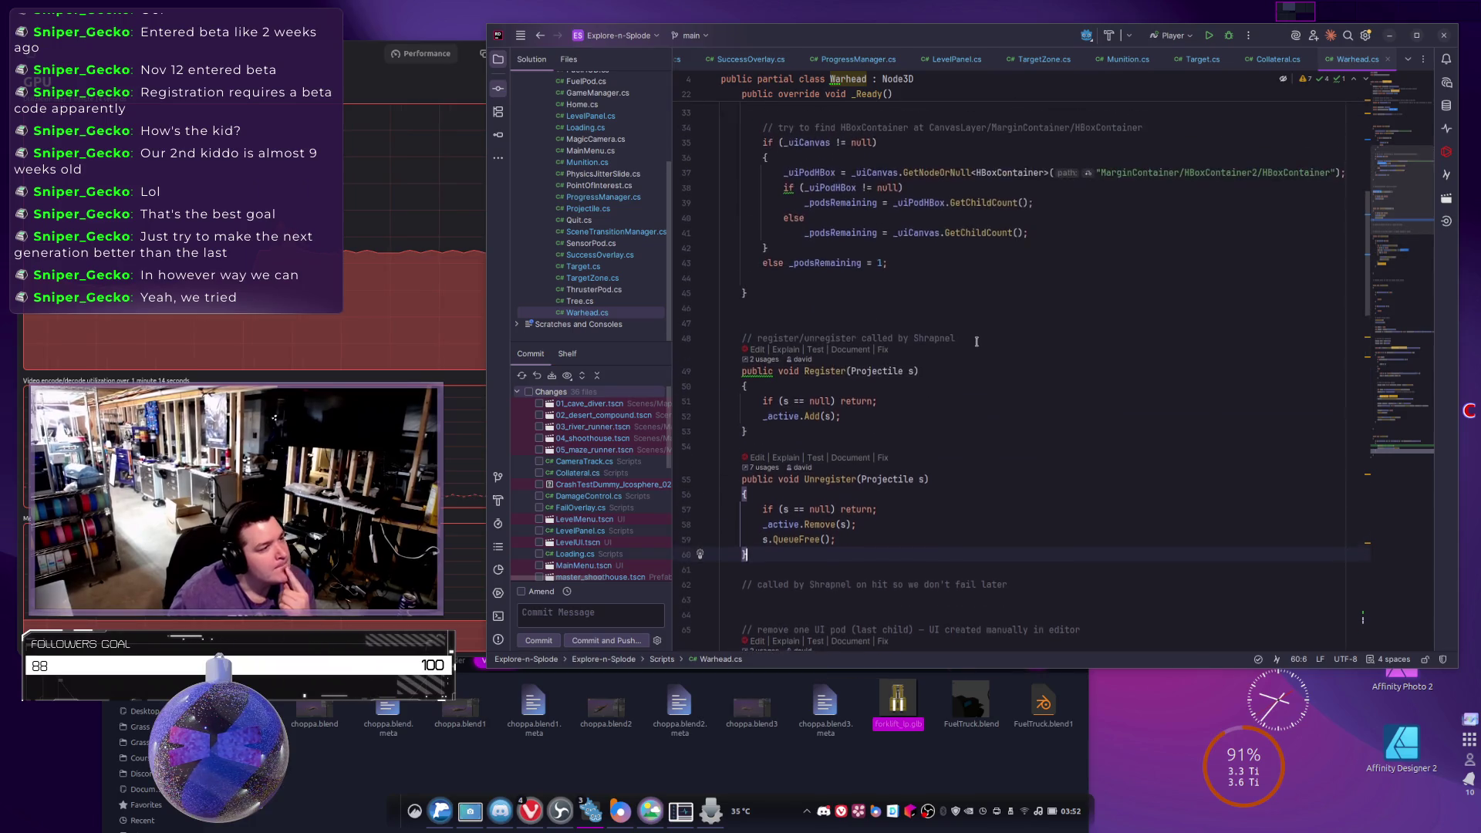
pyautogui.scroll(6, 974, 341)
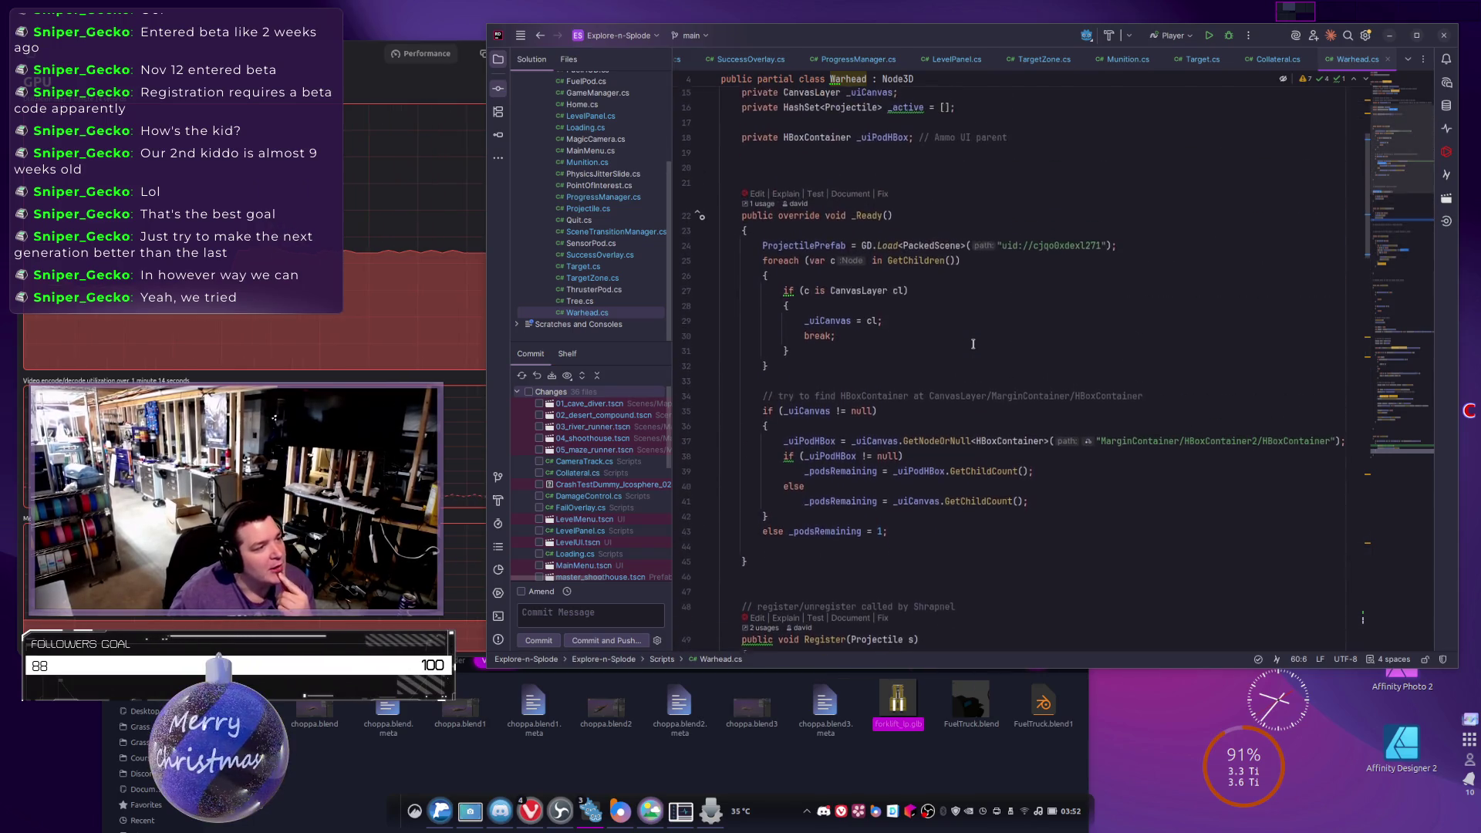
pyautogui.scroll(3, 807, 393)
pyautogui.scroll(-3, 794, 409)
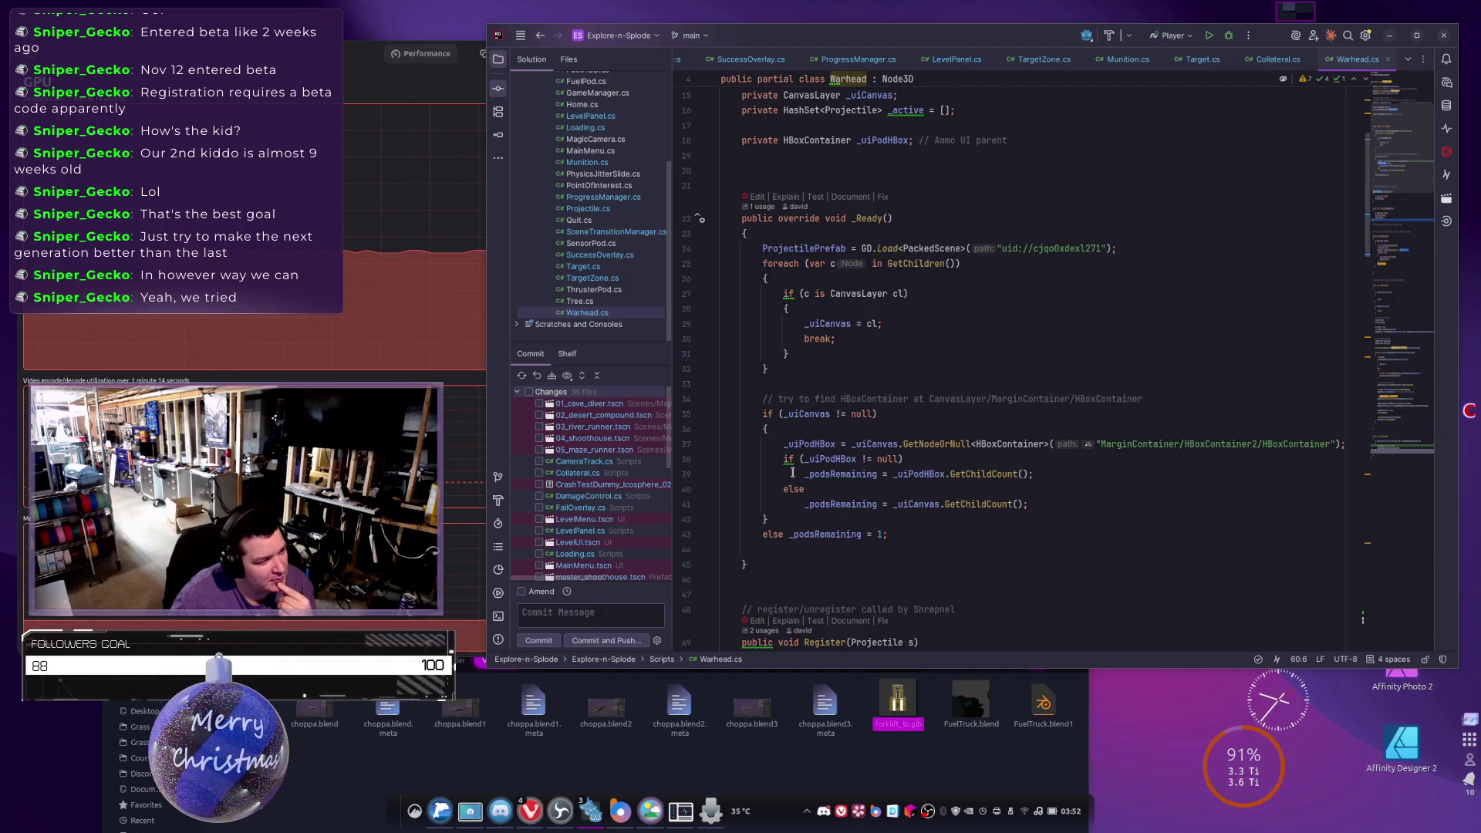
pyautogui.moveTo(1109, 478)
pyautogui.mouseDown()
pyautogui.moveTo(856, 459)
pyautogui.moveTo(805, 474)
pyautogui.mouseUp()
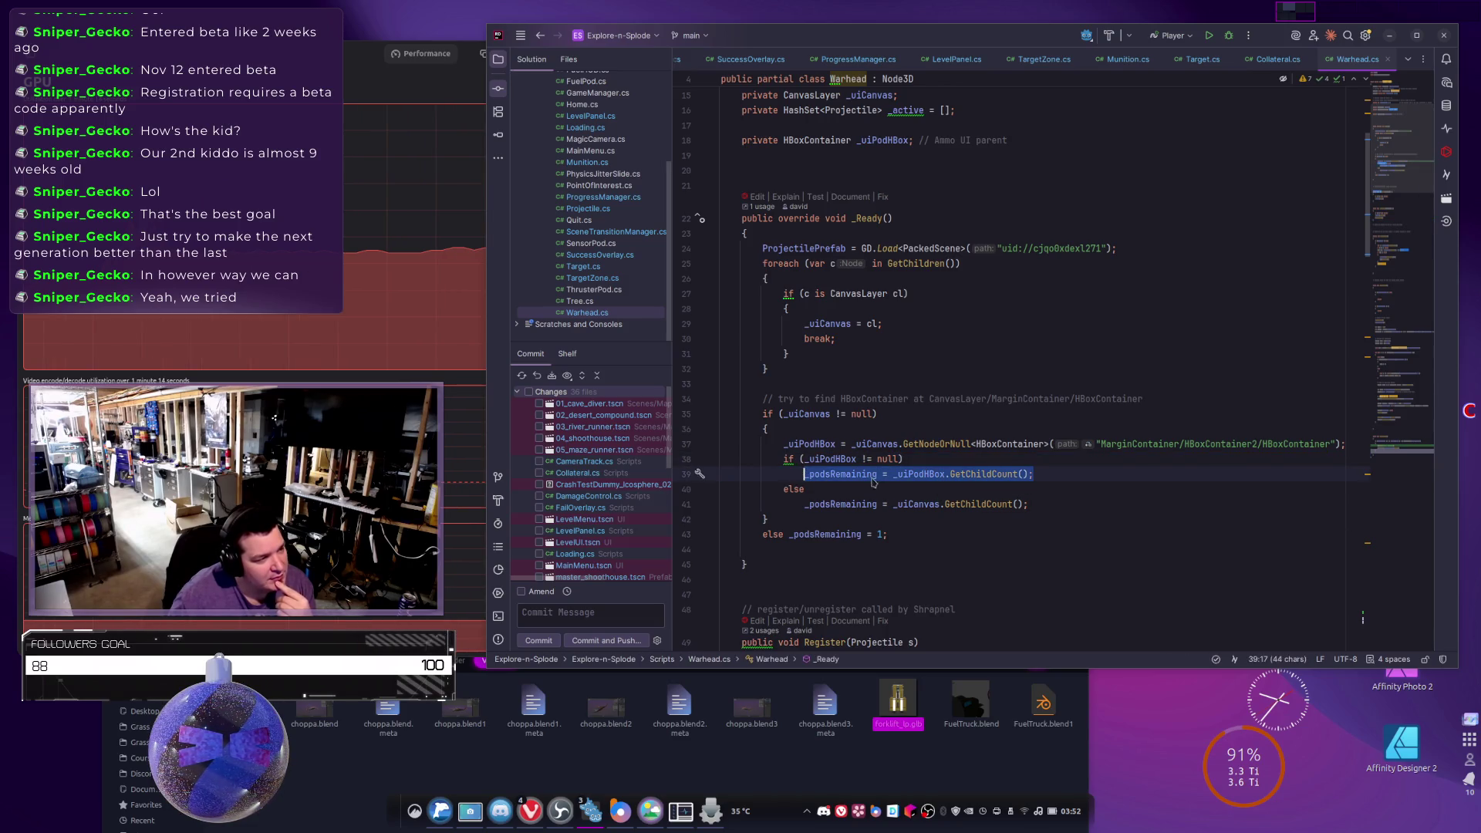
pyautogui.scroll(-10, 872, 482)
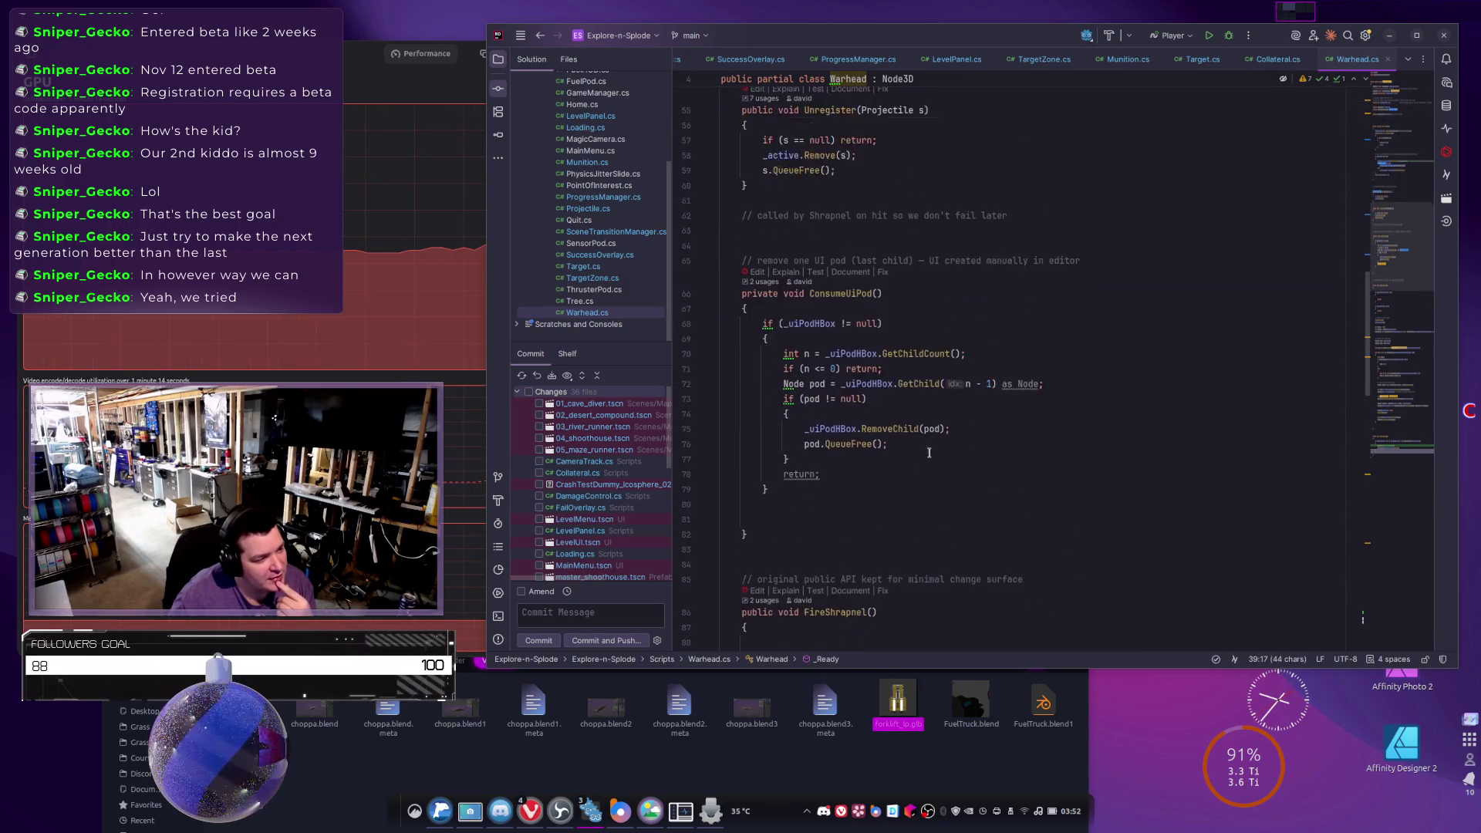
pyautogui.scroll(-8, 929, 453)
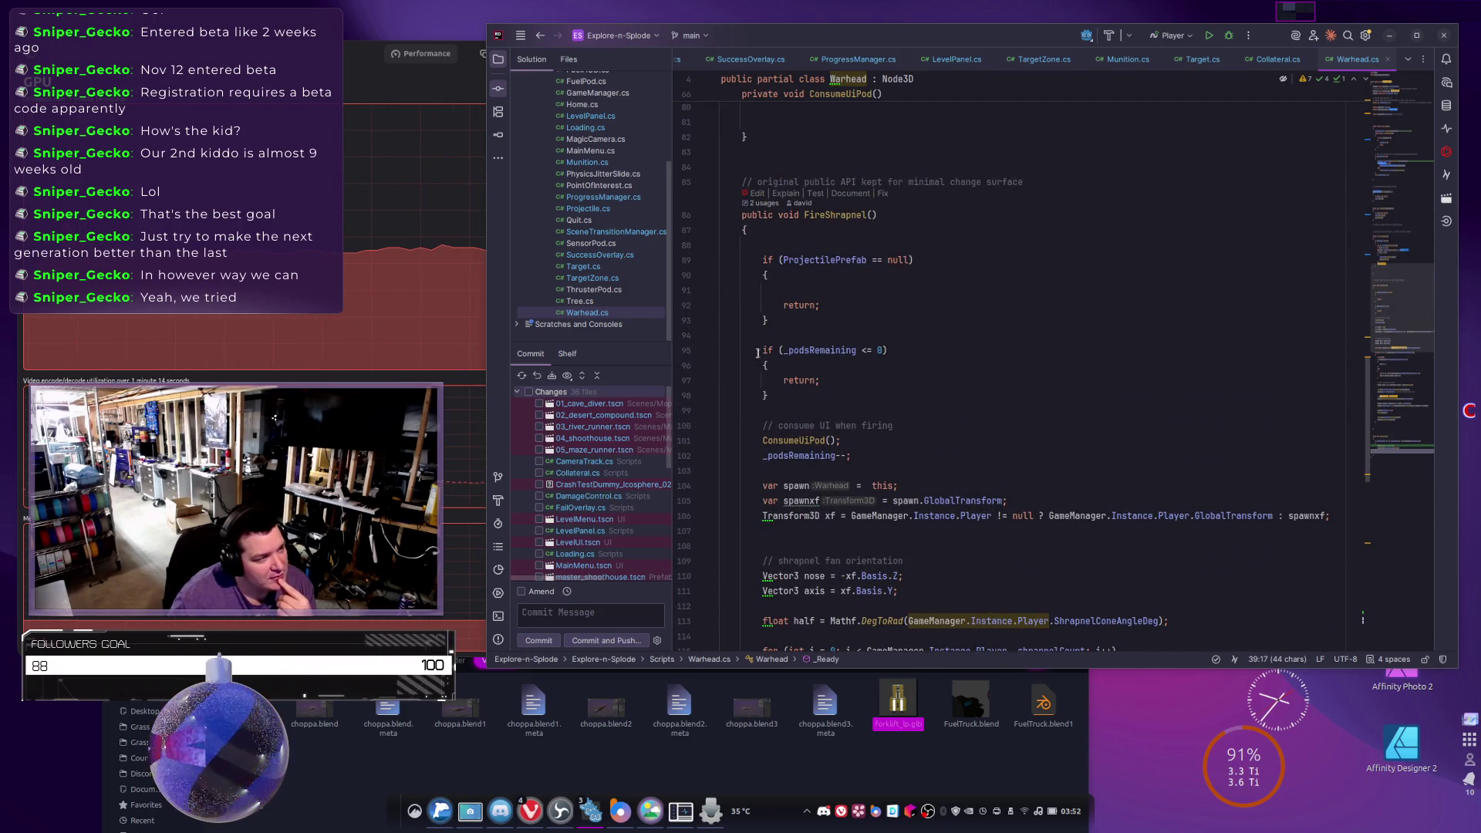
pyautogui.moveTo(864, 391)
pyautogui.mouseDown()
pyautogui.moveTo(772, 363)
pyautogui.moveTo(721, 320)
pyautogui.moveTo(910, 335)
pyautogui.mouseUp()
pyautogui.scroll(-3, 794, 316)
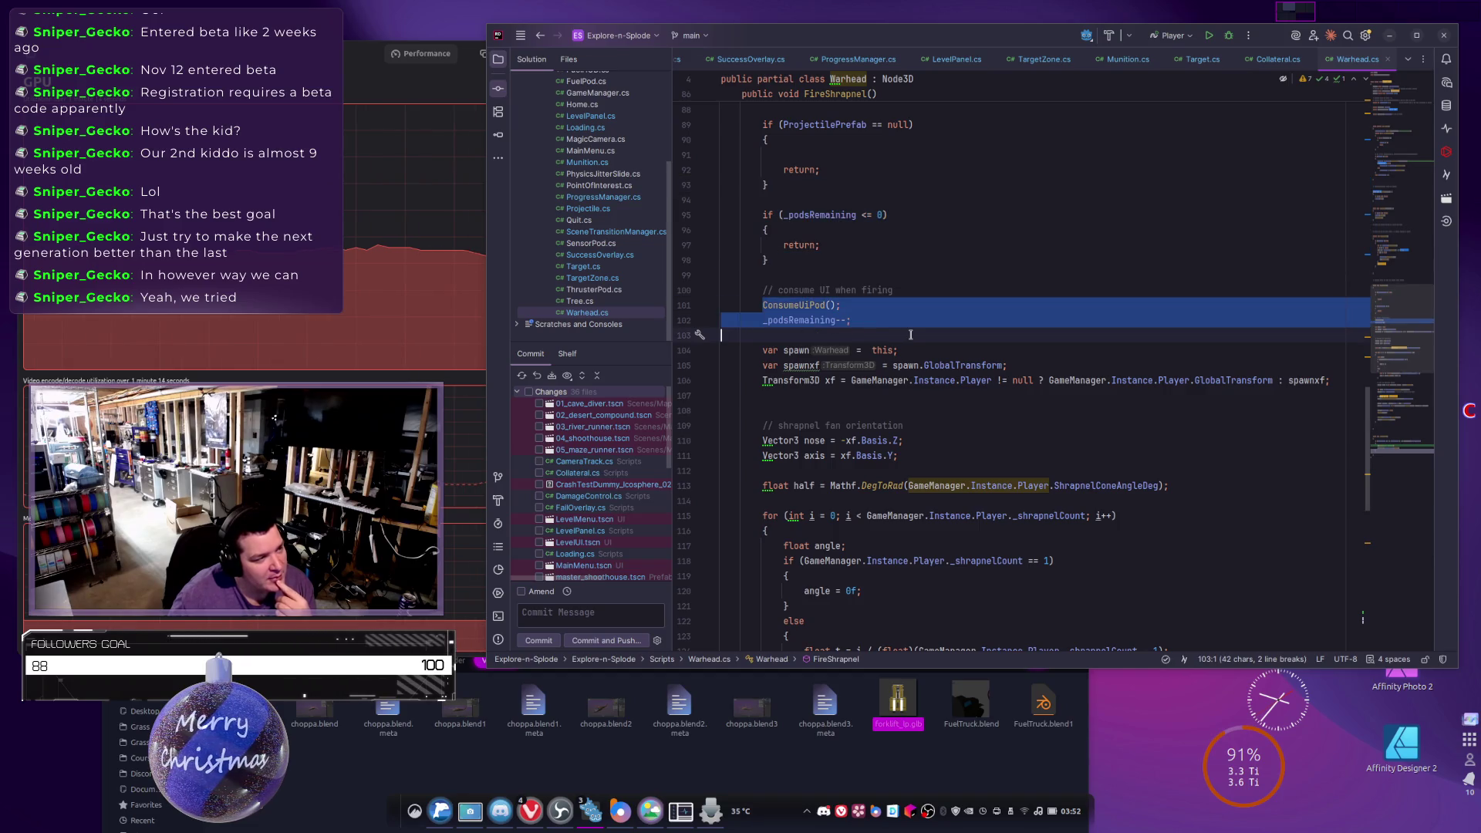
pyautogui.scroll(-2, 895, 342)
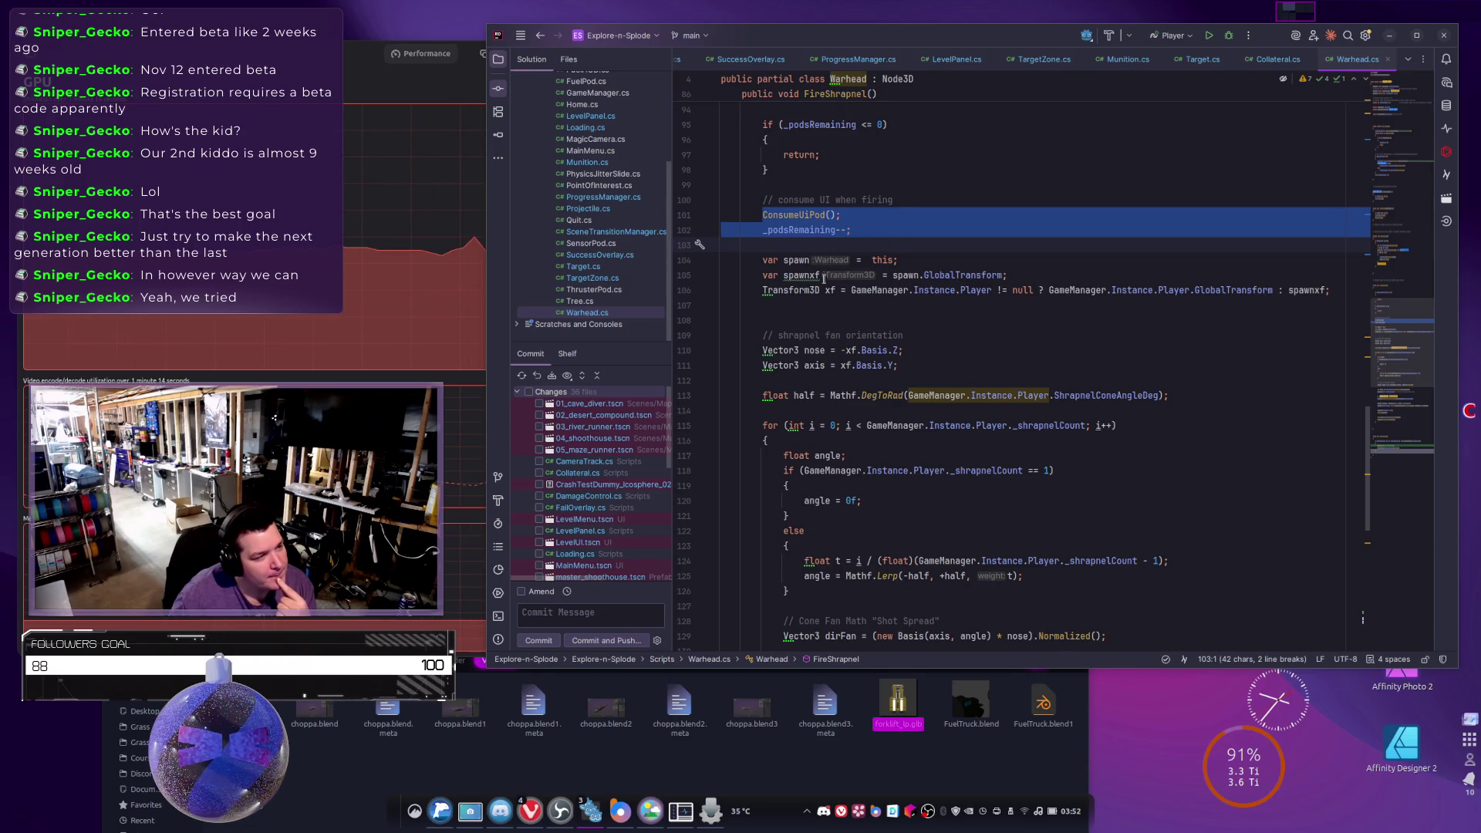
pyautogui.scroll(-6, 834, 313)
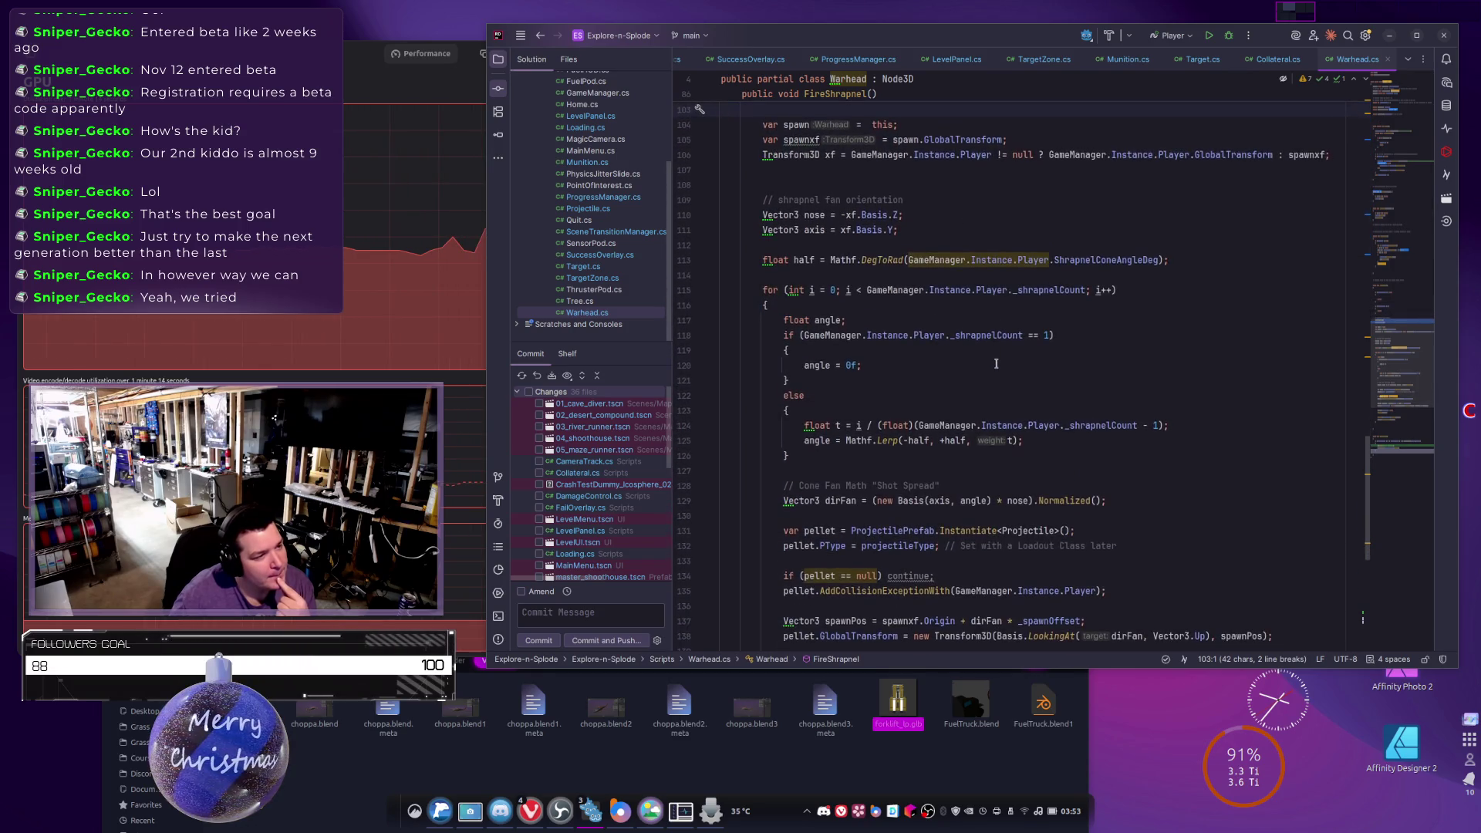
pyautogui.scroll(-6, 862, 389)
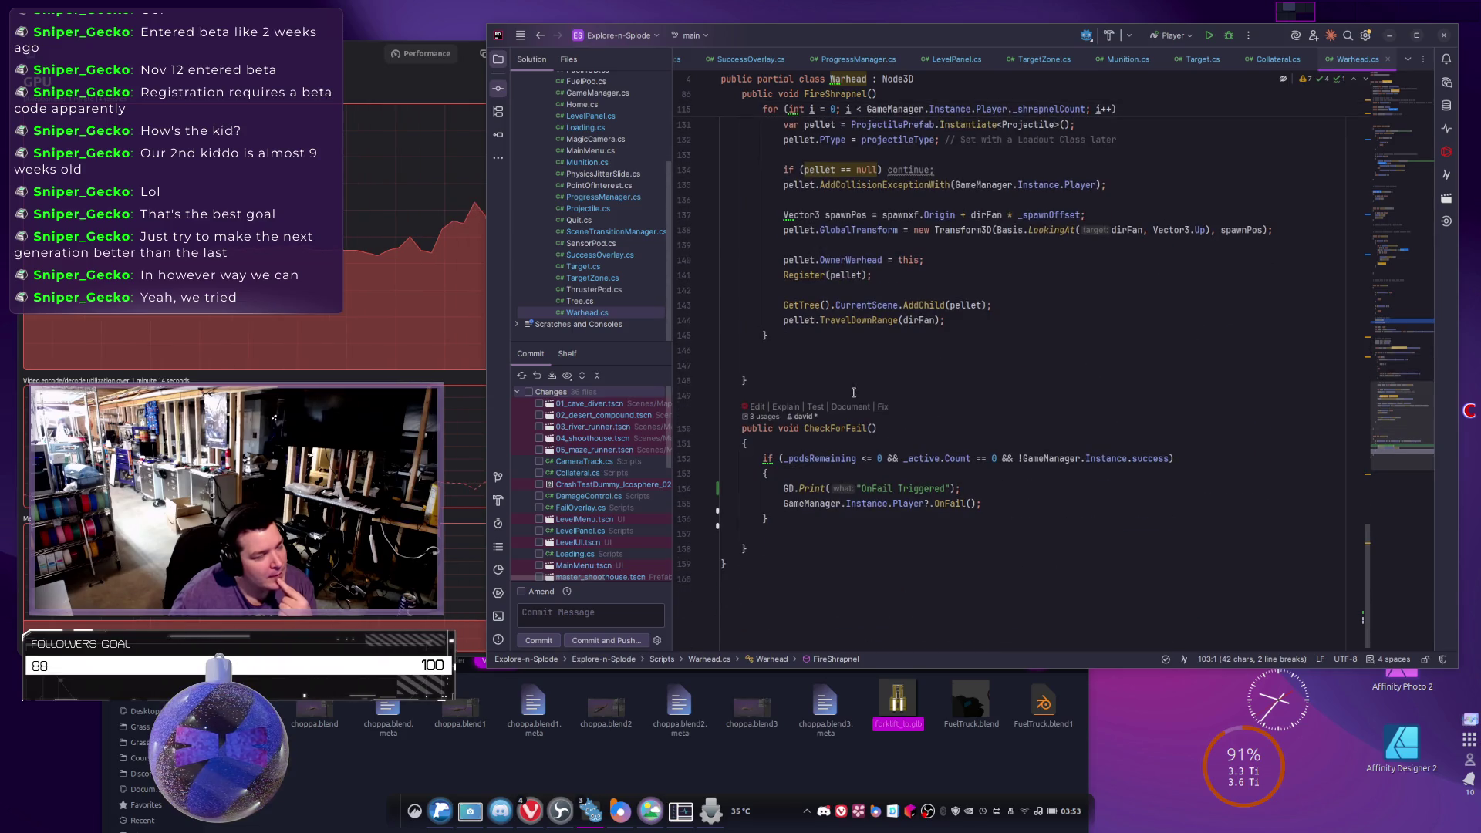
# - Review the _podsRemaining logic in CheckForFail and FireShrapnel in Warhead.cs
pyautogui.click(818, 458)
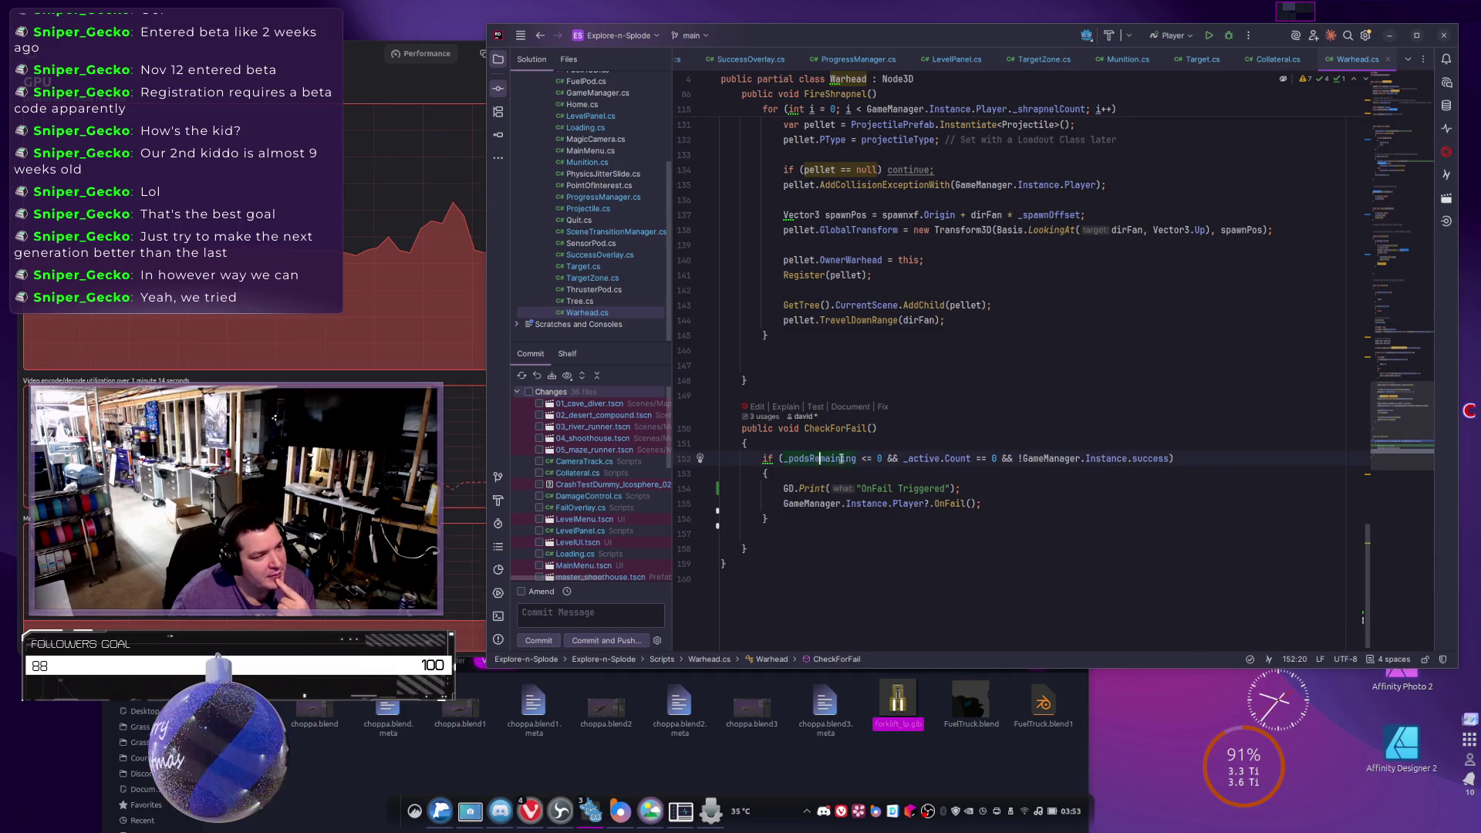
pyautogui.scroll(15, 905, 448)
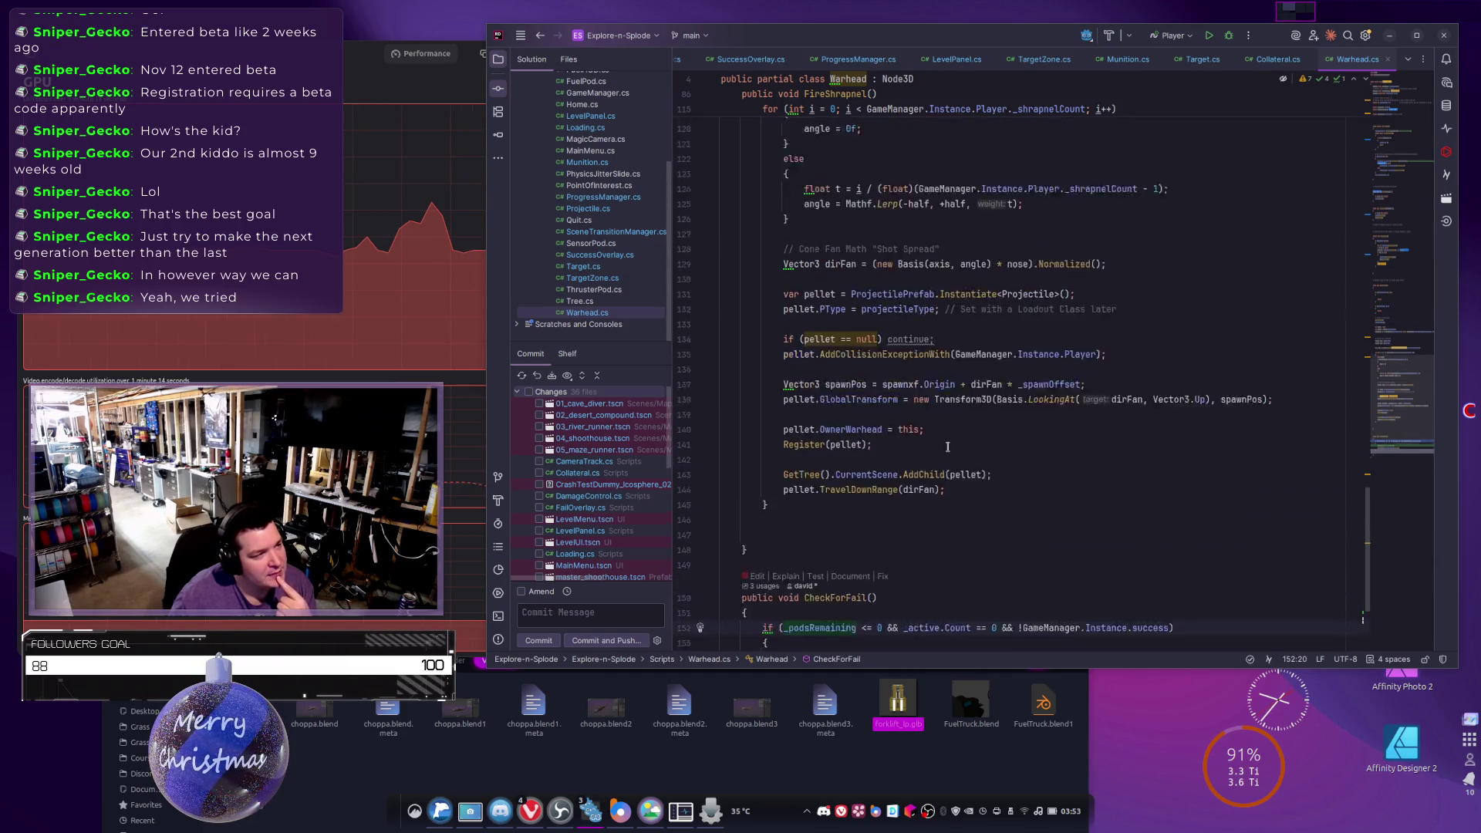
pyautogui.scroll(1, 928, 445)
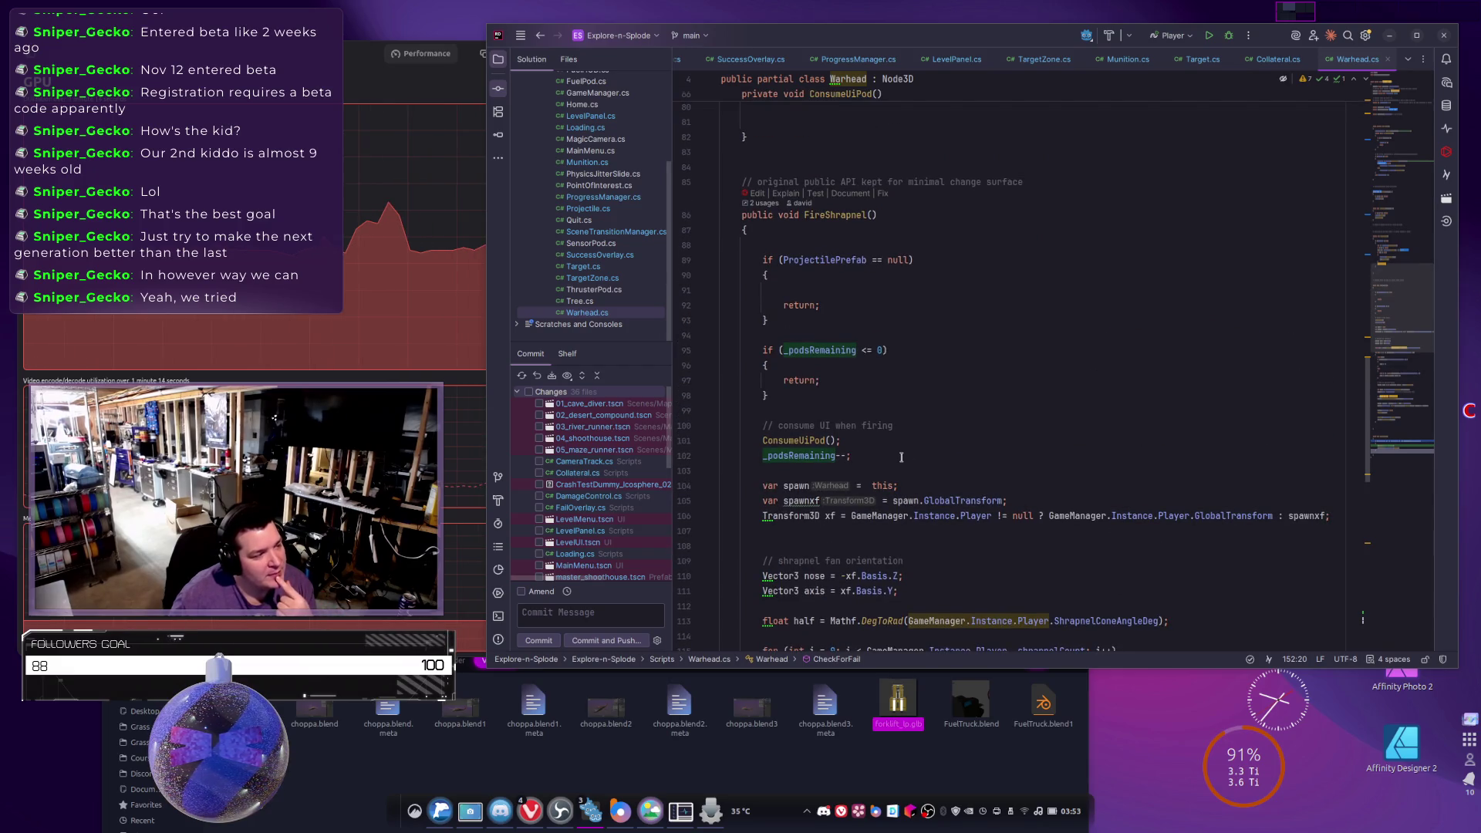
pyautogui.moveTo(850, 455); pyautogui.dragTo(719, 455)
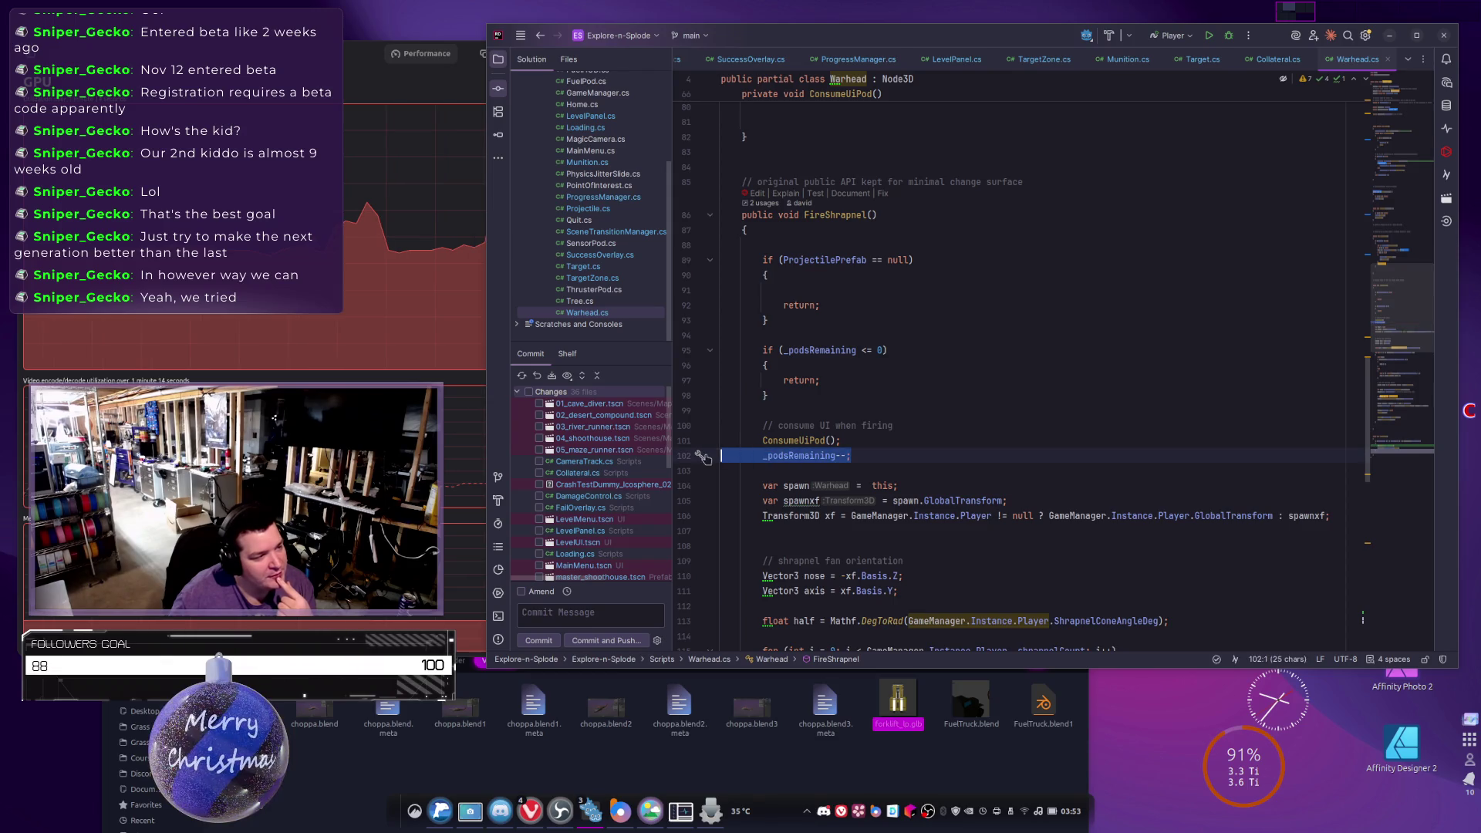
pyautogui.scroll(3, 919, 450)
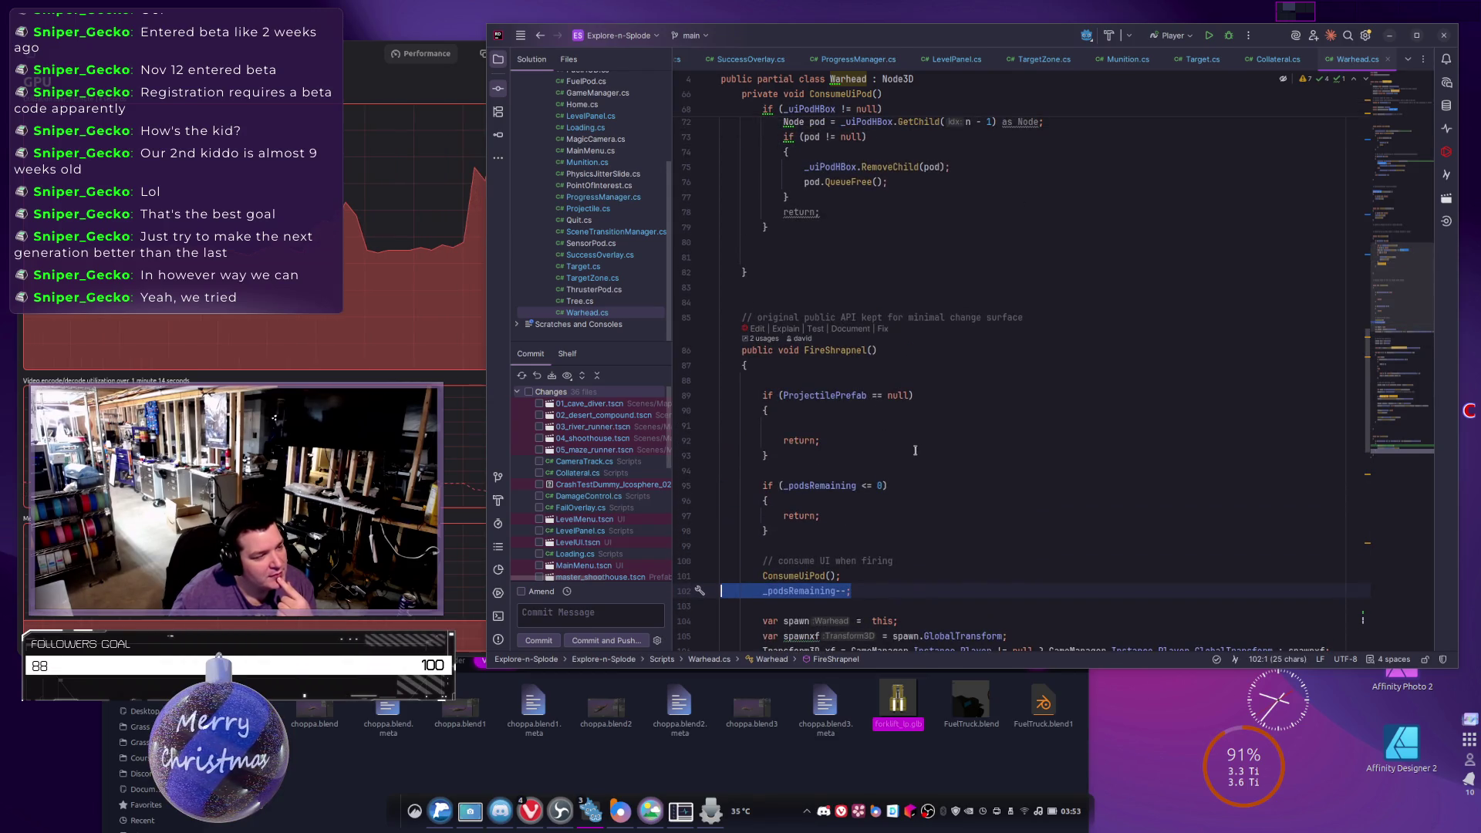
pyautogui.scroll(-2, 910, 448)
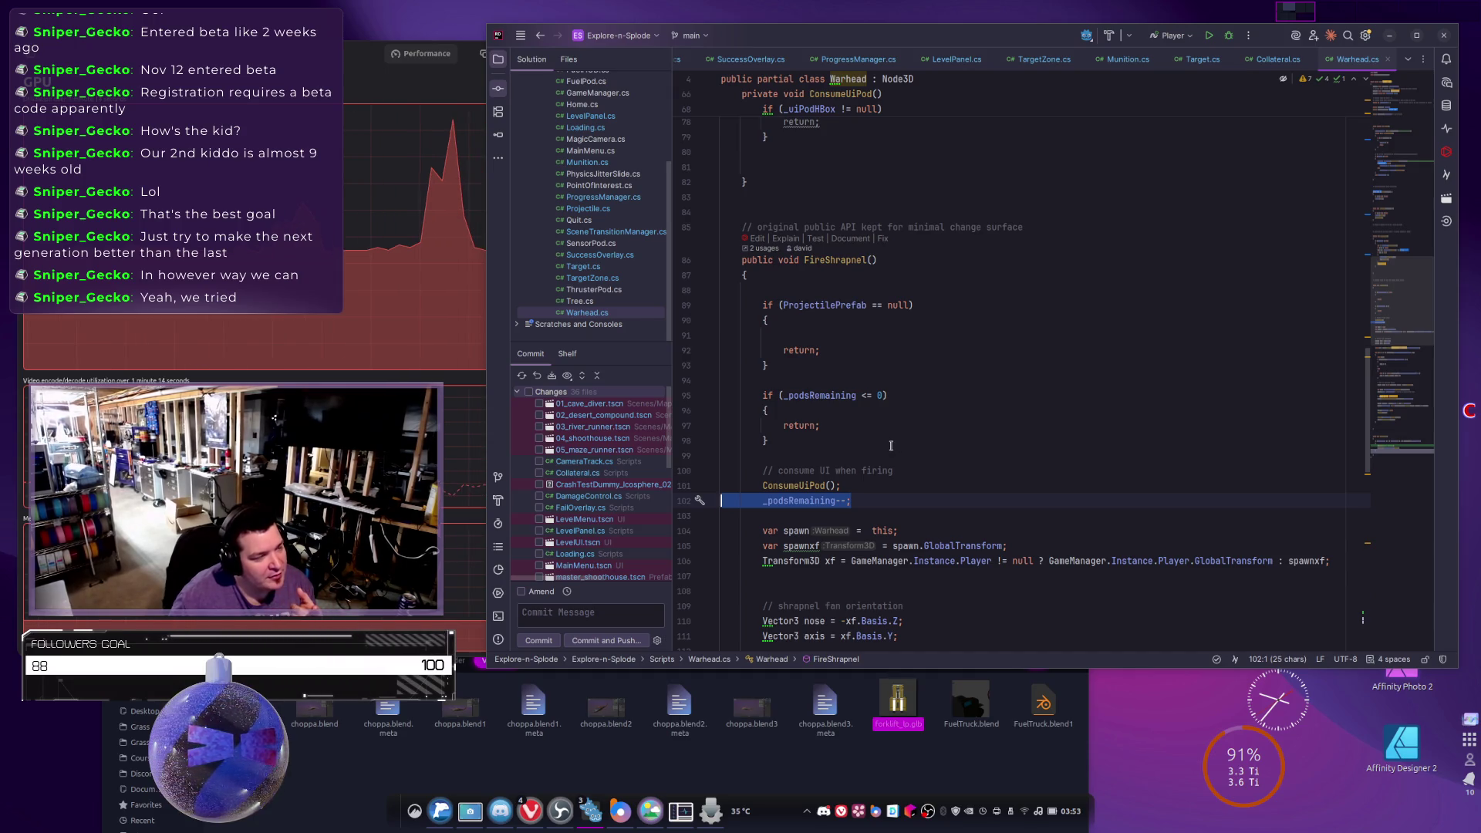
pyautogui.scroll(8, 891, 446)
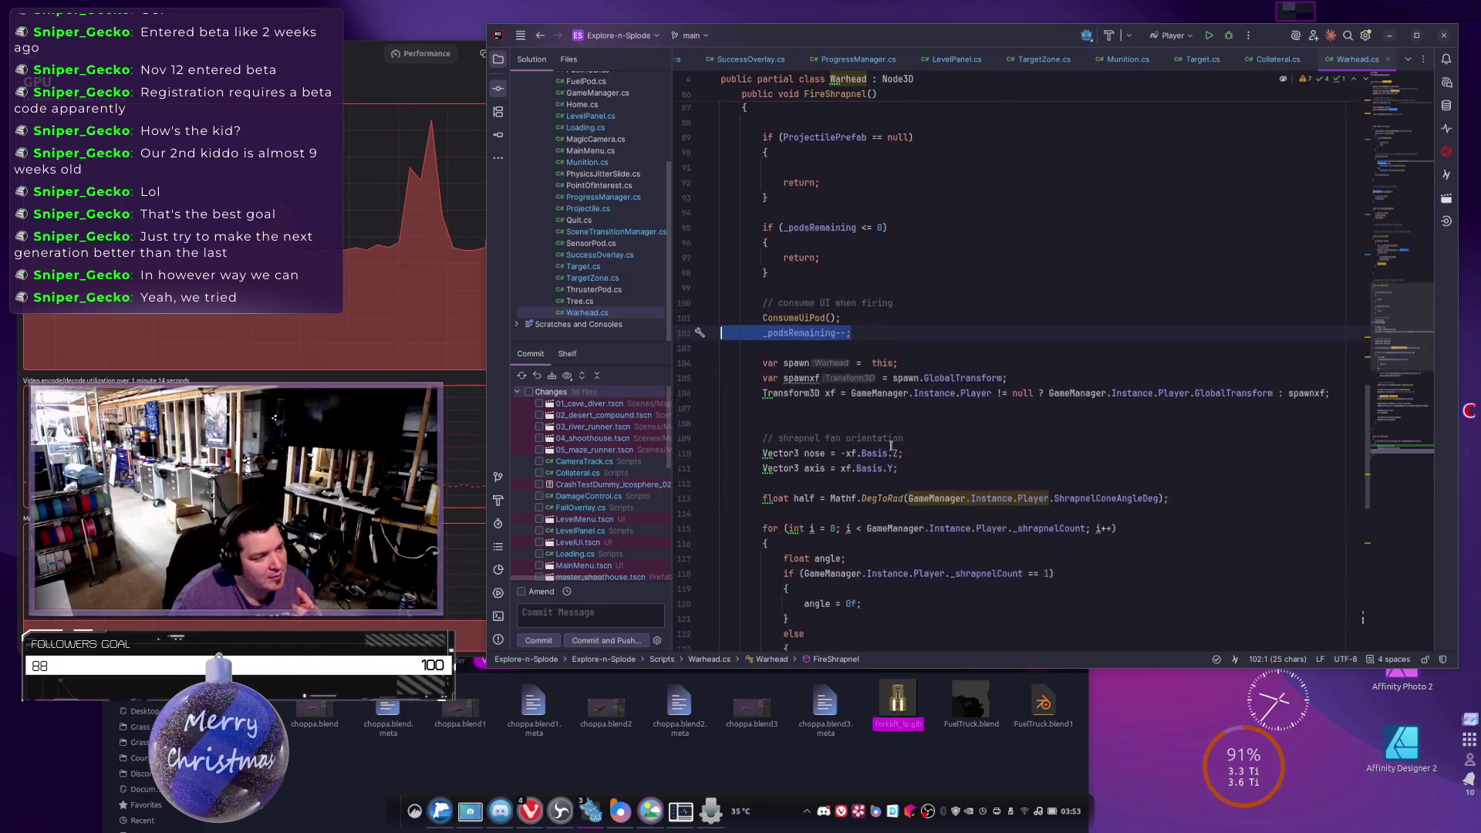
pyautogui.scroll(18, 891, 436)
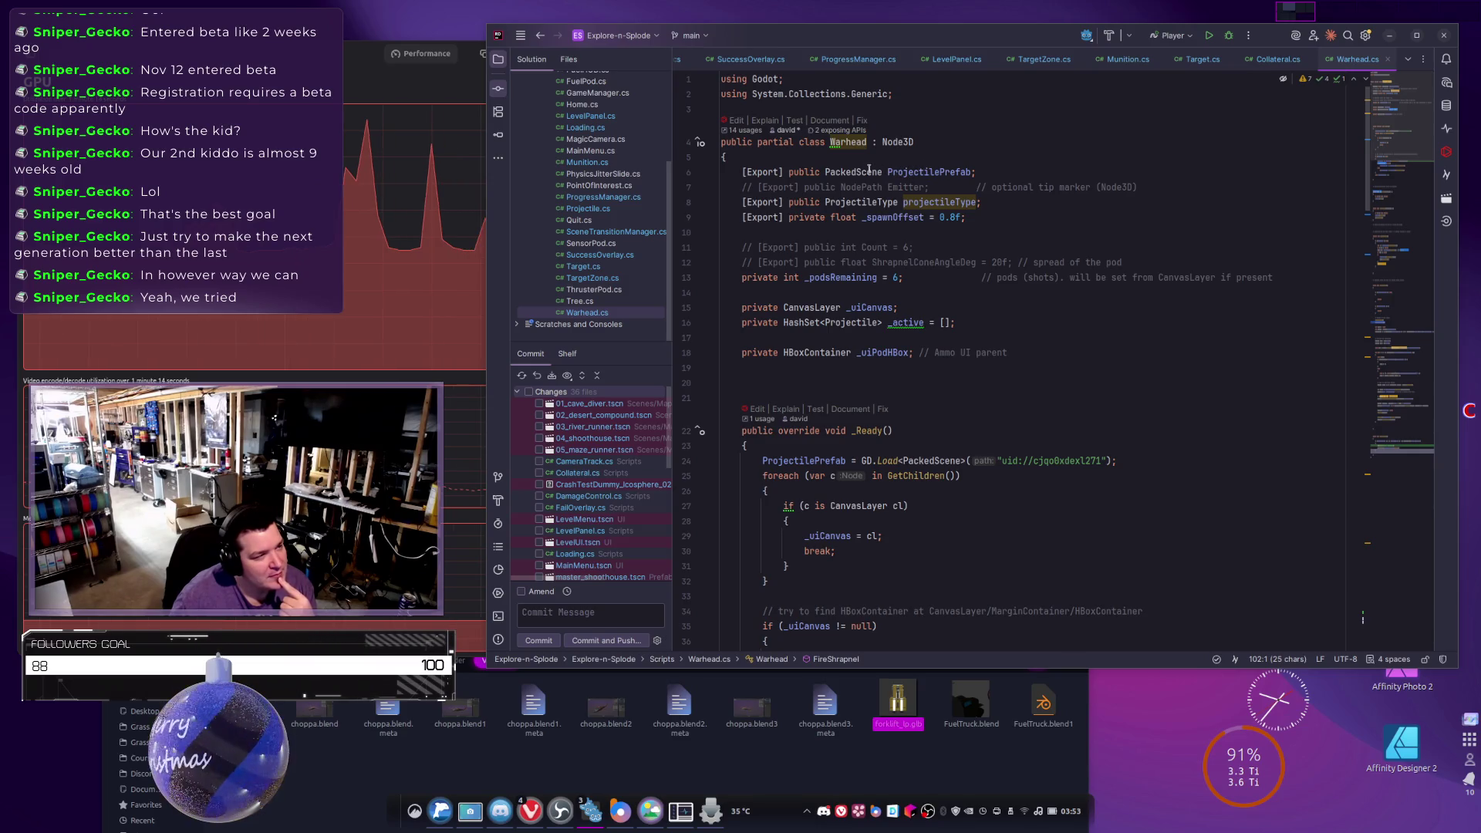
# - Copy the ProjectilePrefab scene uid from the GD.Load call in _Ready, then return to Godot
pyautogui.click(908, 172)
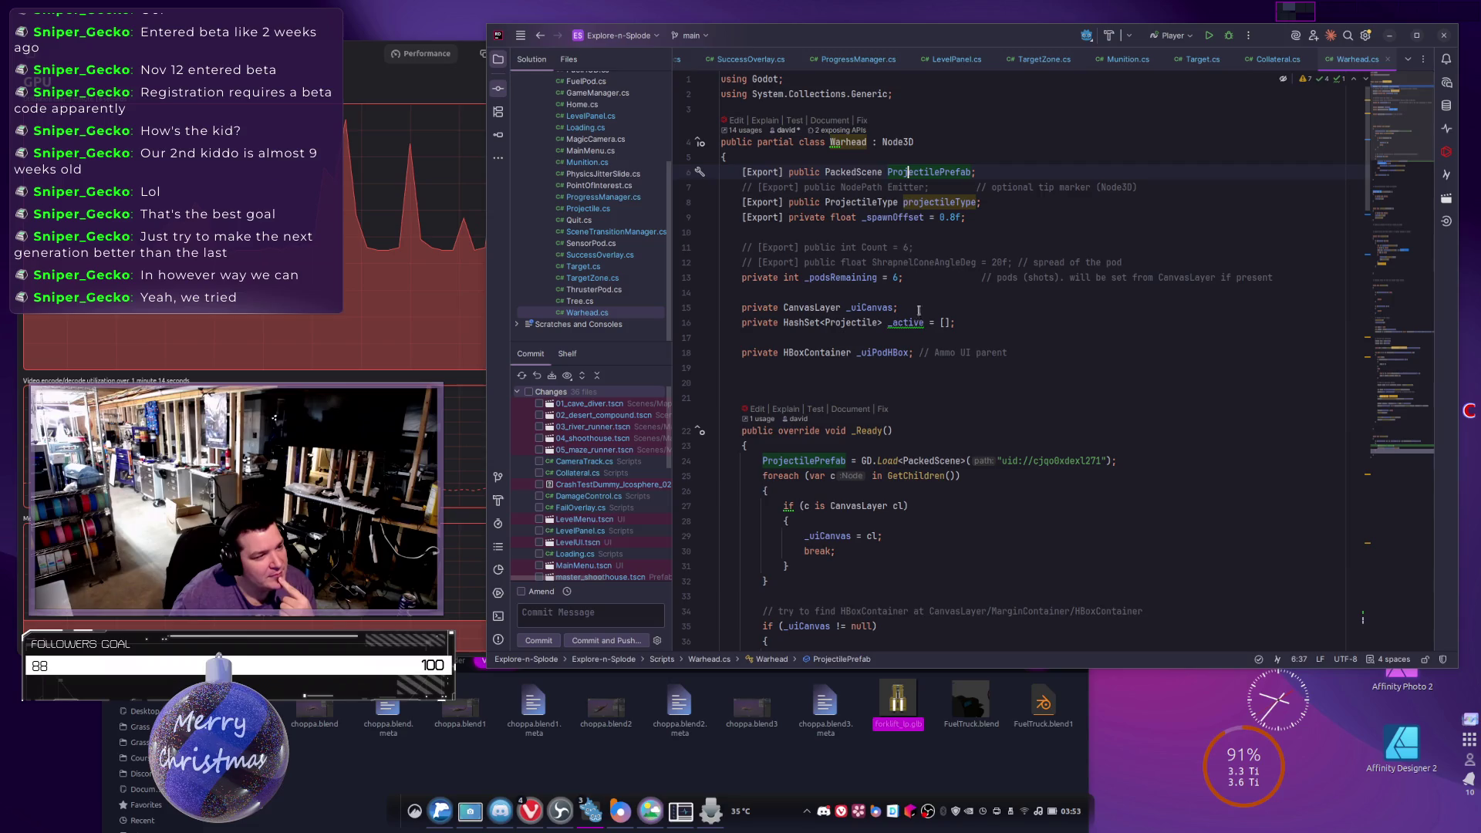
pyautogui.doubleClick(1035, 461)
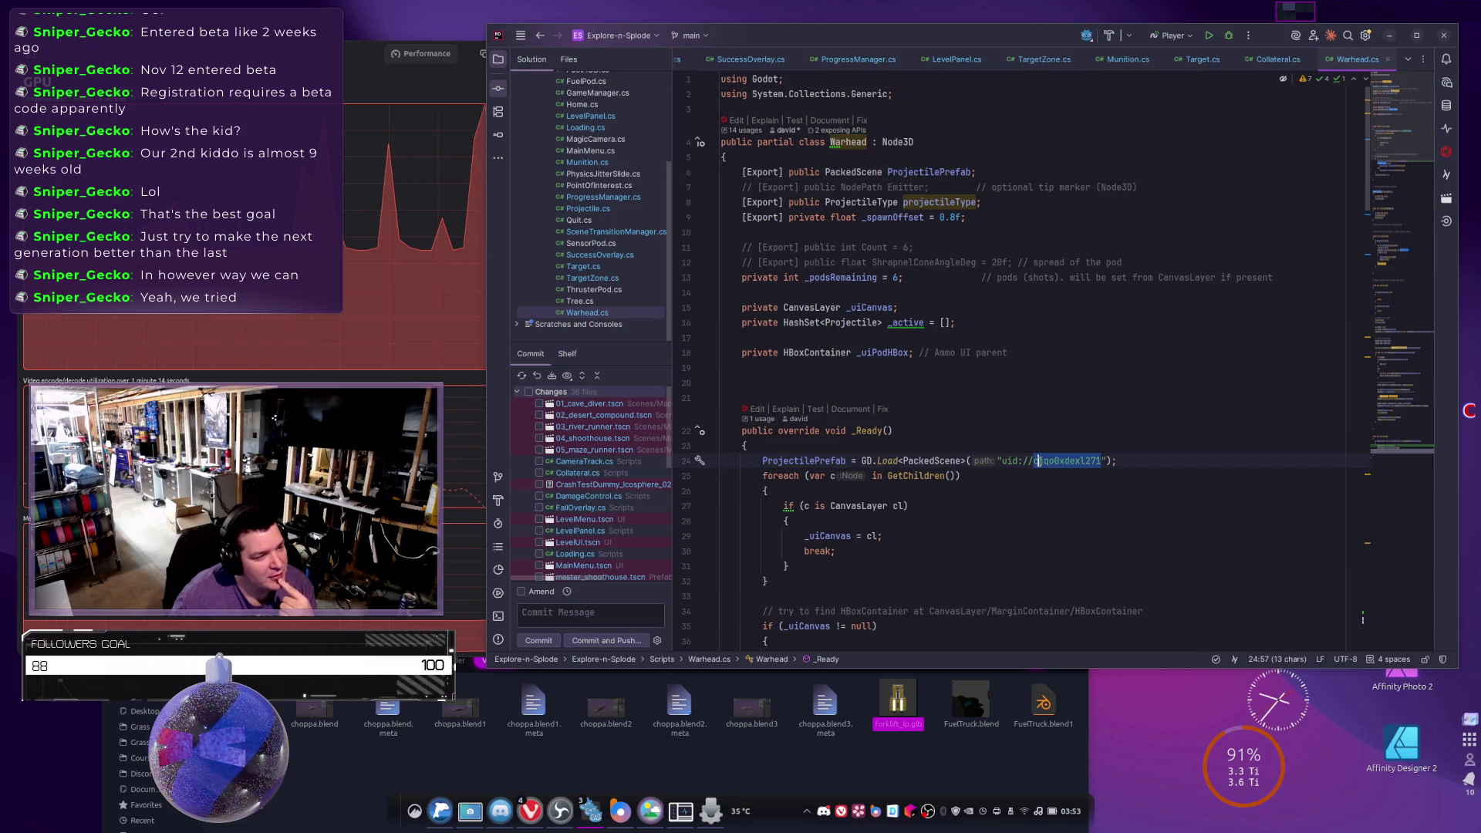
pyautogui.rightClick(1041, 463)
pyautogui.click(1069, 482)
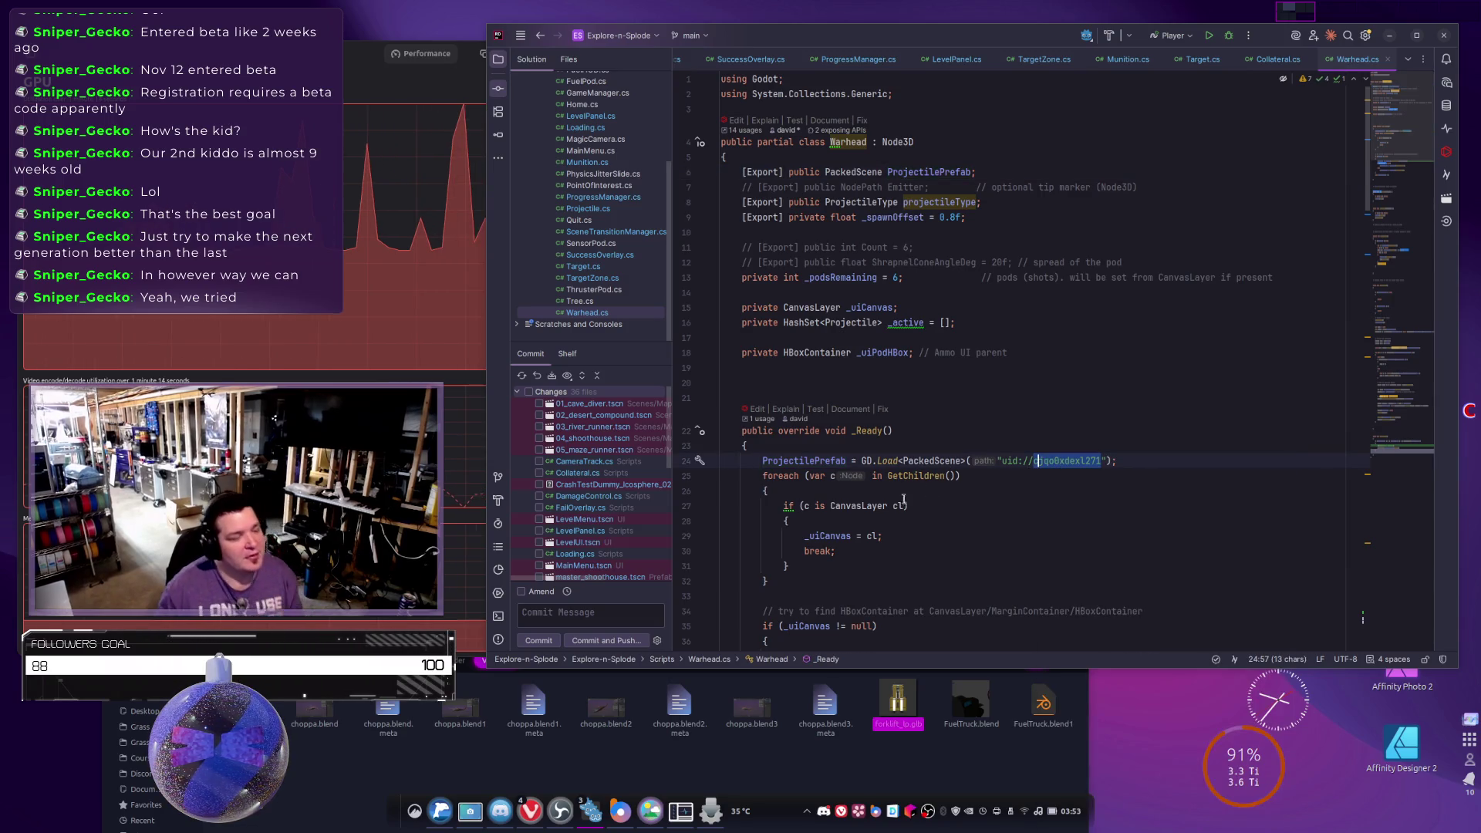
pyautogui.hotkey('alt', 'Tab')
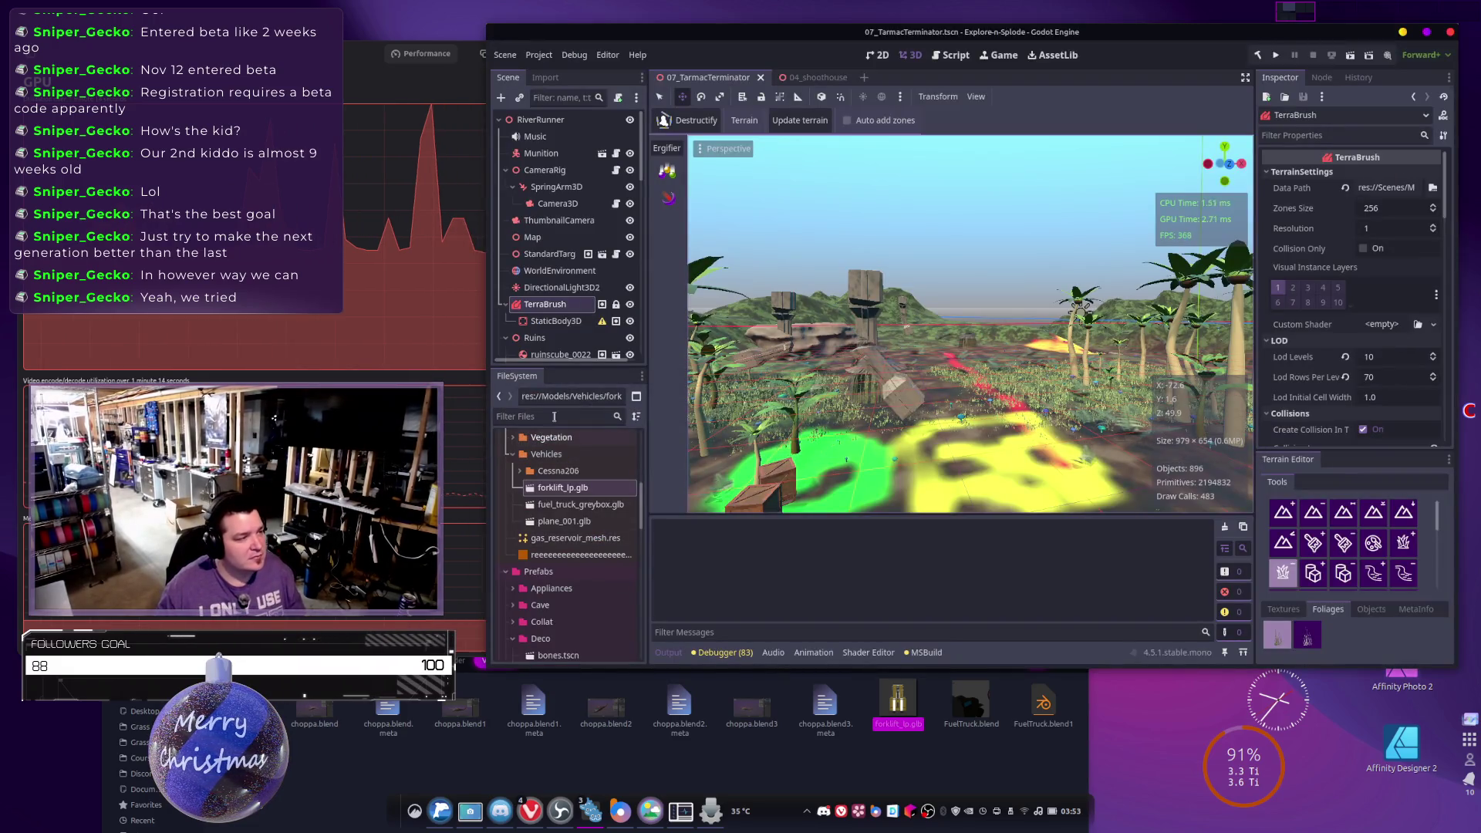
# - Try navigating the FileSystem path bar to the copied uid, with and without the uid:// prefix
pyautogui.click(570, 396)
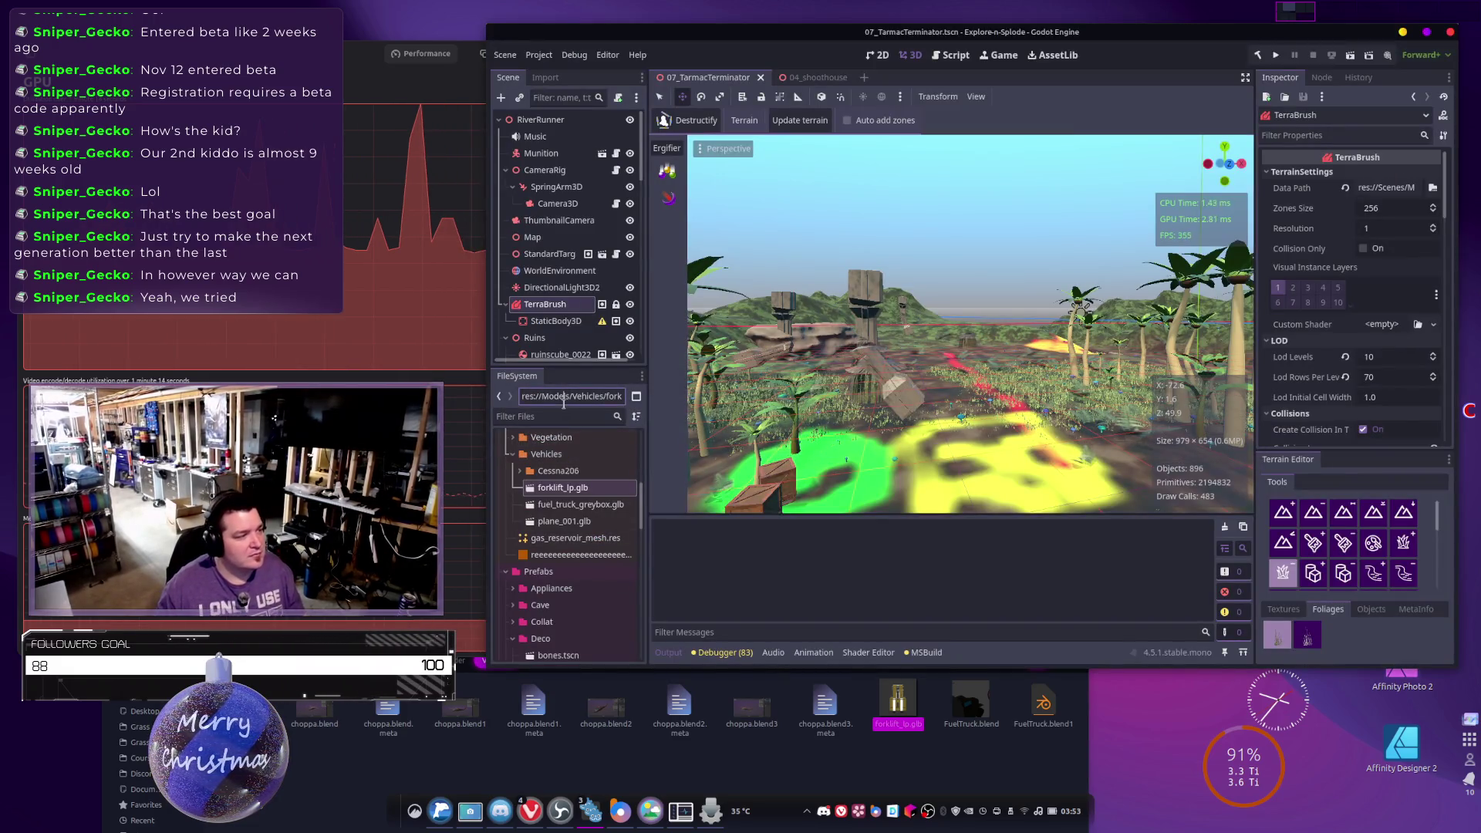
pyautogui.hotkey('ctrl', 'a')
pyautogui.hotkey('ctrl', 'v')
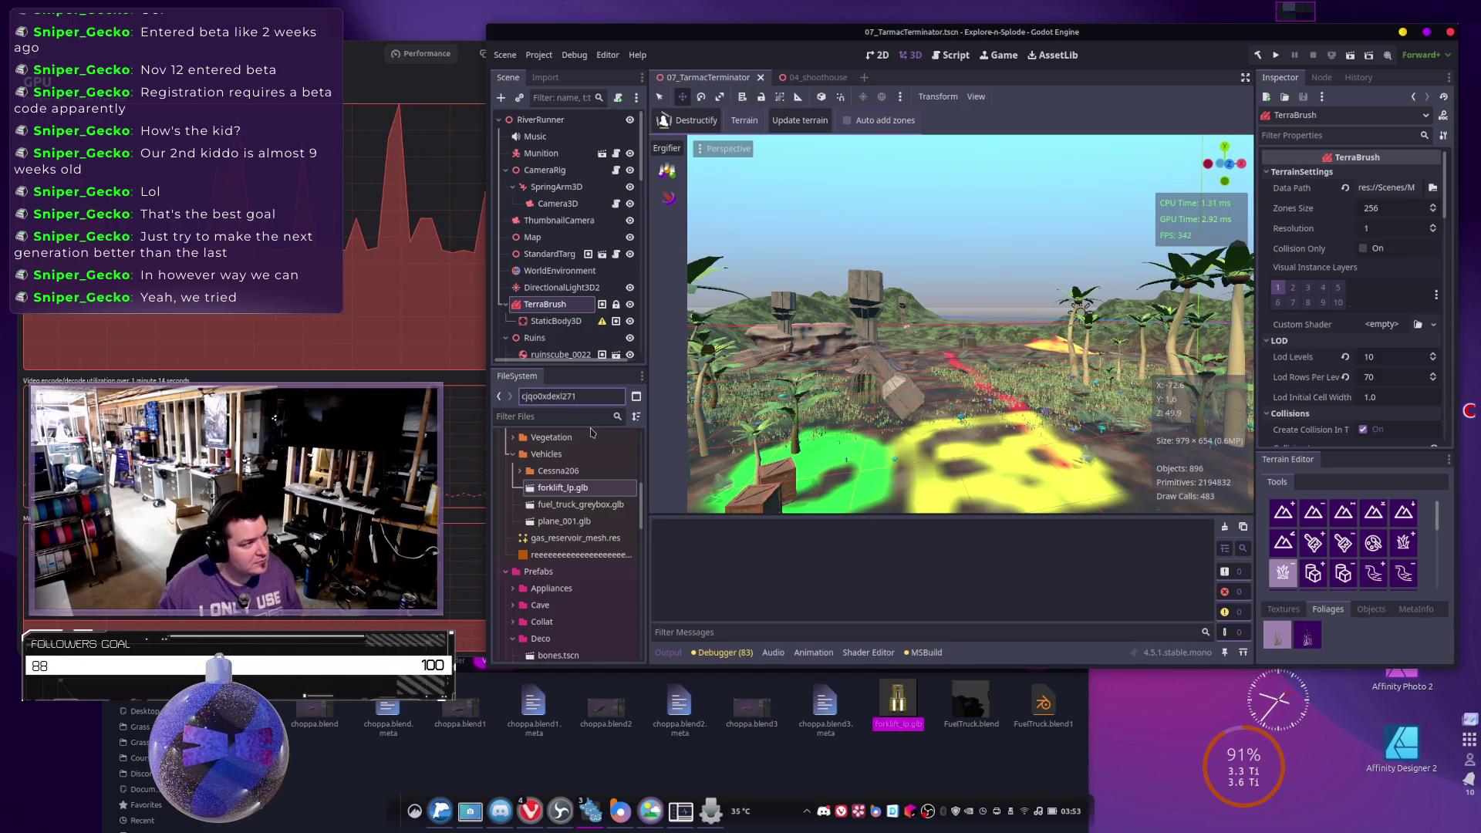
pyautogui.press('Return')
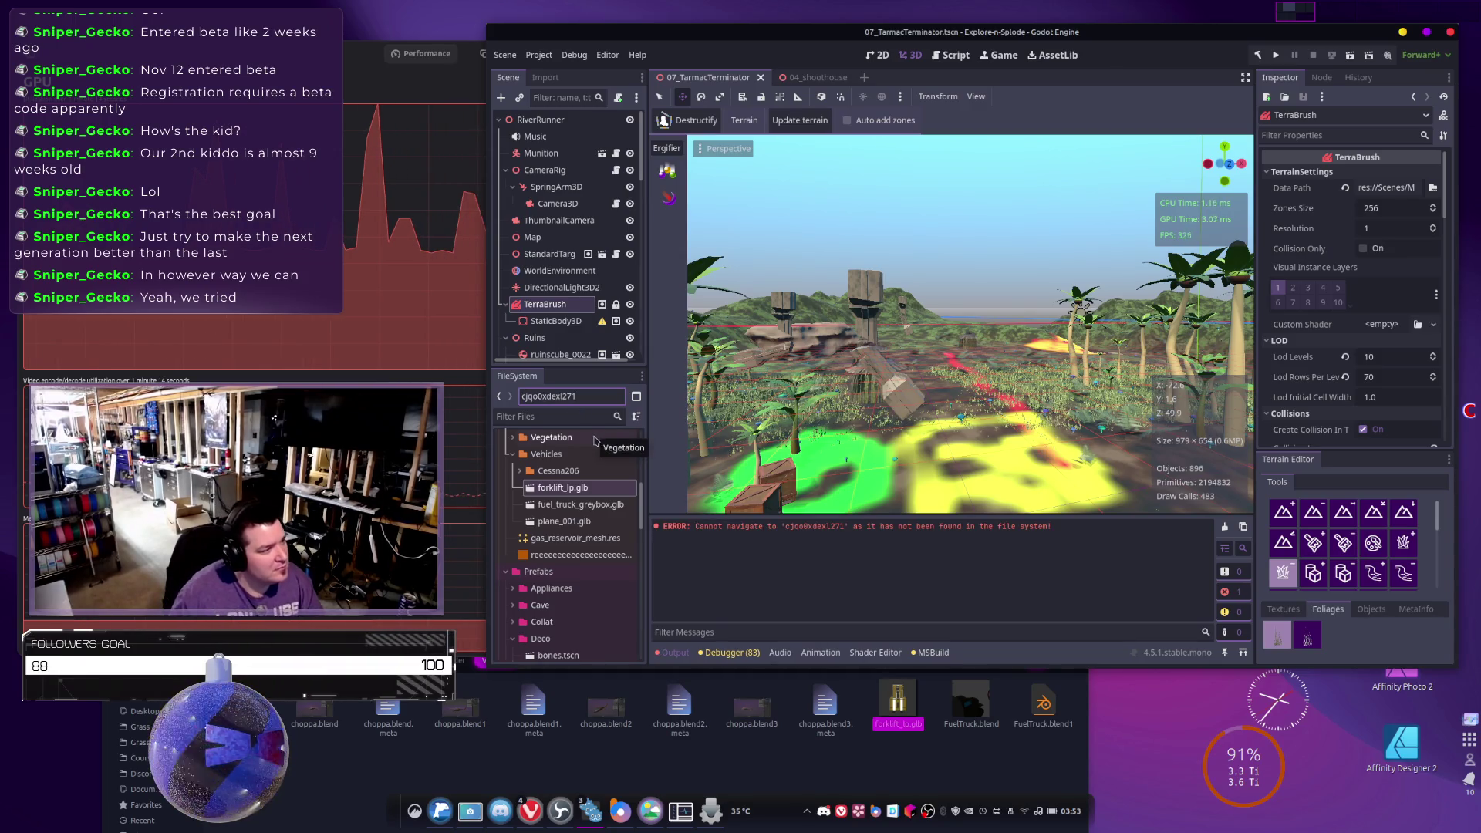
pyautogui.doubleClick(571, 396)
pyautogui.hotkey('ctrl', 'c')
pyautogui.rightClick(580, 396)
pyautogui.click(600, 404)
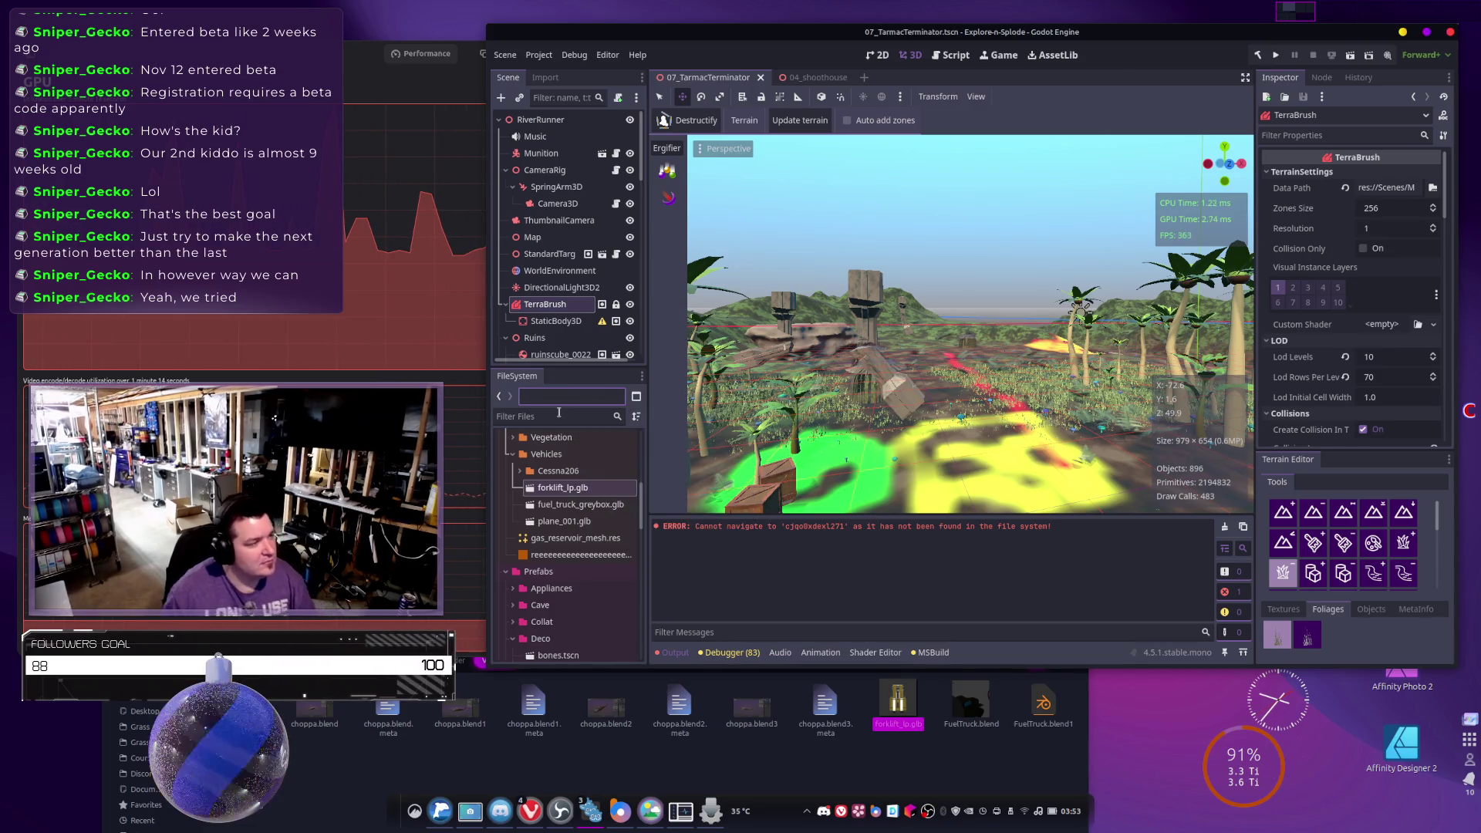
pyautogui.write('ud://')
pyautogui.hotkey('ctrl', 'v')
pyautogui.press('Return')
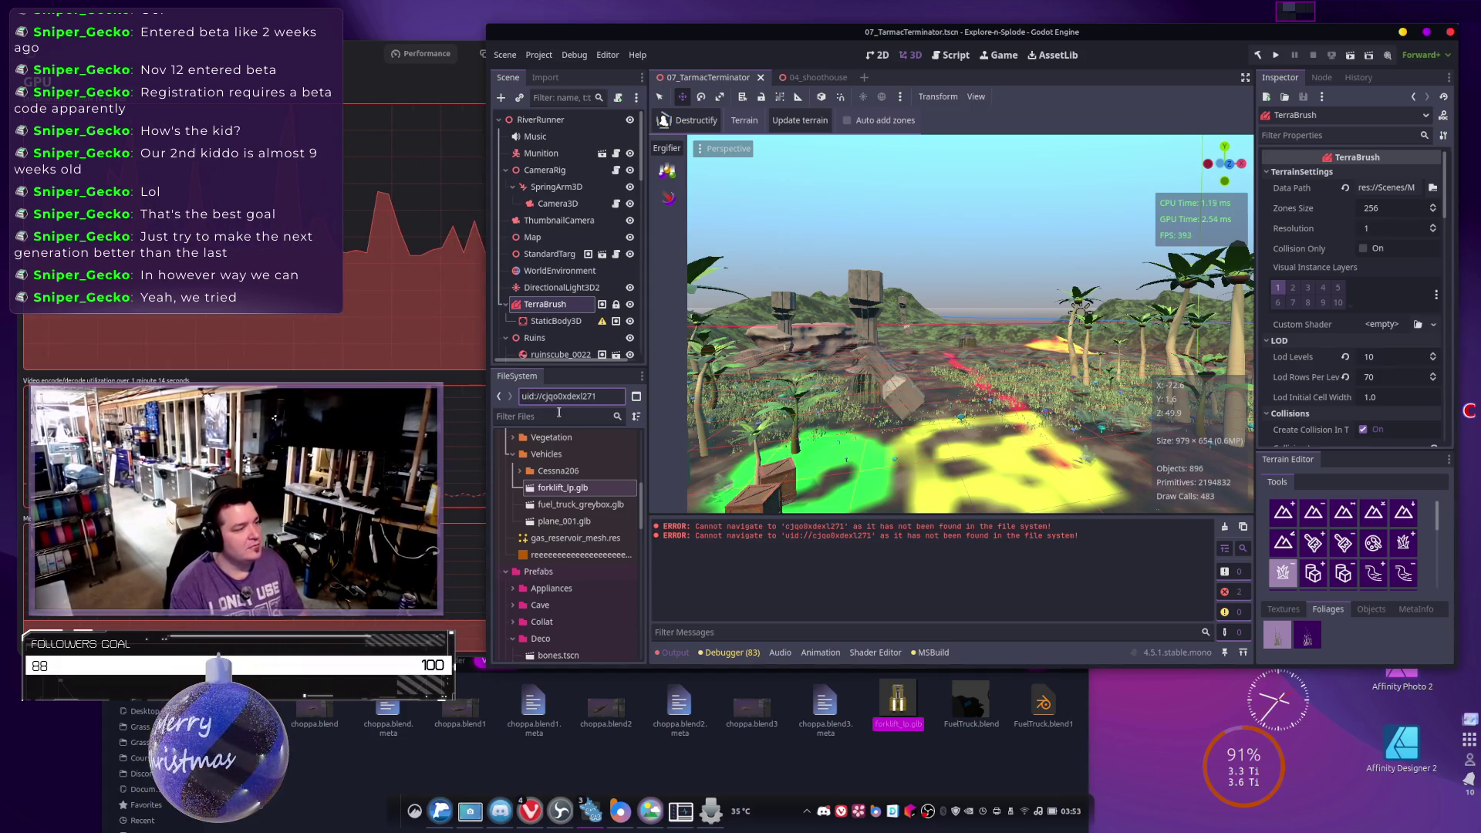
pyautogui.hotkey('ctrl', 'a')
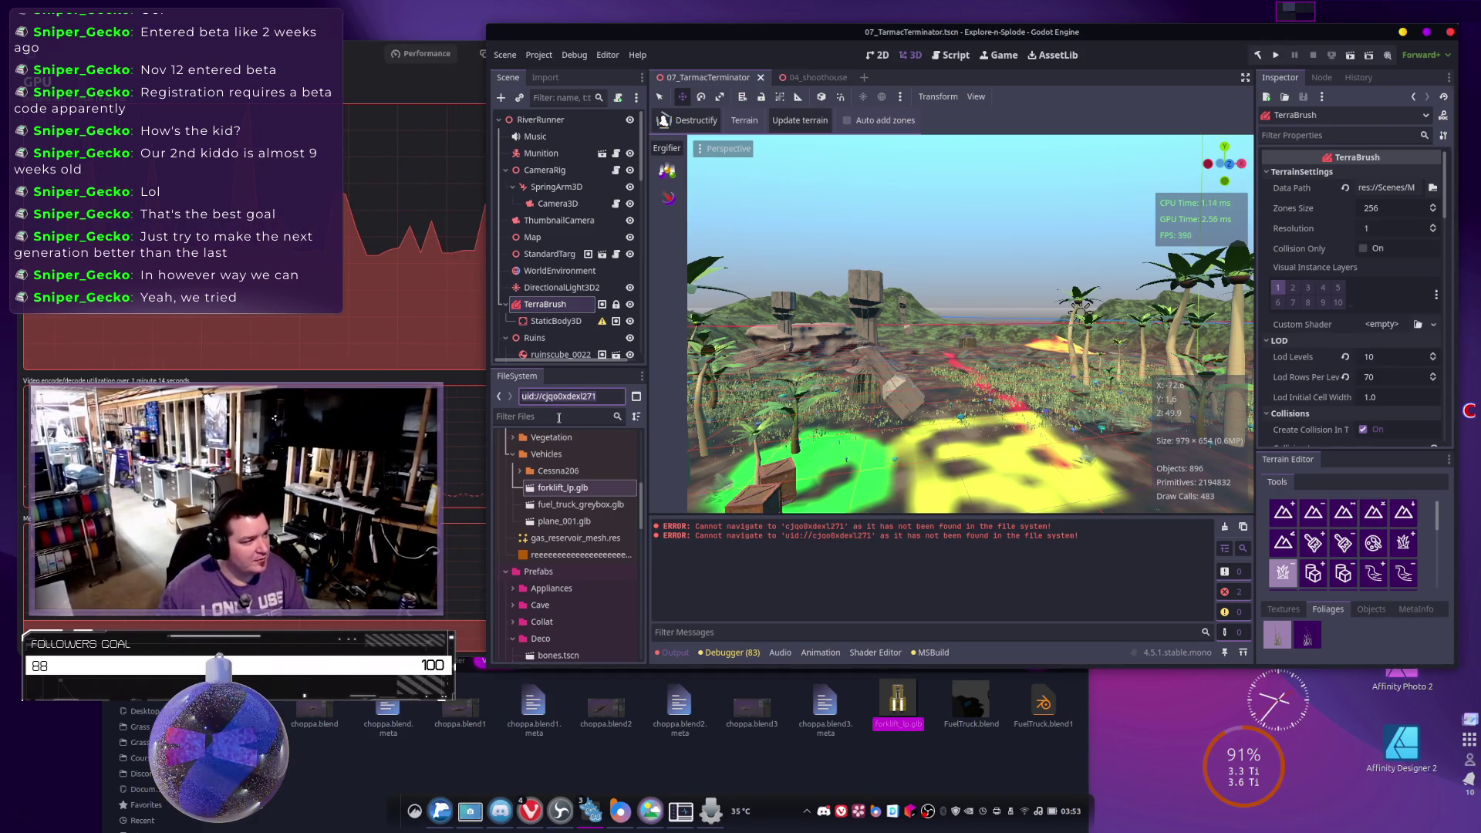
pyautogui.tripleClick(572, 394)
pyautogui.press('BackSpace')
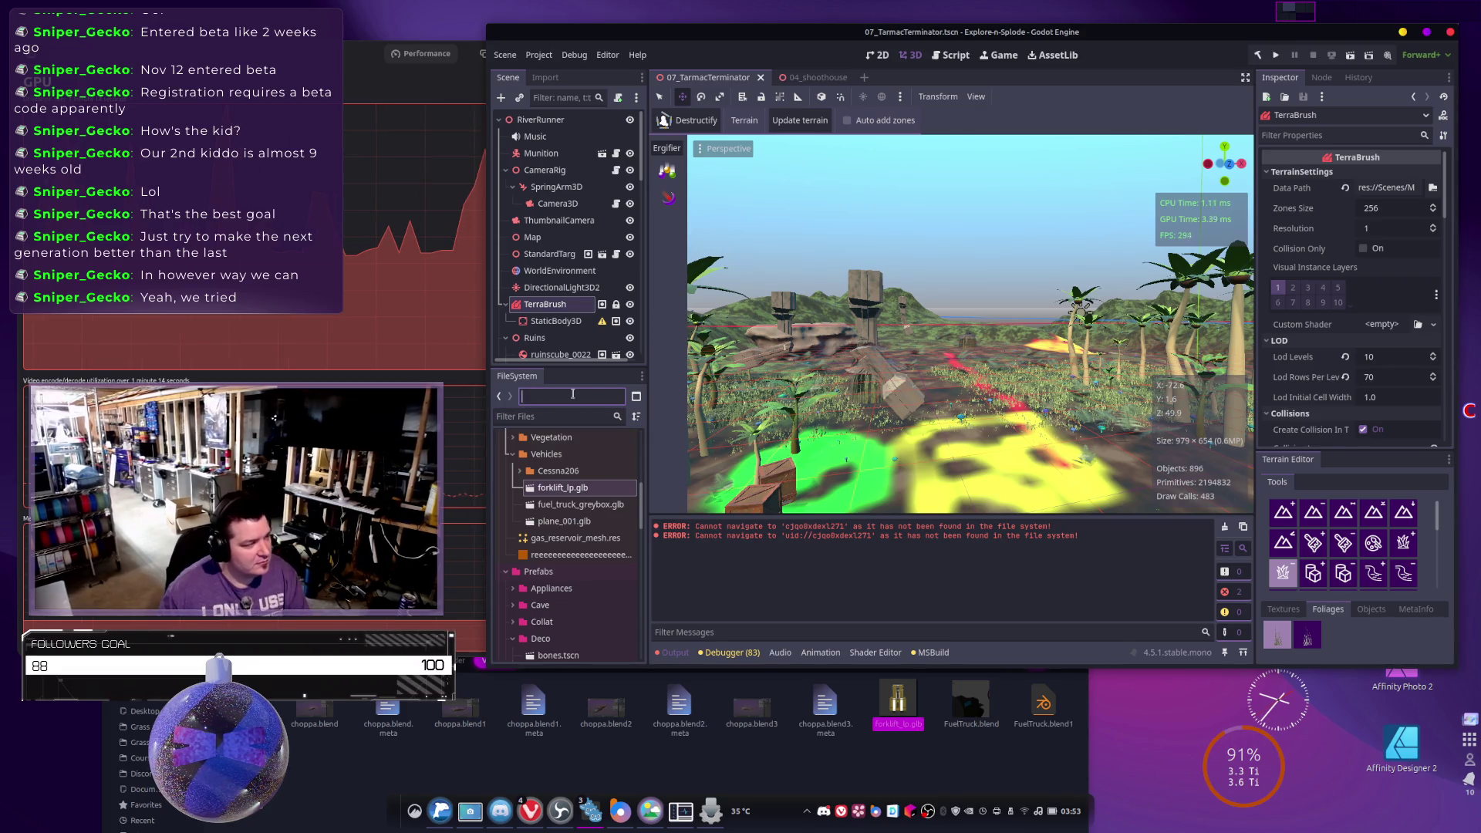
# - Filter the project files by the copied uid, then clear the filter
pyautogui.click(567, 416)
pyautogui.hotkey('ctrl', 'v')
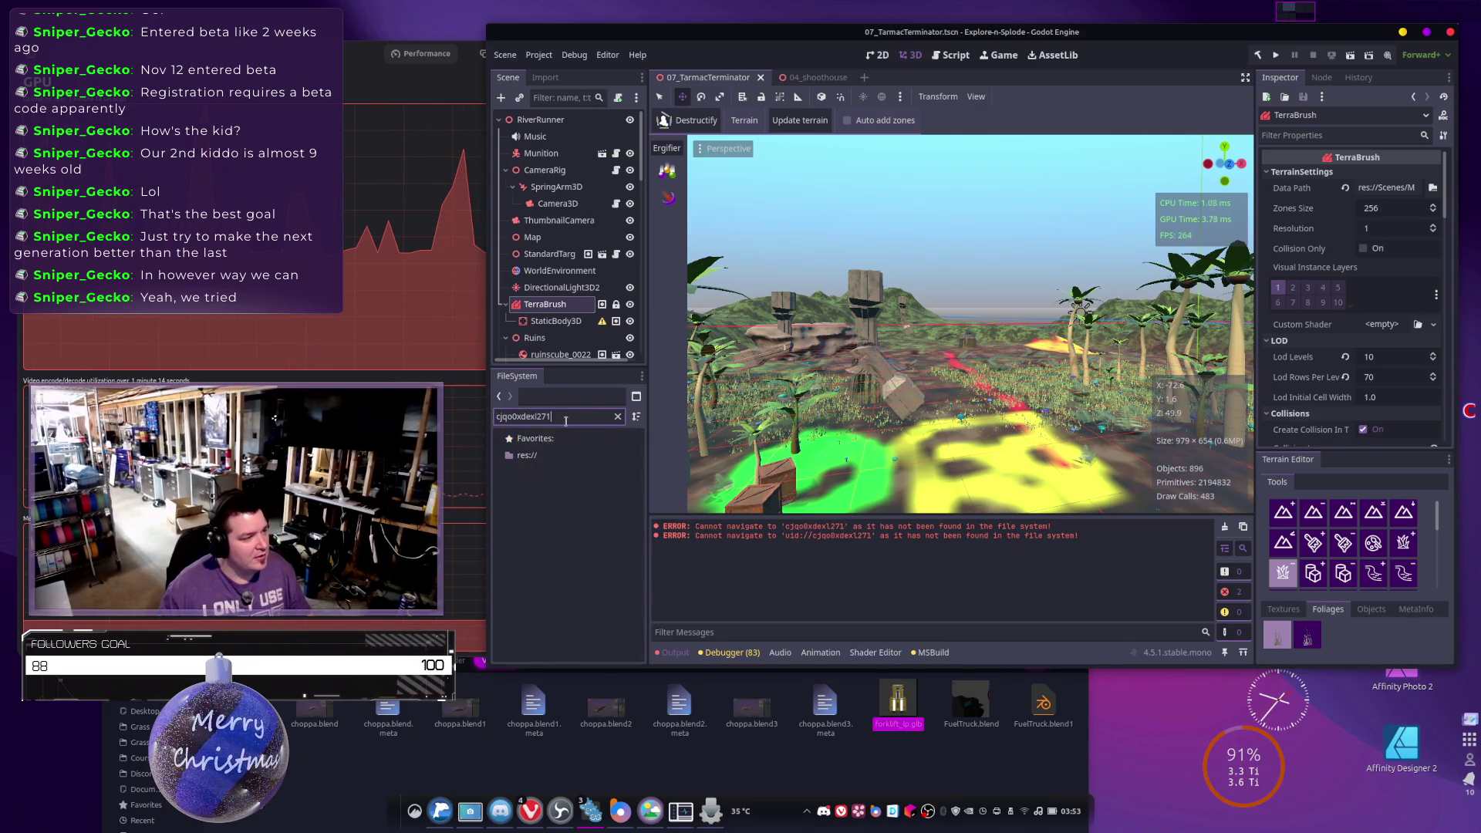
pyautogui.click(525, 446)
pyautogui.click(526, 455)
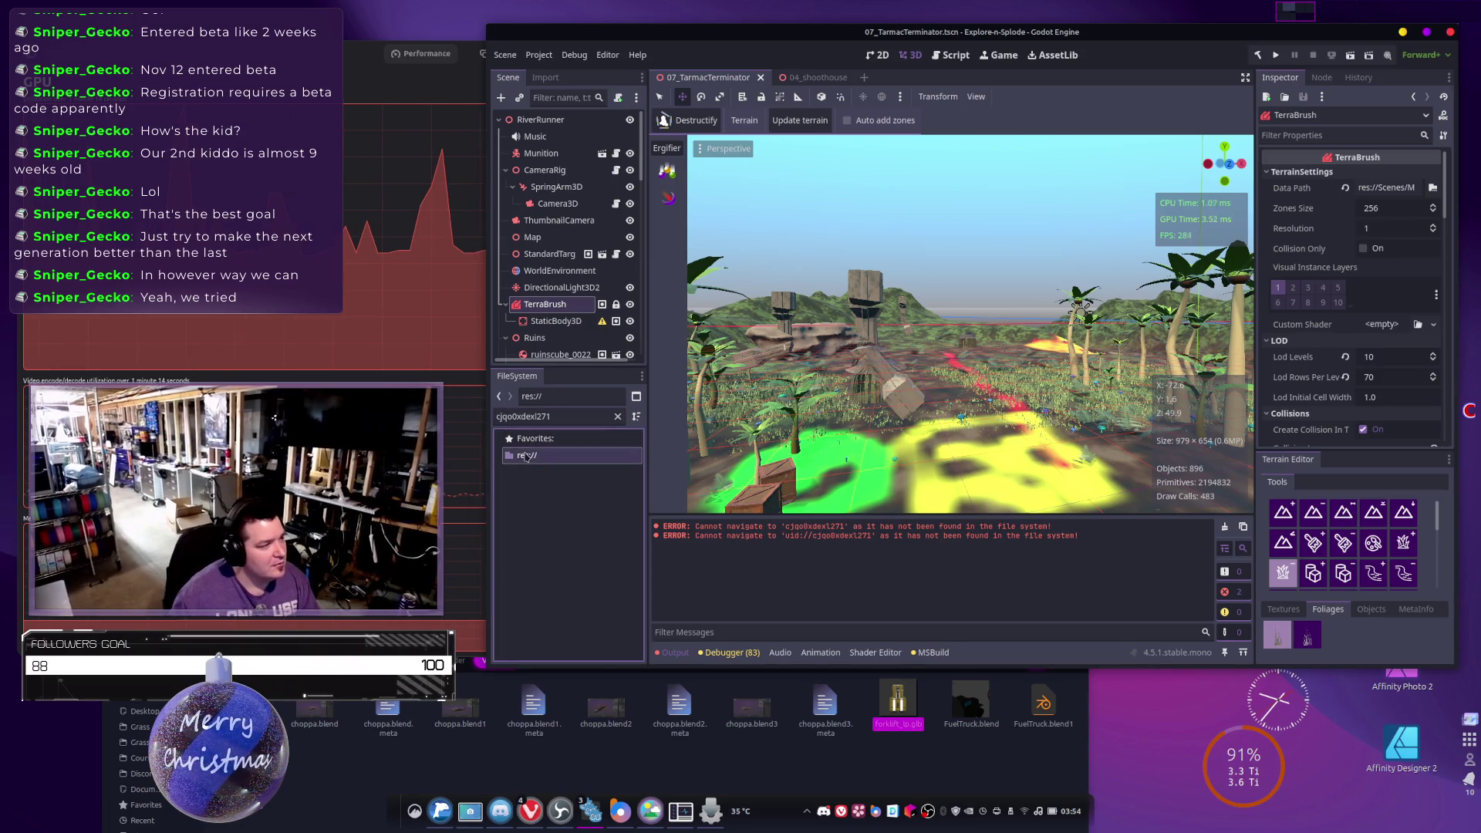
pyautogui.click(615, 424)
pyautogui.click(617, 417)
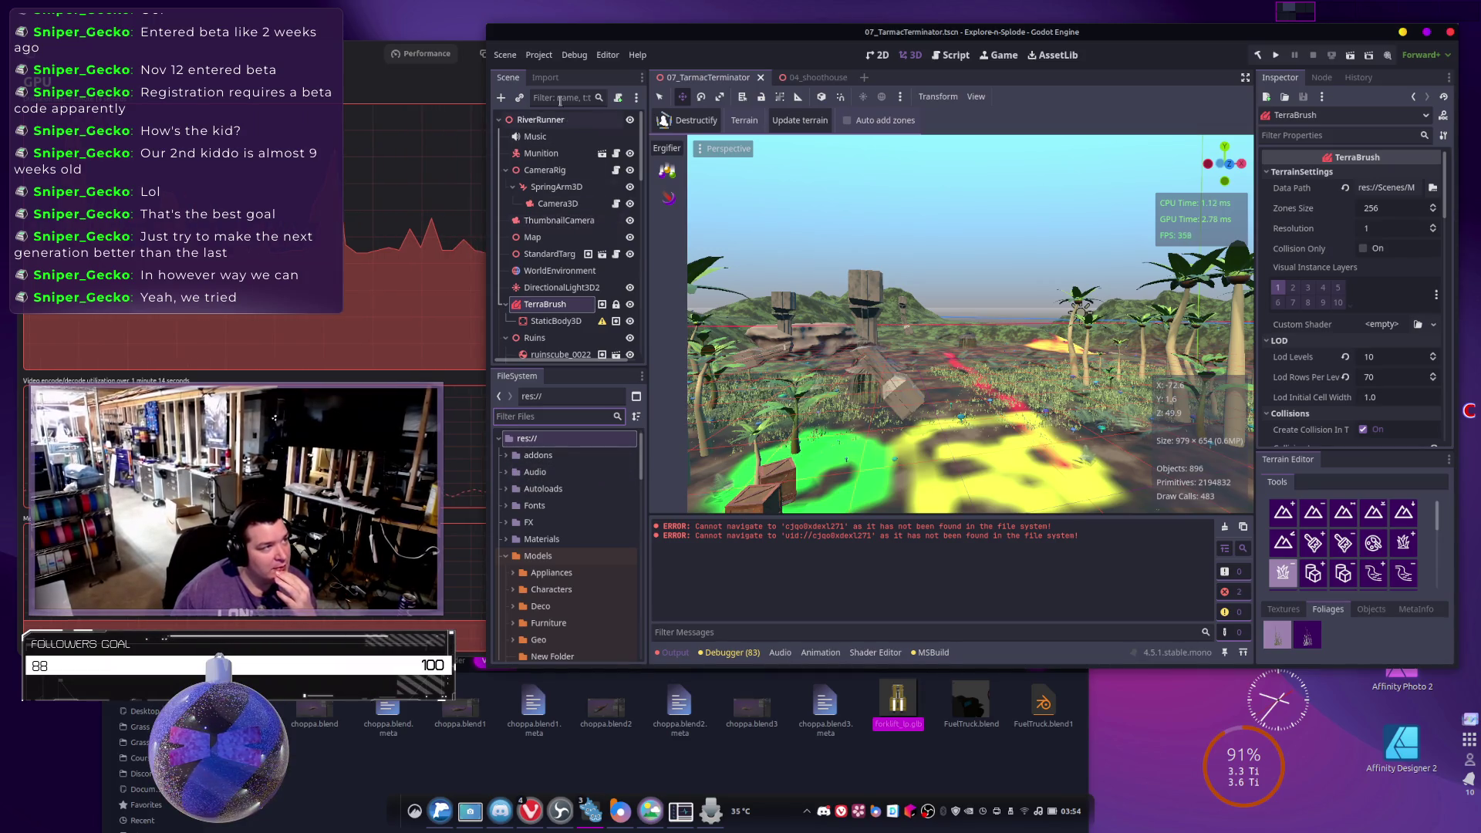
# - Scroll down the FileSystem dock and expand the UI folder
pyautogui.scroll(-3, 610, 290)
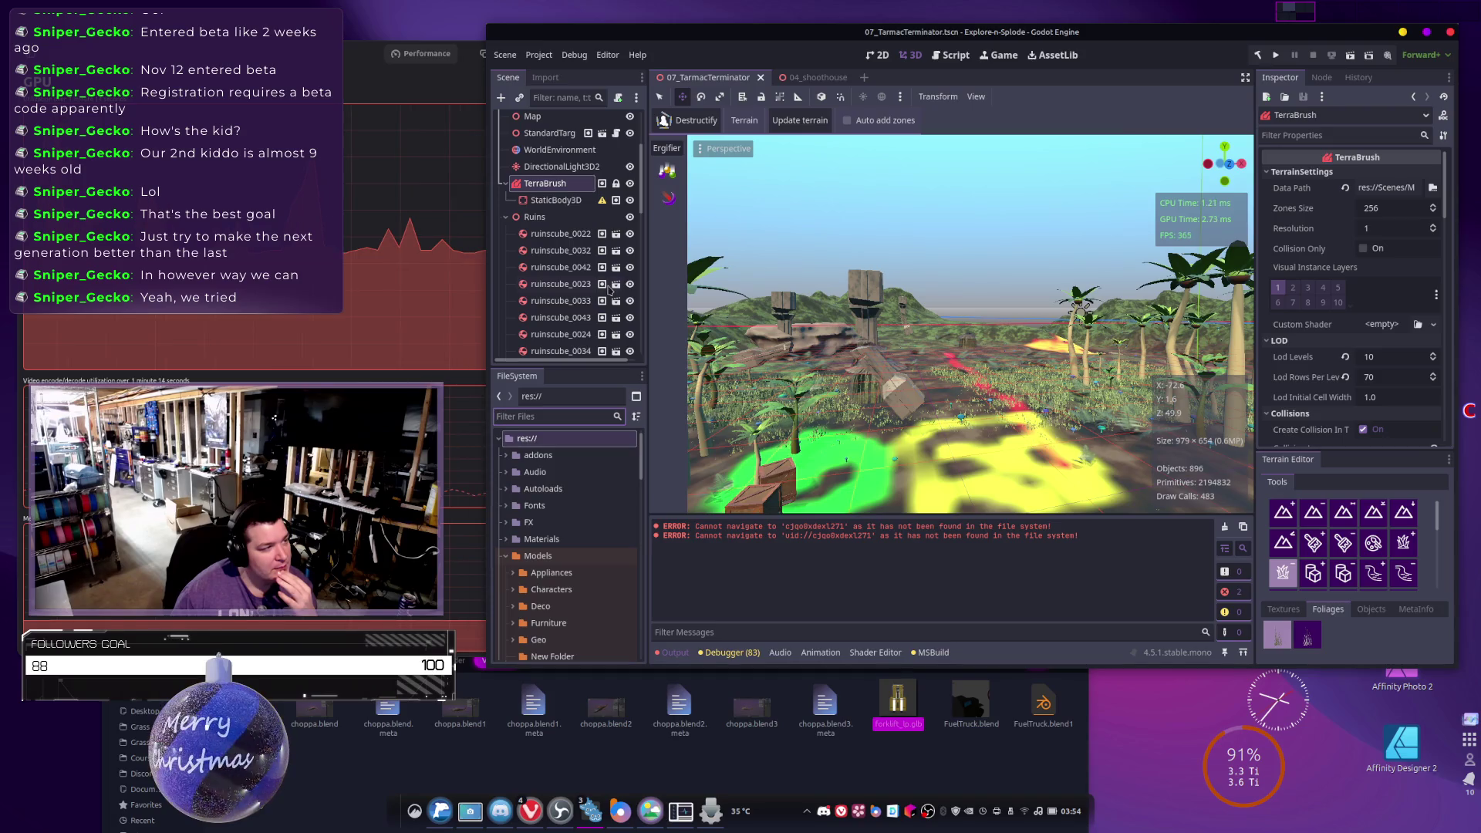
pyautogui.scroll(-5, 610, 290)
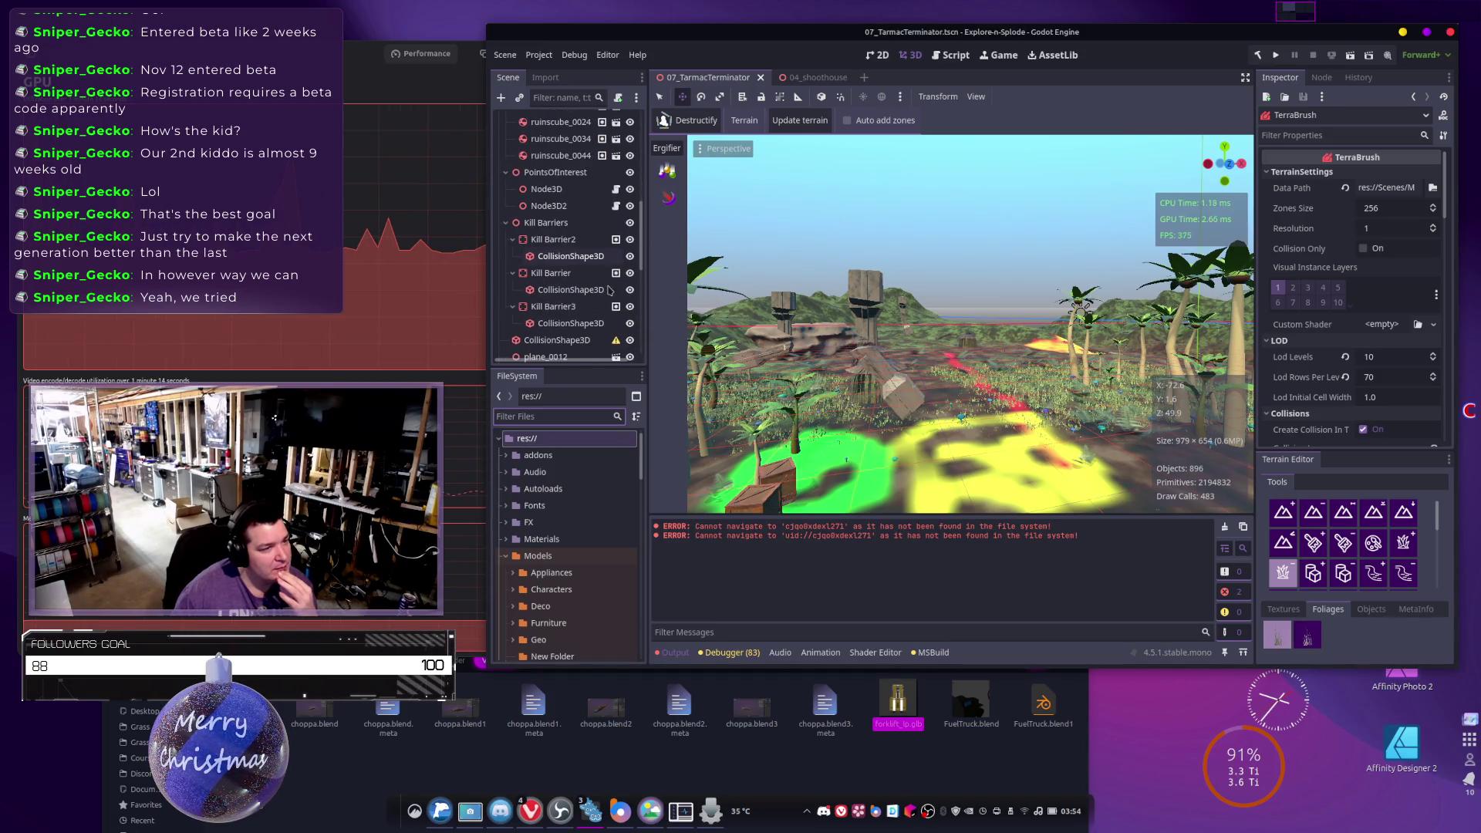
pyautogui.scroll(-5, 589, 547)
pyautogui.scroll(-10, 585, 536)
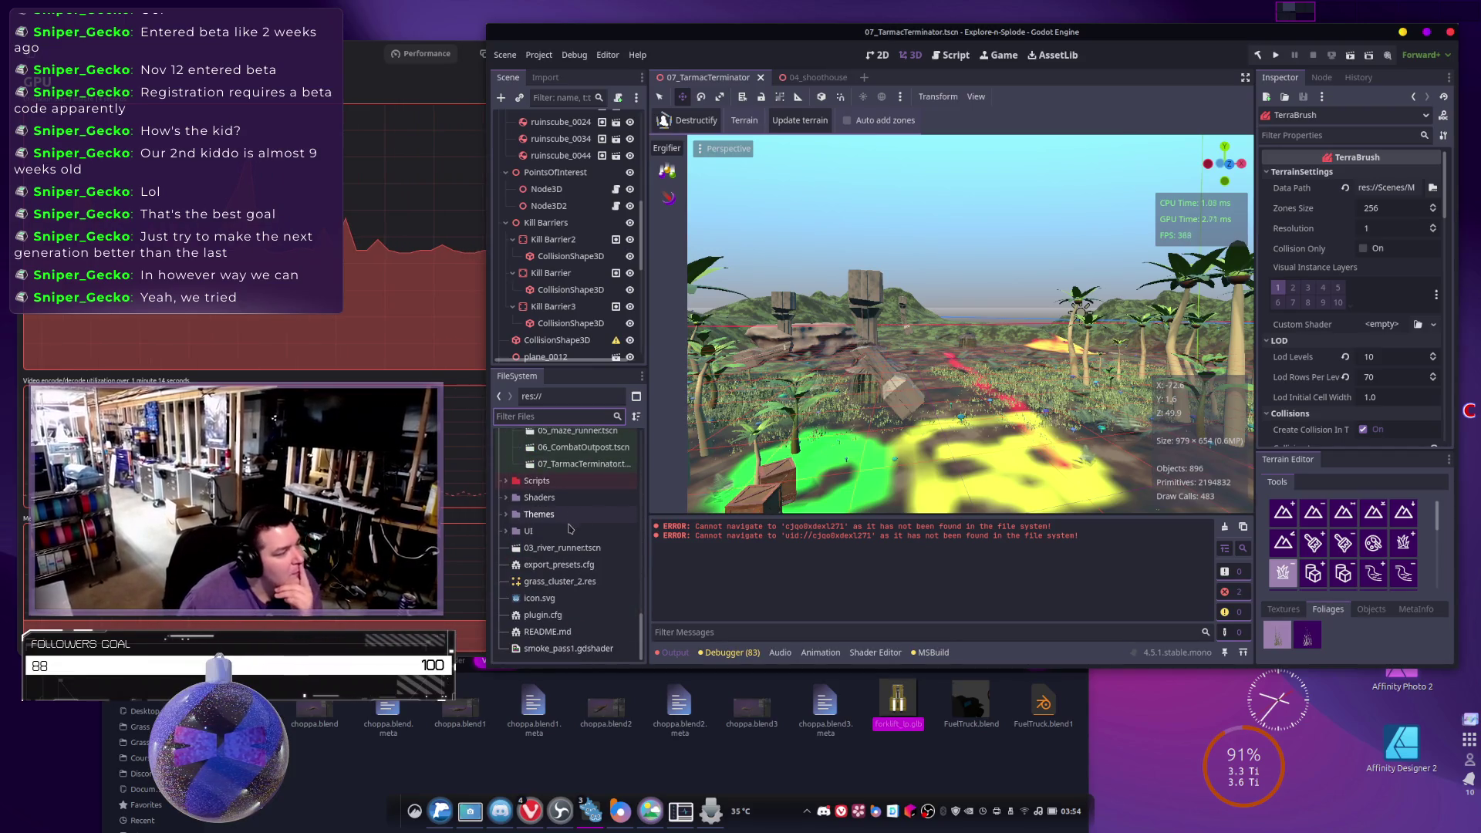
pyautogui.click(506, 531)
pyautogui.click(505, 531)
pyautogui.click(505, 531)
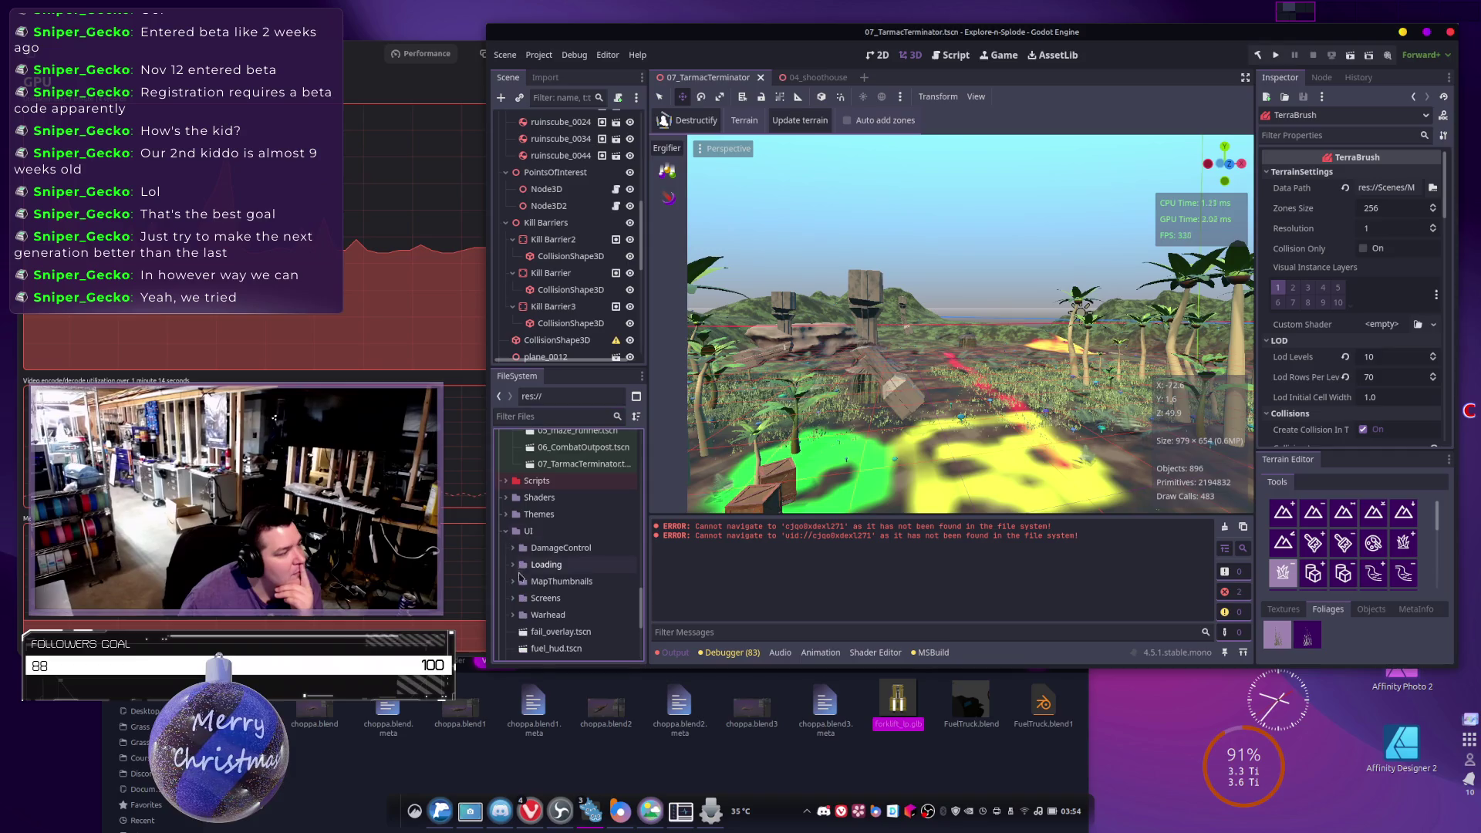
# - Expand the Warhead folder and open ammo_indicator.tscn
pyautogui.scroll(-2, 552, 578)
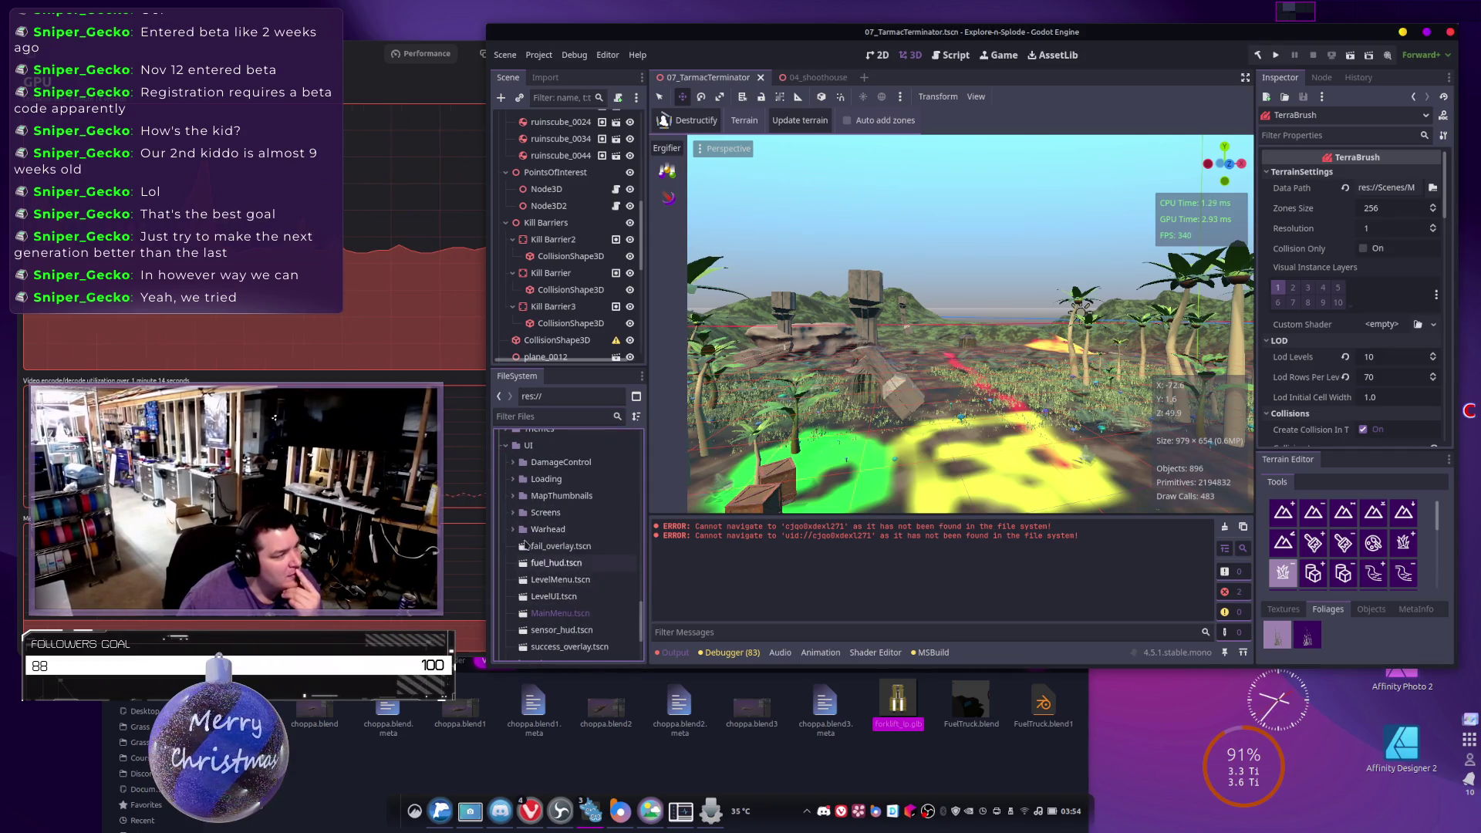
pyautogui.click(532, 529)
pyautogui.click(512, 529)
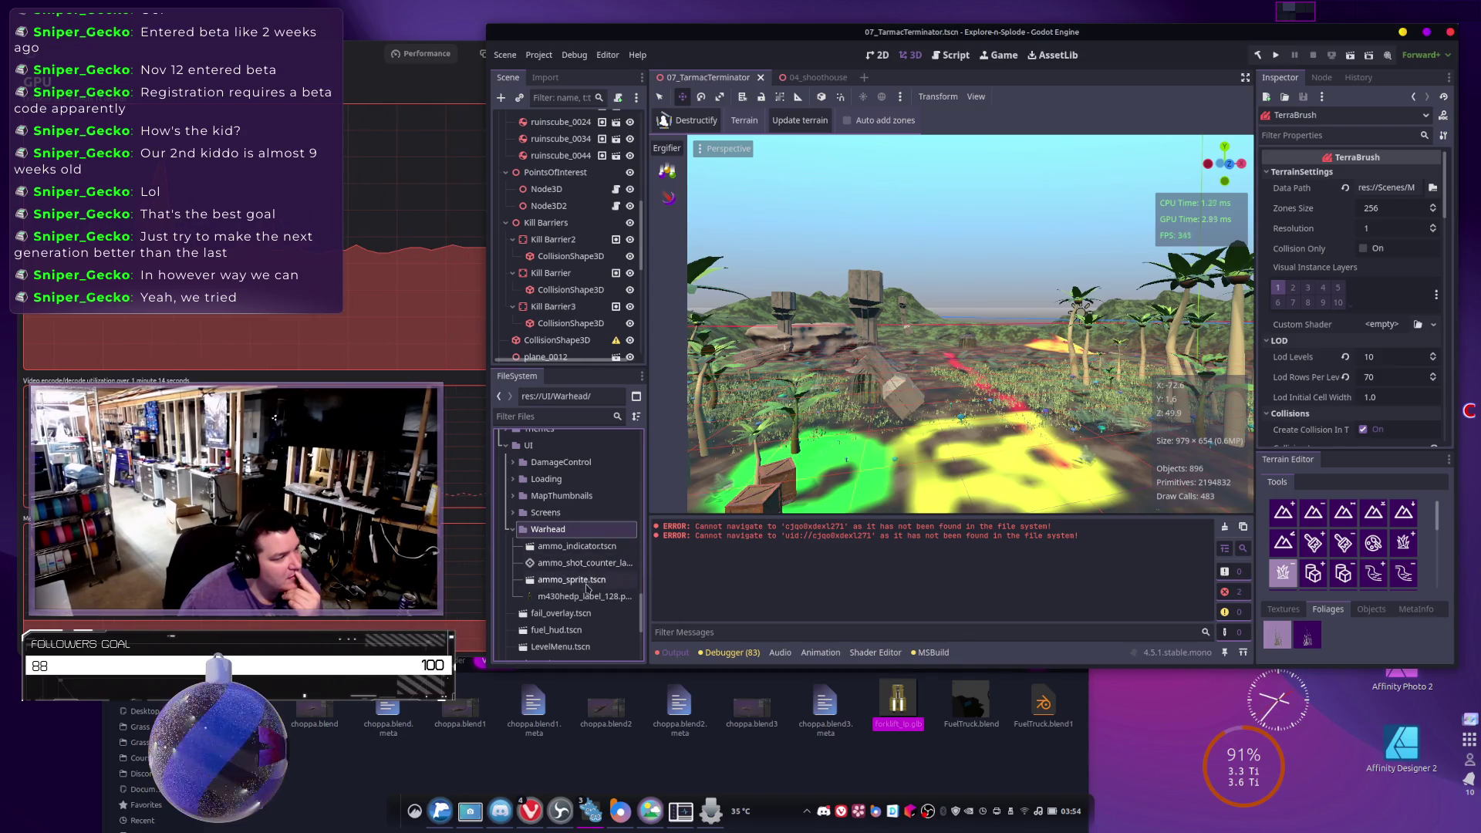
pyautogui.moveTo(574, 568)
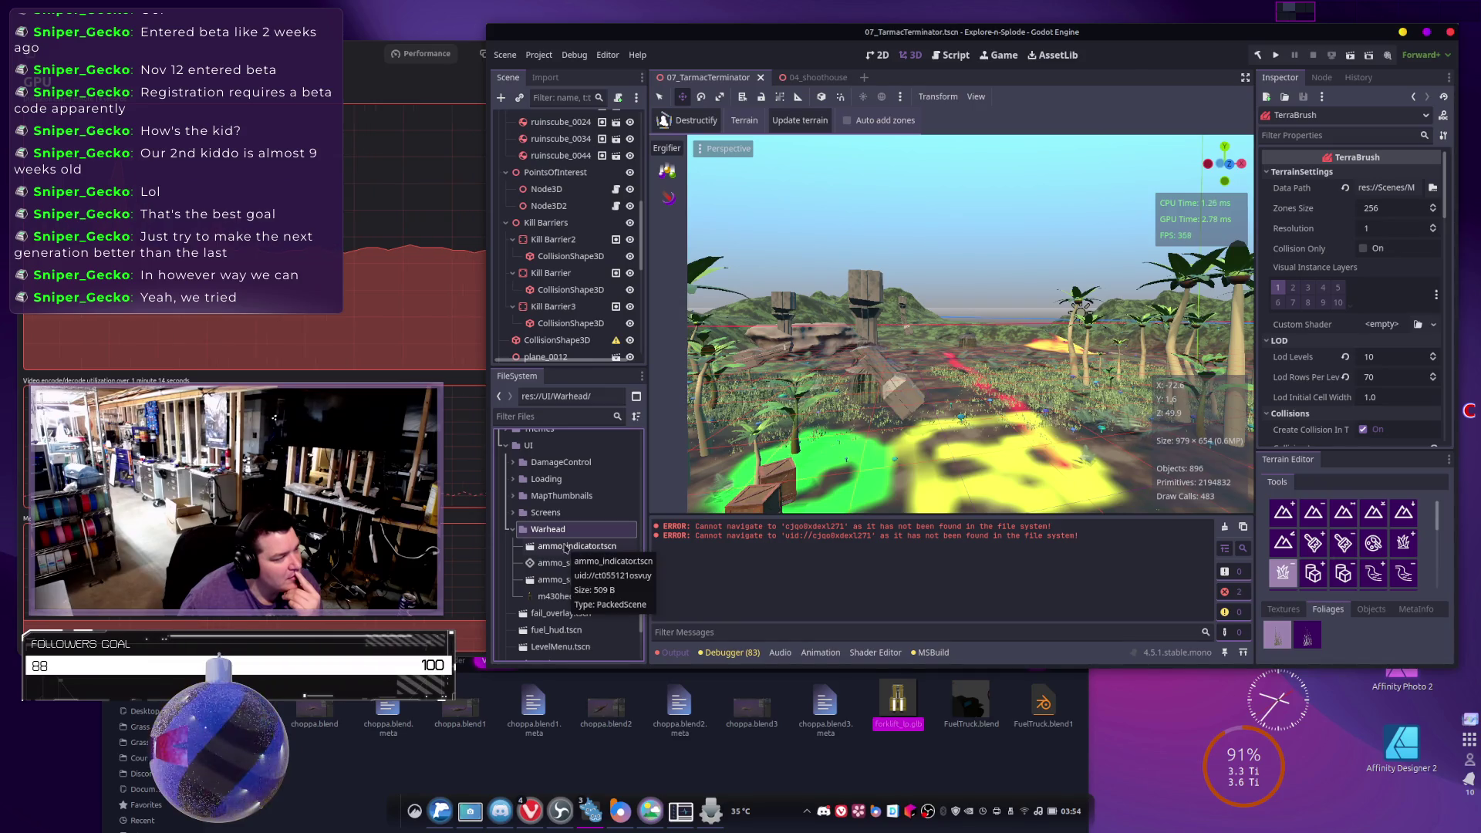
pyautogui.click(565, 548)
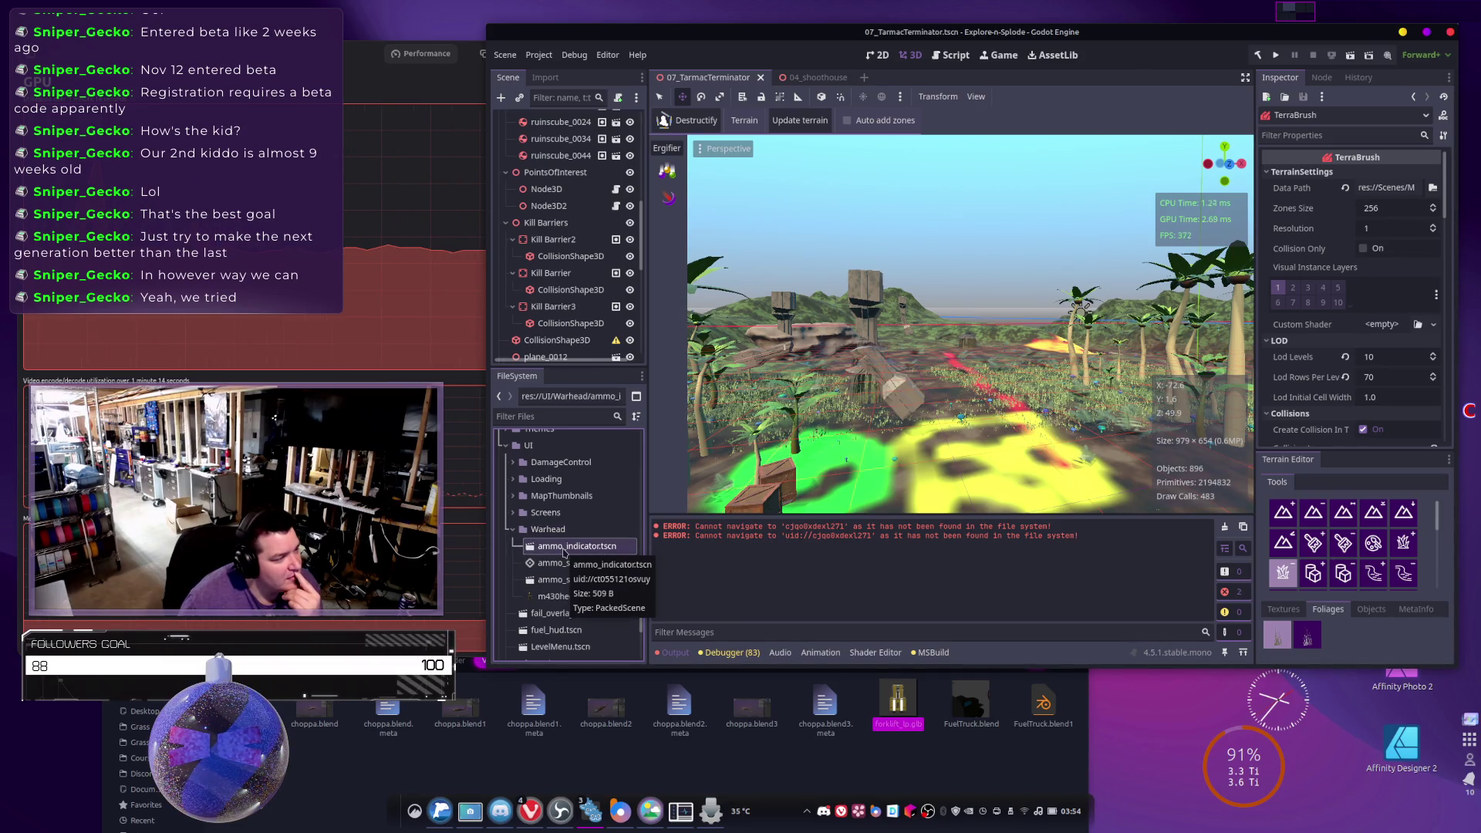
pyautogui.moveTo(561, 571)
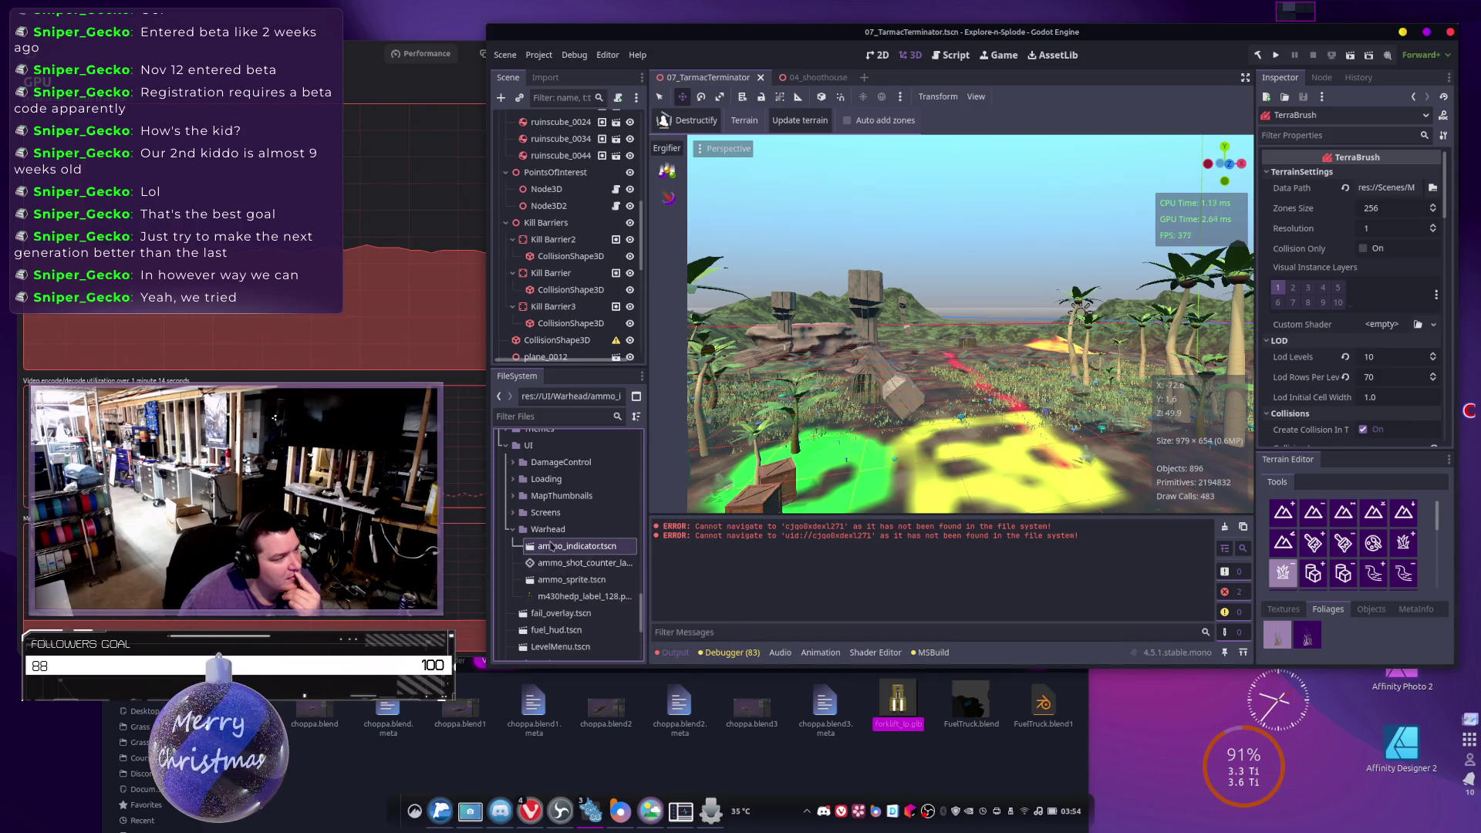
pyautogui.doubleClick(554, 548)
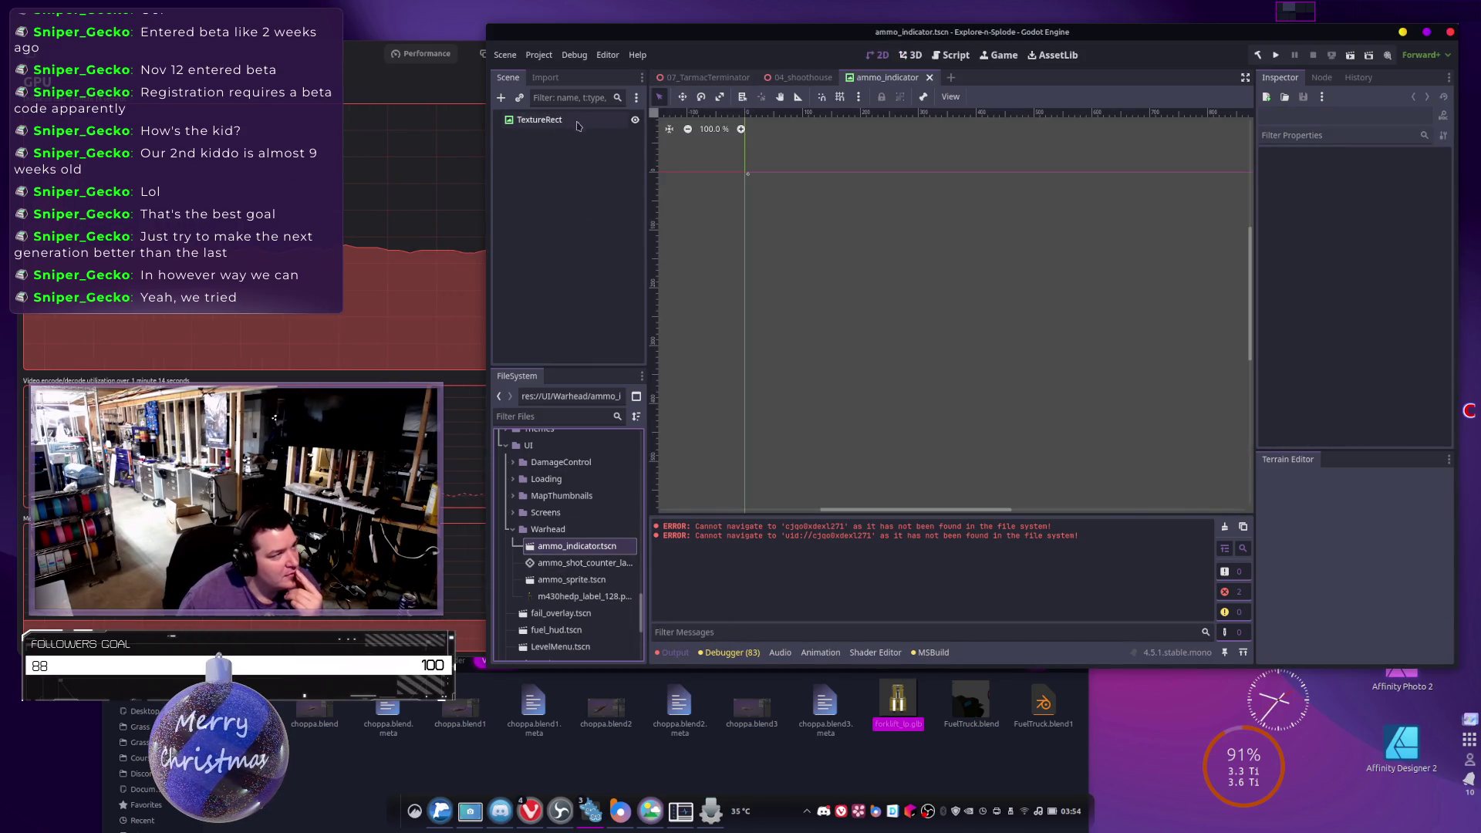
# - Filter the Output panel by the uid cjqo0xdexl271, then switch to Rider
pyautogui.click(718, 632)
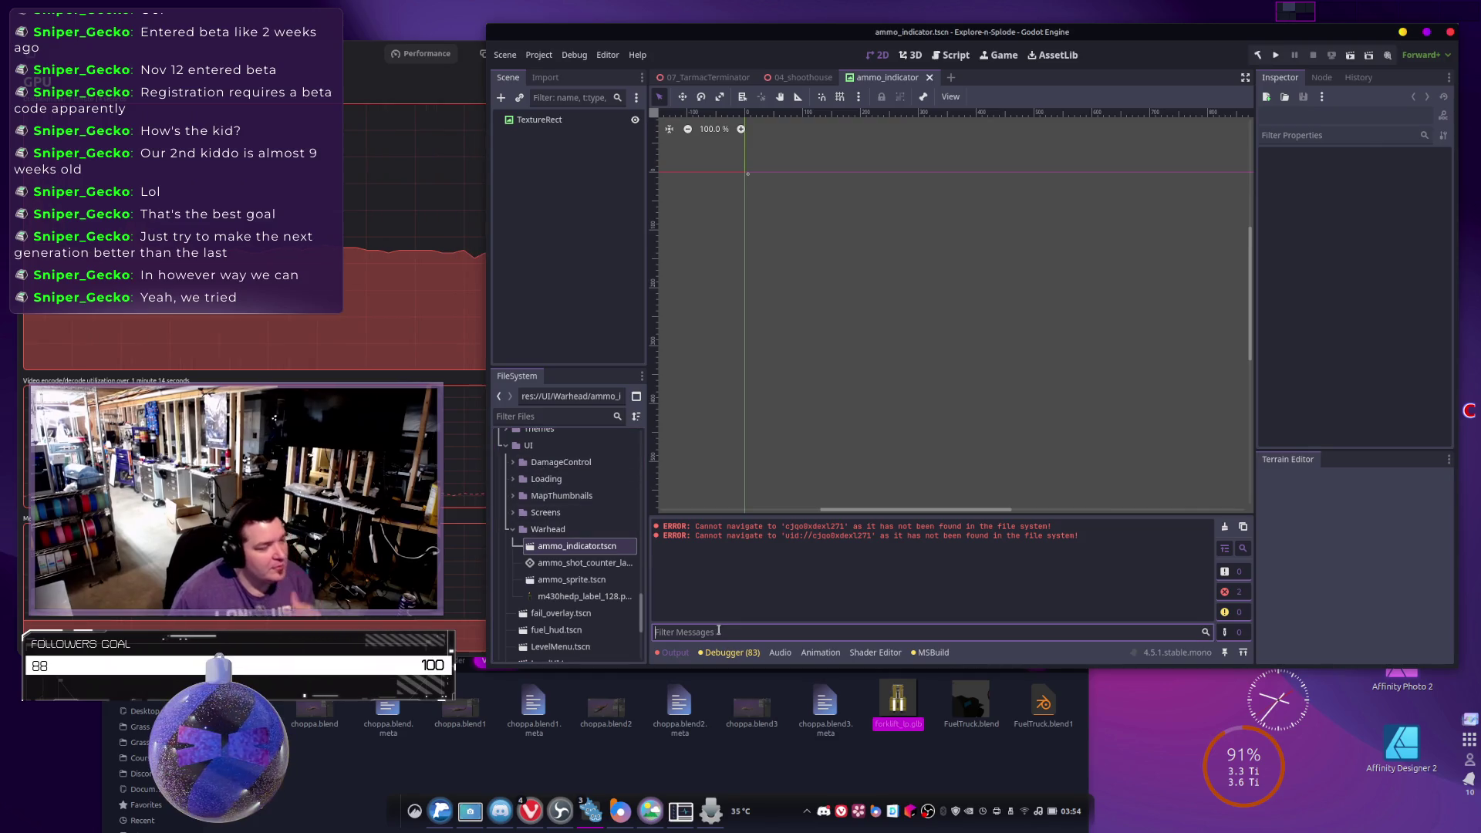
pyautogui.hotkey('ctrl', 'v')
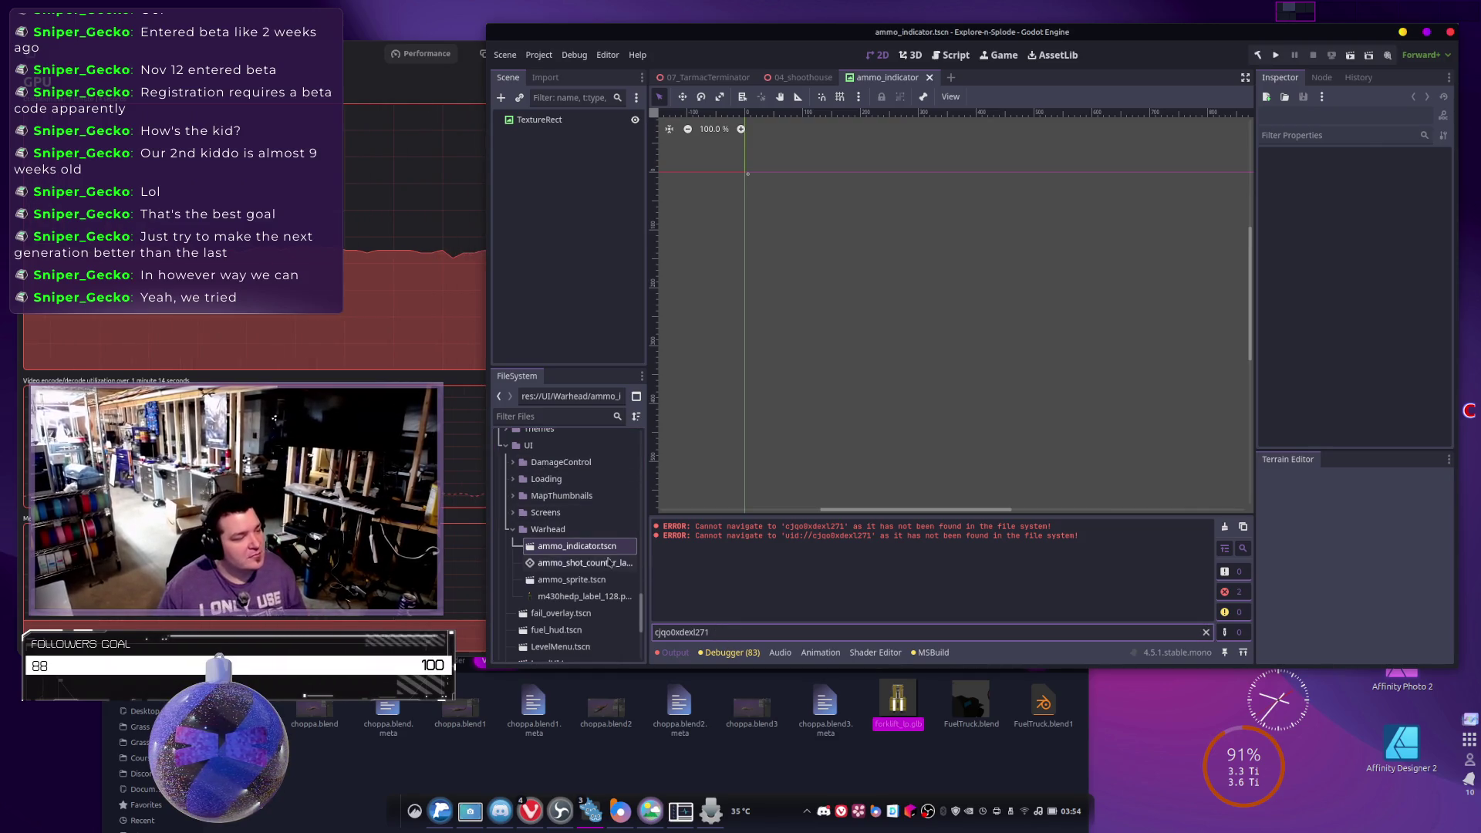
pyautogui.moveTo(573, 548)
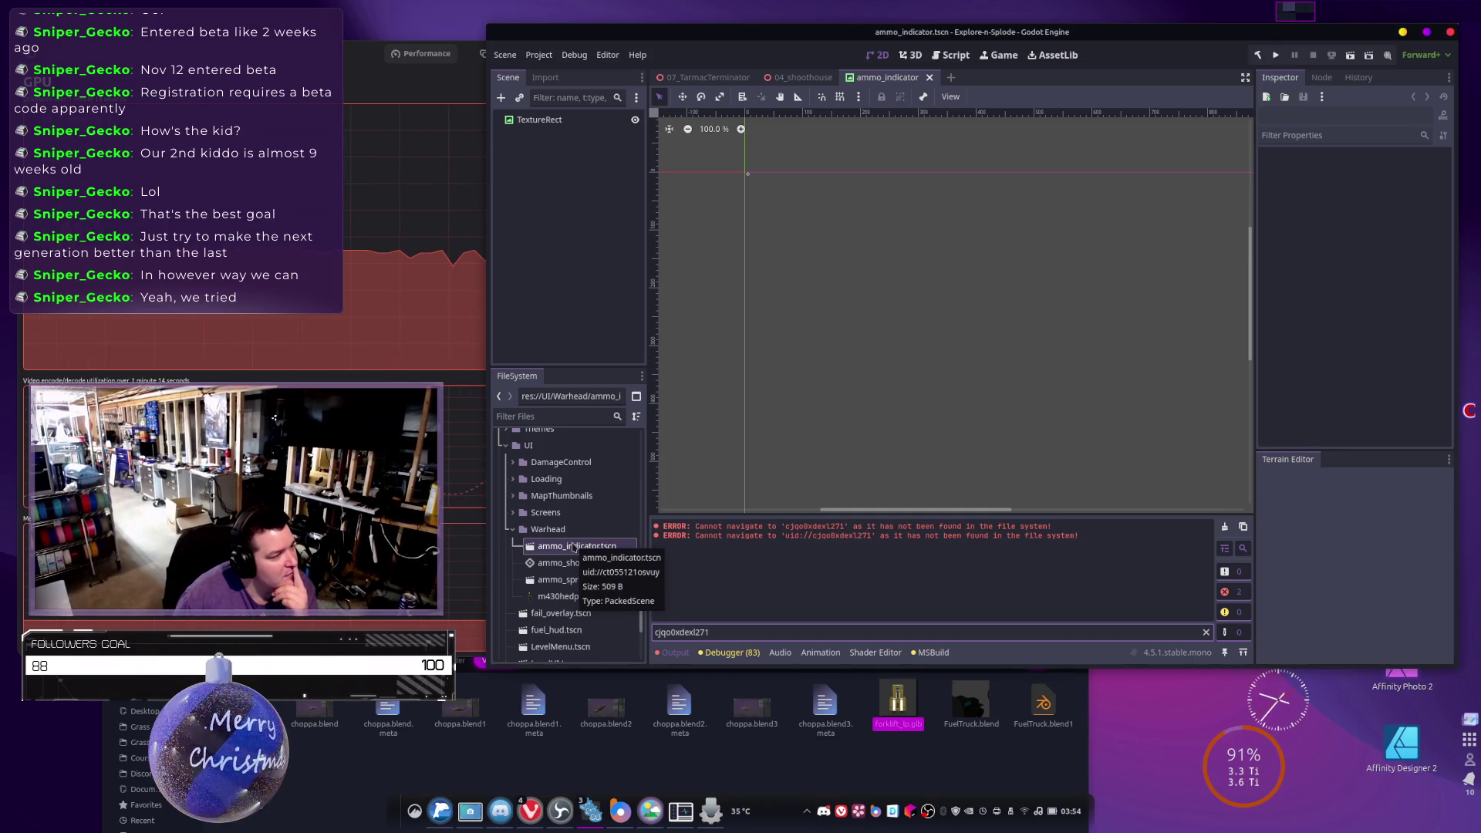
pyautogui.scroll(-3, 555, 586)
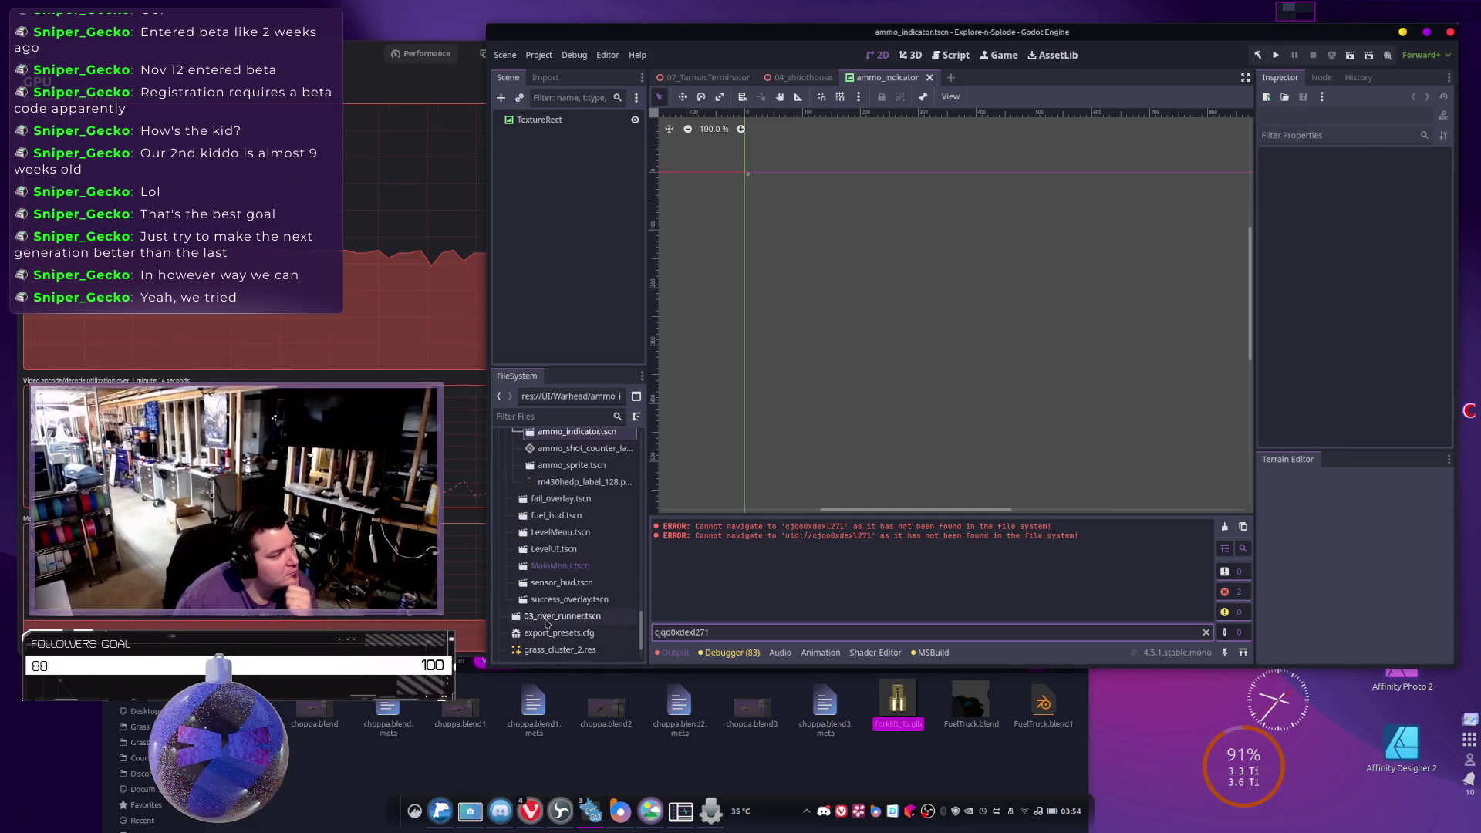
pyautogui.scroll(-2, 549, 617)
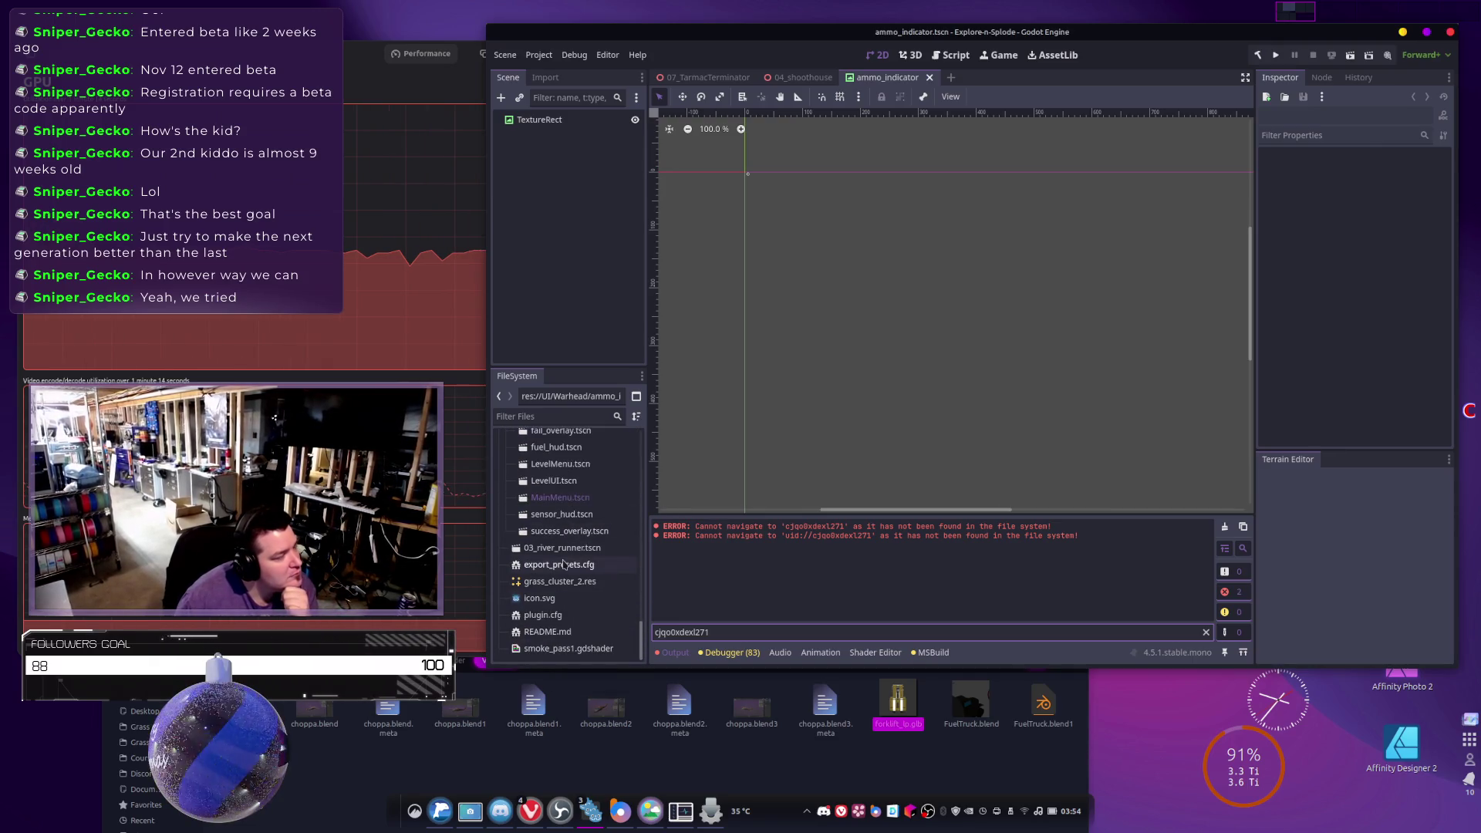
pyautogui.hotkey('alt', 'Tab')
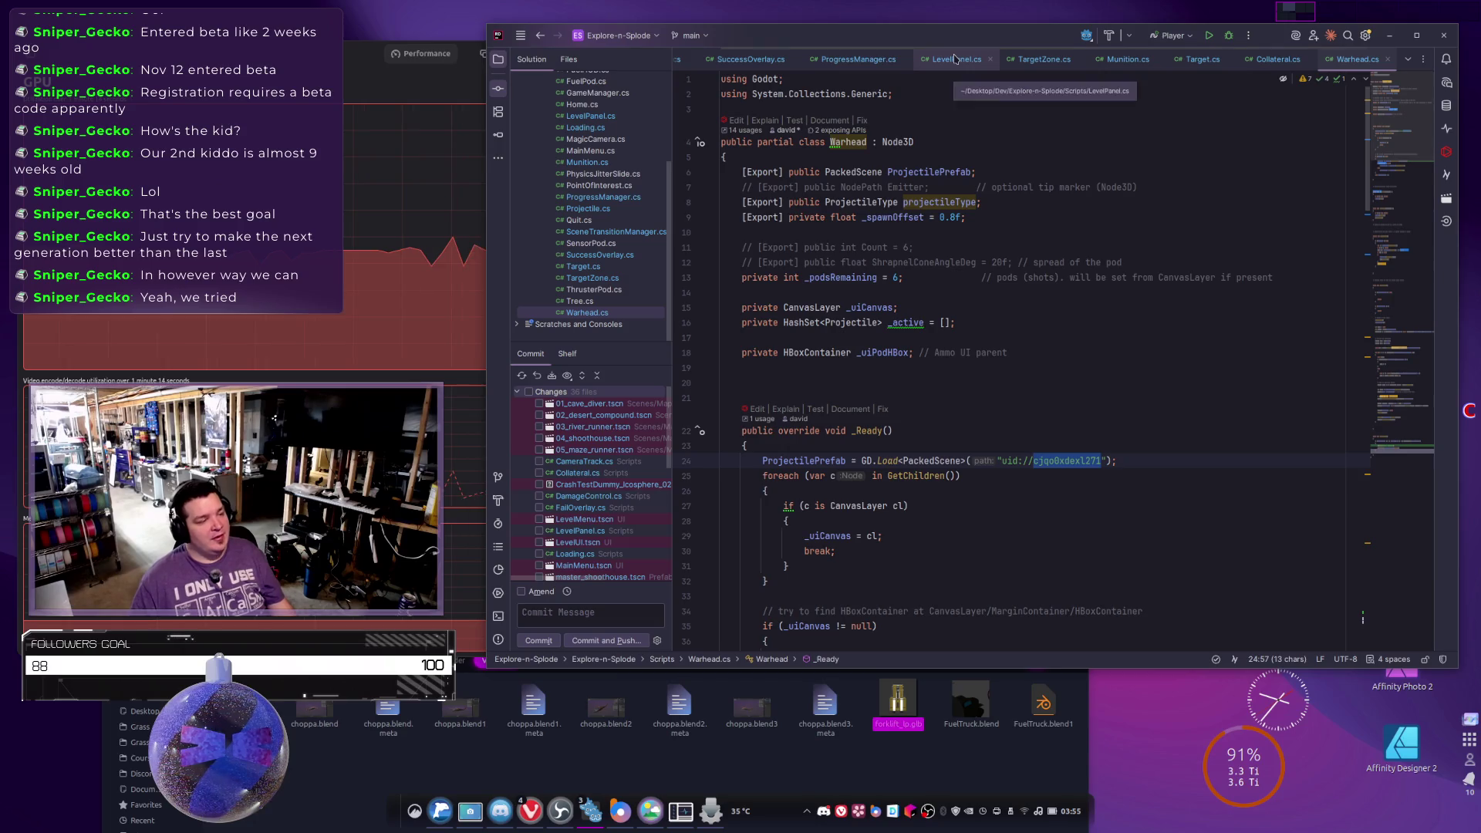
# - Scroll Warhead.cs down to FireShrapnel, then return to the Godot editor
pyautogui.scroll(-7, 1004, 324)
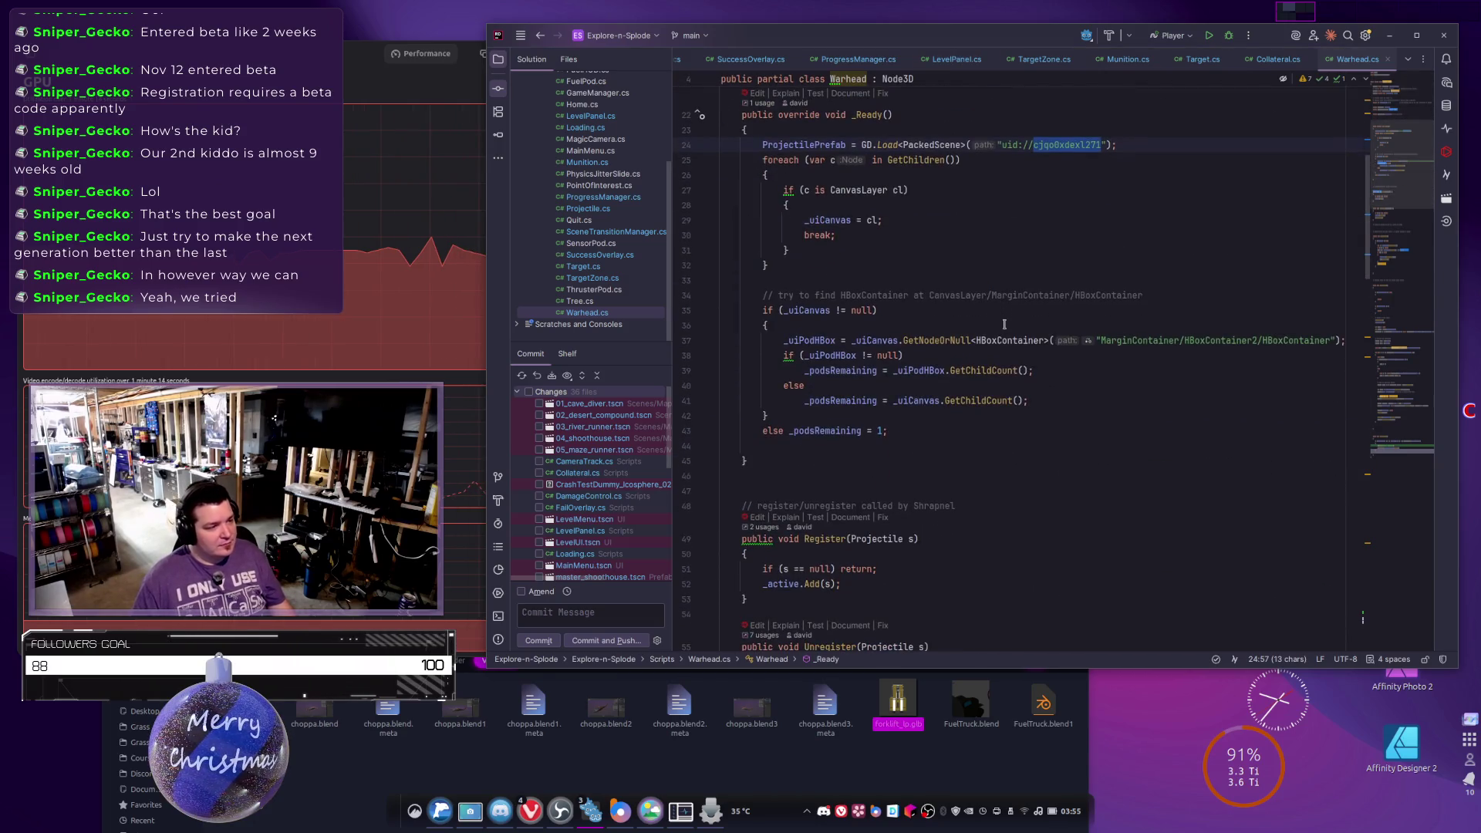
pyautogui.scroll(-20, 1004, 324)
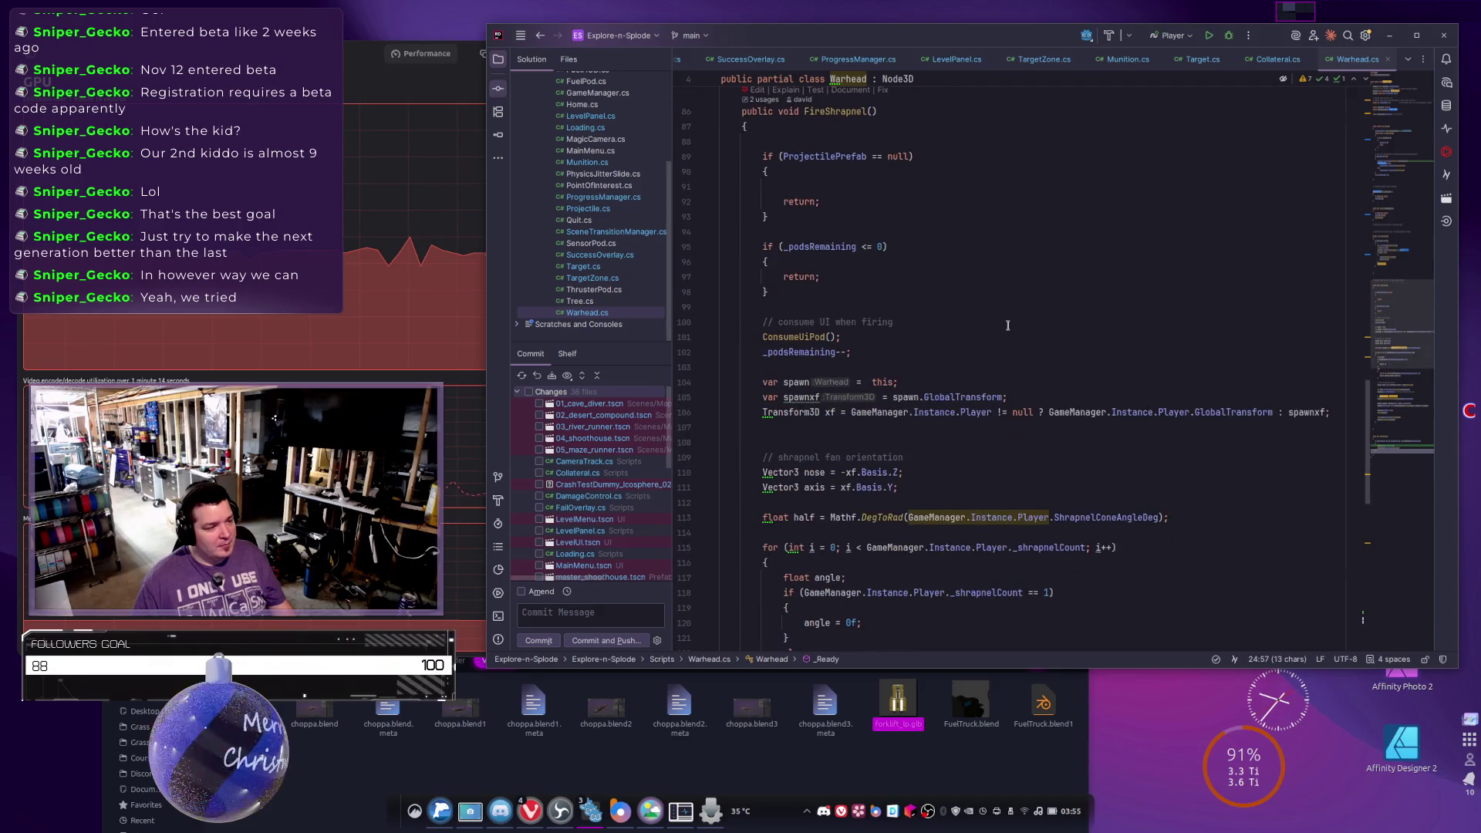
pyautogui.scroll(-4, 1007, 324)
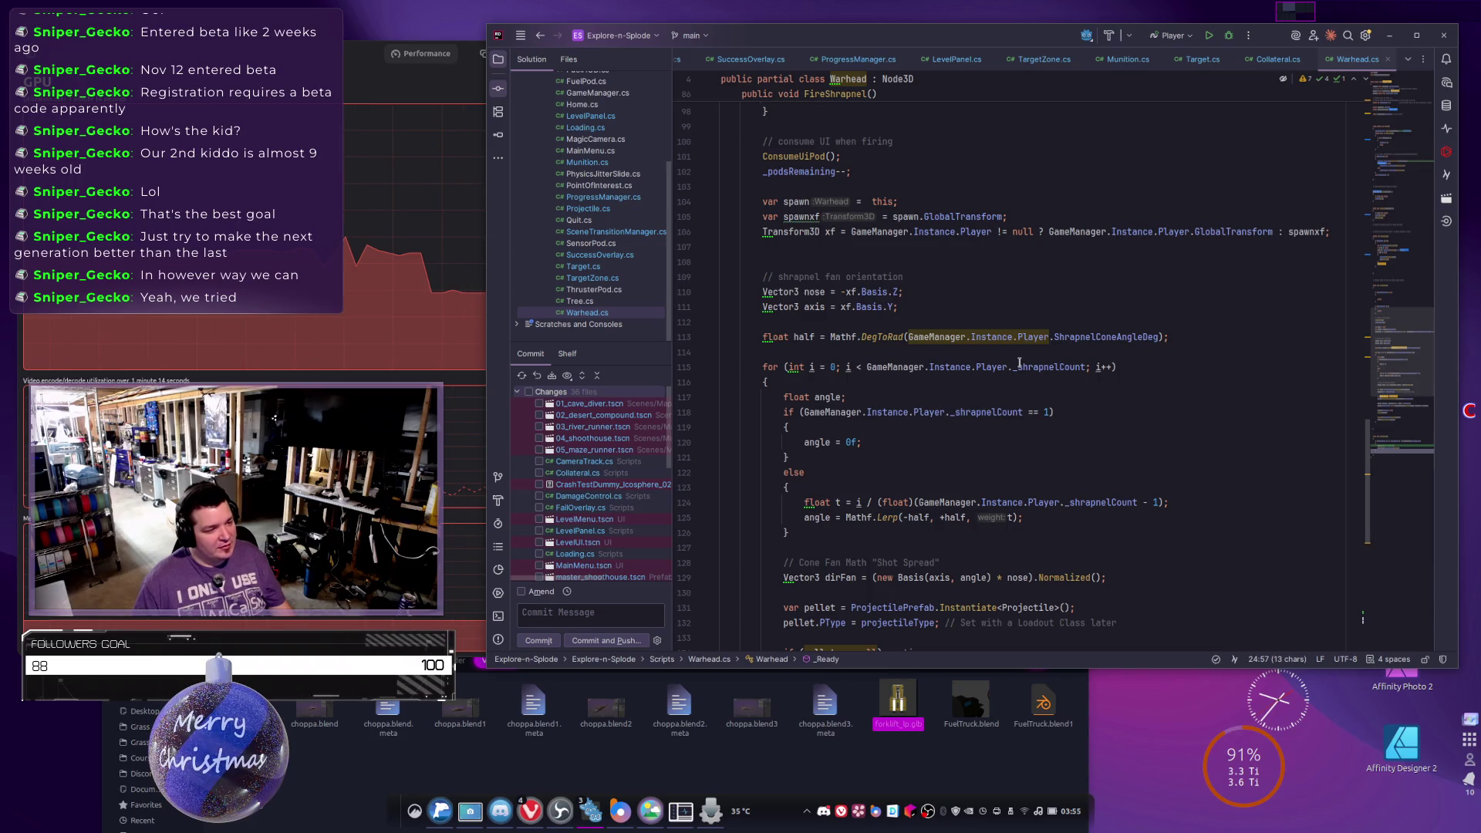
pyautogui.scroll(-4, 1019, 362)
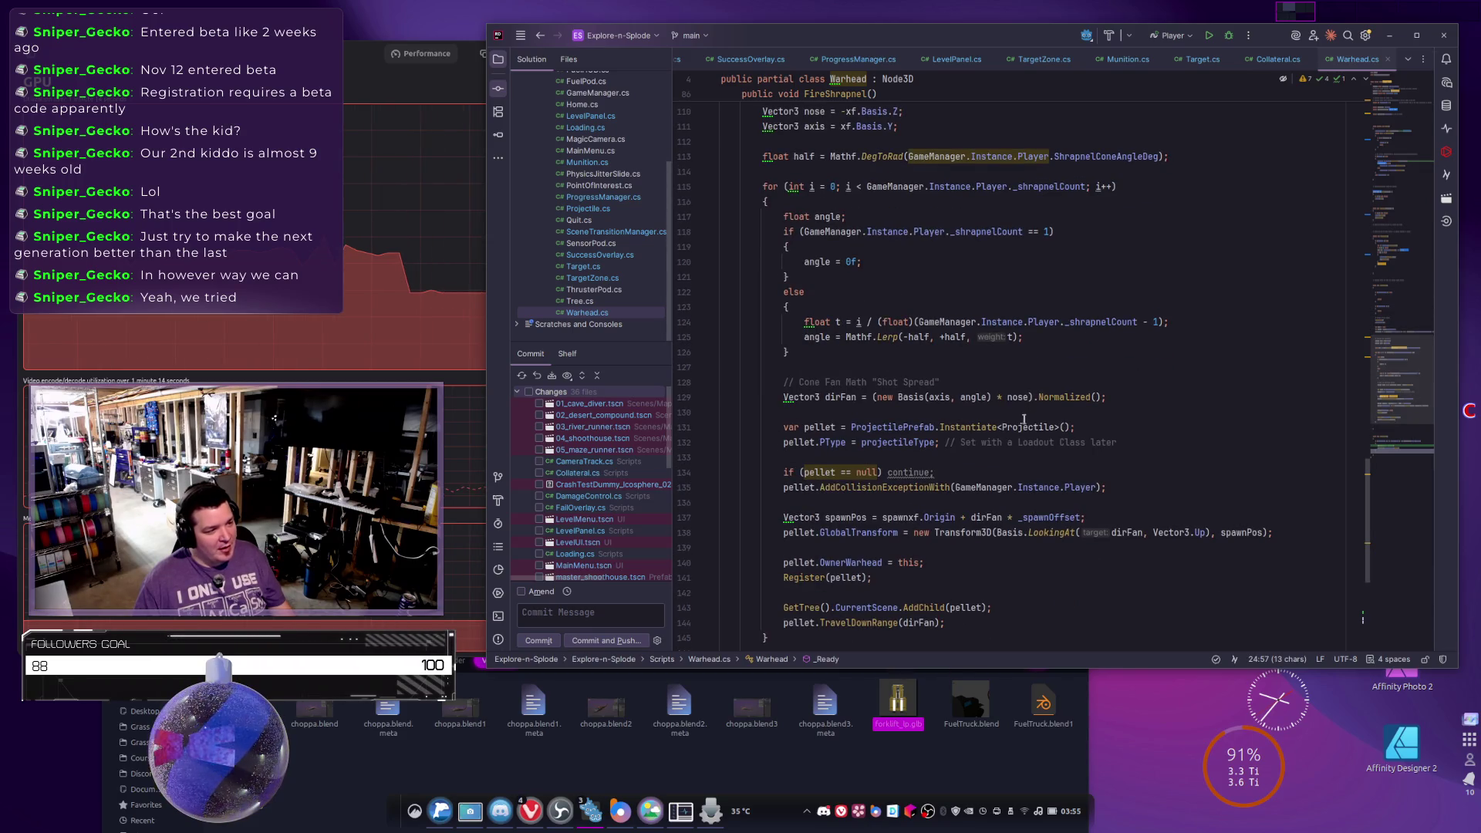
pyautogui.hotkey('alt', 'Tab')
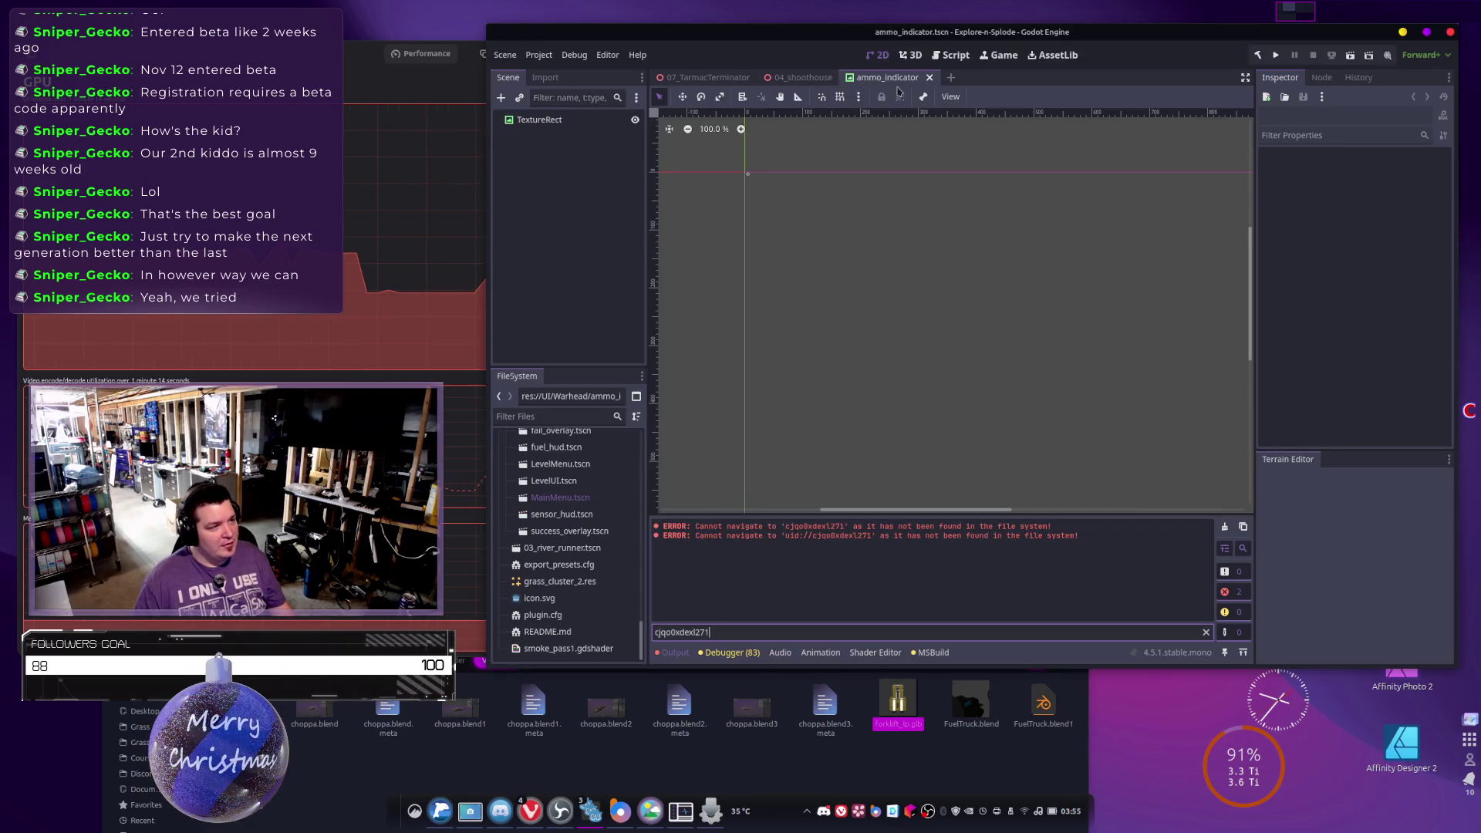
# - Close the ammo_indicator scene tab and scroll up the FileSystem dock
pyautogui.click(930, 77)
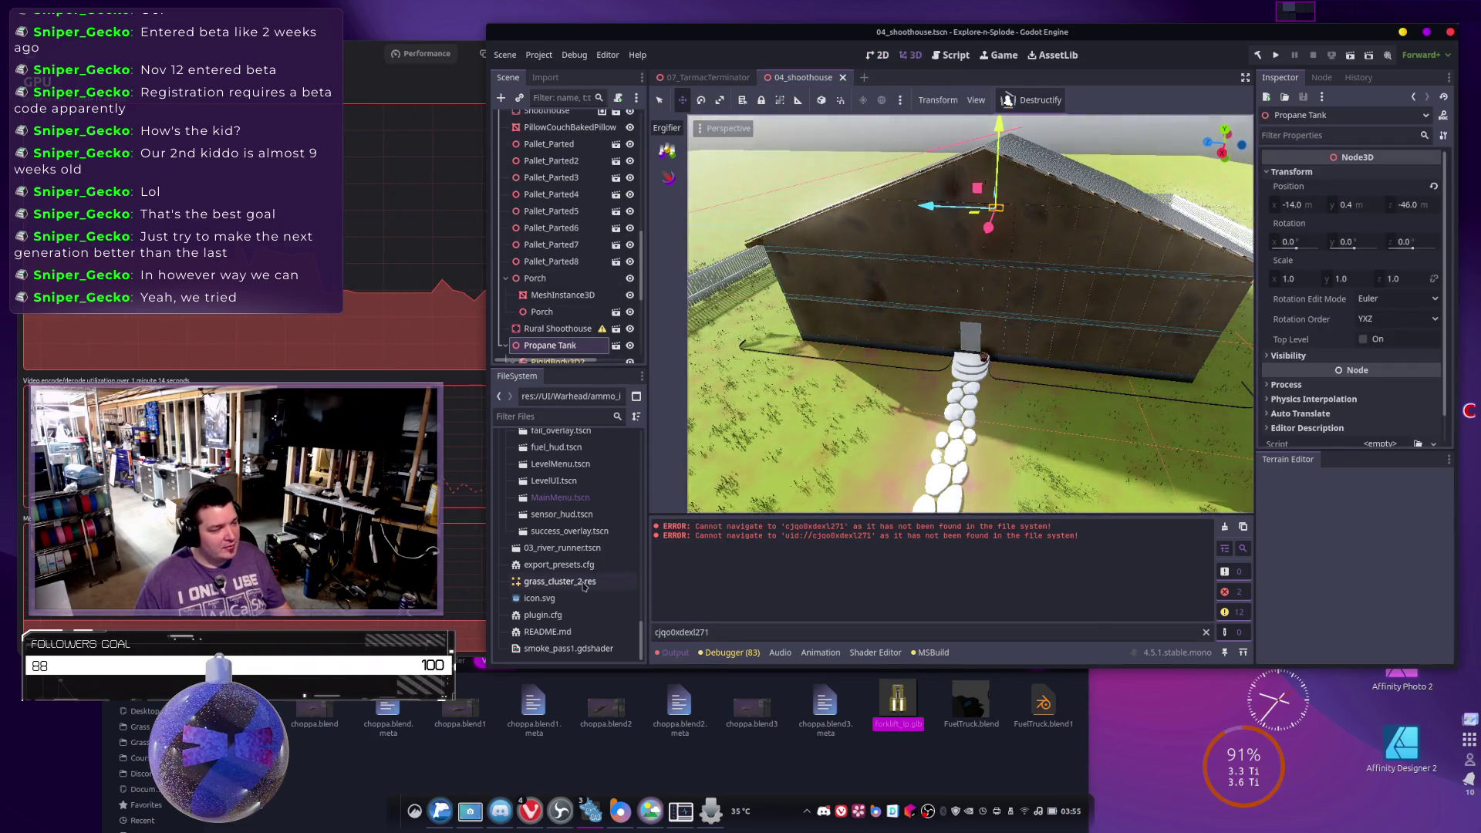
pyautogui.scroll(3, 571, 516)
pyautogui.scroll(2, 571, 515)
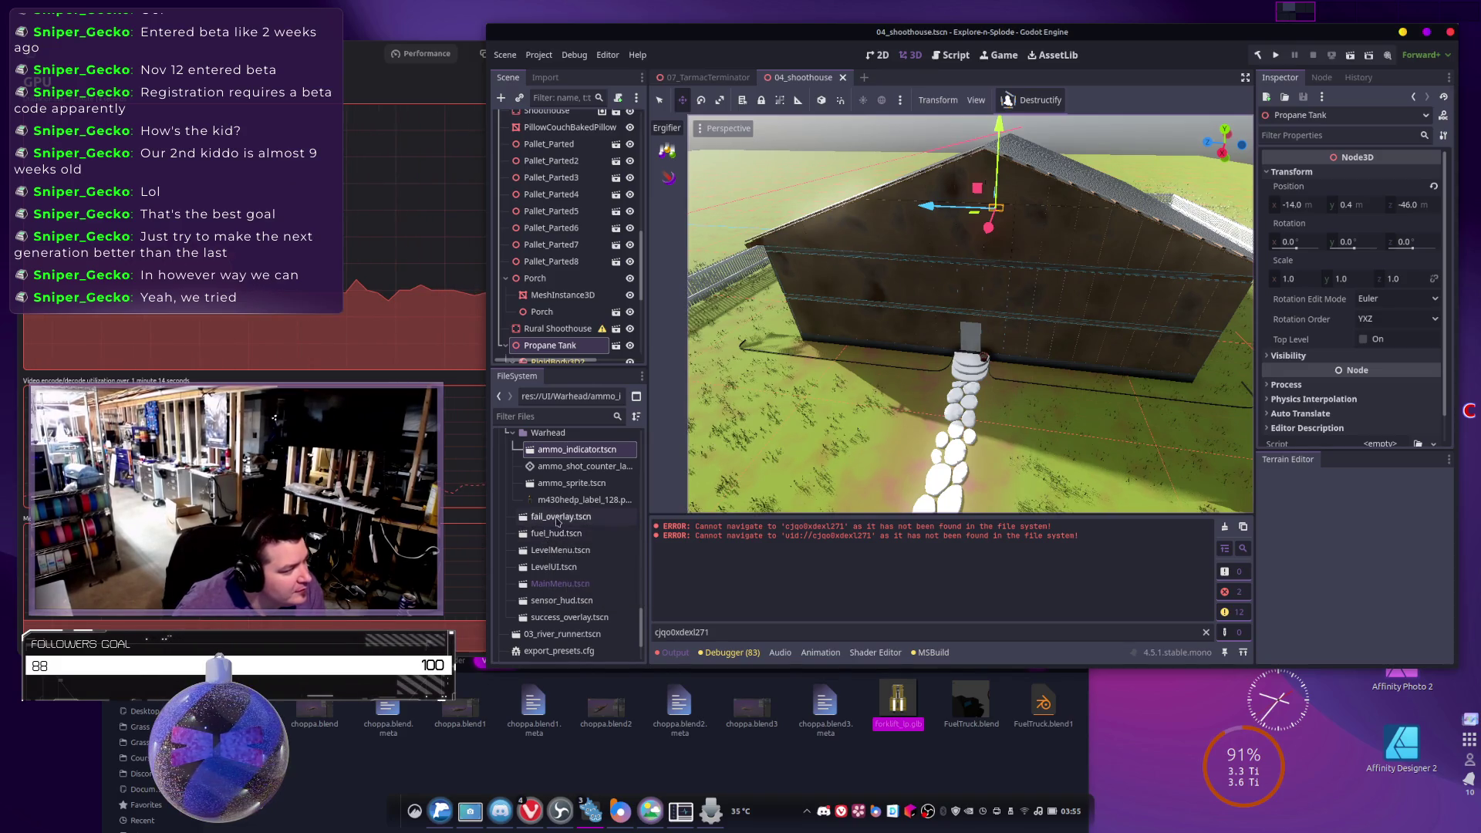
pyautogui.scroll(2, 559, 522)
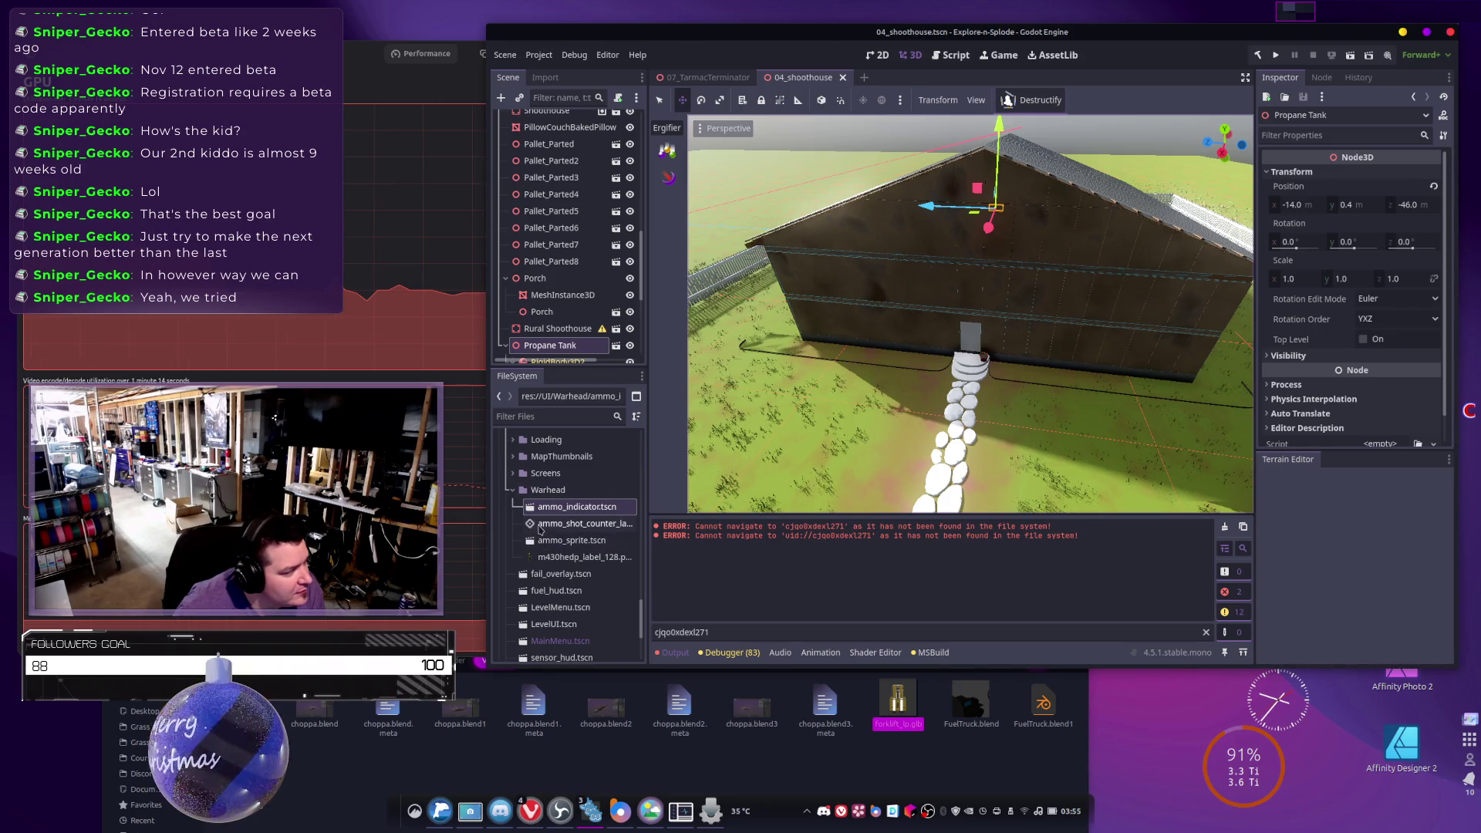
# - Inspect ammo_shot_counter_label.png, reopen ammo_indicator.tscn, then close it again
pyautogui.click(540, 529)
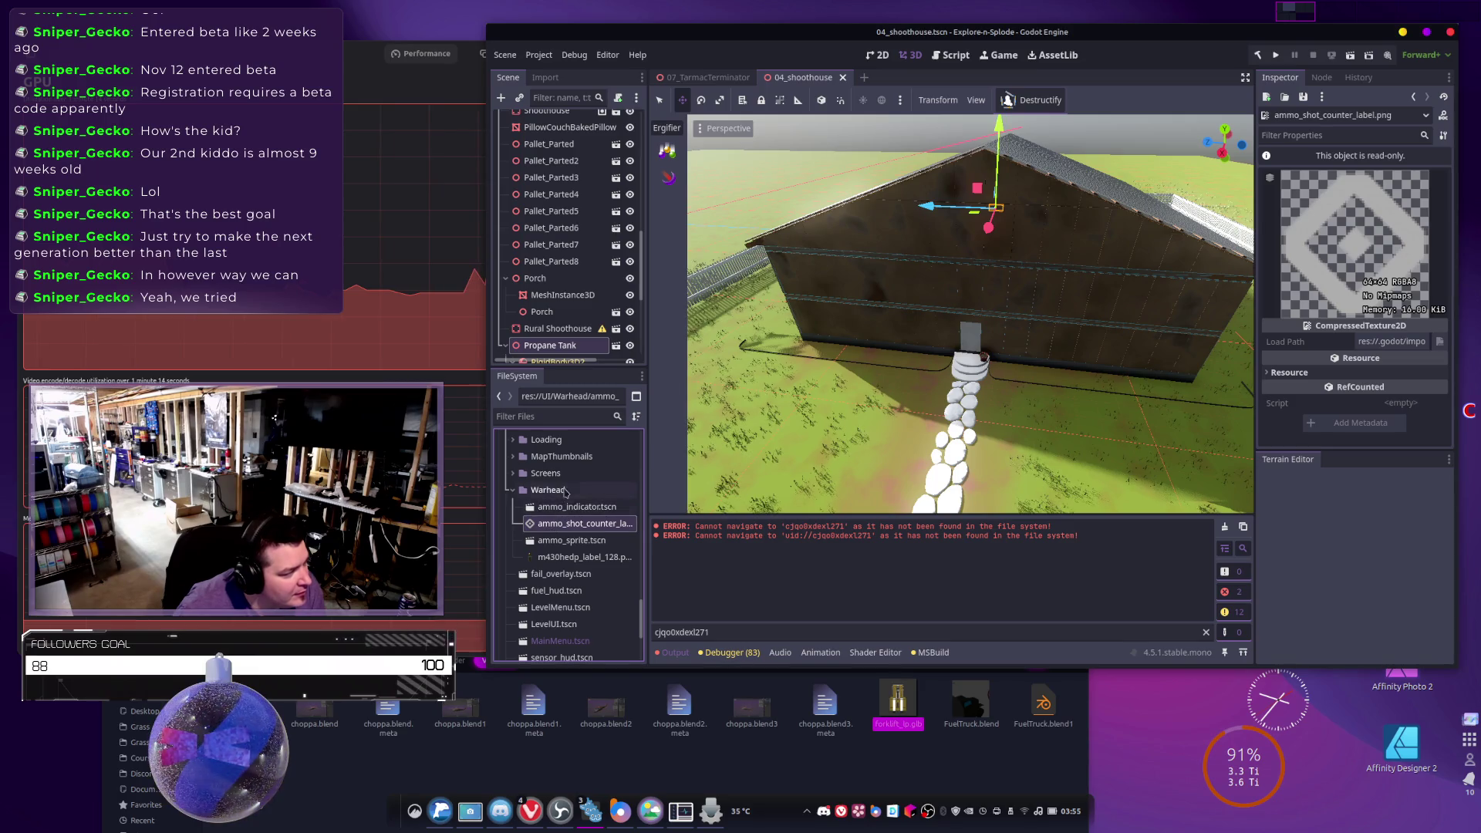
pyautogui.click(551, 507)
pyautogui.doubleClick(552, 508)
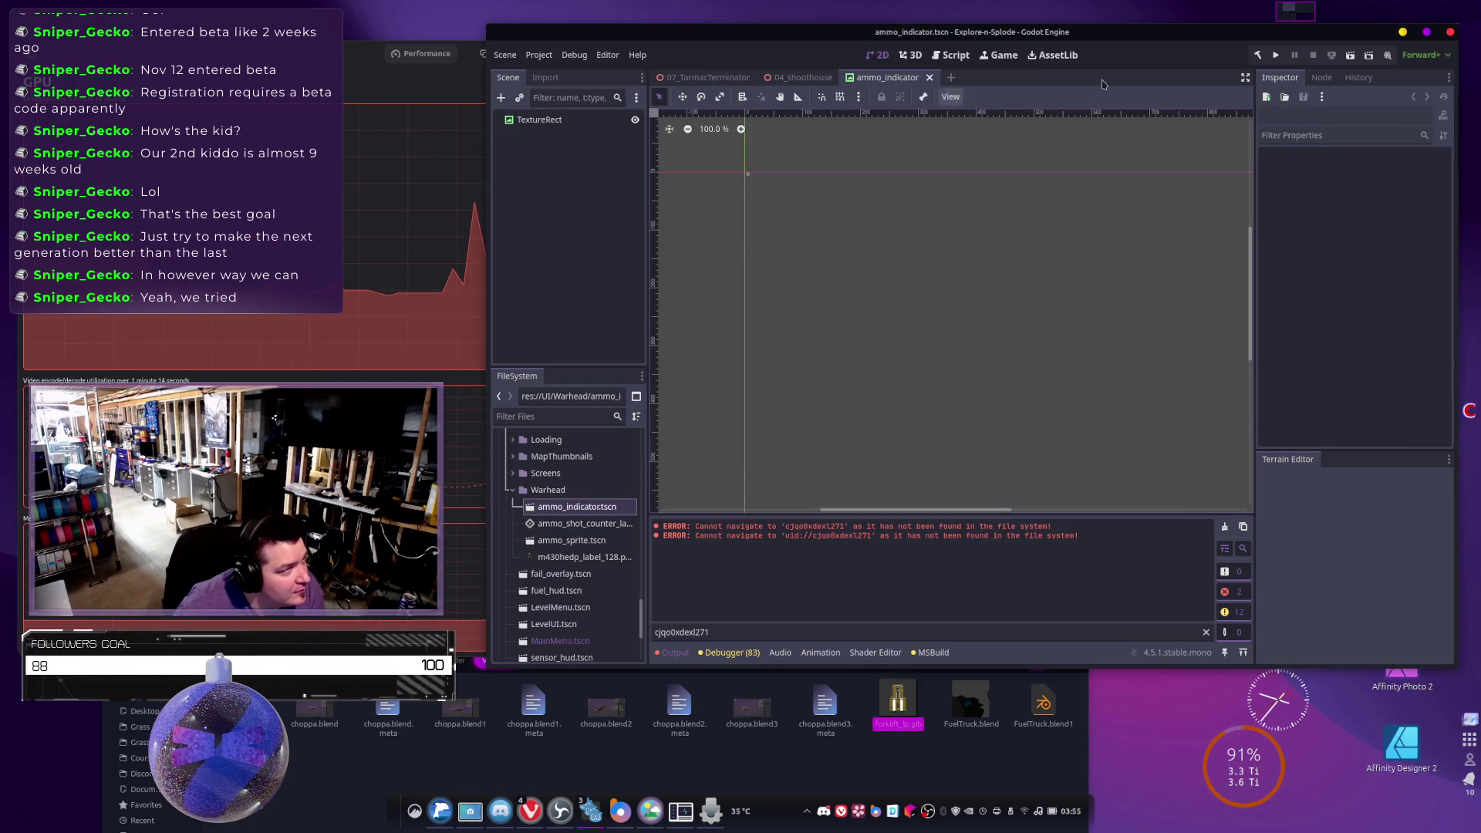
pyautogui.click(929, 77)
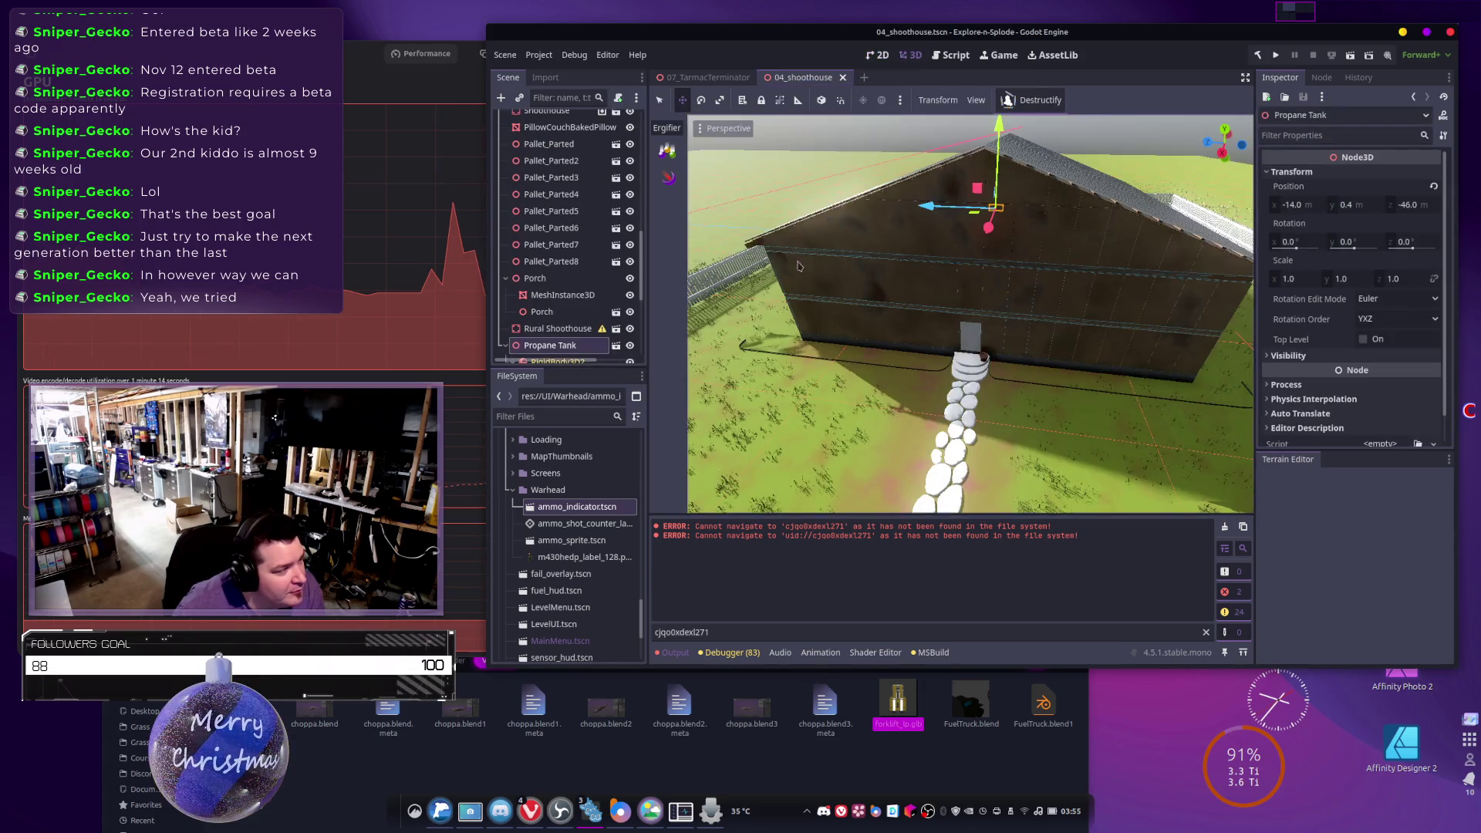
# - Expand the Screens folder, then its Loading and MapThumbnails subfolders, in the FileSystem dock
pyautogui.scroll(-3, 582, 526)
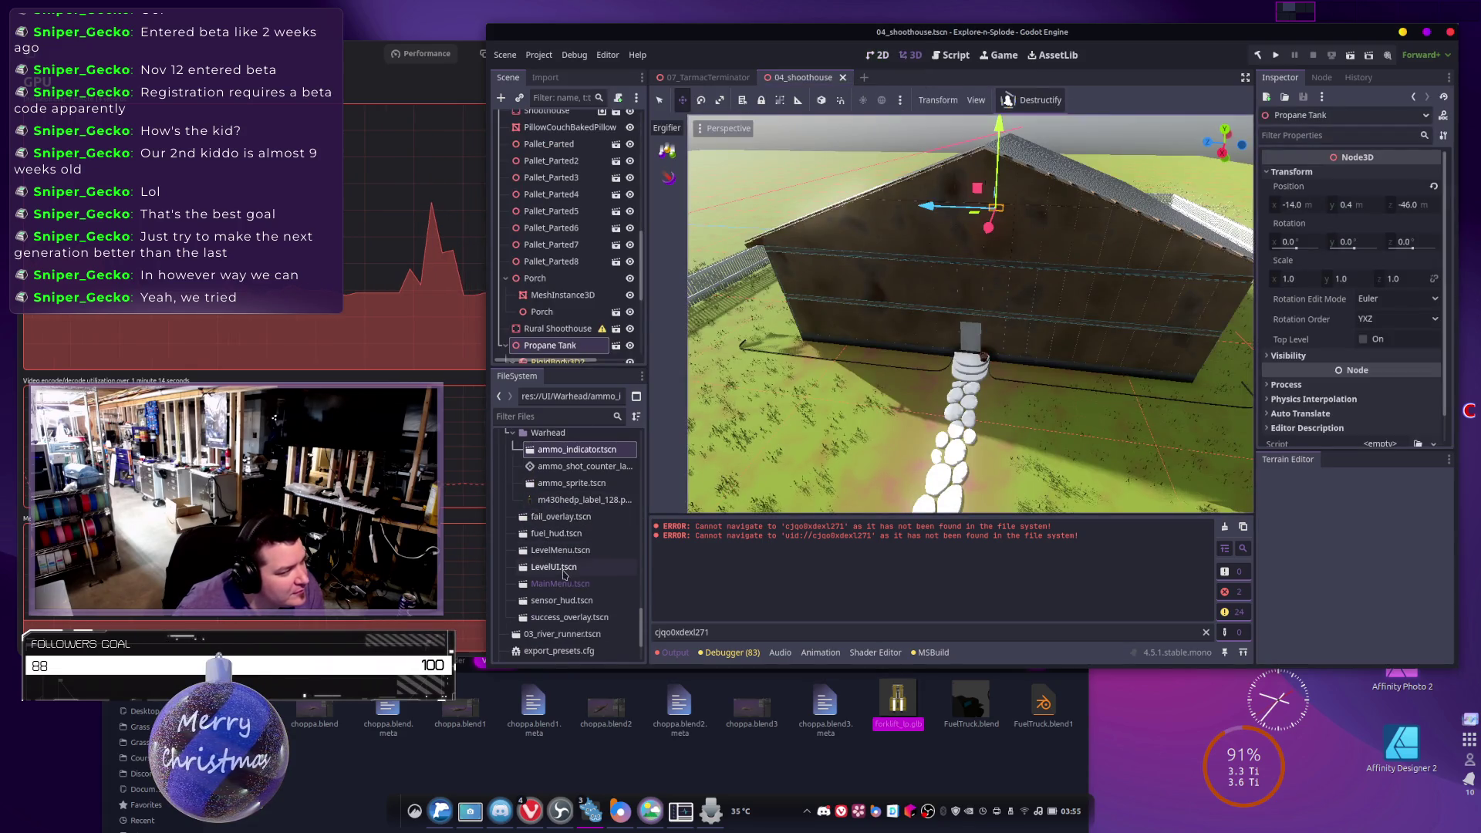
pyautogui.scroll(-3, 567, 611)
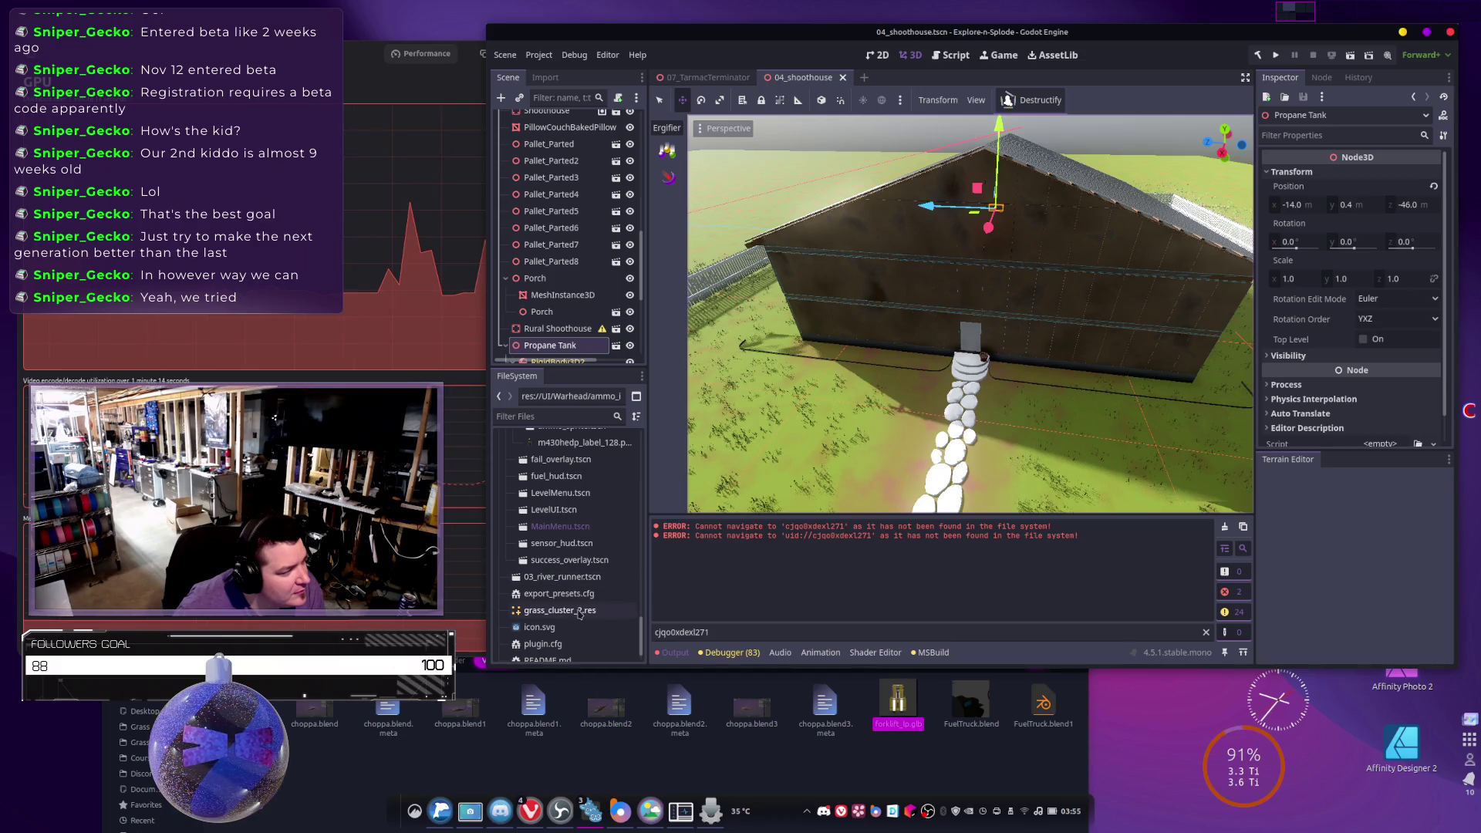
pyautogui.scroll(-2, 586, 606)
pyautogui.scroll(9, 592, 575)
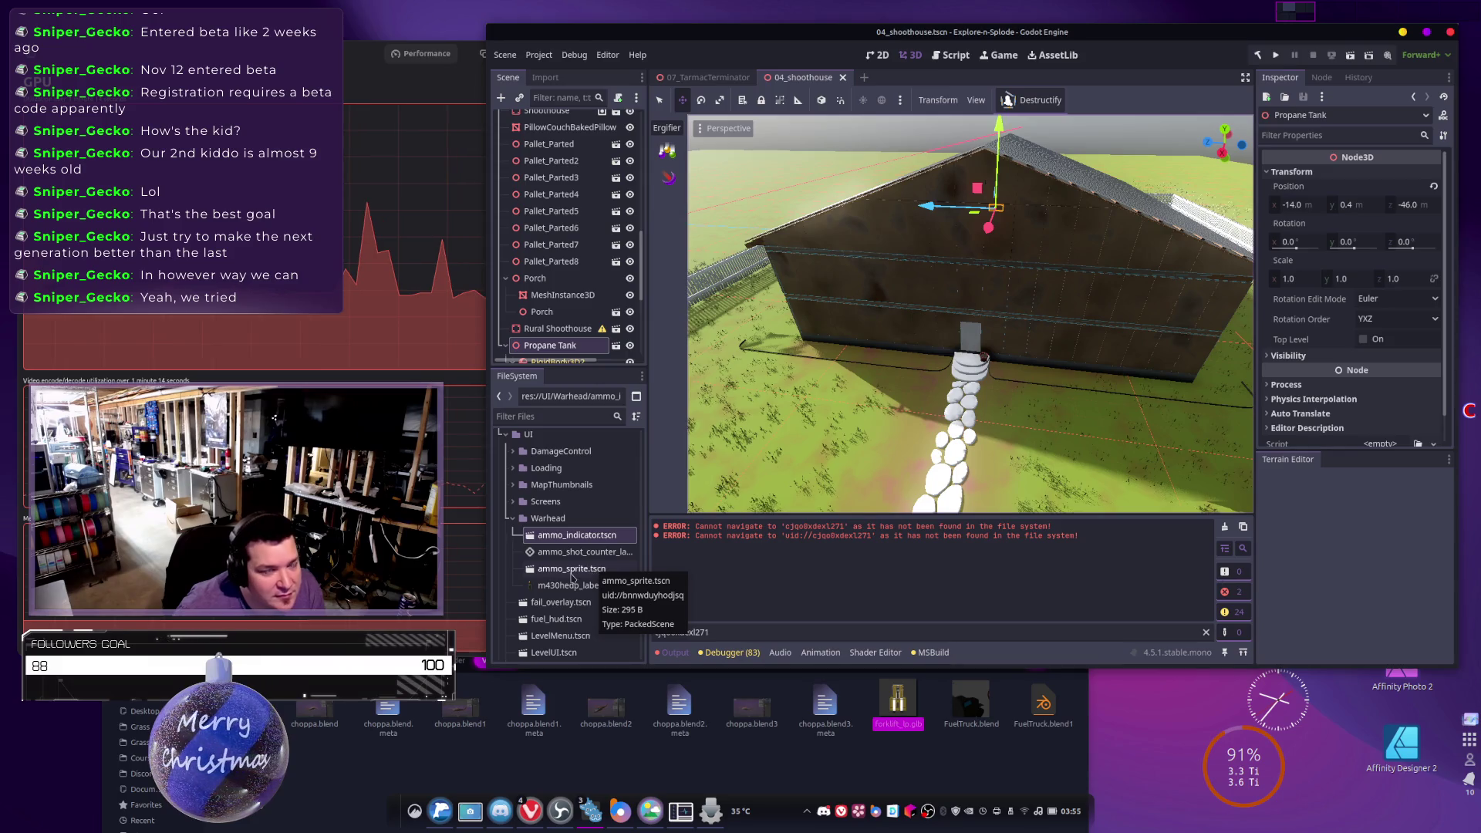
pyautogui.scroll(3, 563, 567)
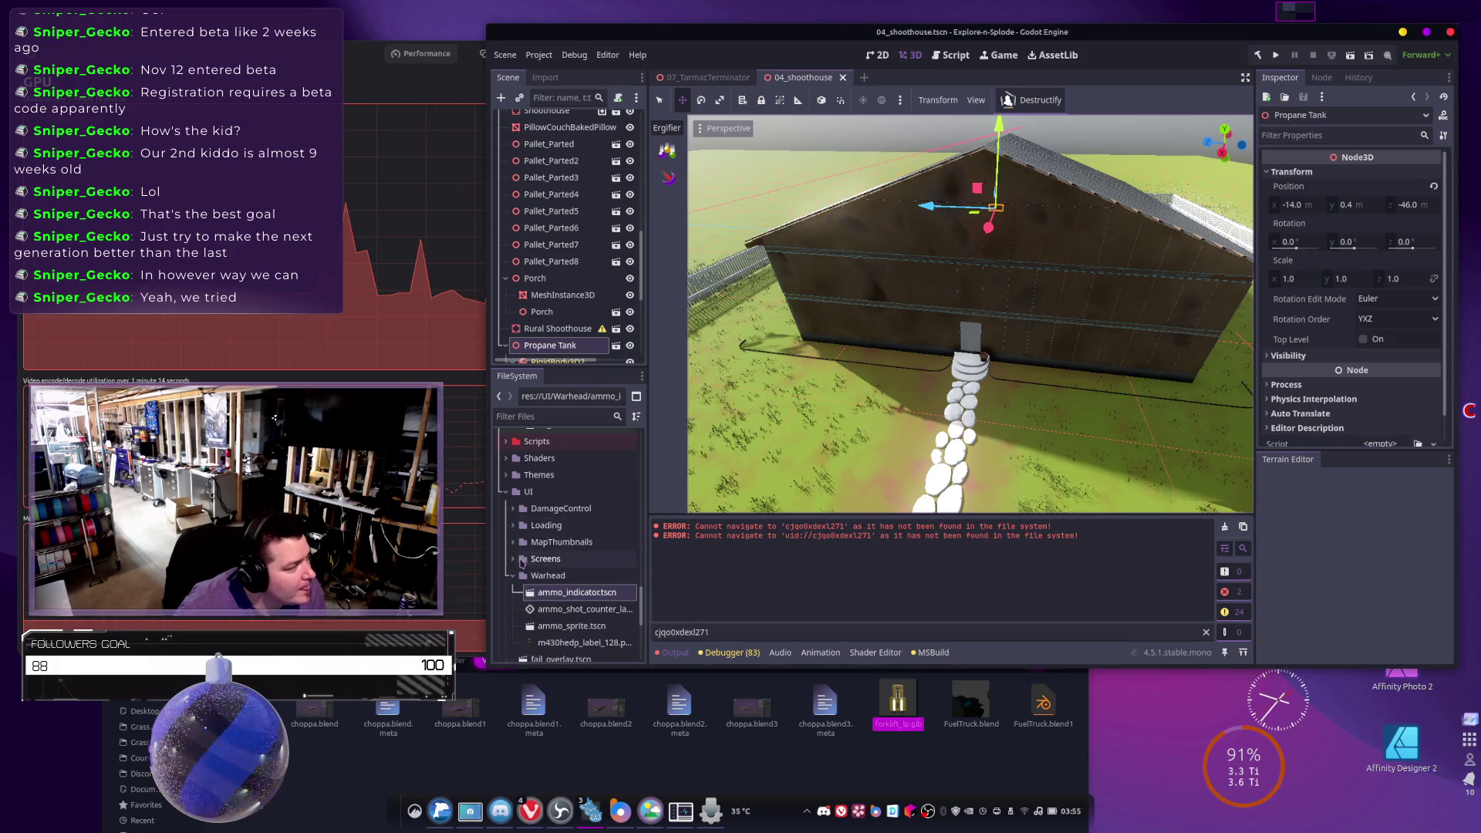
pyautogui.click(512, 558)
pyautogui.click(512, 525)
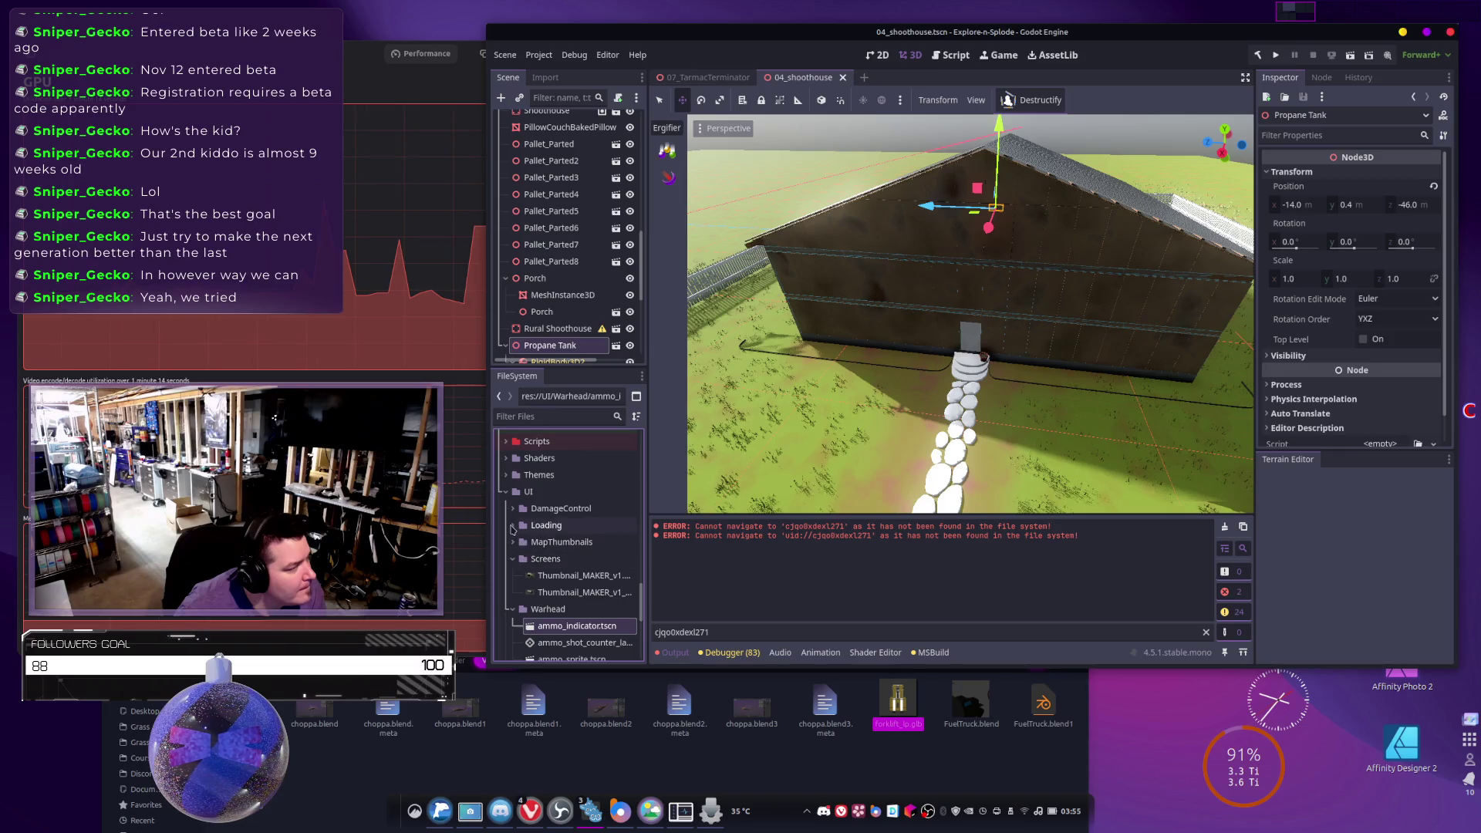
pyautogui.click(513, 525)
pyautogui.click(512, 543)
pyautogui.click(513, 525)
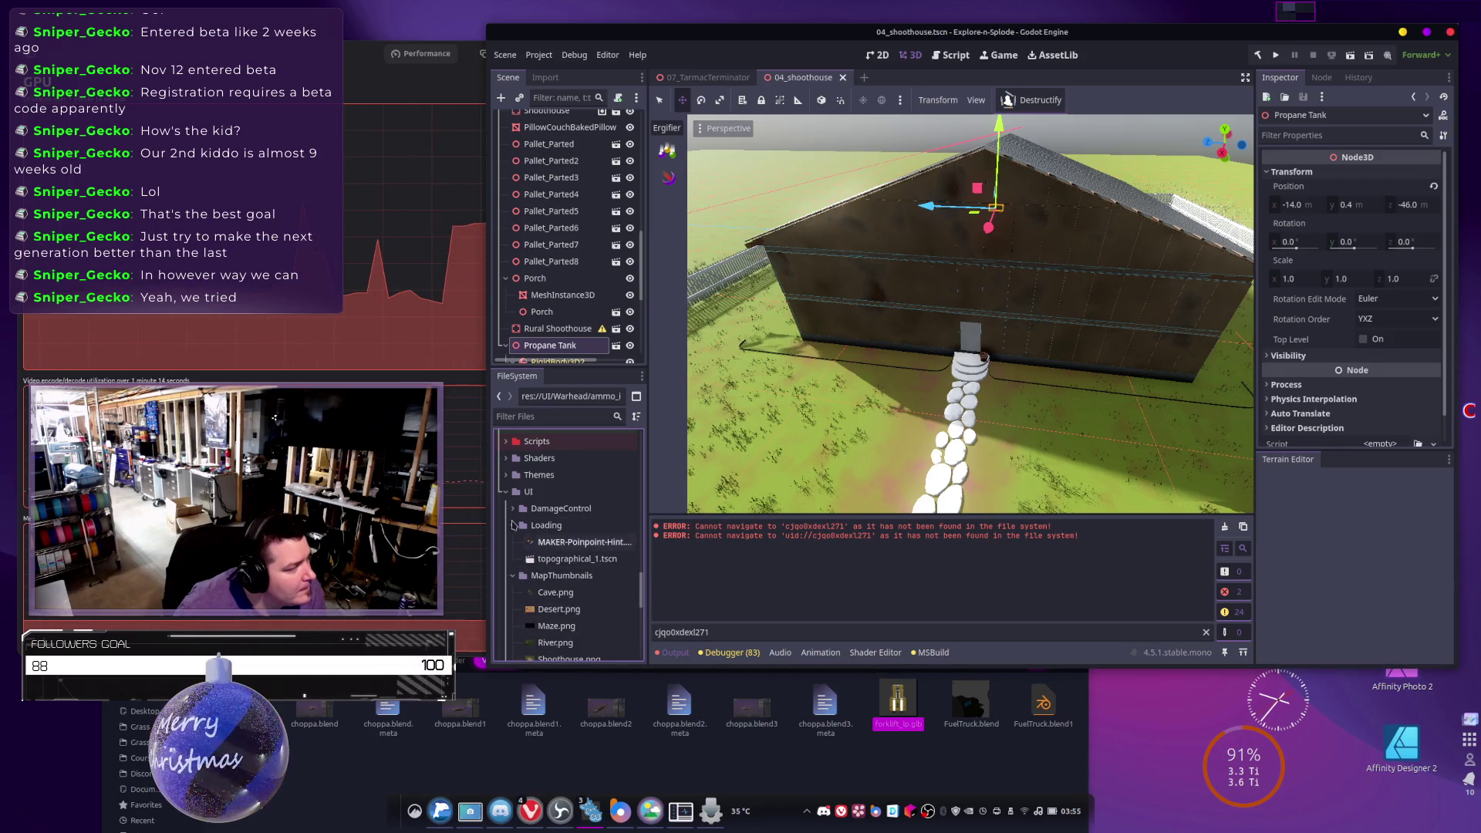
# - Browse the expanded file trees and collapse the Propane Tank node in the Scene dock
pyautogui.scroll(10, 525, 523)
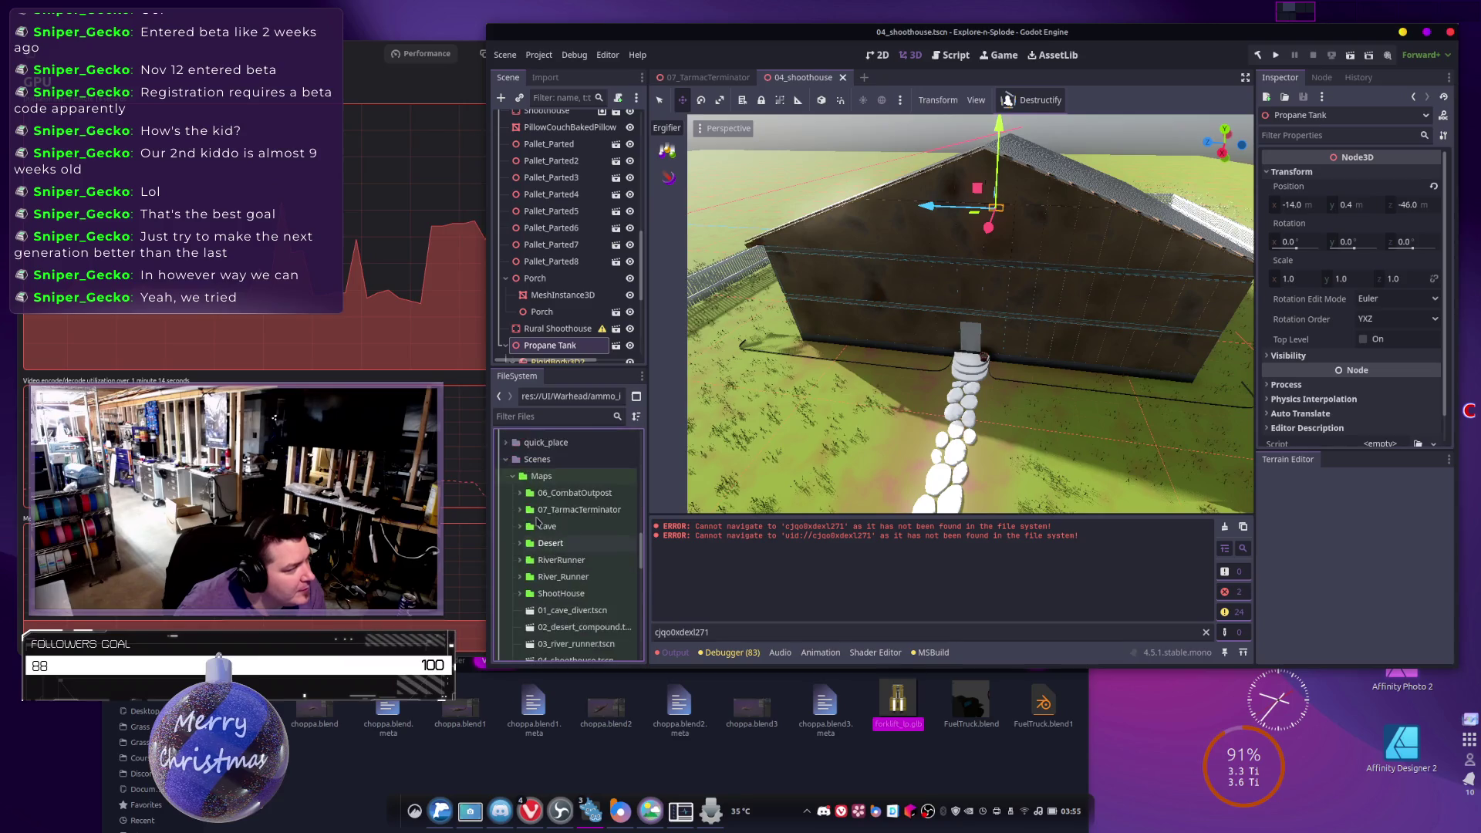
pyautogui.scroll(2, 538, 524)
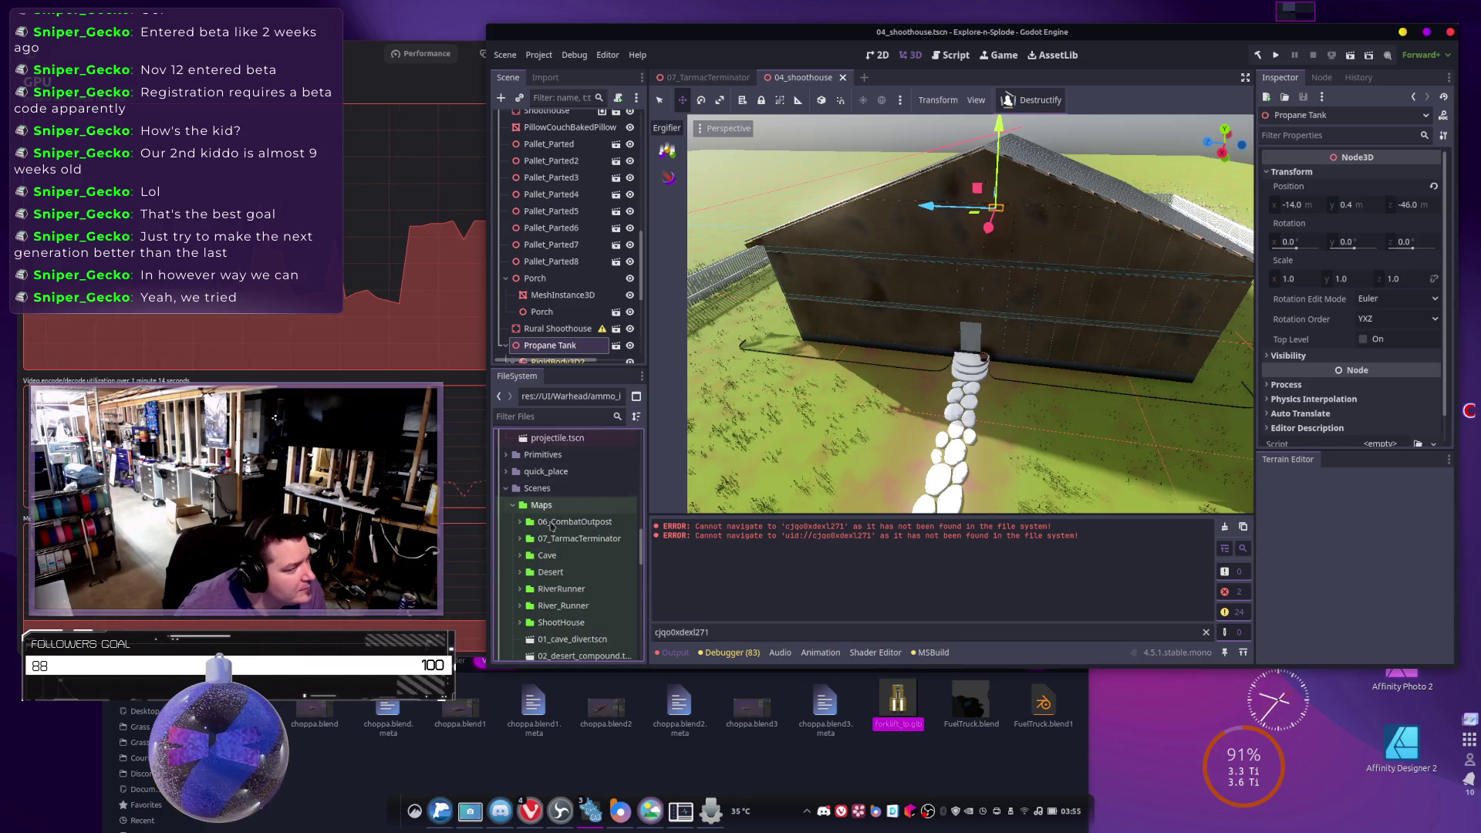
pyautogui.scroll(2, 516, 530)
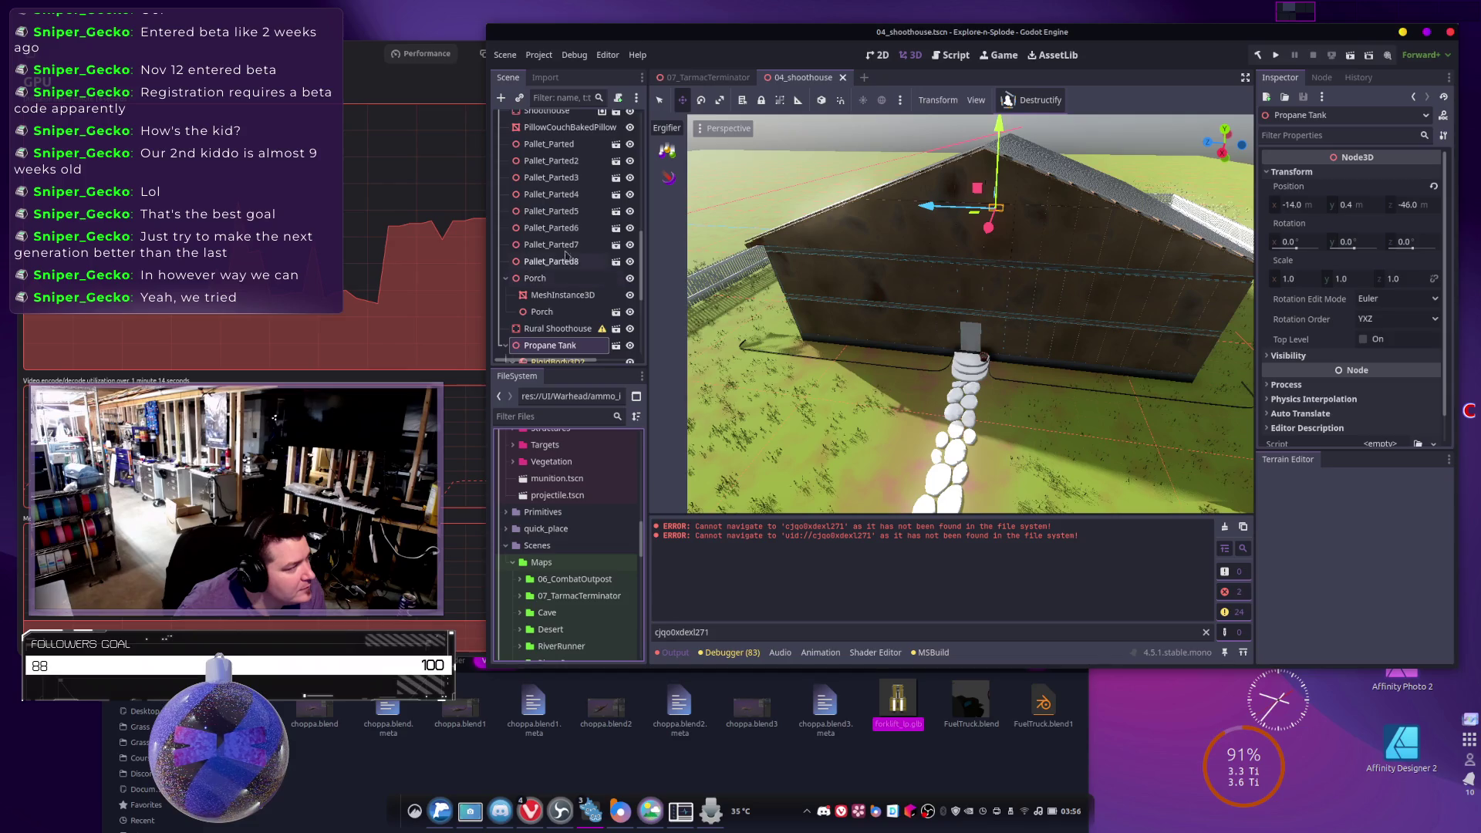
pyautogui.scroll(5, 550, 230)
pyautogui.scroll(-1, 551, 230)
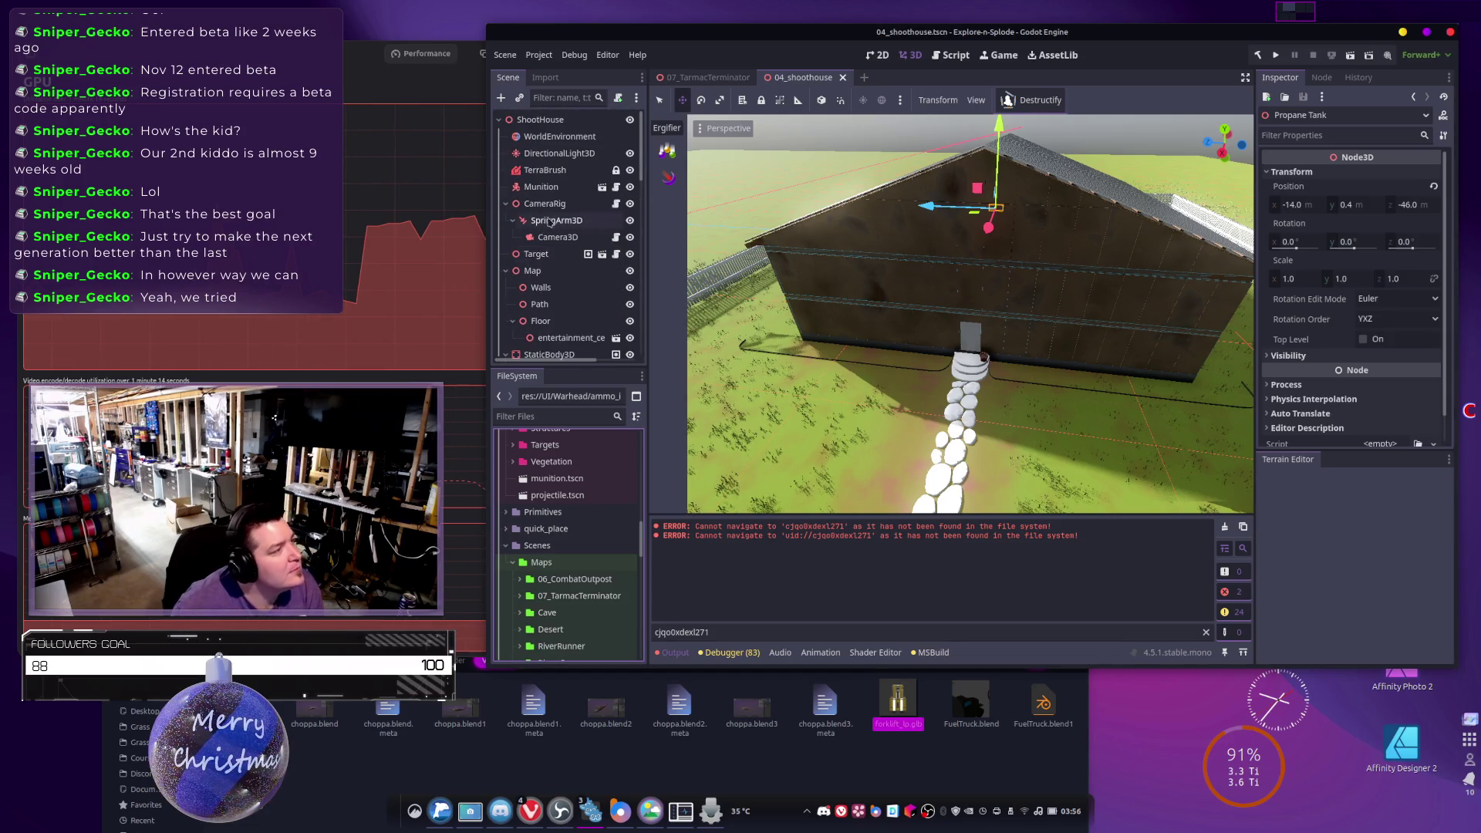
pyautogui.scroll(-5, 537, 230)
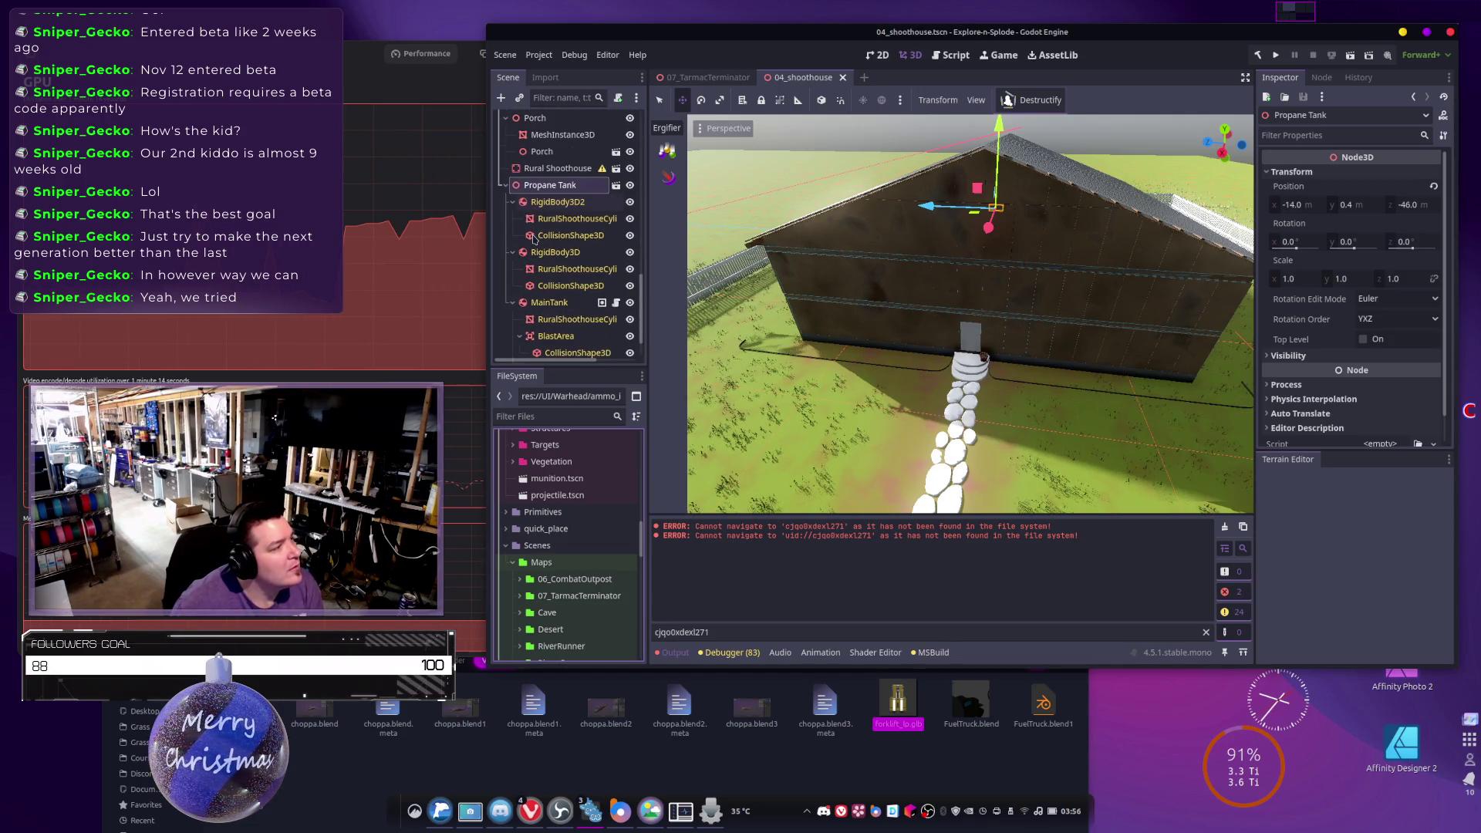
pyautogui.click(507, 185)
pyautogui.scroll(-5, 568, 532)
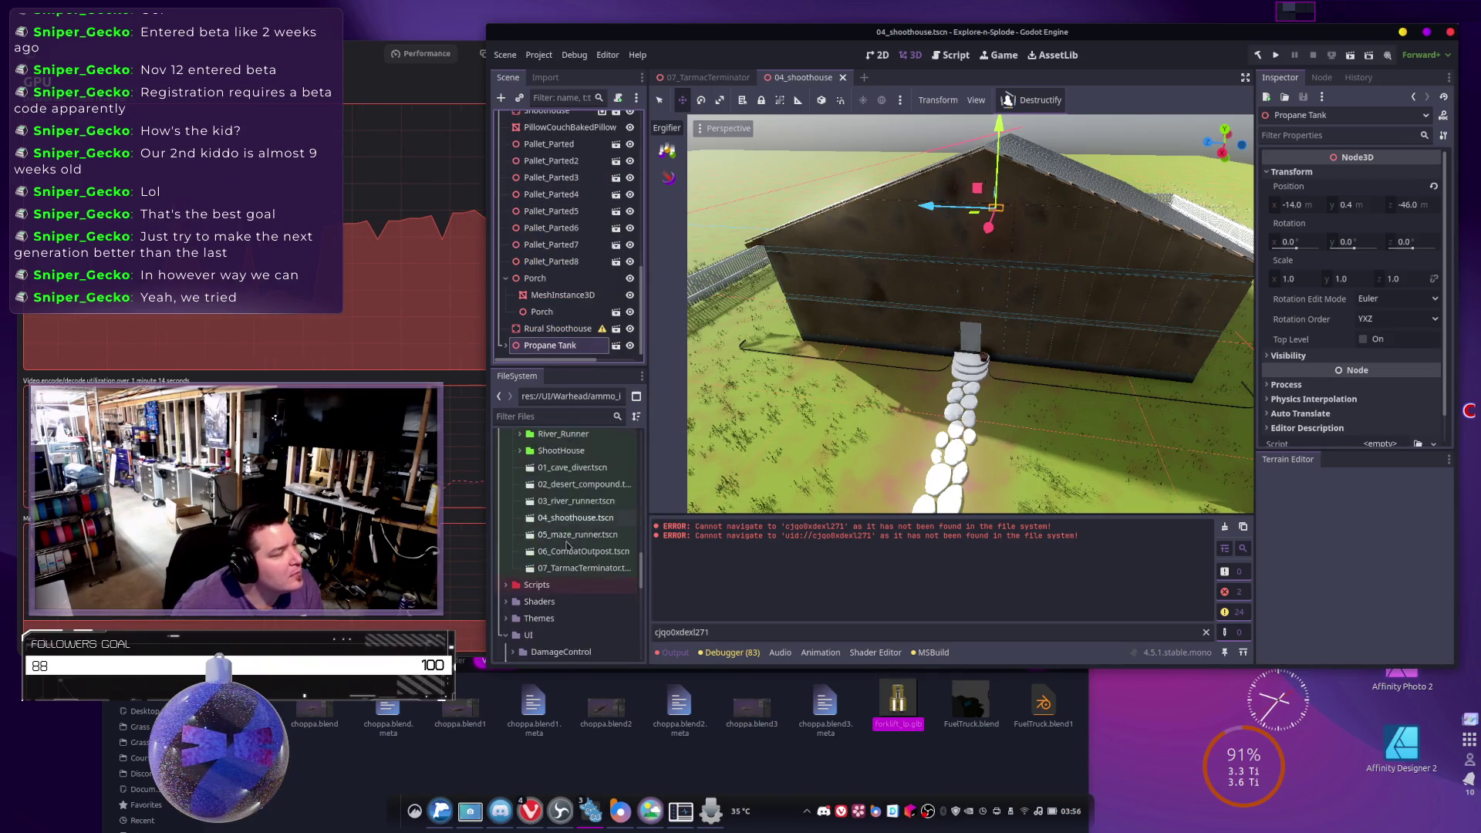
pyautogui.scroll(-4, 568, 533)
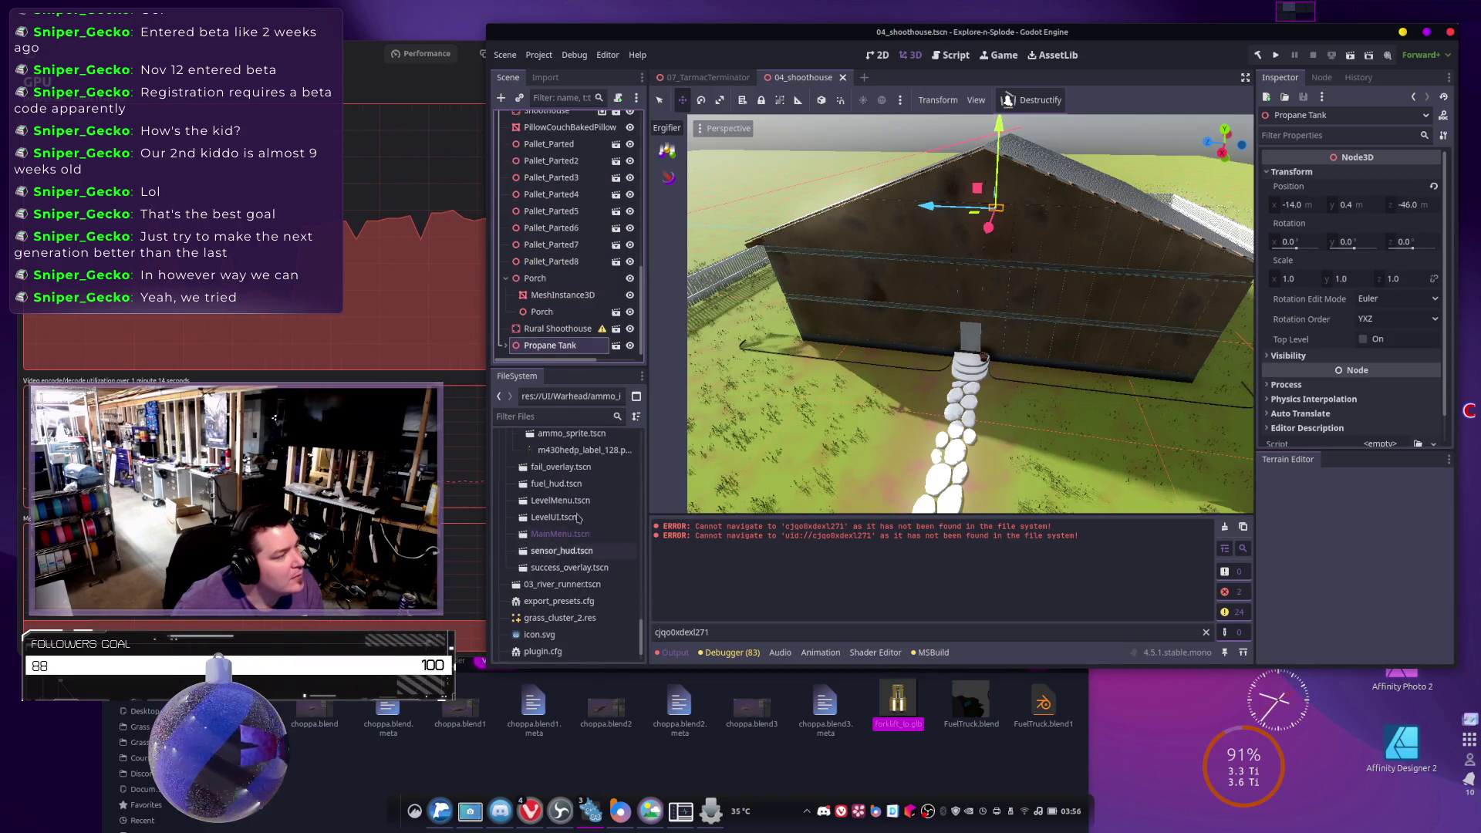
# - Open the fail_overlay, fuel_hud and sensor_hud scenes from the FileSystem dock
pyautogui.doubleClick(569, 467)
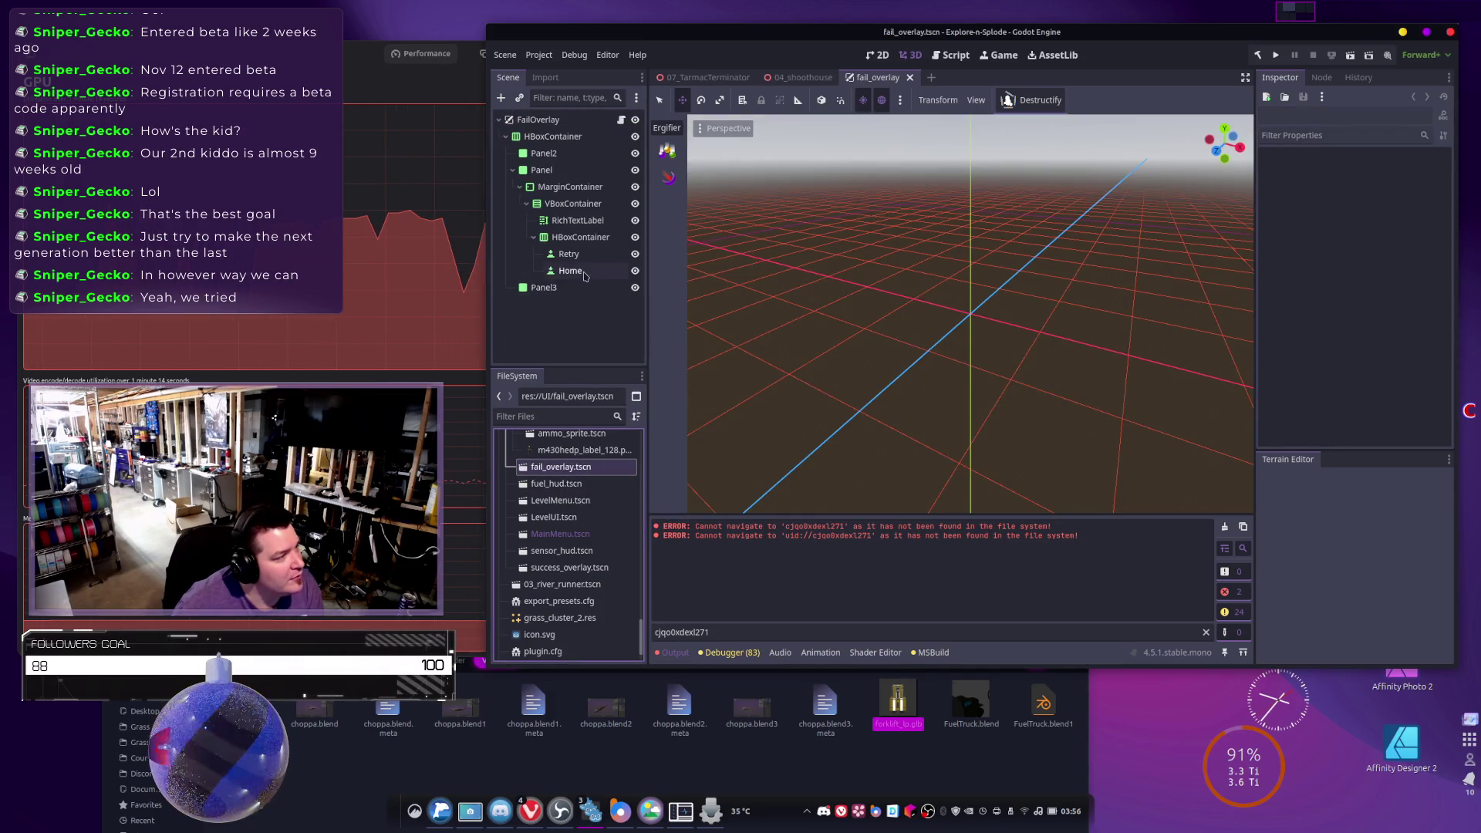
pyautogui.doubleClick(569, 484)
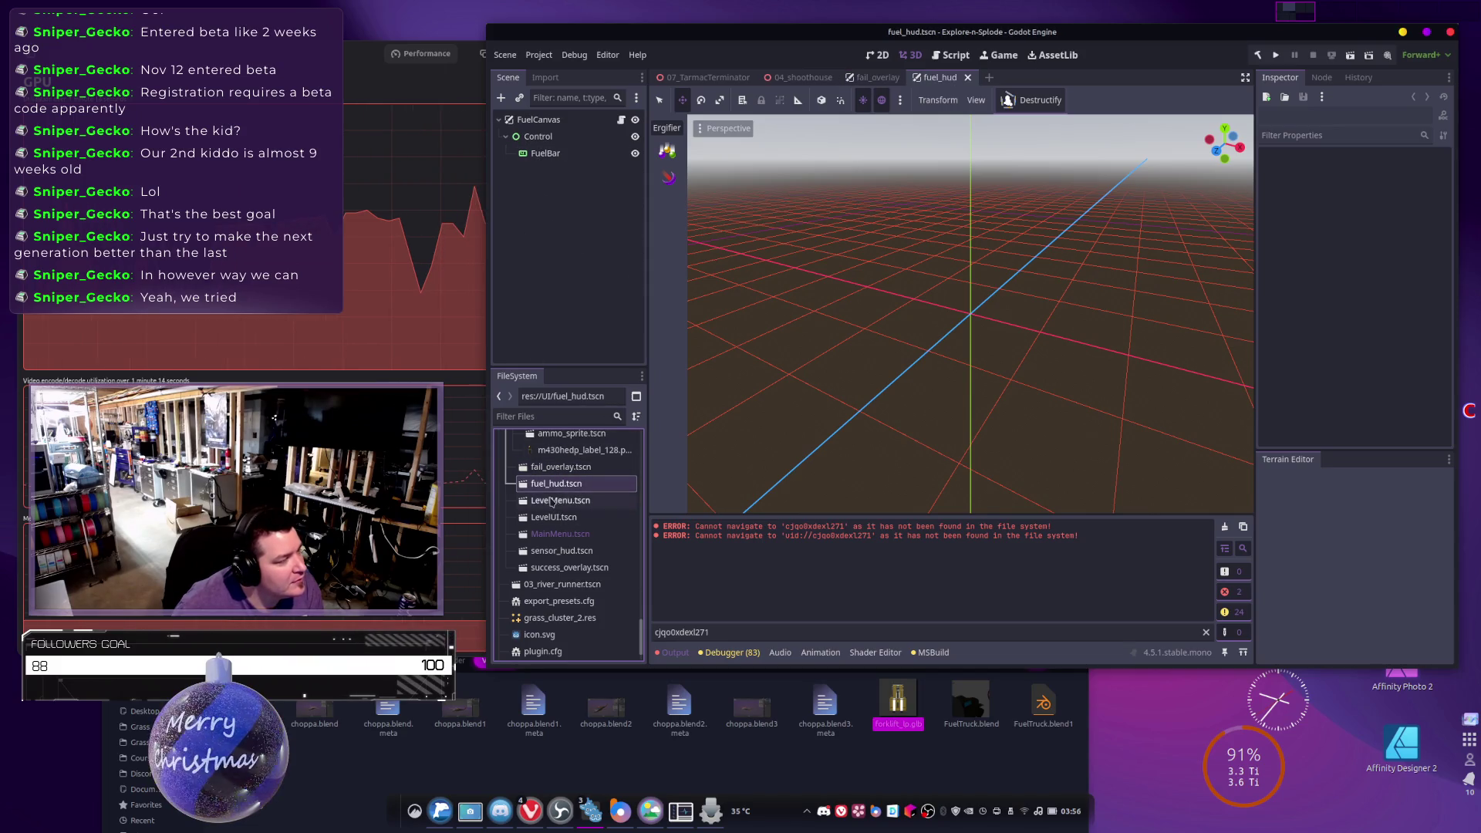
pyautogui.click(553, 501)
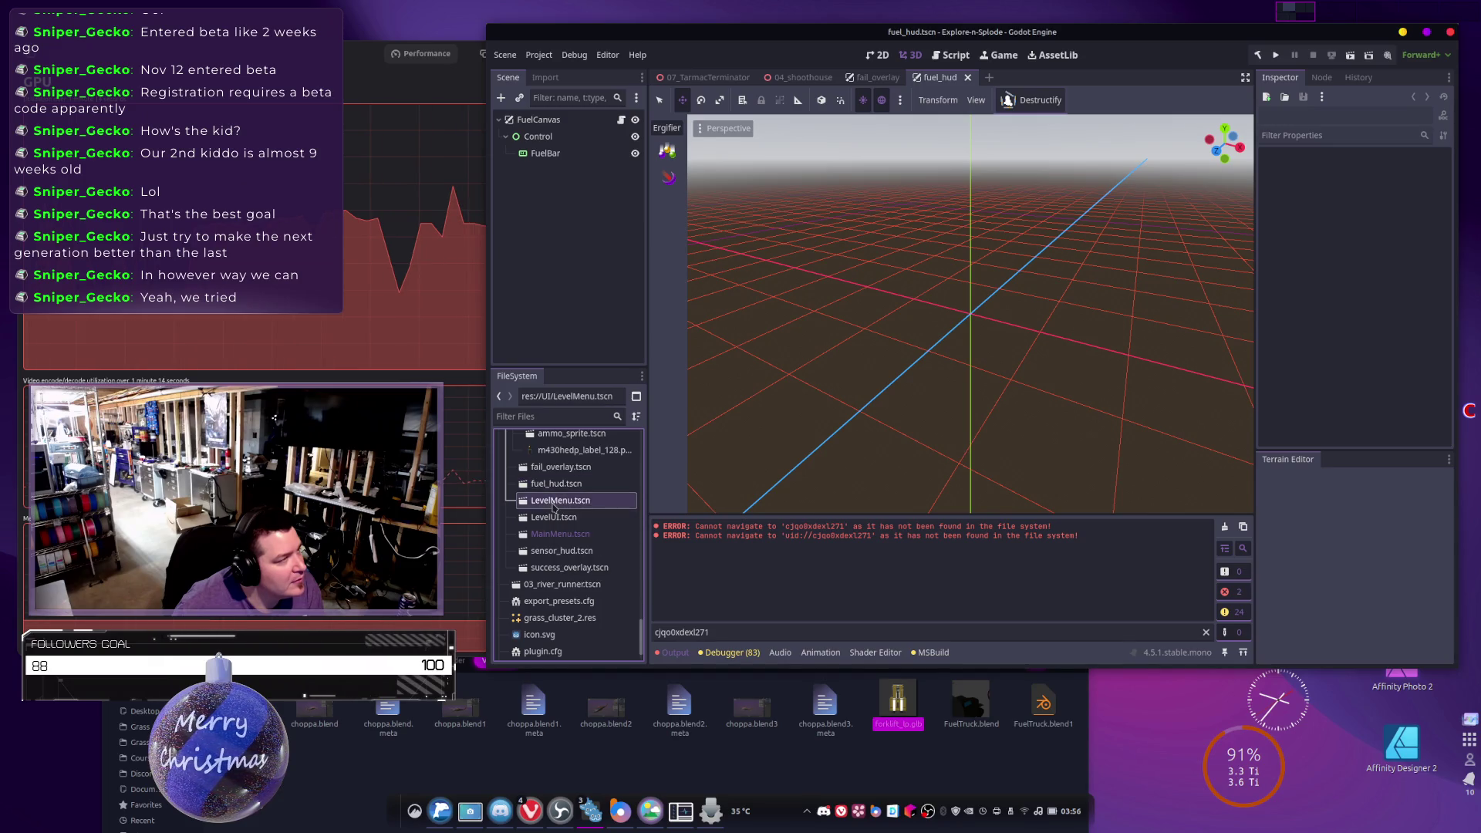
pyautogui.doubleClick(564, 552)
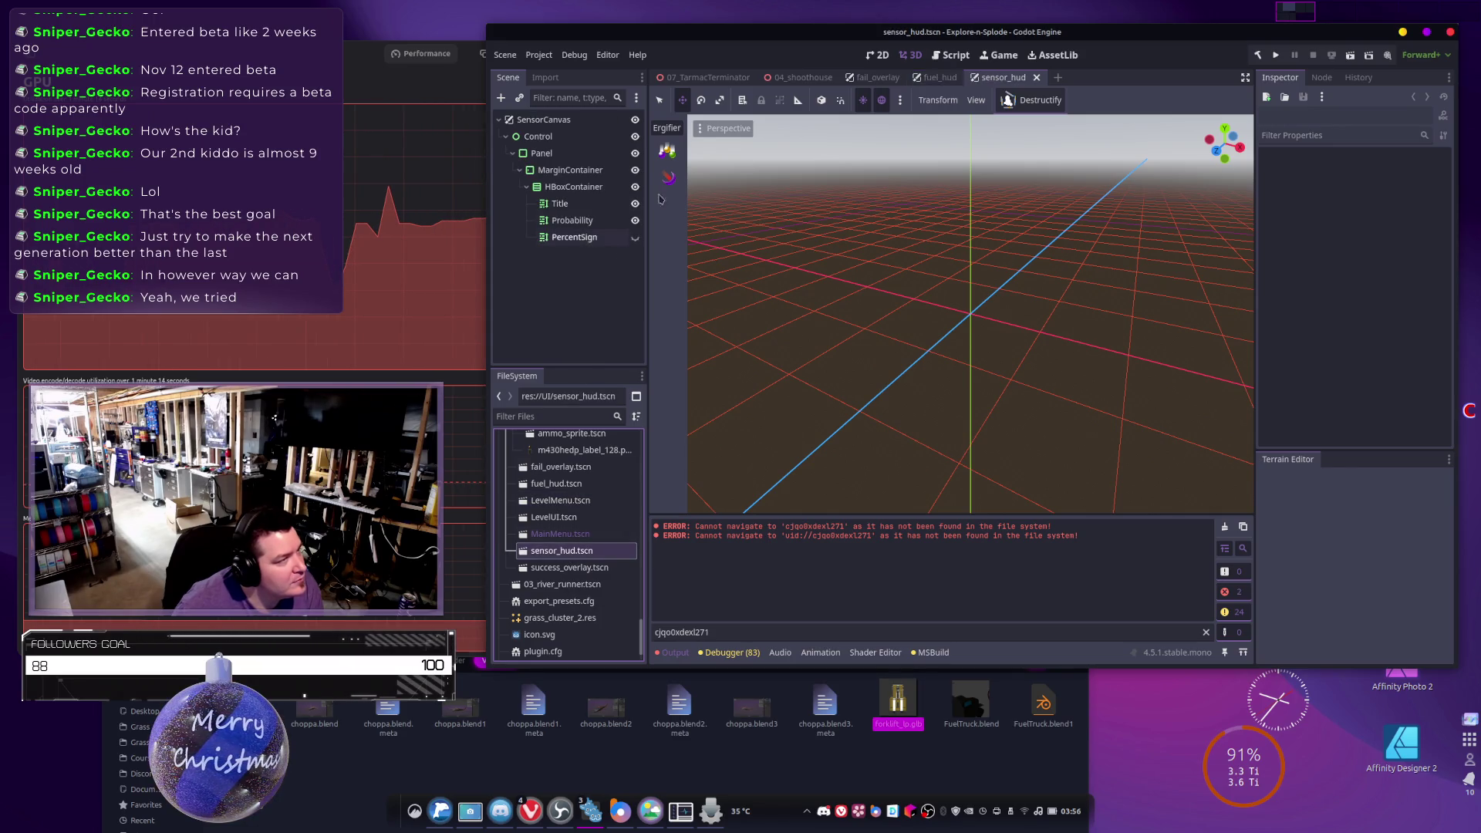
# - Briefly open the ammo_sprite scene, then close its tab
pyautogui.scroll(-6, 771, 223)
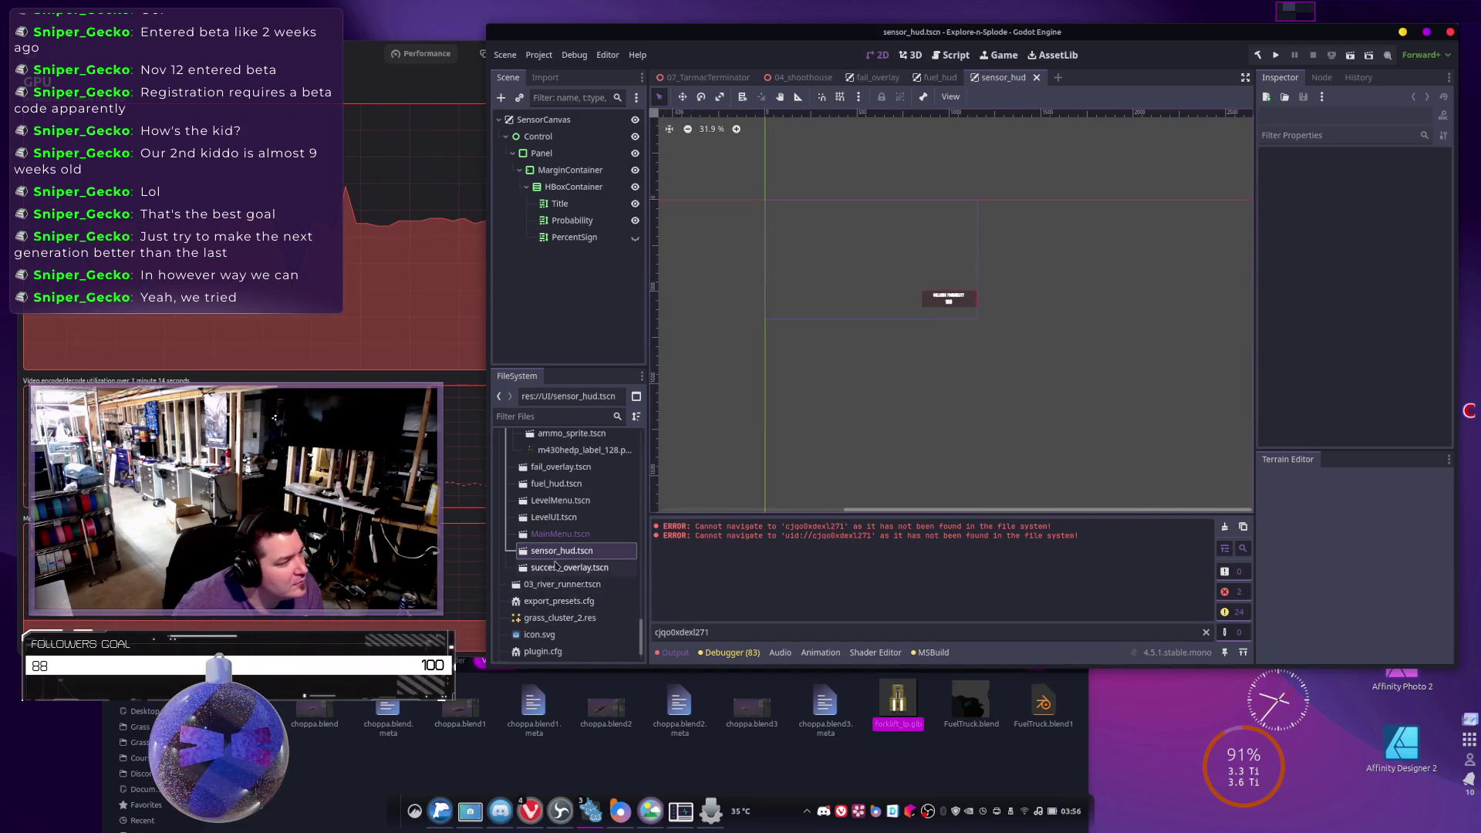
pyautogui.scroll(5, 566, 564)
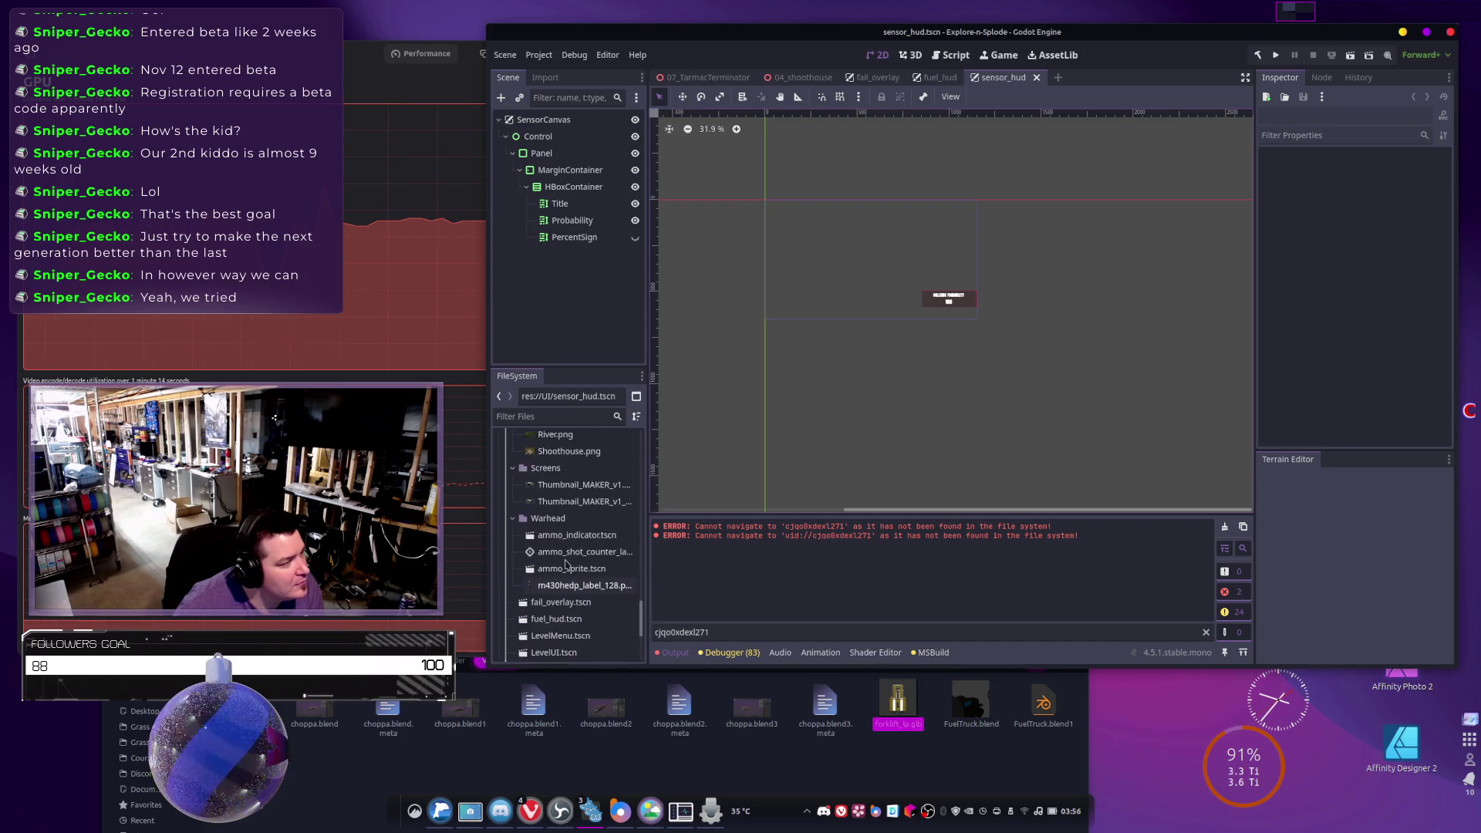
pyautogui.scroll(2, 597, 589)
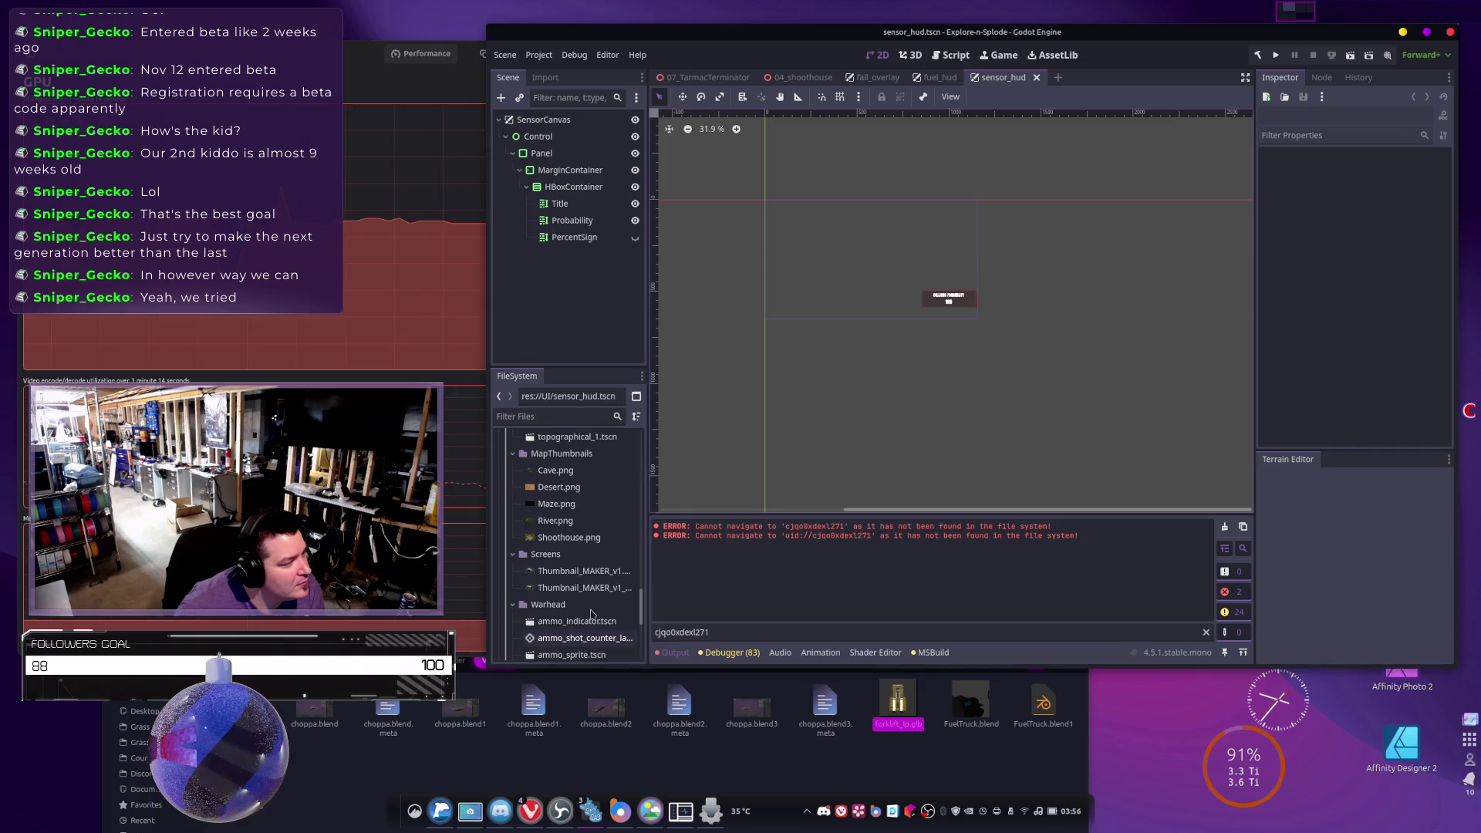
pyautogui.moveTo(588, 627)
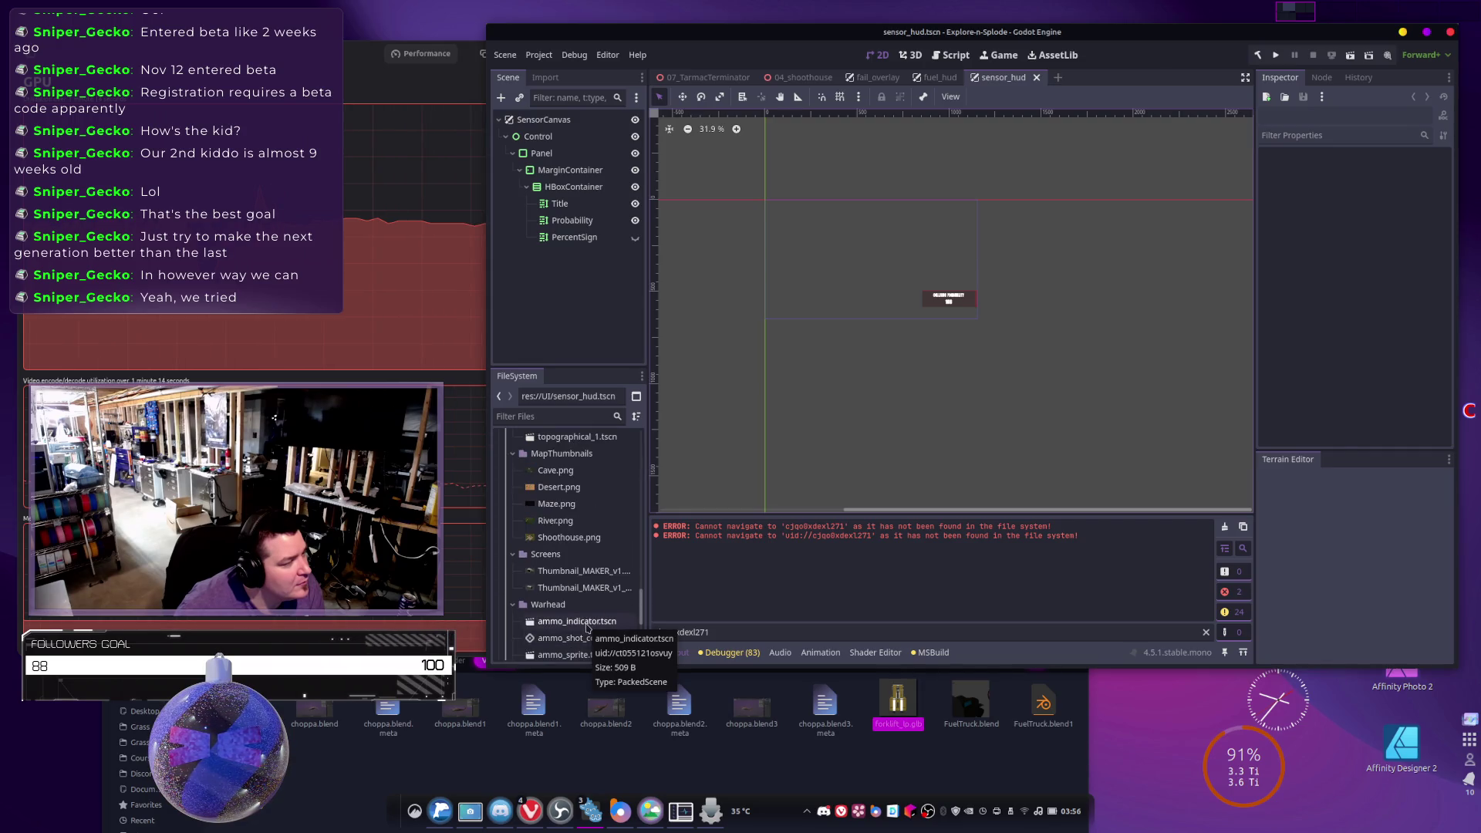
pyautogui.click(587, 625)
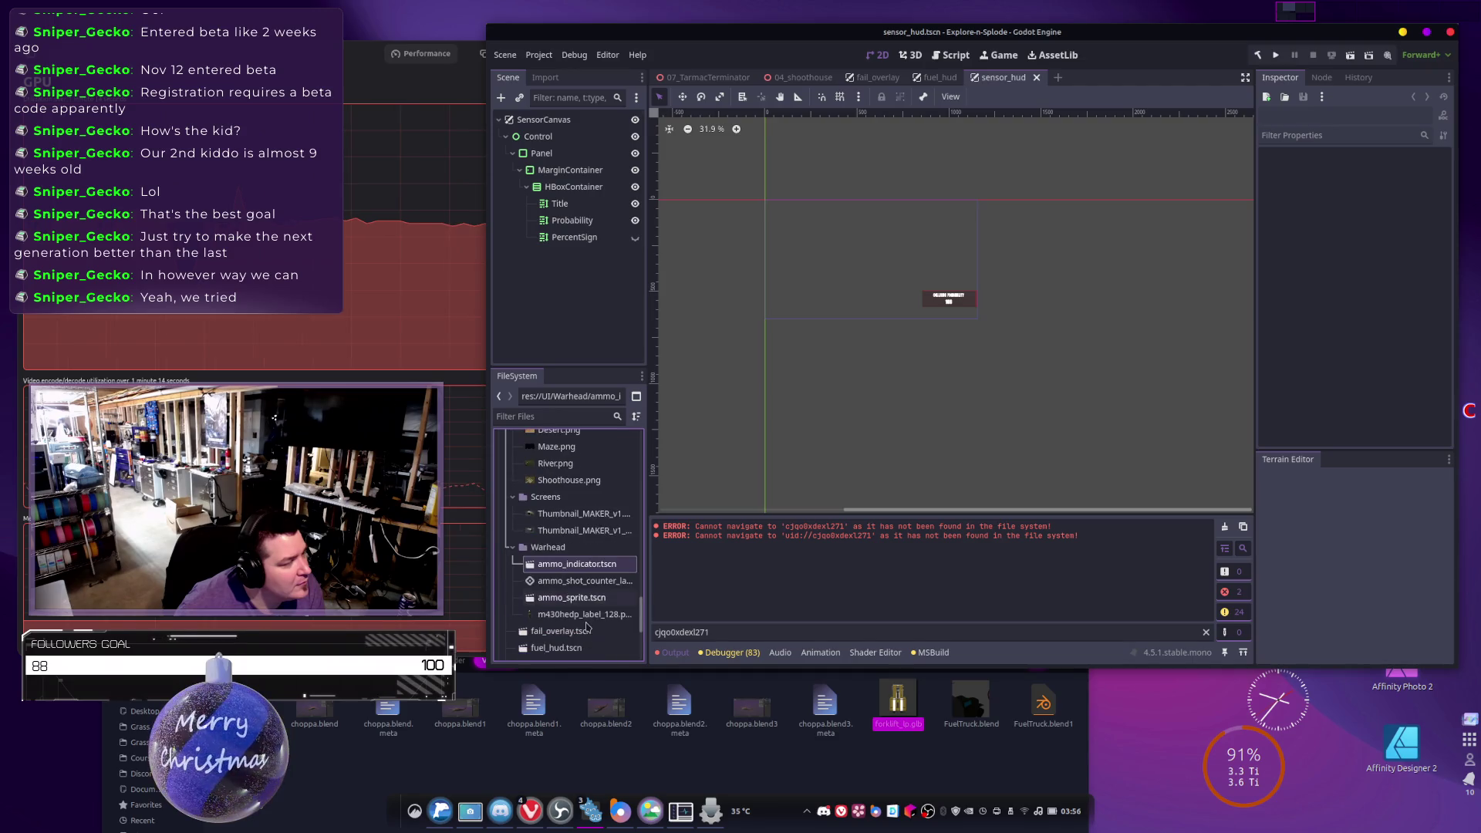
pyautogui.click(577, 605)
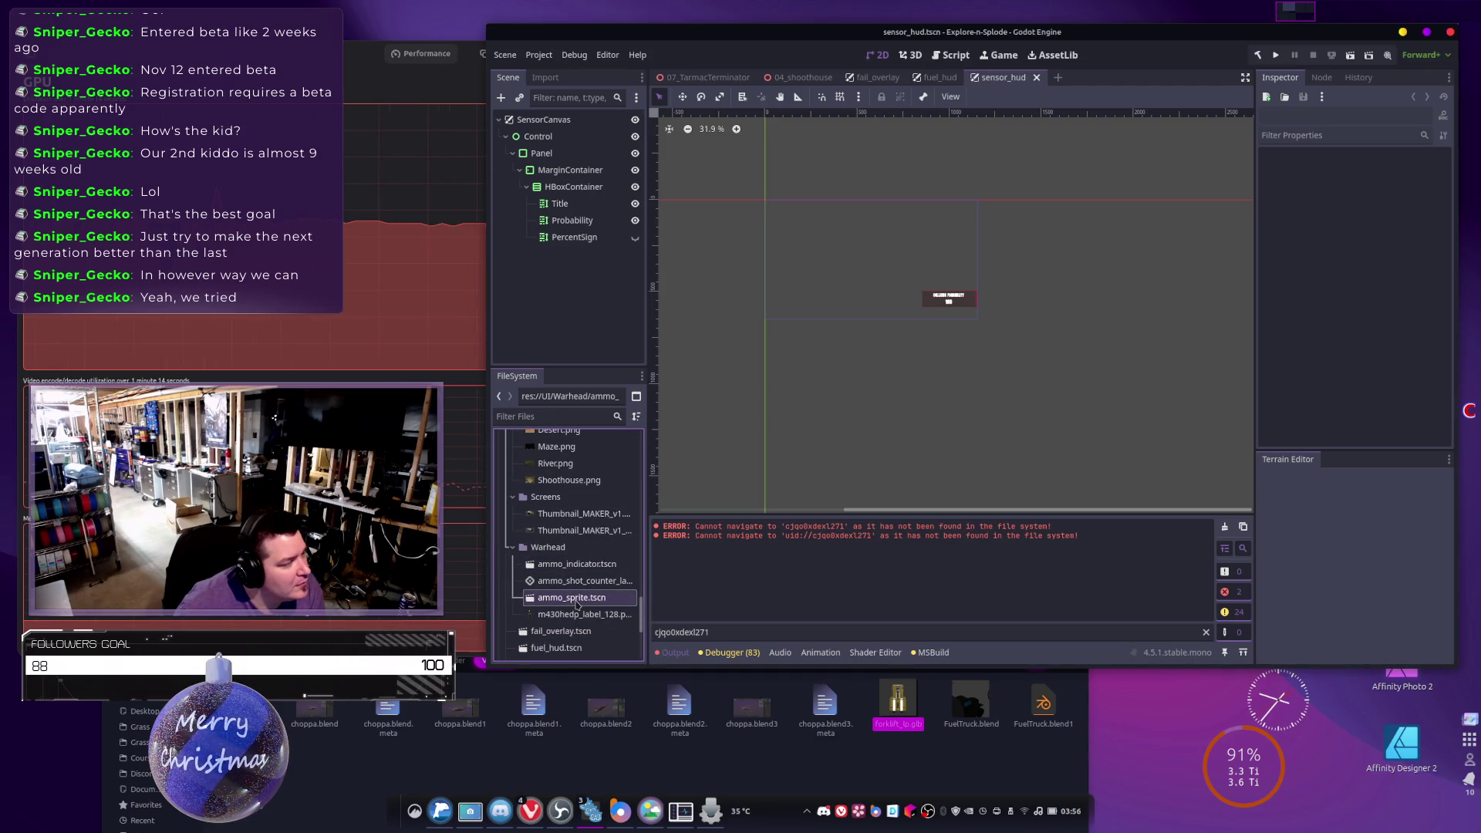
pyautogui.doubleClick(577, 599)
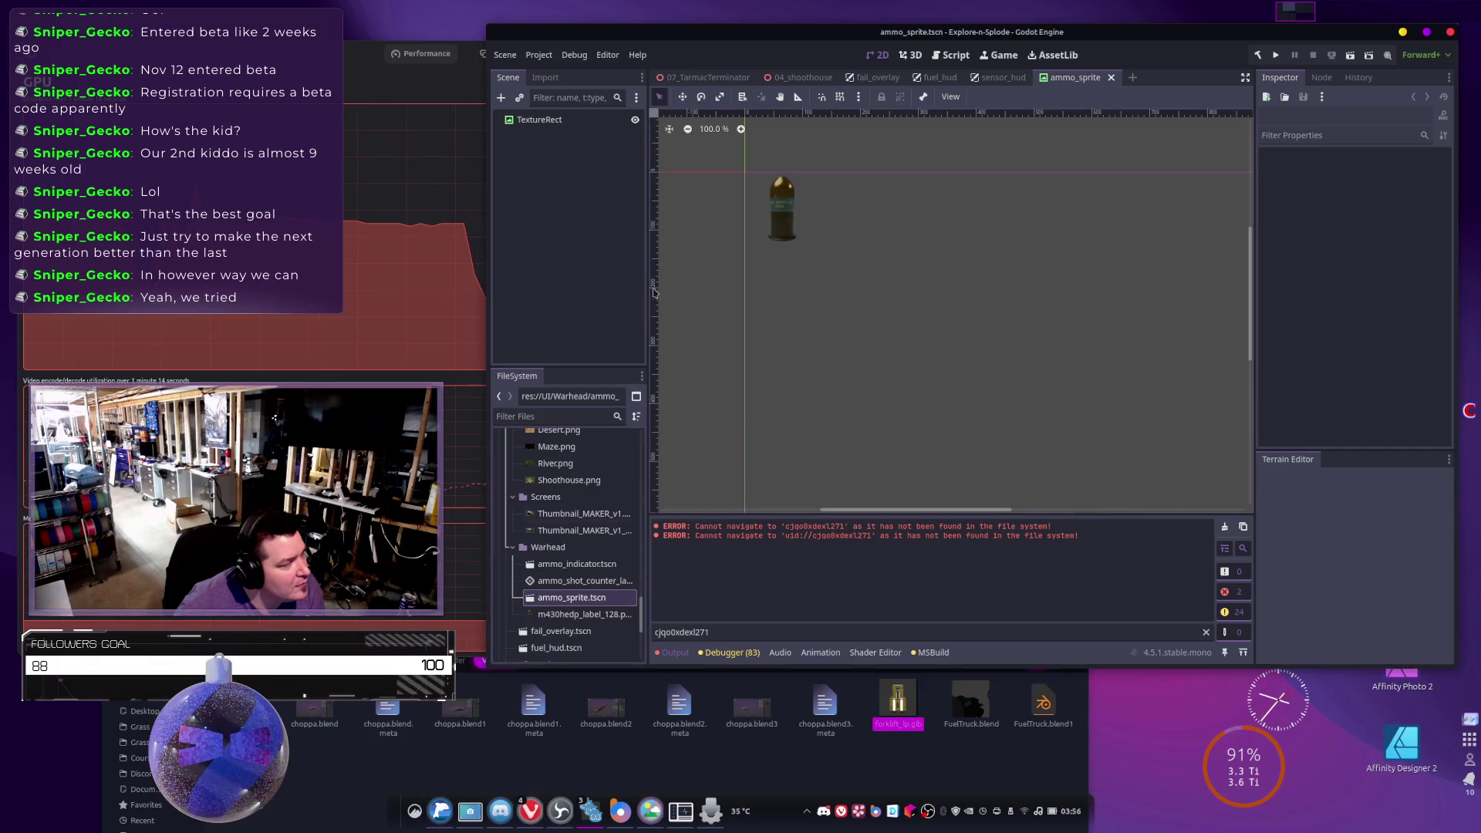
pyautogui.click(1111, 77)
pyautogui.scroll(3, 572, 572)
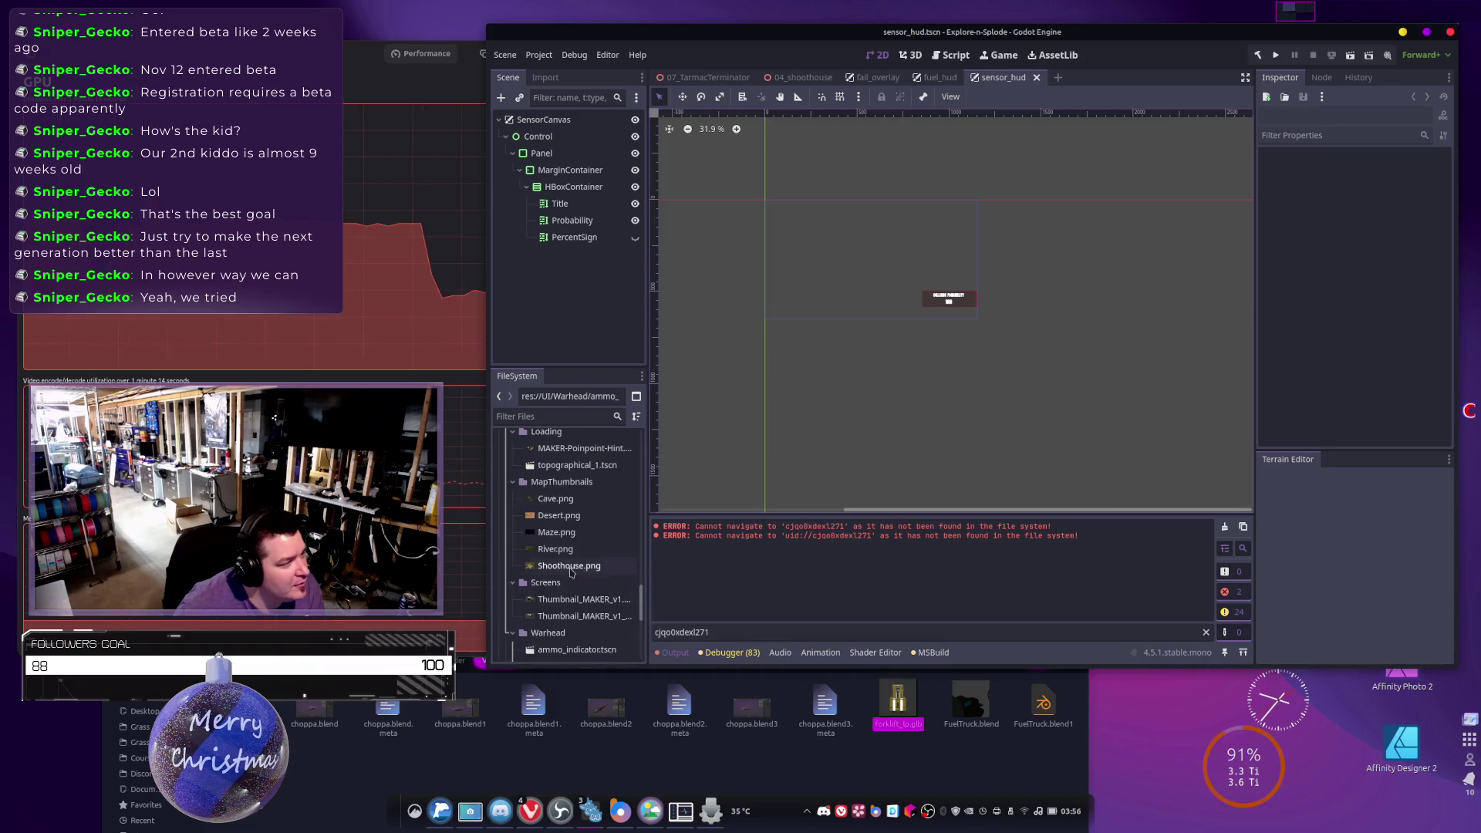
# - Collapse the Deco folder, then open the projectile scene and close it again
pyautogui.scroll(3, 572, 573)
pyautogui.scroll(3, 540, 578)
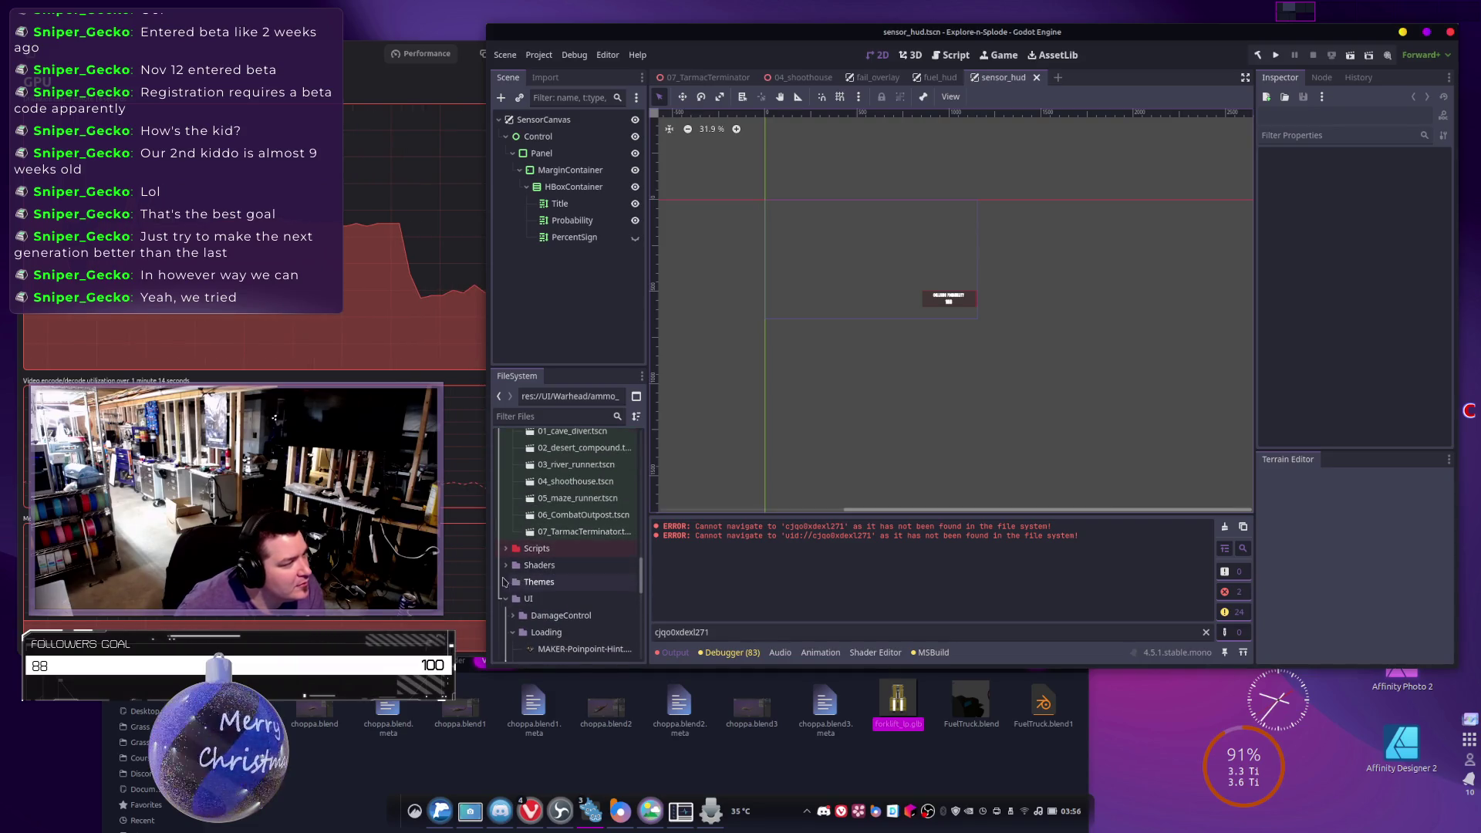
pyautogui.scroll(5, 505, 554)
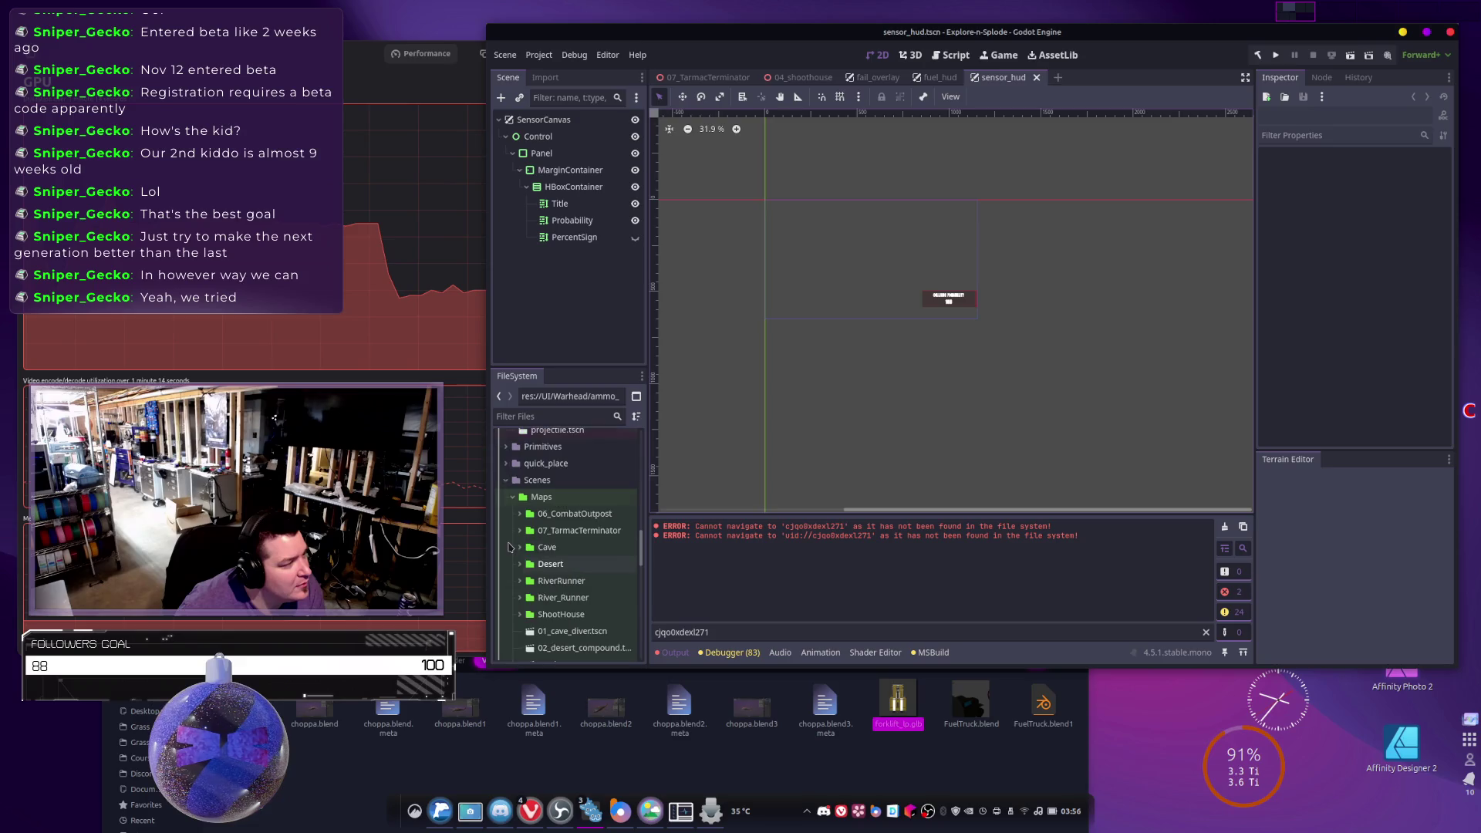
pyautogui.scroll(2, 508, 547)
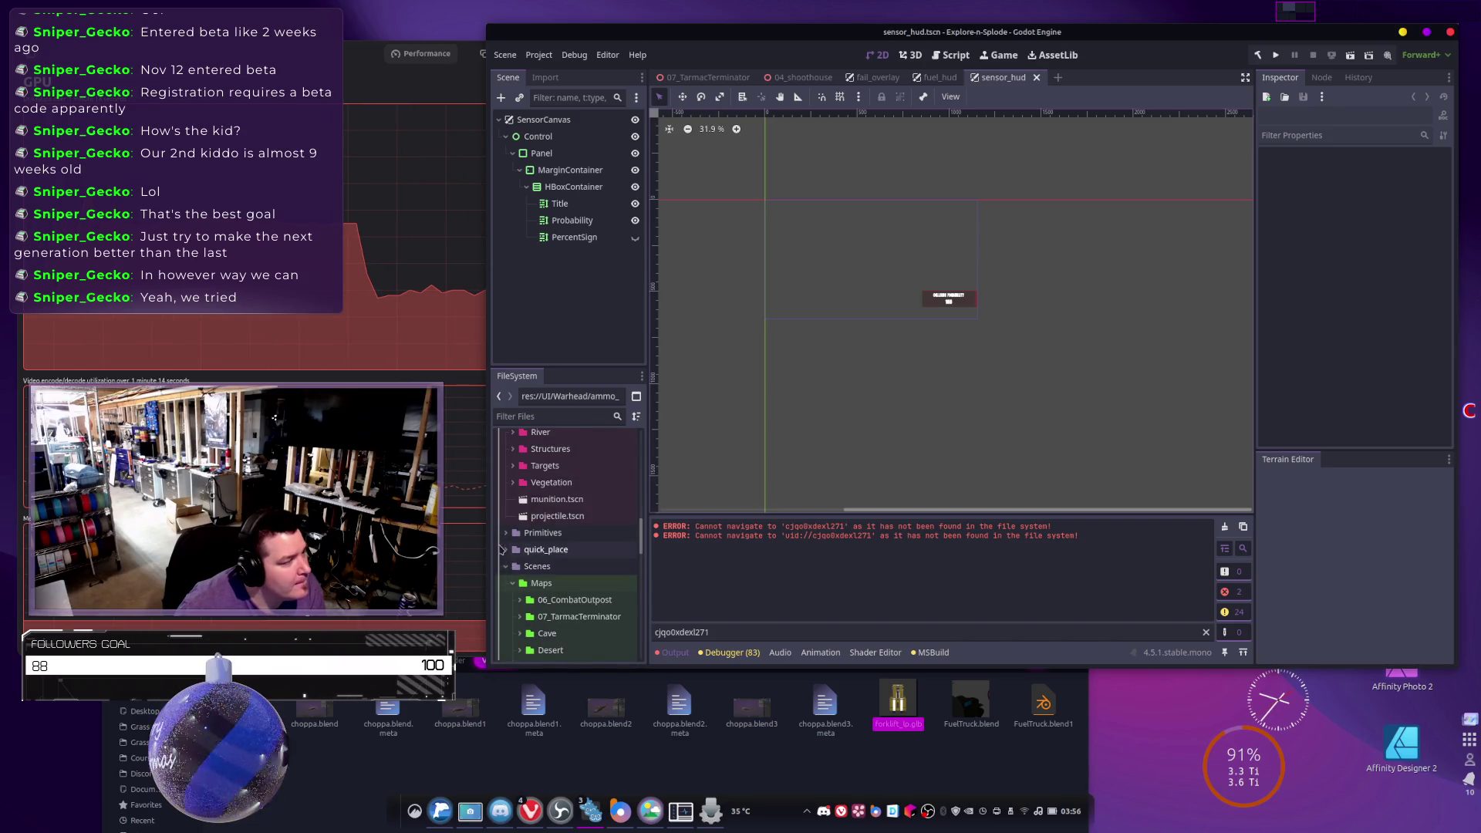
pyautogui.scroll(3, 507, 575)
pyautogui.scroll(3, 510, 589)
pyautogui.scroll(1, 509, 588)
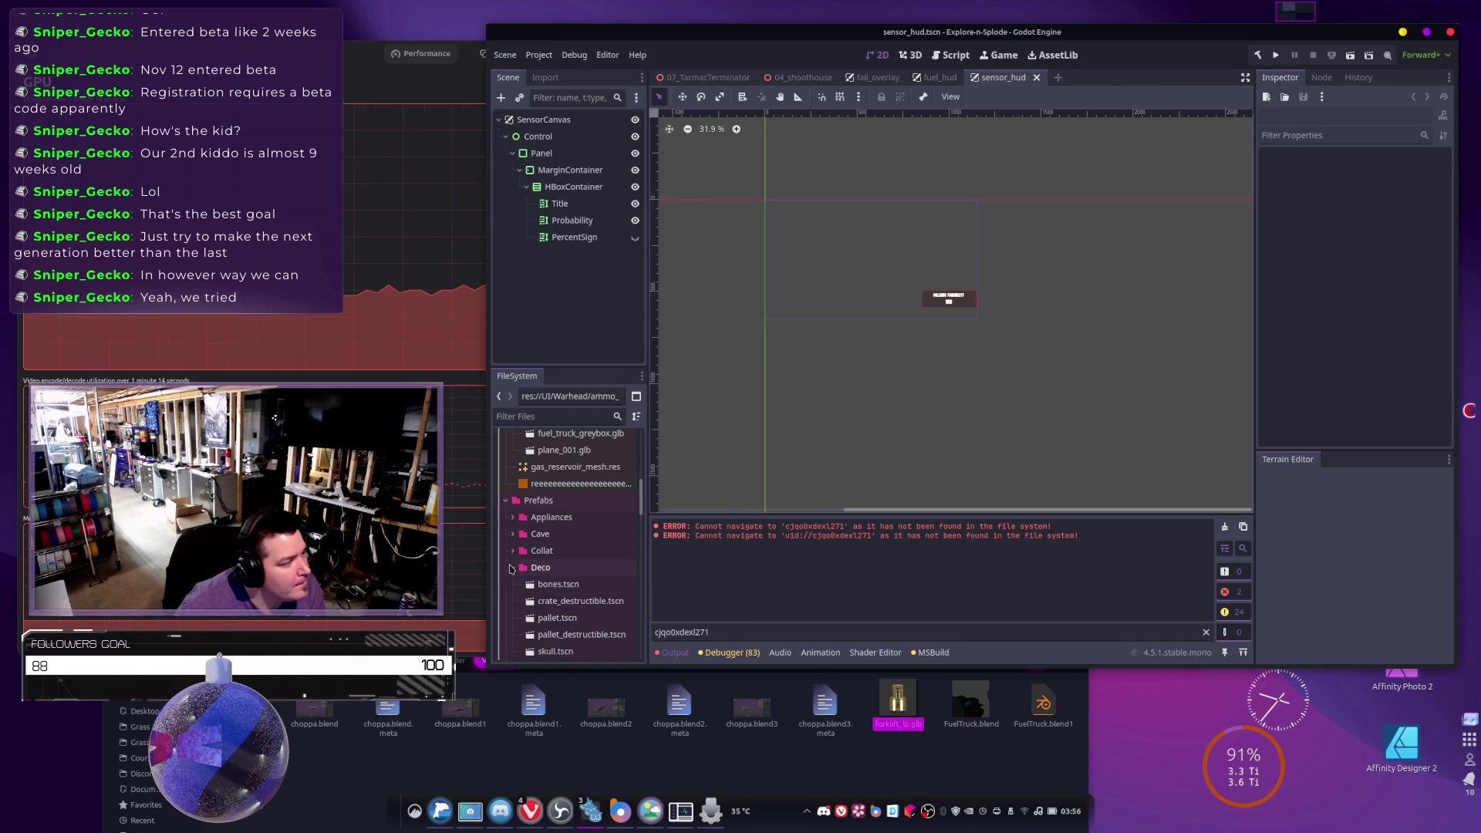
pyautogui.click(510, 569)
pyautogui.scroll(-2, 540, 593)
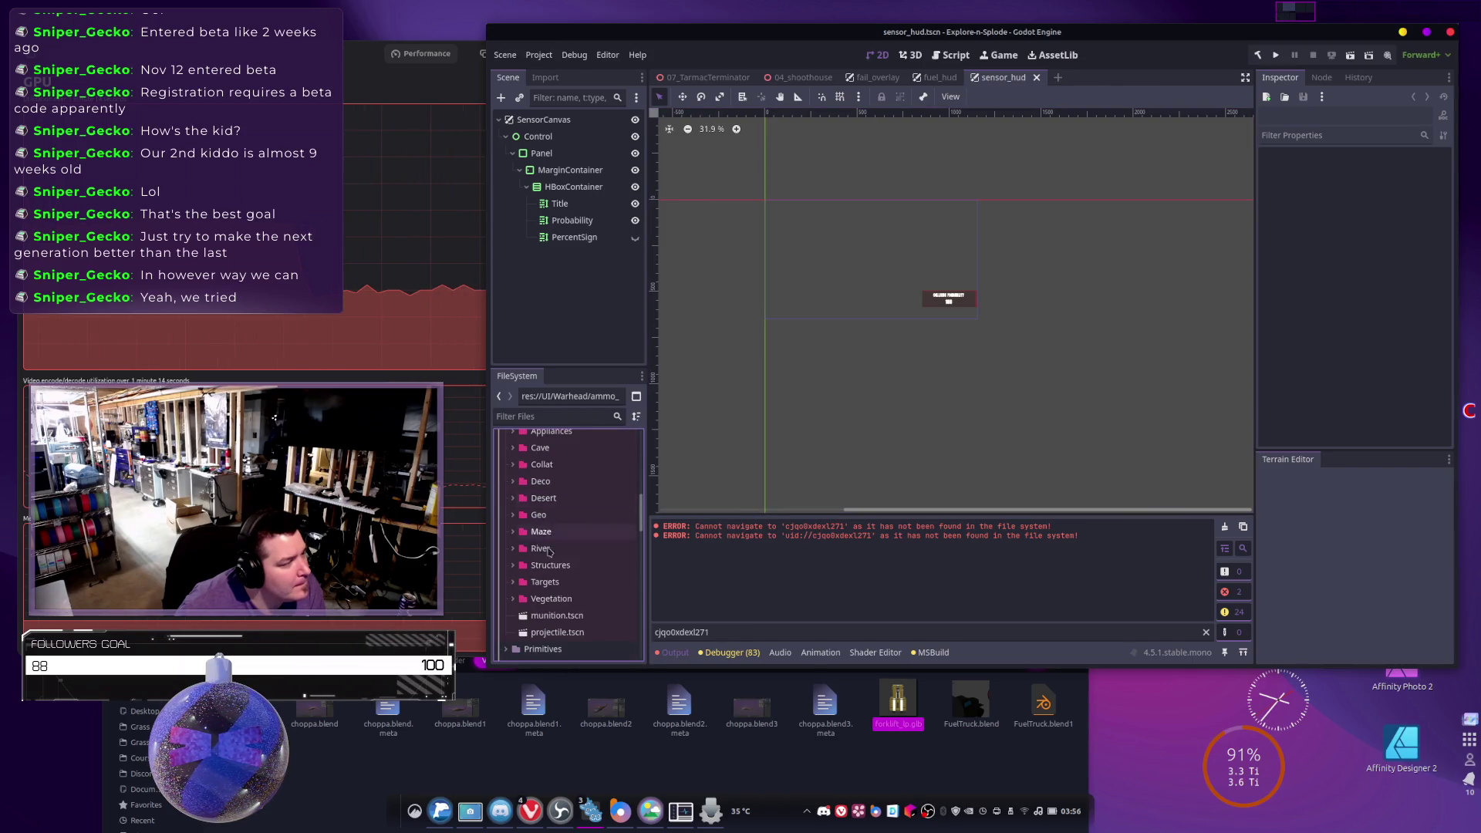
pyautogui.doubleClick(561, 628)
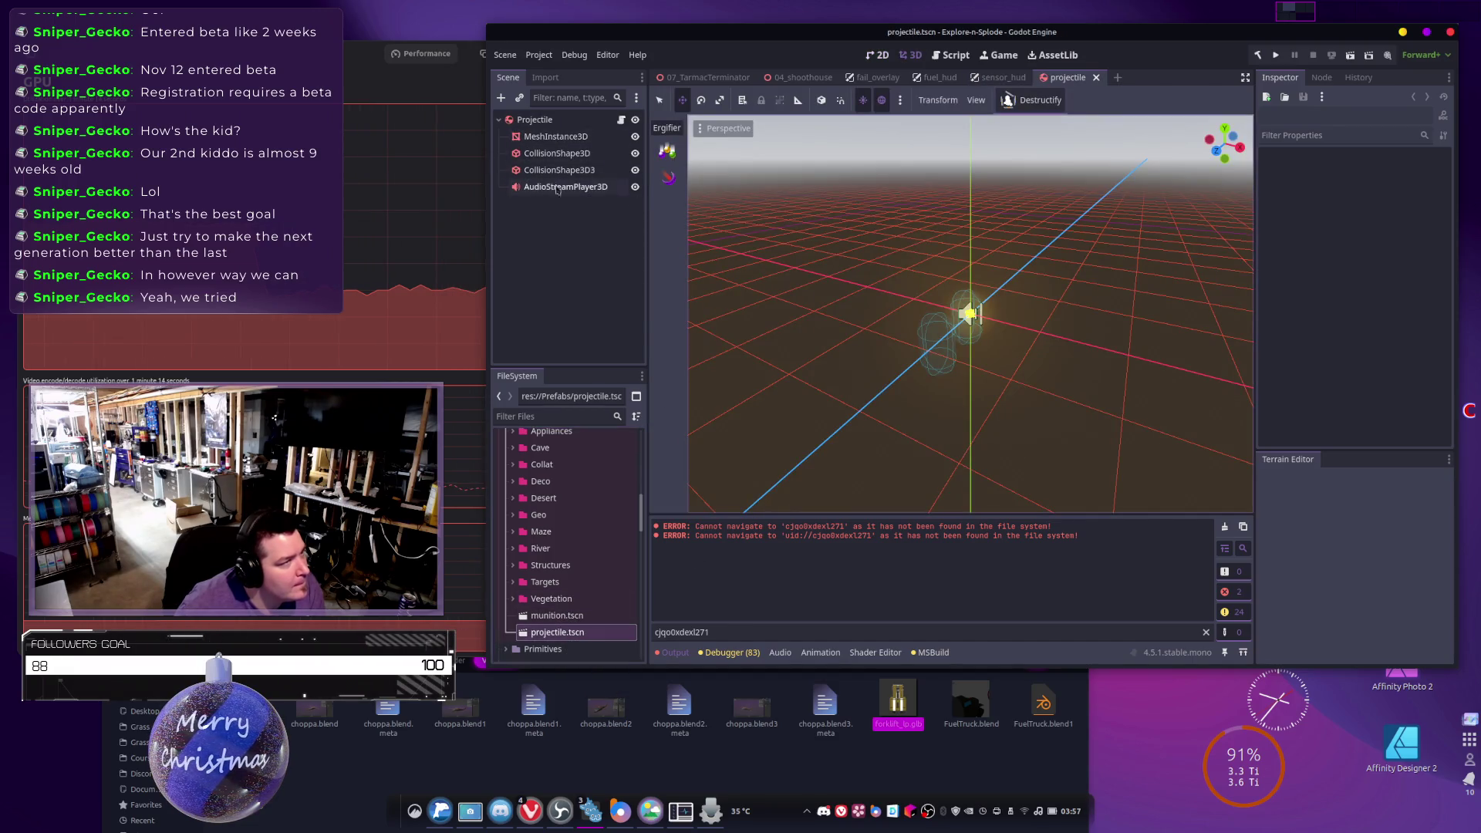
pyautogui.click(1096, 77)
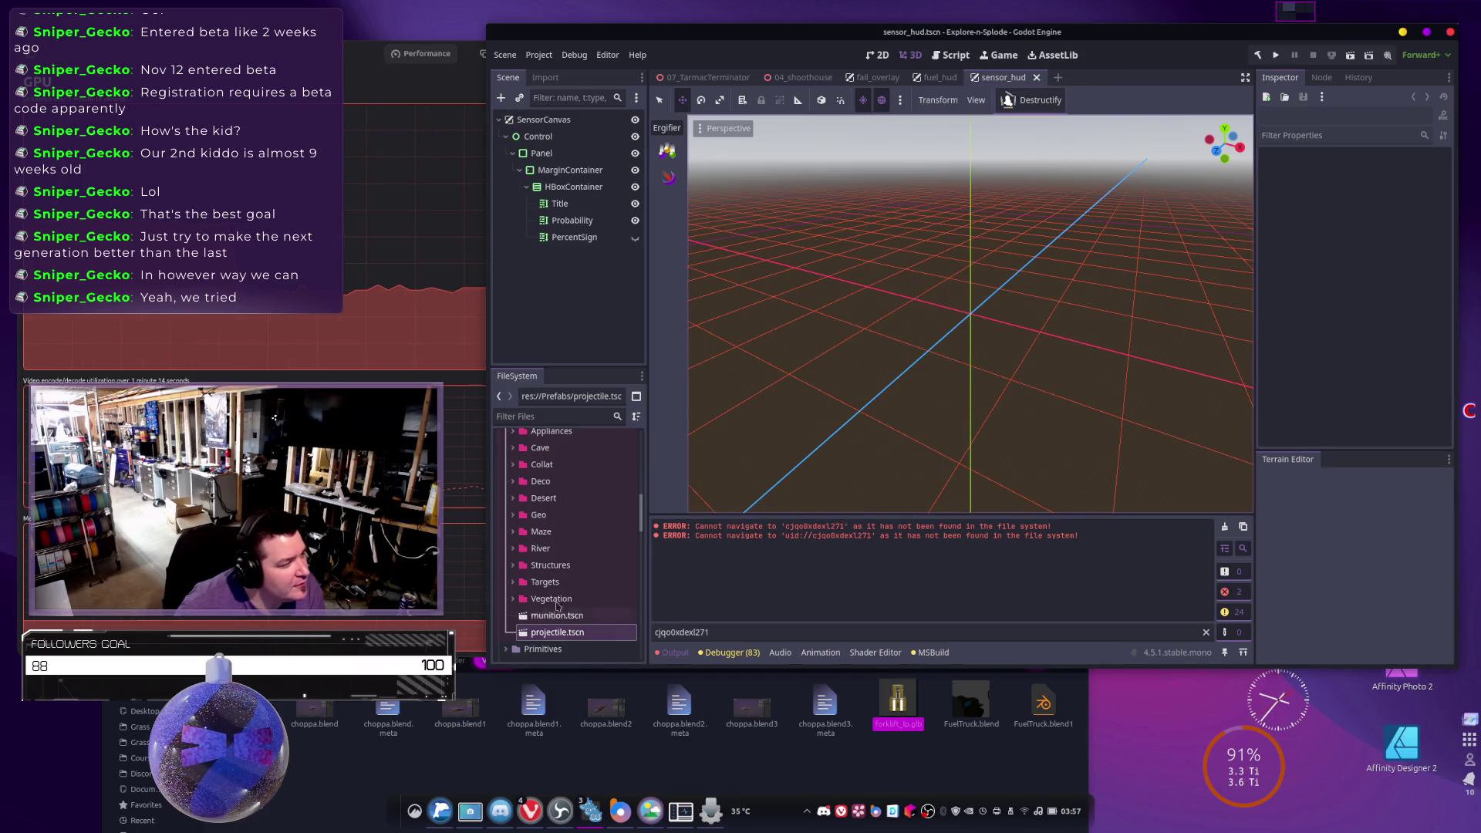
# - Browse the FX, Autoloads and Managers folders toward Prefabs in FileSystem
pyautogui.scroll(3, 574, 571)
pyautogui.scroll(5, 575, 563)
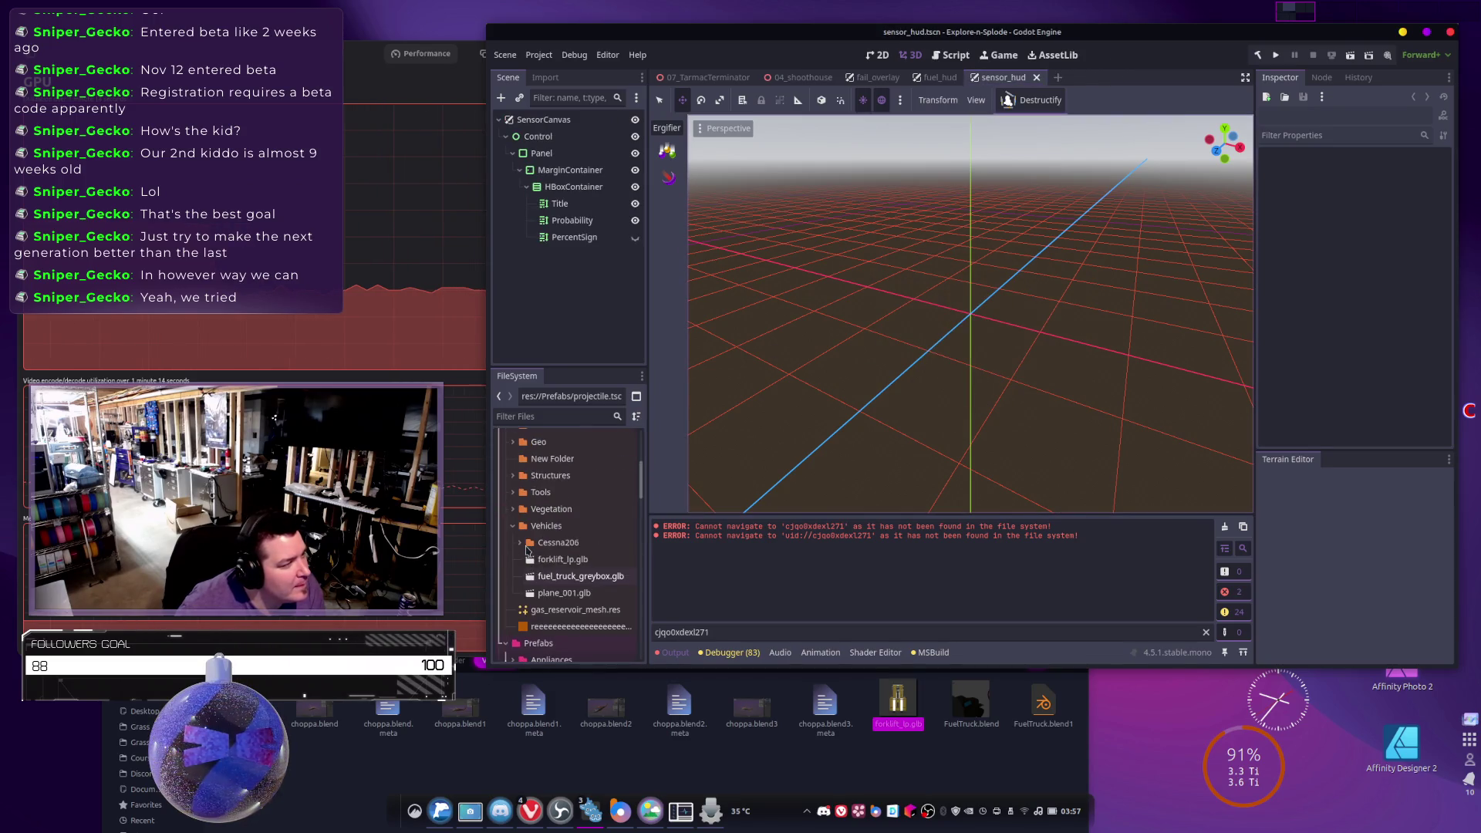
pyautogui.scroll(5, 528, 524)
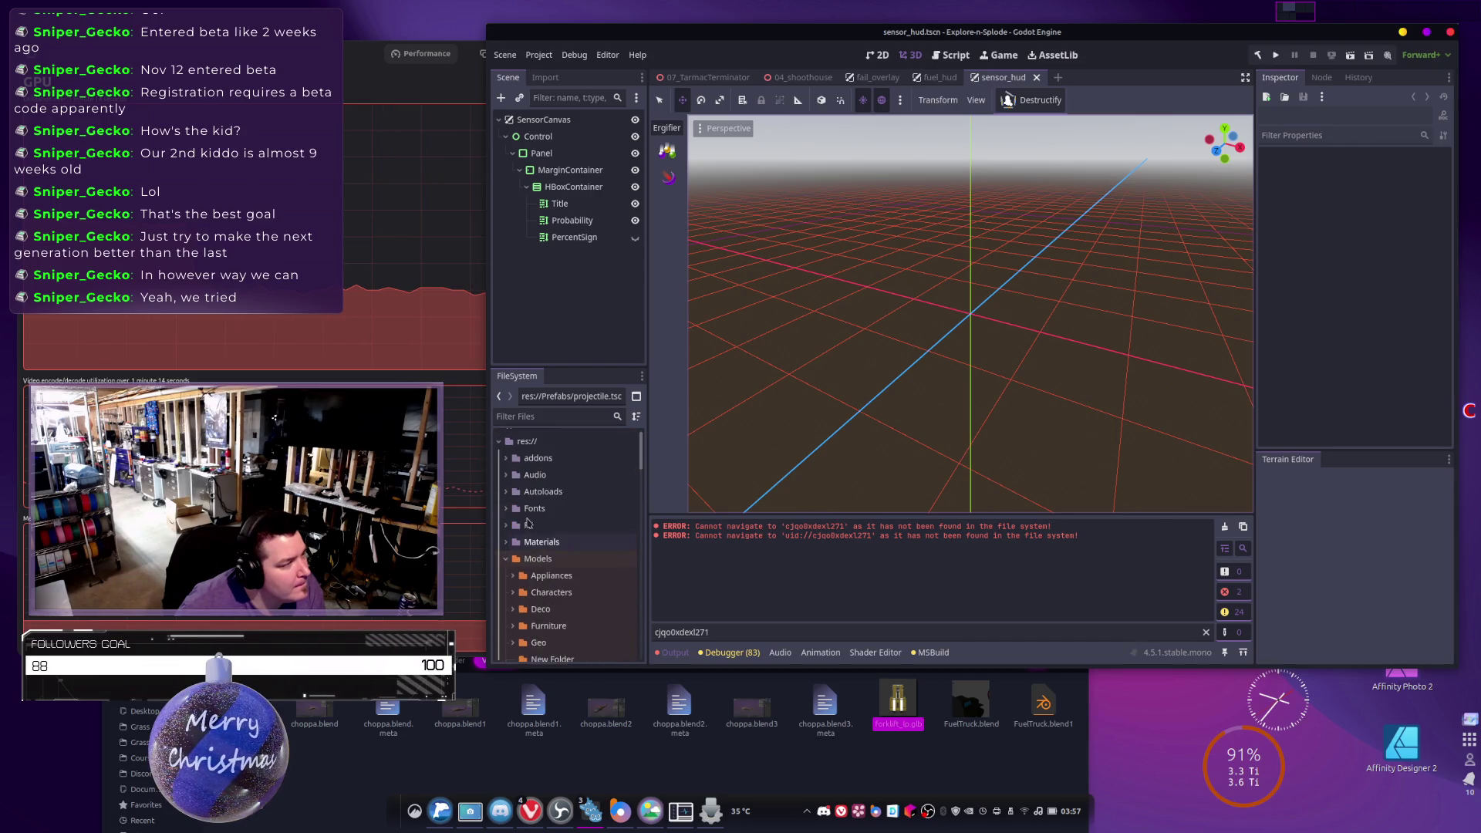
pyautogui.click(507, 525)
pyautogui.click(506, 525)
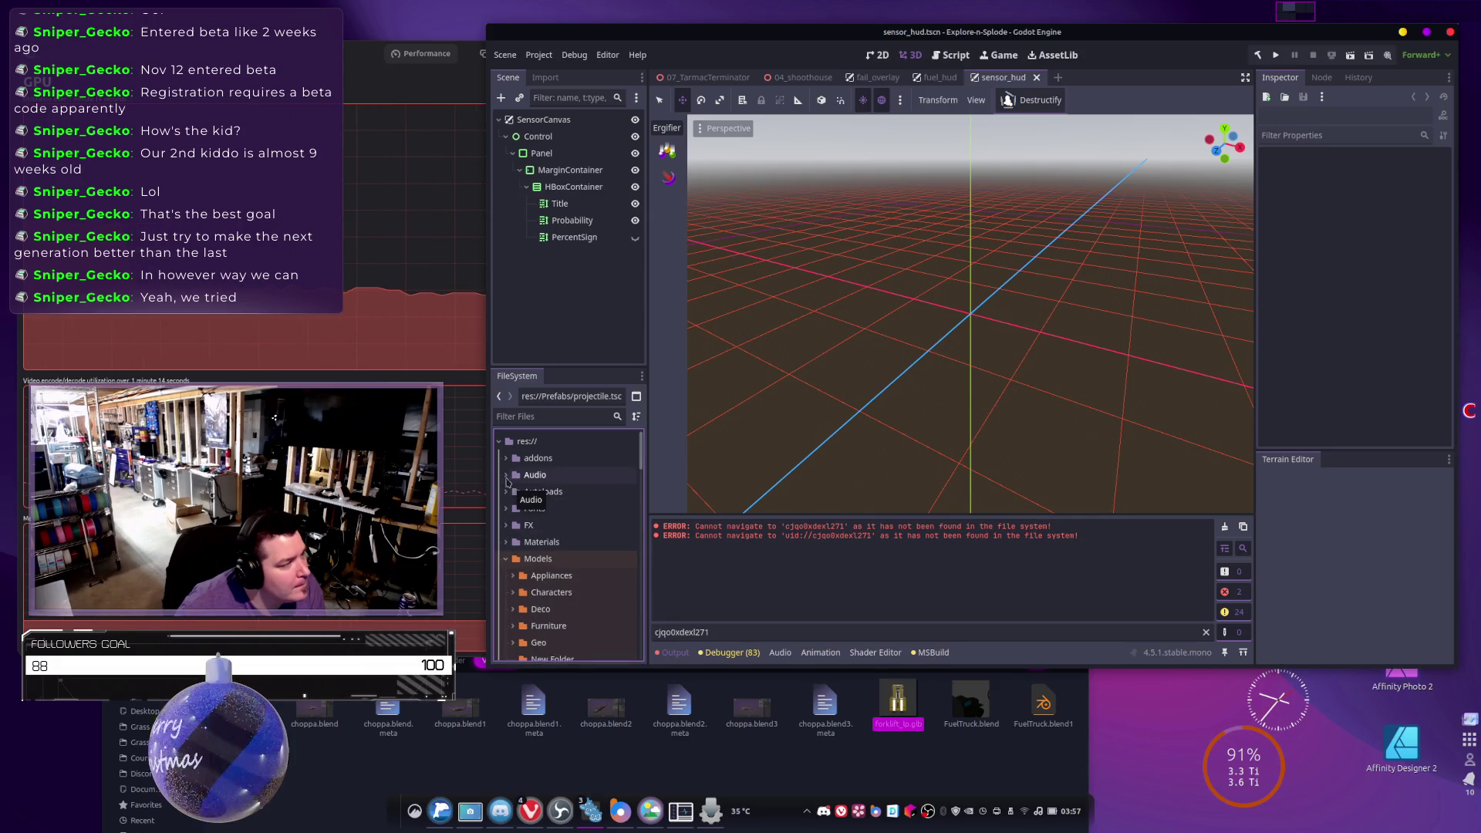
pyautogui.click(507, 492)
pyautogui.click(515, 508)
pyautogui.click(514, 508)
pyautogui.click(506, 491)
pyautogui.scroll(-3, 547, 498)
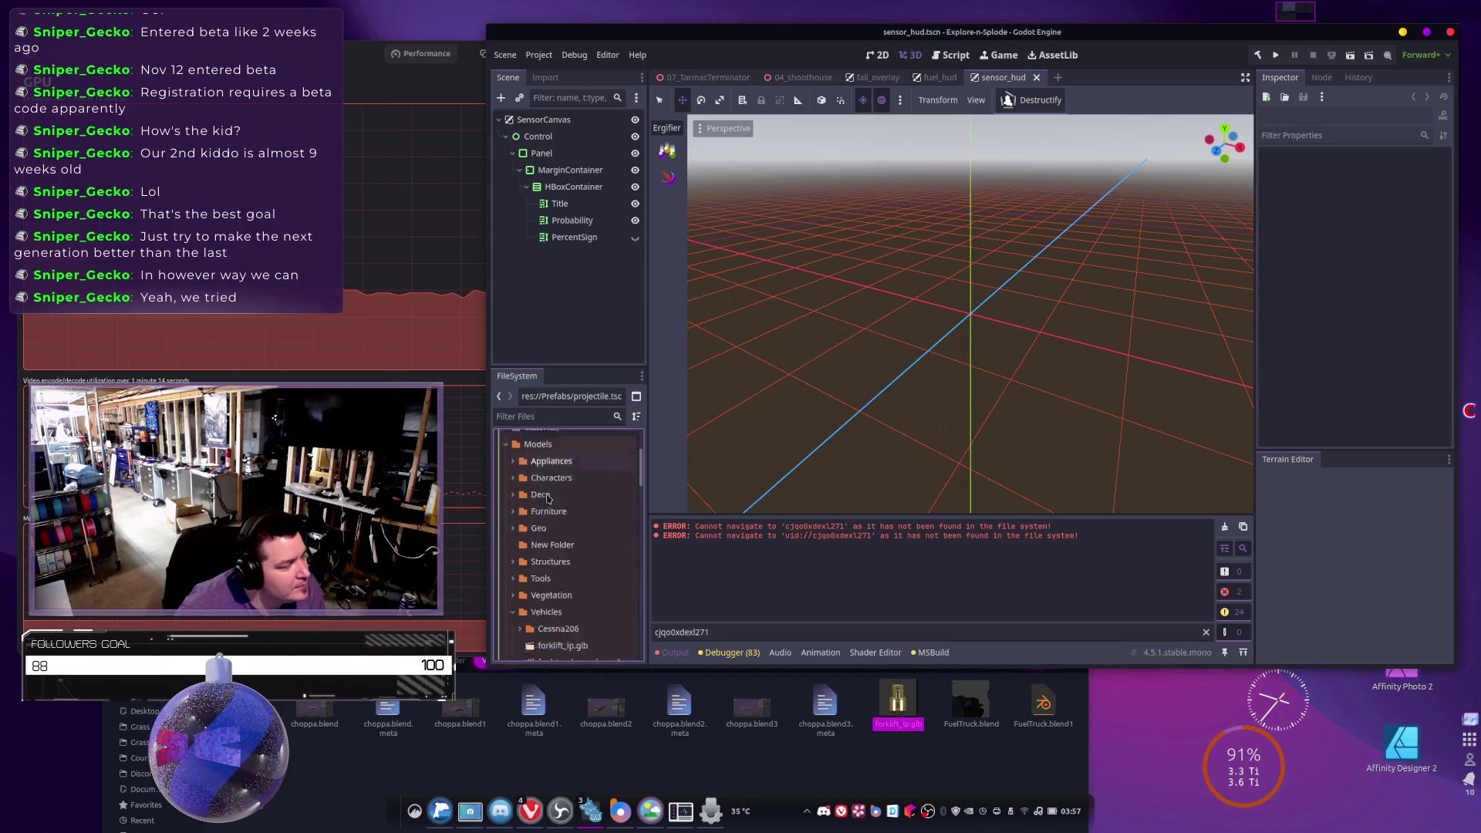
pyautogui.scroll(-5, 548, 498)
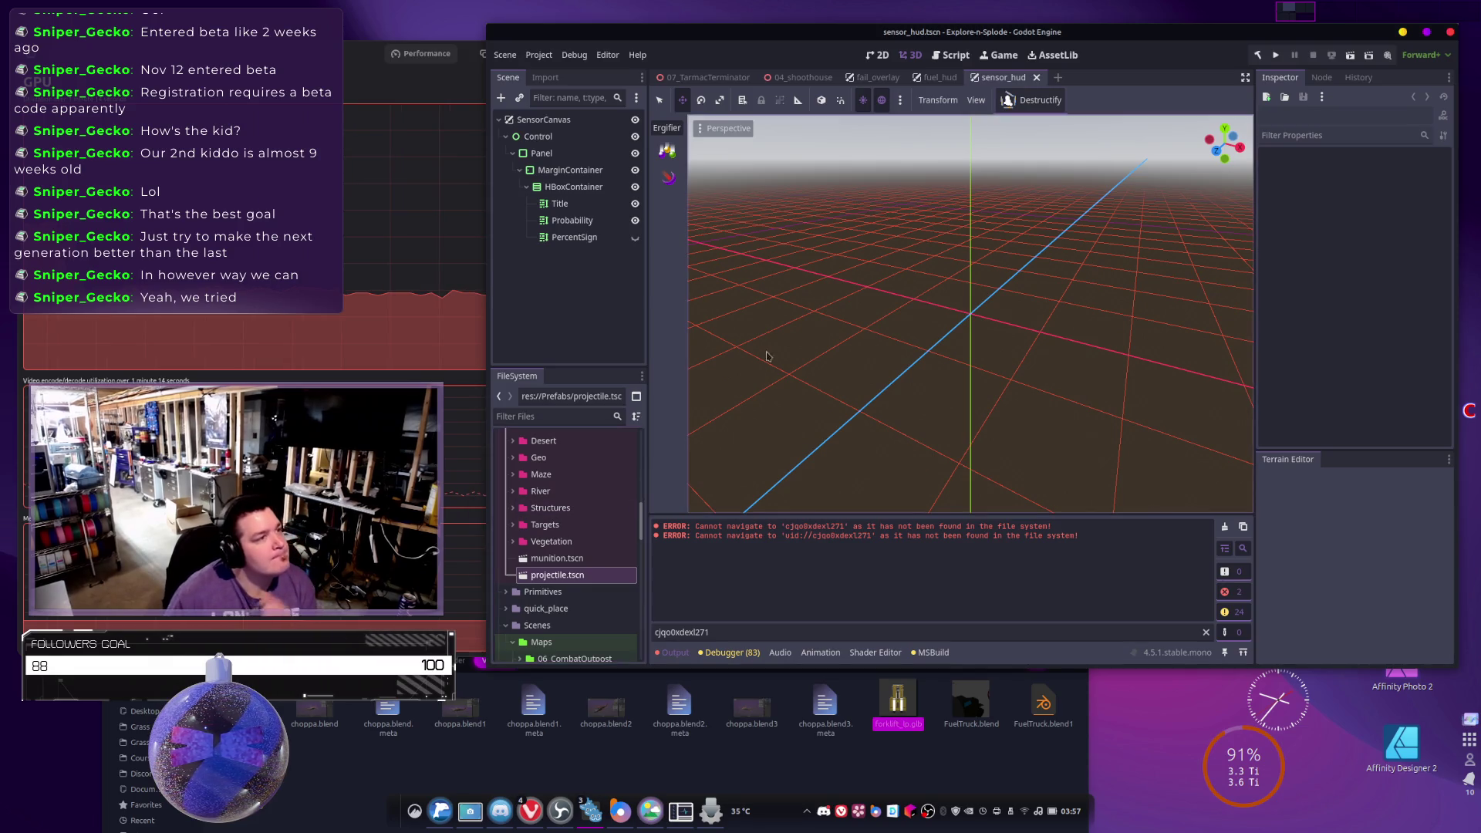
# - Return to the 07_TarmacTerminator scene tab
pyautogui.click(706, 77)
pyautogui.scroll(-3, 532, 247)
pyautogui.scroll(-3, 603, 315)
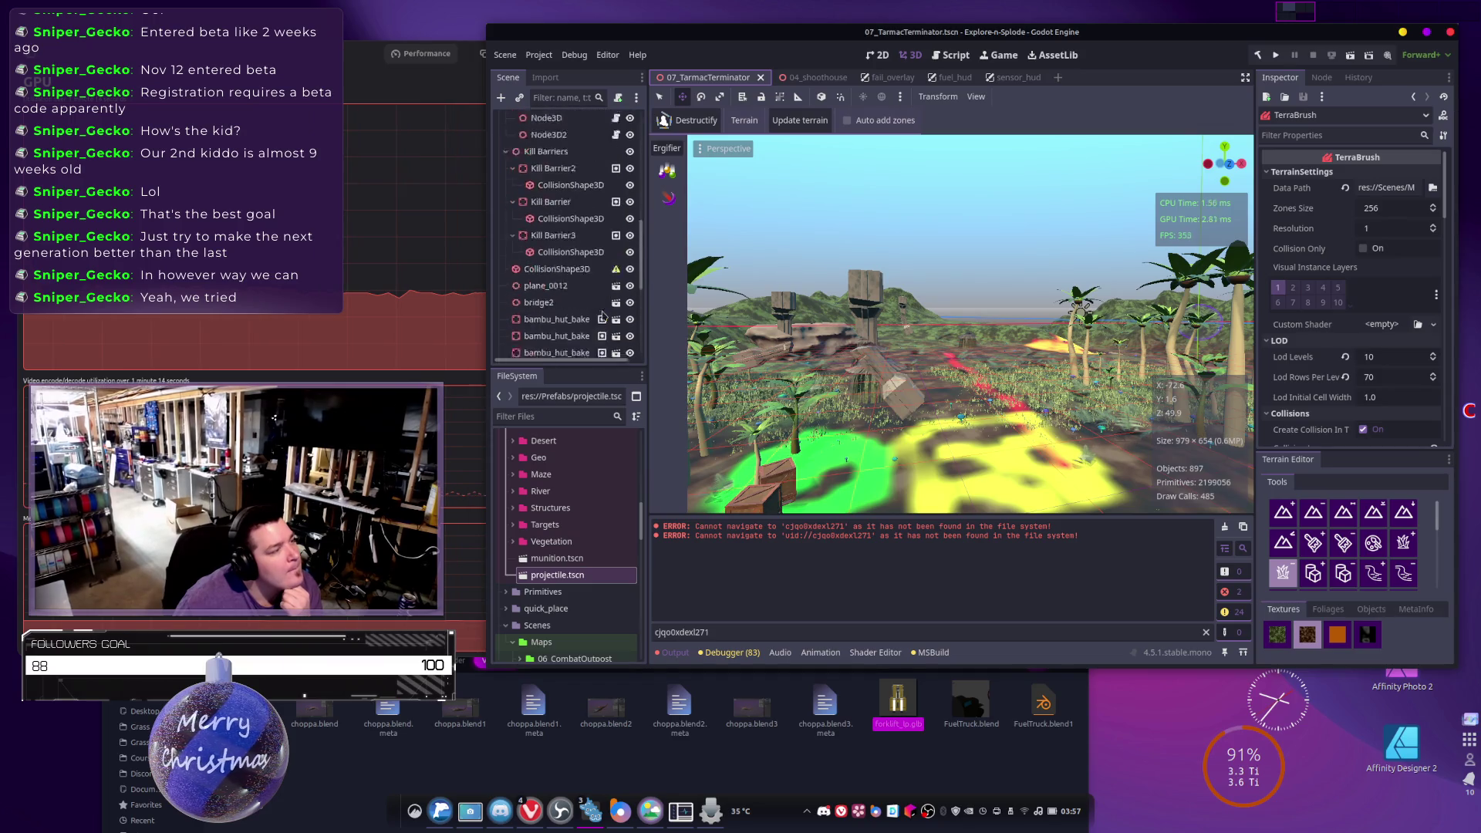
# - Review the Plugins and Globals tabs in Project Settings, then close it
pyautogui.scroll(6, 604, 314)
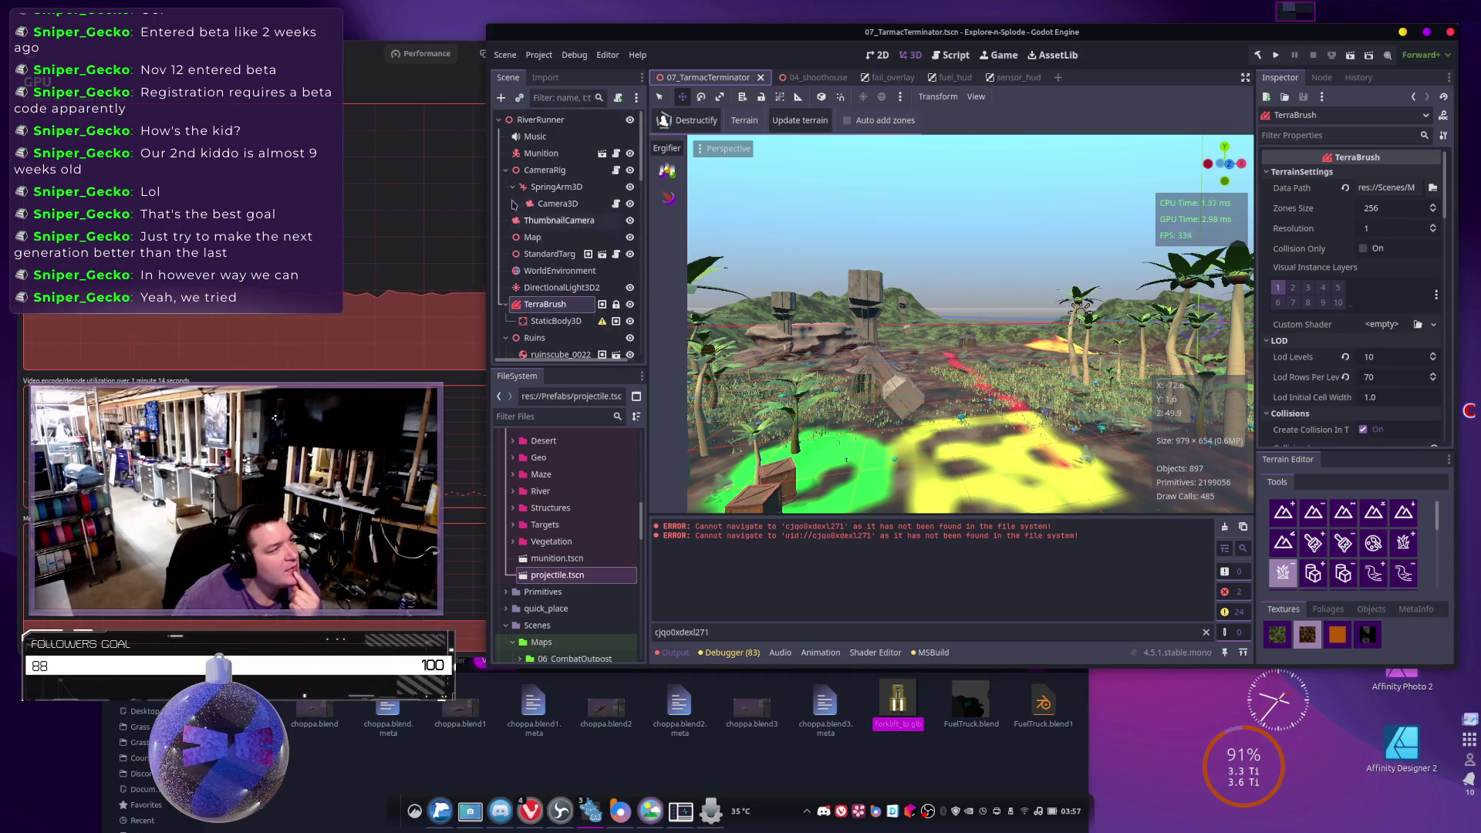
pyautogui.scroll(-10, 532, 200)
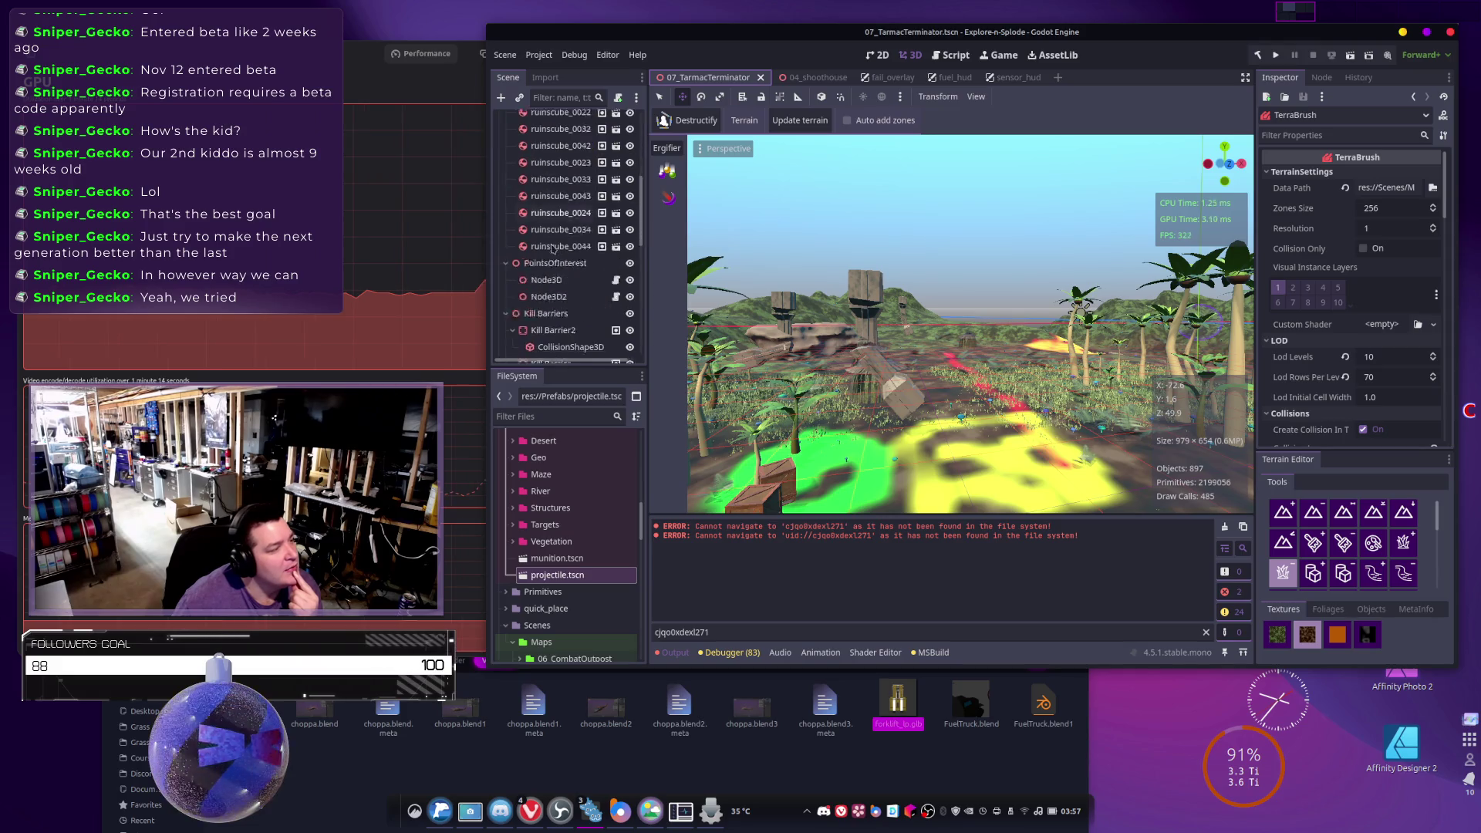
pyautogui.click(544, 56)
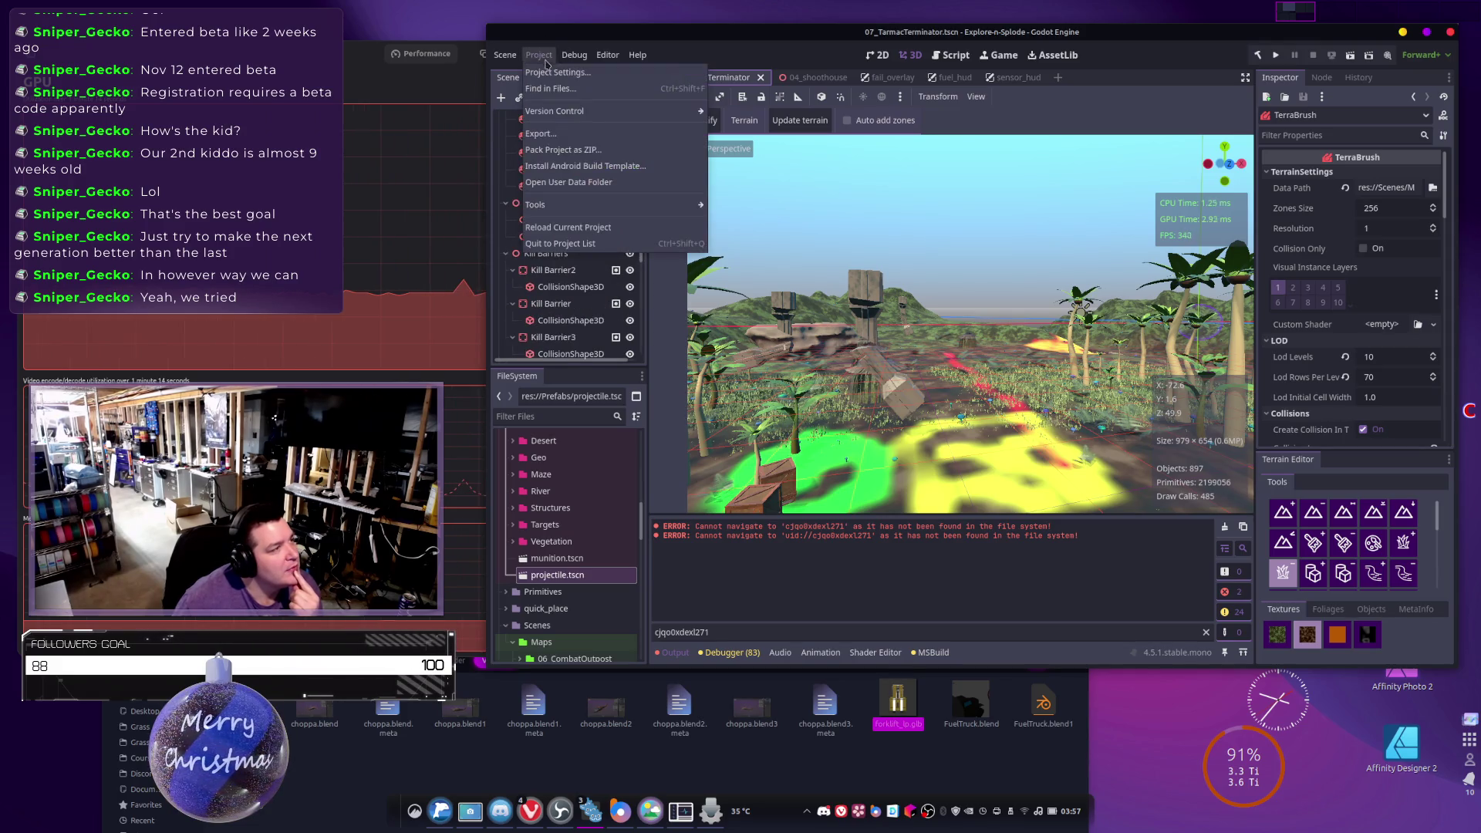
pyautogui.click(553, 72)
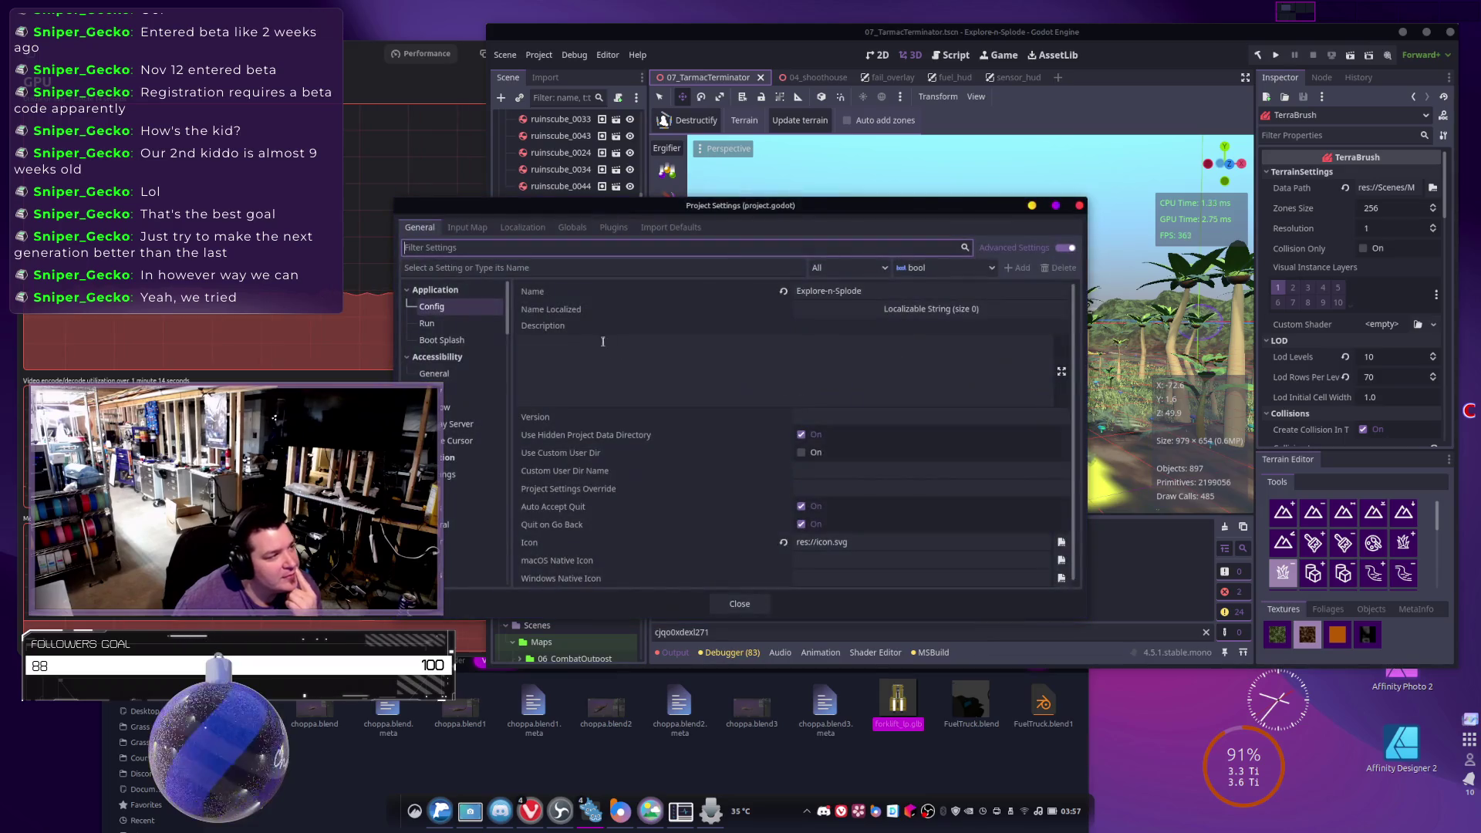
pyautogui.click(616, 228)
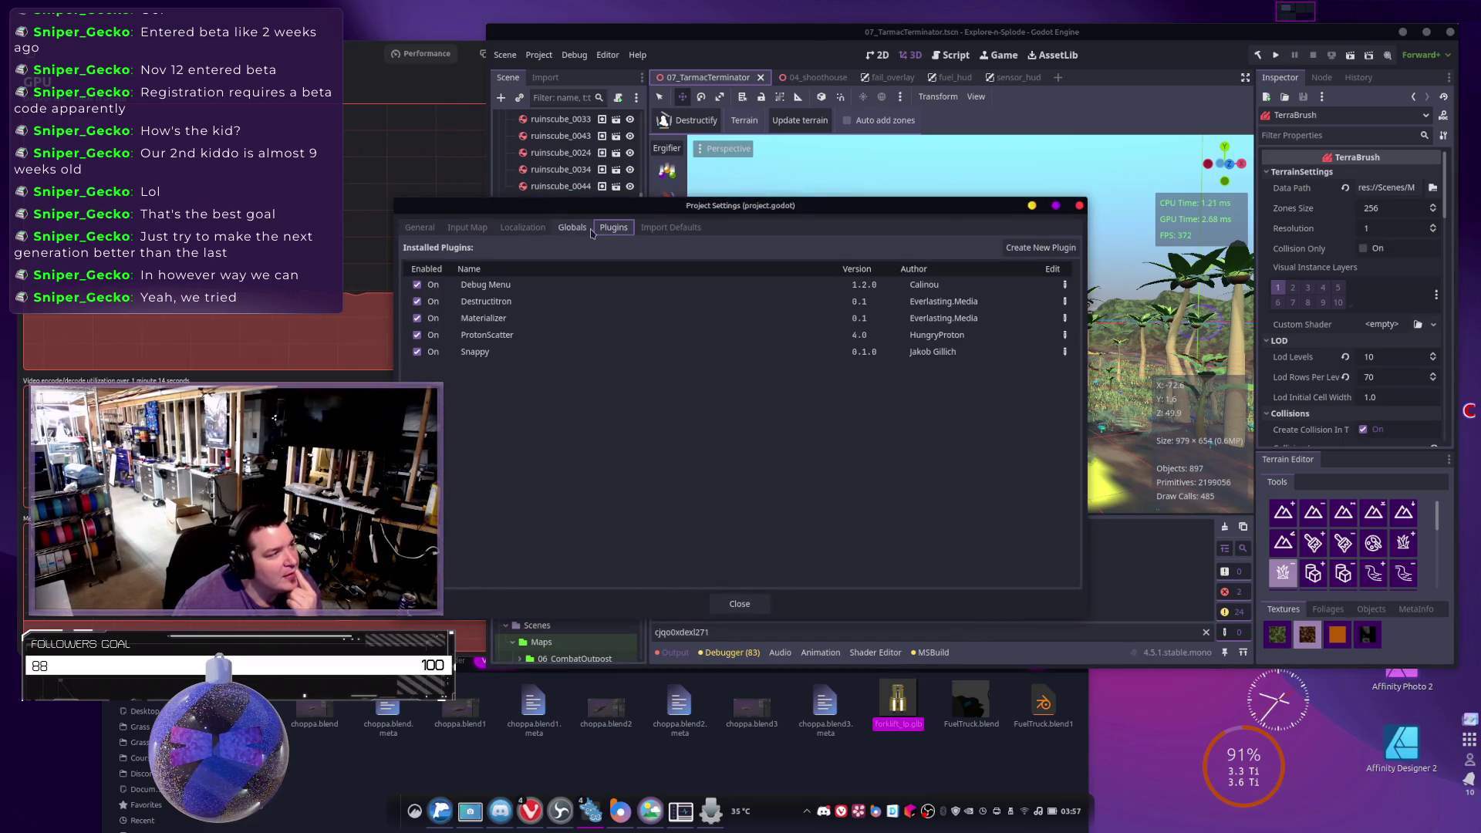
pyautogui.click(587, 230)
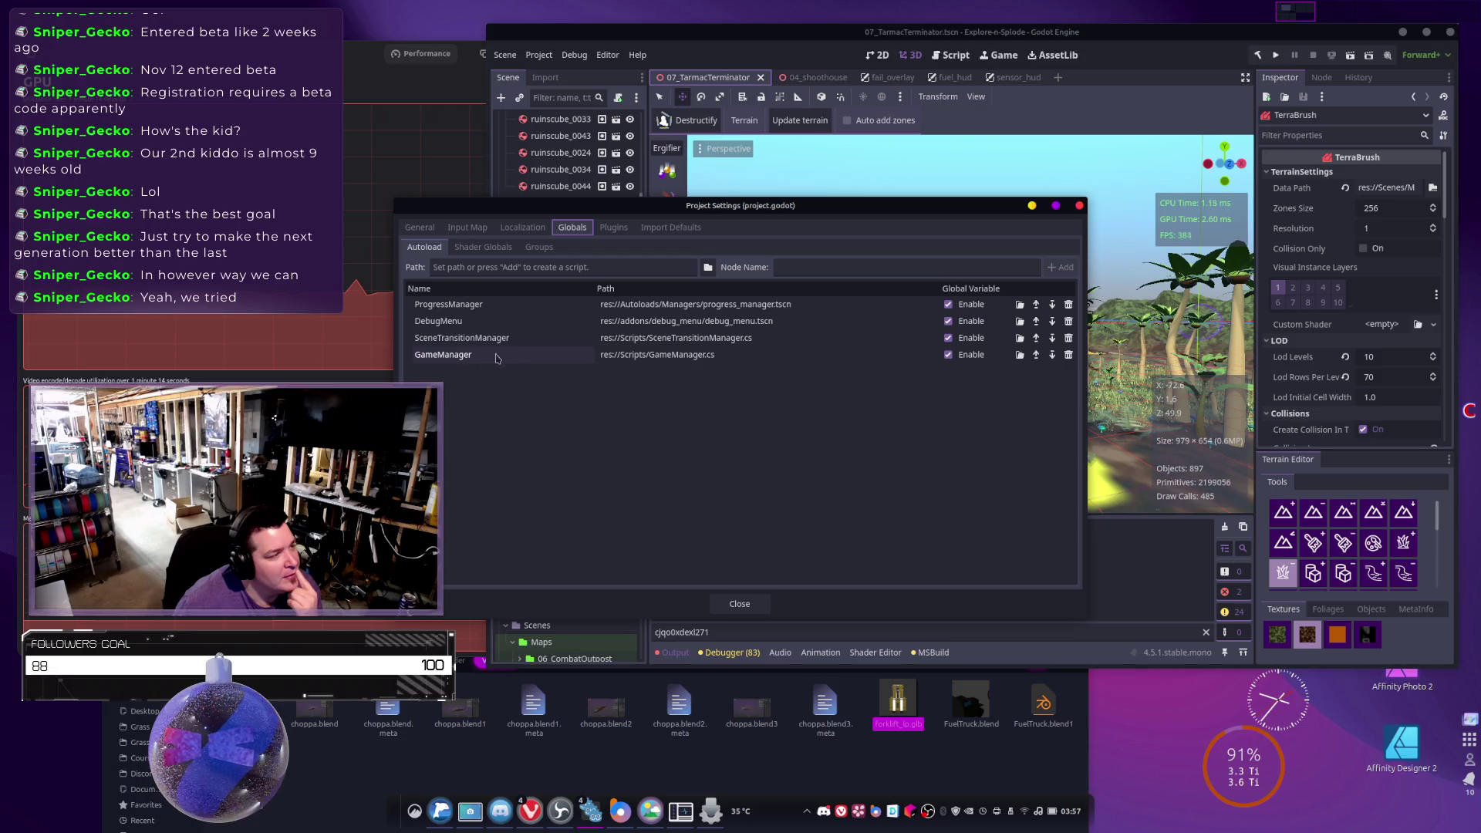
pyautogui.click(739, 603)
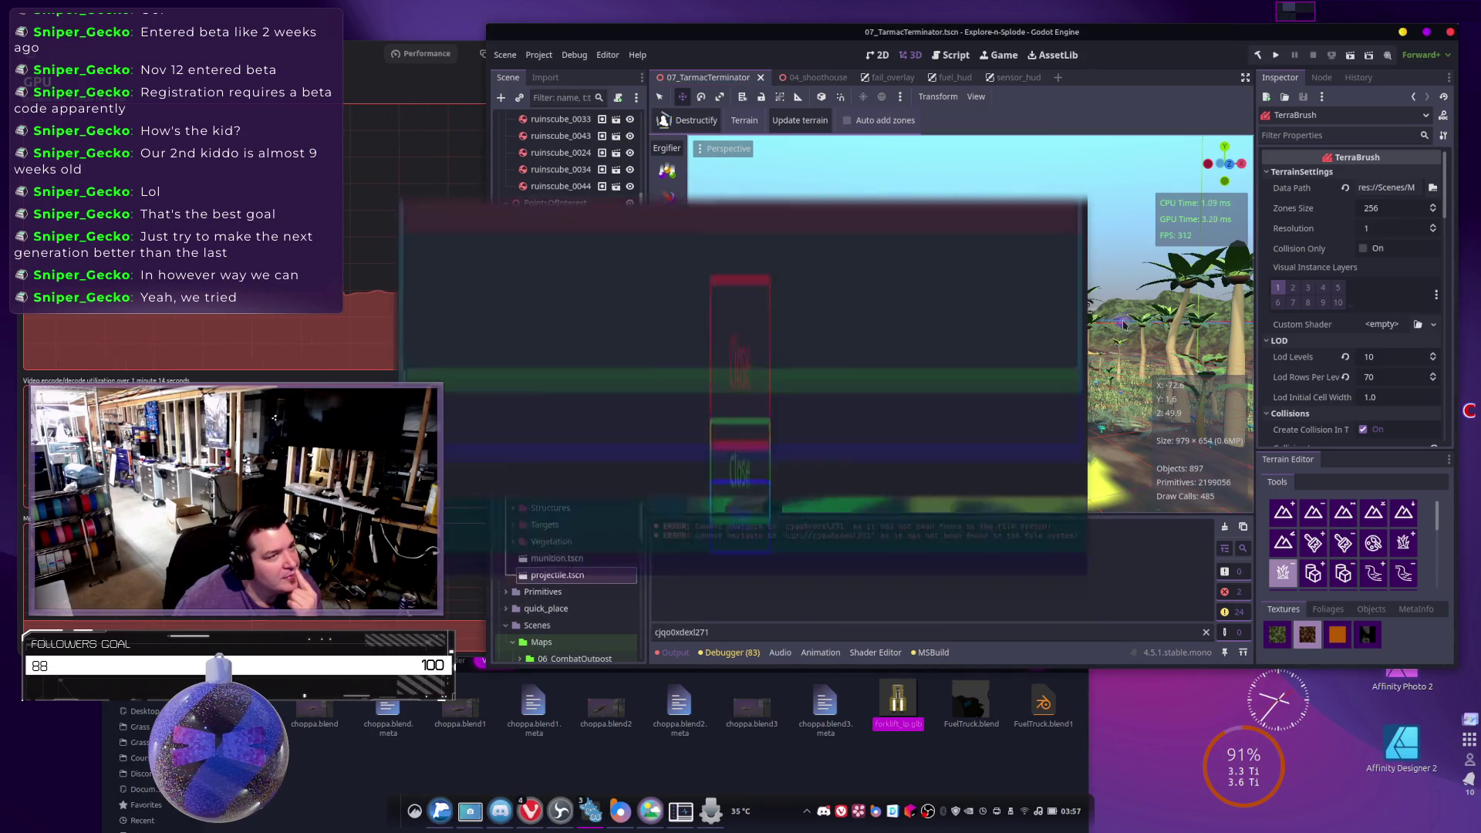
# - Test-run the project, close the game window, and open munition.tscn
pyautogui.click(1277, 55)
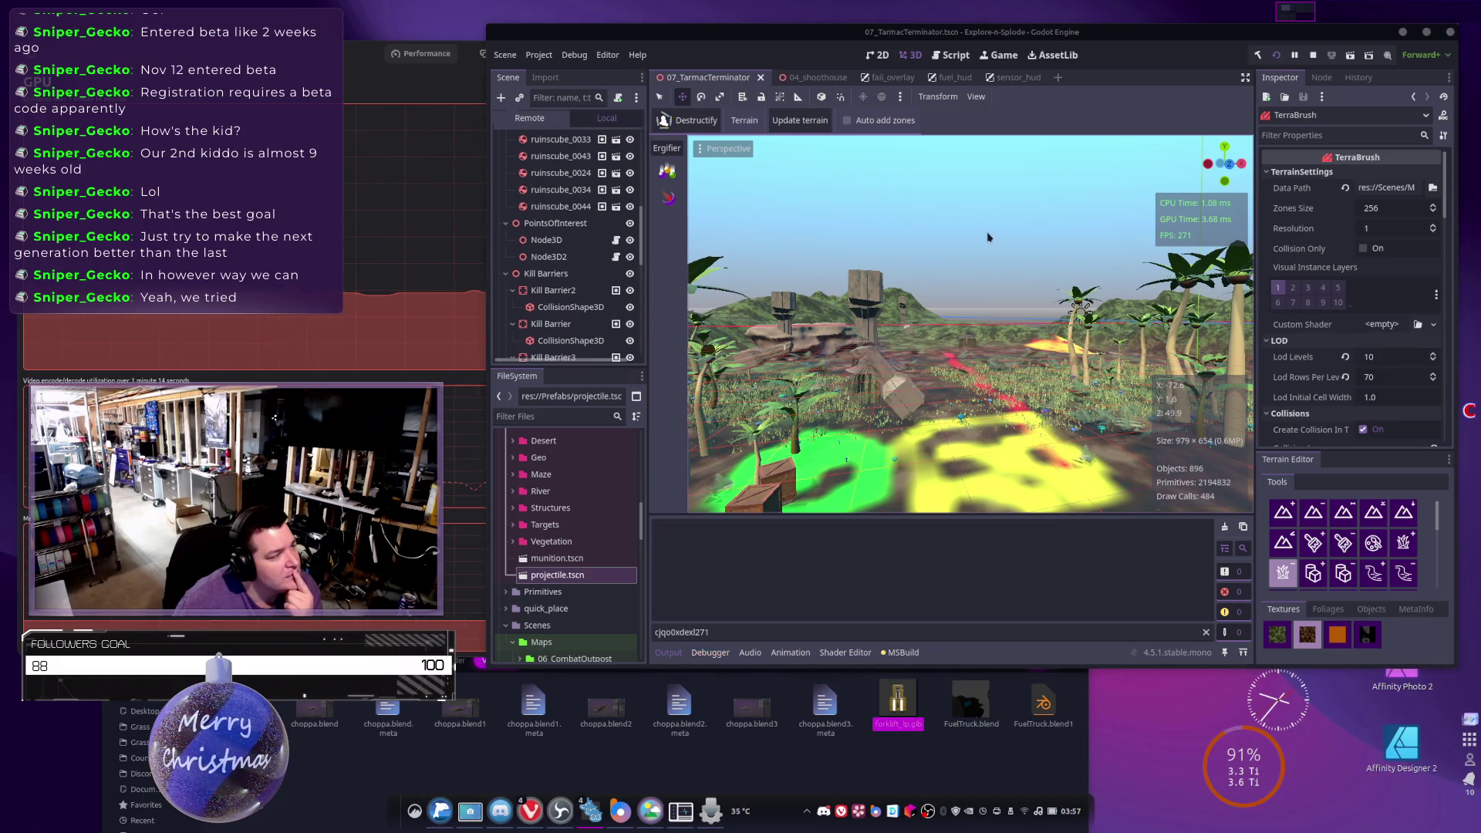
pyautogui.moveTo(616, 210); pyautogui.dragTo(1010, 207)
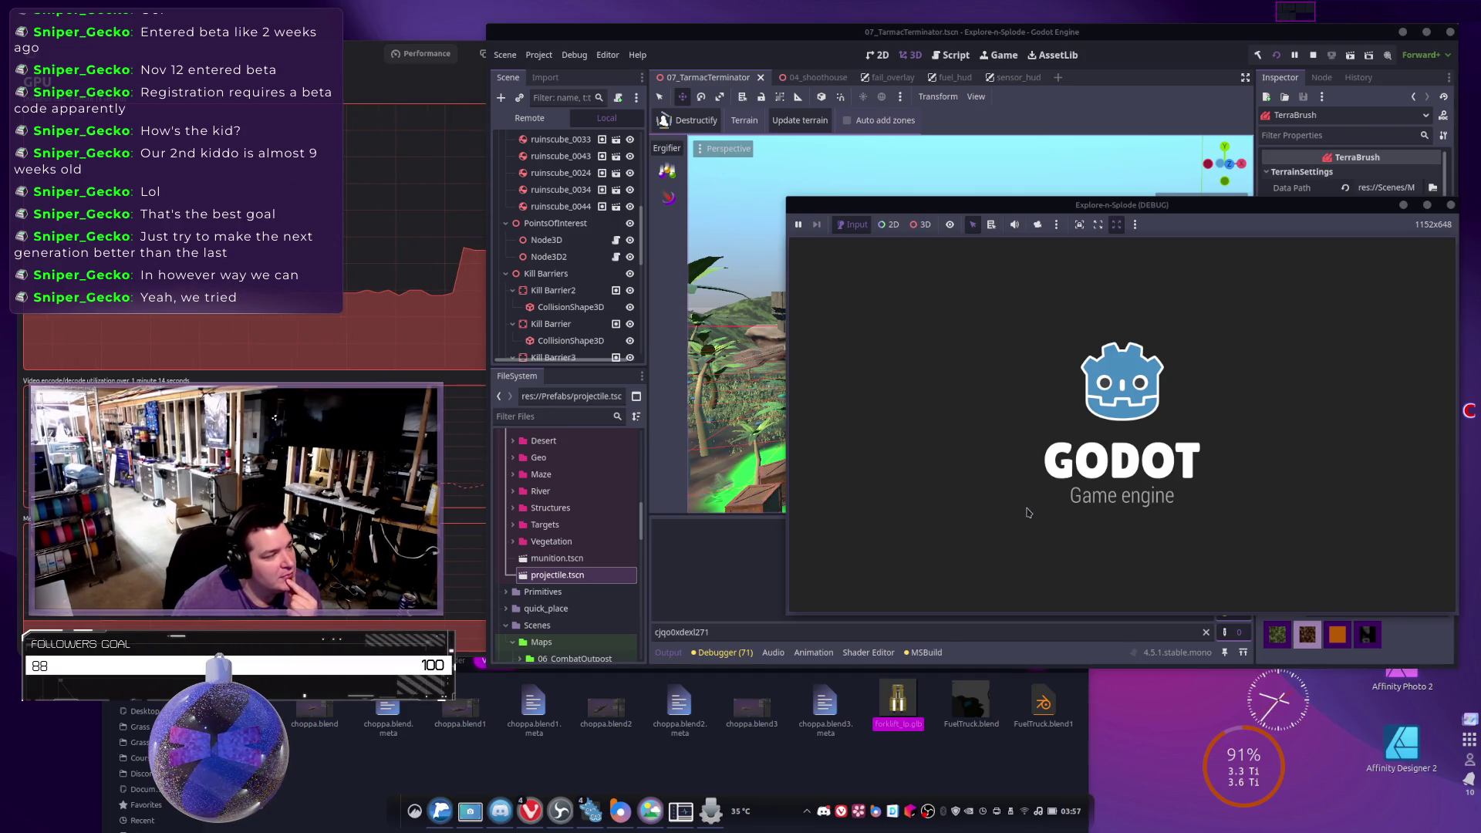
pyautogui.click(1451, 205)
pyautogui.doubleClick(564, 558)
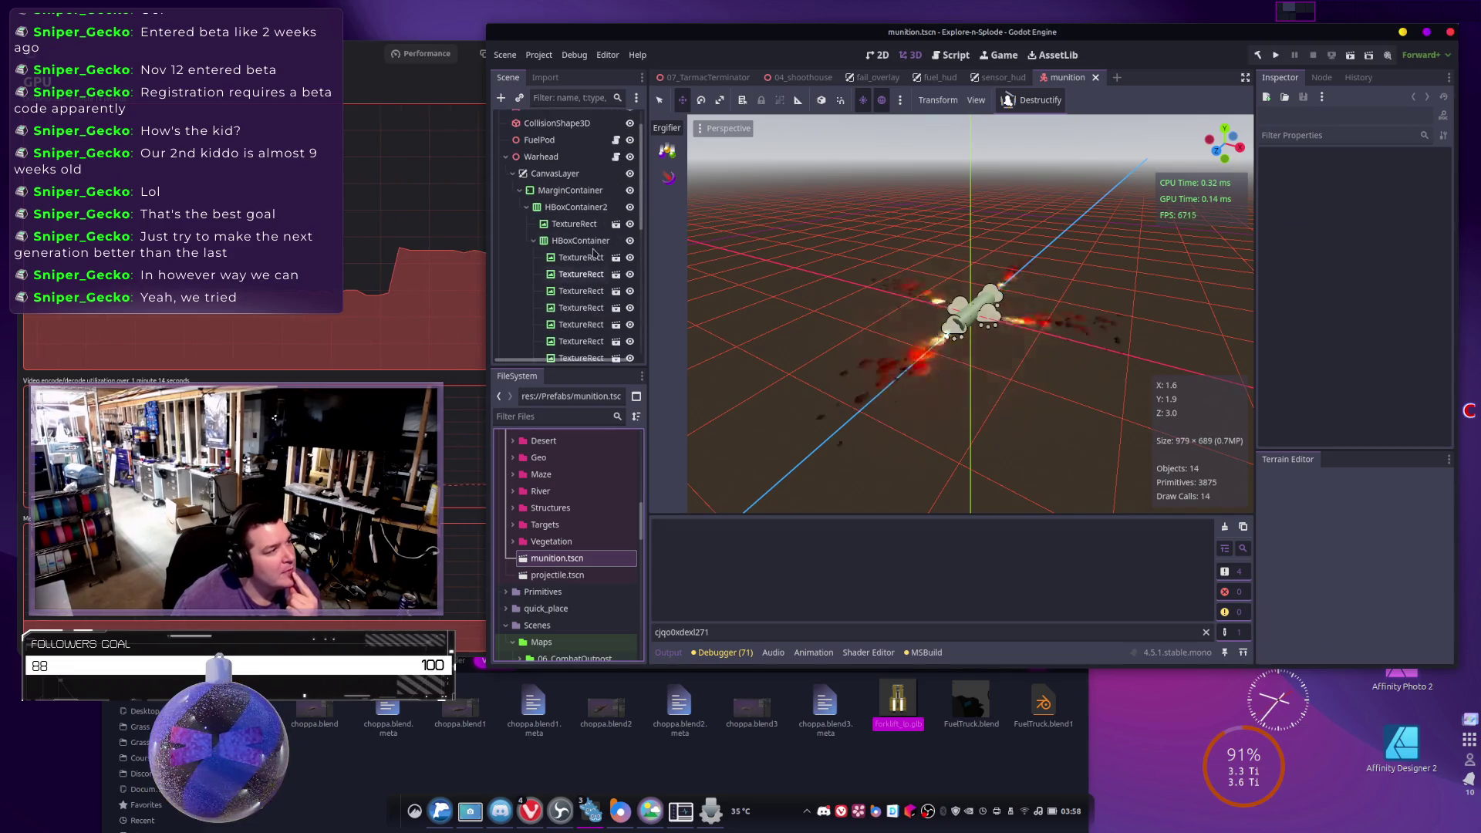
# - Open the ammo_indicator scene from the HUD icon, inspect its TextureRect, then close it
pyautogui.click(602, 257)
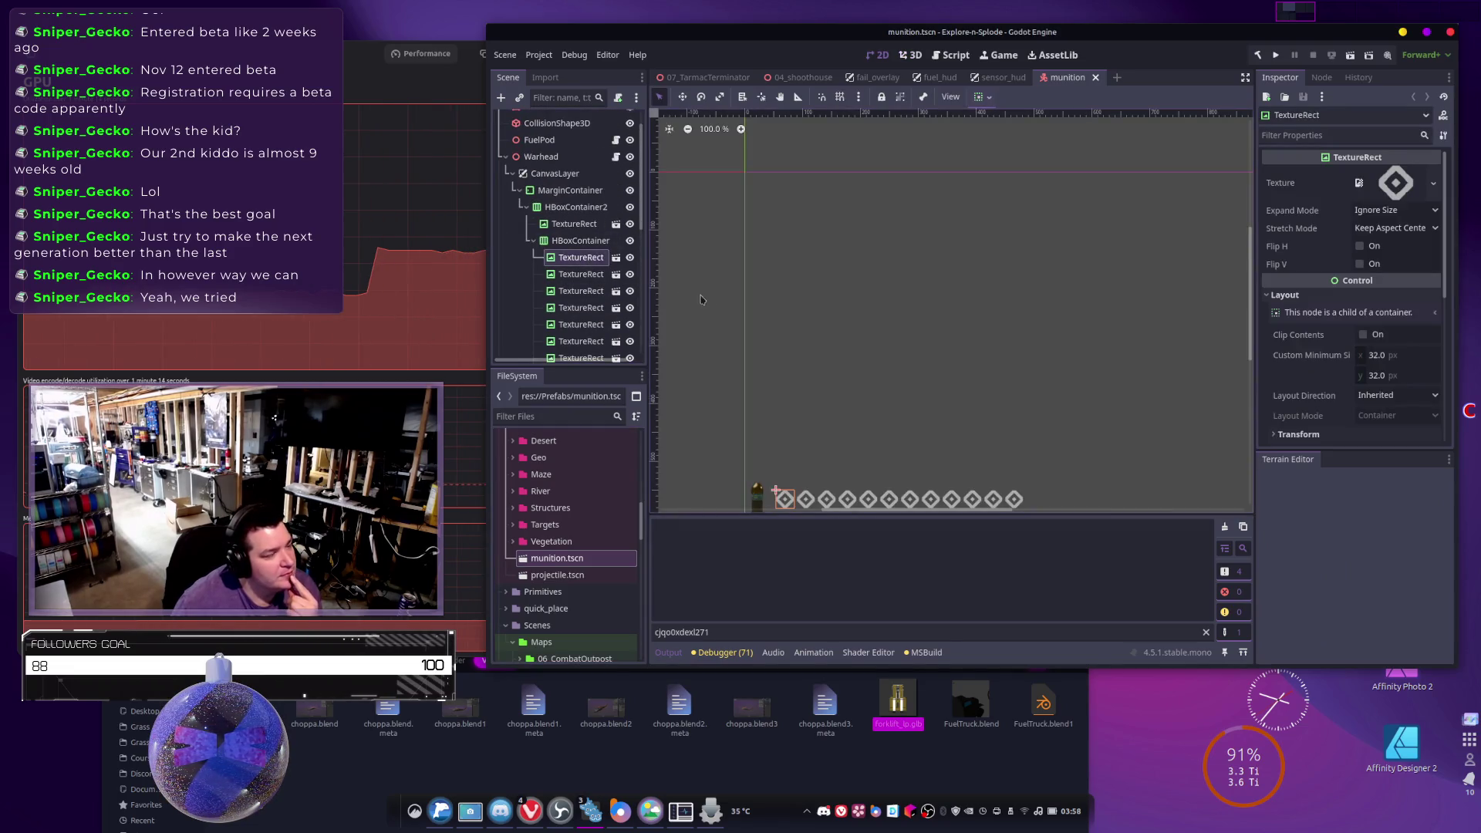
pyautogui.click(616, 259)
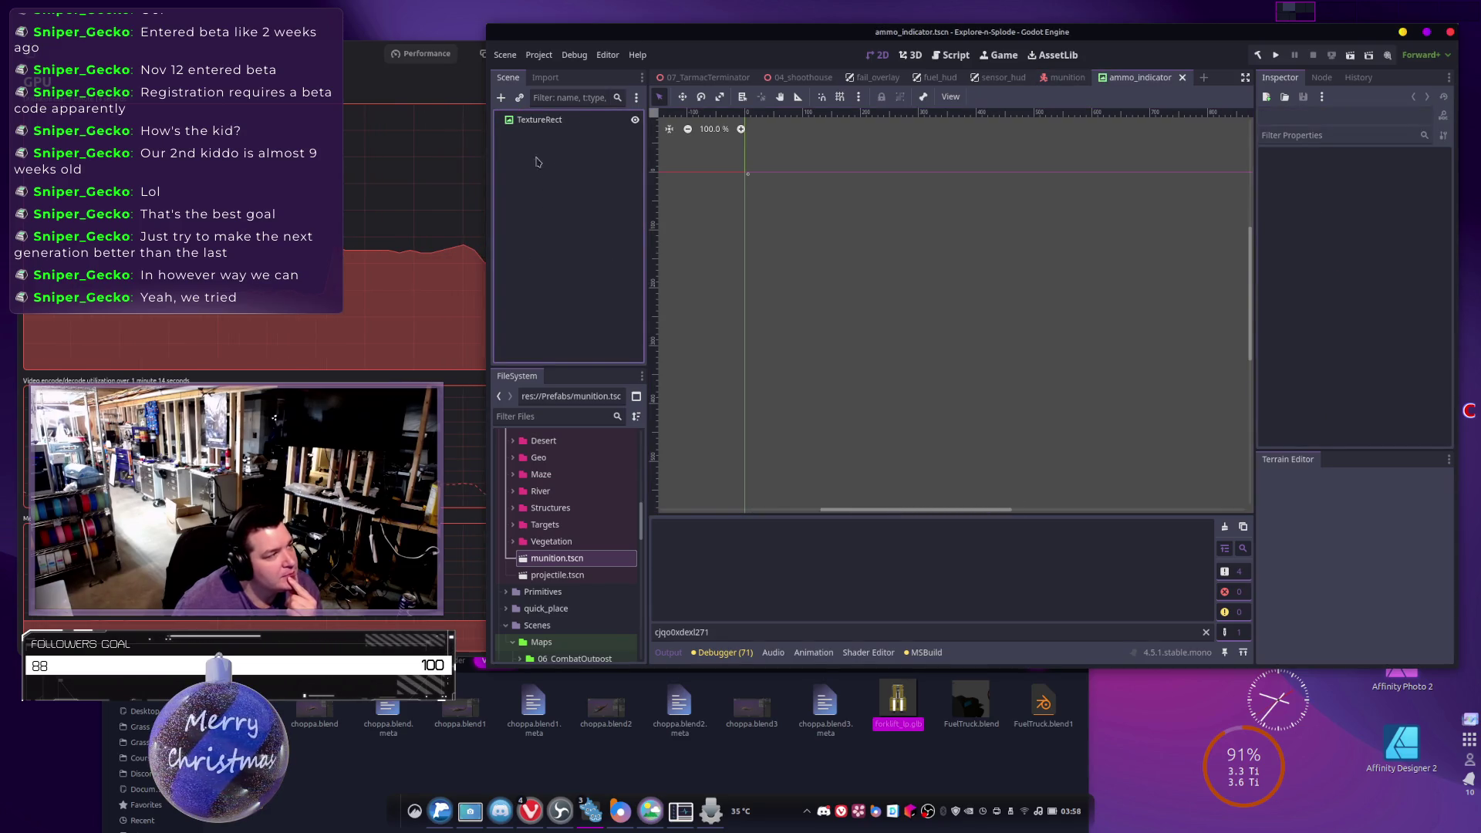
pyautogui.click(527, 122)
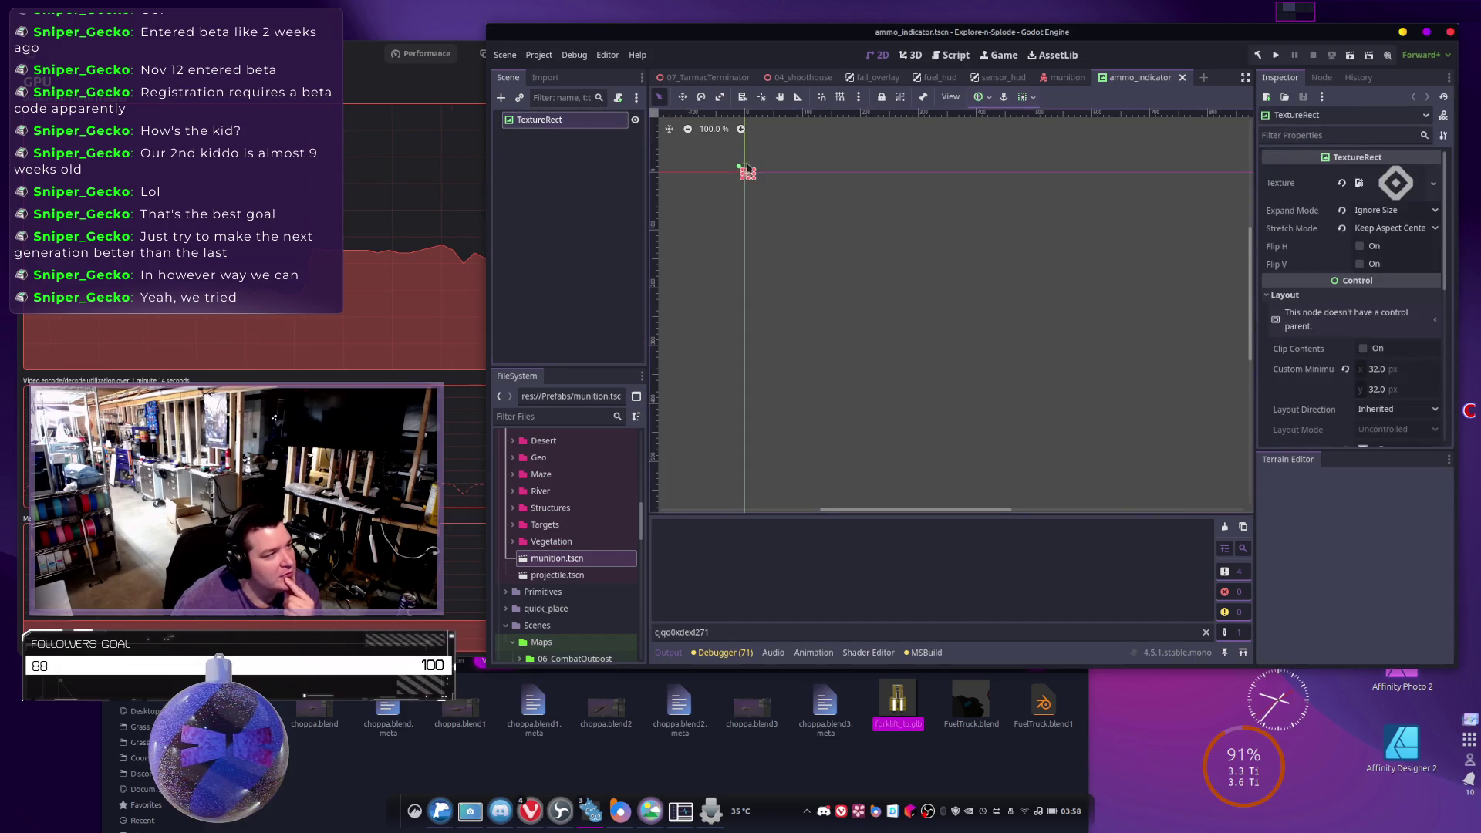
pyautogui.scroll(10, 723, 268)
pyautogui.scroll(3, 679, 326)
pyautogui.click(1182, 77)
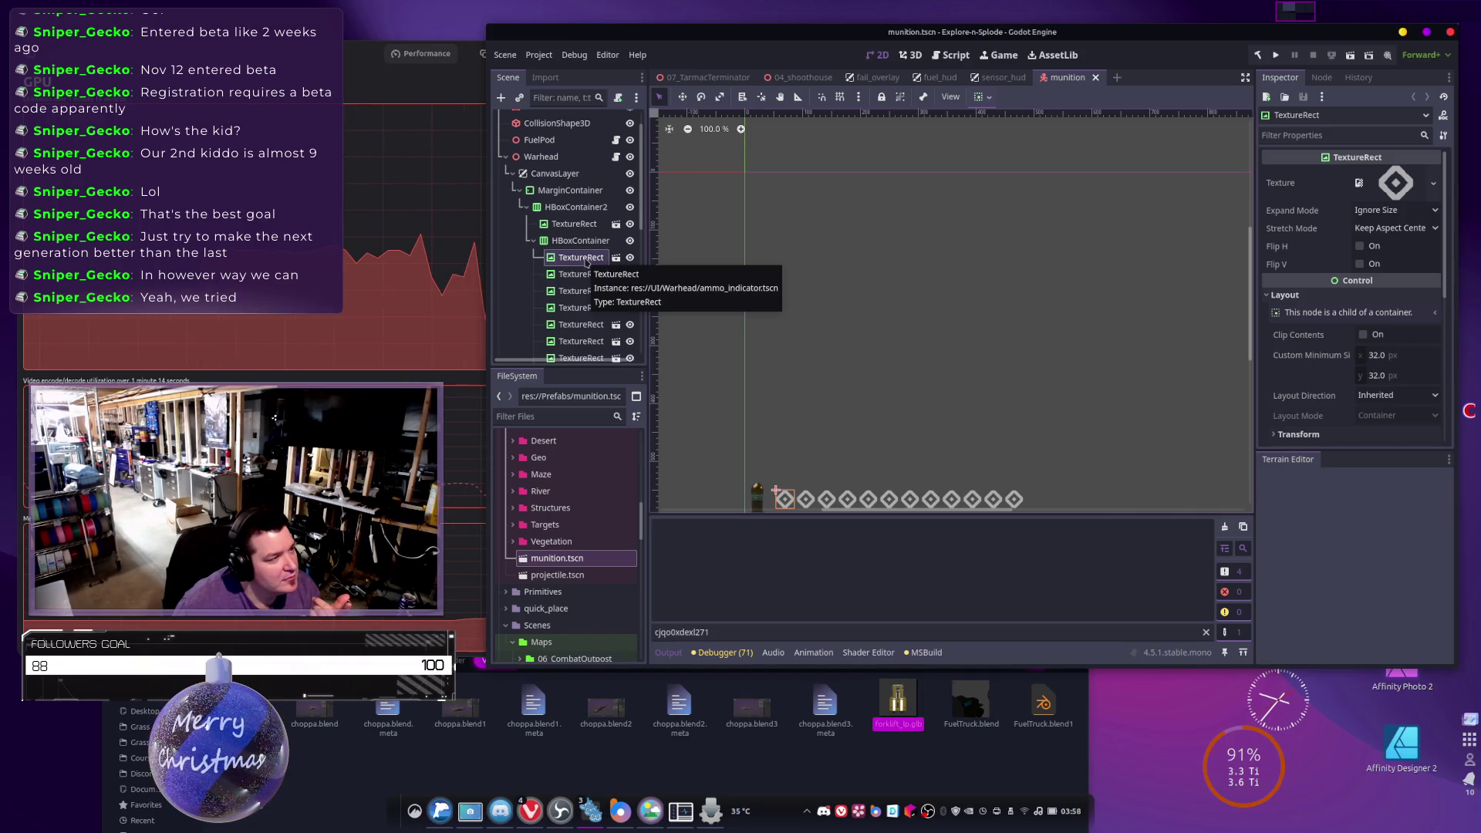
# - Select the Warhead node in munition.tscn and switch to Rider
pyautogui.scroll(-5, 568, 543)
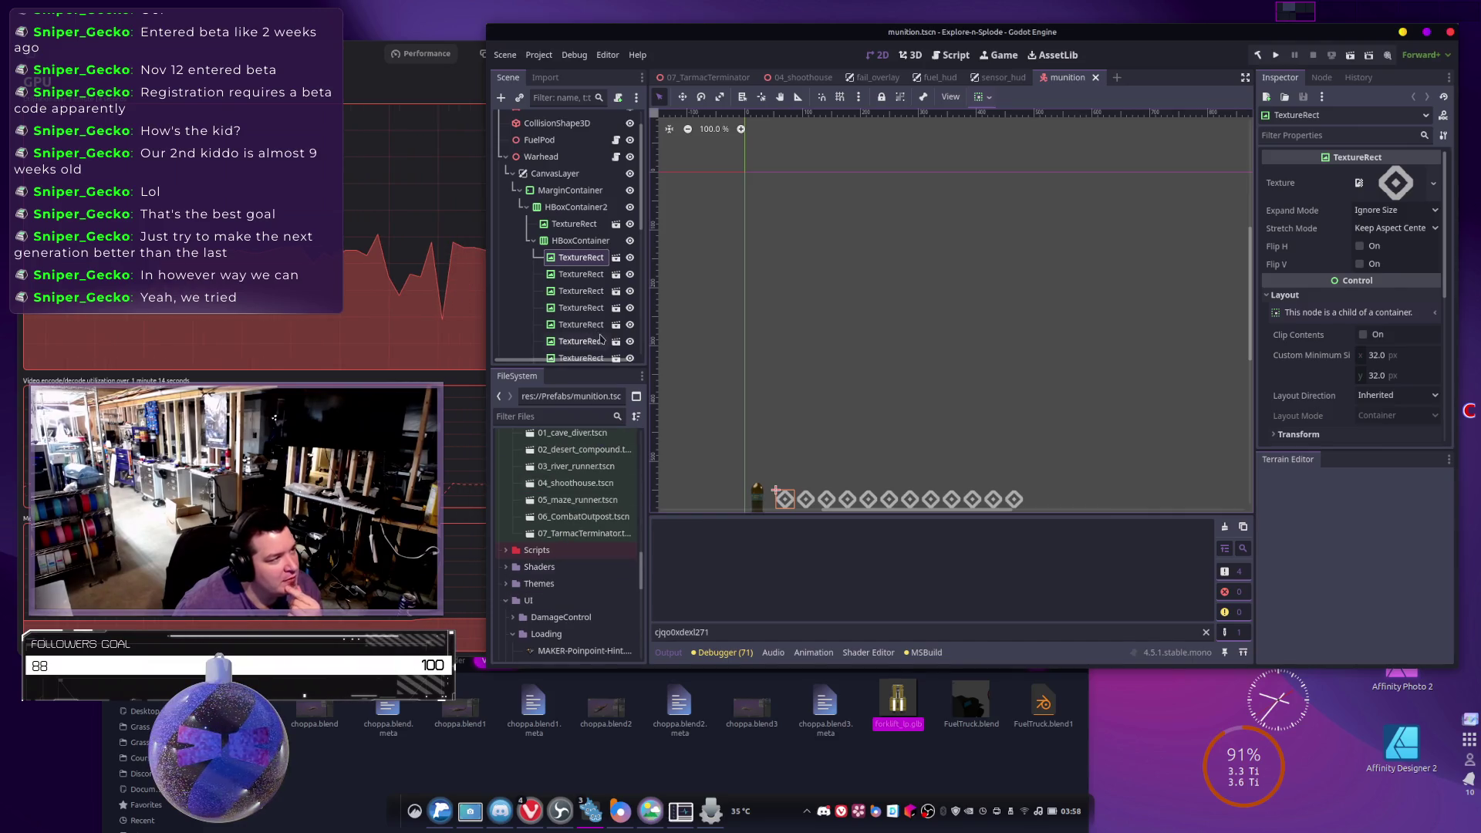
pyautogui.click(554, 156)
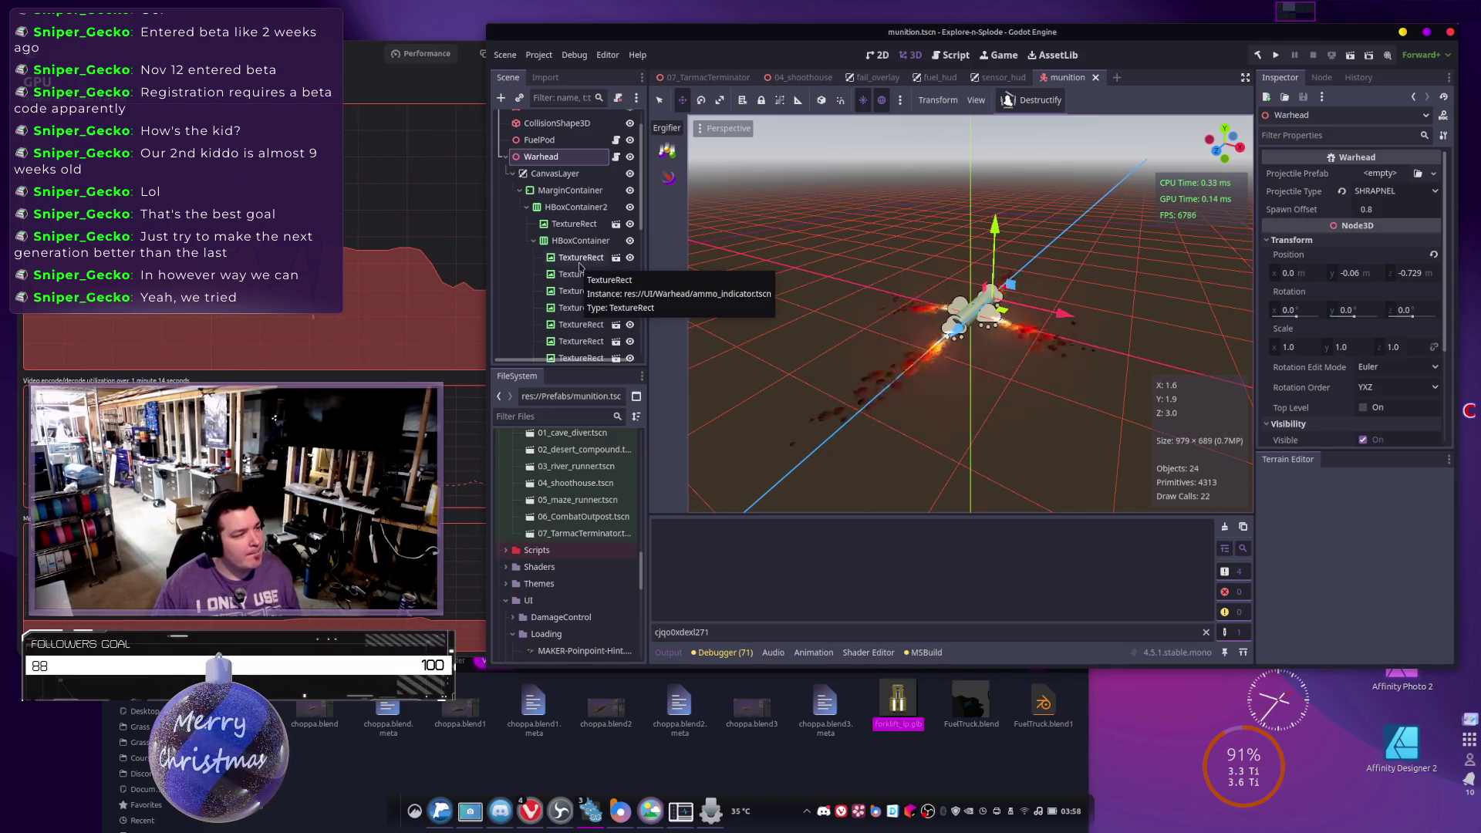
pyautogui.hotkey('alt', 'Tab')
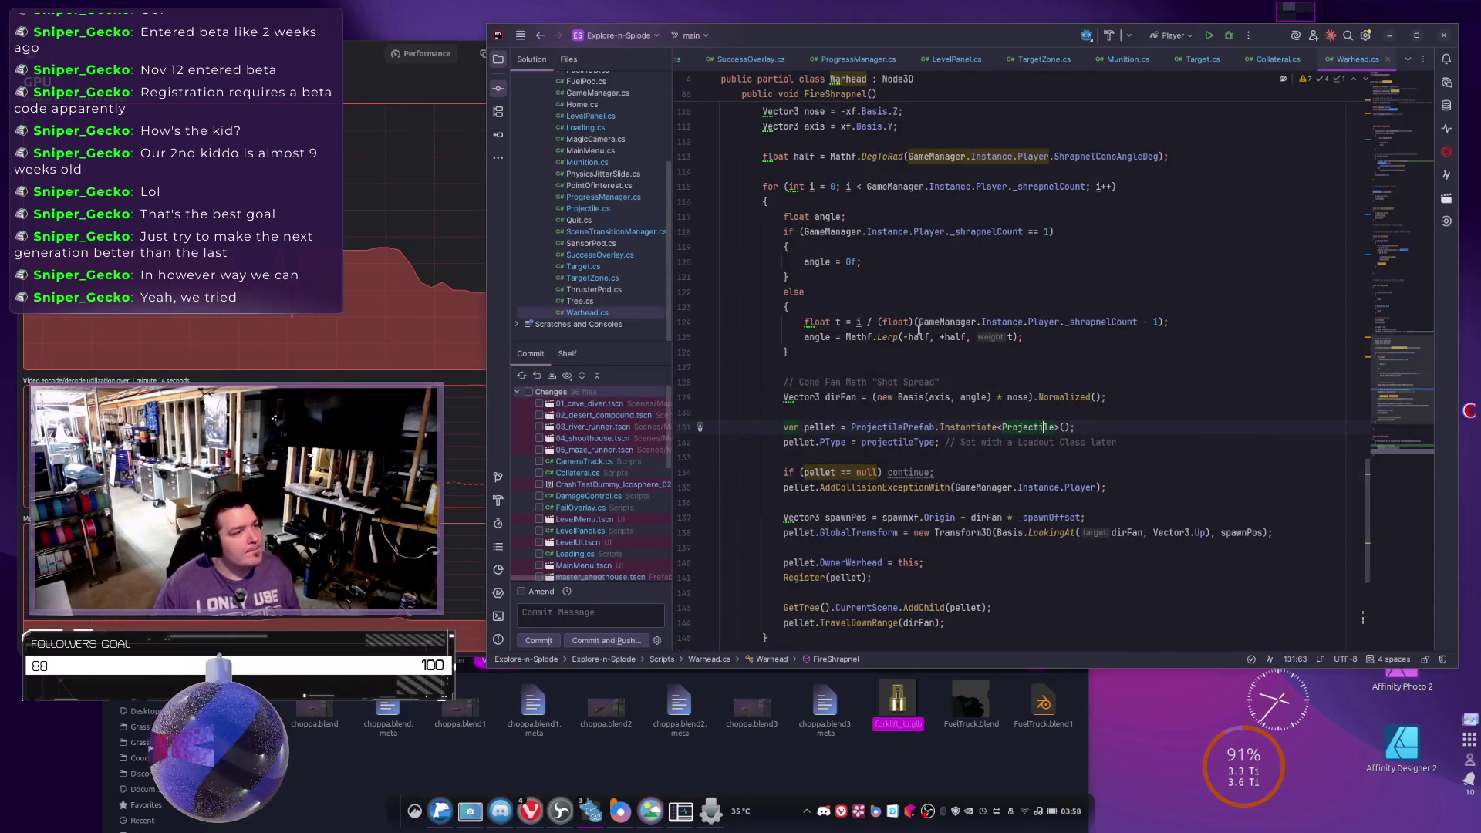
# - Add '[Export] public PackedScene ProjectileUI;' on a new line below ProjectilePrefab
pyautogui.scroll(15, 920, 330)
pyautogui.scroll(8, 920, 330)
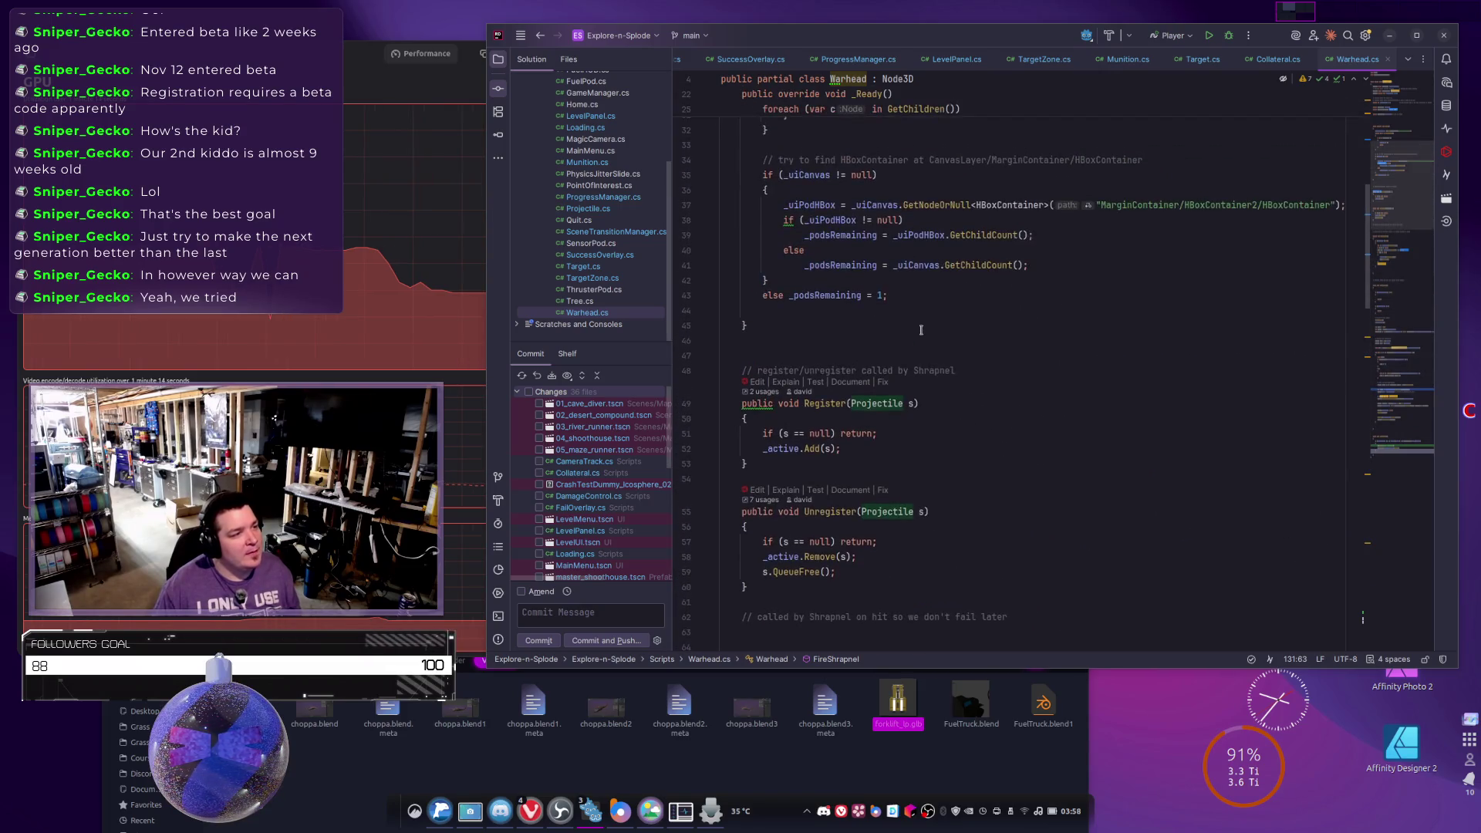
pyautogui.scroll(3, 920, 330)
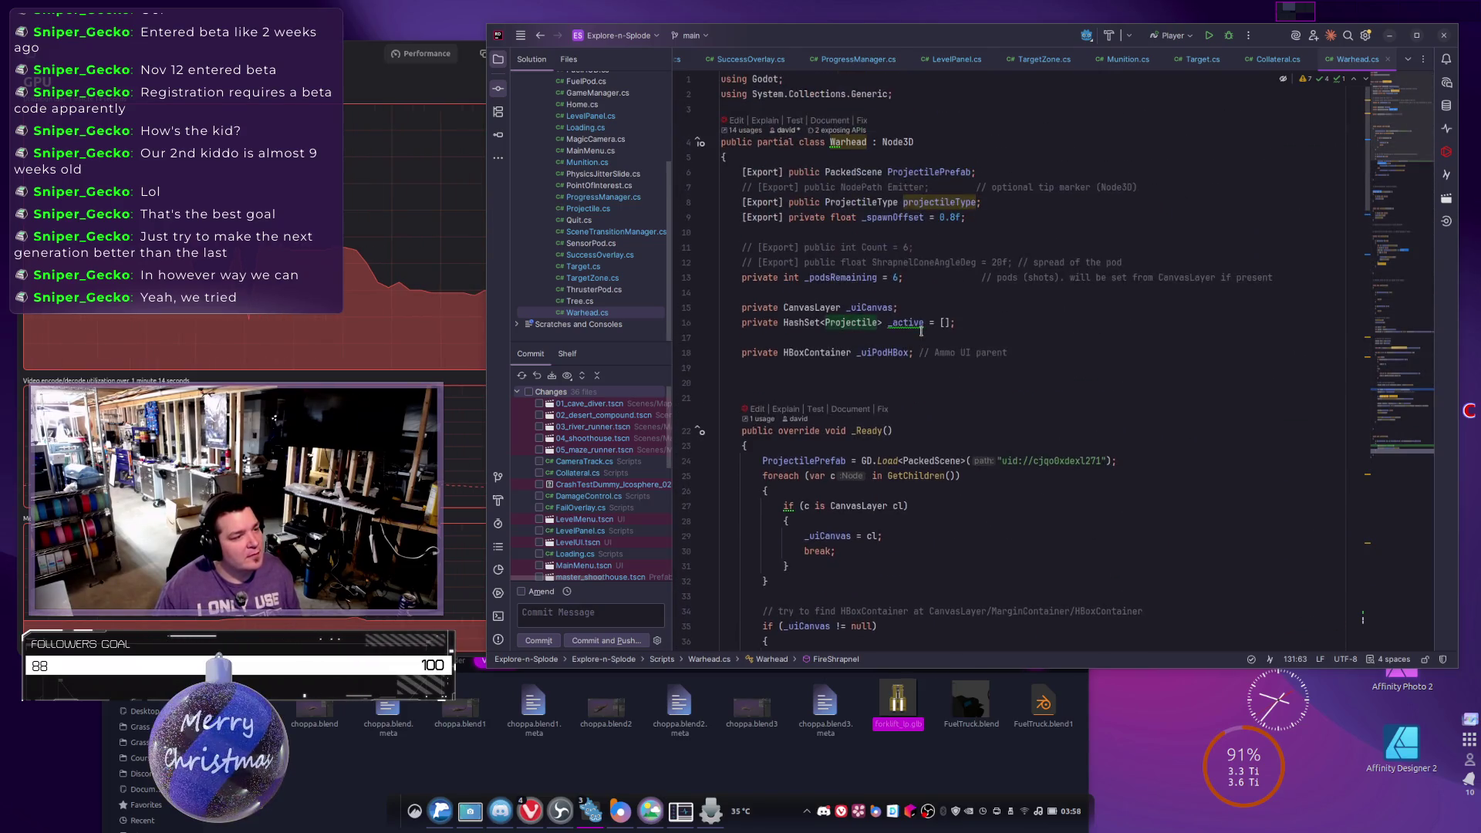
pyautogui.moveTo(886, 321)
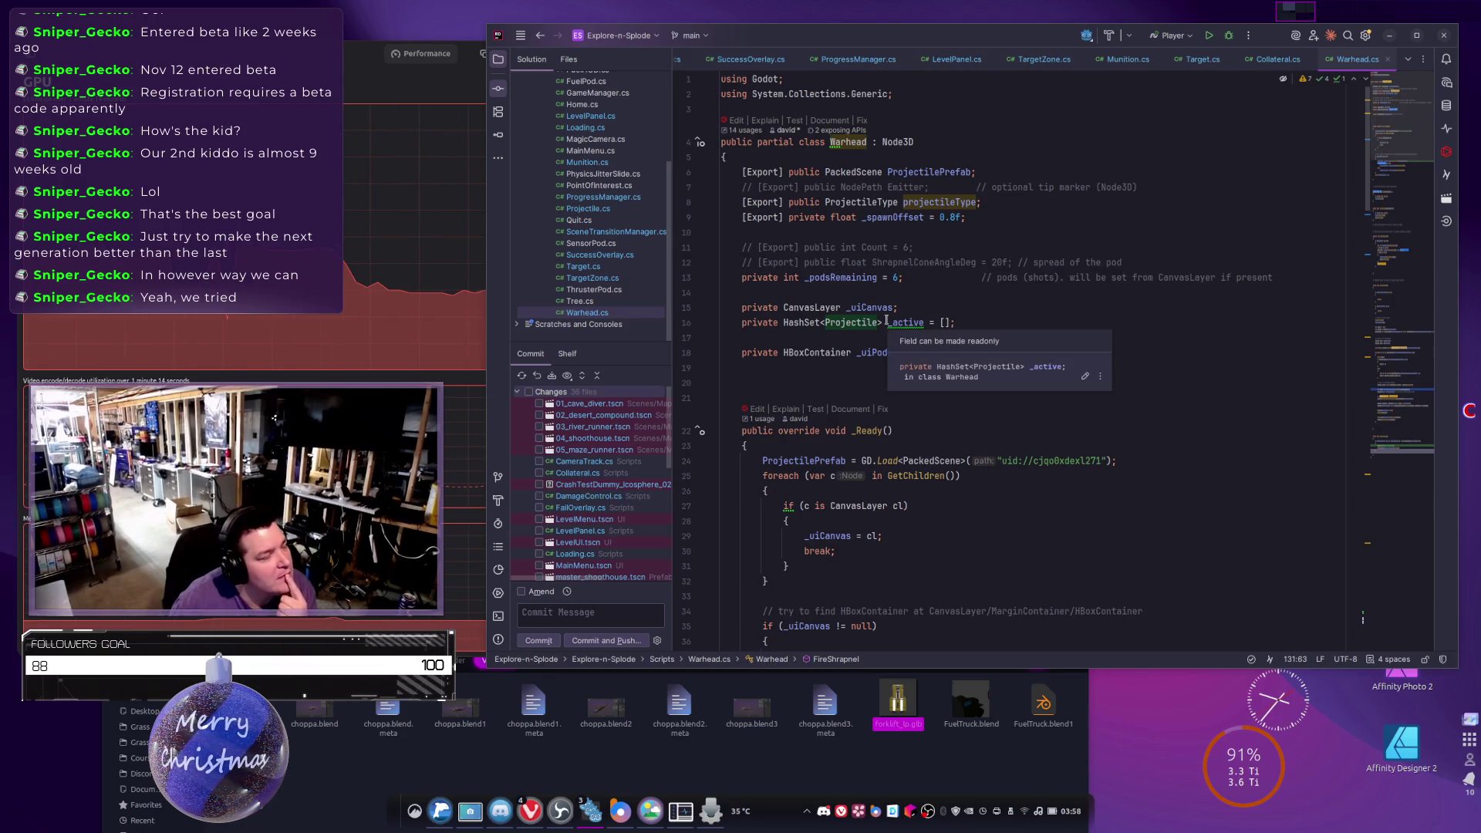
pyautogui.click(976, 170)
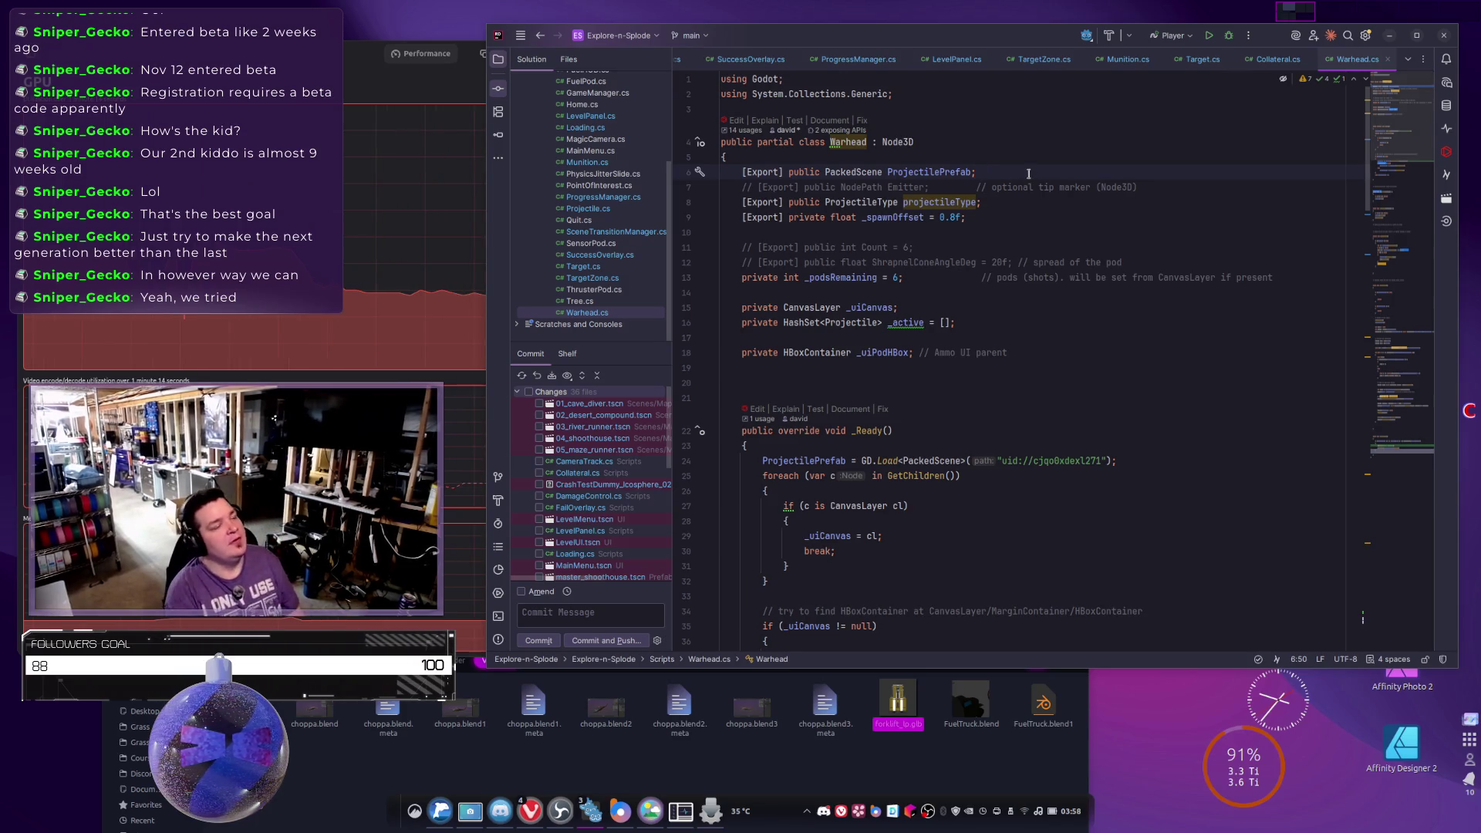
pyautogui.press('Return')
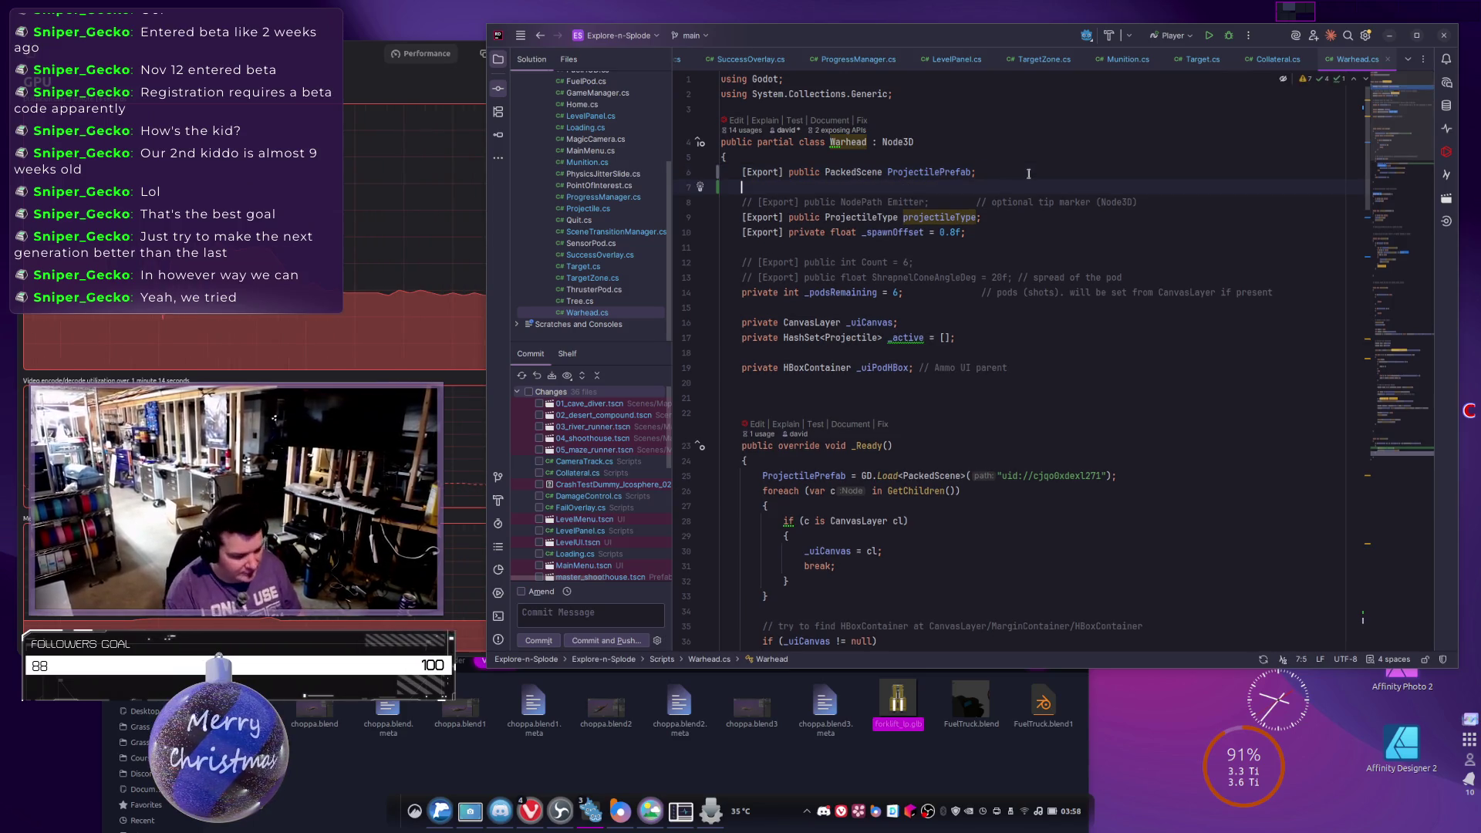
pyautogui.write('[Ex')
pyautogui.press('Return')
pyautogui.write('] public Packe')
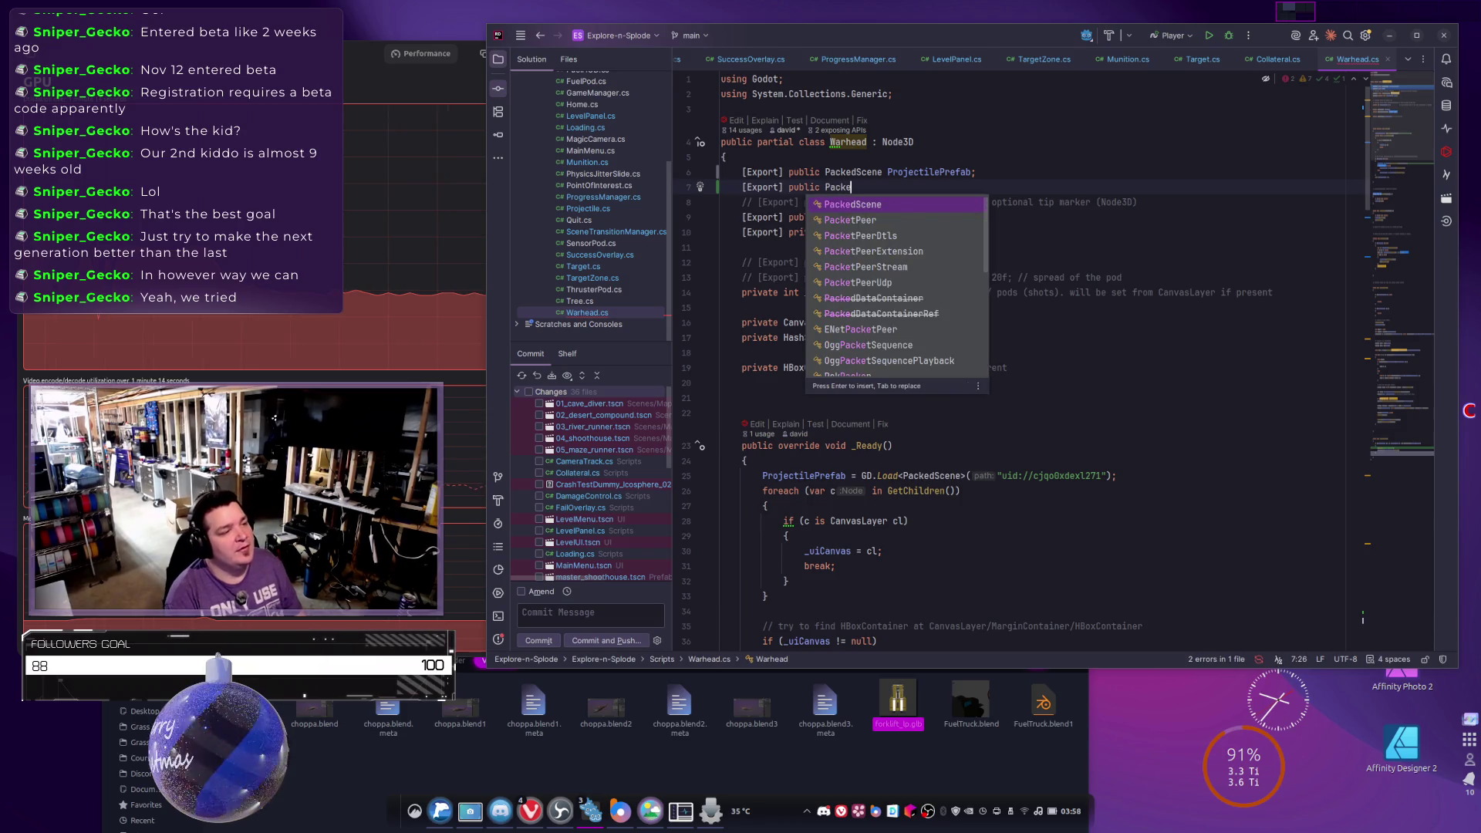
pyautogui.press('Return')
pyautogui.write('Projectile')
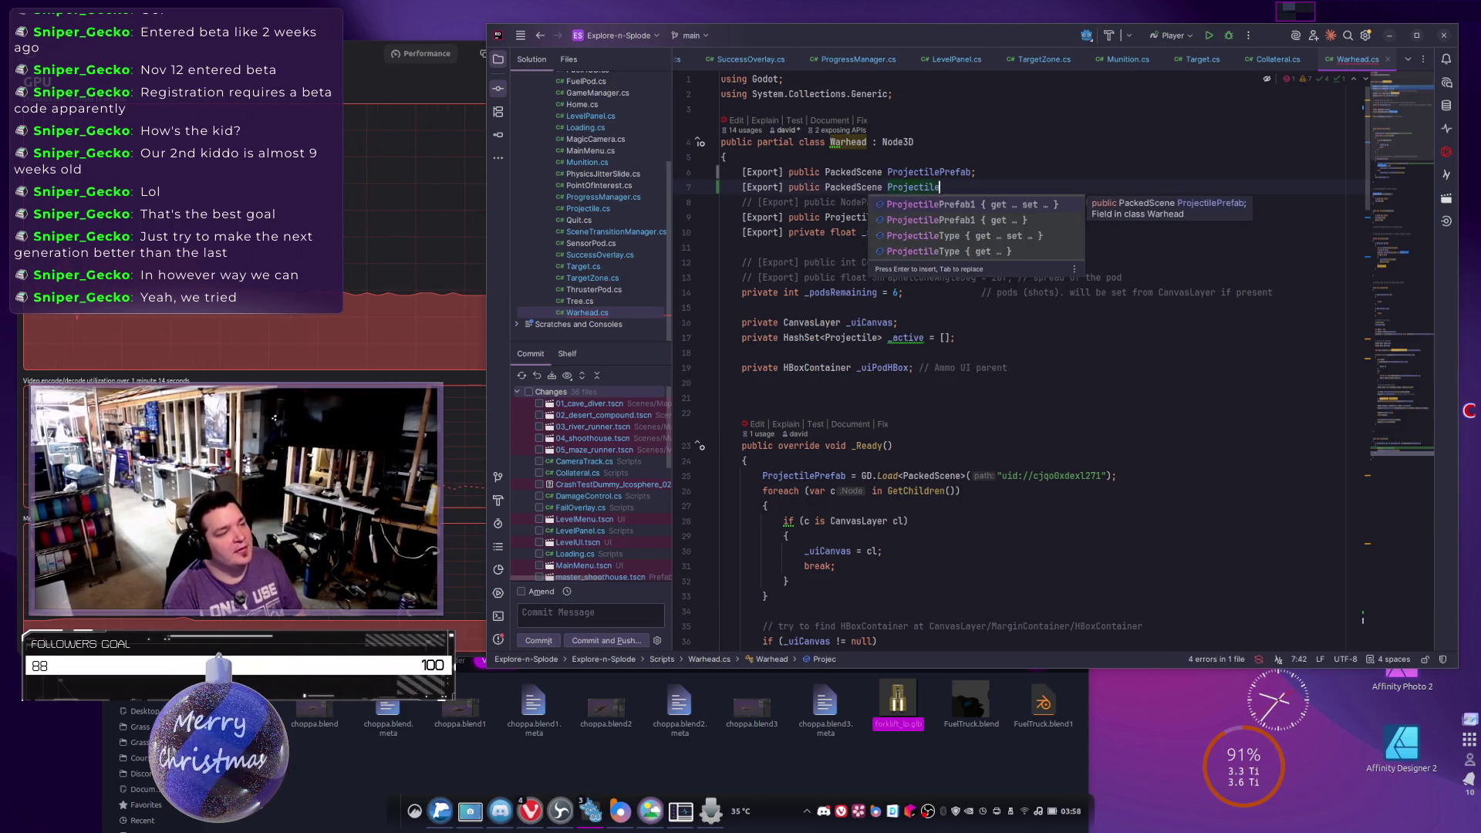
pyautogui.write('UI;')
pyautogui.press('Down')
pyautogui.press('Down')
pyautogui.press('Down')
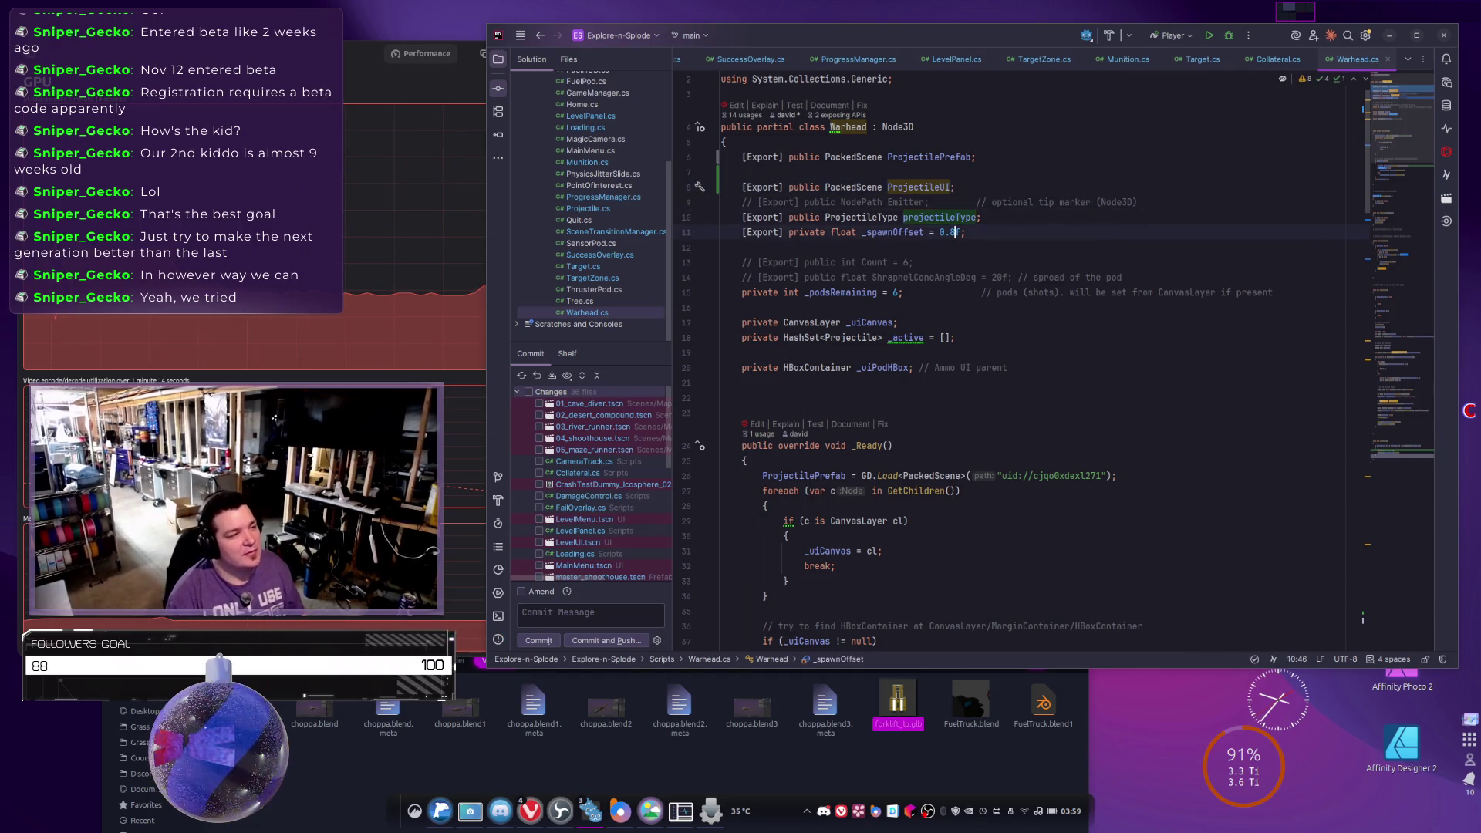
pyautogui.press('Down')
pyautogui.press('Down')
pyautogui.press('Down')
pyautogui.press('Down')
pyautogui.press('Down')
pyautogui.press('Down')
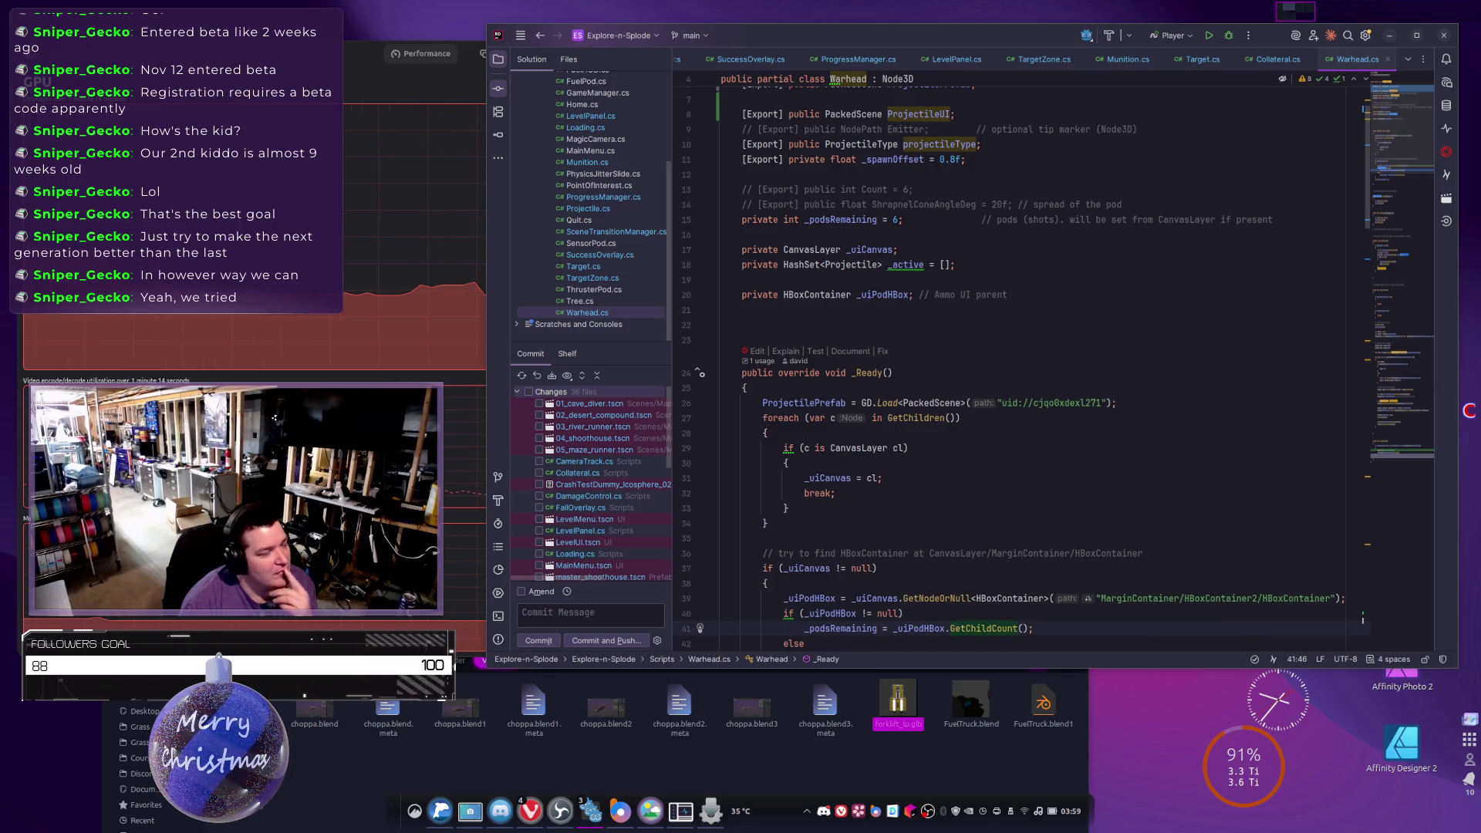
pyautogui.press('Down')
pyautogui.press('Down')
pyautogui.press('Down')
# - Tidy the blank lines around the end of the ConsumeUiPod method
pyautogui.press('Down')
pyautogui.press('Down')
pyautogui.press('Down')
pyautogui.press('Up')
pyautogui.press('Up')
pyautogui.press('Up')
pyautogui.press('Down')
pyautogui.press('Down')
pyautogui.press('Tab')
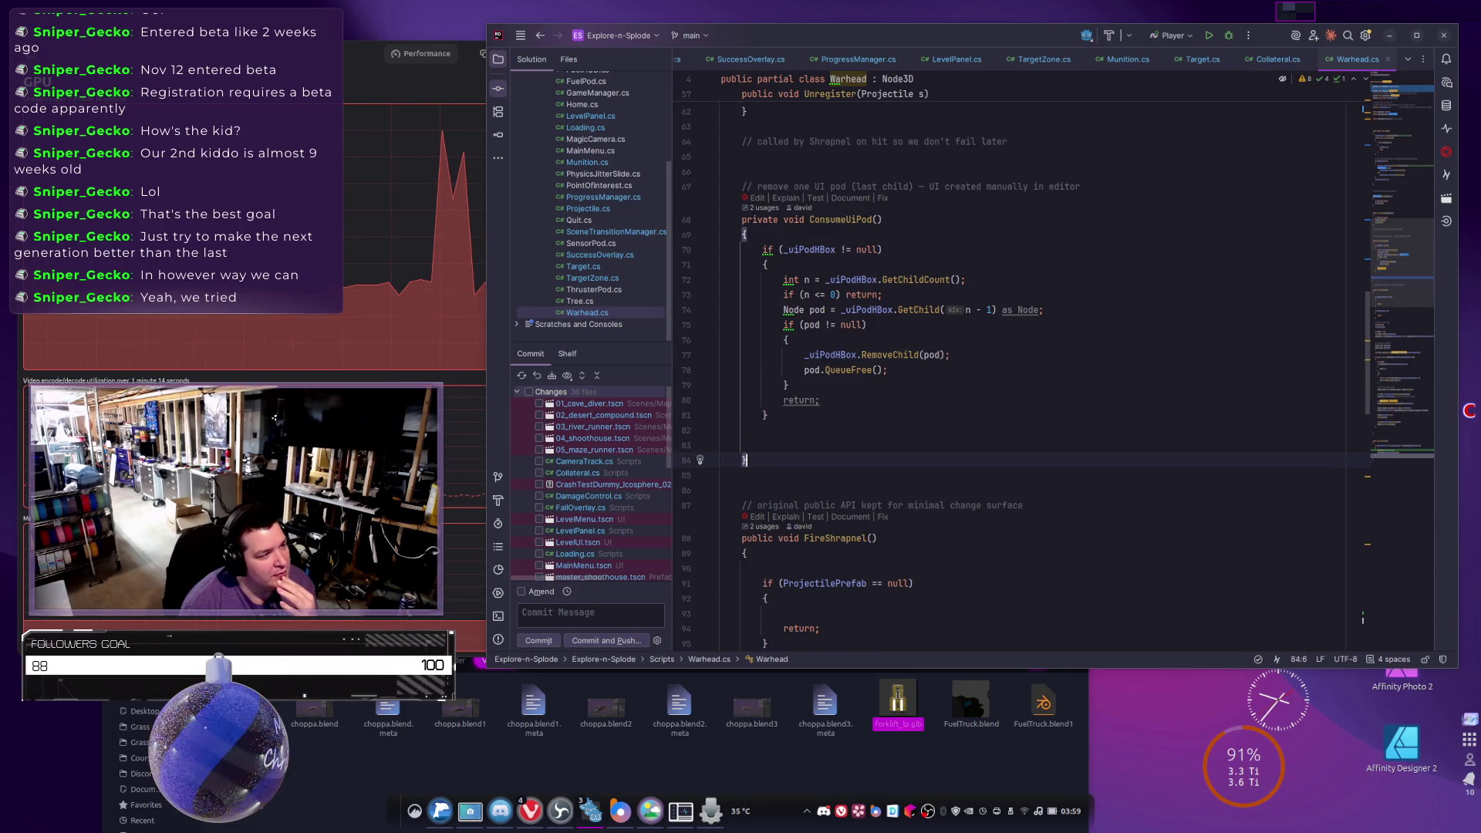
pyautogui.press('Delete')
pyautogui.hotkey('ctrl', 'y')
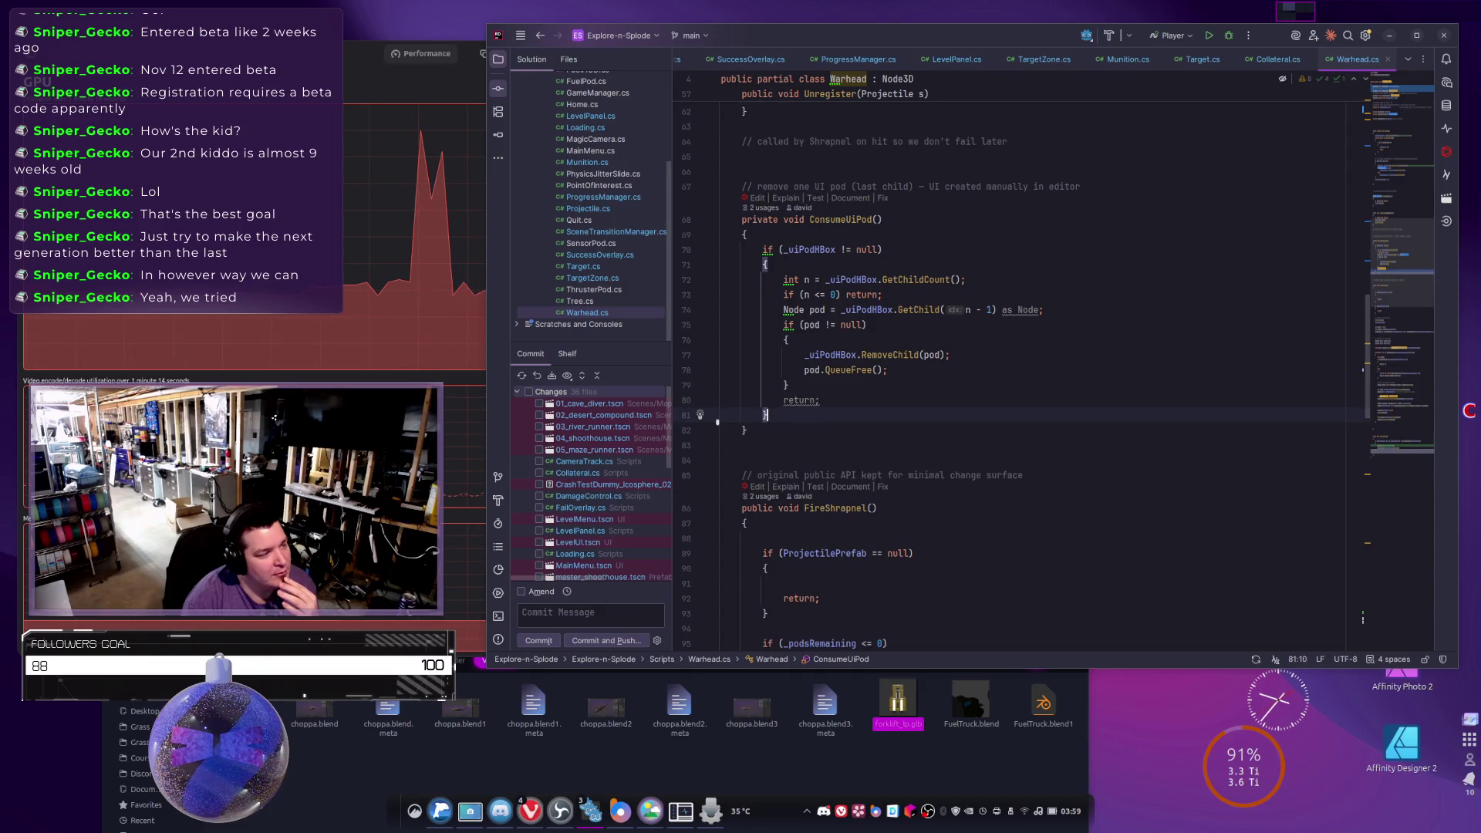
pyautogui.press('End')
pyautogui.press('Return')
pyautogui.press('Return')
pyautogui.click(741, 445)
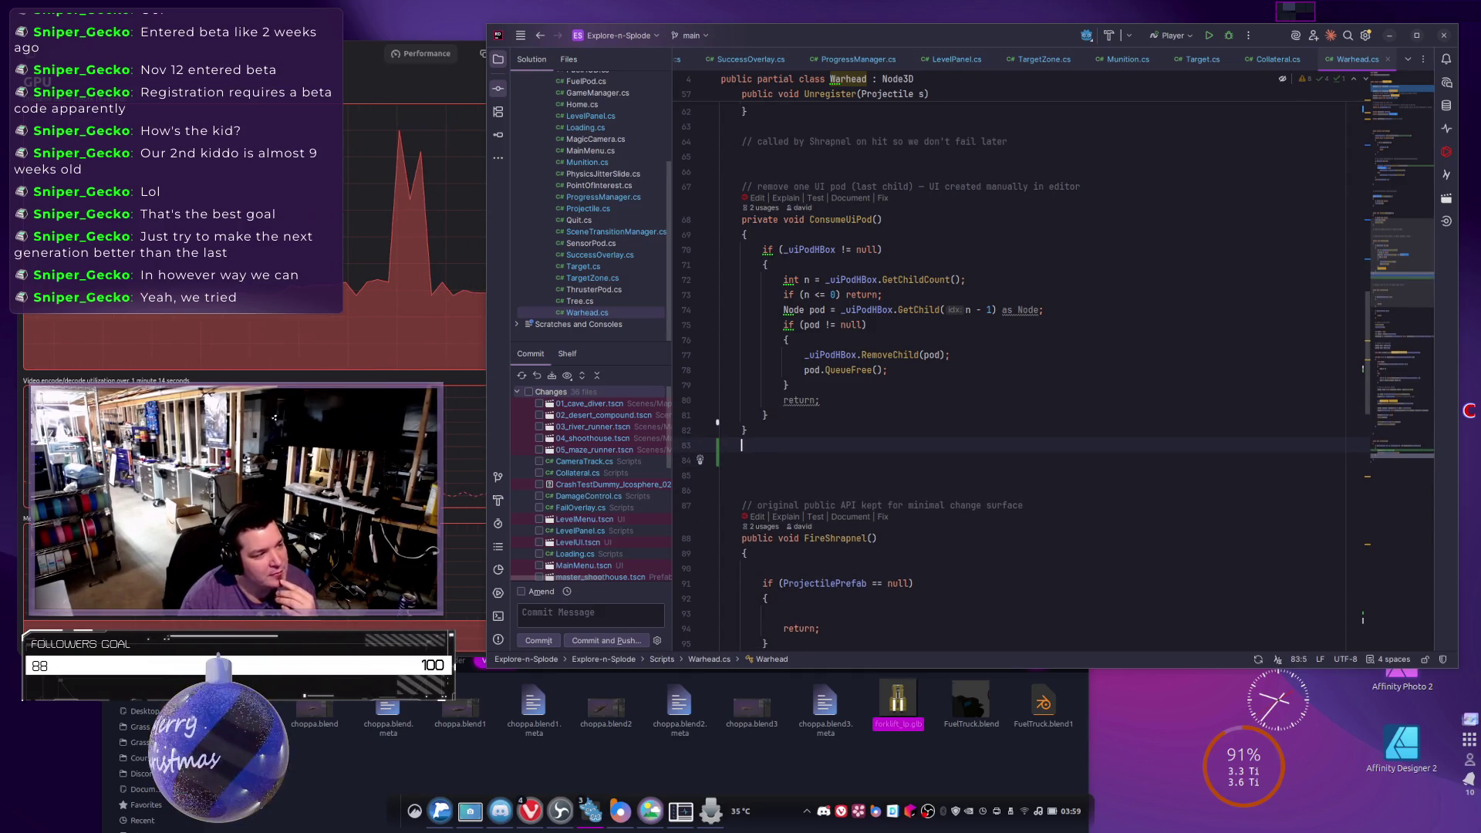
pyautogui.press('Return')
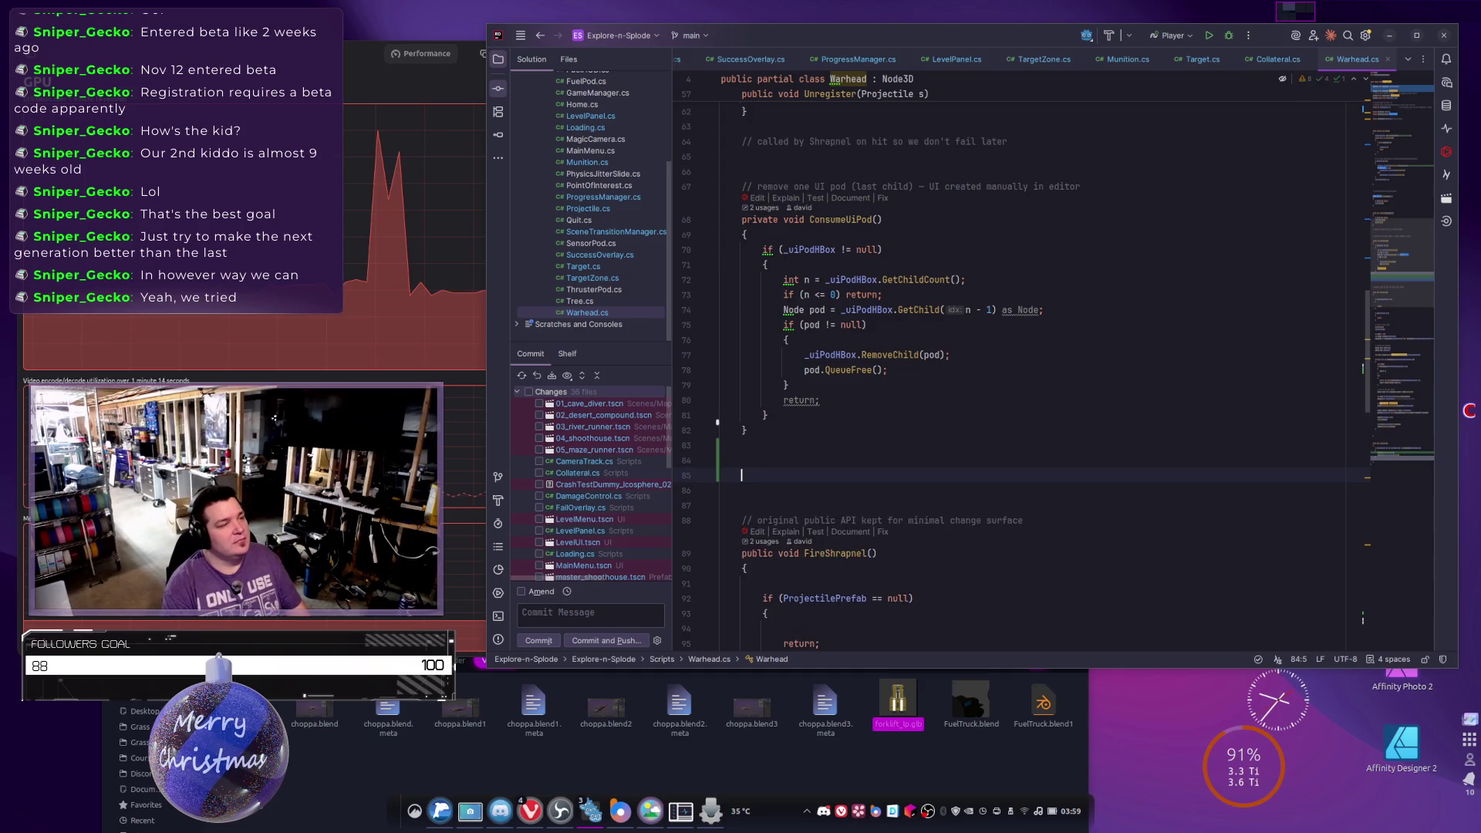
pyautogui.press('Up')
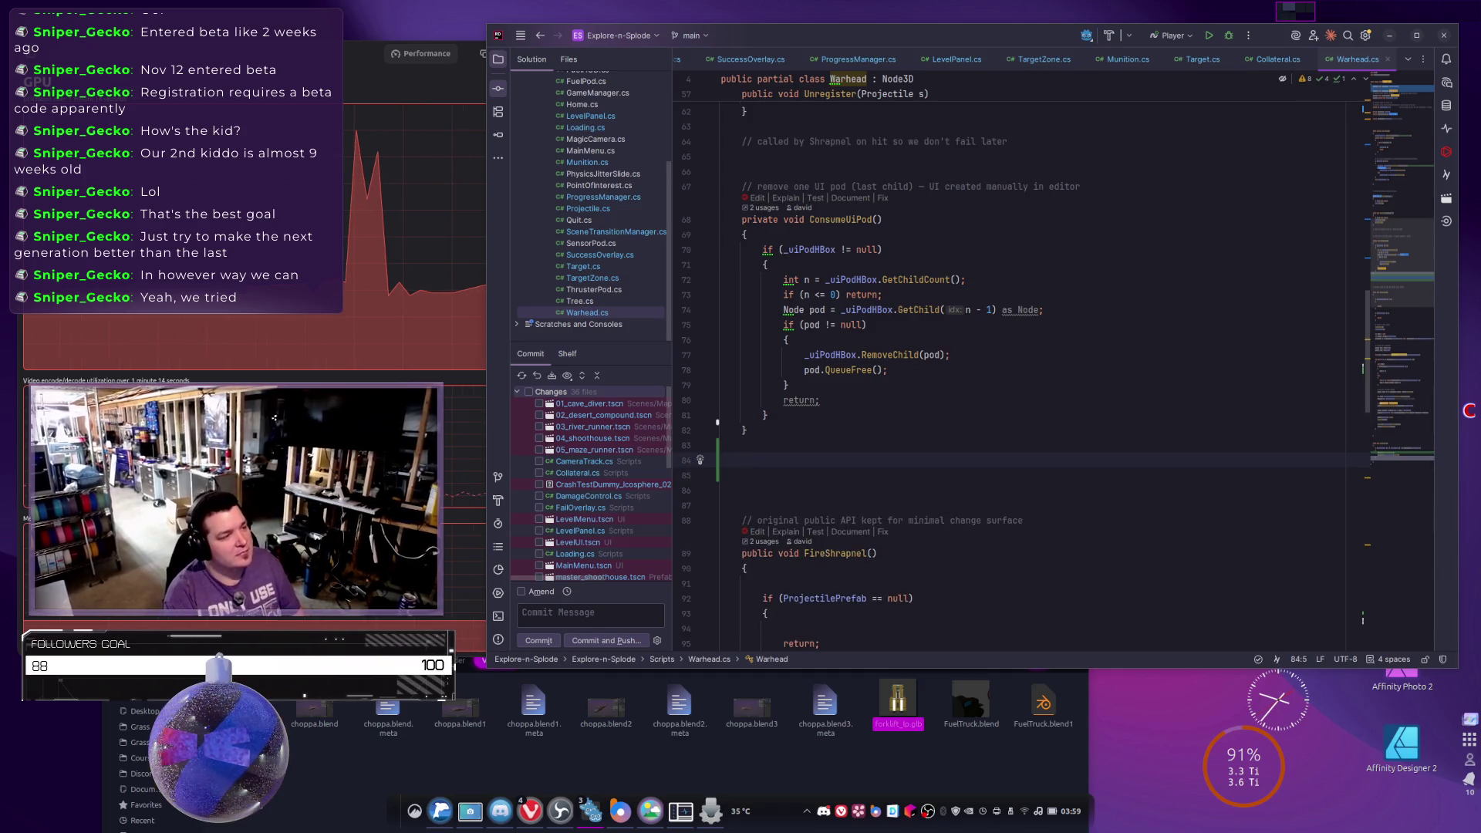
# - Rename the ConsumeUiPod method to ConsumeAmmo throughout the code
pyautogui.click(742, 220)
pyautogui.click(882, 219)
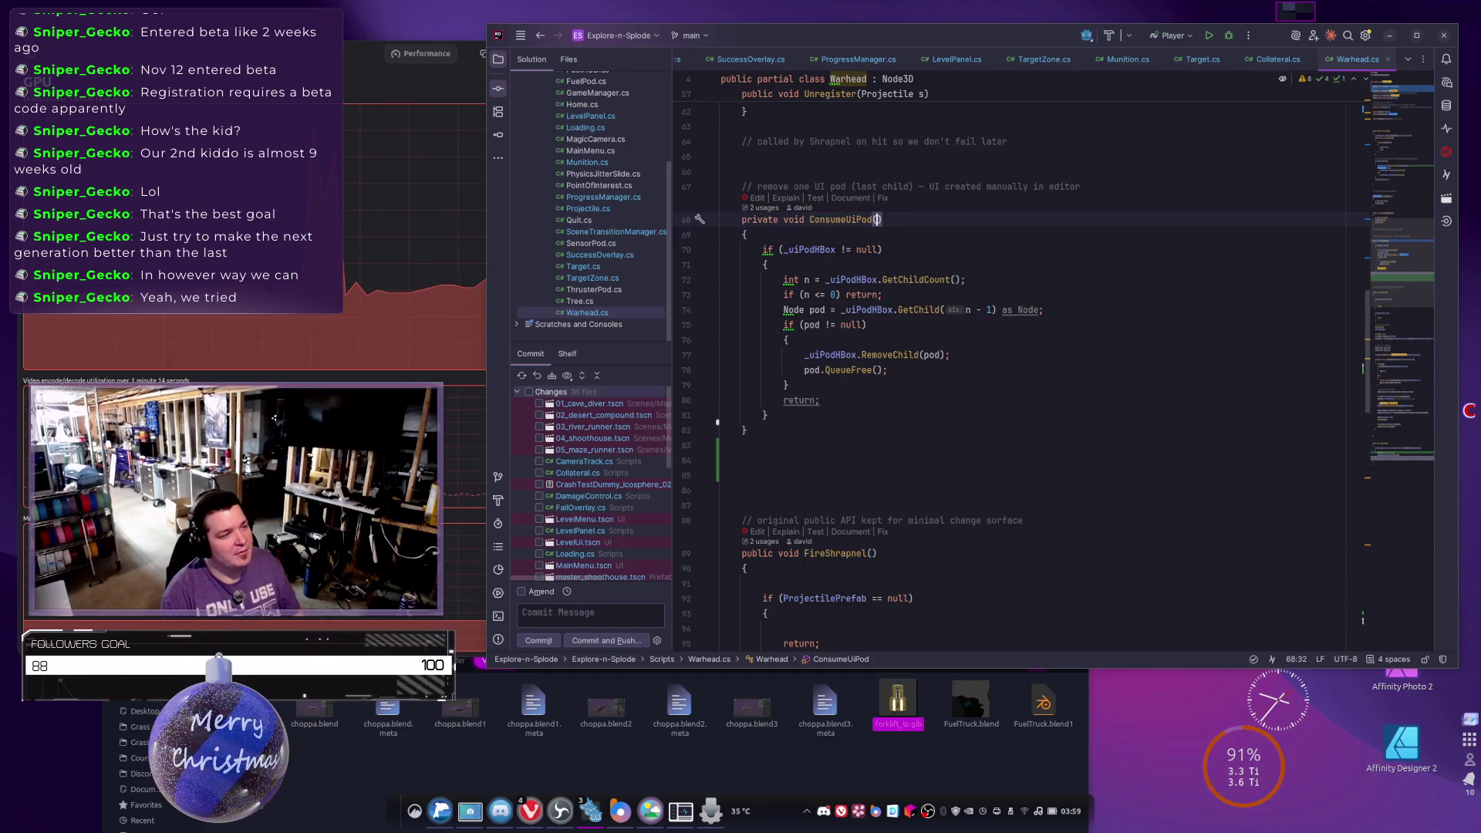
pyautogui.click(846, 220)
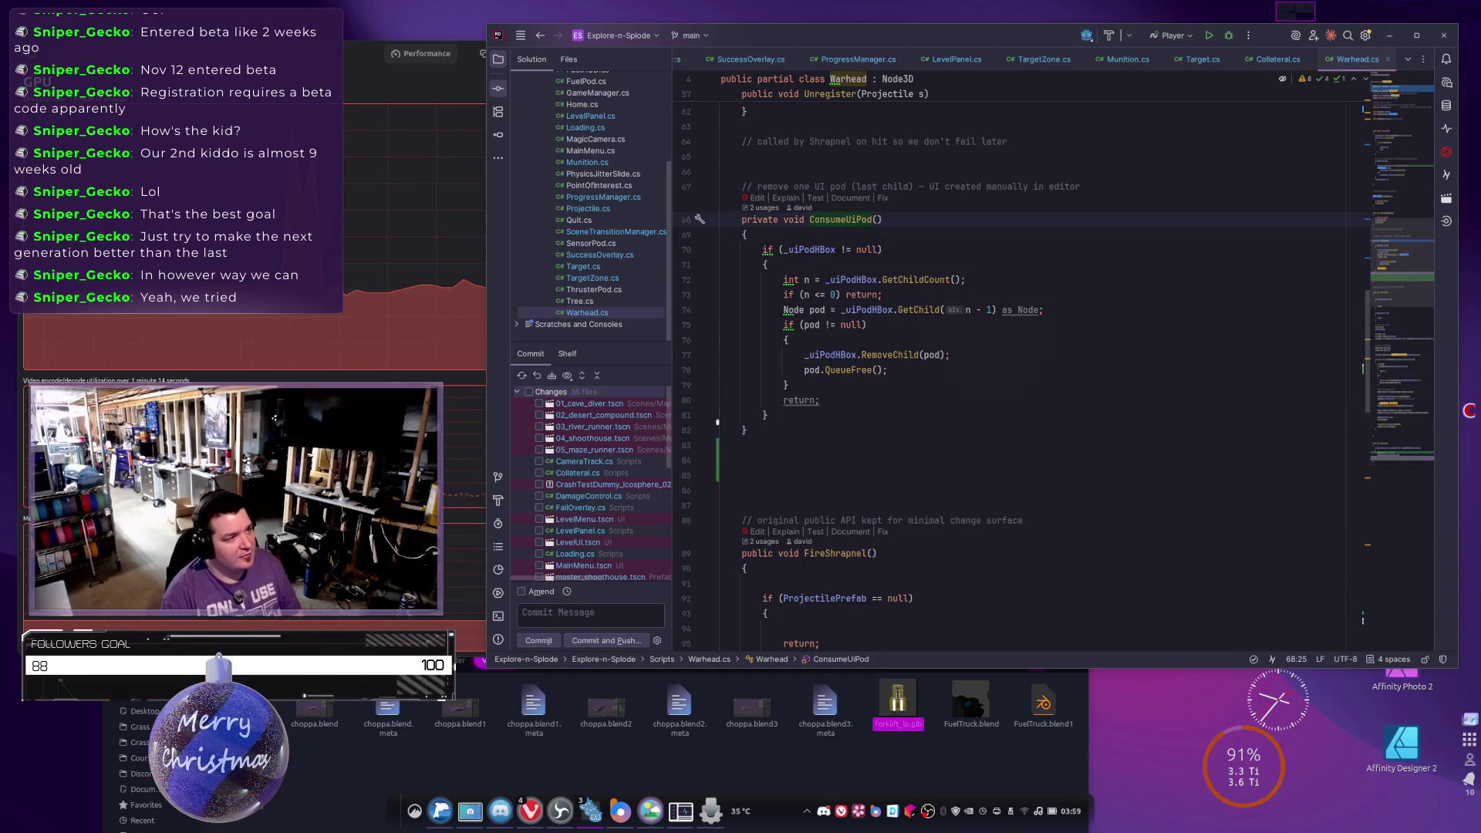
pyautogui.hotkey('ctrl', 'r')
pyautogui.hotkey('ctrl', 'r')
pyautogui.write('Consume')
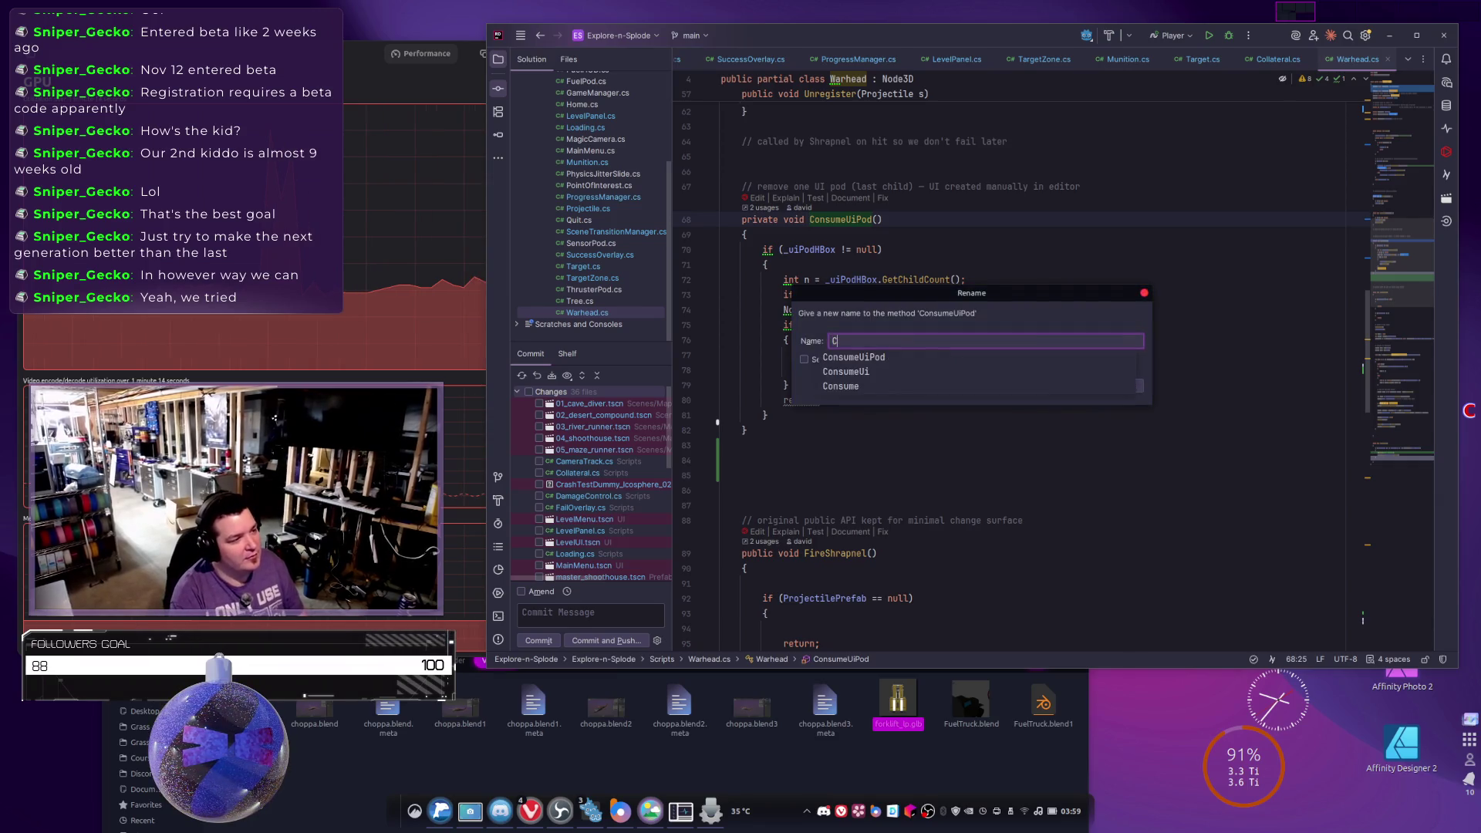
pyautogui.write('Ammo')
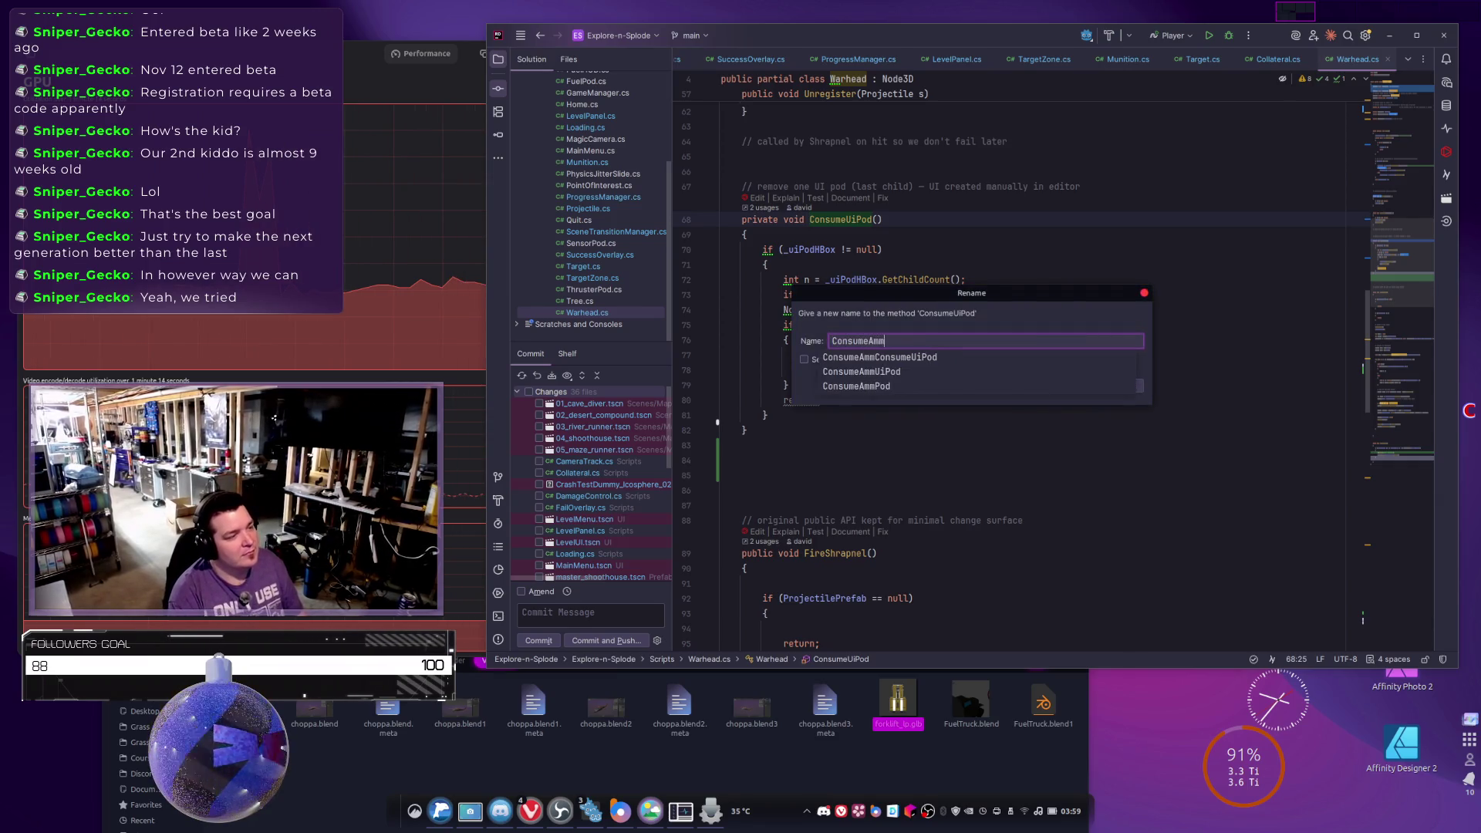
pyautogui.press('Return')
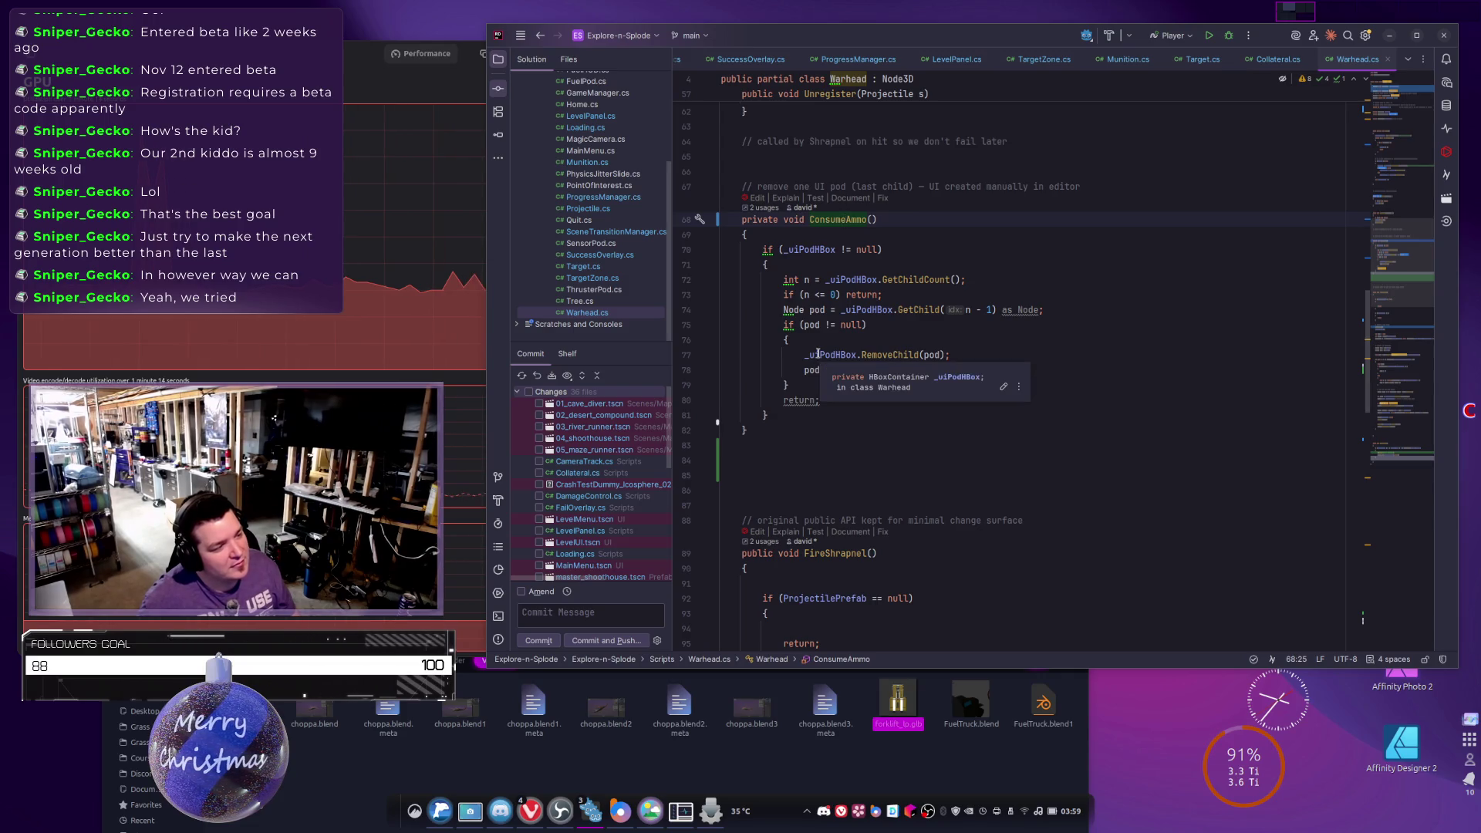
# - Check where _uiPodHBox is used and place the caret on the blank line below ConsumeAmmo
pyautogui.click(819, 355)
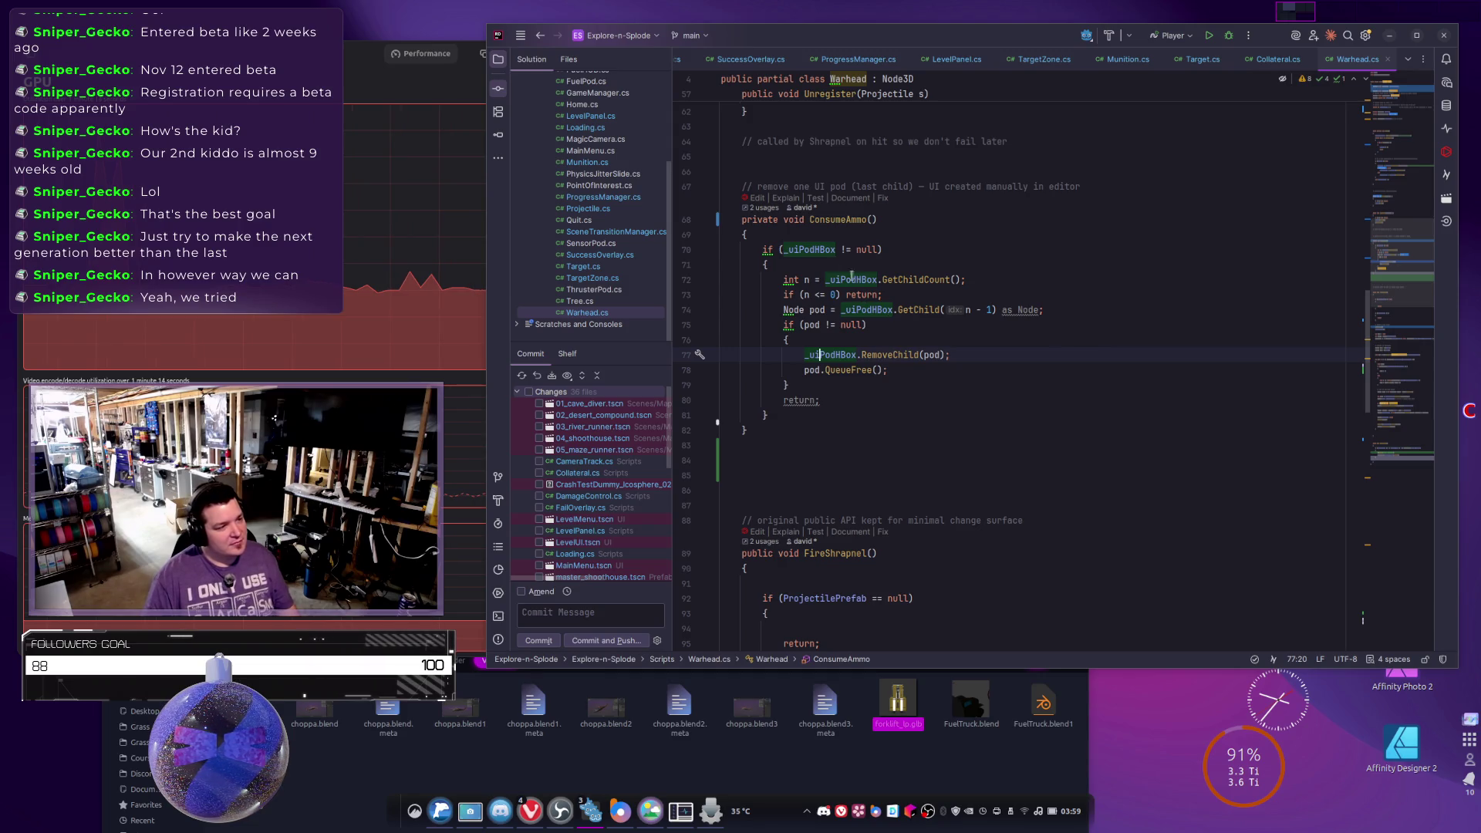
pyautogui.scroll(2, 908, 321)
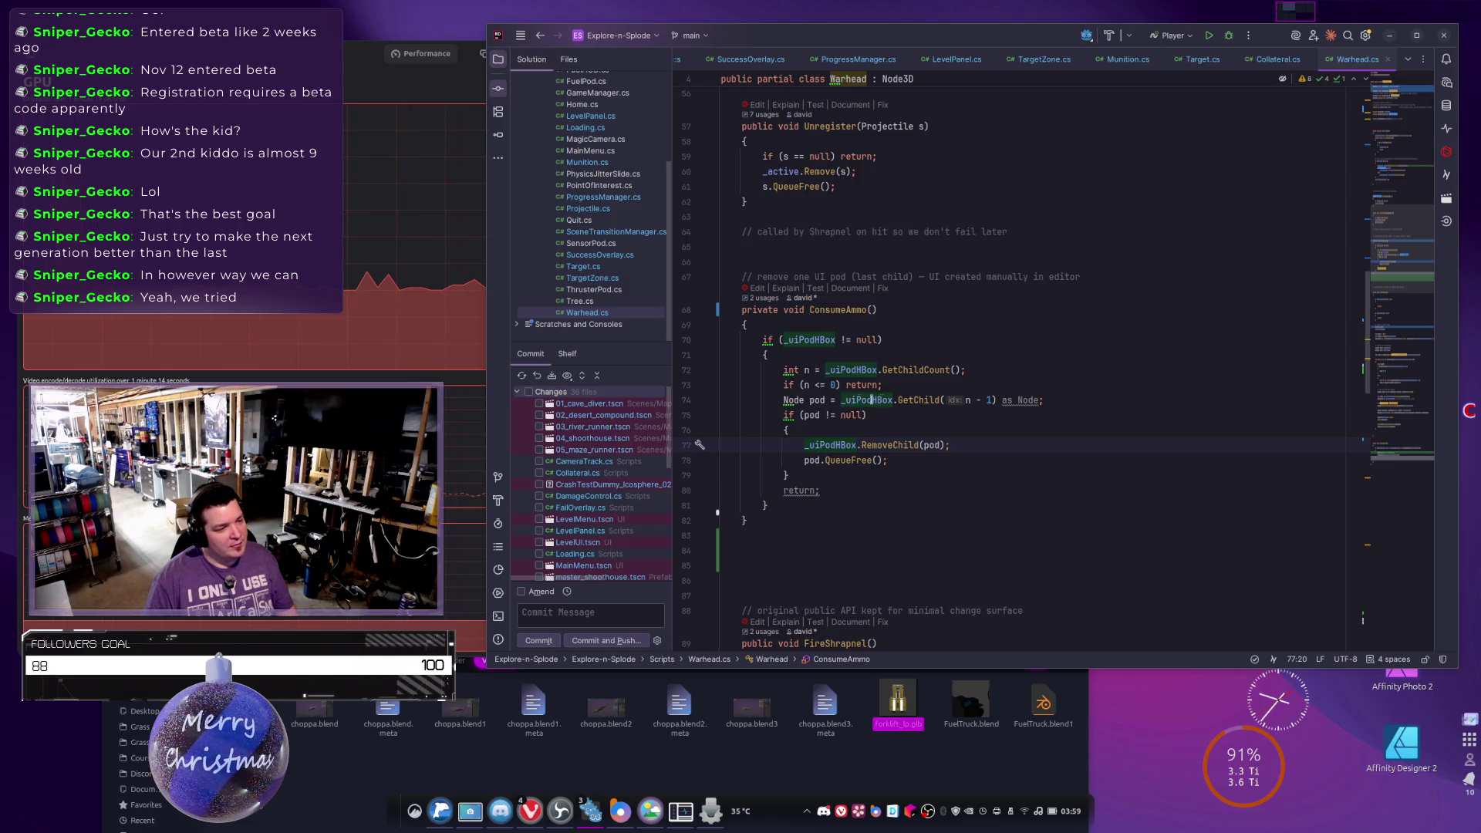
pyautogui.scroll(-1, 910, 410)
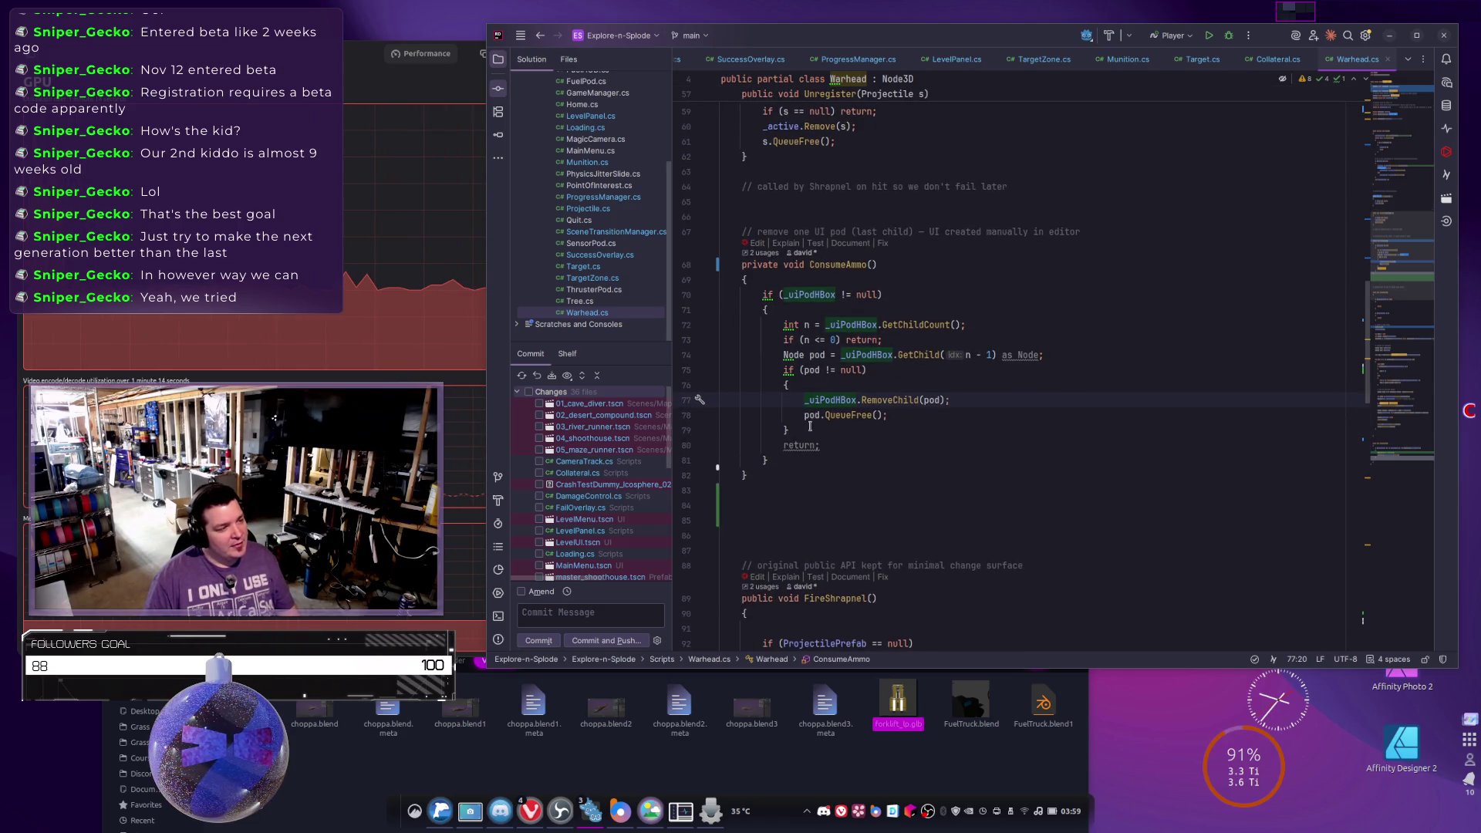
pyautogui.click(788, 462)
pyautogui.click(852, 488)
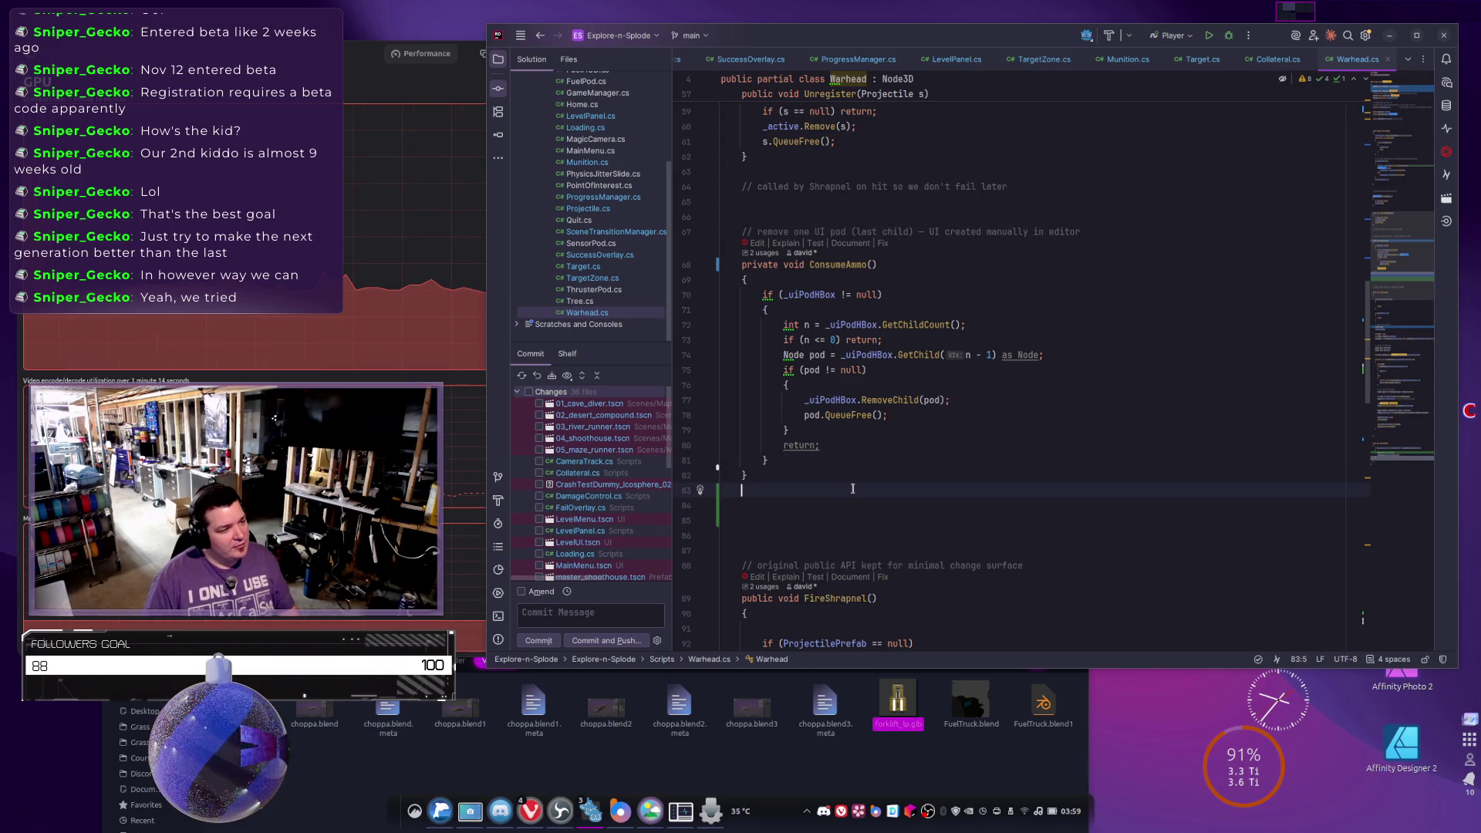
# - Write an empty 'public void PickupAmmo(int amount)' method below ConsumeAmmo
pyautogui.write('private v')
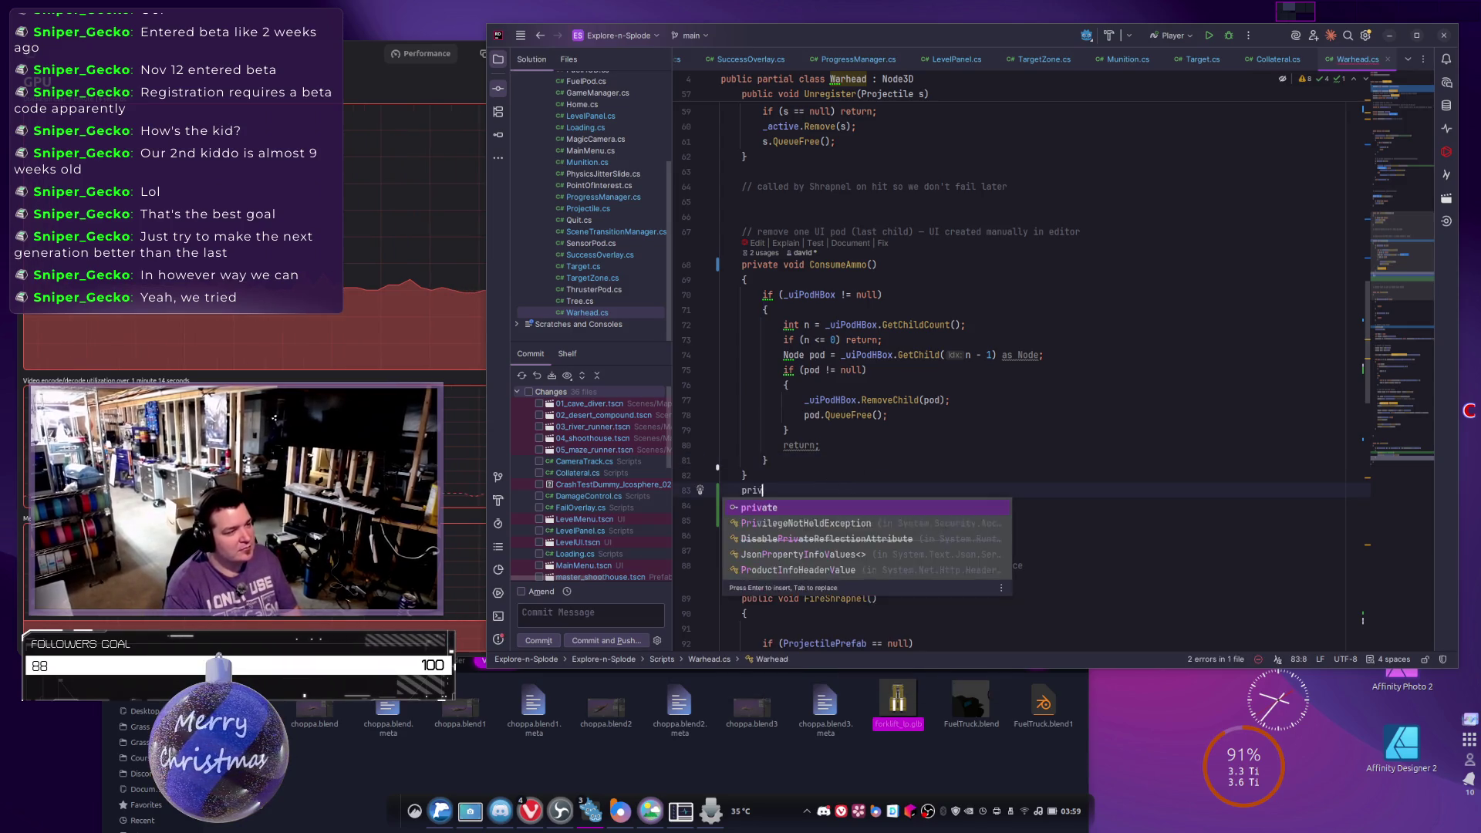
pyautogui.write('oid Pickup')
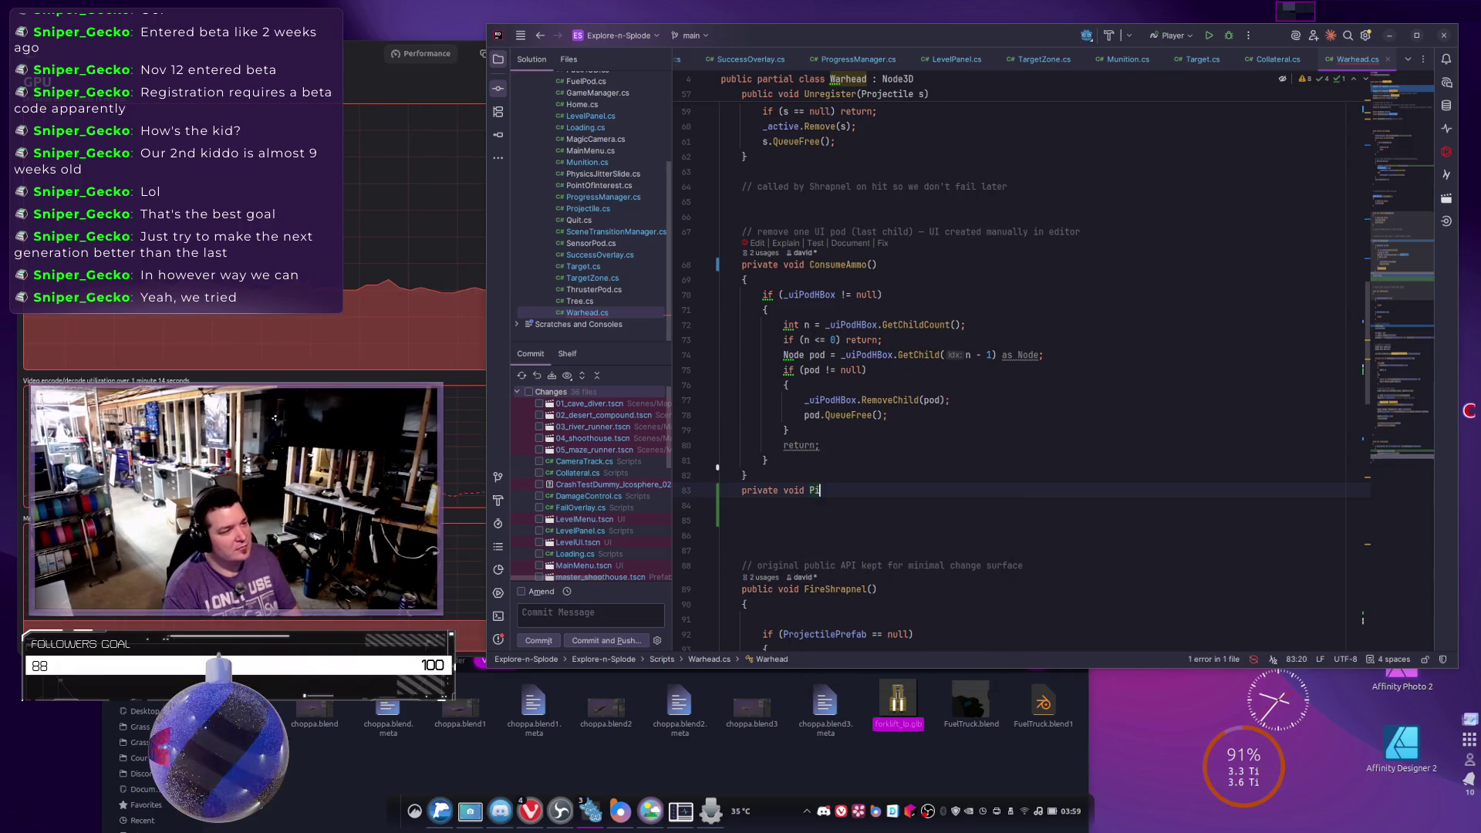
pyautogui.press('BackSpace')
pyautogui.hotkey('ctrl', 'BackSpace')
pyautogui.hotkey('ctrl', 'BackSpace')
pyautogui.hotkey('ctrl', 'BackSpace')
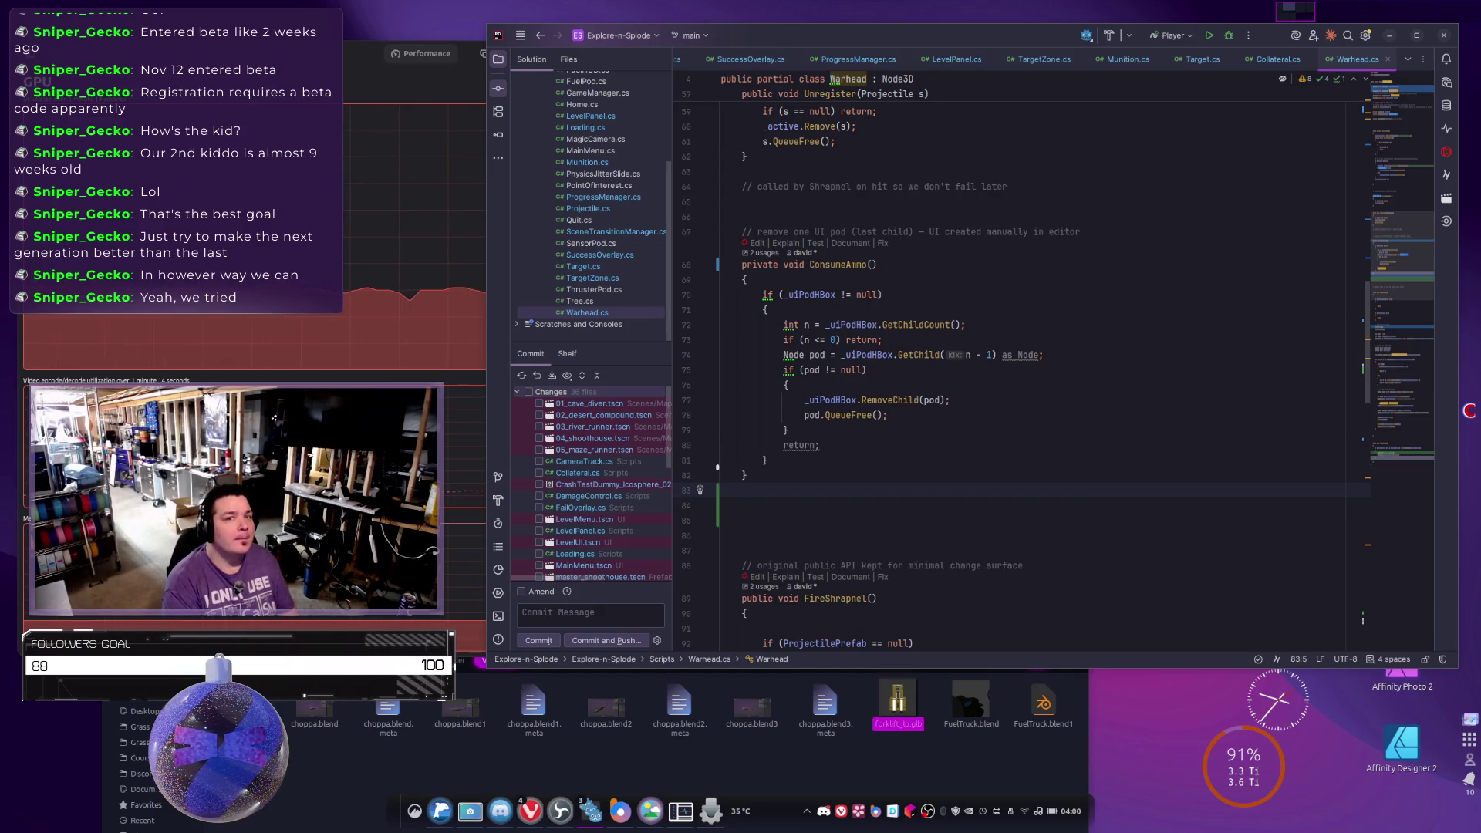
pyautogui.write('pickup_')
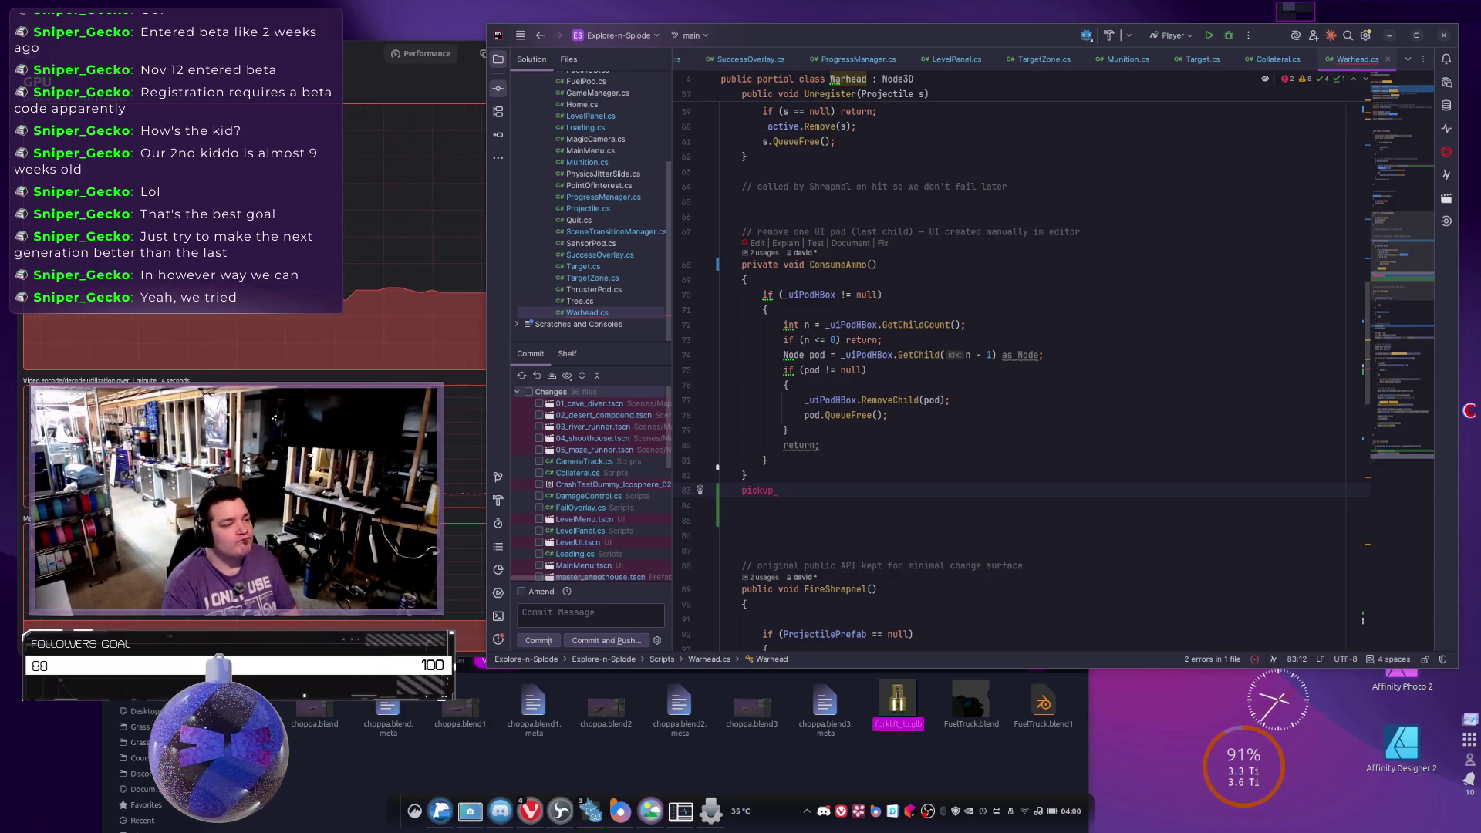
pyautogui.press('BackSpace')
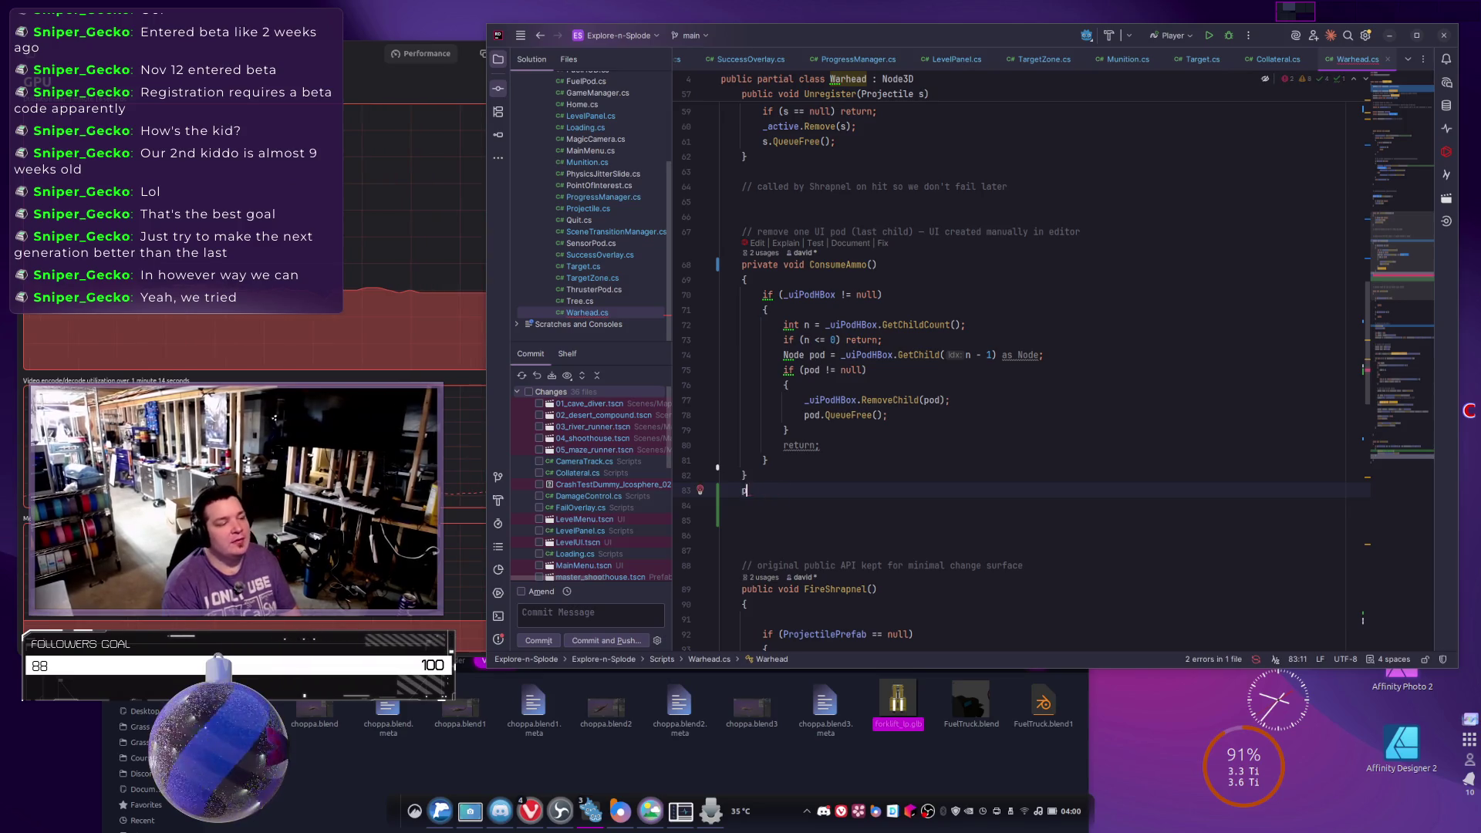
pyautogui.press('BackSpace')
pyautogui.press('BackSpace')
pyautogui.press('BackSpace')
pyautogui.write('ublic void ')
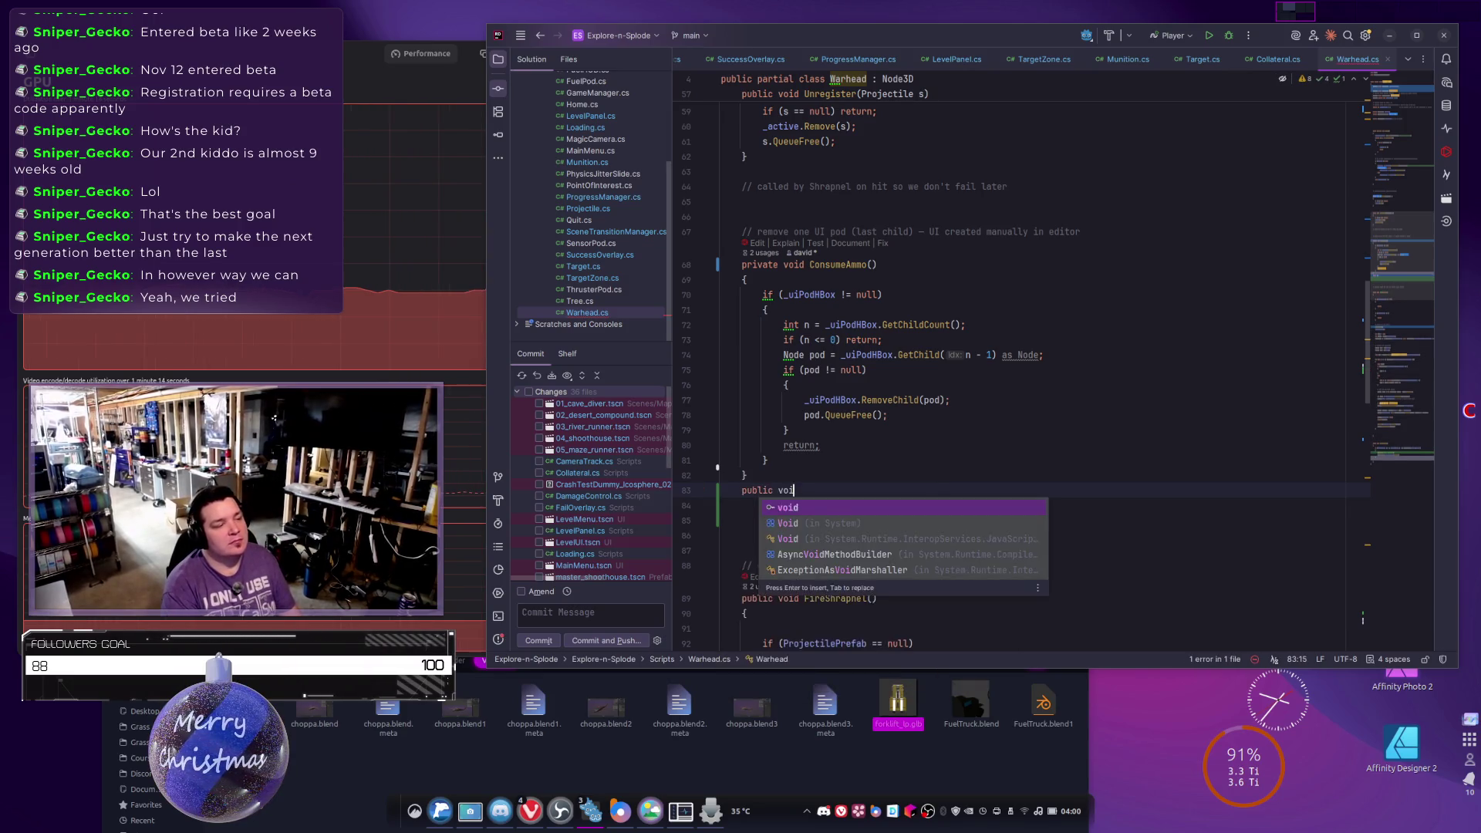
pyautogui.write('PickupA')
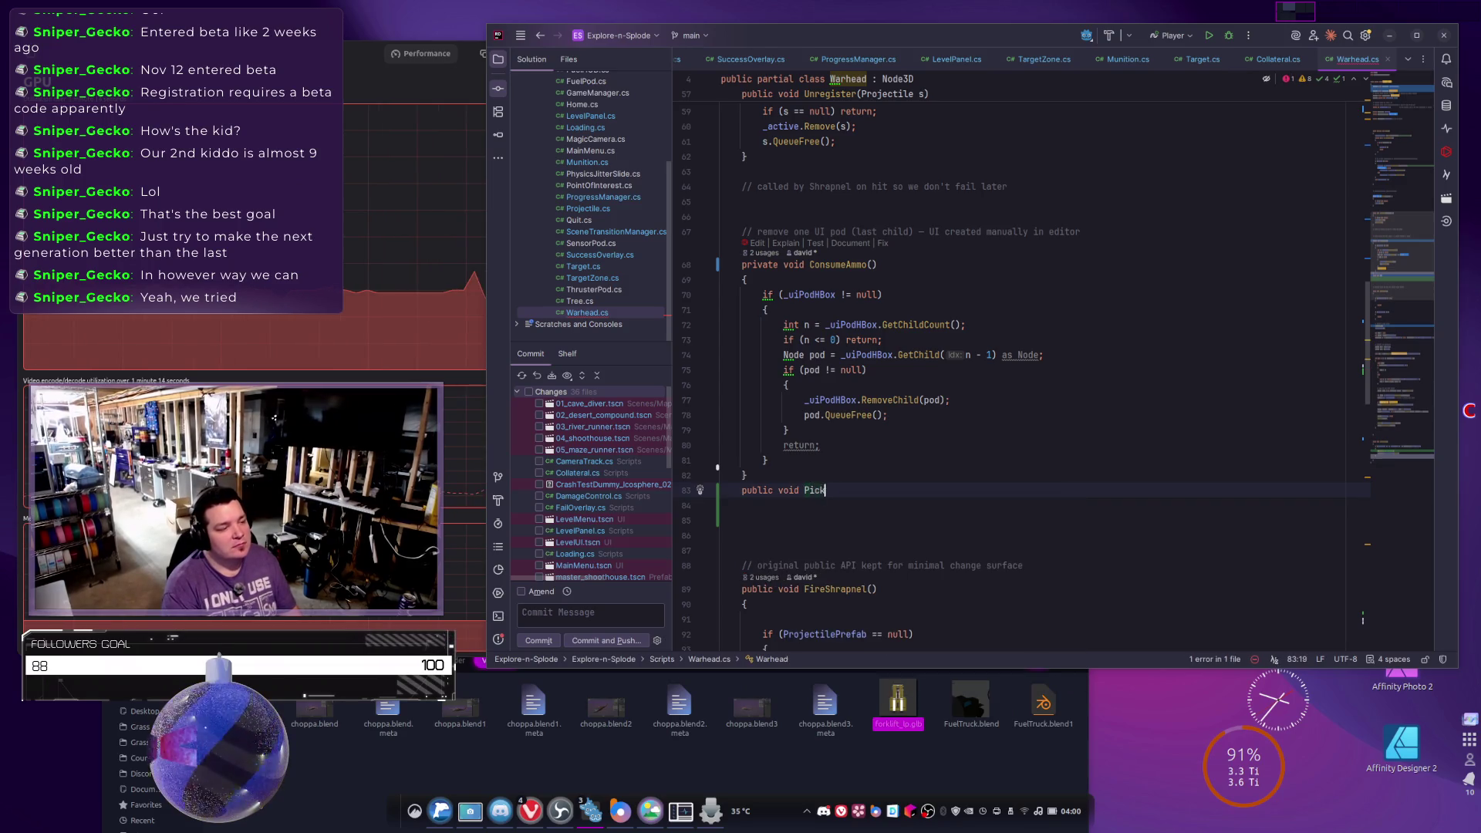
pyautogui.write('mmo(')
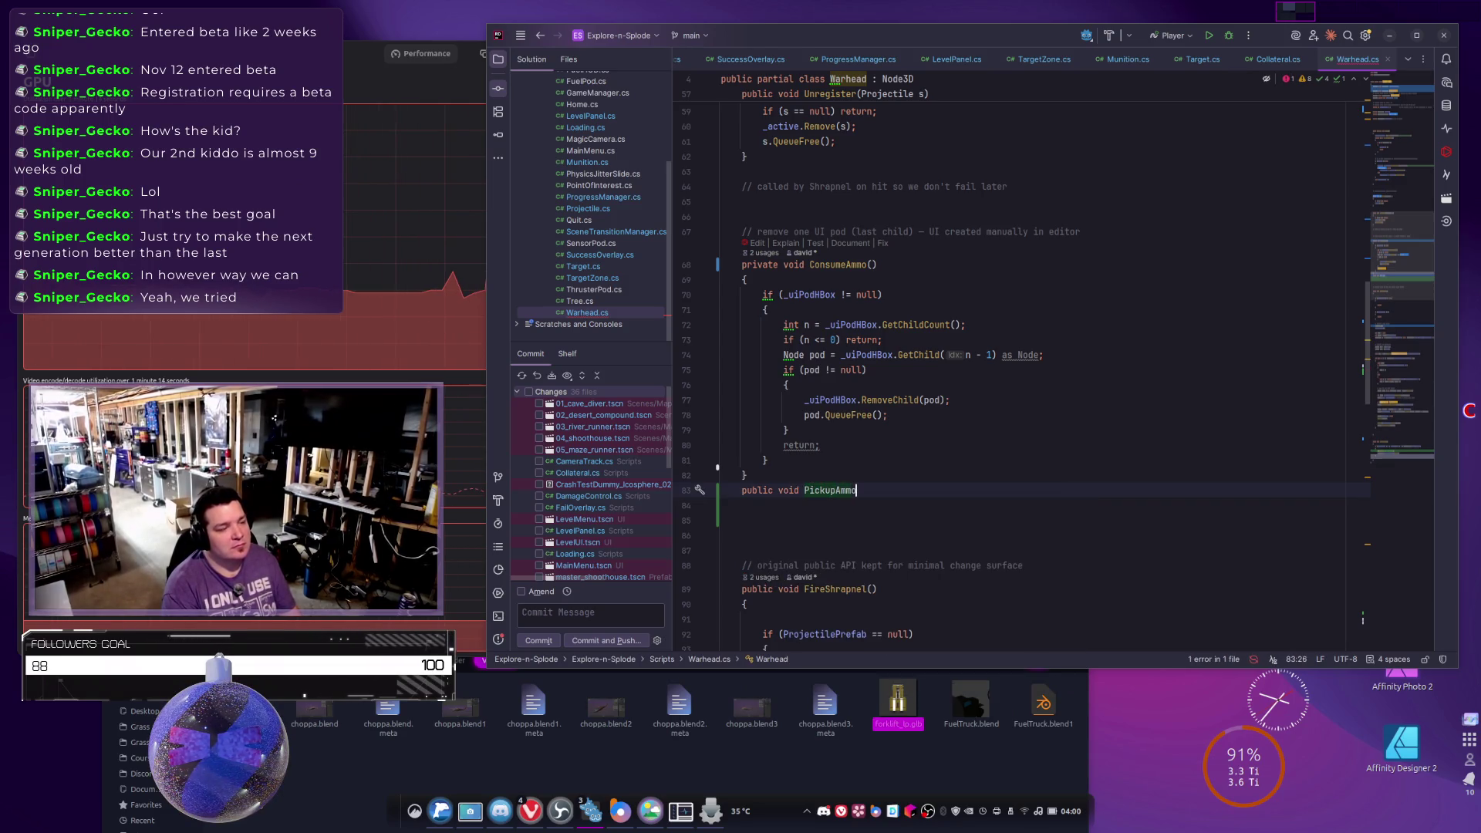
pyautogui.write(')')
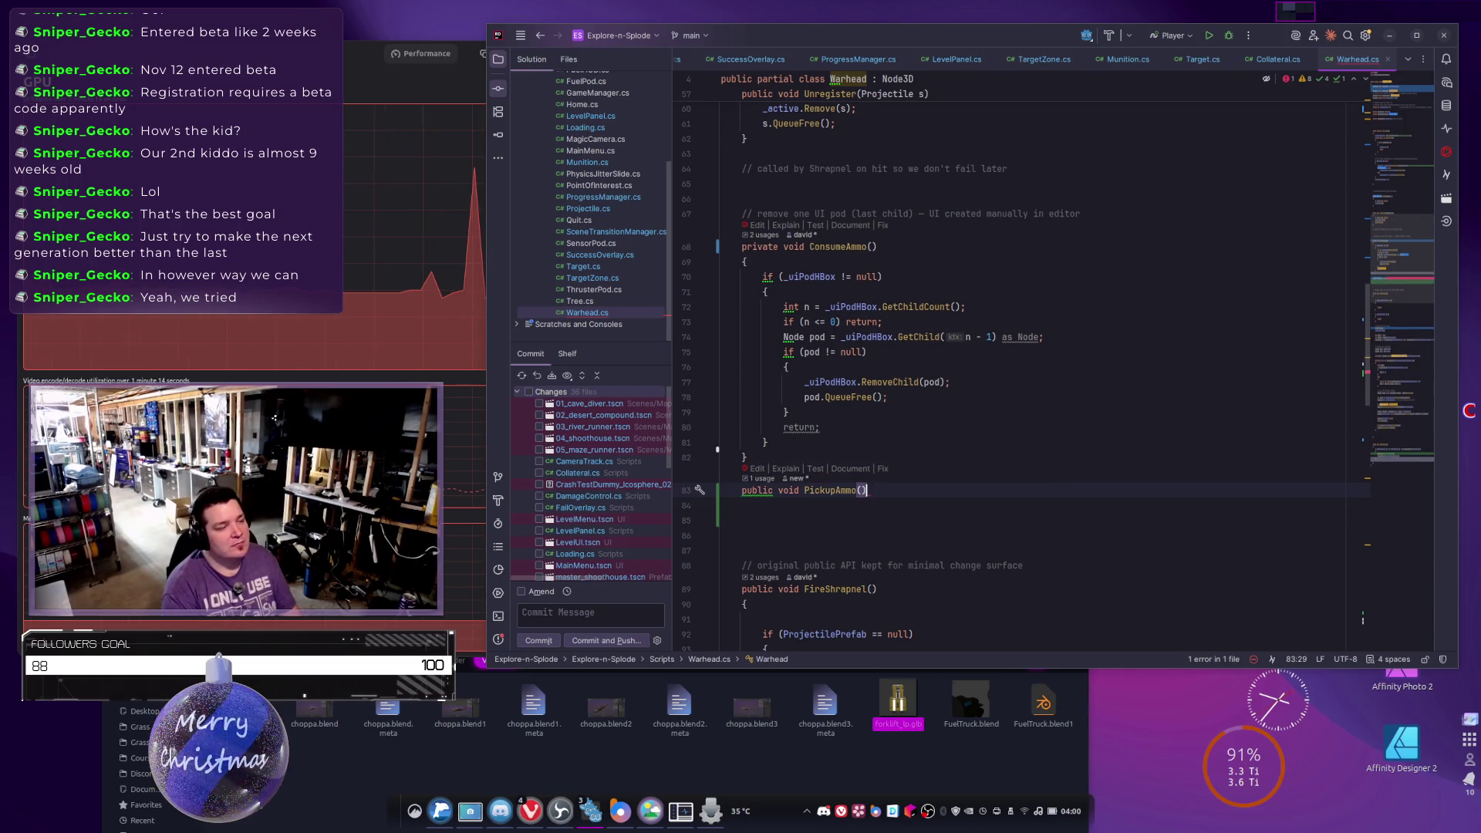
pyautogui.press('Left')
pyautogui.write('int amount')
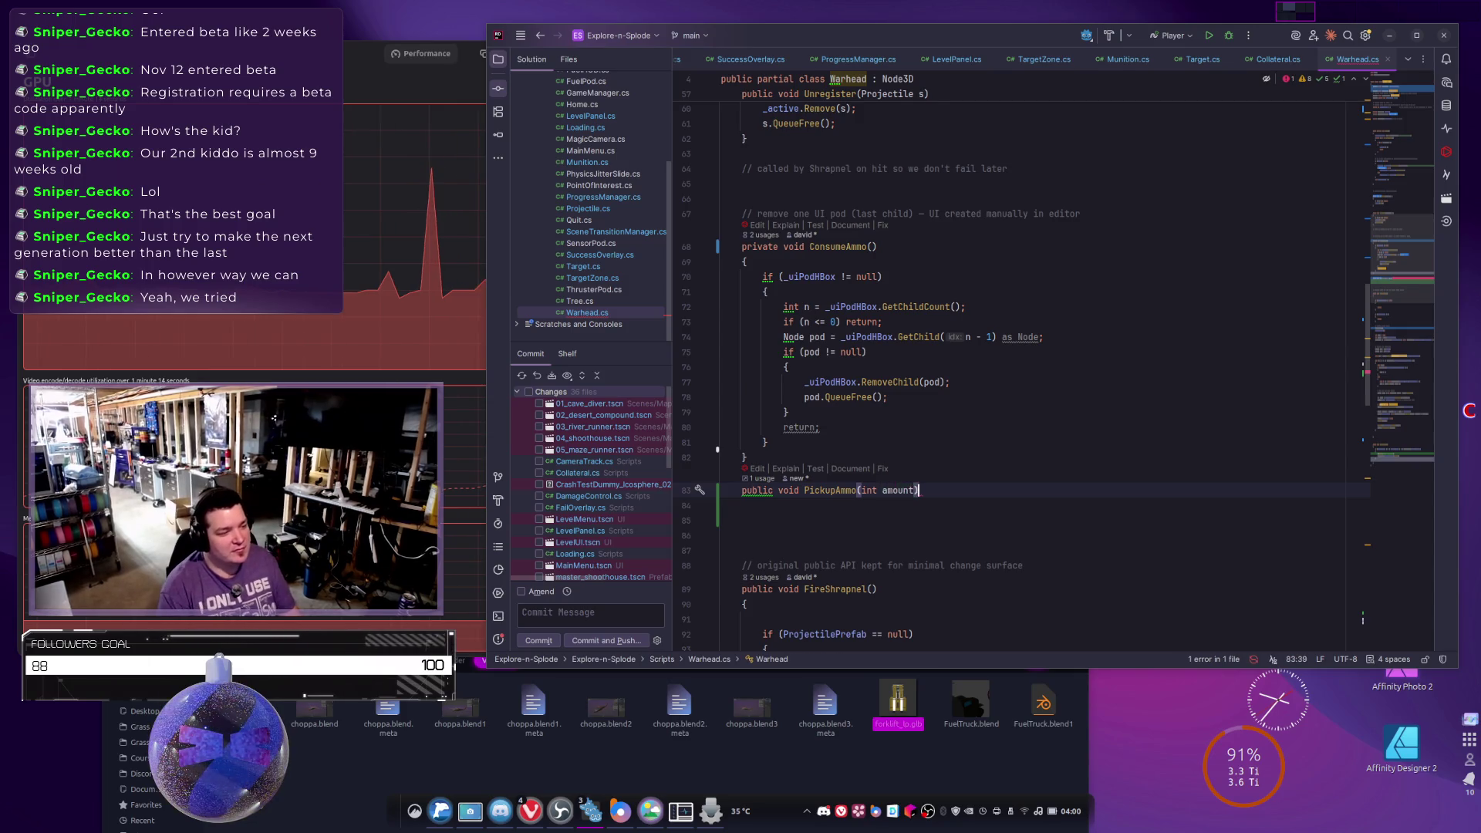
pyautogui.write('{')
pyautogui.press('Return')
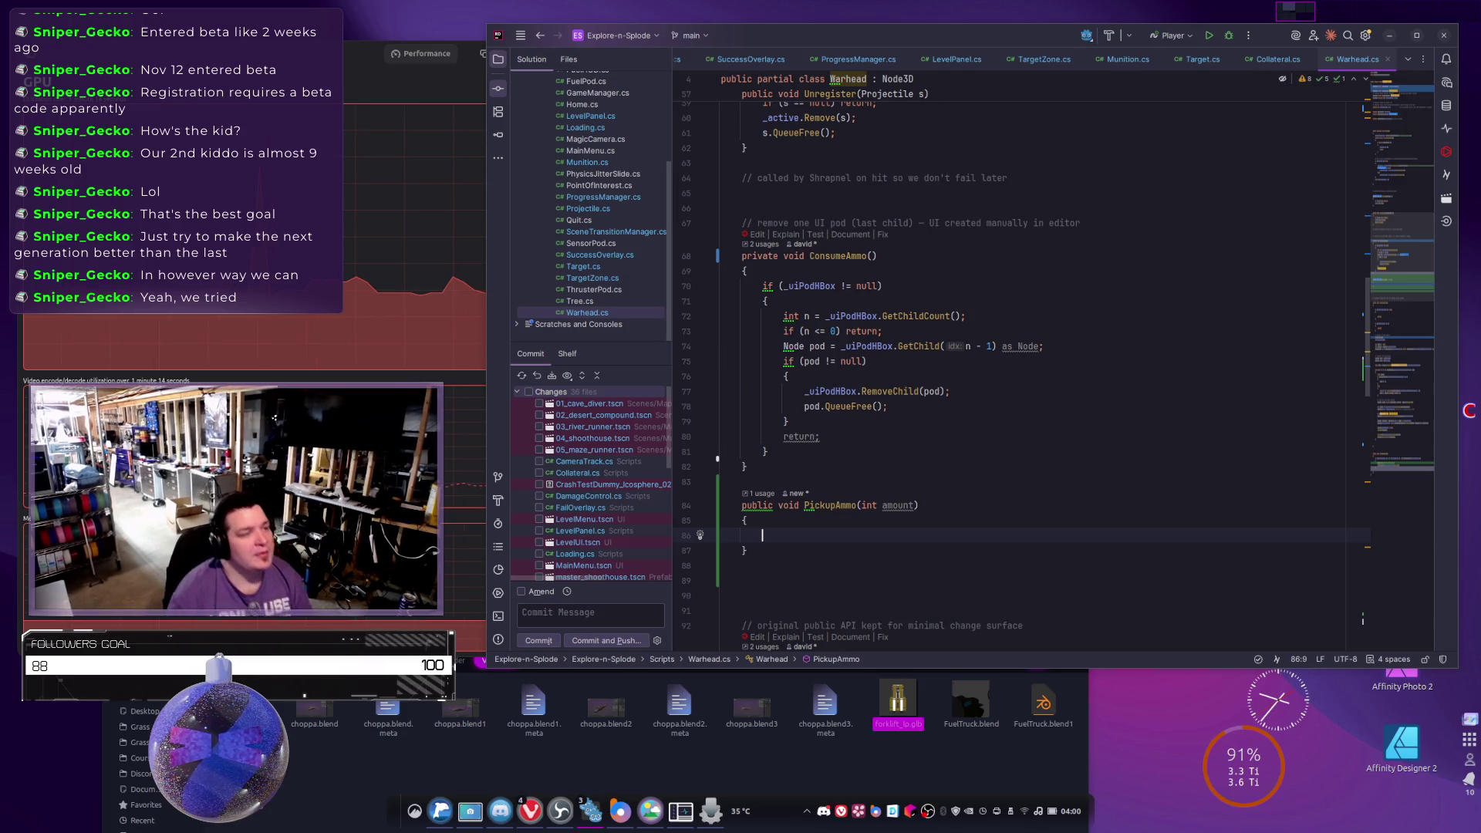
# - Select the resource uid string on line 26 and switch back to Godot
pyautogui.scroll(5, 905, 349)
pyautogui.scroll(13, 905, 349)
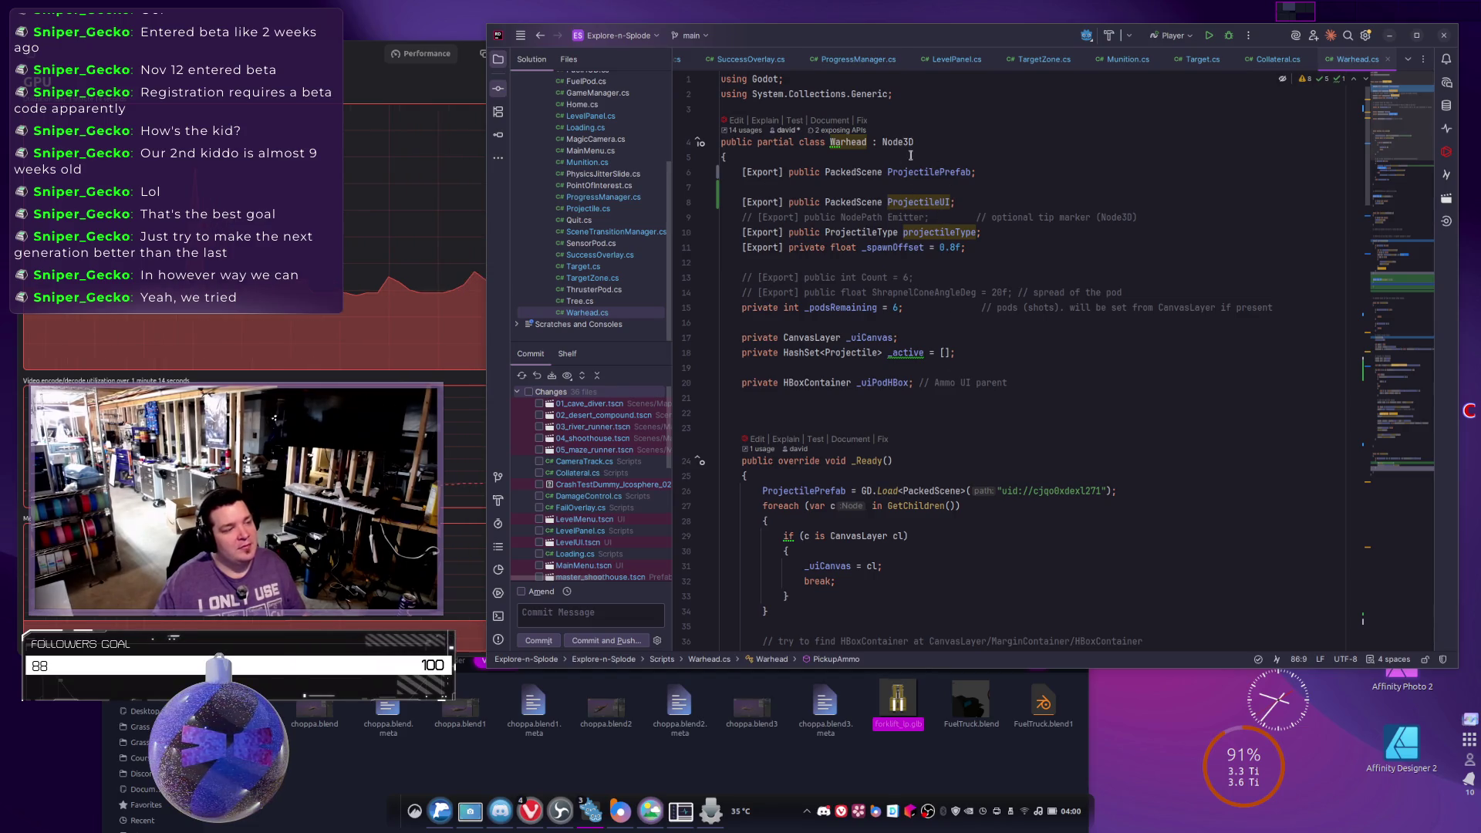
pyautogui.scroll(-2, 980, 243)
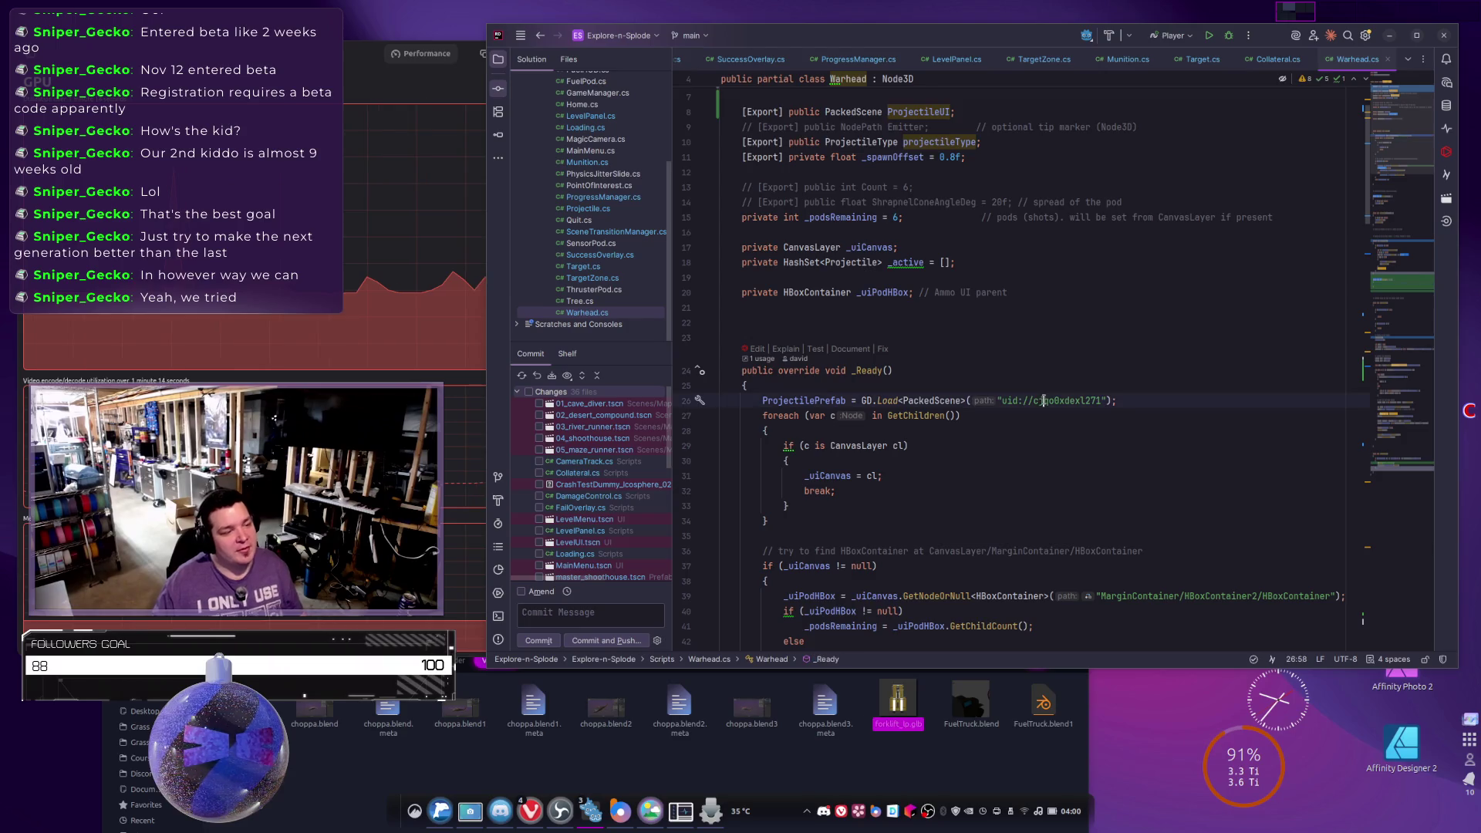
pyautogui.doubleClick(1065, 400)
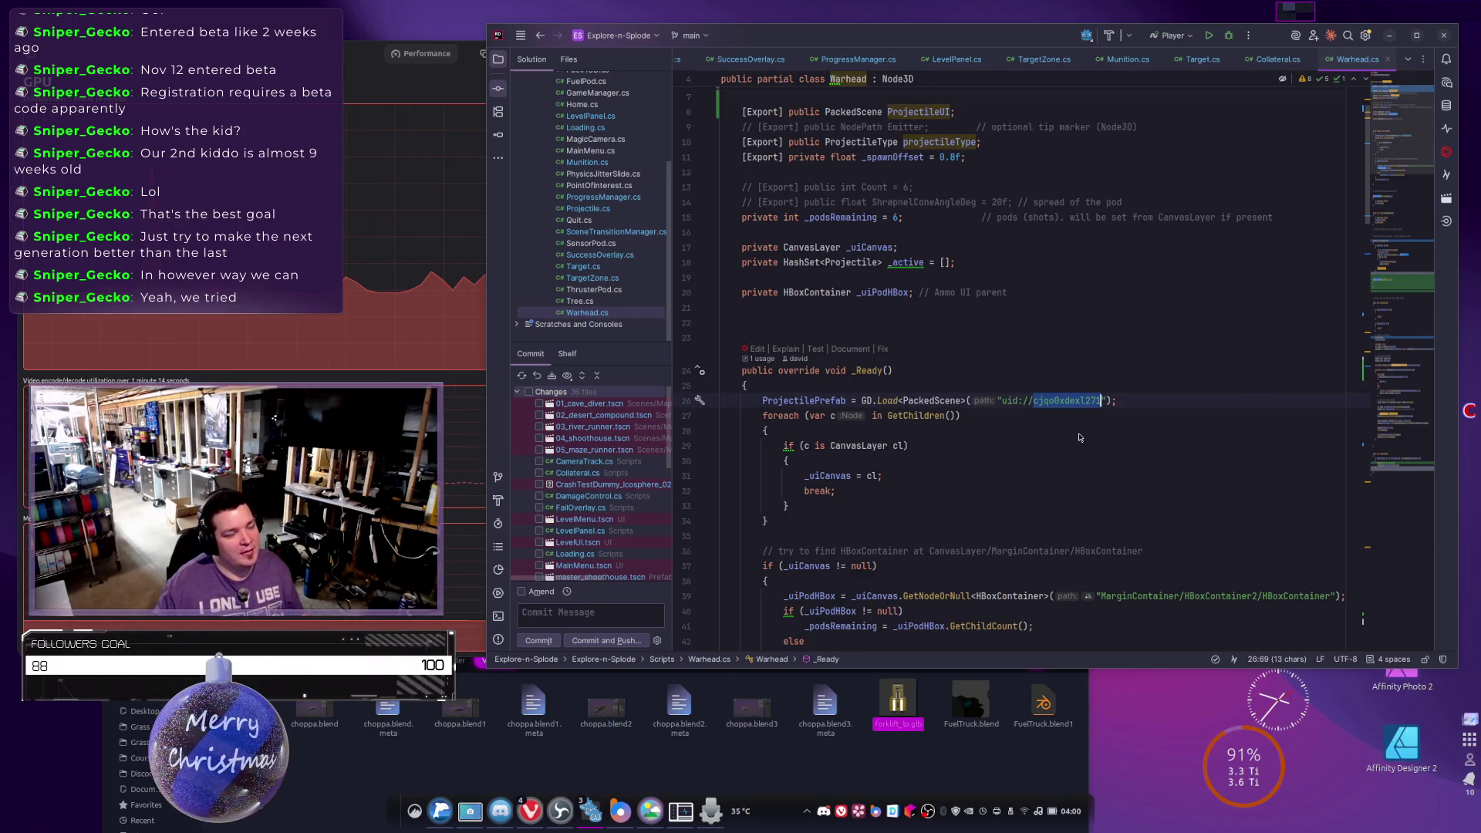
pyautogui.hotkey('alt', 'Tab')
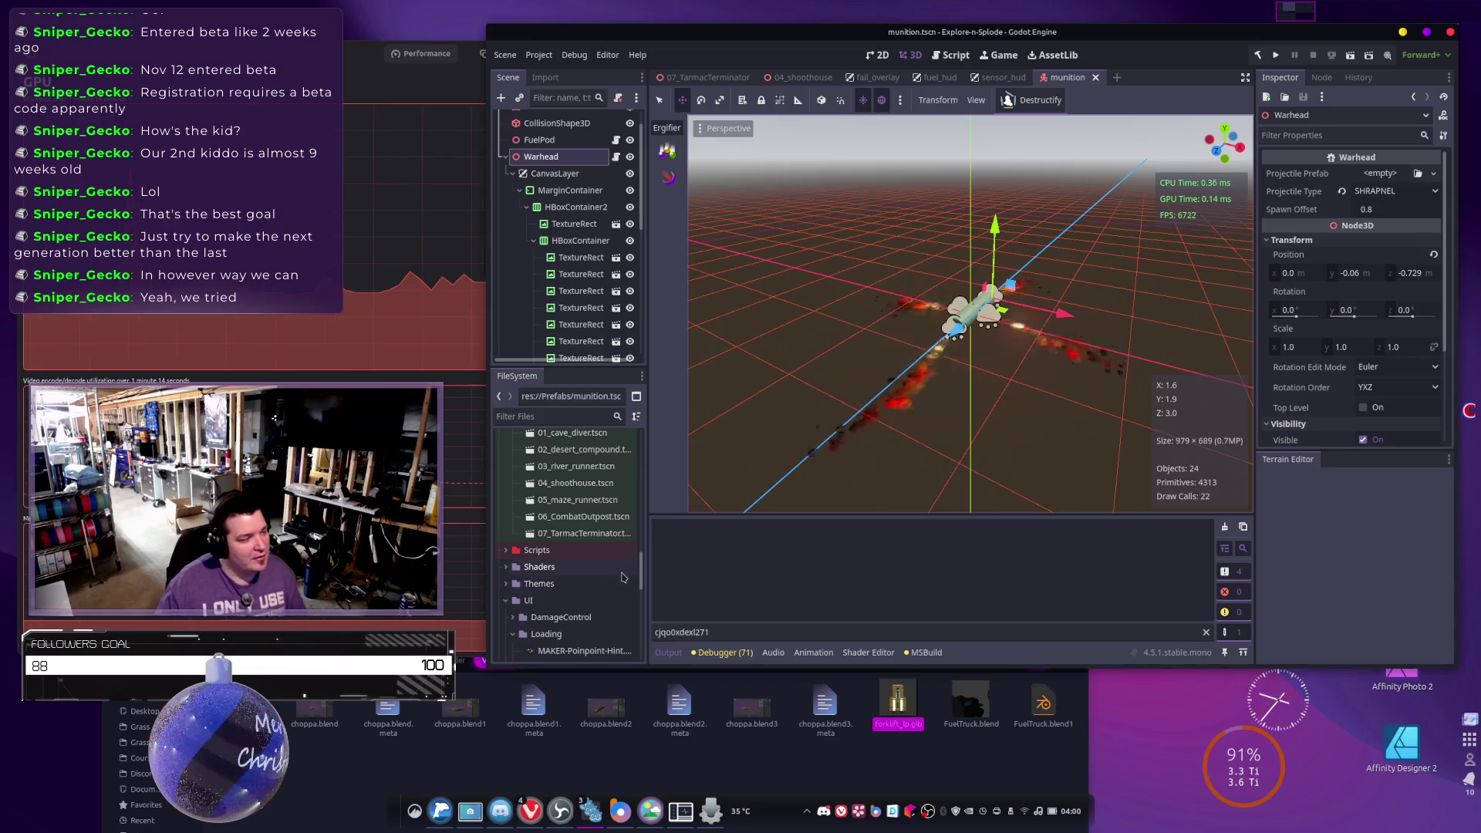
pyautogui.scroll(-5, 619, 574)
pyautogui.scroll(2, 623, 552)
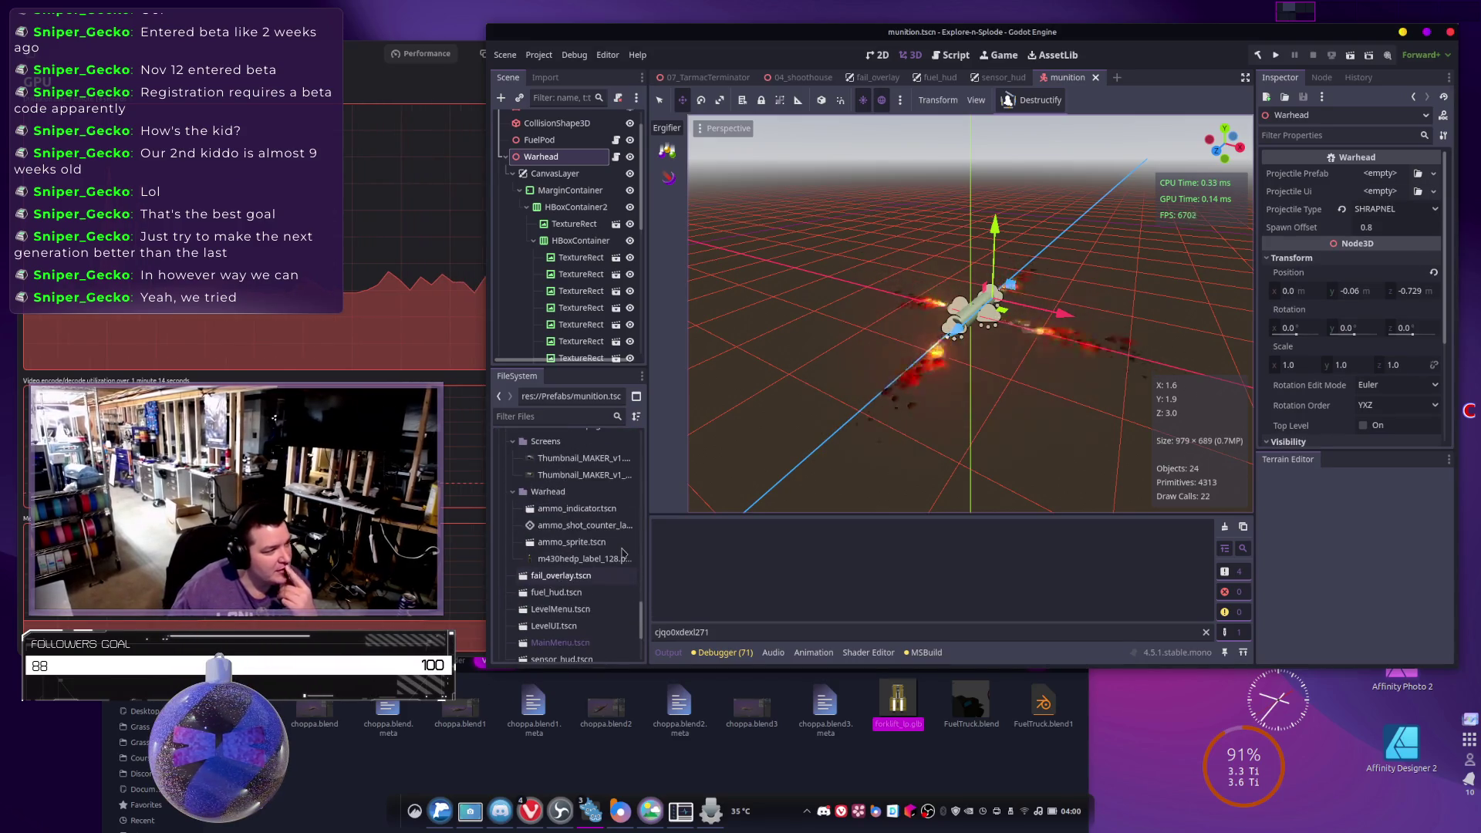
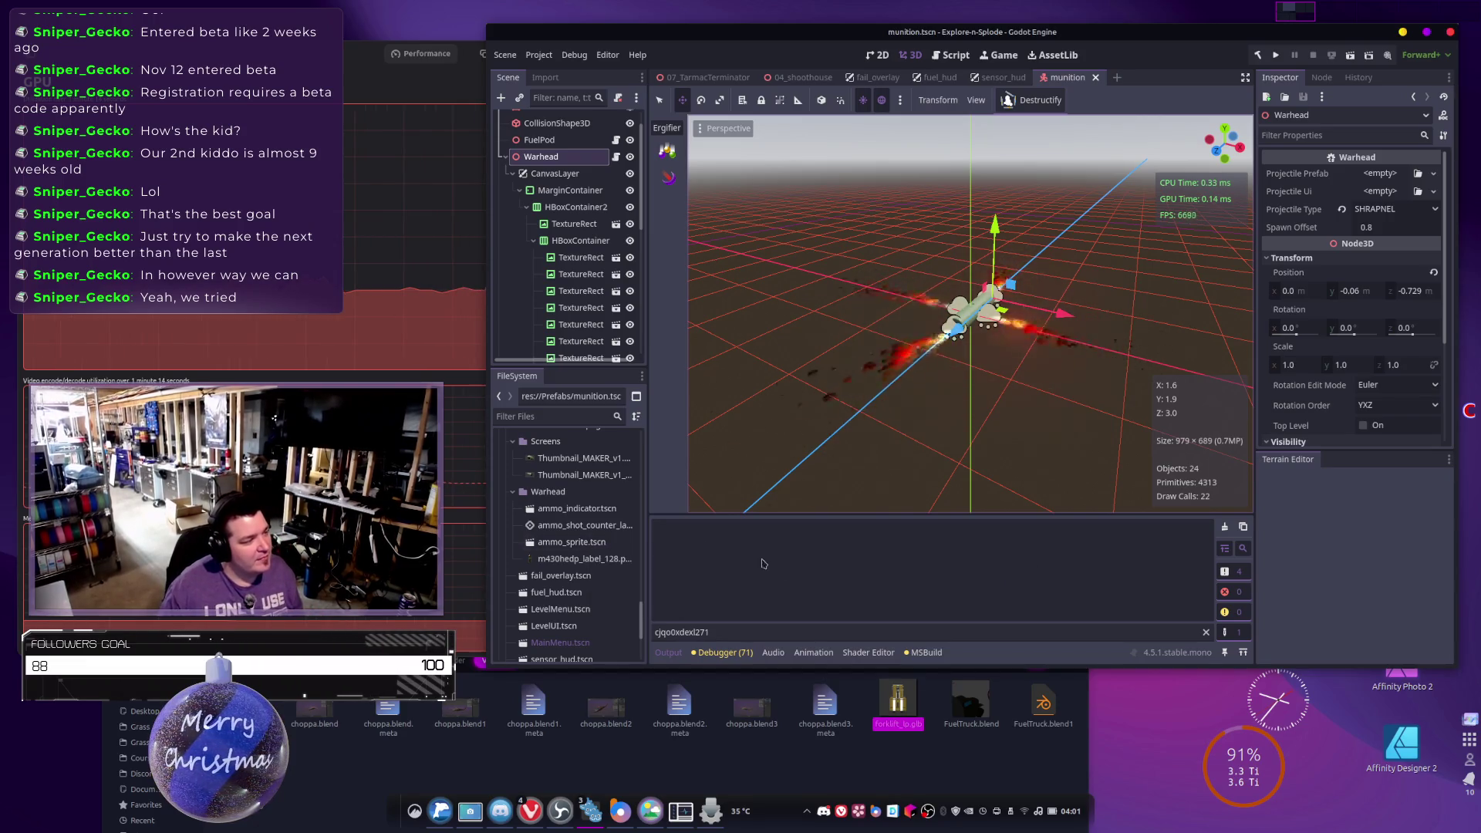
# - Open the ammo_indicator scene, copy its UID, and switch to the Warhead.cs script in Rider
pyautogui.doubleClick(571, 545)
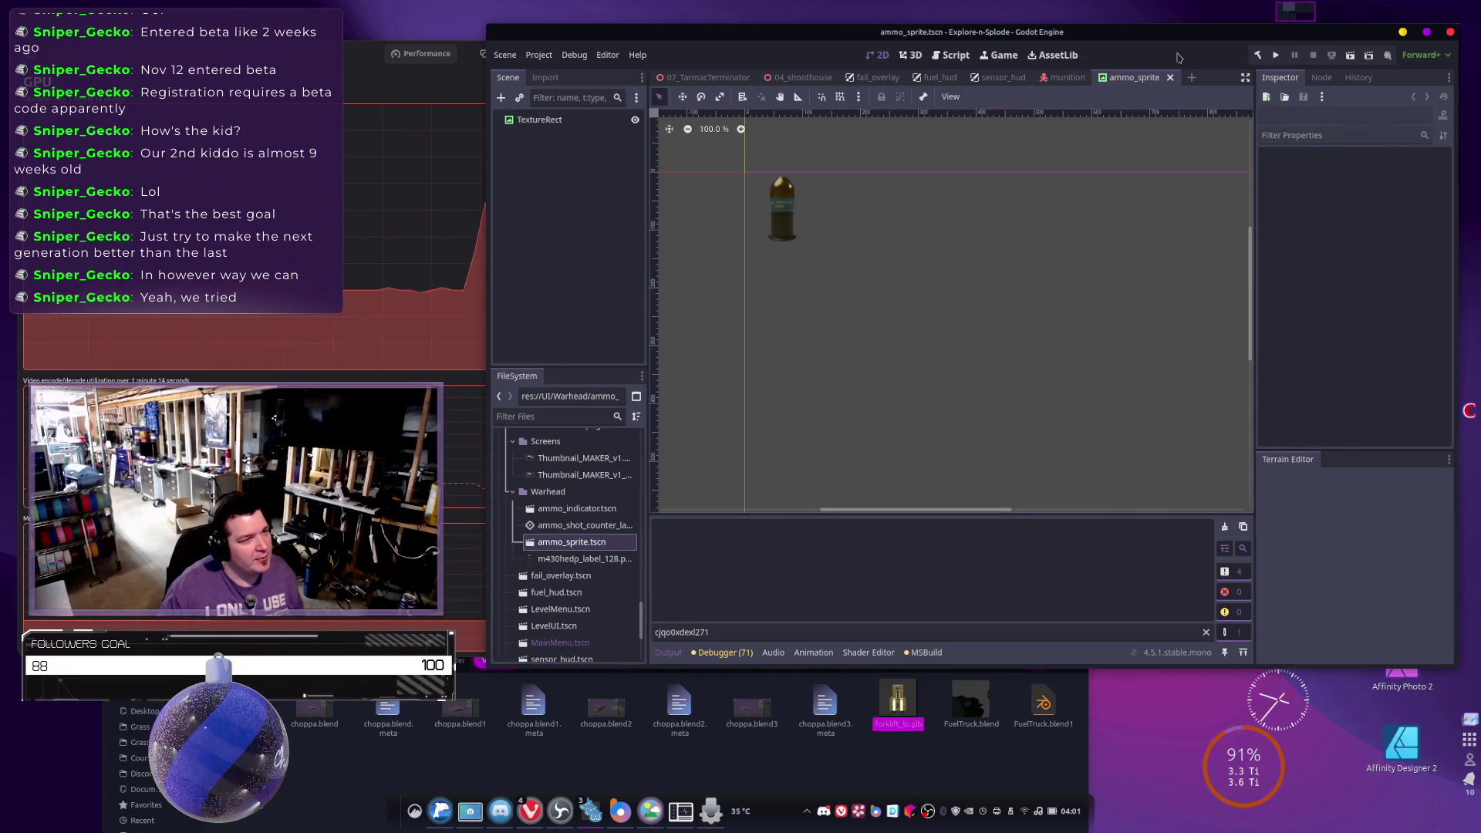
pyautogui.click(1170, 78)
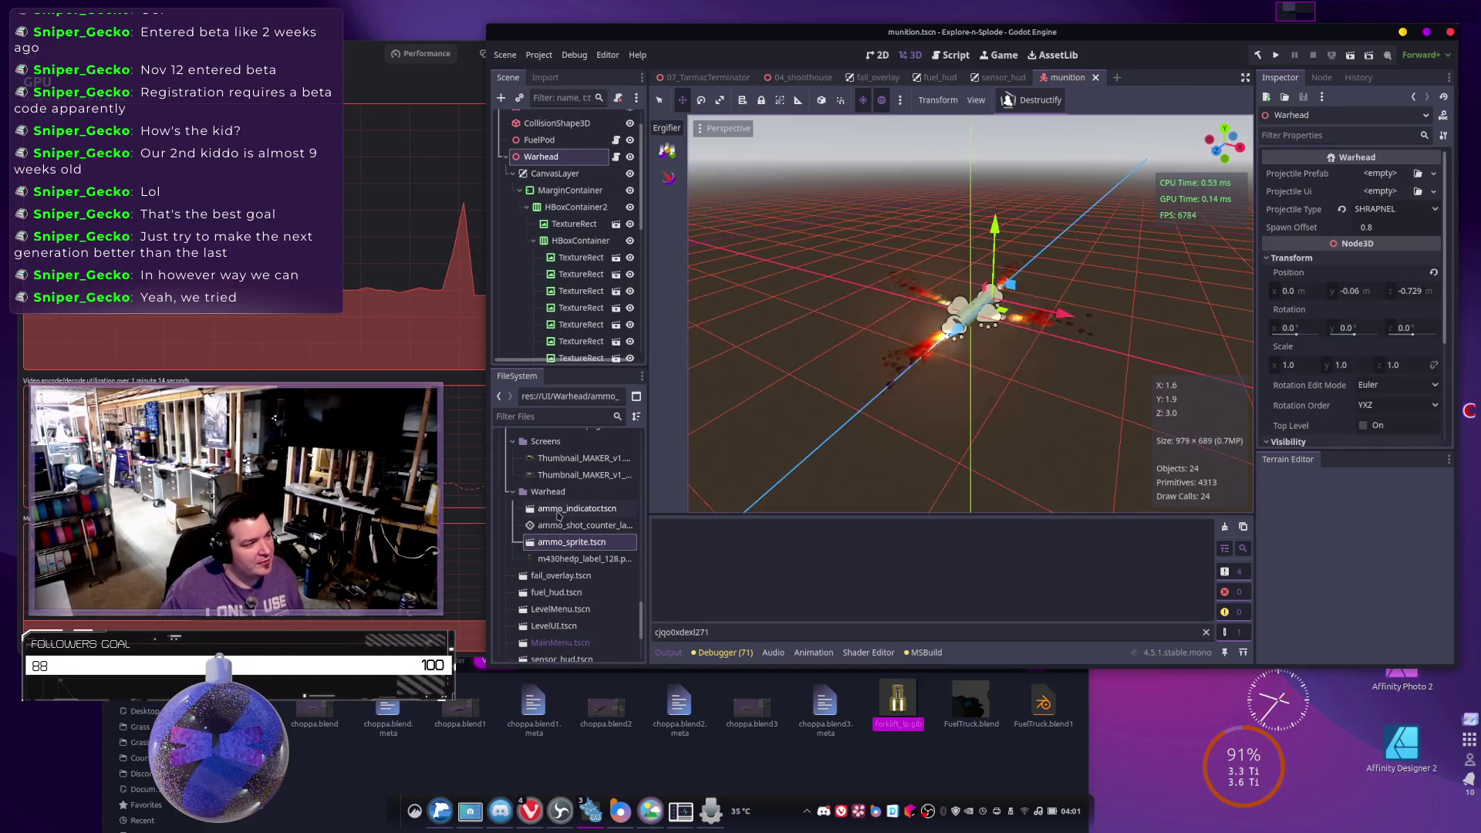
pyautogui.doubleClick(577, 508)
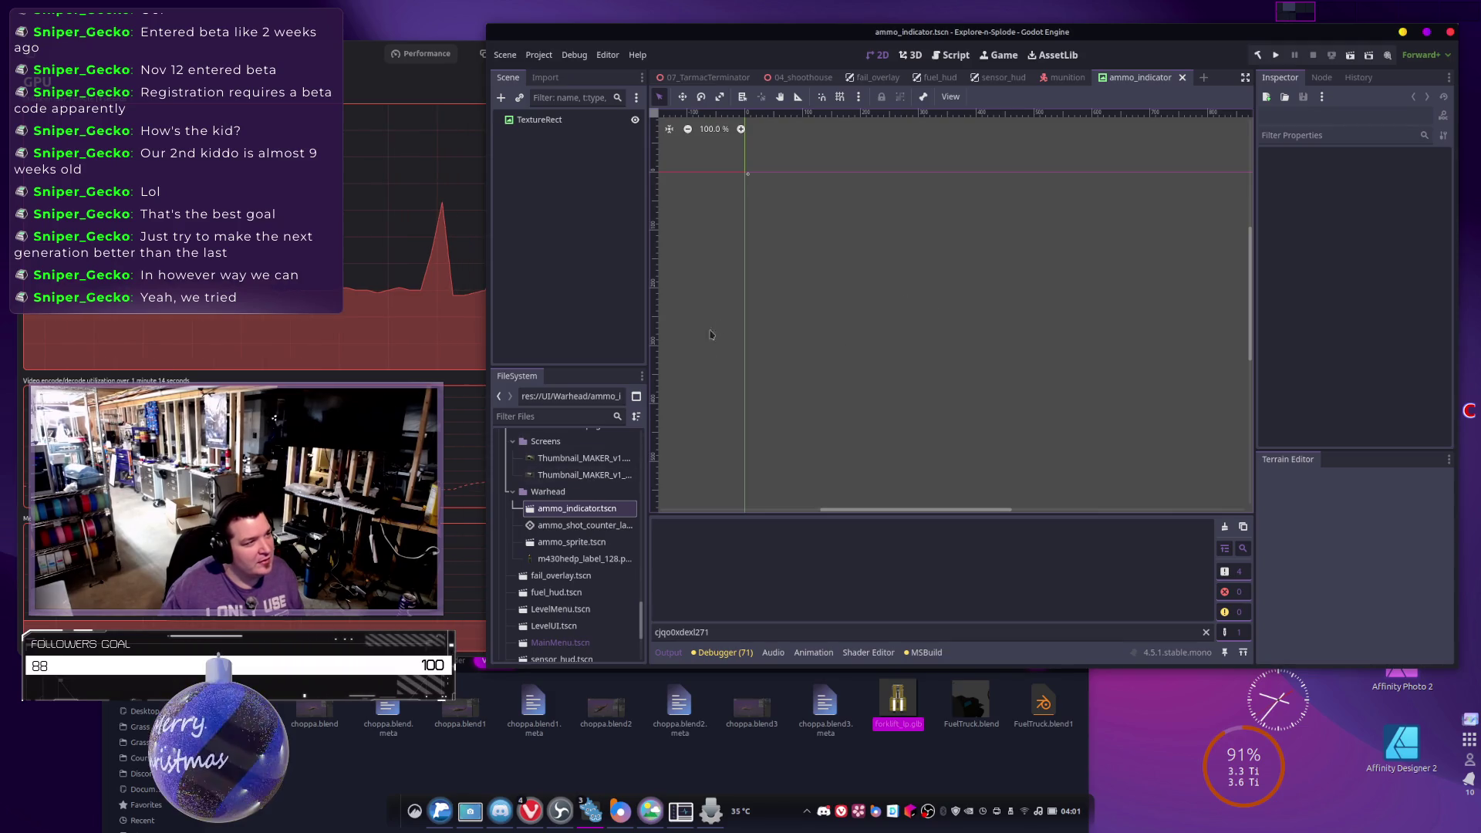
pyautogui.rightClick(584, 513)
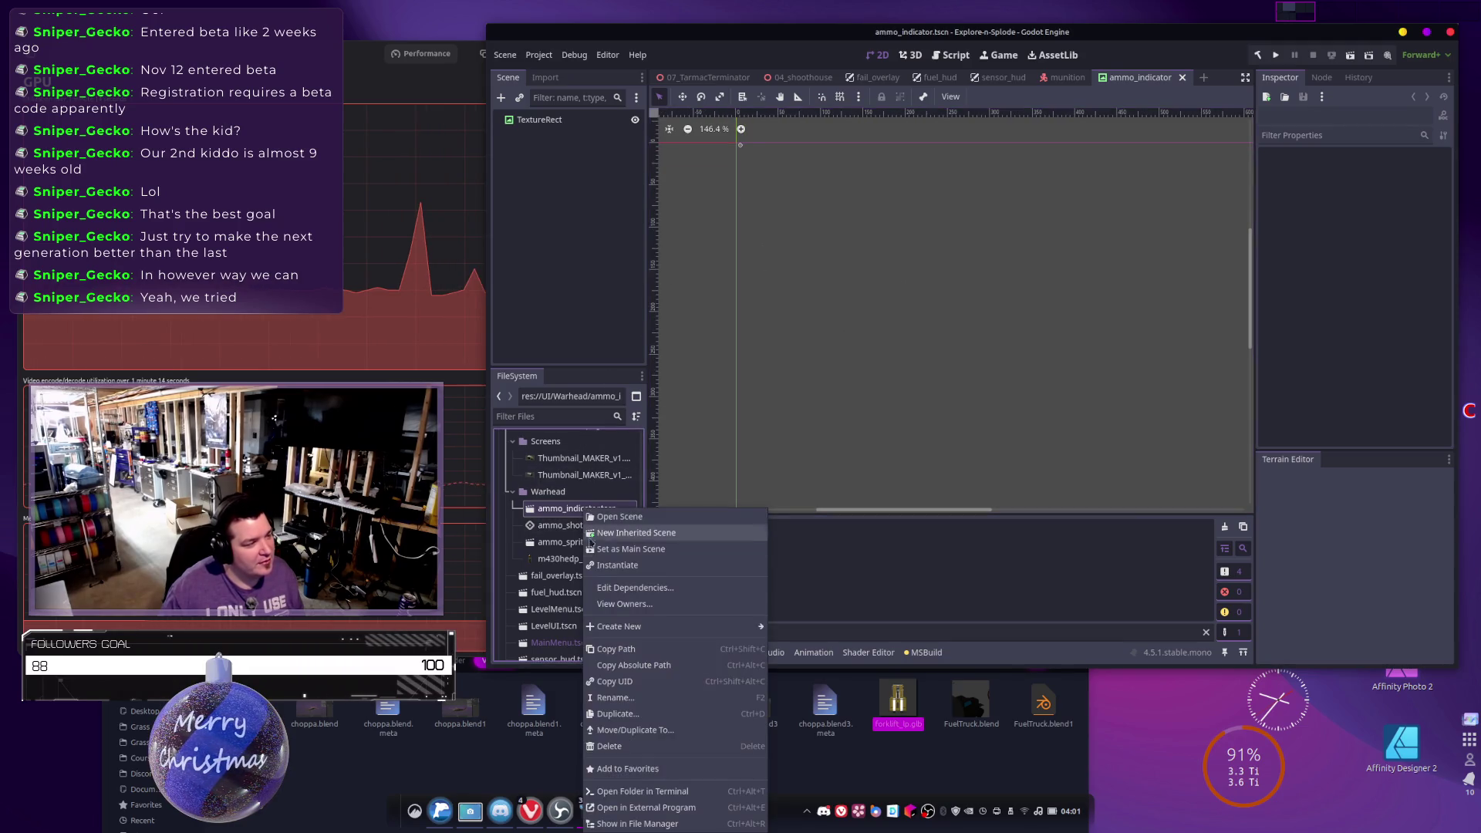
pyautogui.click(611, 682)
pyautogui.hotkey('alt', 'Tab')
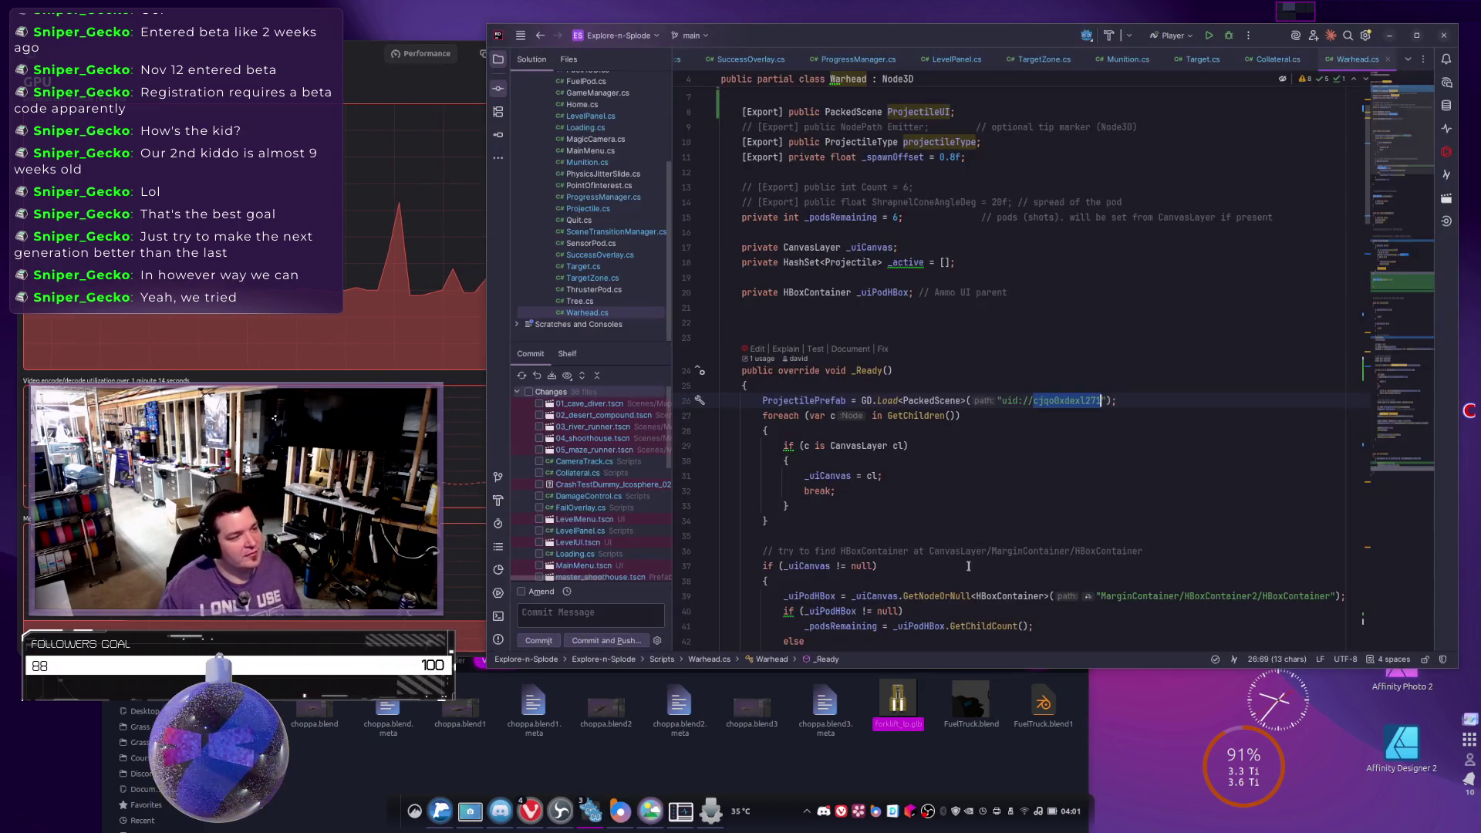
# - Start a new ProjectileUI line below the ProjectilePrefab load in _Ready
pyautogui.scroll(2, 924, 300)
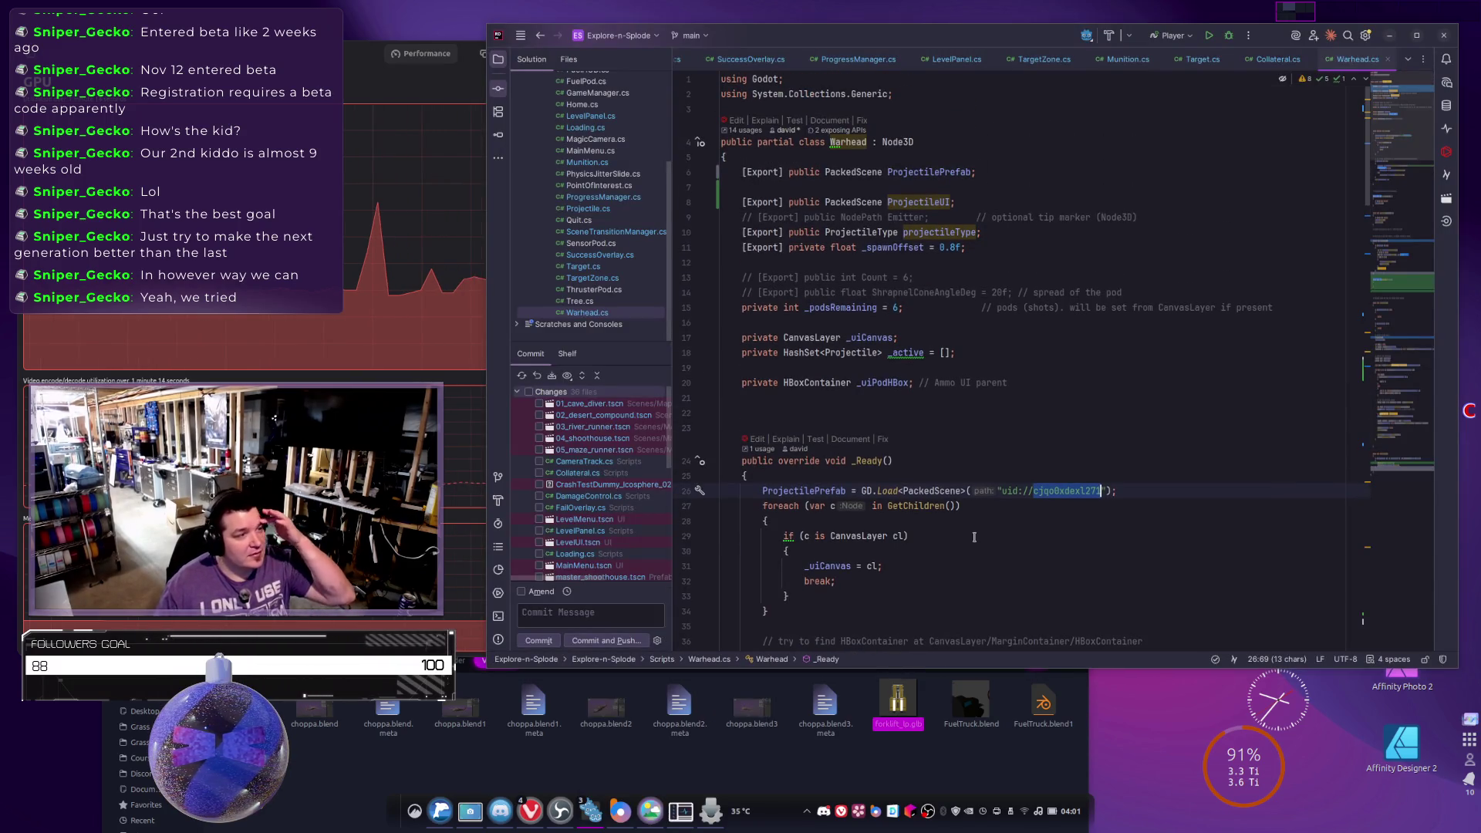
pyautogui.scroll(-1, 923, 300)
pyautogui.click(1160, 447)
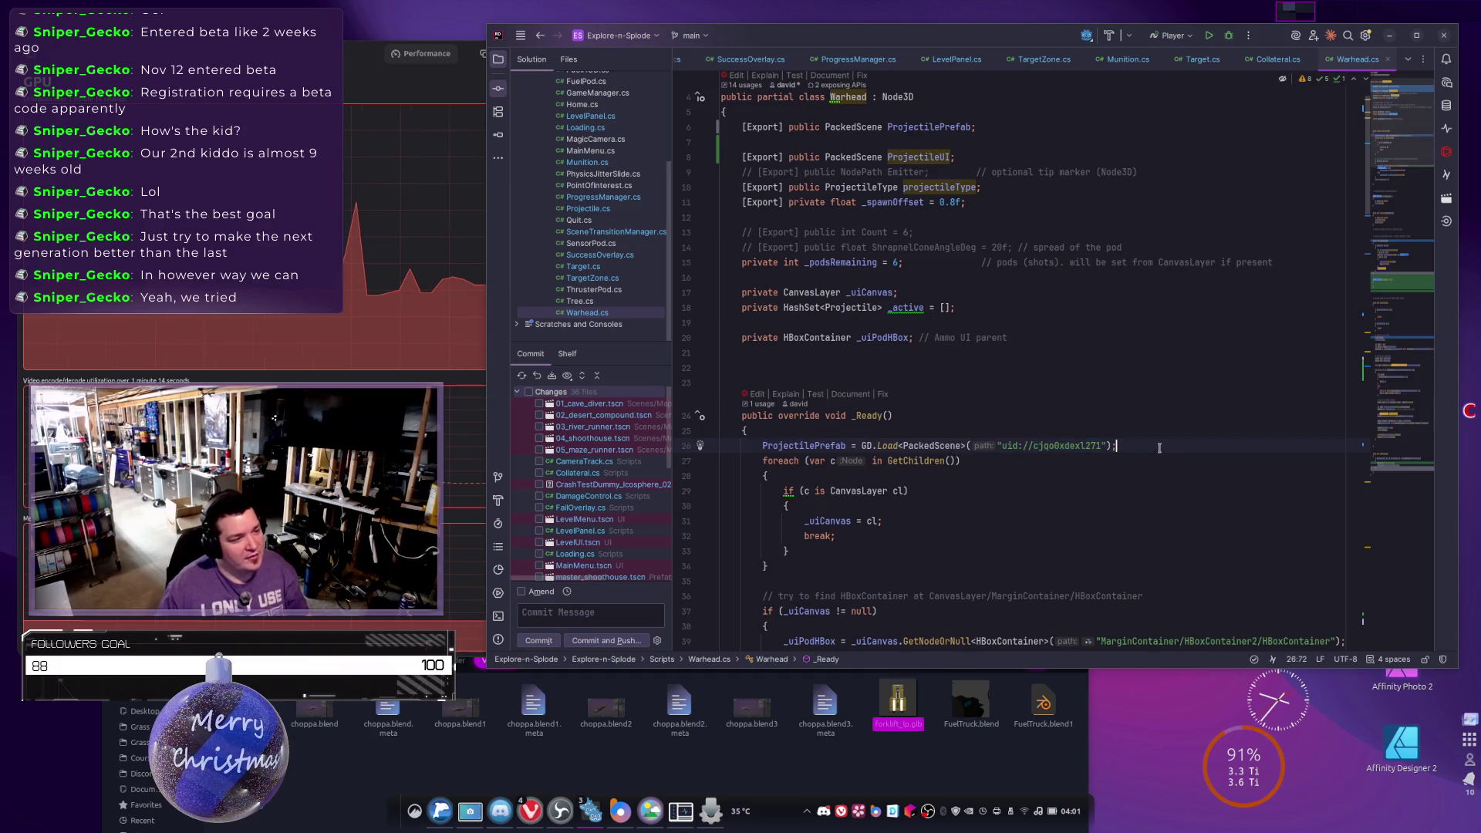
pyautogui.press('Return')
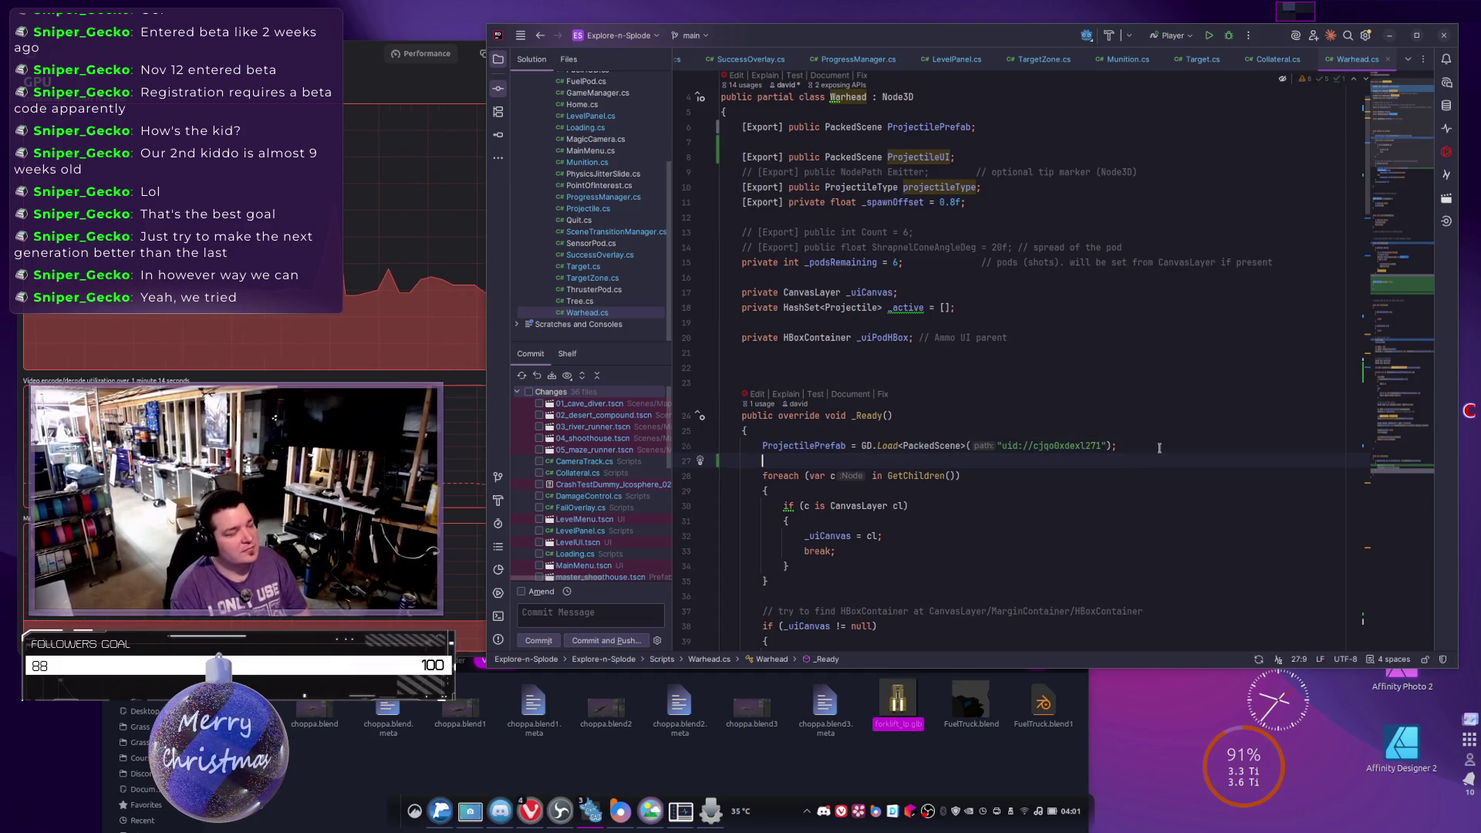
pyautogui.write('Proje')
pyautogui.press('Down')
pyautogui.press('Return')
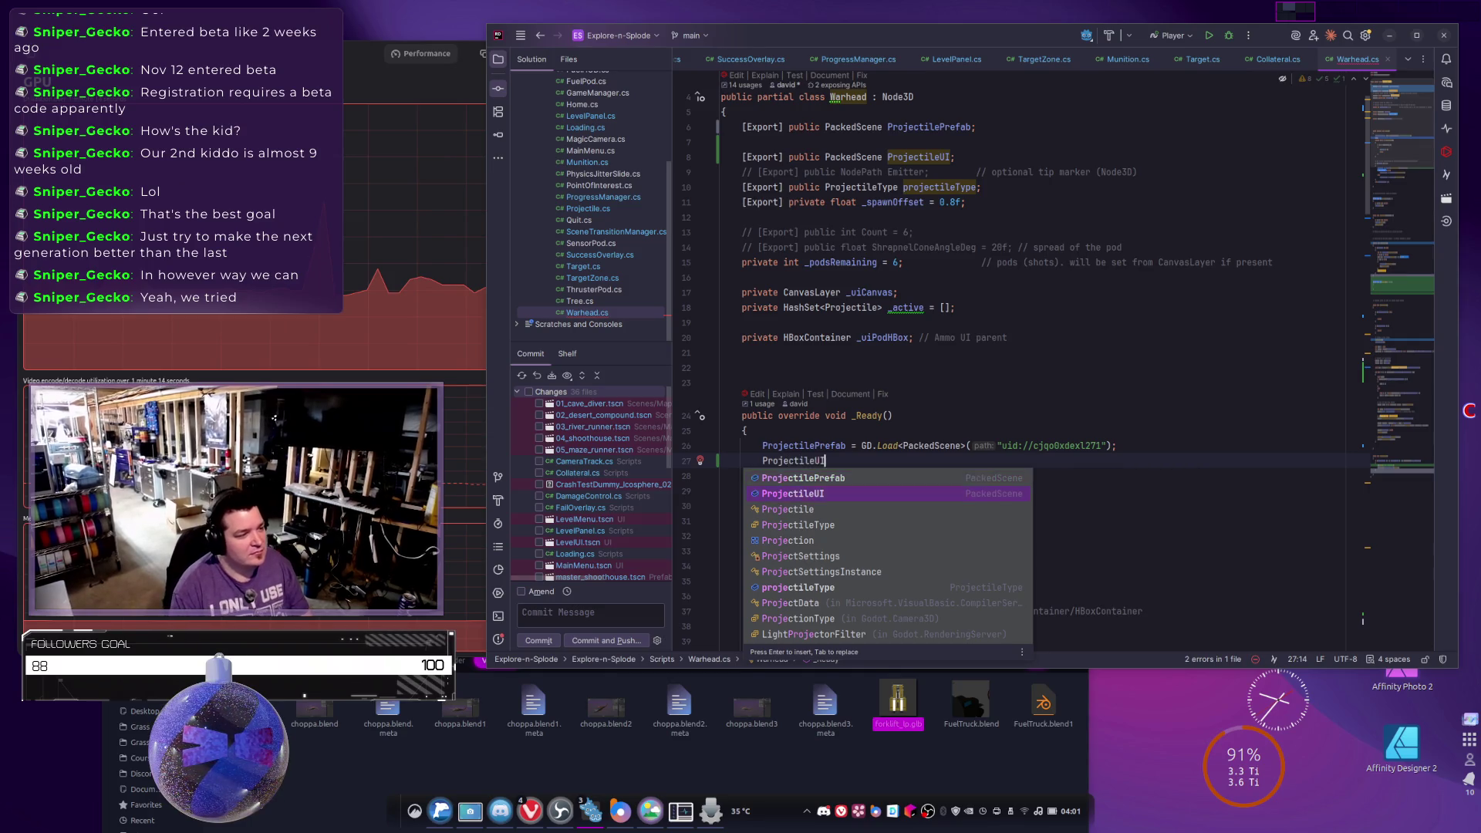
# - Complete it as ProjectileUI = GD.Load<PackedScene>("uid://…"); with the pasted ammo_indicator UID
pyautogui.write('= GD')
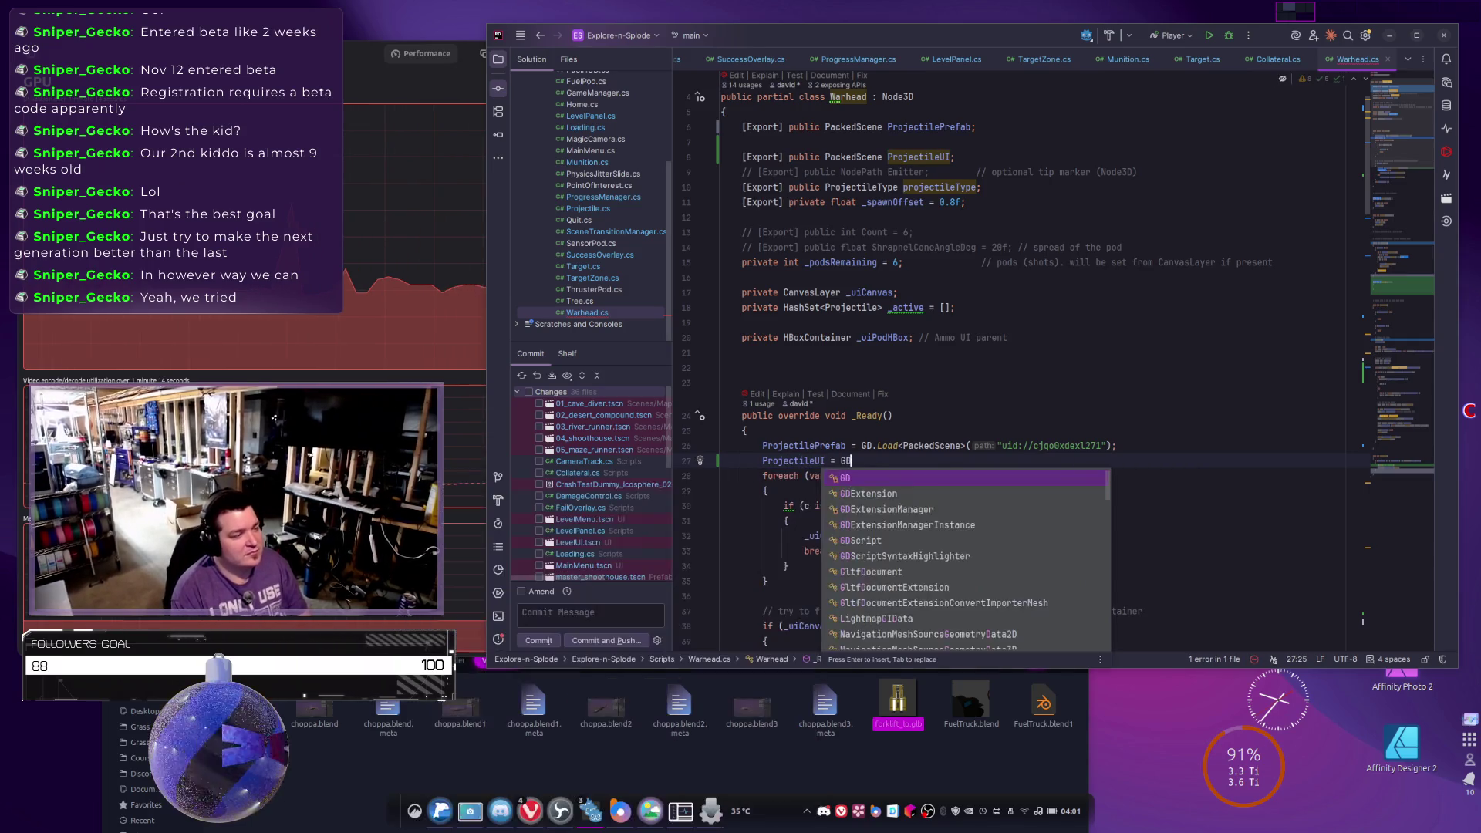
pyautogui.write('.lo')
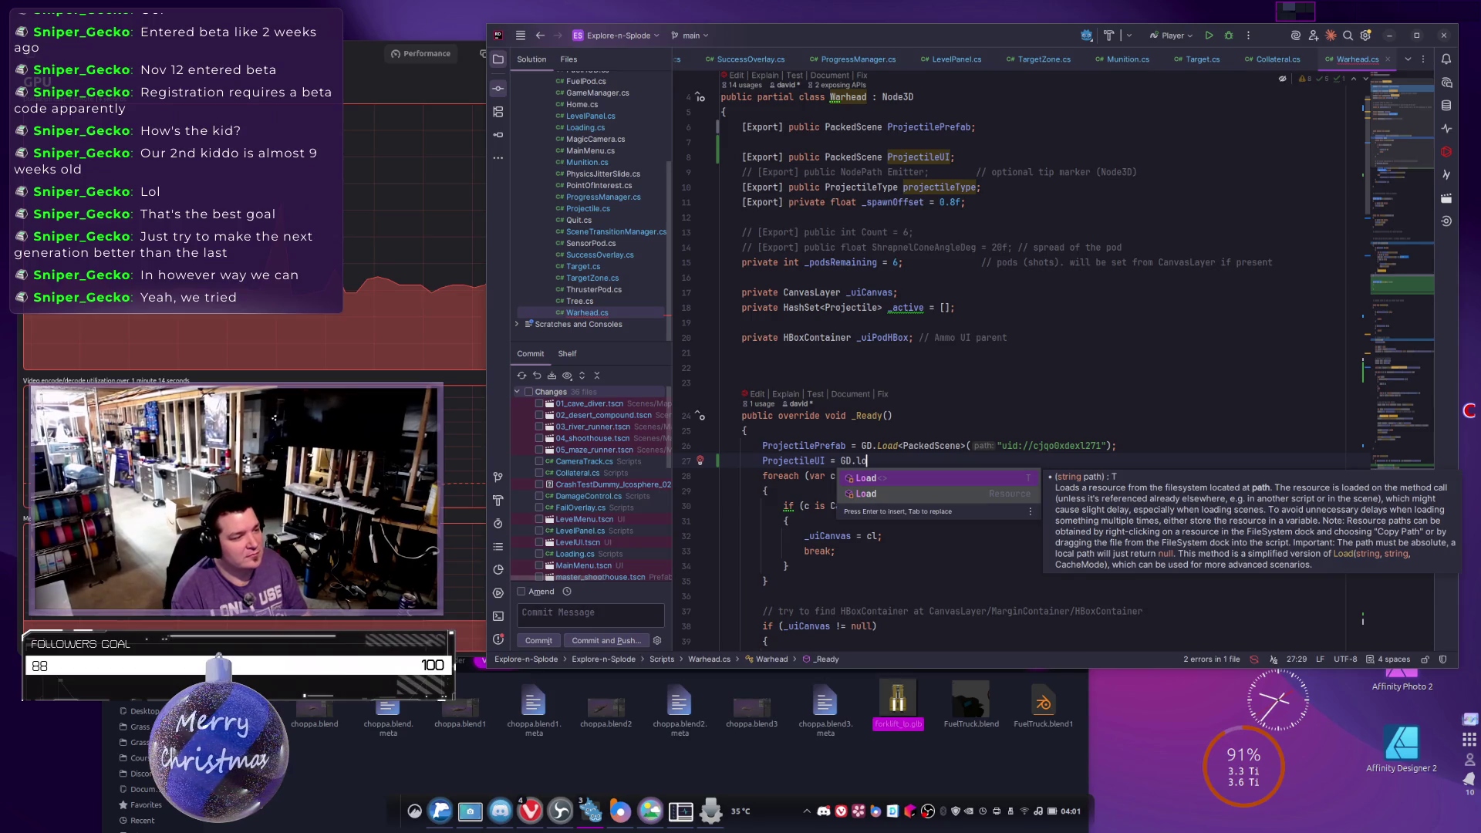
pyautogui.press('Return')
pyautogui.write('Pack>(')
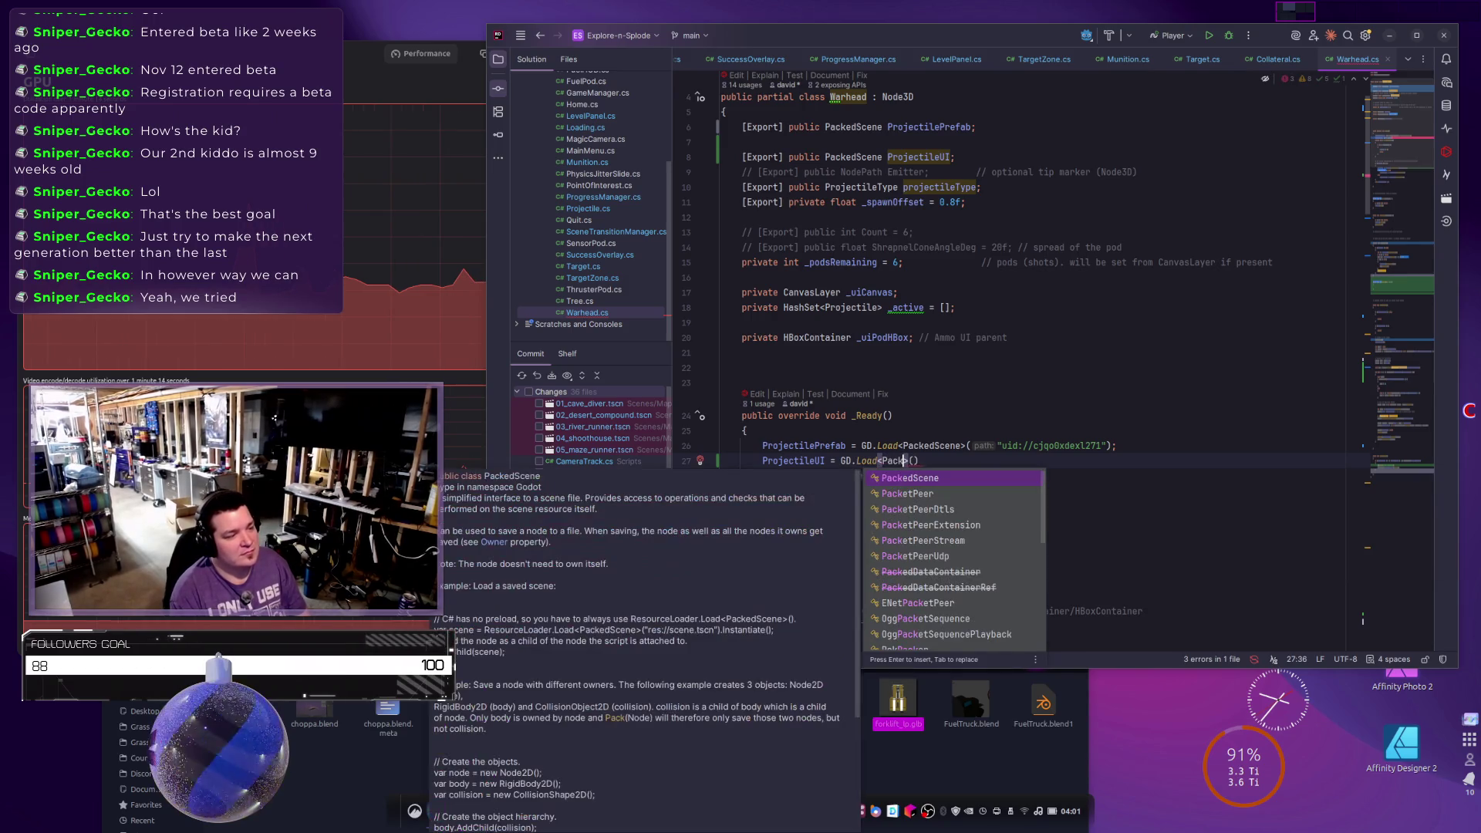
pyautogui.press('Return')
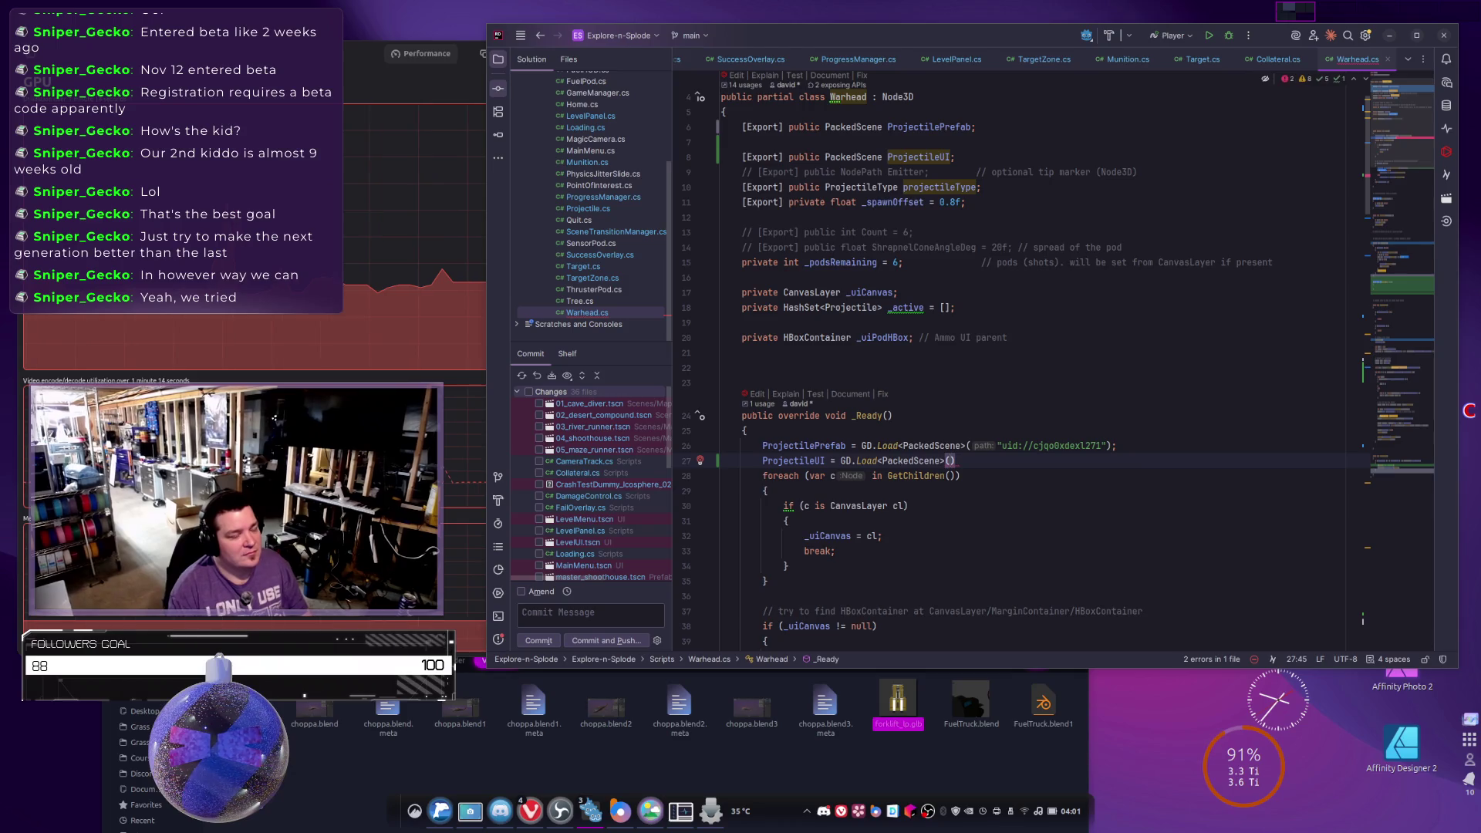
pyautogui.write('"')
pyautogui.press('Return')
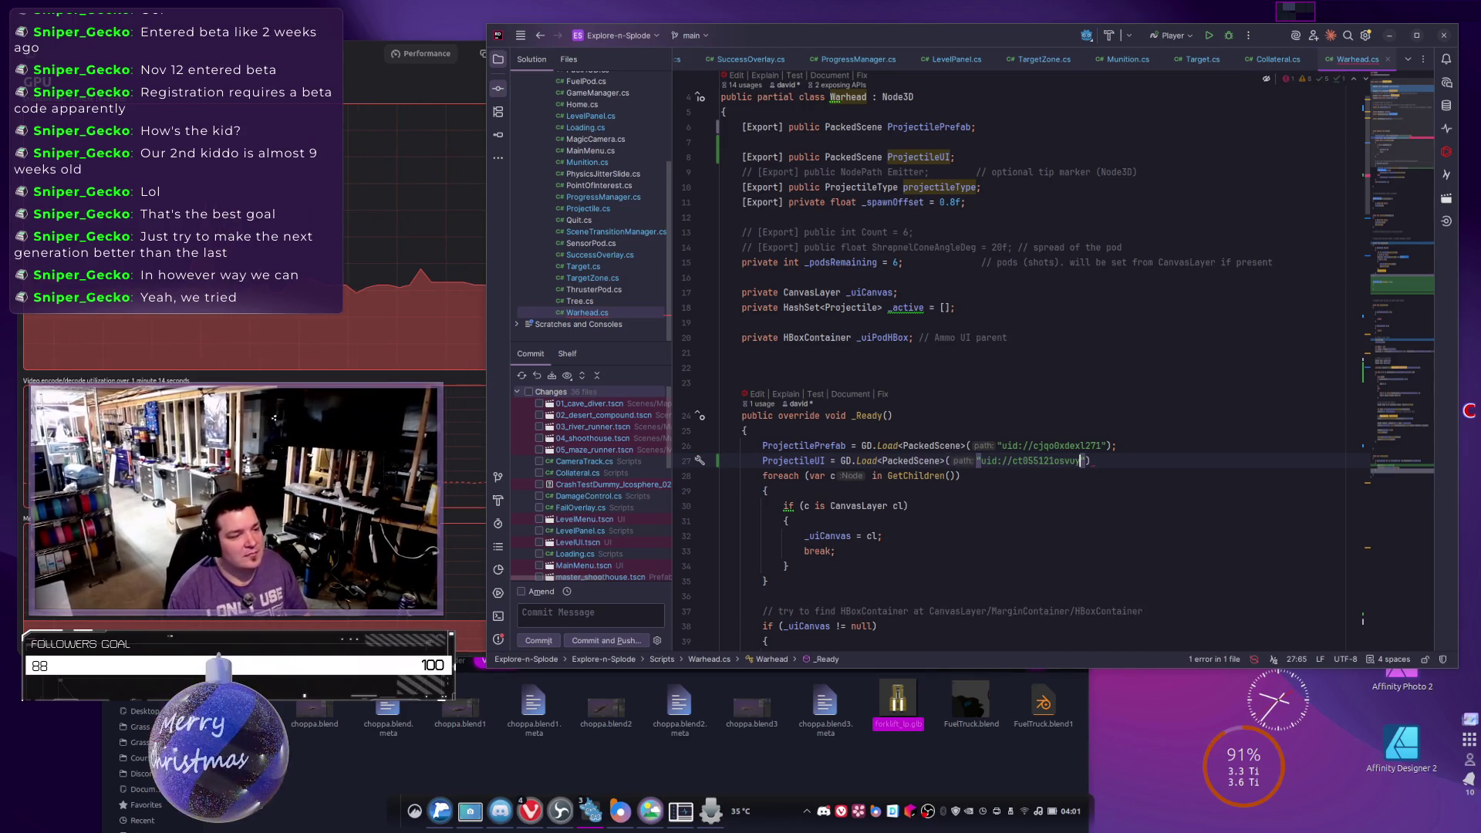
pyautogui.press('End')
pyautogui.write(';')
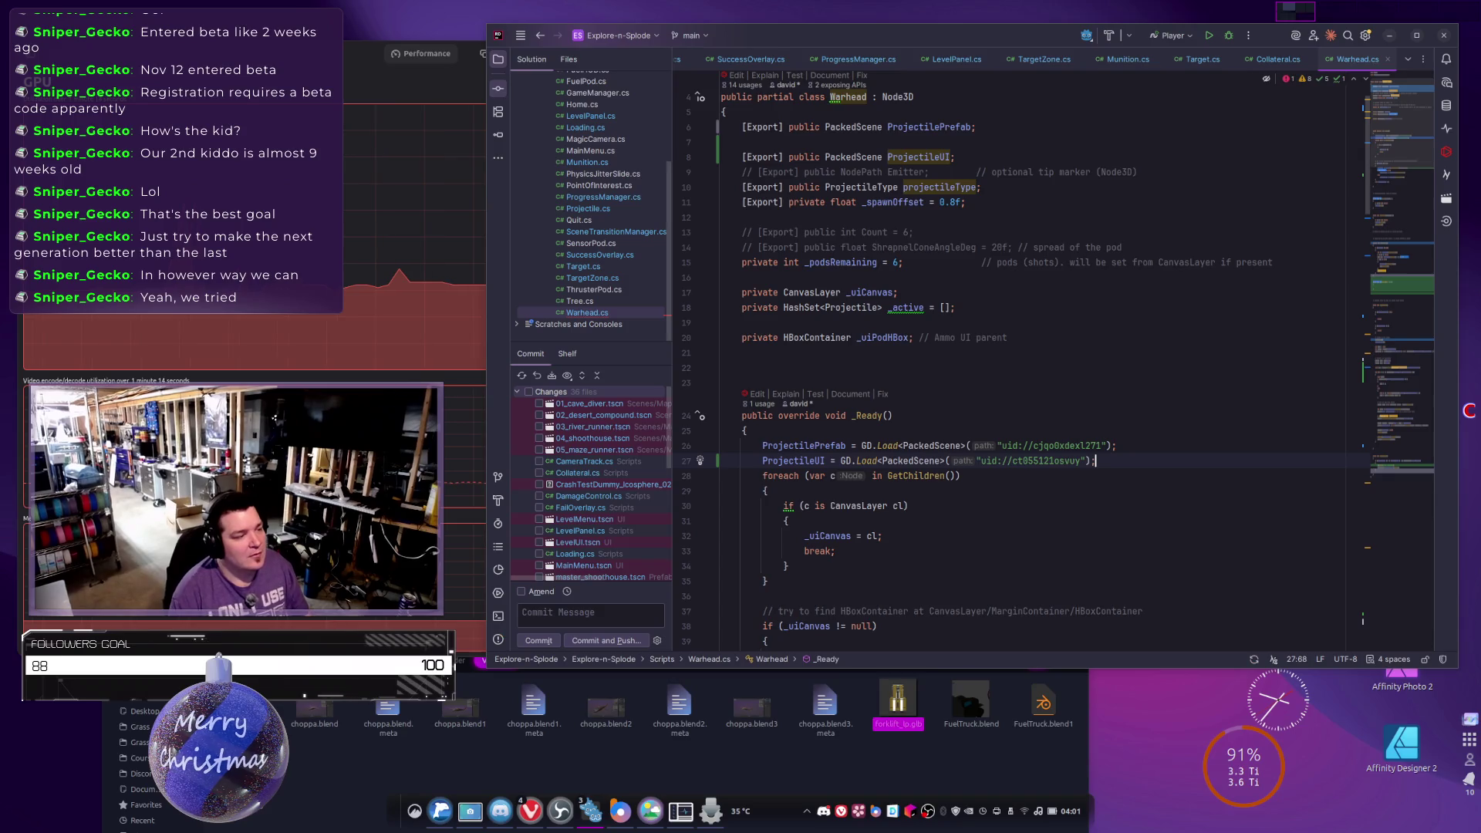
pyautogui.press('Return')
pyautogui.scroll(-4, 1047, 312)
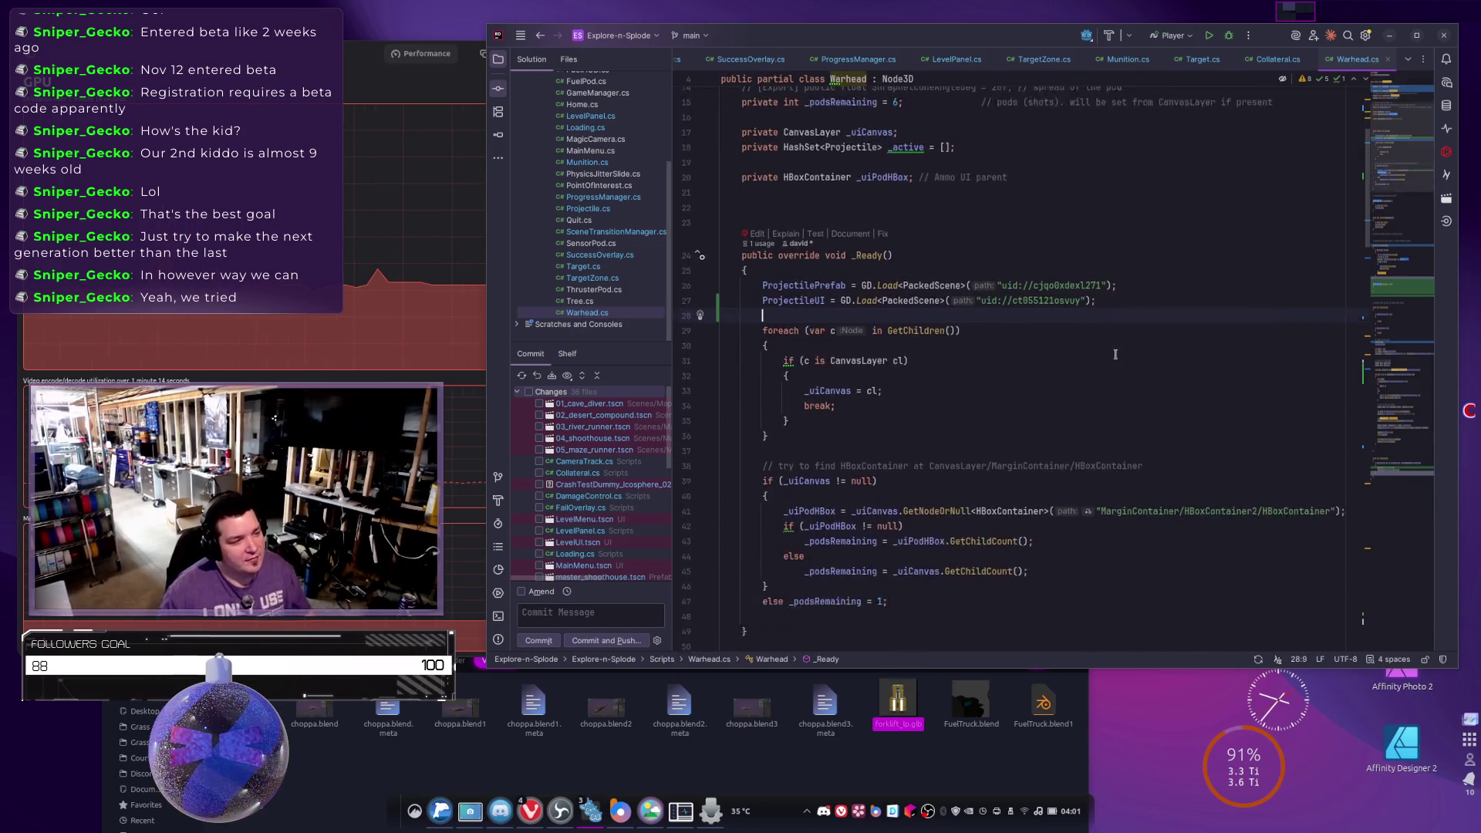
# - In the PickupAmmo body, write _podsRemaining = _podsRemaining + amount;
pyautogui.scroll(-6, 823, 338)
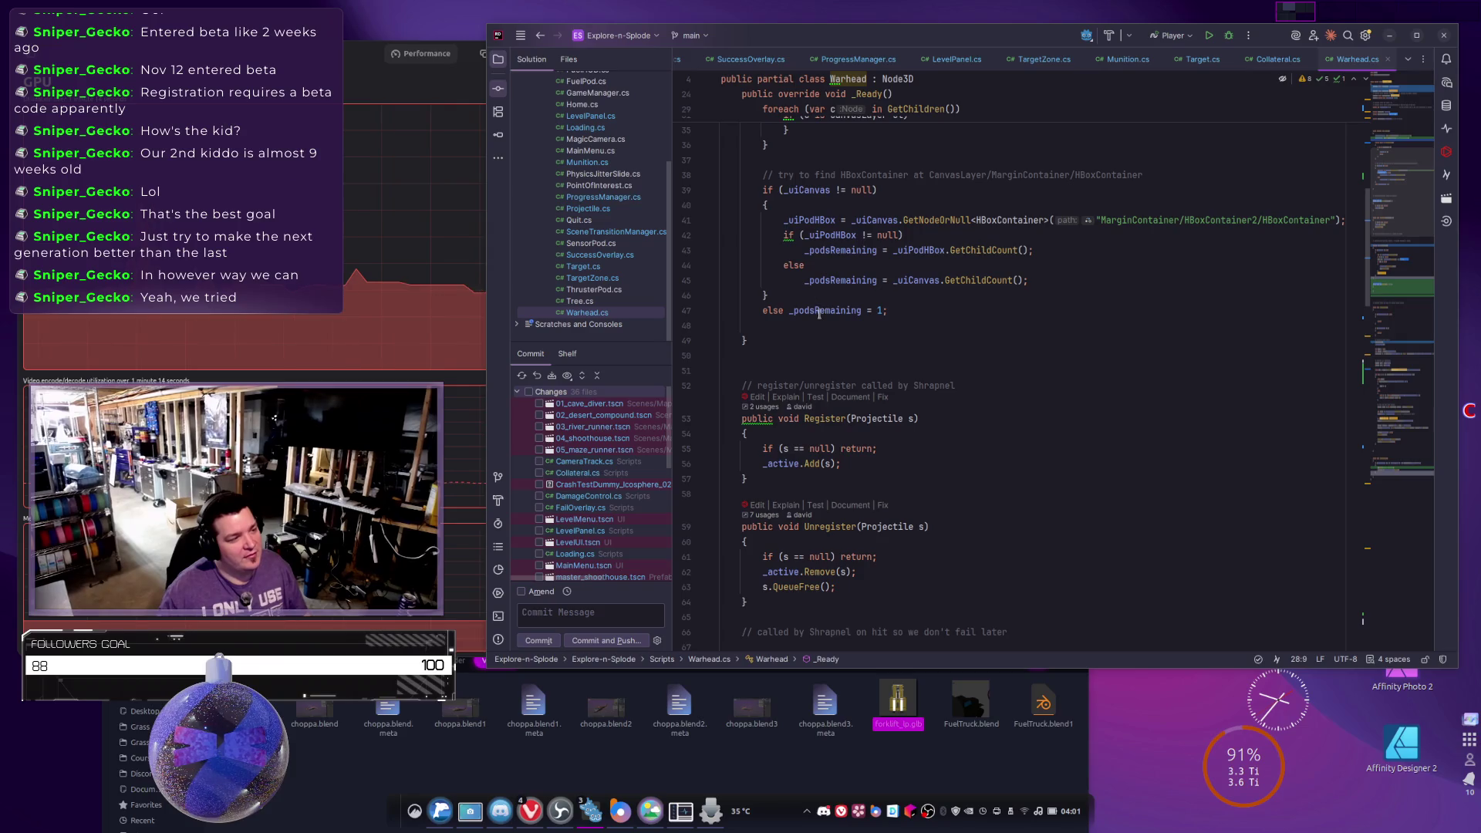
pyautogui.scroll(-6, 886, 475)
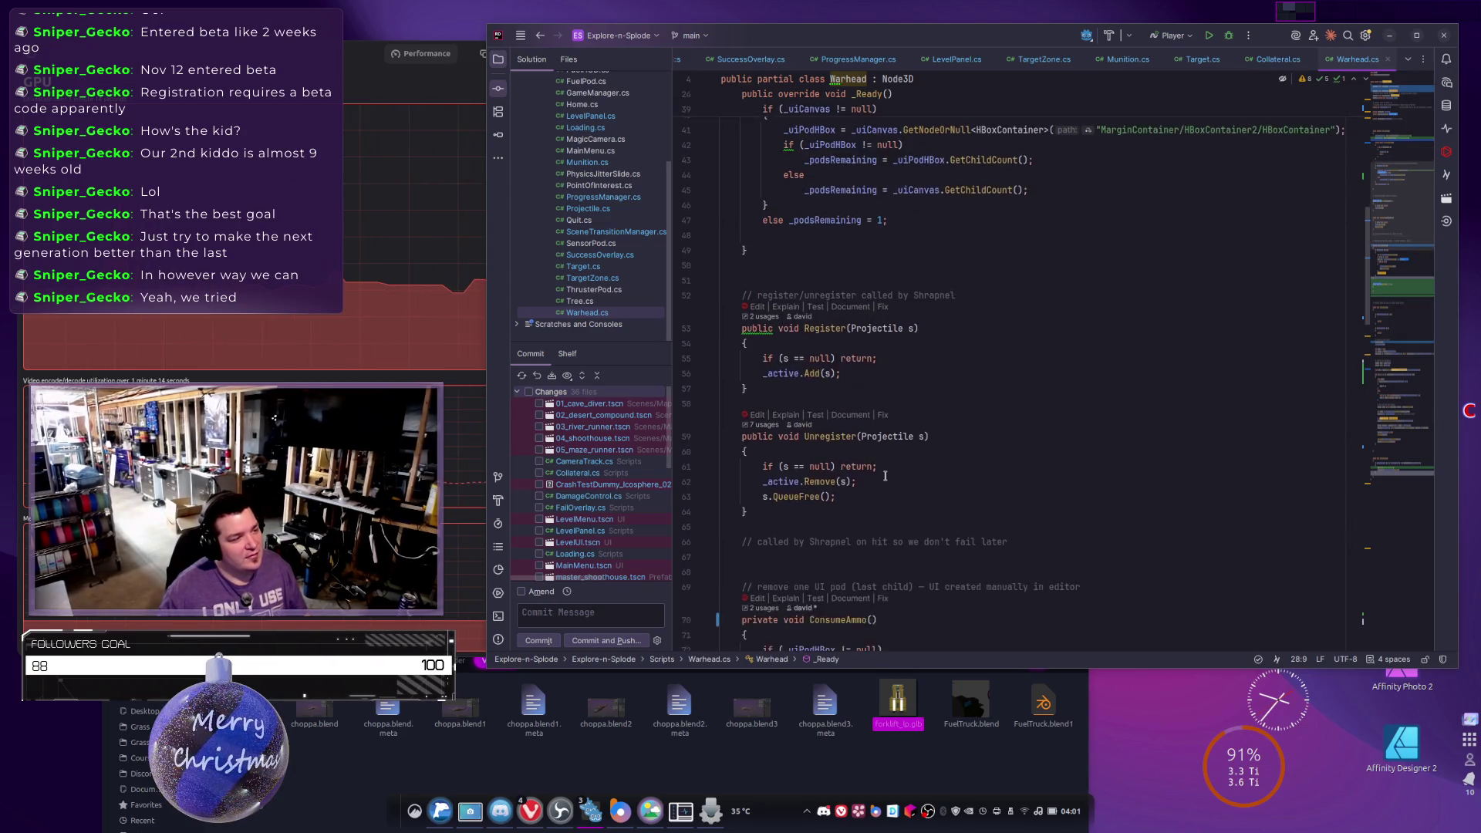
pyautogui.scroll(-5, 886, 475)
pyautogui.click(799, 479)
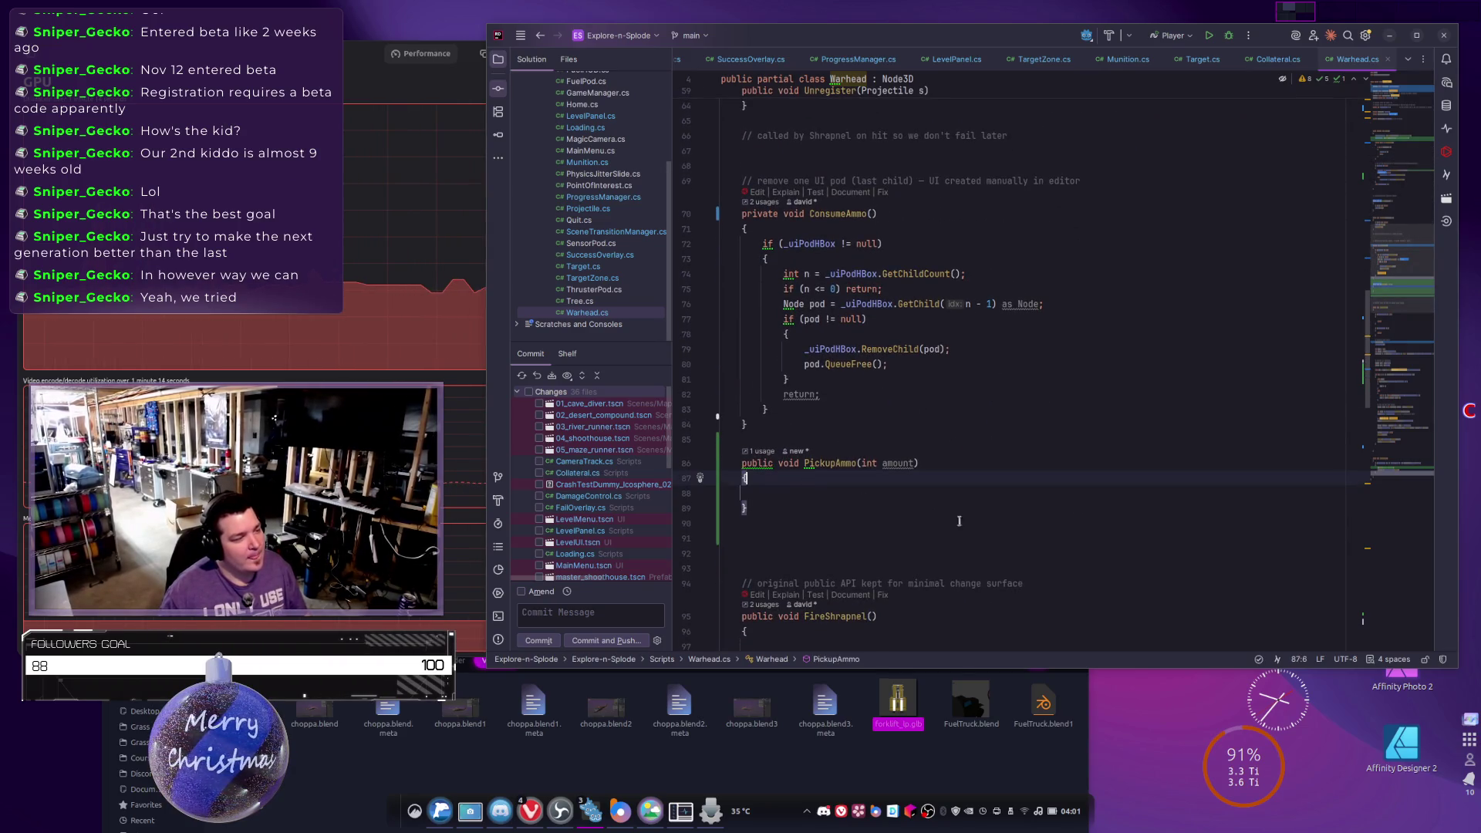
pyautogui.click(802, 492)
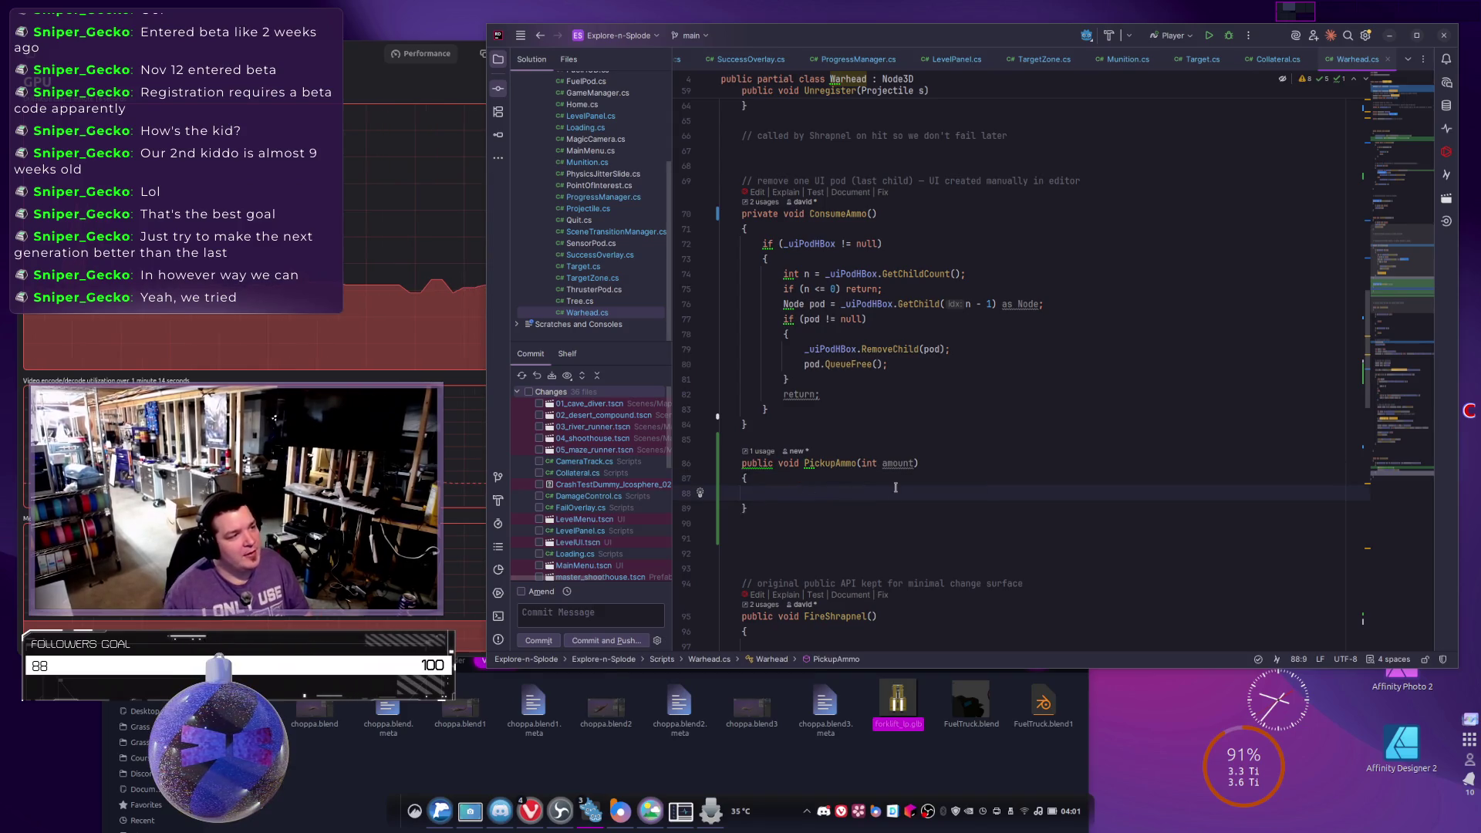
pyautogui.scroll(20, 808, 511)
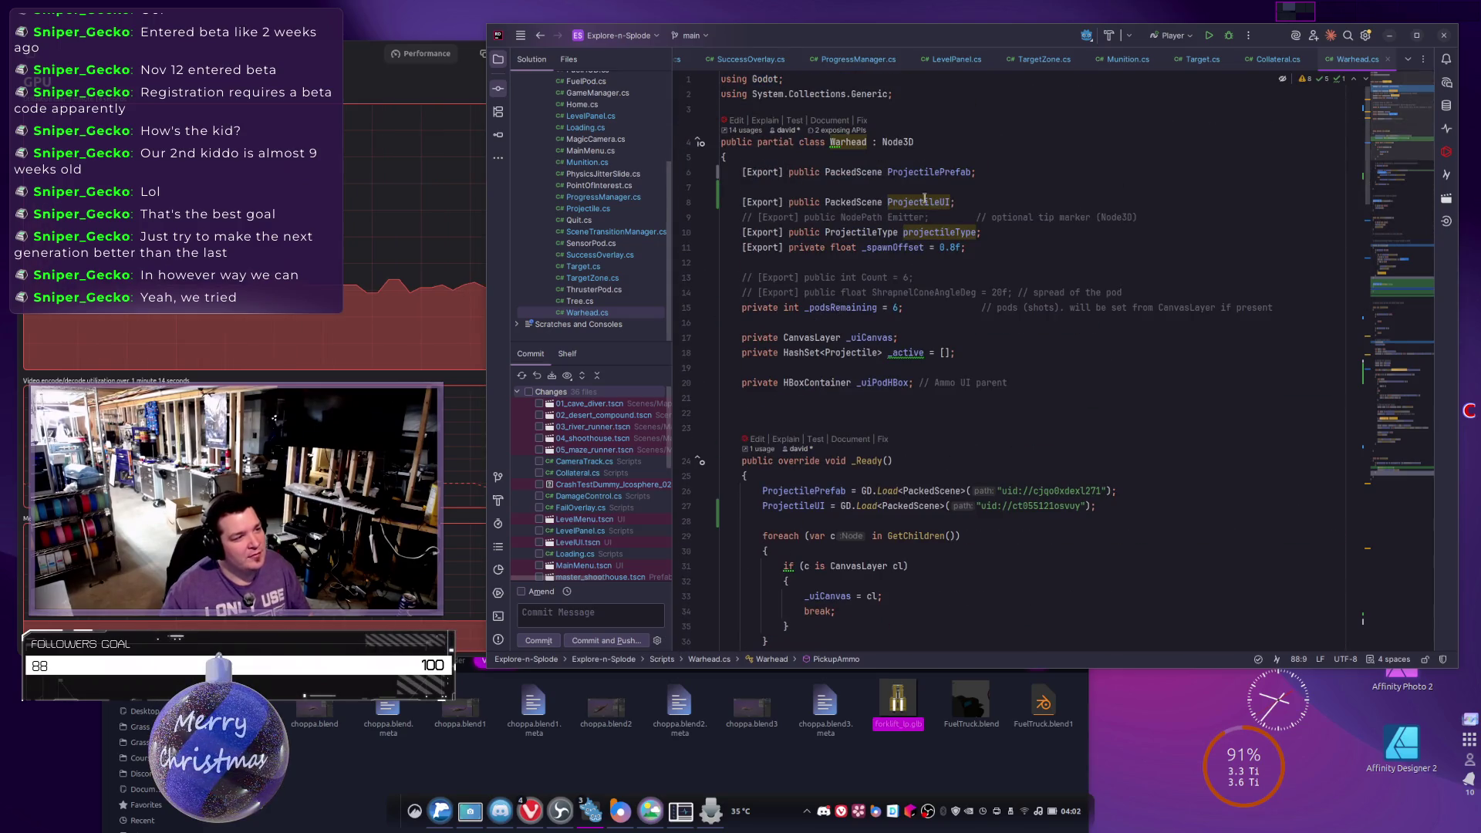
pyautogui.scroll(-2, 879, 154)
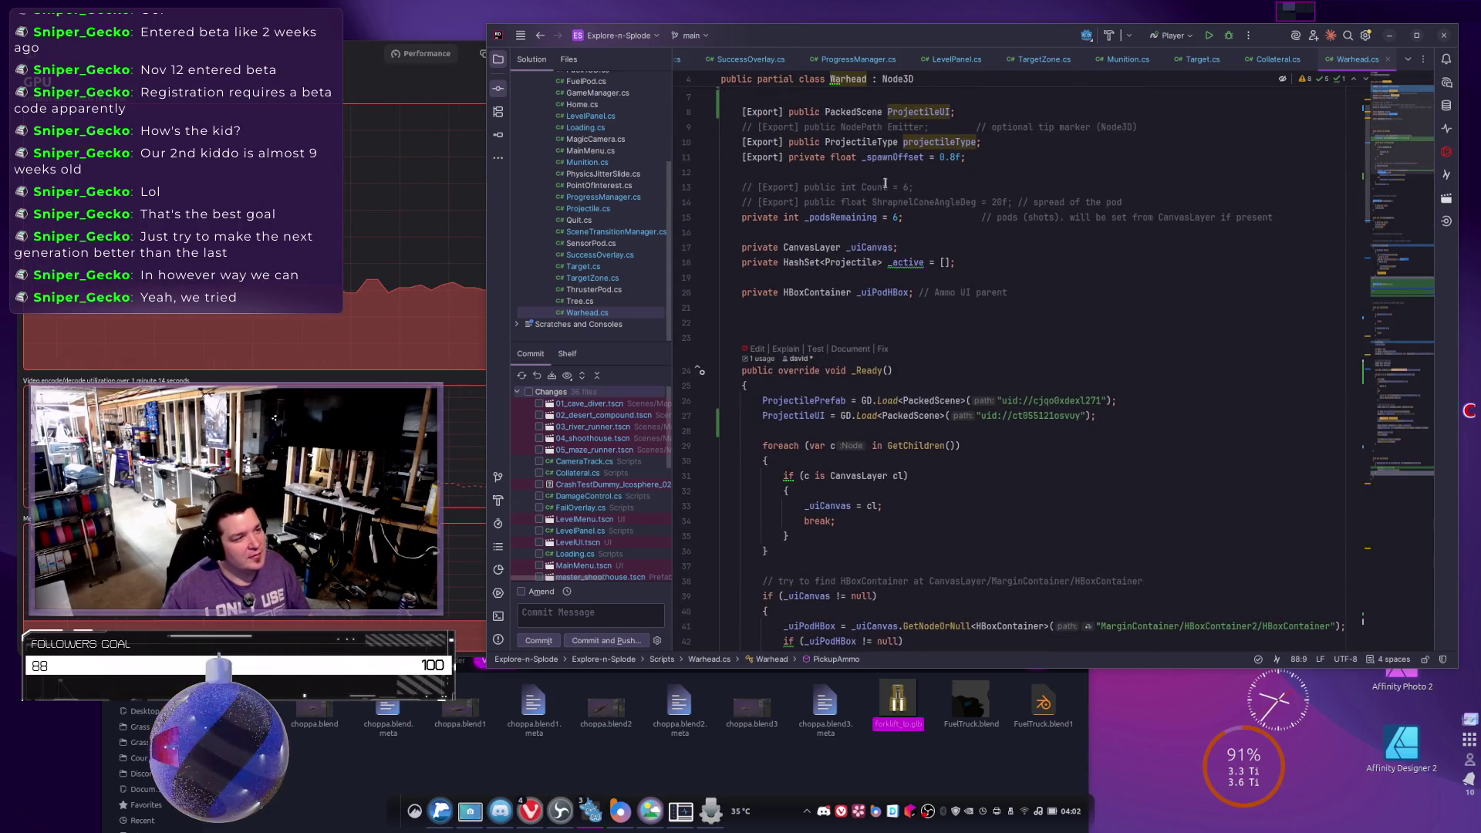
pyautogui.scroll(-17, 829, 220)
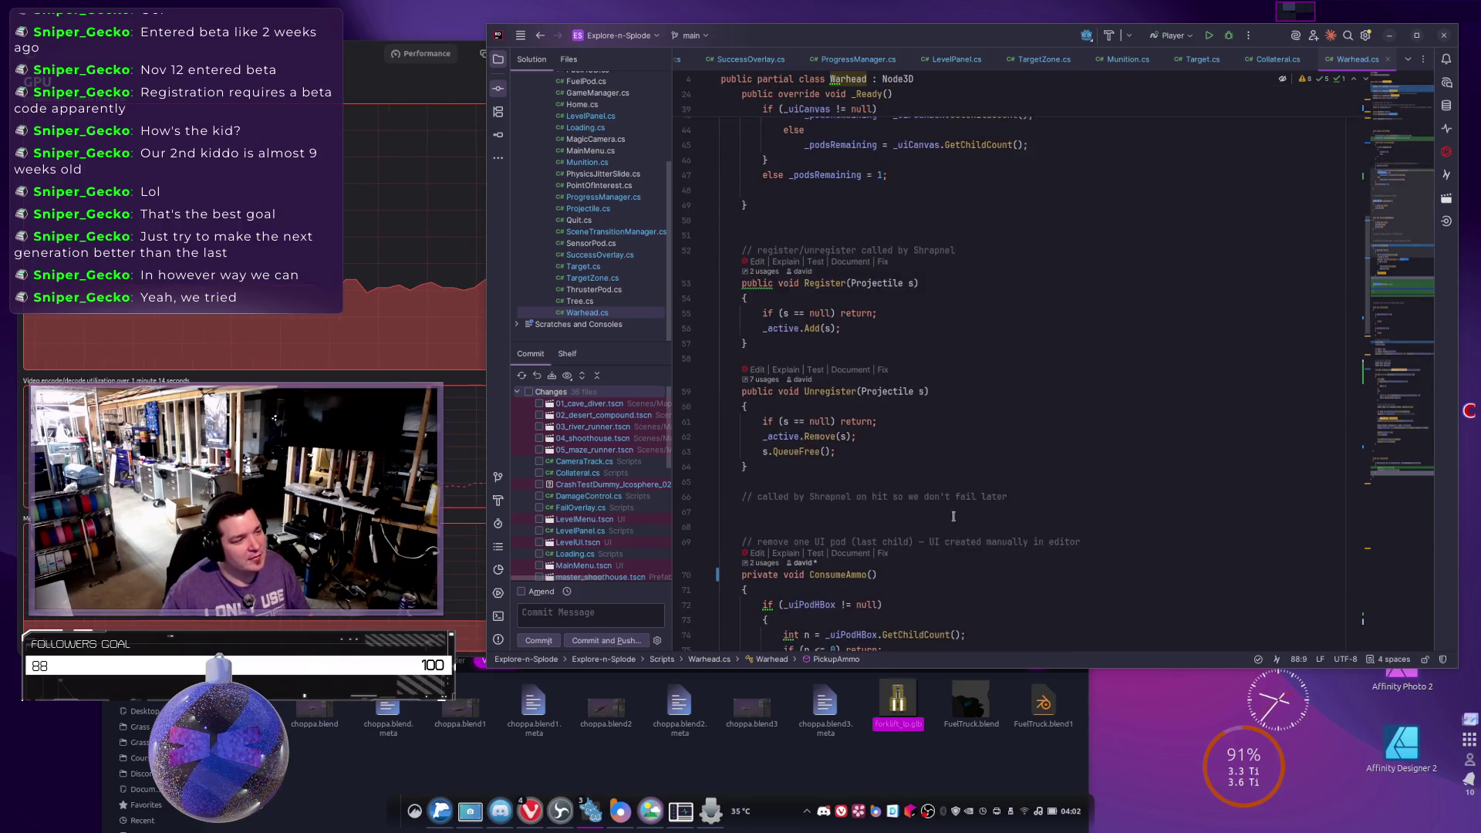
pyautogui.scroll(-4, 953, 517)
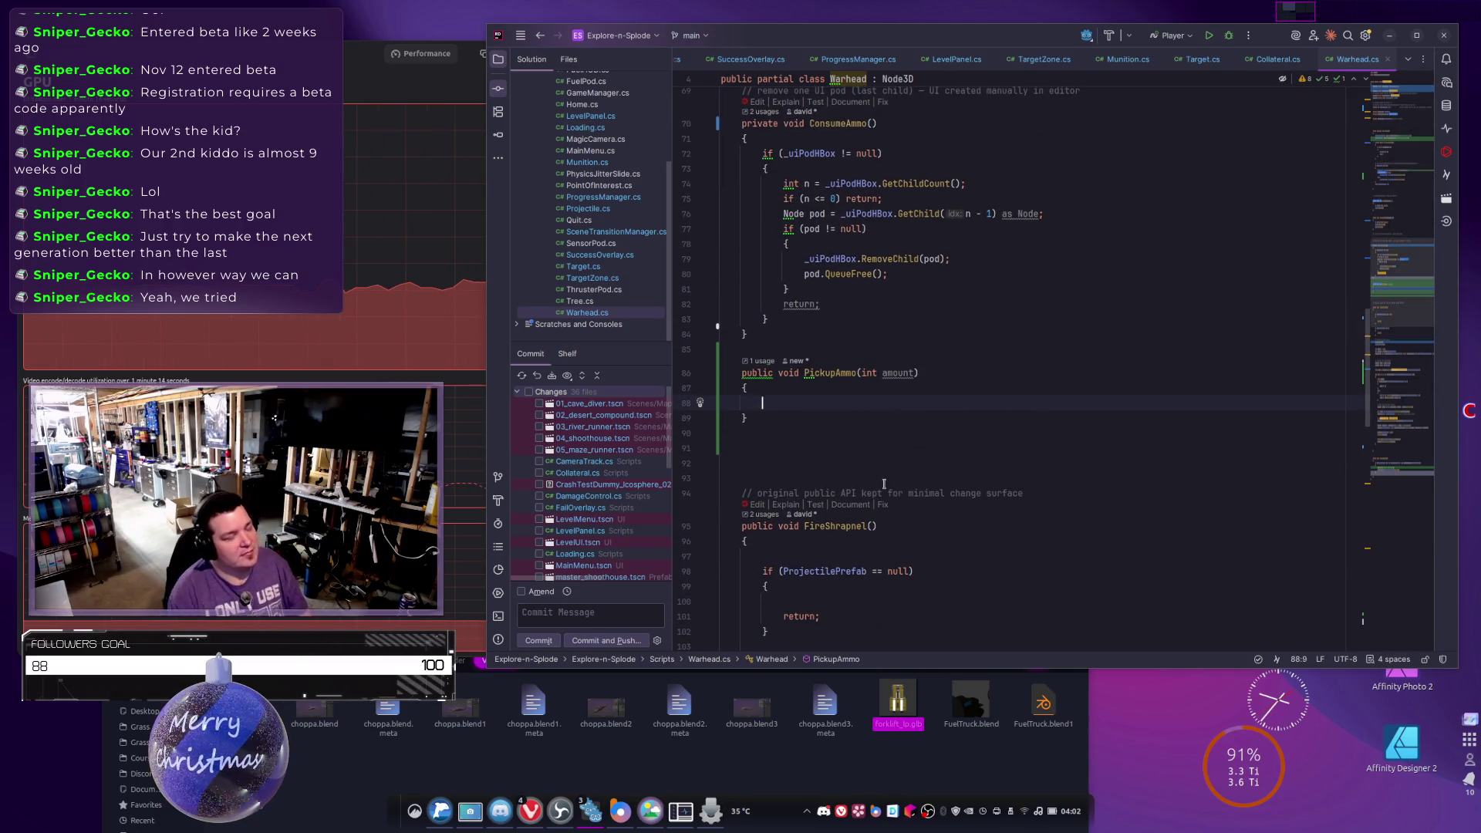
pyautogui.write('ipo')
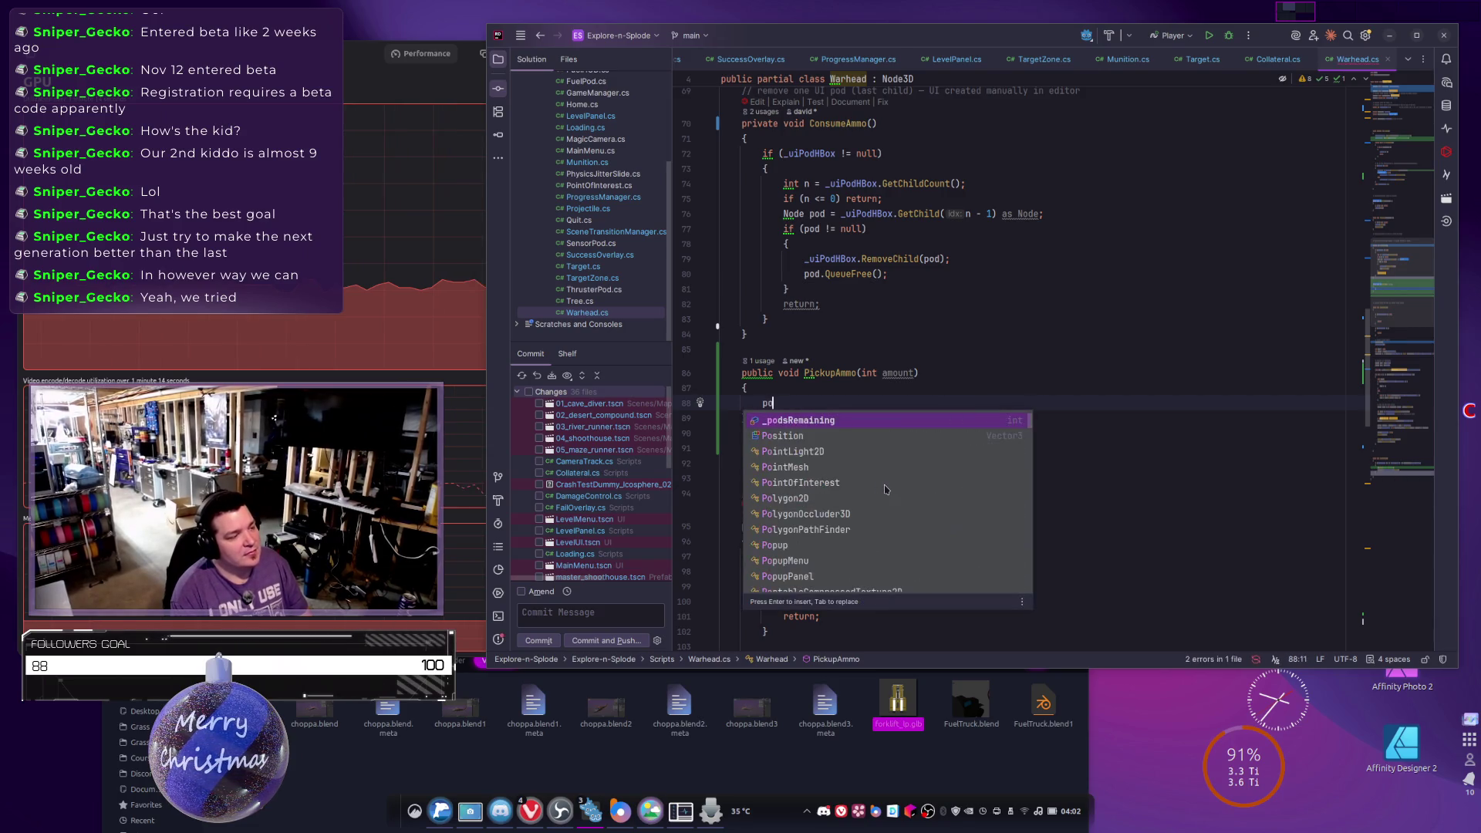
pyautogui.press('Return')
pyautogui.write('= pod')
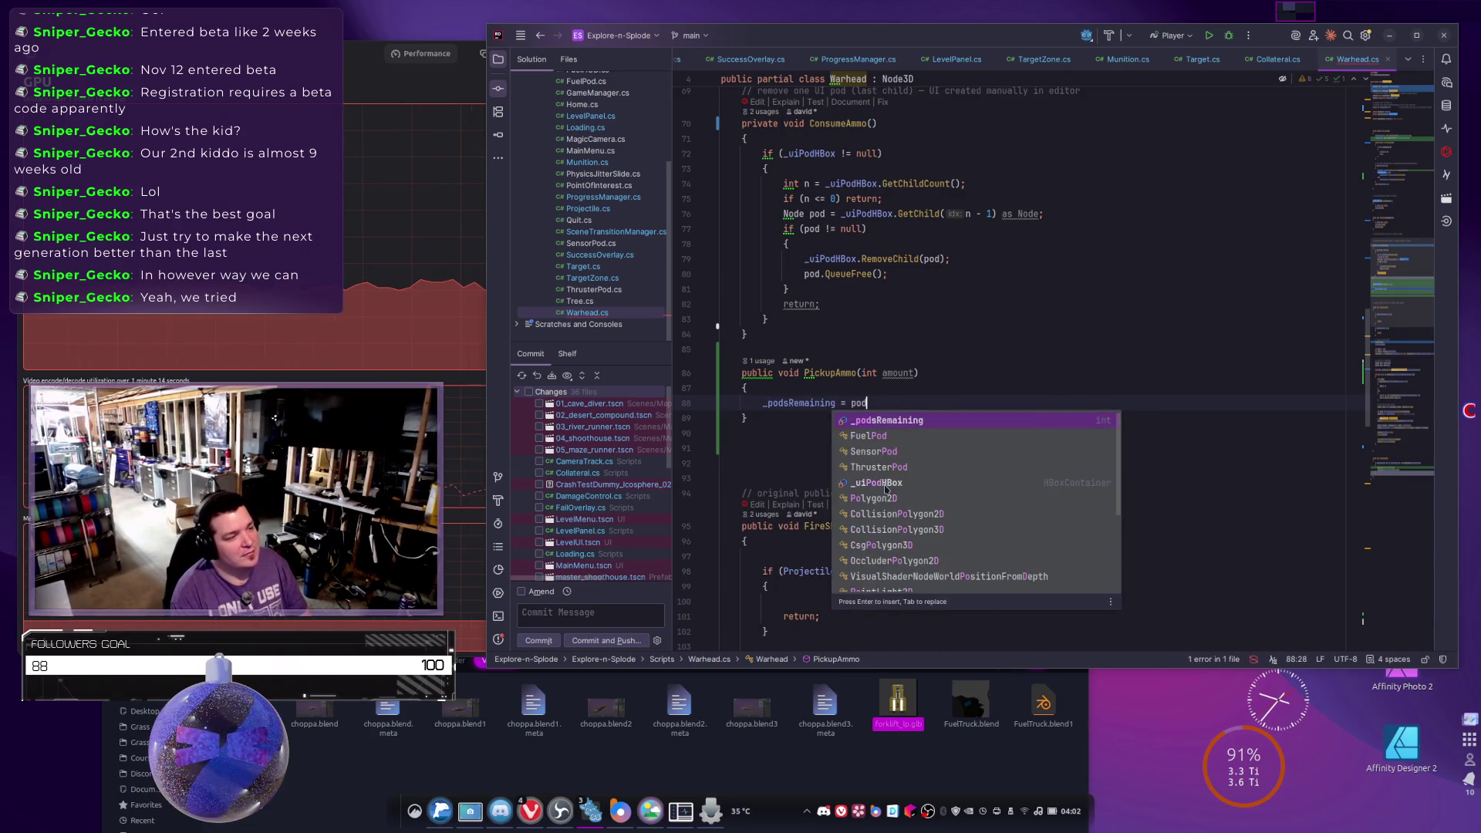
pyautogui.press('Return')
pyautogui.write('+ amount')
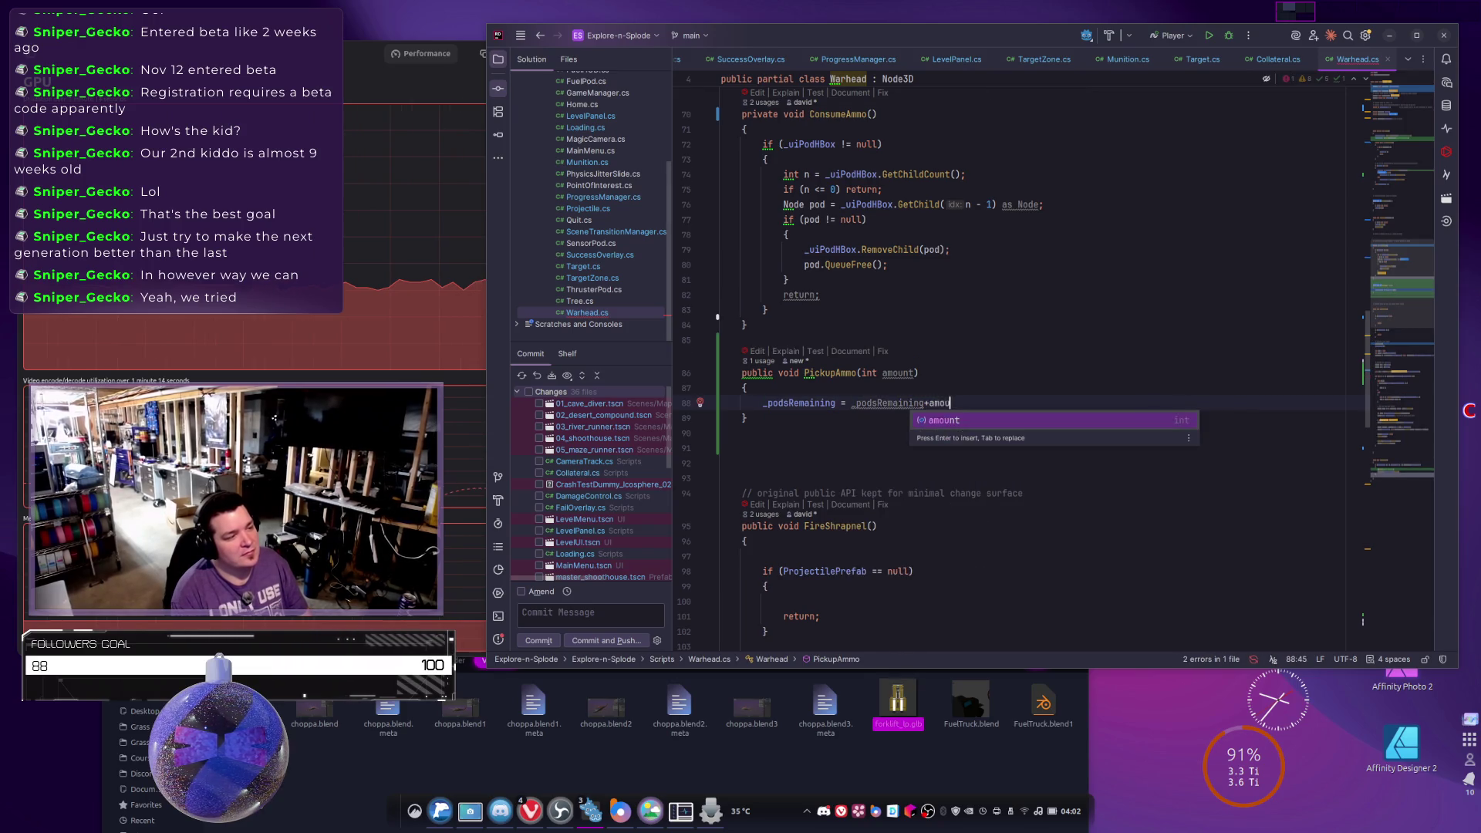
pyautogui.write(';')
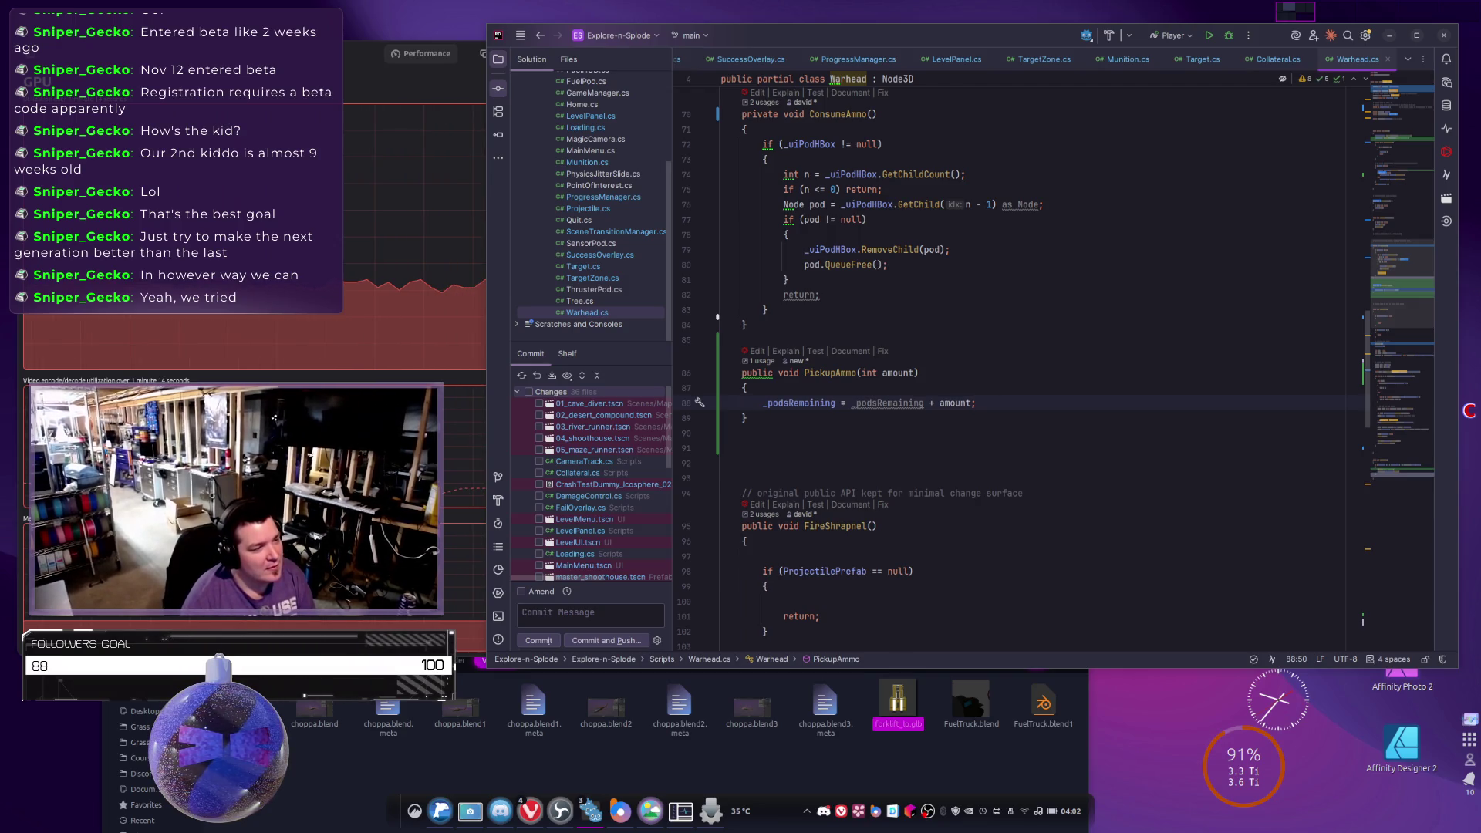
# - Shorten the statement to _podsRemaining += amount;
pyautogui.press('Left')
pyautogui.press('Left')
pyautogui.press('Left')
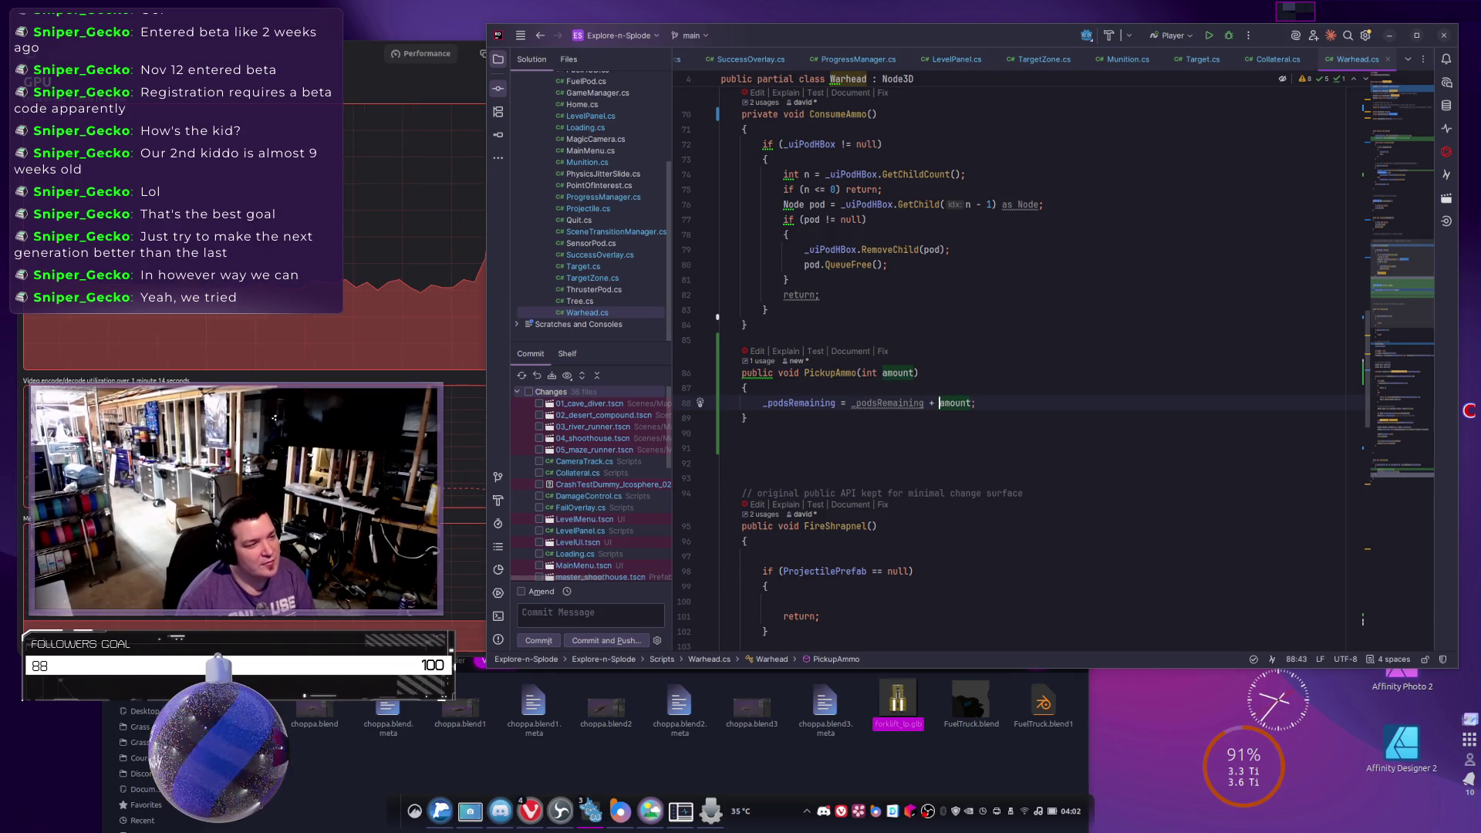
pyautogui.press('Left')
pyautogui.press('BackSpace')
pyautogui.press('BackSpace')
pyautogui.press('BackSpace')
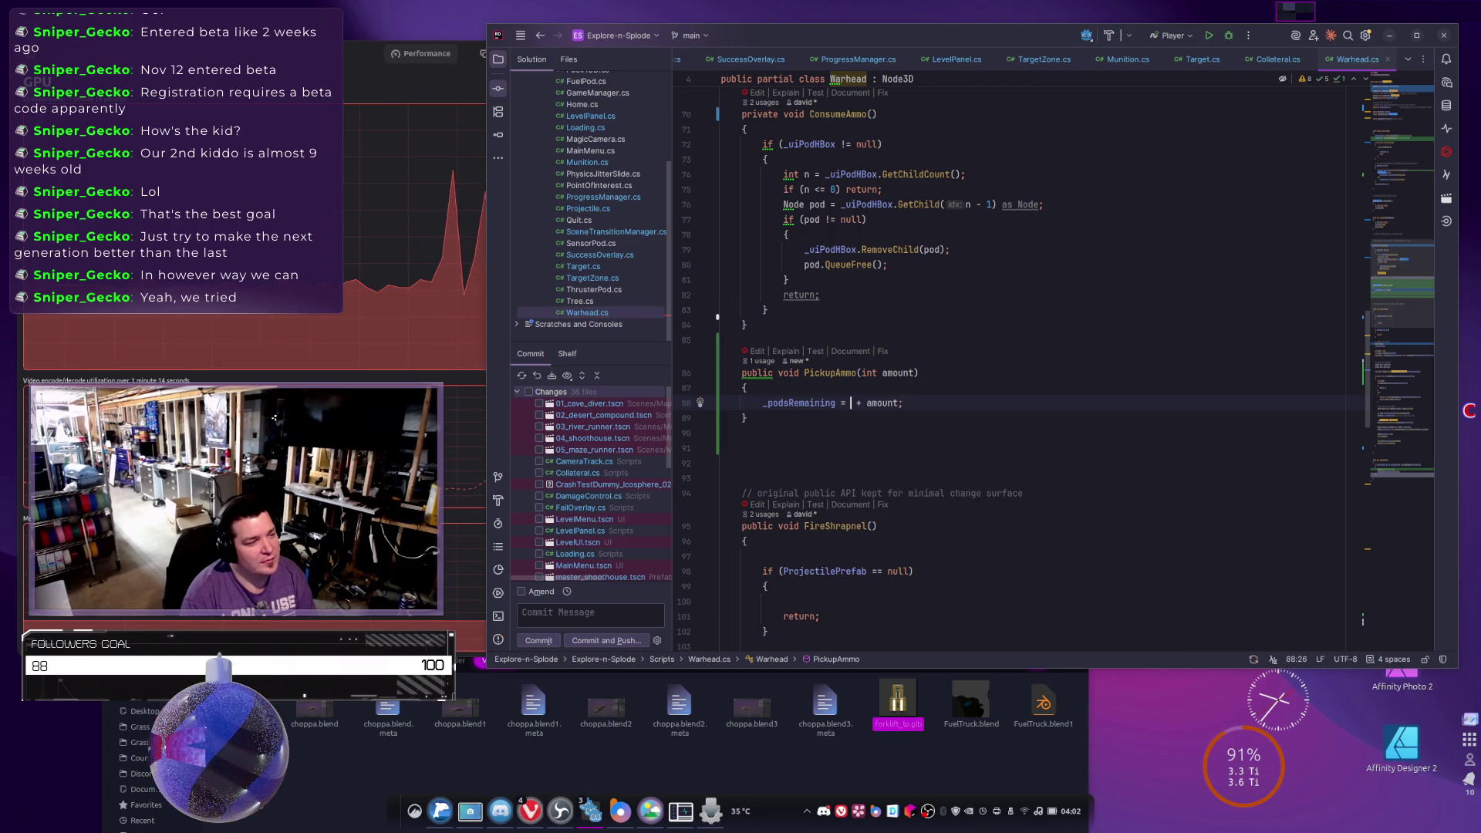
pyautogui.press('BackSpace')
pyautogui.press('Delete')
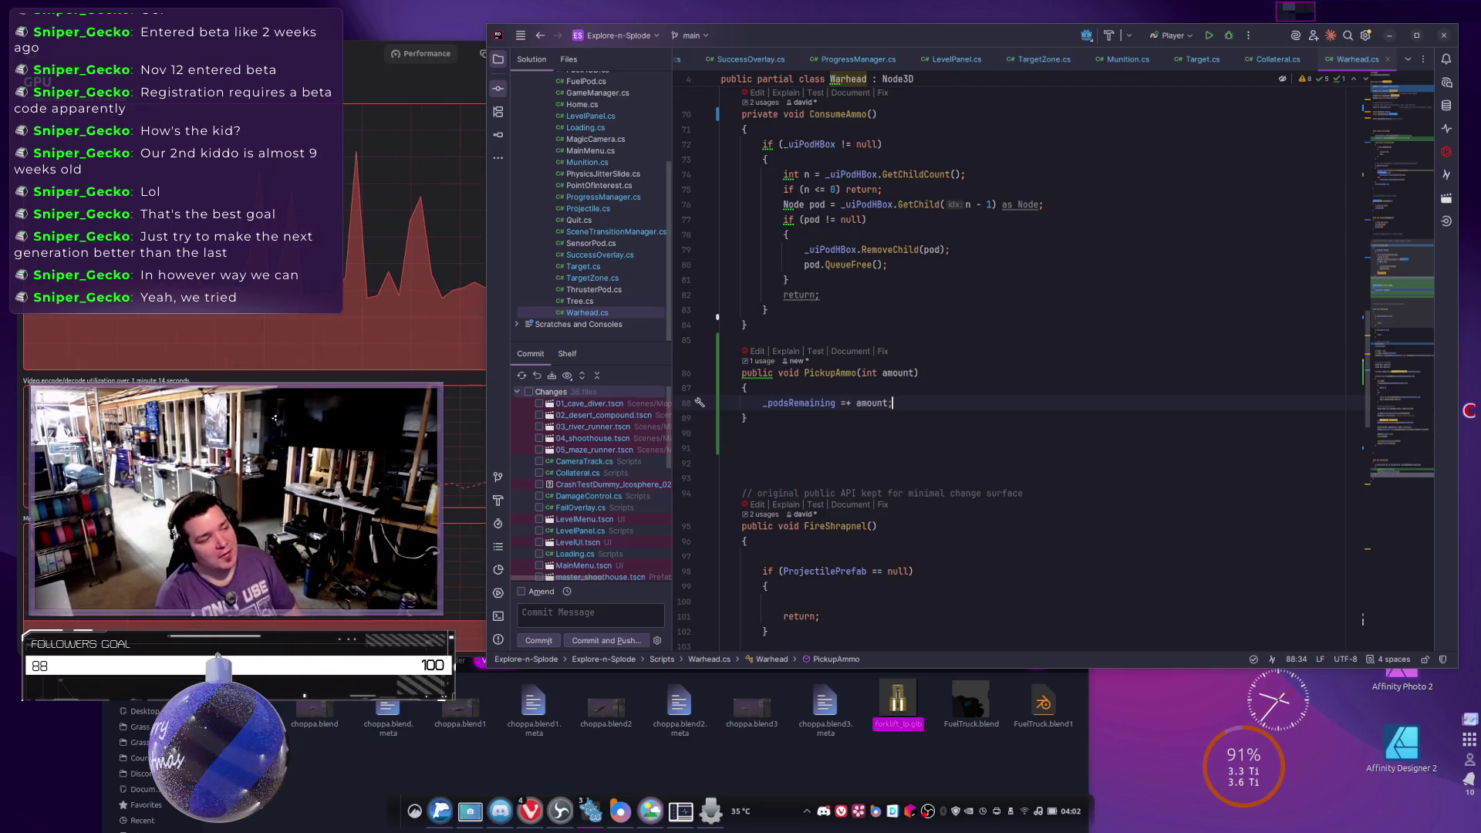
pyautogui.press('Return')
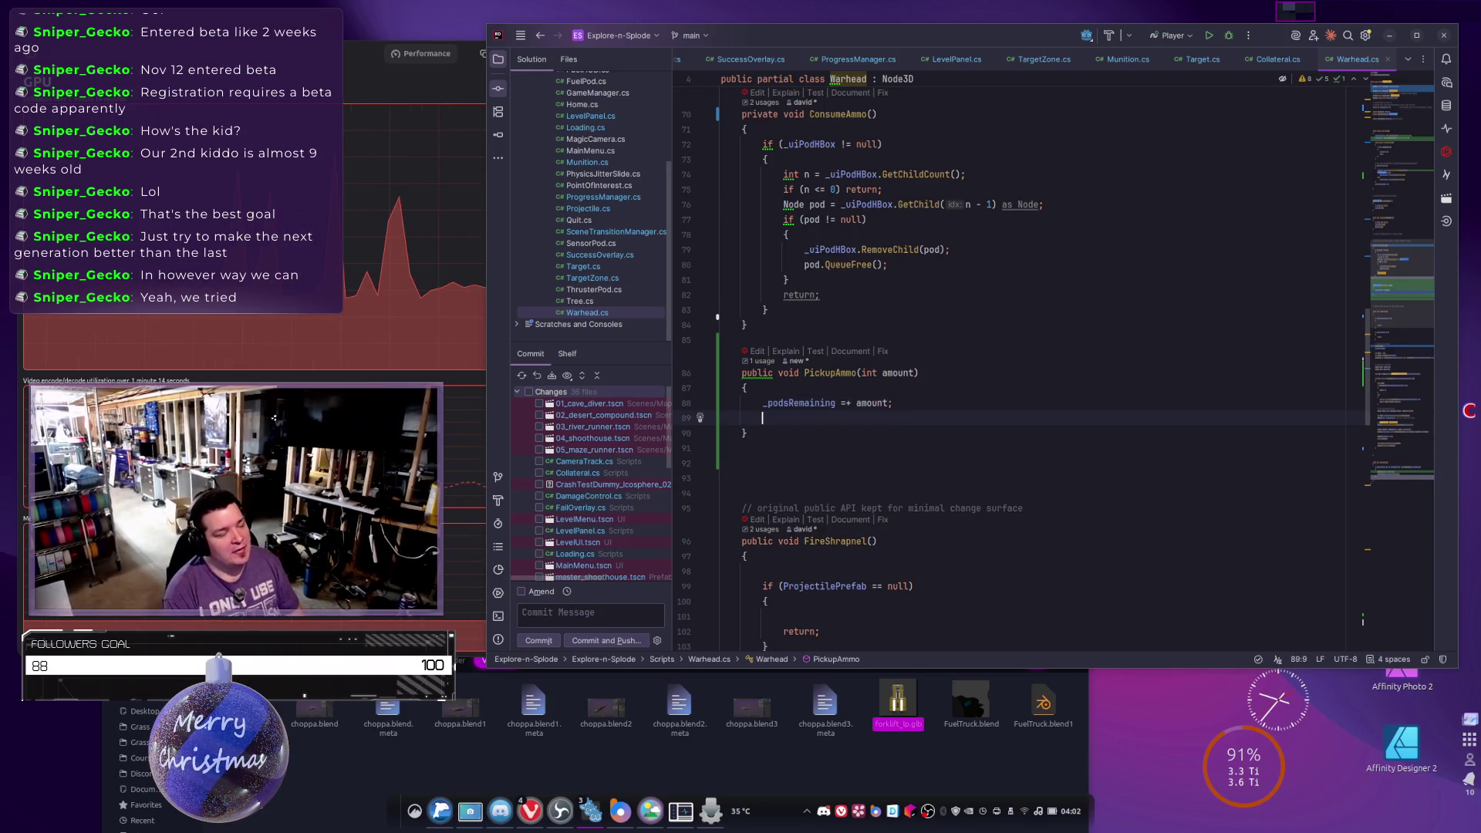
# - Add var ammoPickup = ProjectileUI.Instantiate(); below the pods update in PickupAmmo
pyautogui.write('Inst')
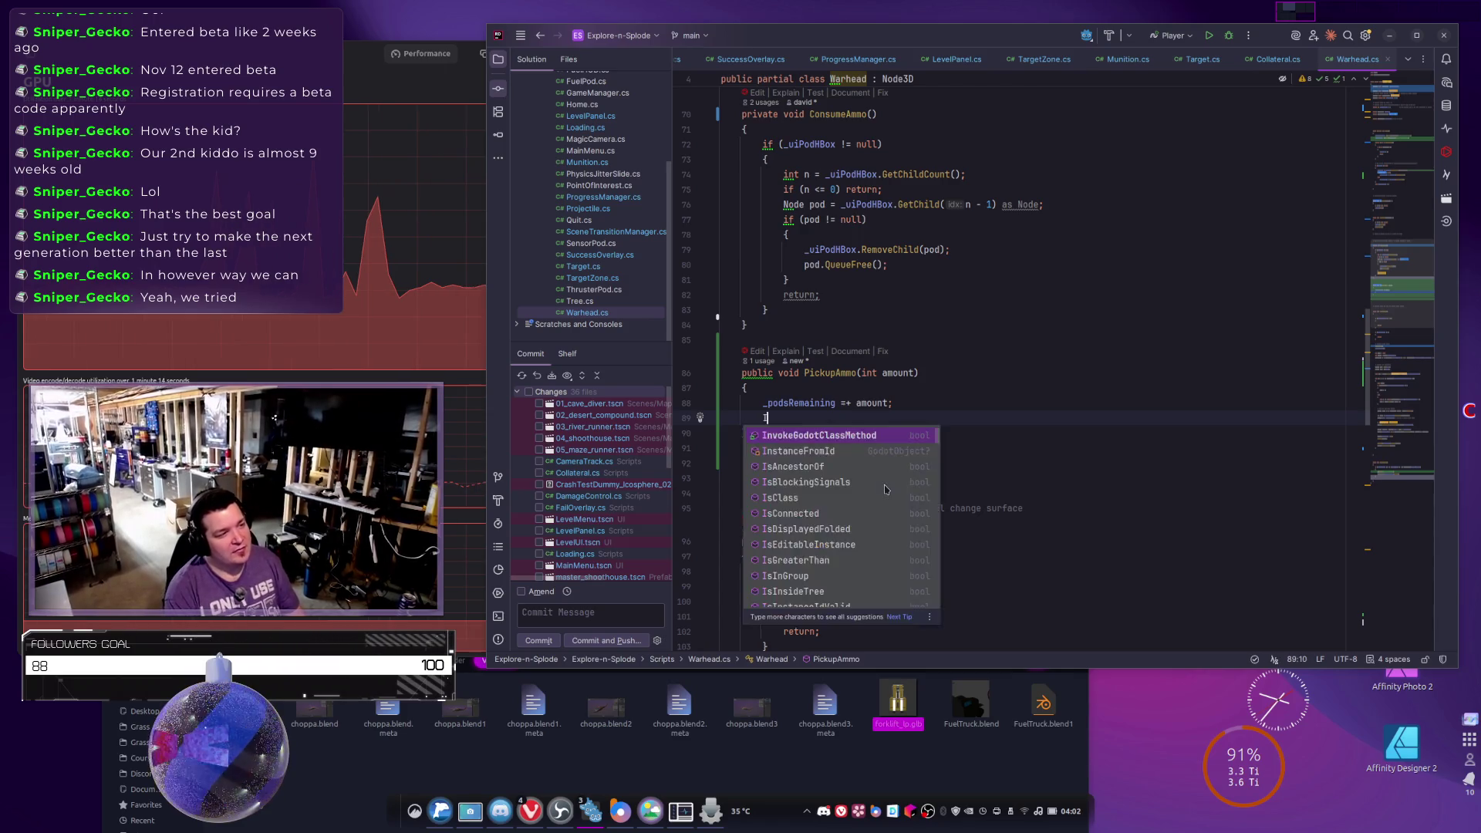
pyautogui.press('BackSpace')
pyautogui.press('BackSpace')
pyautogui.press('BackSpace')
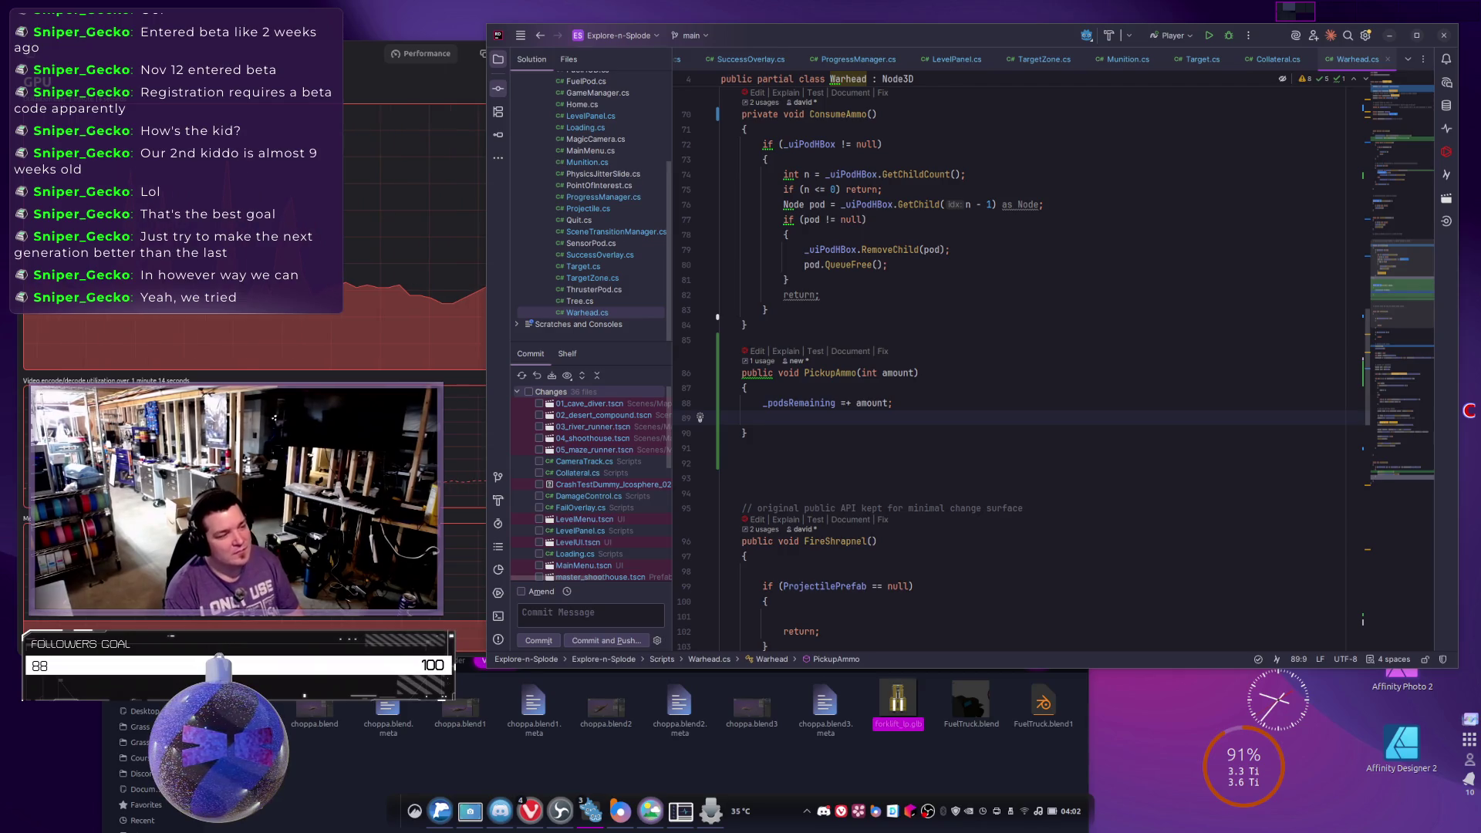
pyautogui.write('ar a')
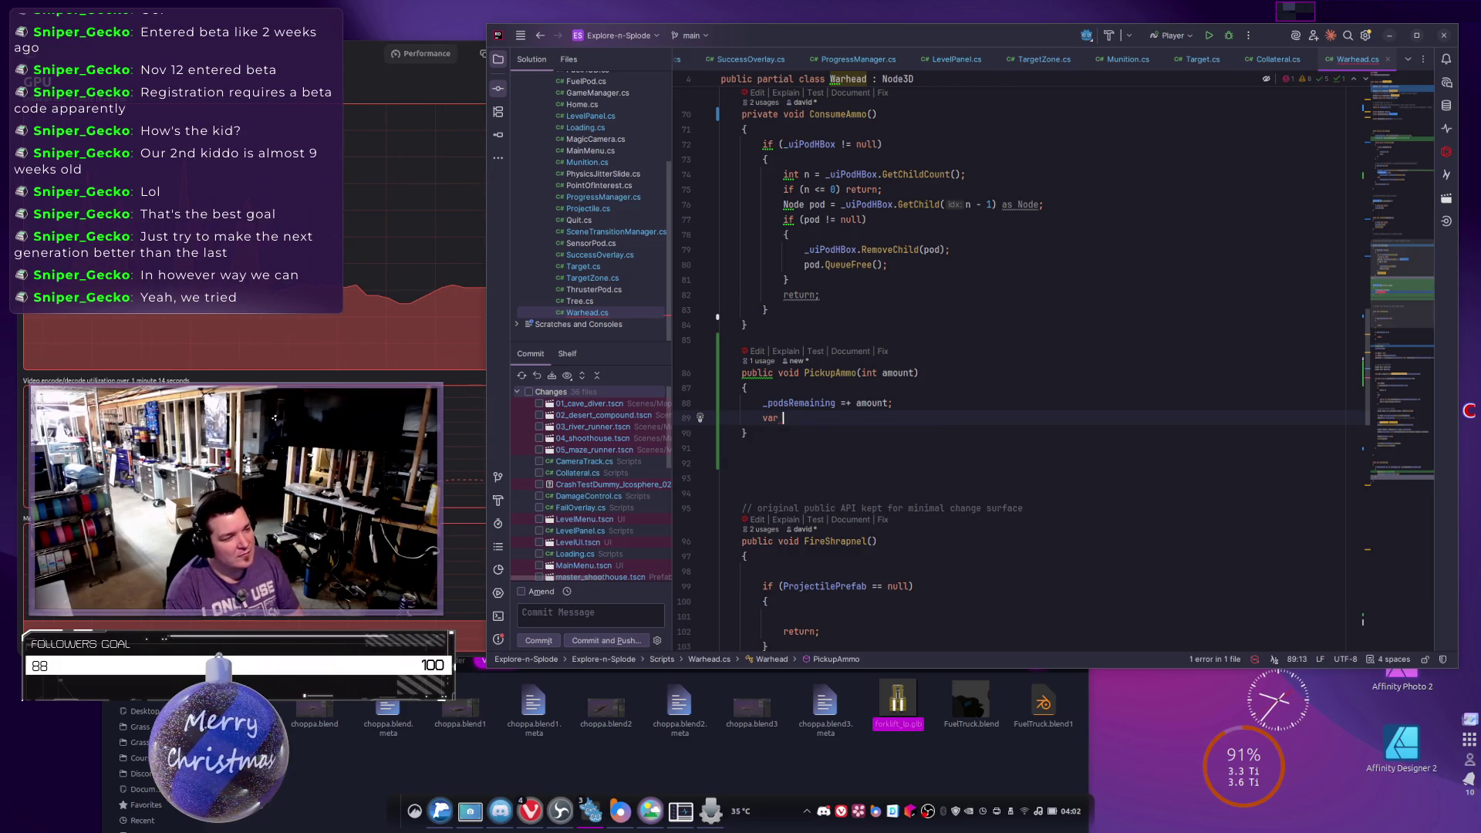
pyautogui.write('mmoPick')
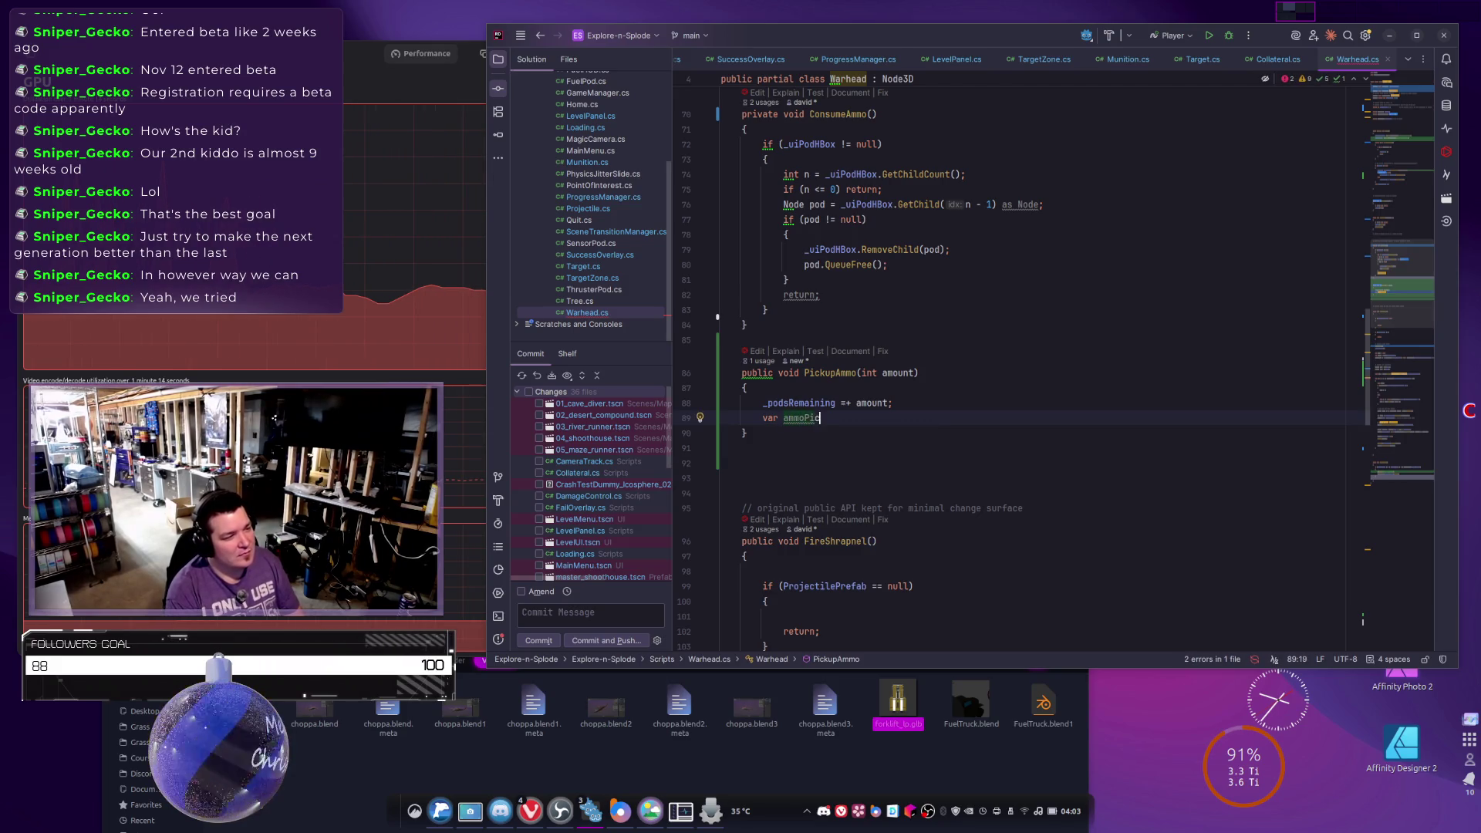
pyautogui.write('up = ')
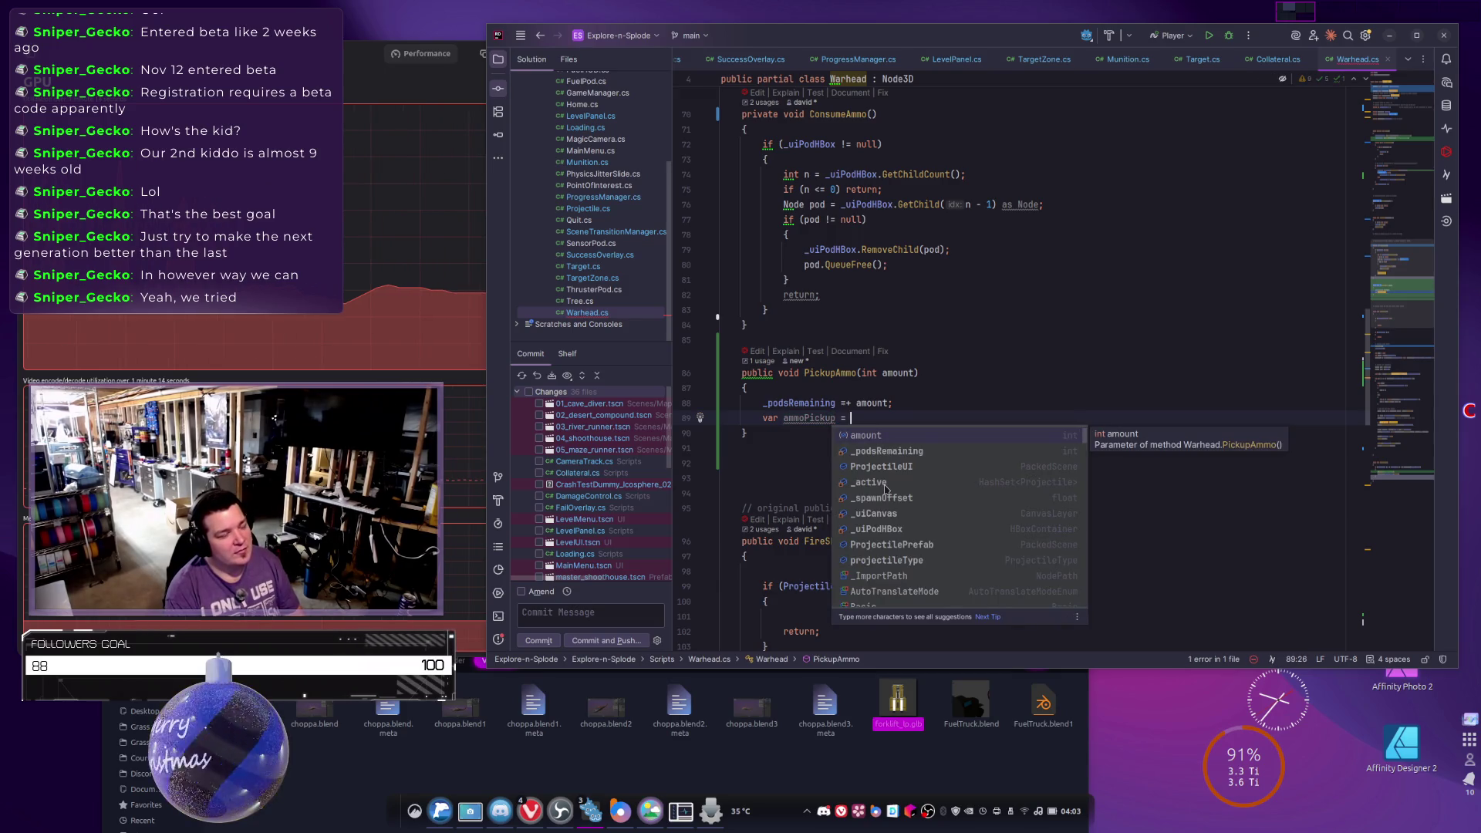
pyautogui.write('A')
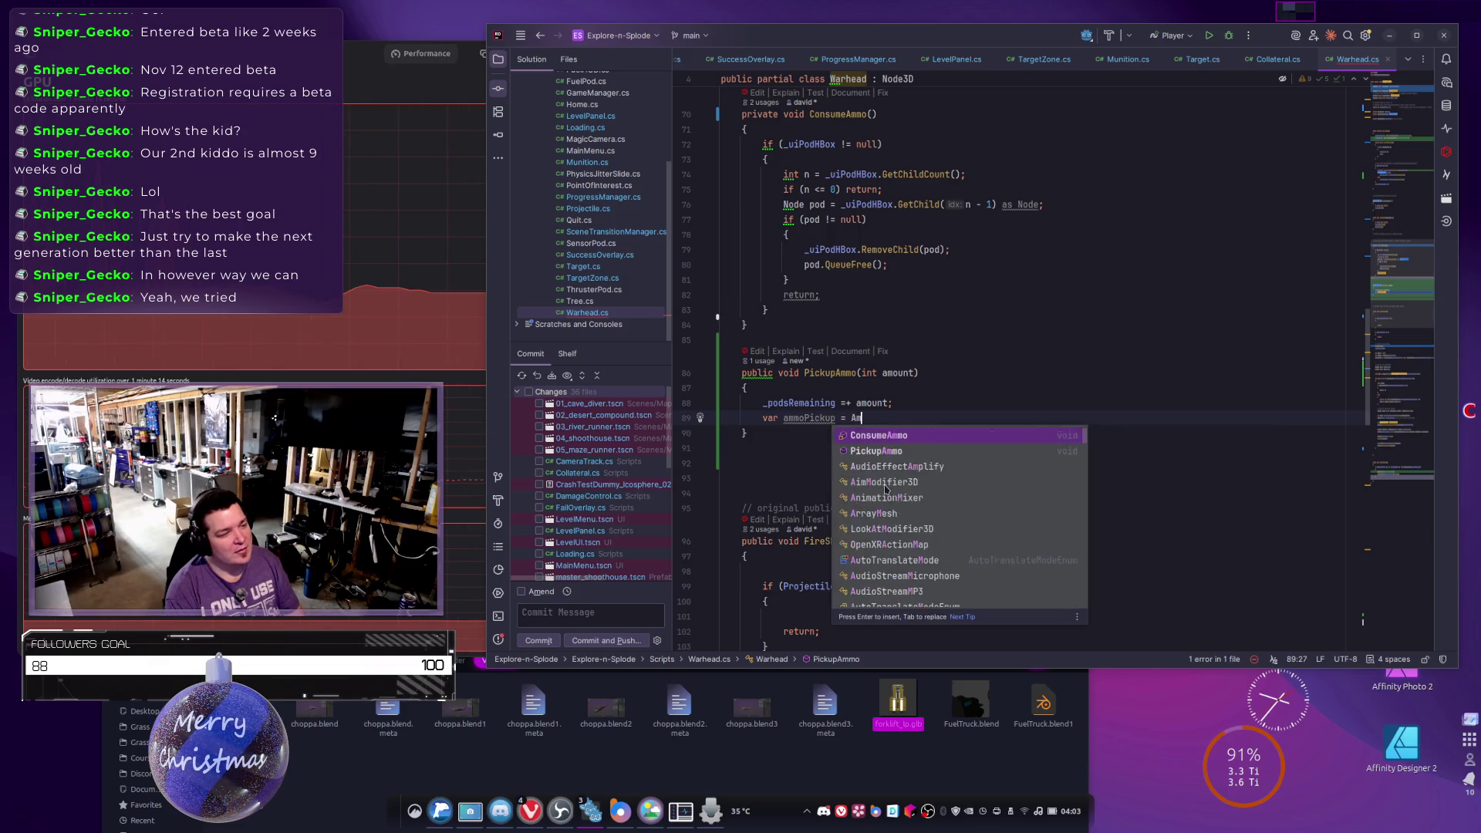
pyautogui.press('BackSpace')
pyautogui.write('ProjectileUI.')
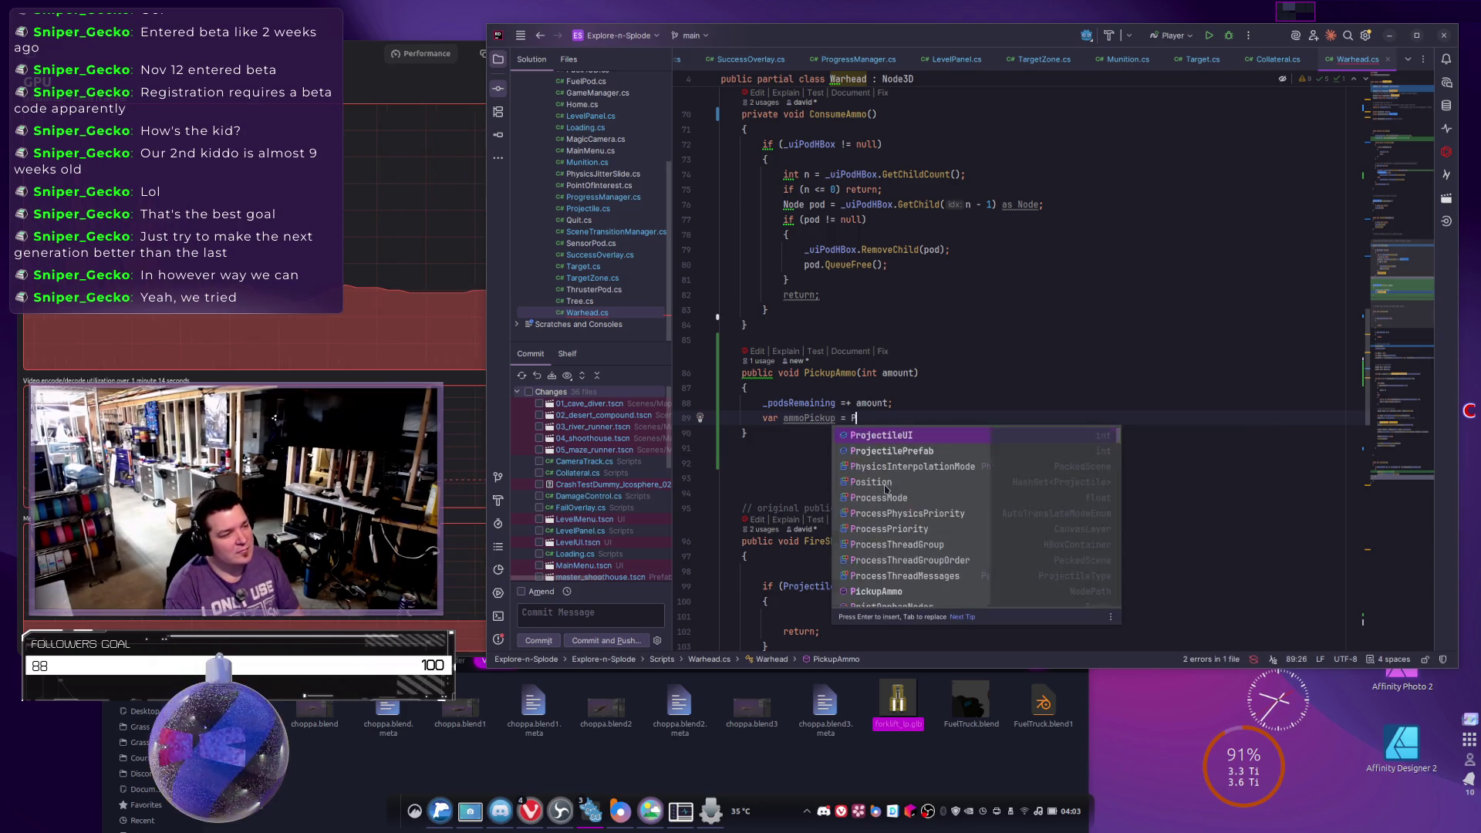
pyautogui.write('Inst')
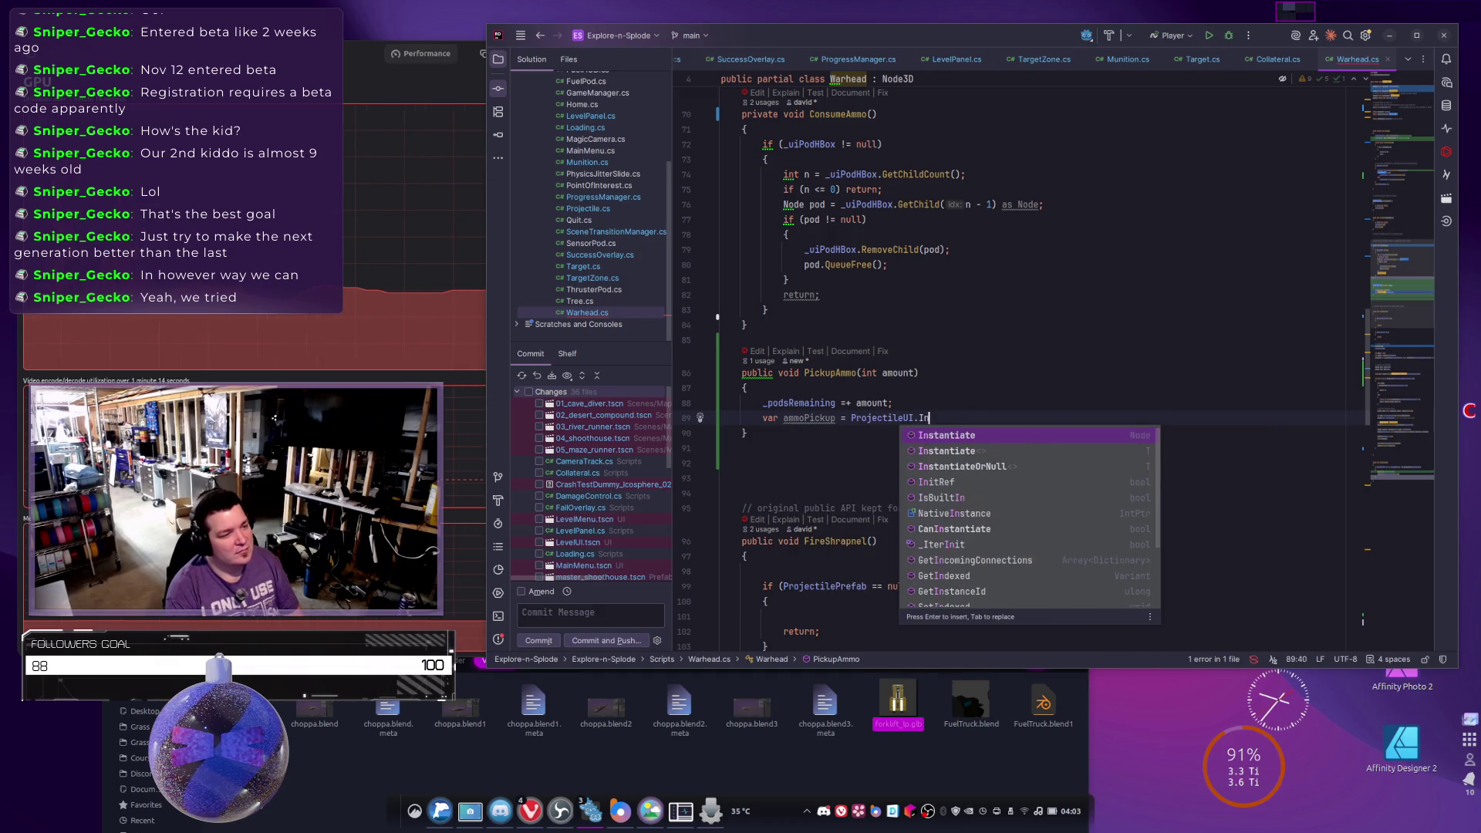
pyautogui.press('Return')
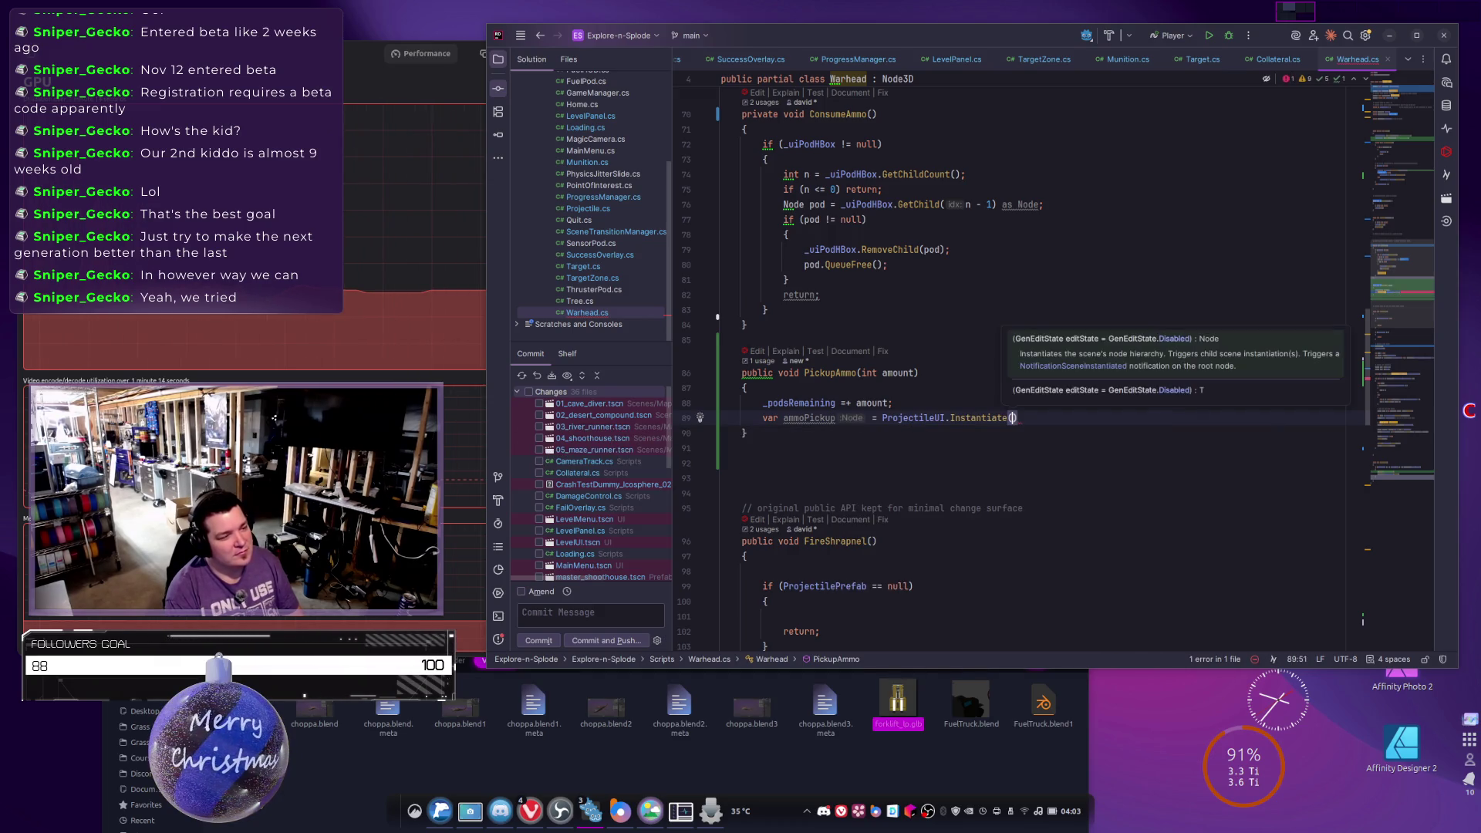
pyautogui.write(');')
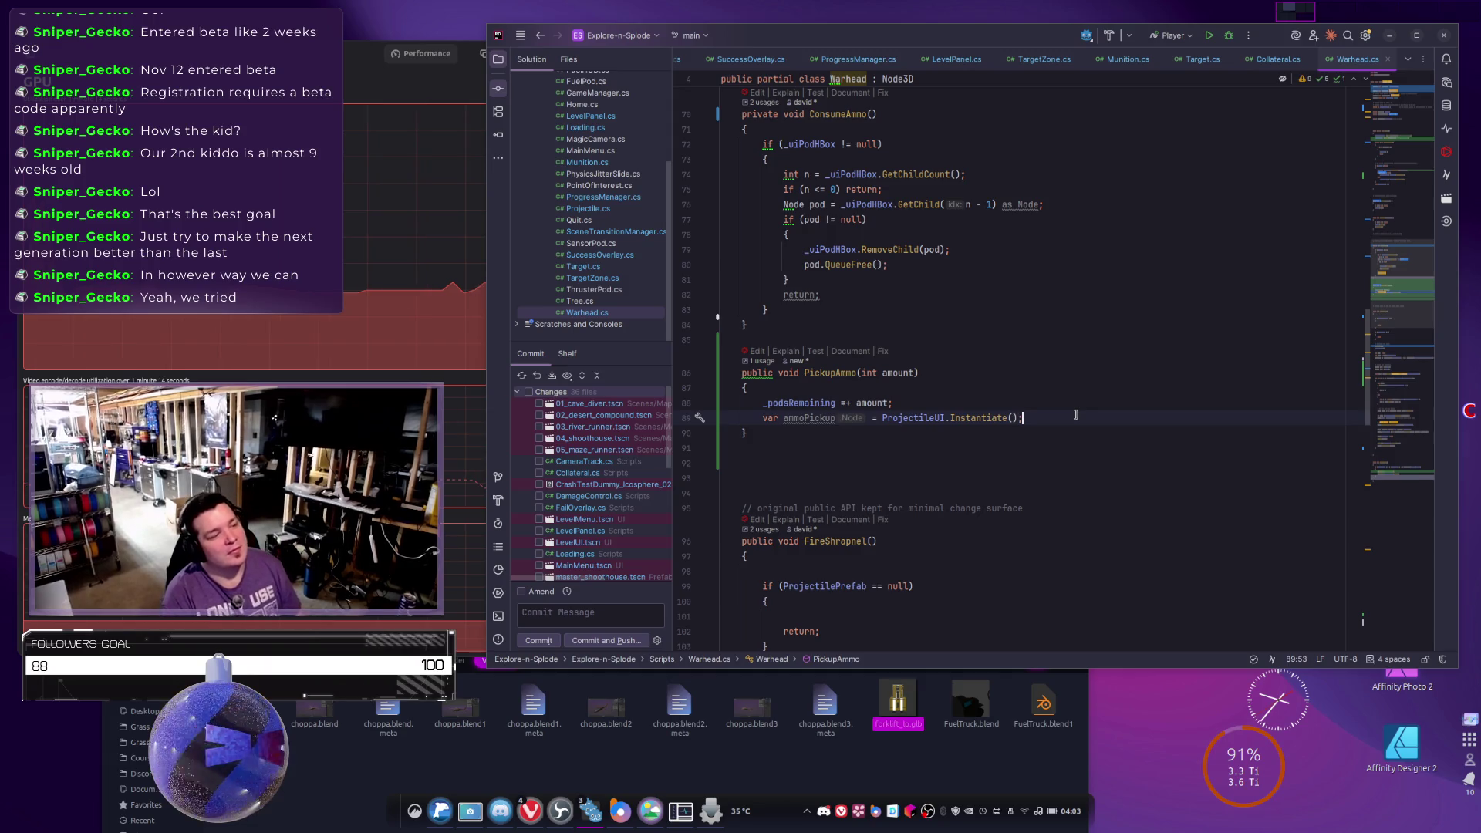
pyautogui.hotkey('shift', 'Home')
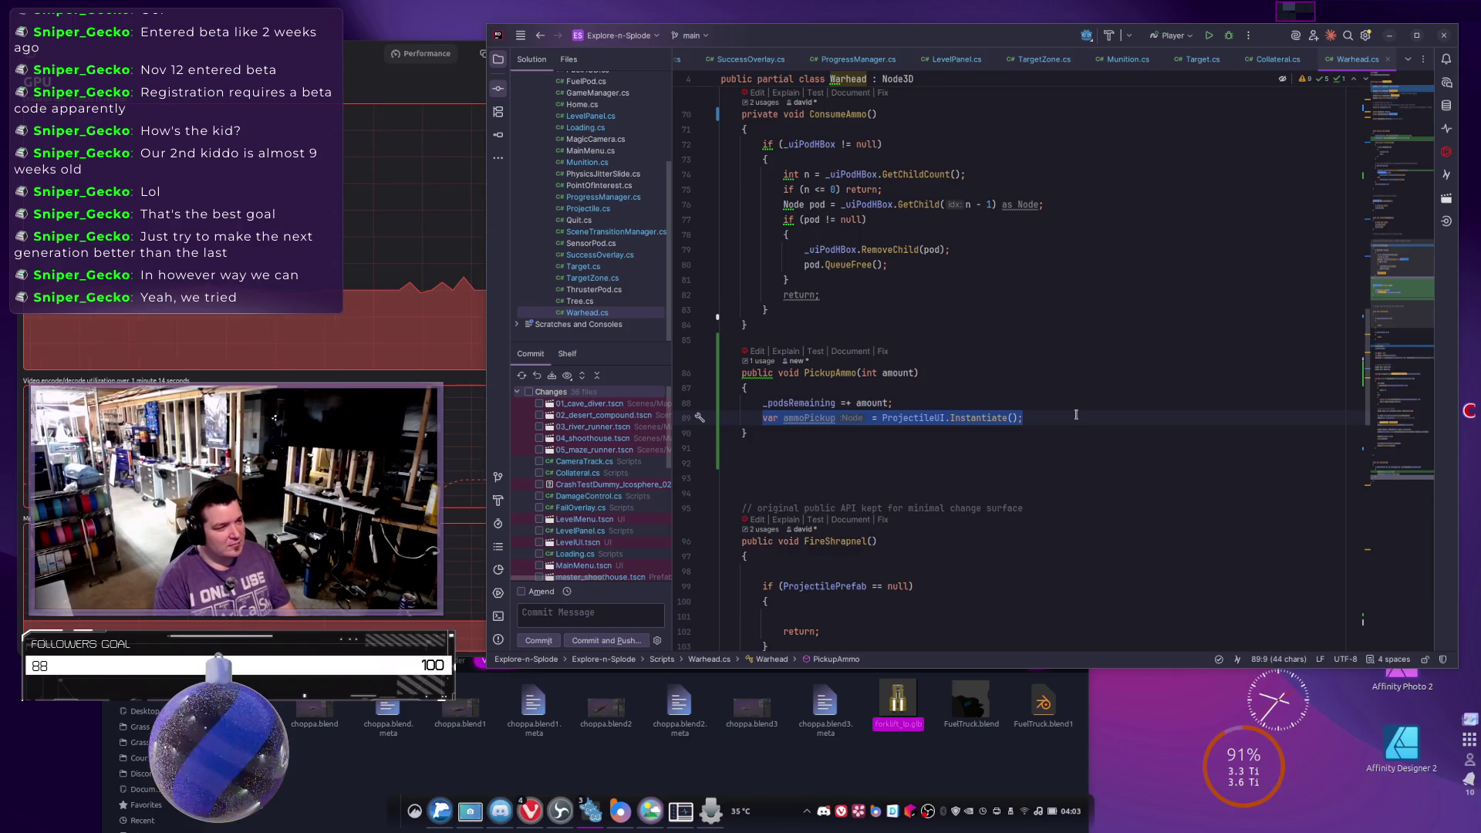
# - Insert for (int pickupAmount = 0; pickupAmount < amount; pickupAmount++) with an empty braced body above ammoPickup
pyautogui.press('End')
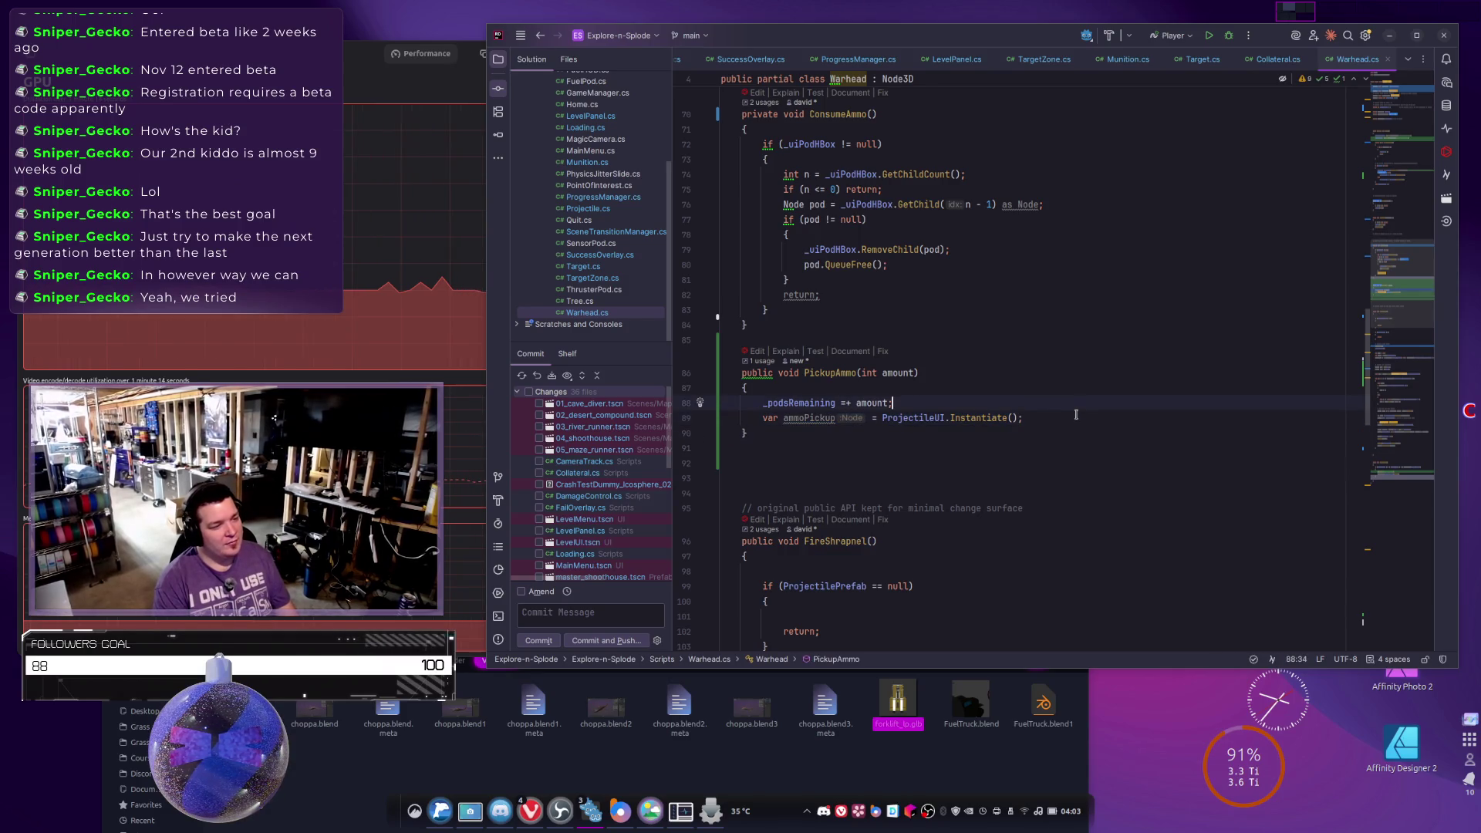
pyautogui.hotkey('ctrl', 'alt', 'Return')
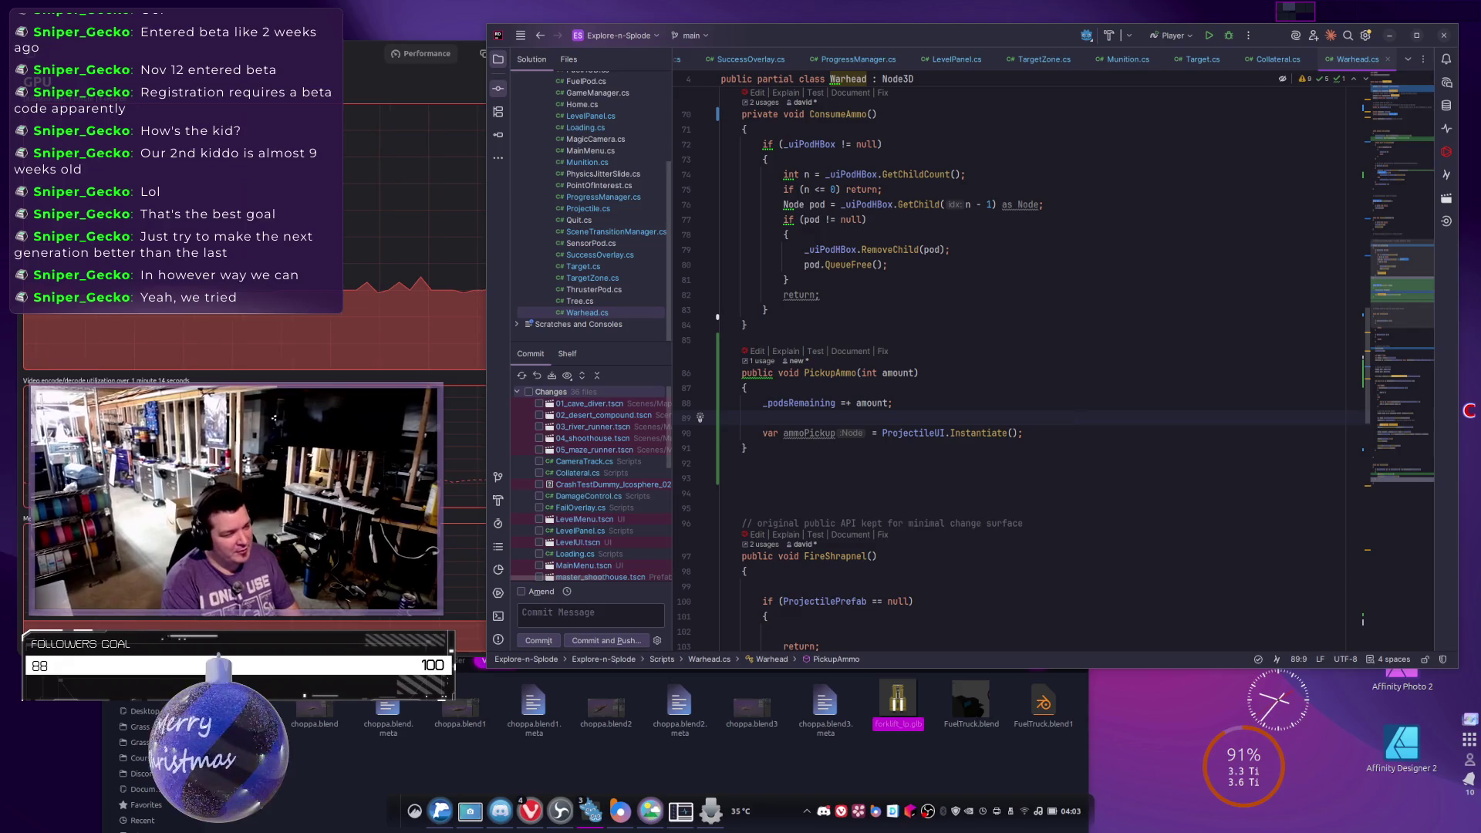
pyautogui.write('for (int ')
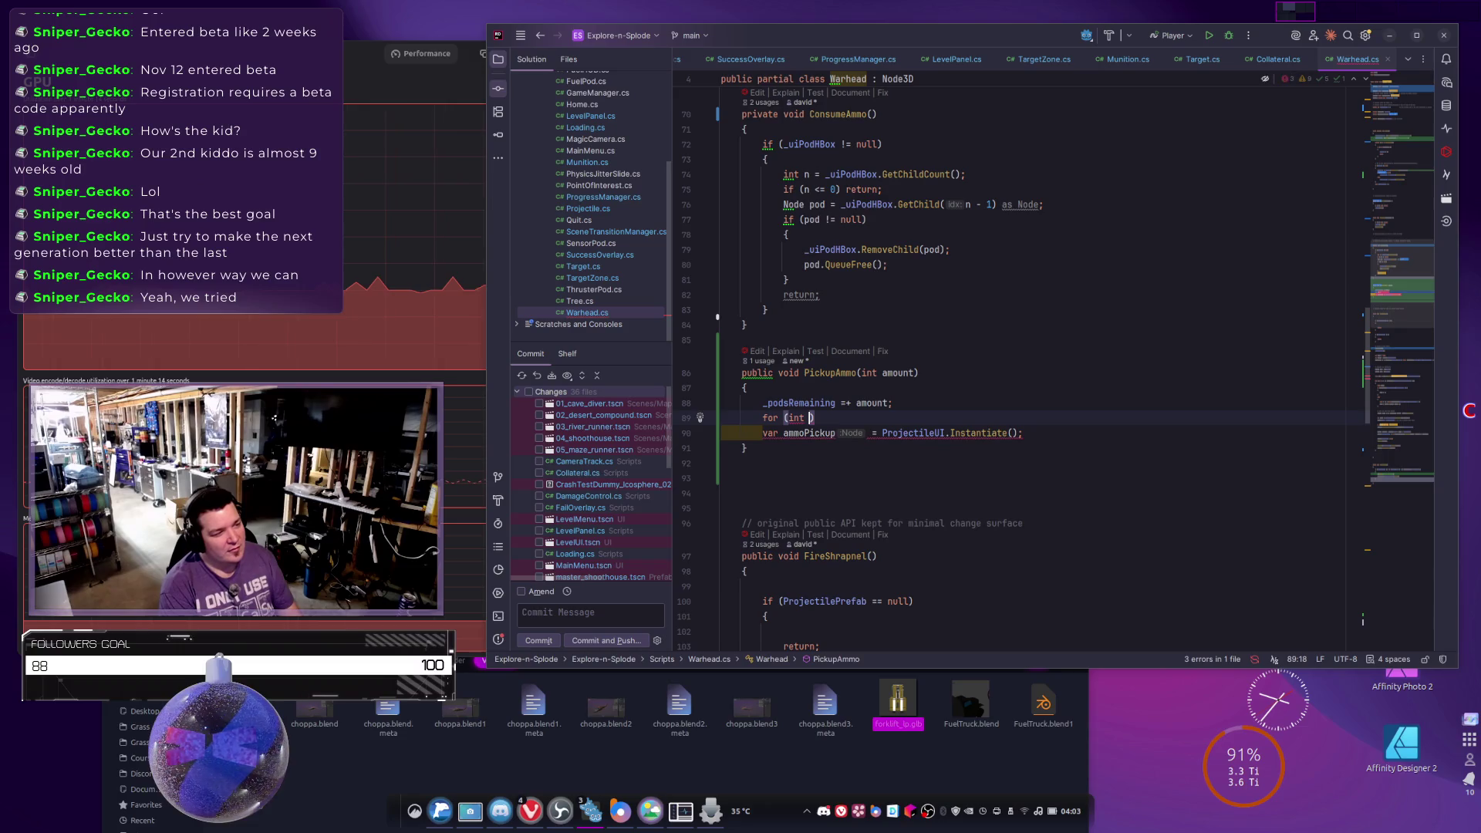
pyautogui.write('picku')
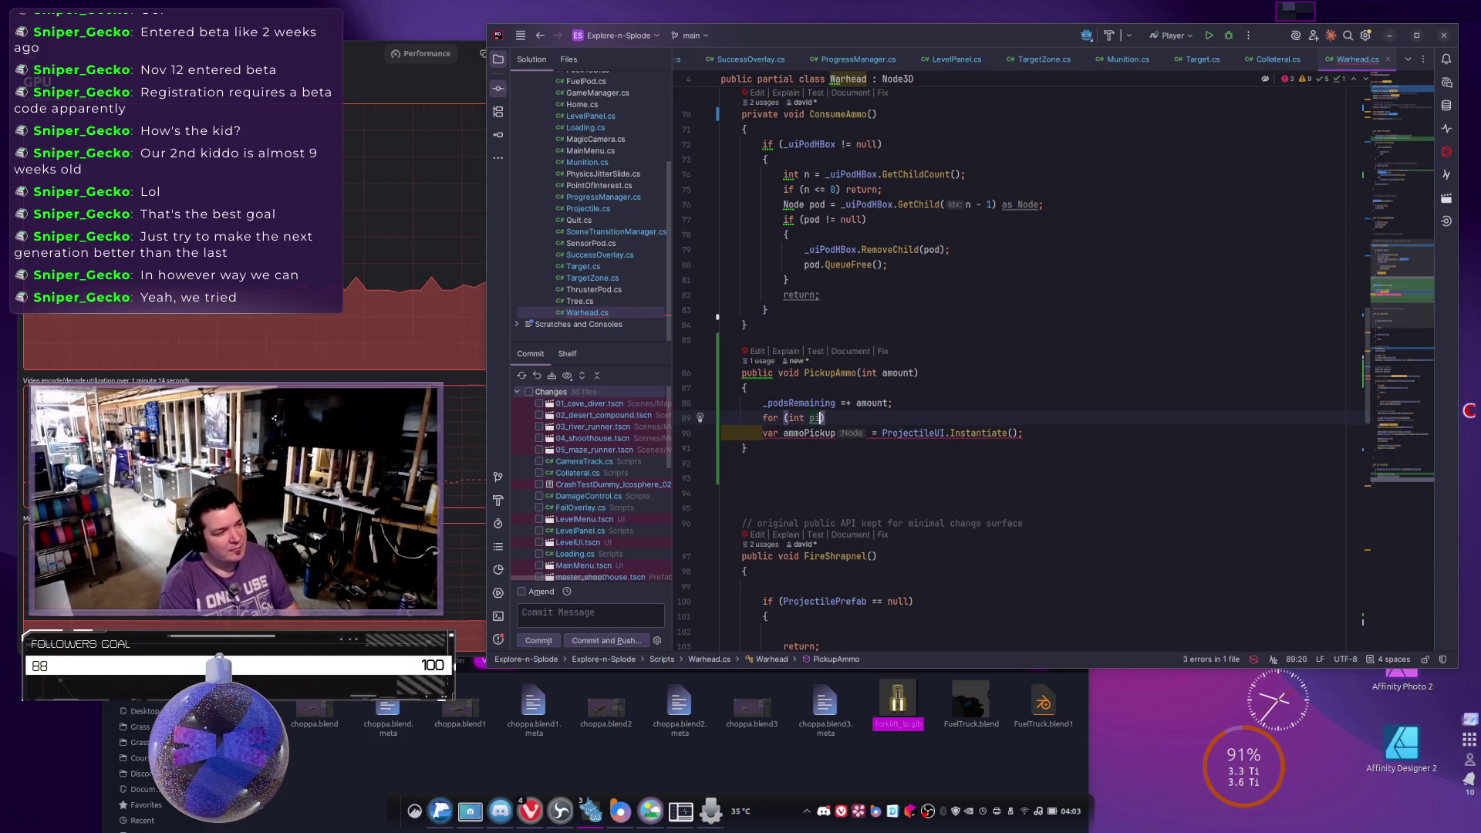
pyautogui.write('pamou')
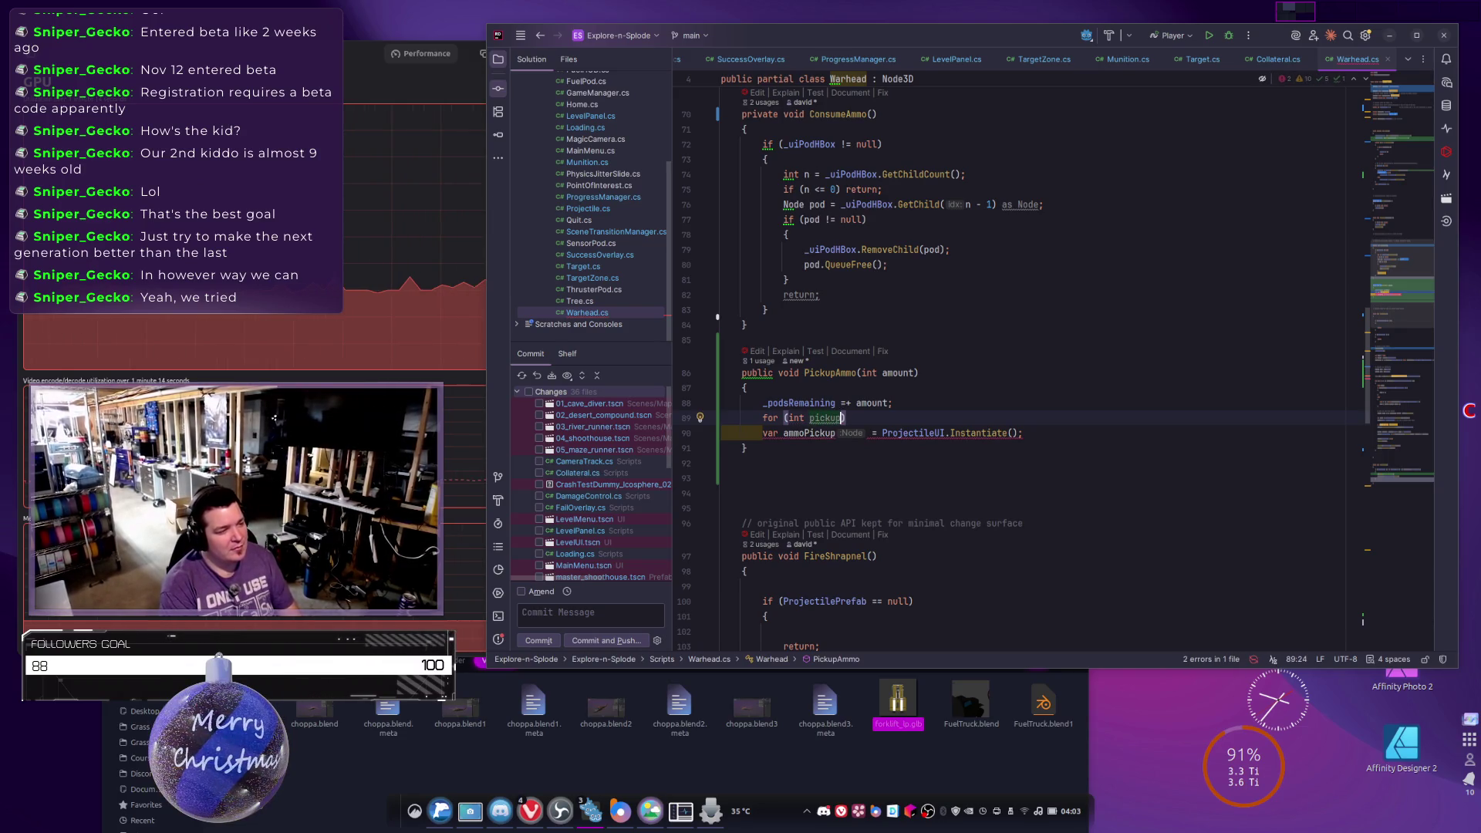
pyautogui.press('BackSpace')
pyautogui.press('BackSpace')
pyautogui.press('BackSpace')
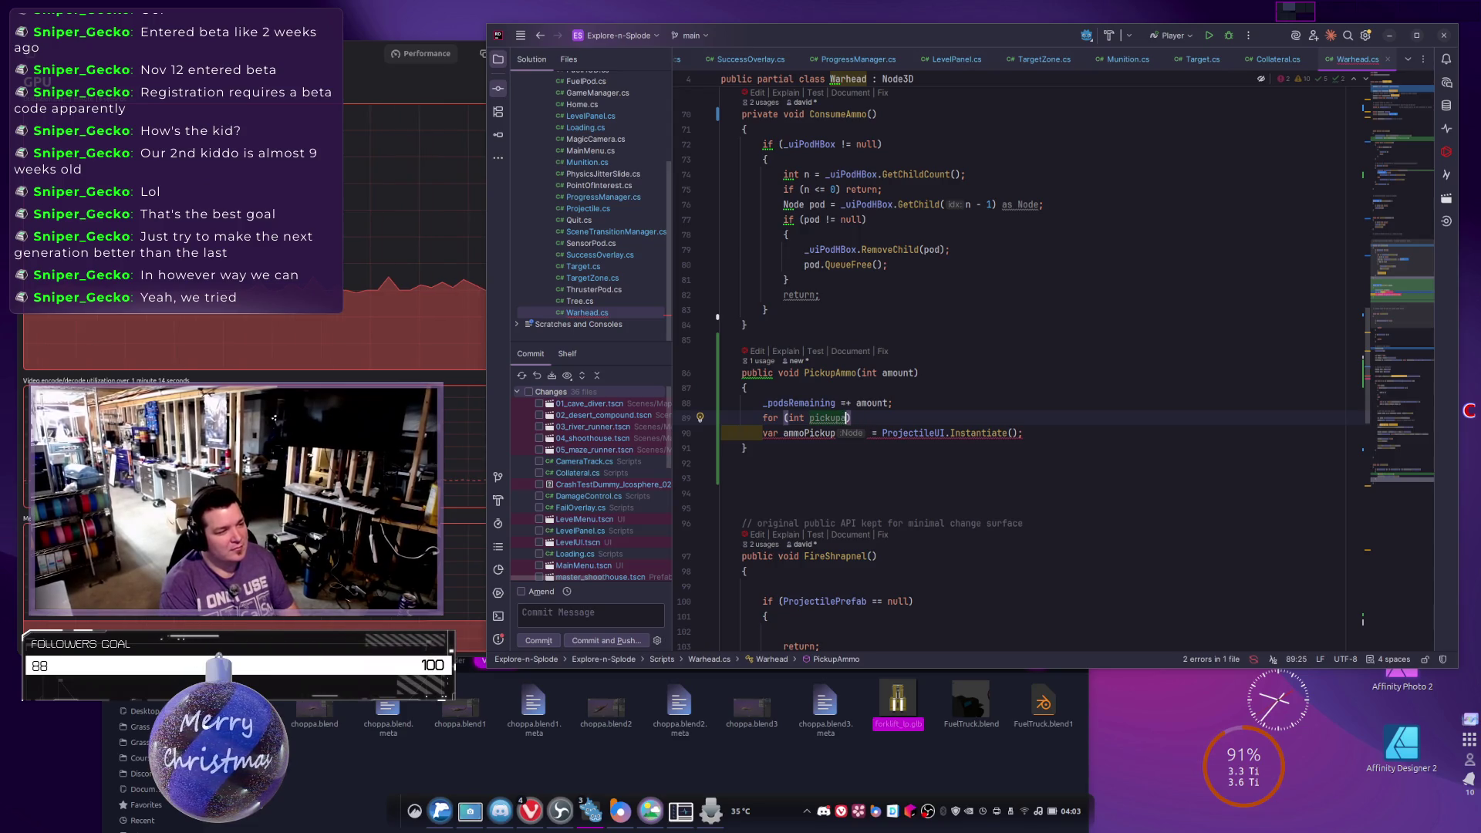
pyautogui.write('Amount')
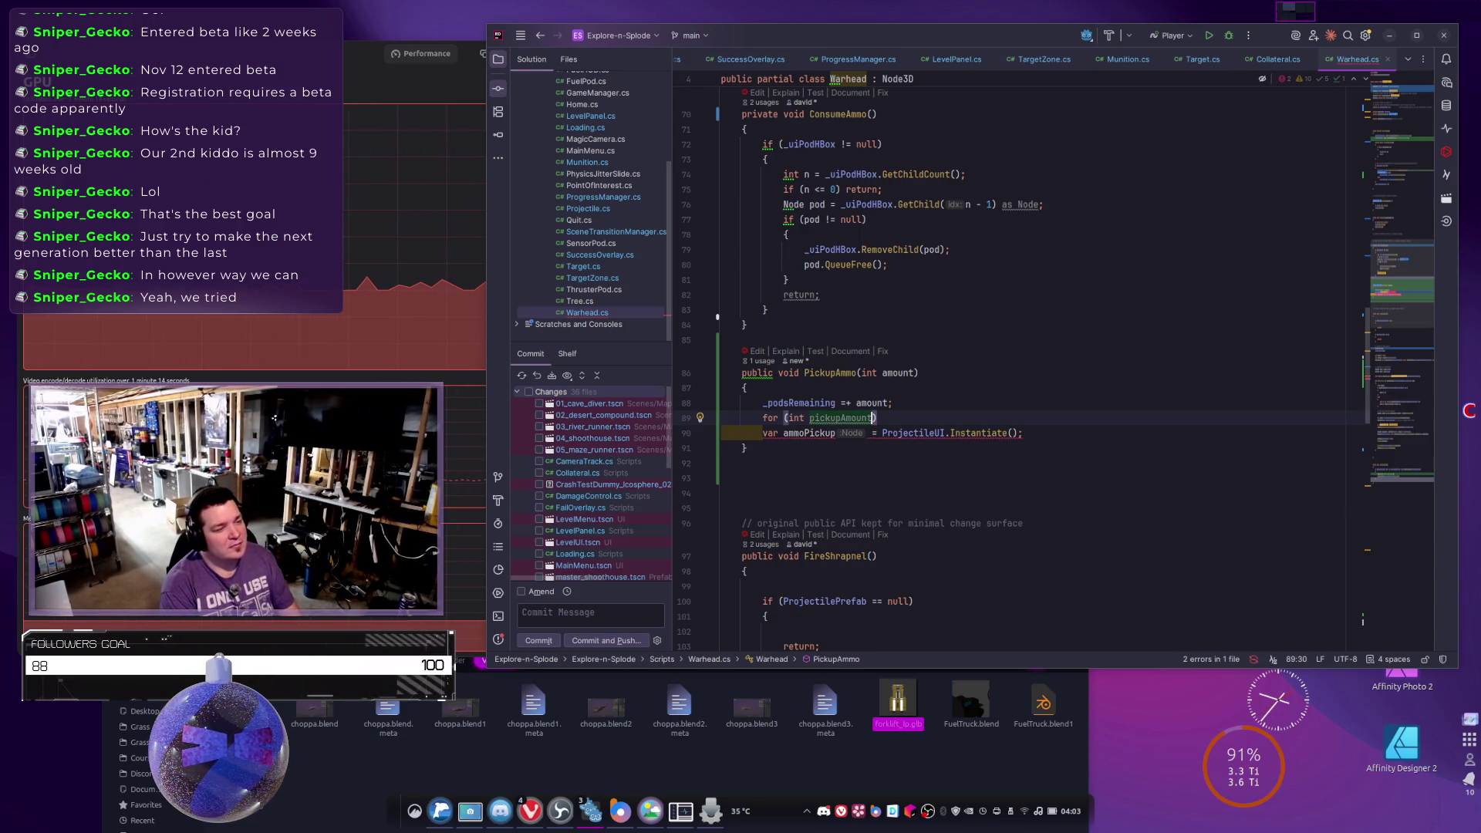
pyautogui.write(' = 0')
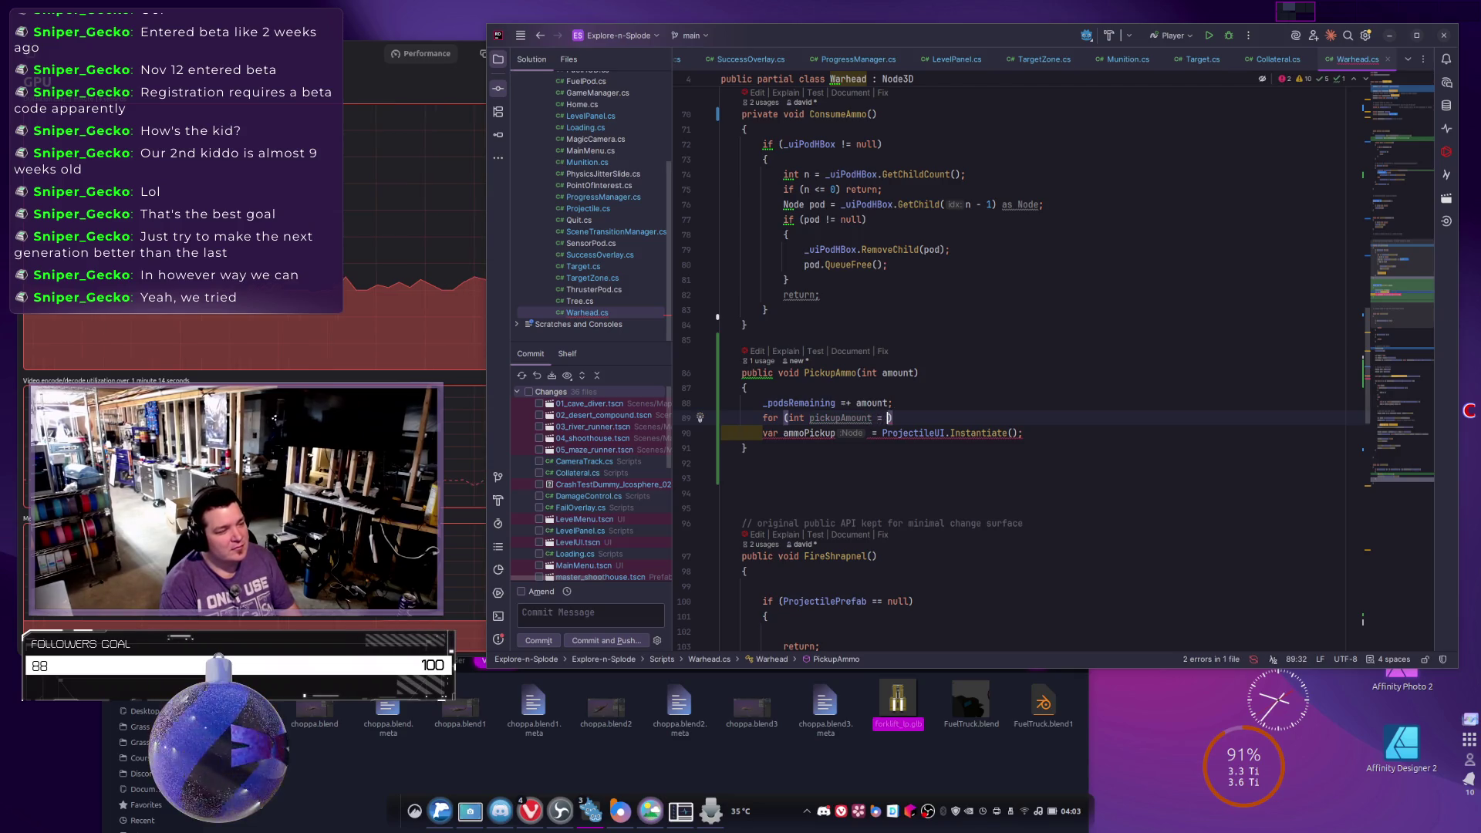
pyautogui.write(';')
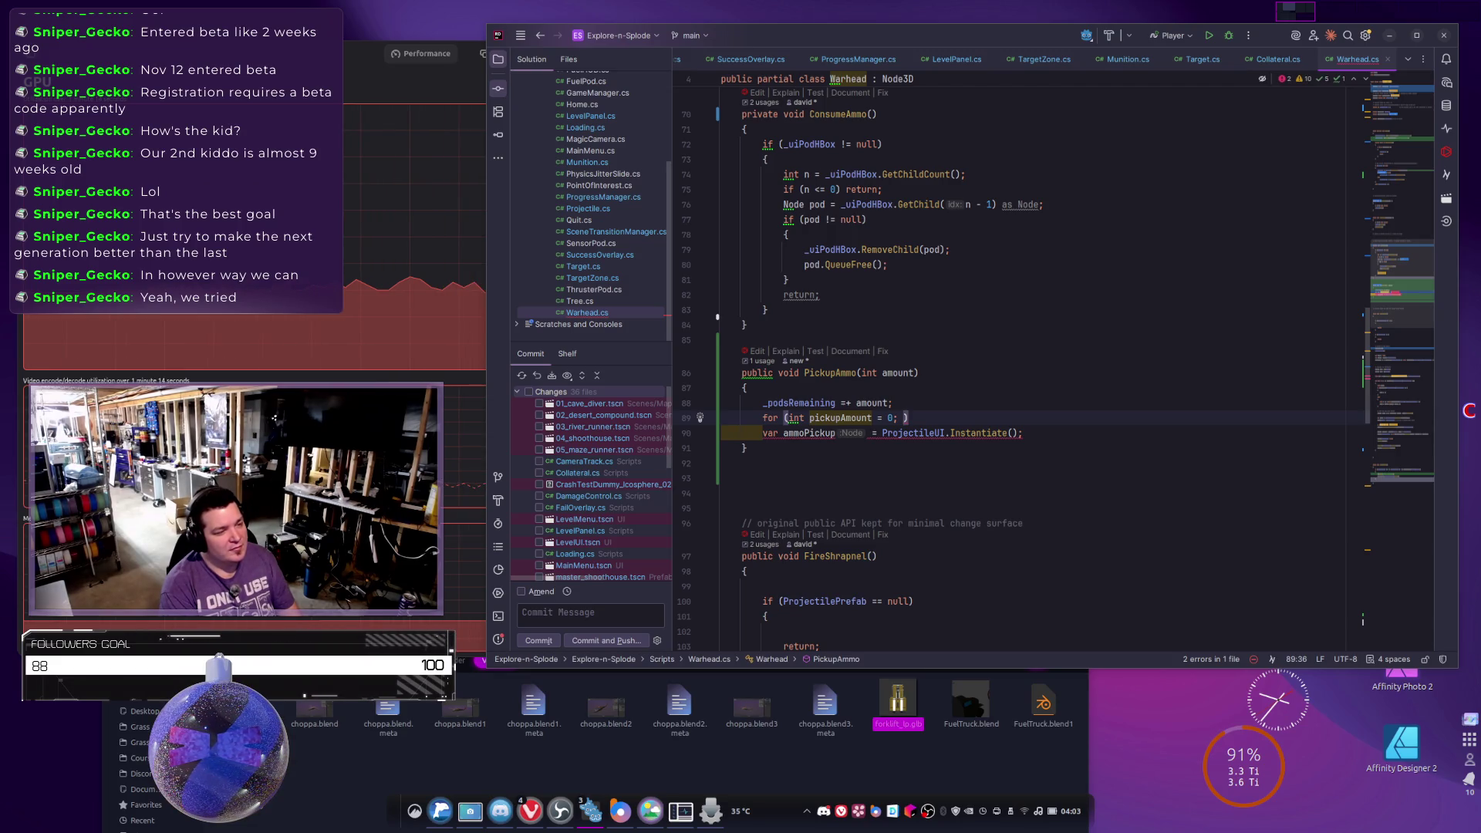
pyautogui.write('pickupAmount')
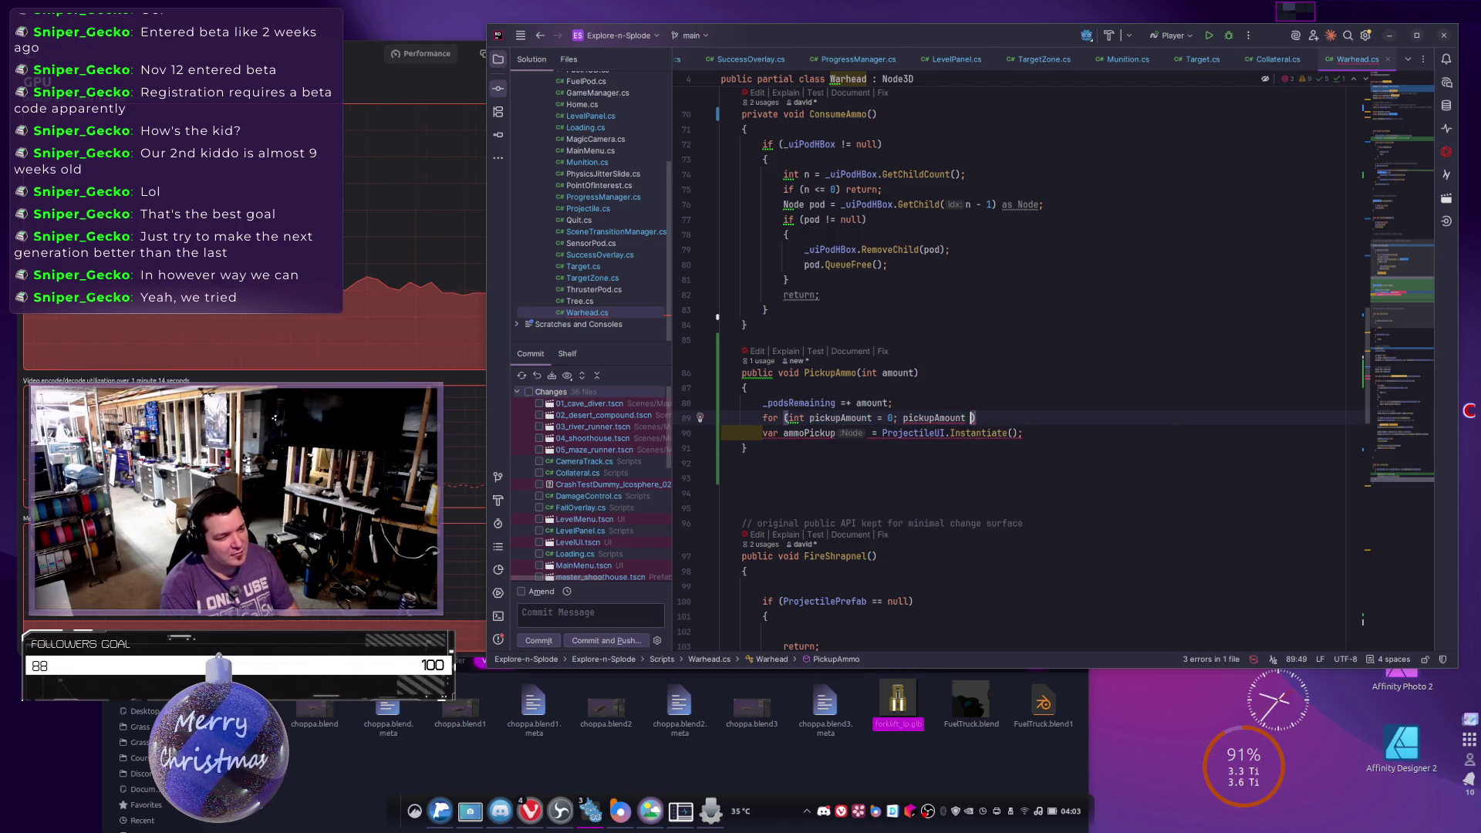
pyautogui.write(' < a')
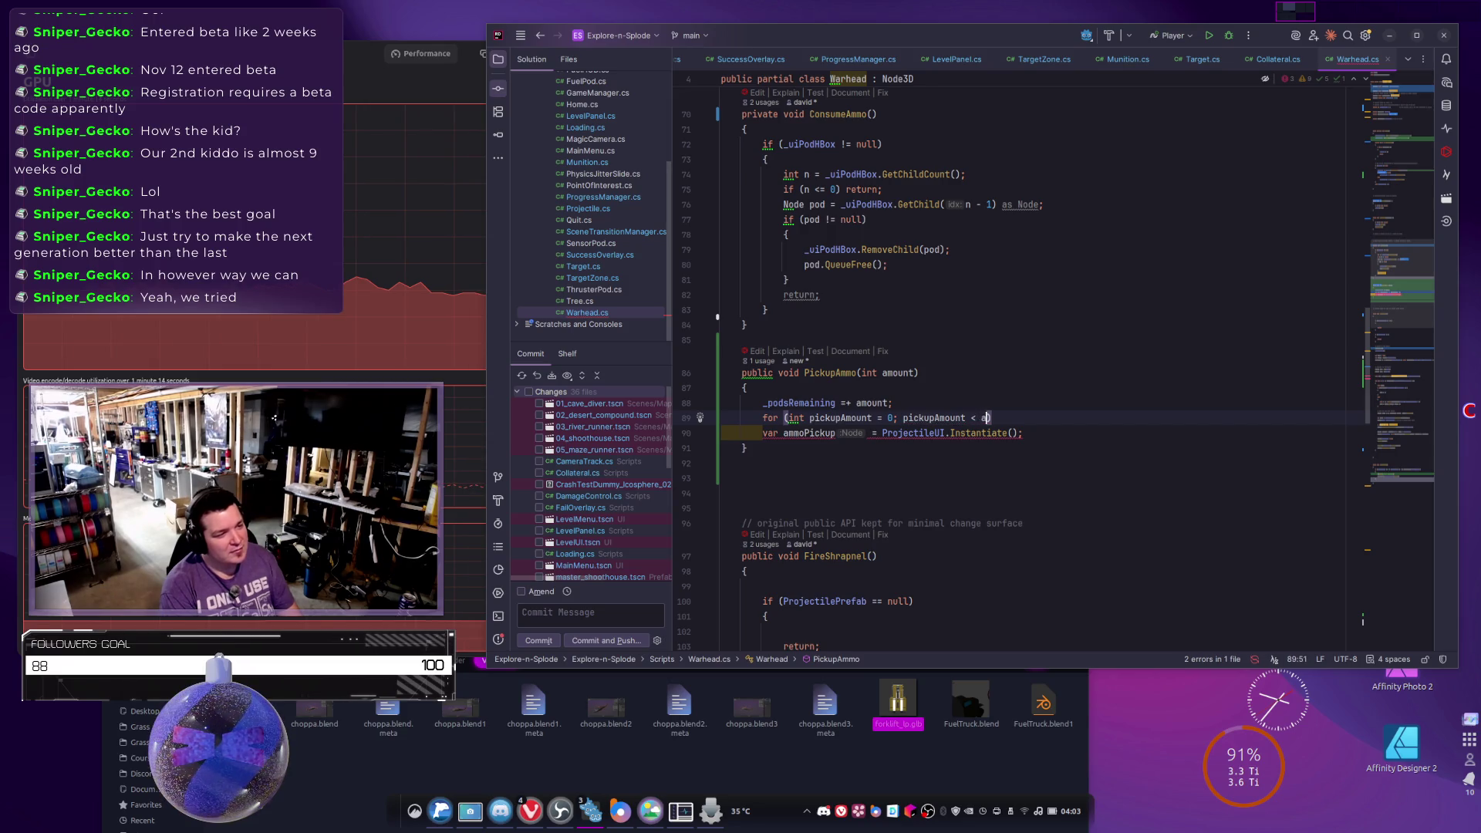
pyautogui.press('Return')
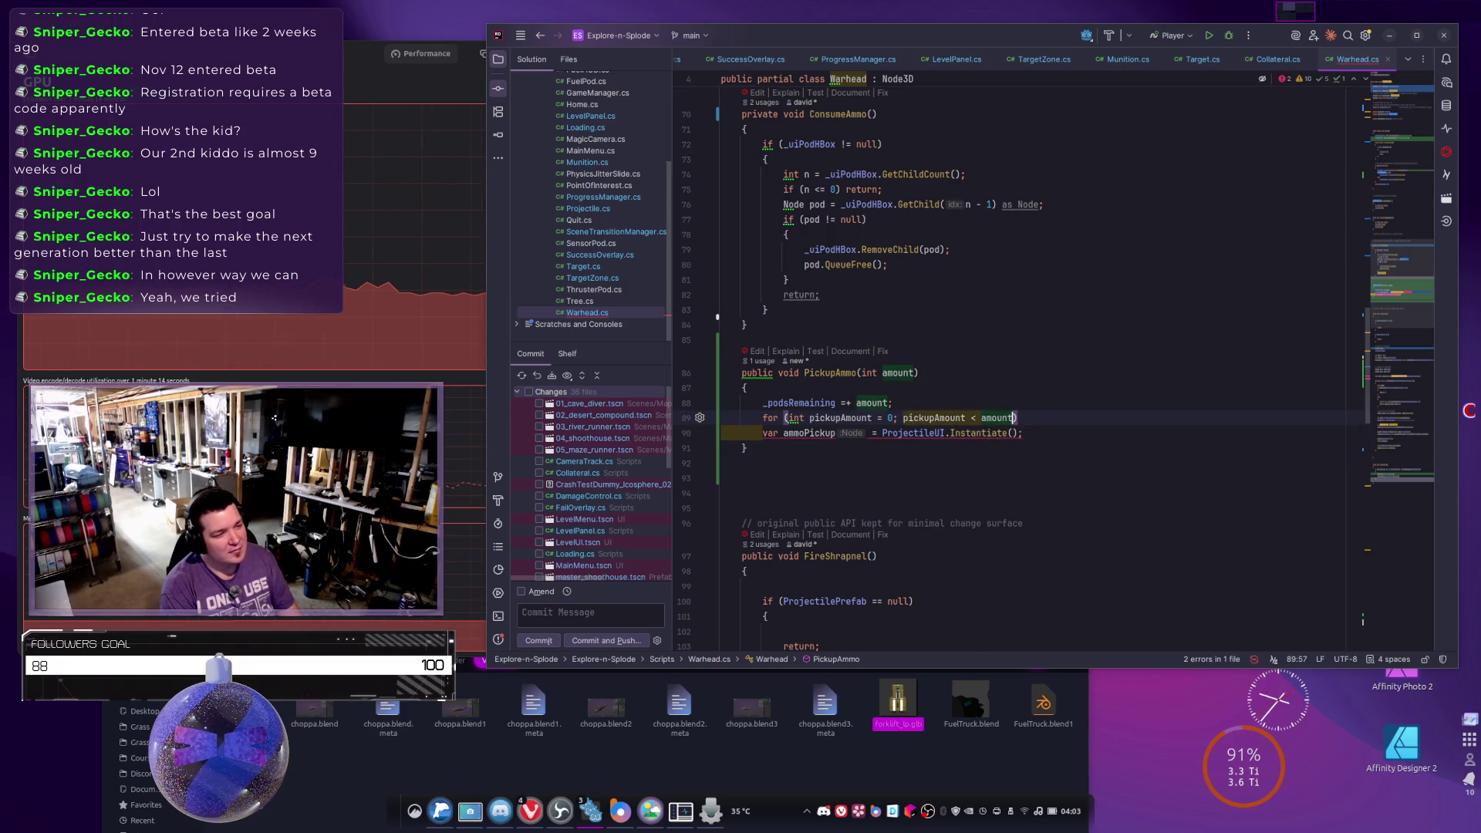
pyautogui.write('; pi')
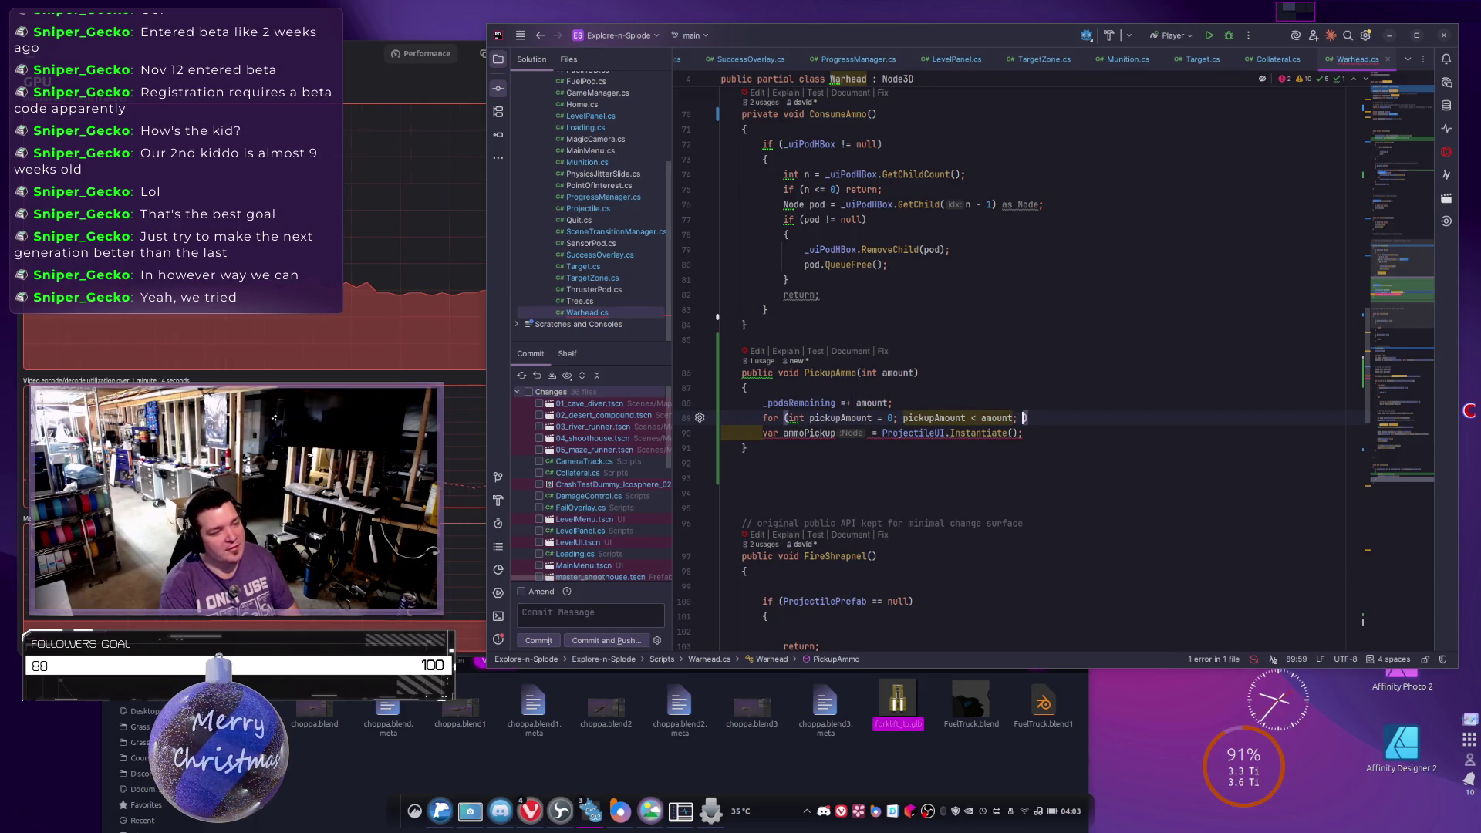
pyautogui.press('Return')
pyautogui.write('++')
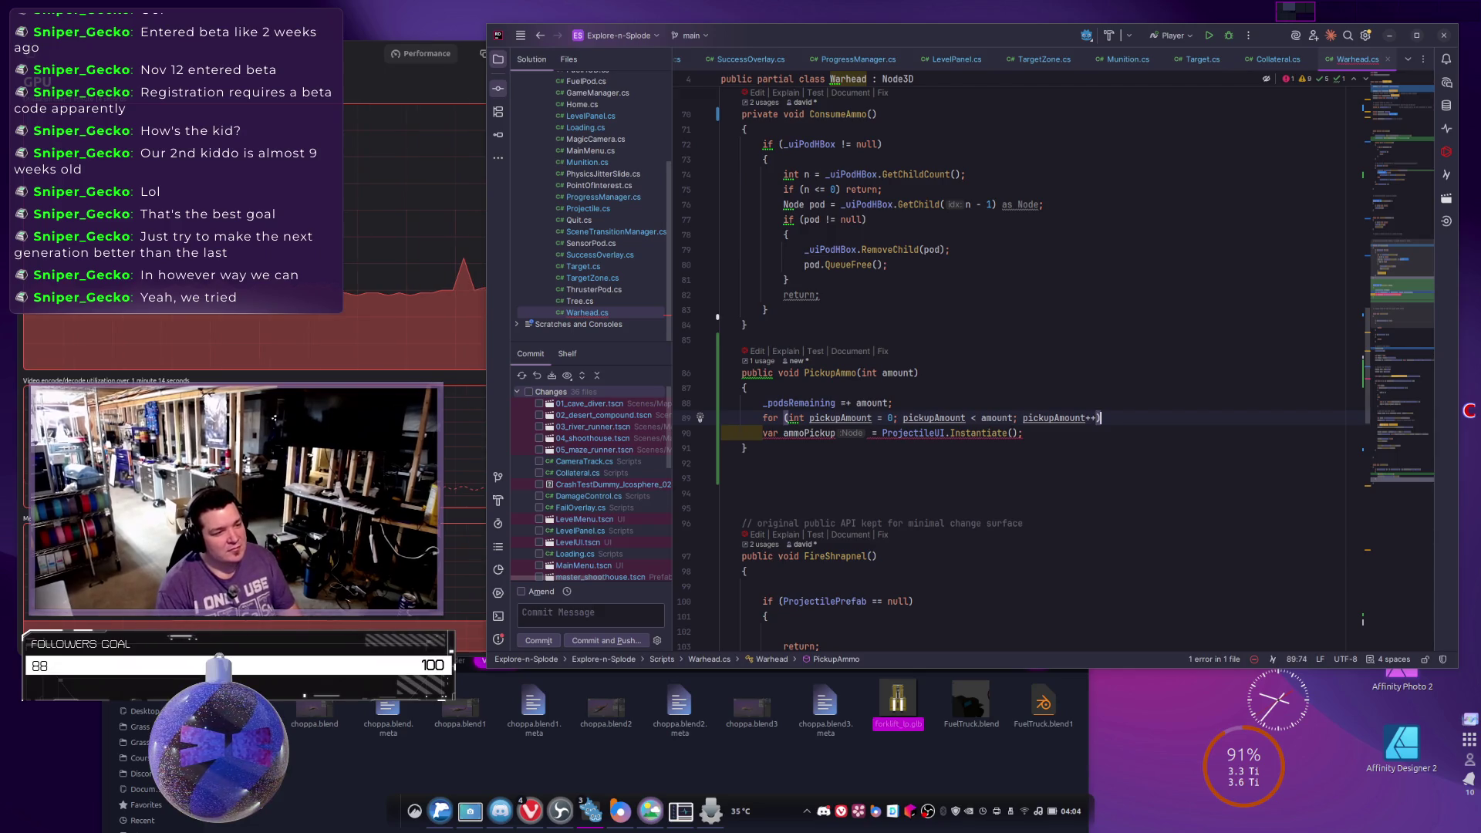
pyautogui.press('Return')
pyautogui.write('{')
pyautogui.press('Return')
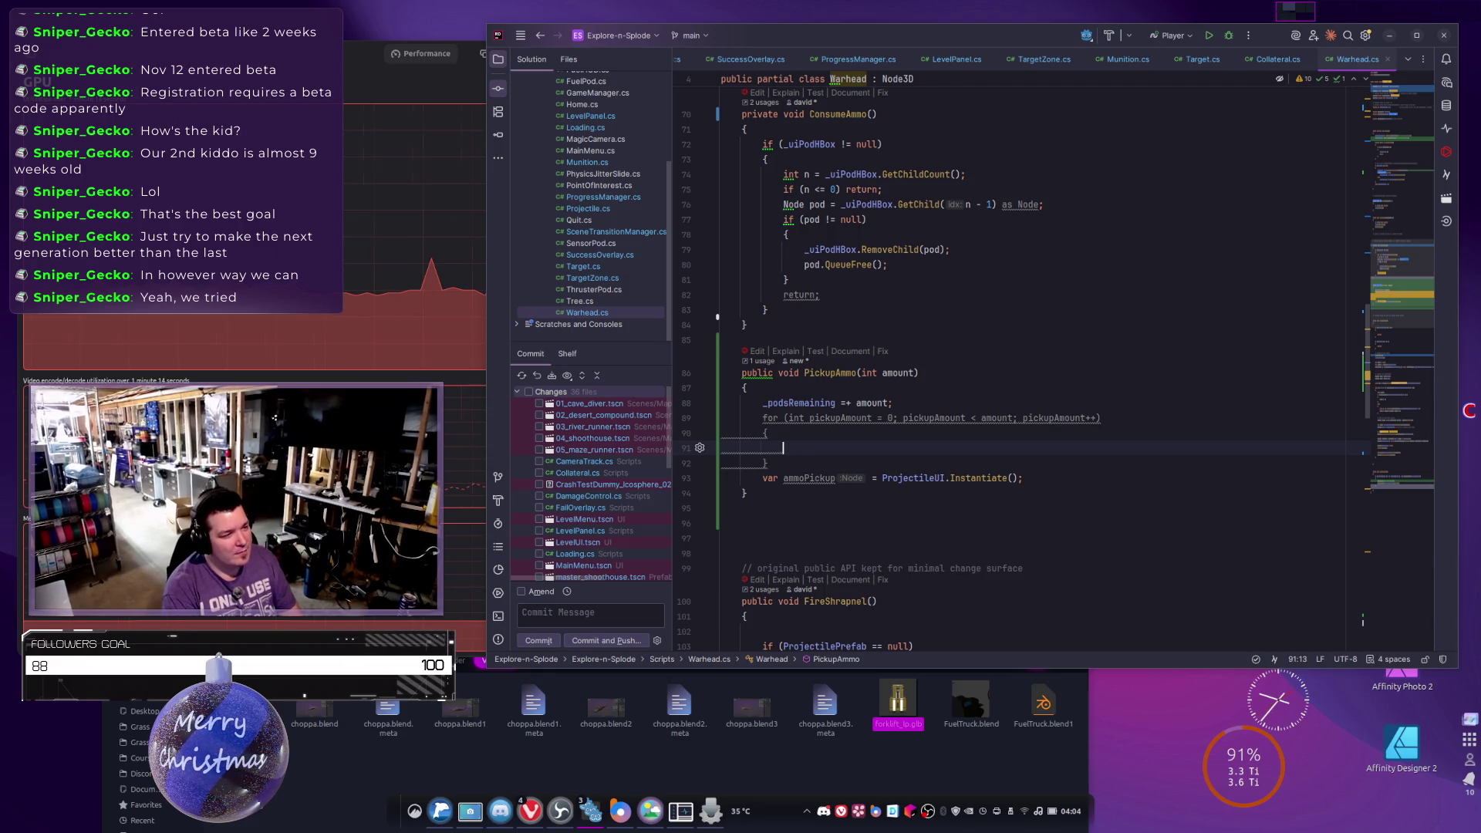
# - Replace the old pods statement with _podsRemaining++; inside the for loop
pyautogui.press('Up')
pyautogui.press('Up')
pyautogui.press('Up')
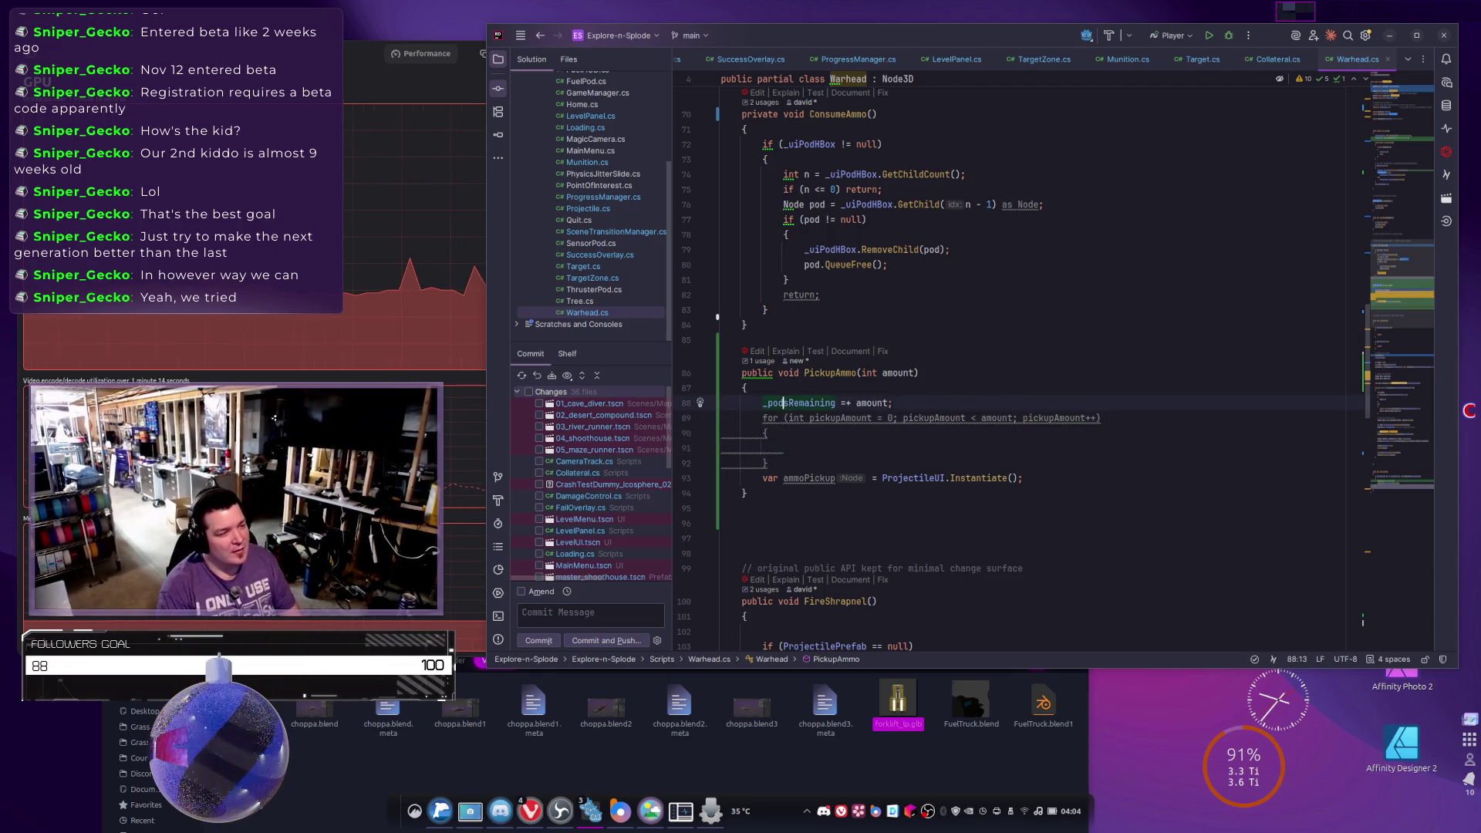
pyautogui.press('Home')
pyautogui.hotkey('shift', 'End')
pyautogui.press('BackSpace')
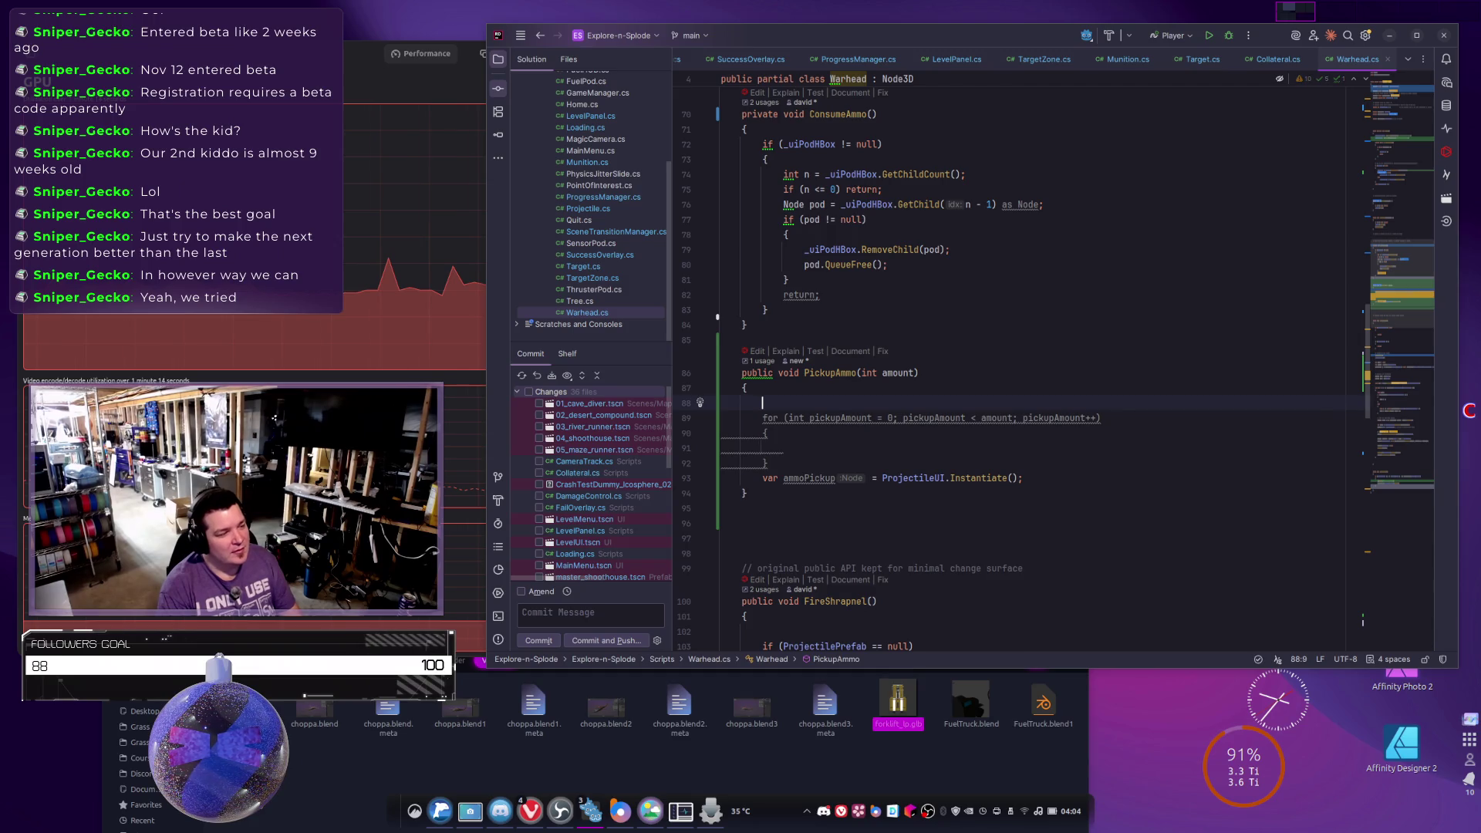
pyautogui.press('Tab')
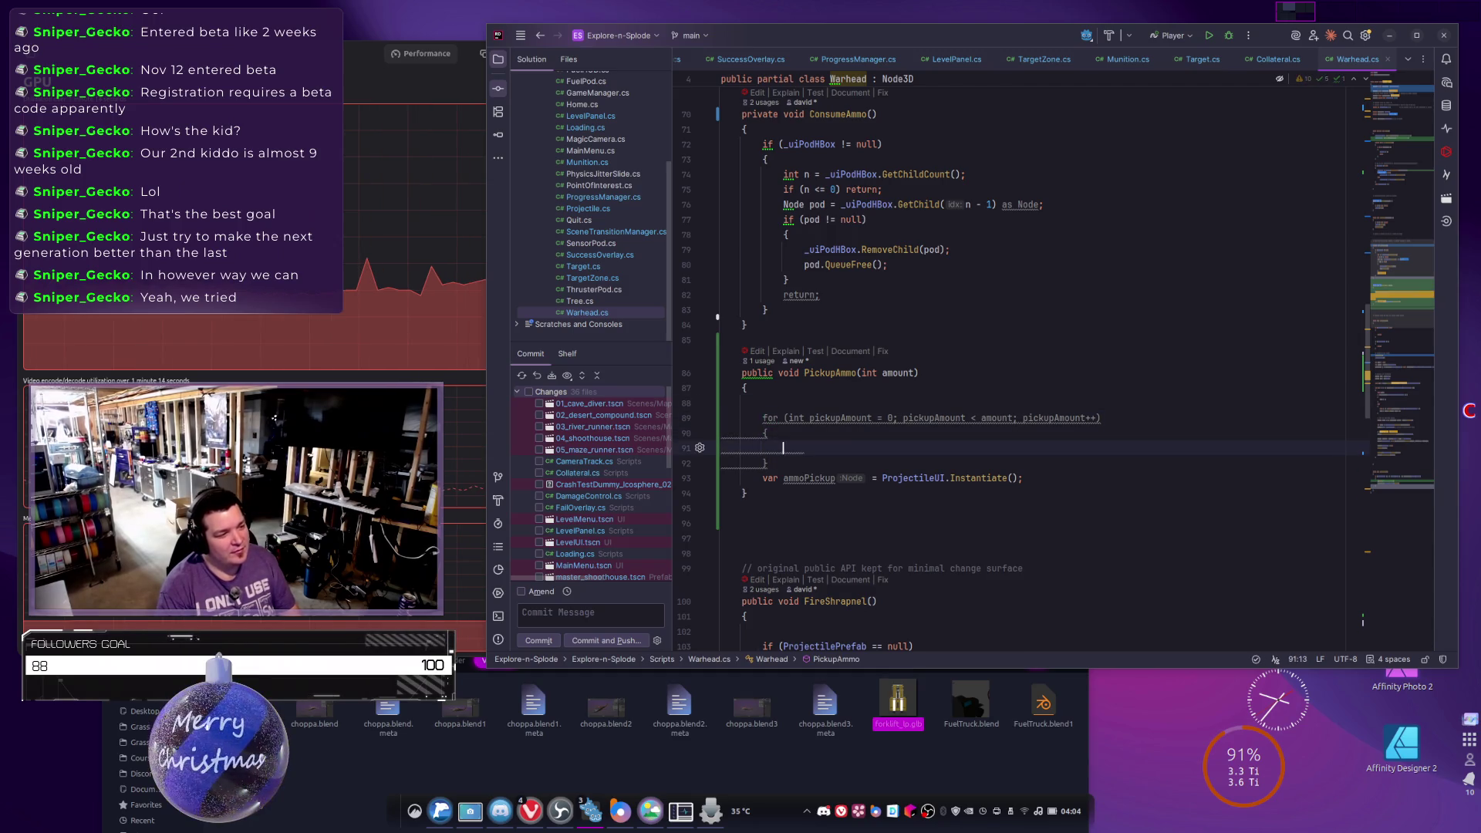
pyautogui.write('pick')
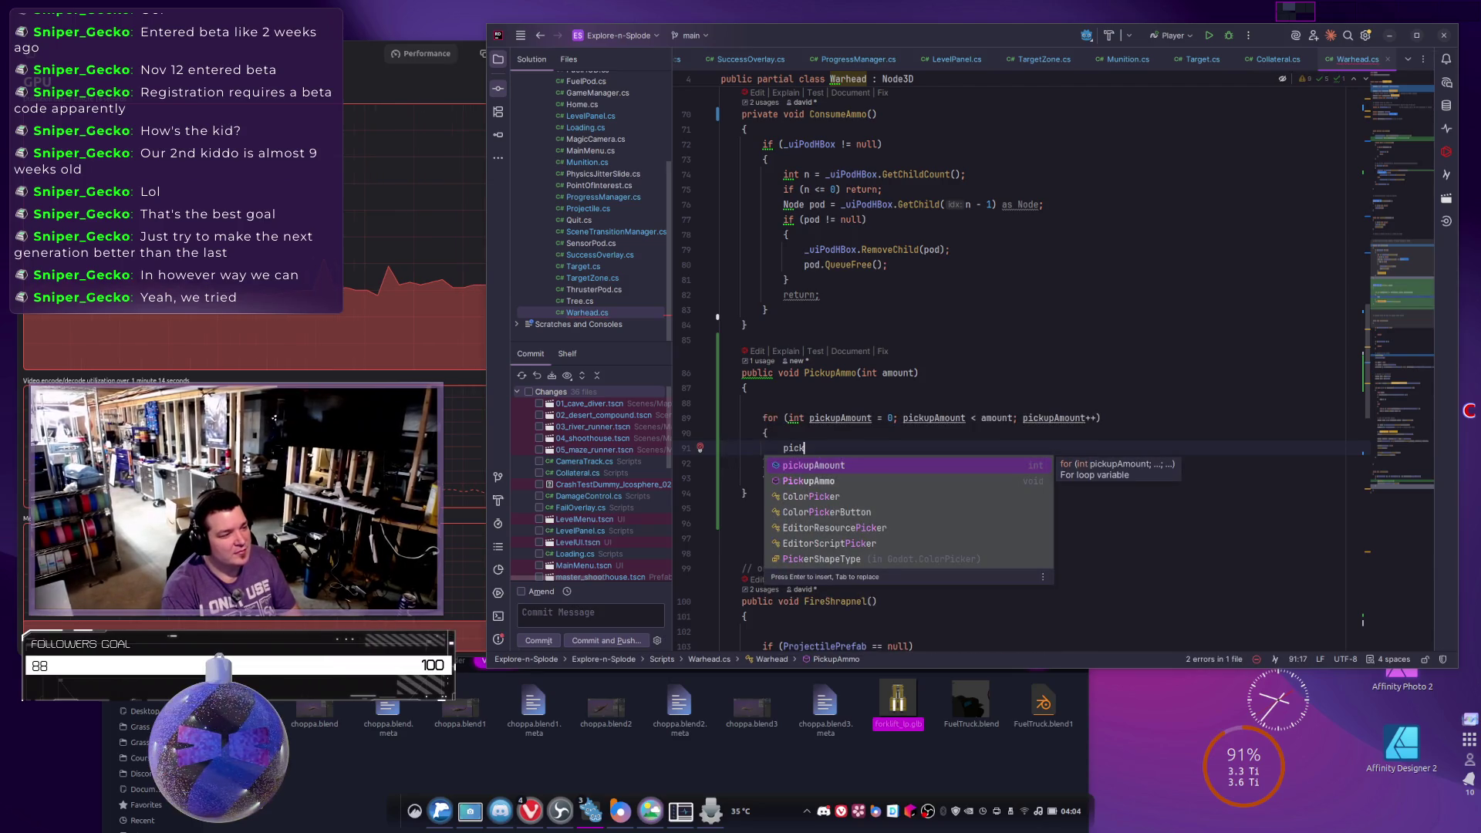
pyautogui.press('BackSpace')
pyautogui.press('BackSpace')
pyautogui.press('BackSpace')
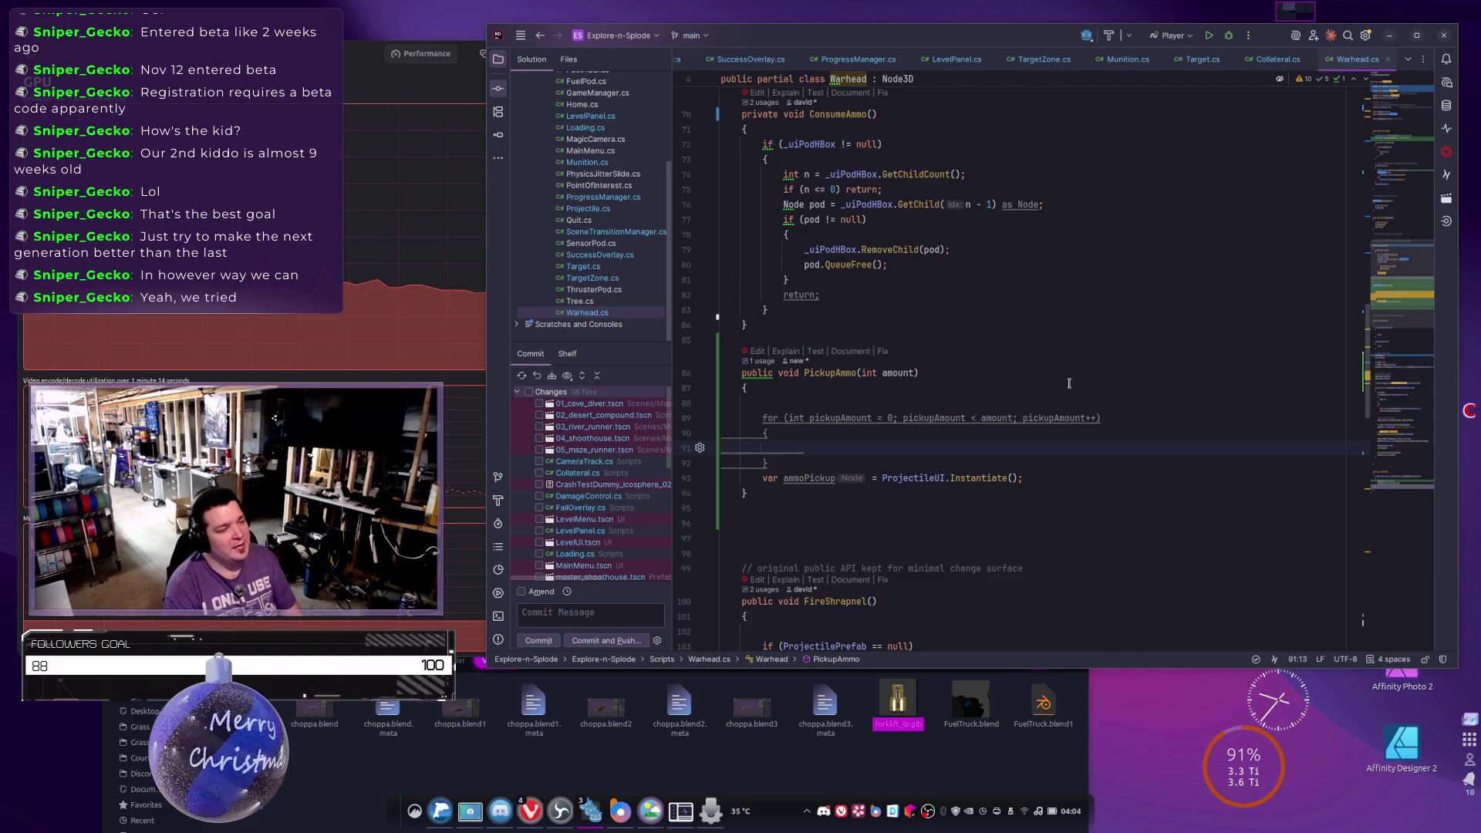
pyautogui.write('_podsRemaining++')
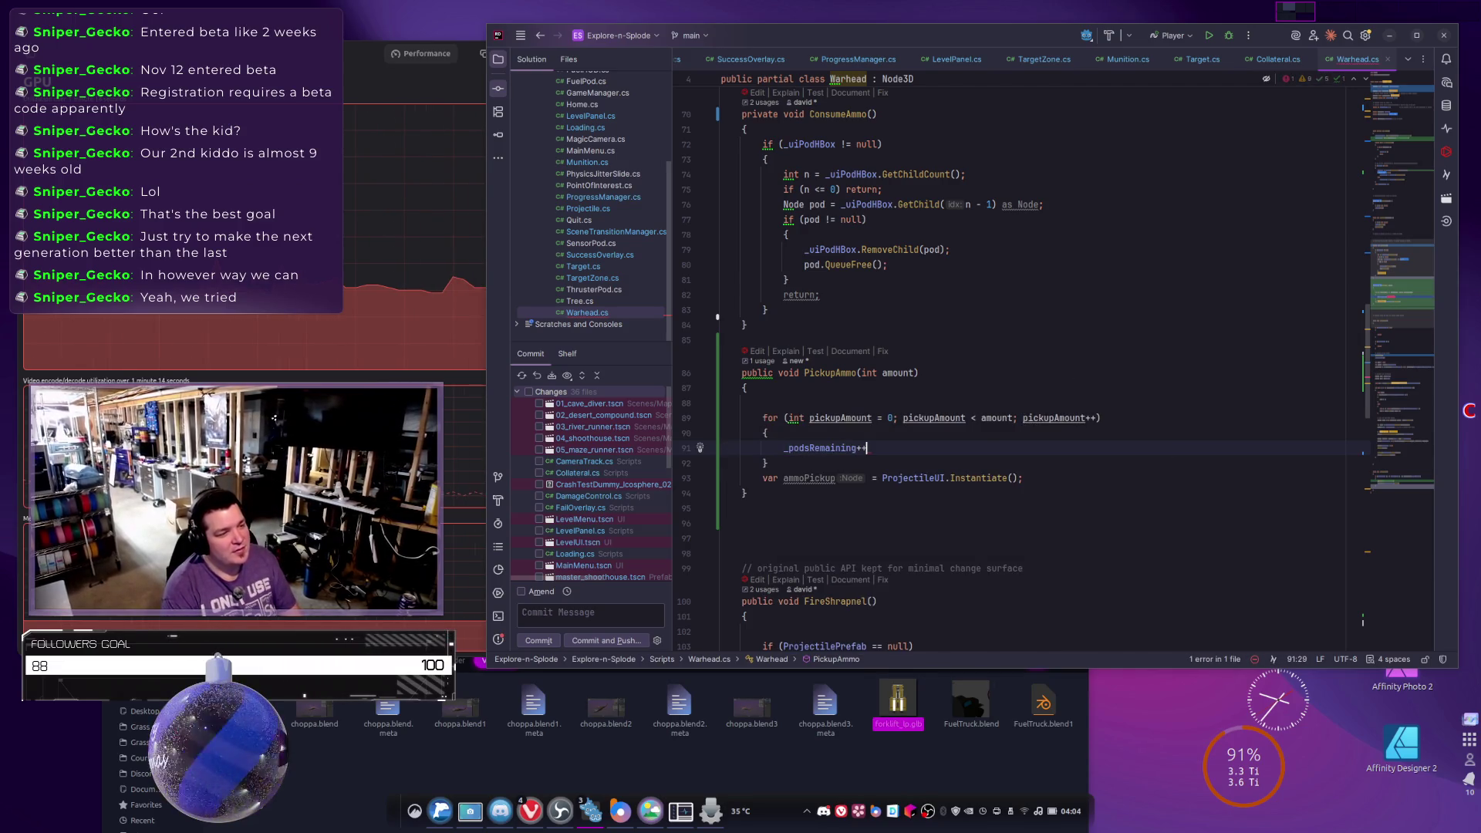
pyautogui.write(';')
# - Move the ammoPickup instantiation line up into the loop body
pyautogui.click(873, 478)
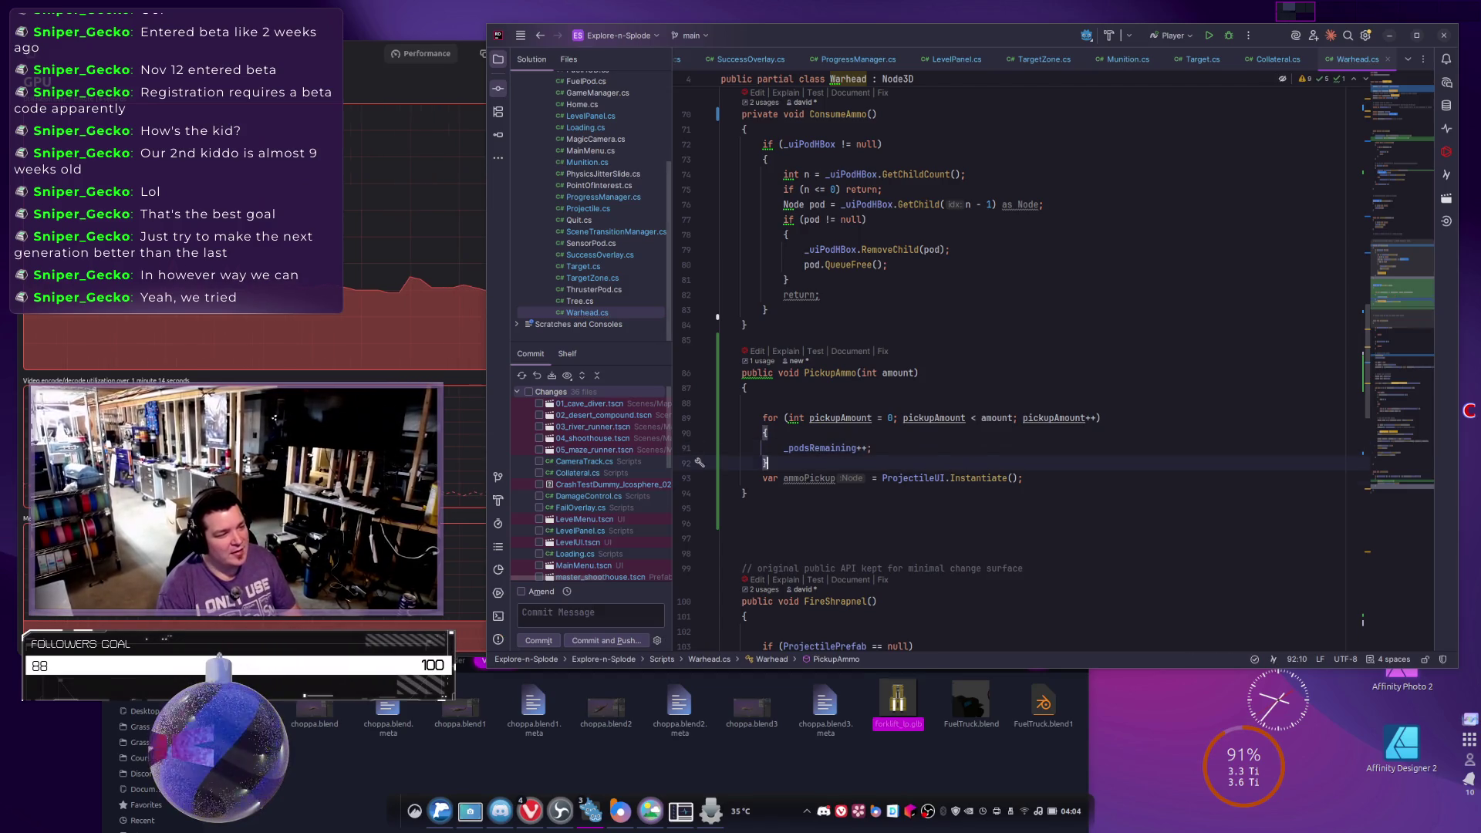
pyautogui.hotkey('ctrl', 'shift', 'Up')
pyautogui.press('Home')
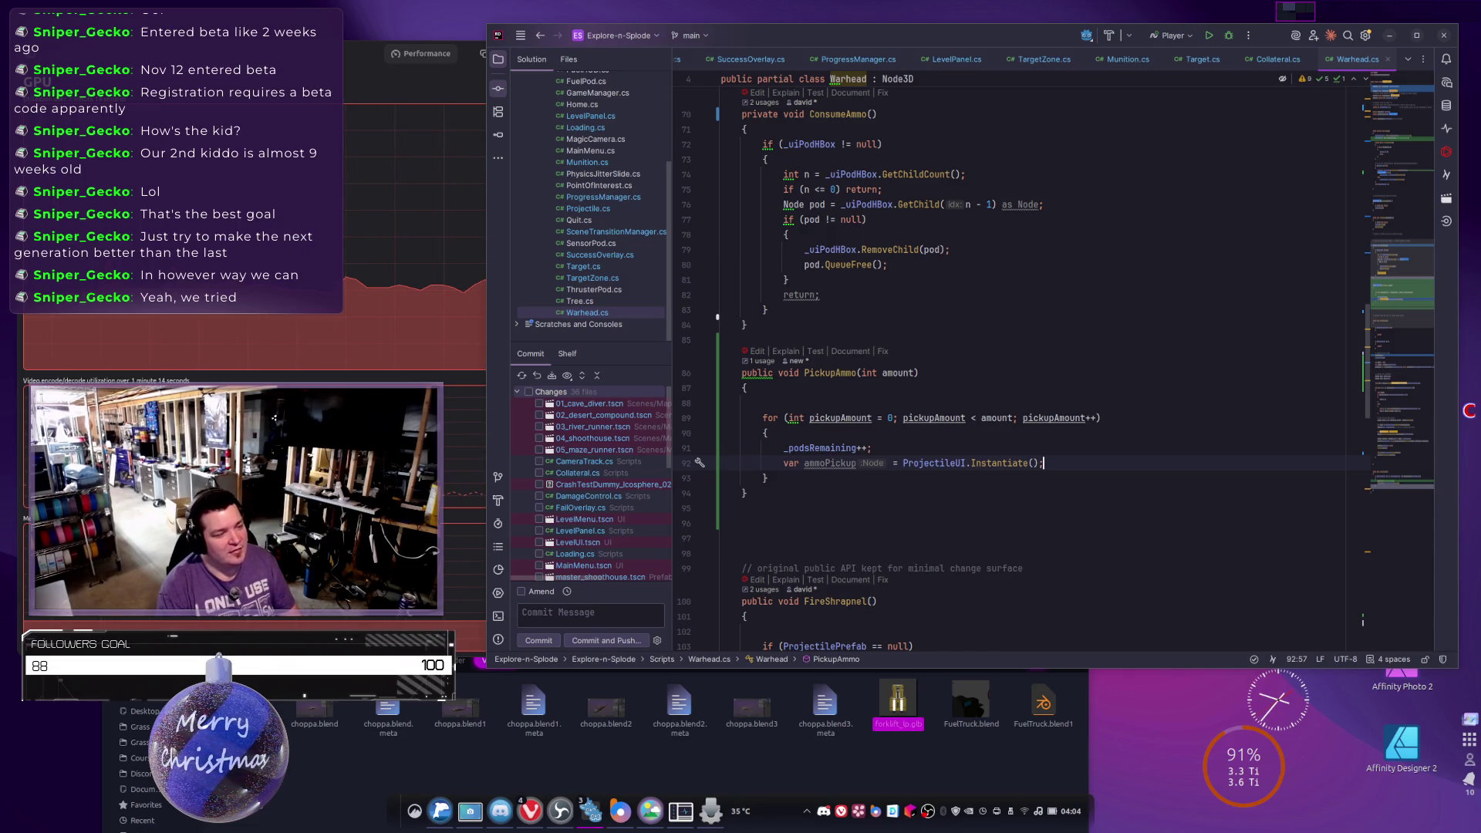
pyautogui.press('Return')
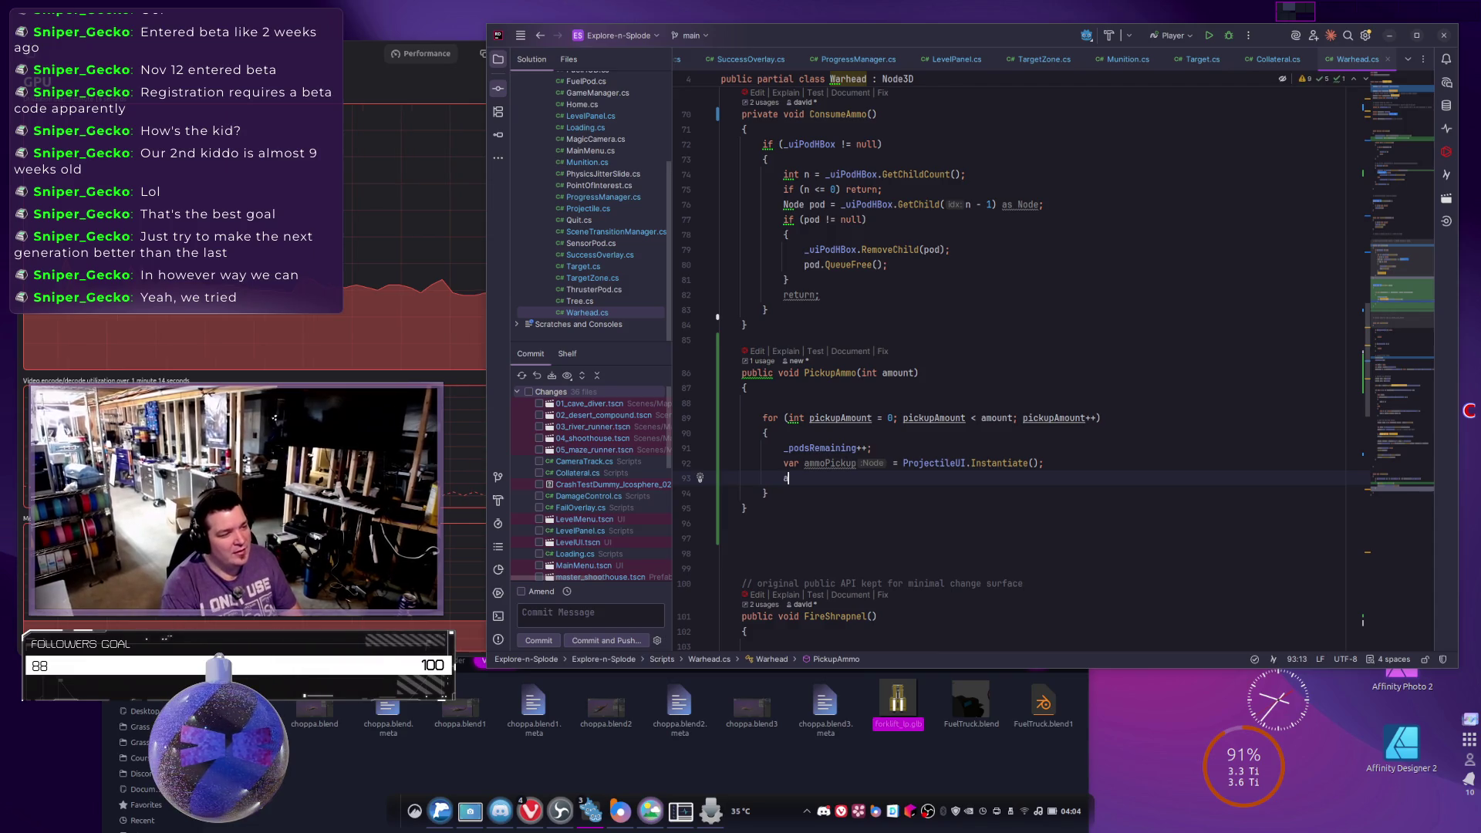
# - Add _uiPodHBox.AddChild(ammoPickup); inside the loop
pyautogui.write('mmoPickup.A')
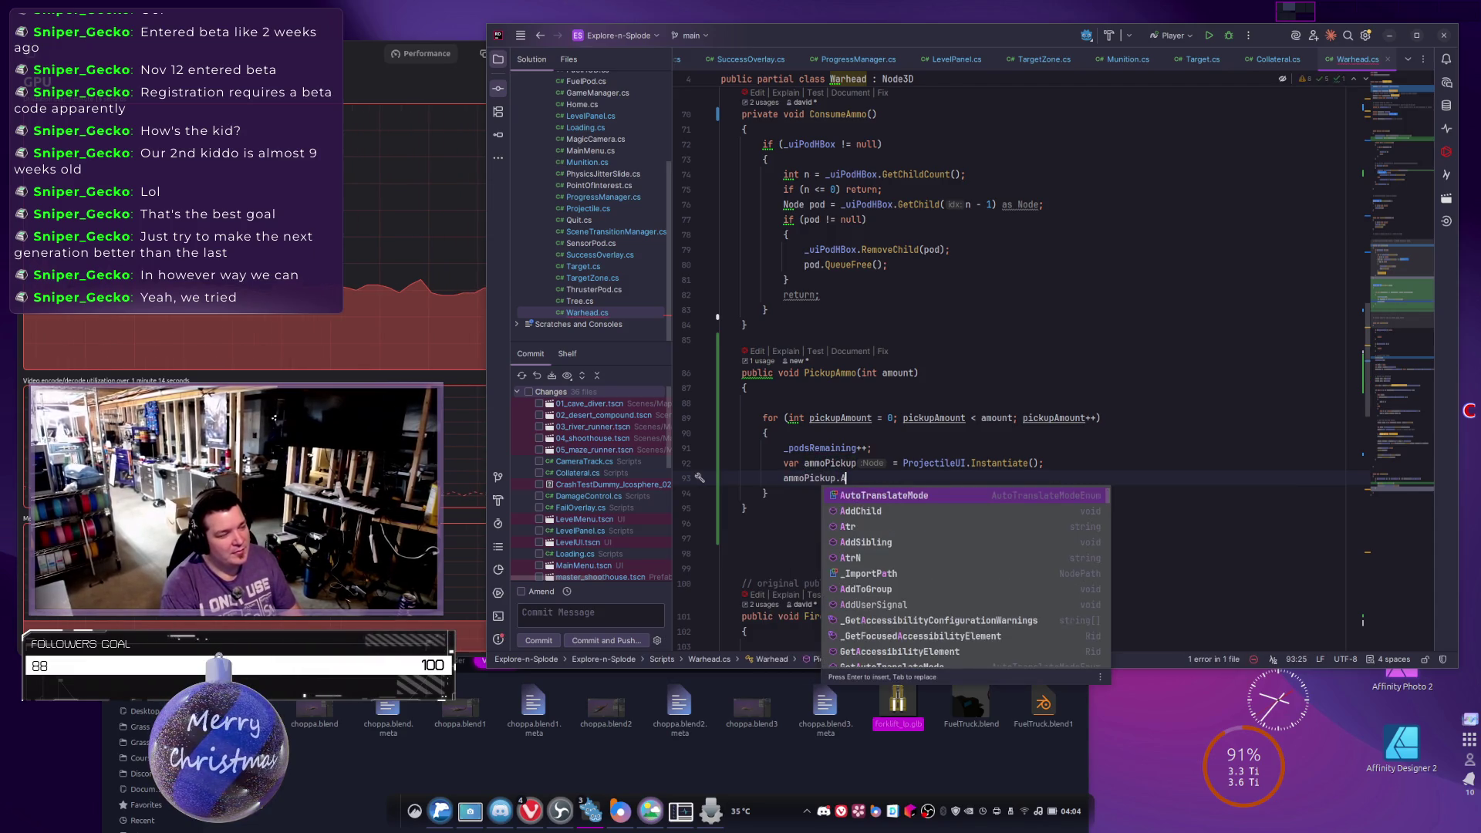
pyautogui.press('BackSpace')
pyautogui.press('BackSpace')
pyautogui.press('BackSpace')
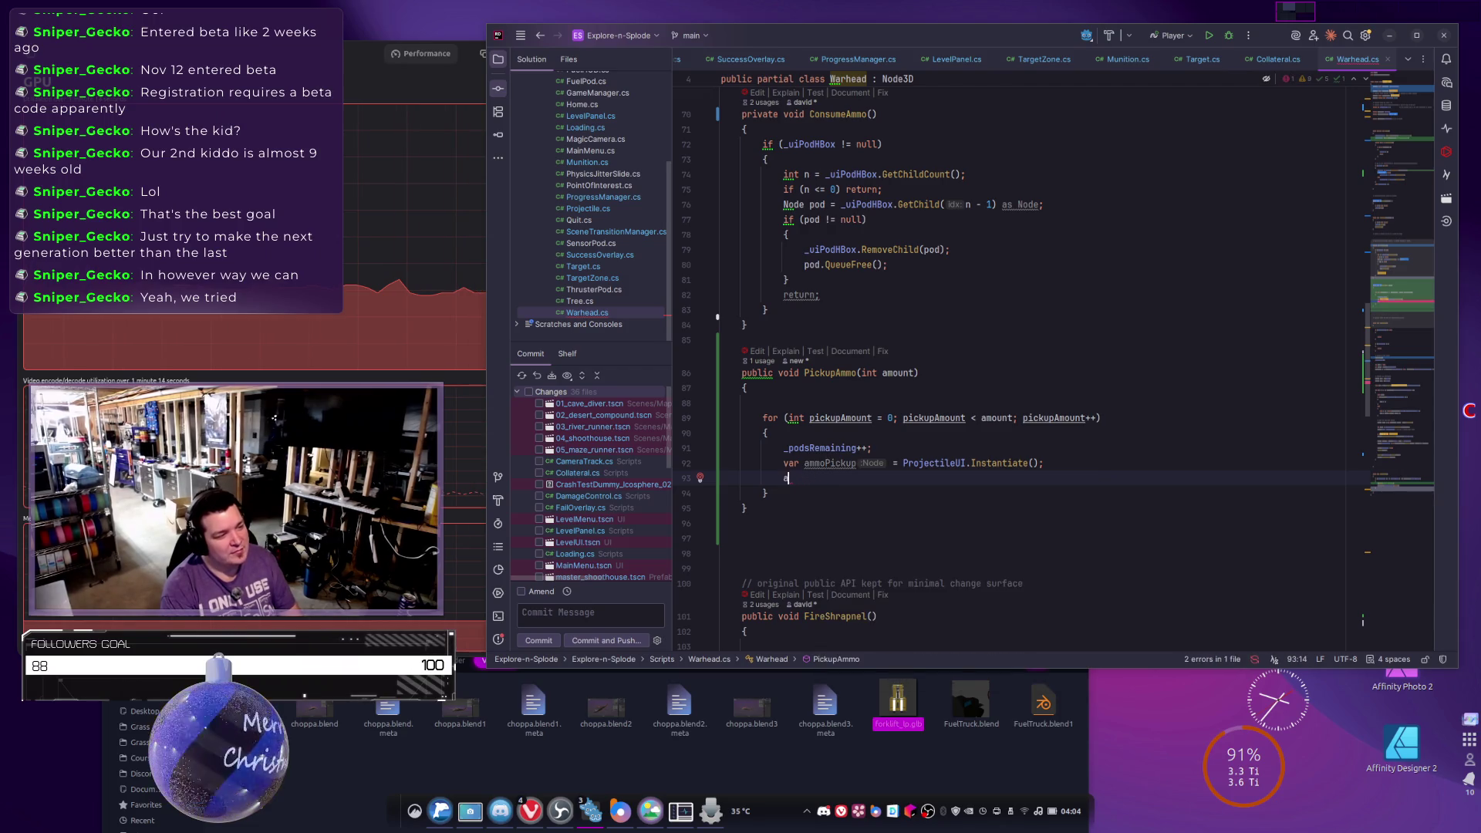
pyautogui.press('BackSpace')
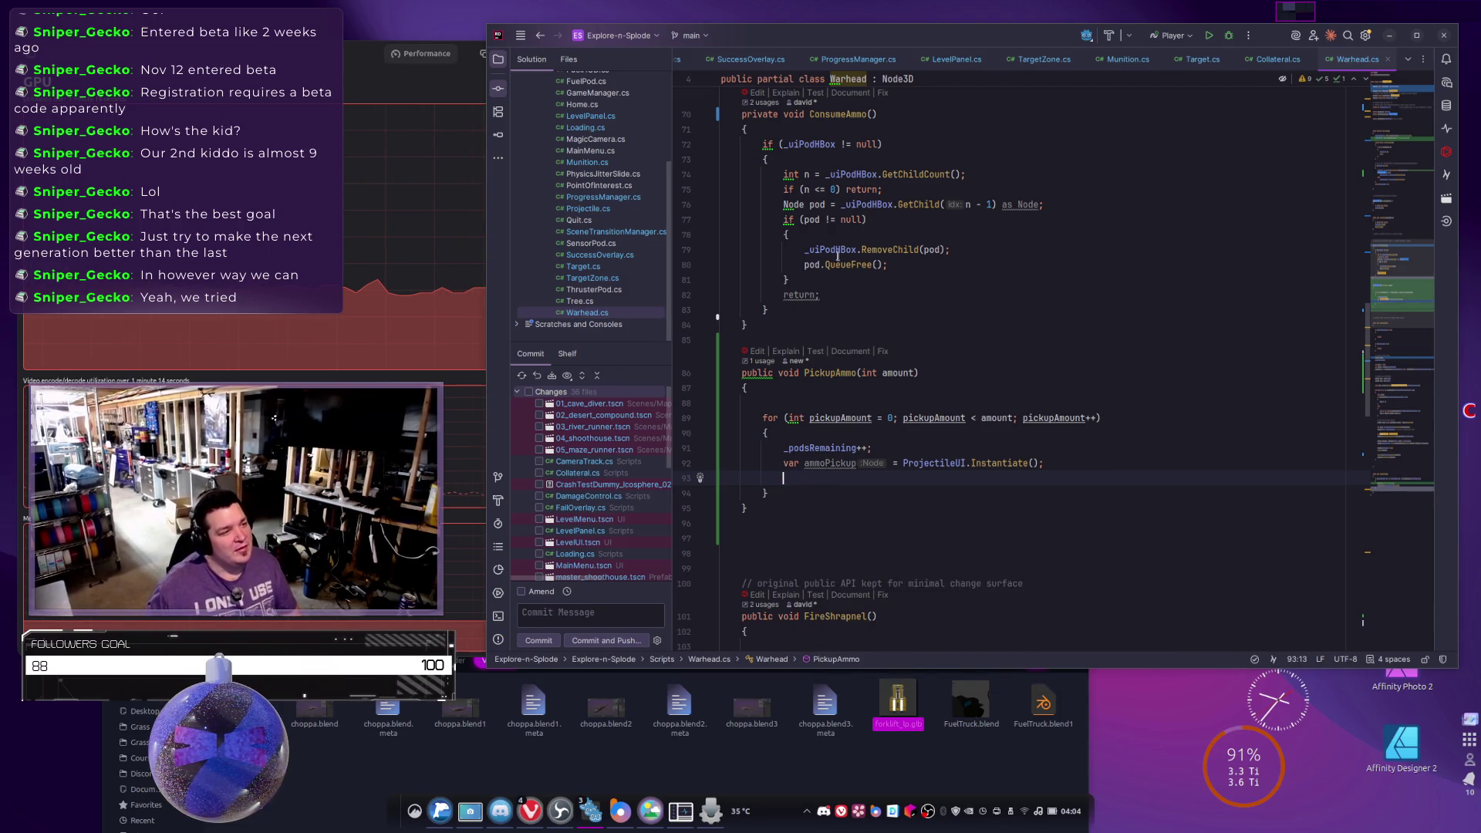
pyautogui.write('_ui')
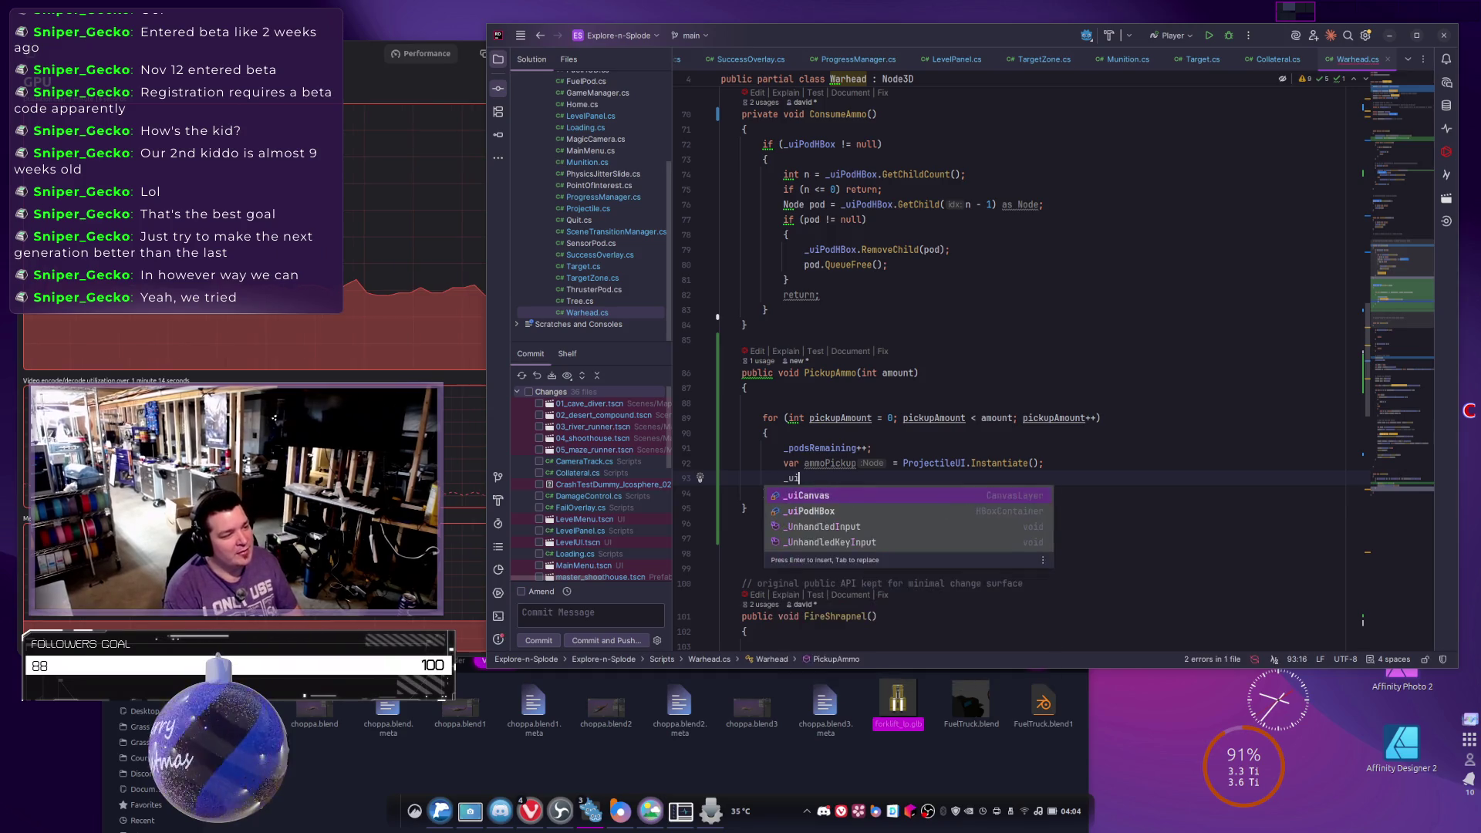
pyautogui.press('Down')
pyautogui.press('Return')
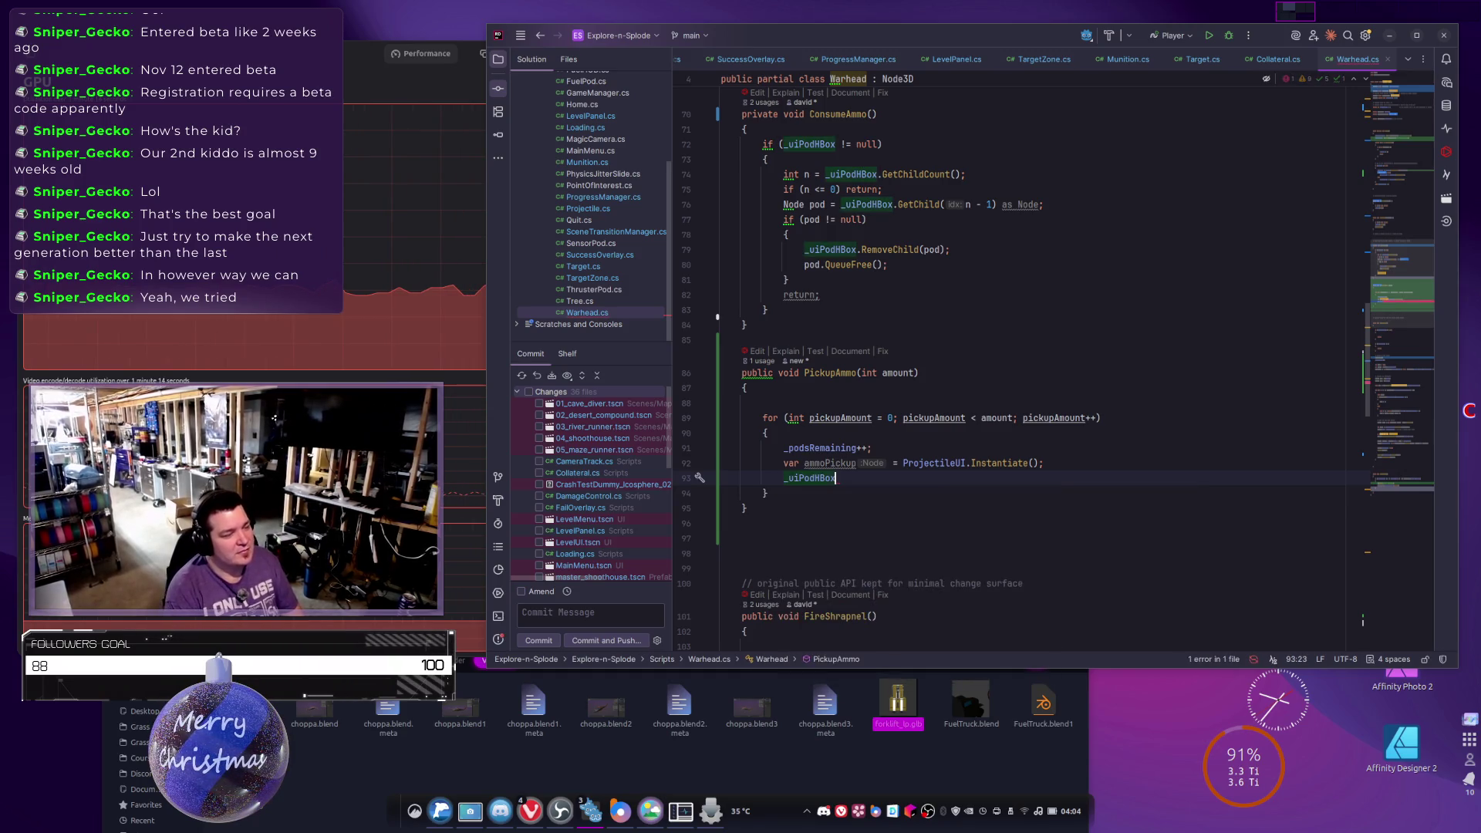
pyautogui.write('.Add')
pyautogui.press('Return')
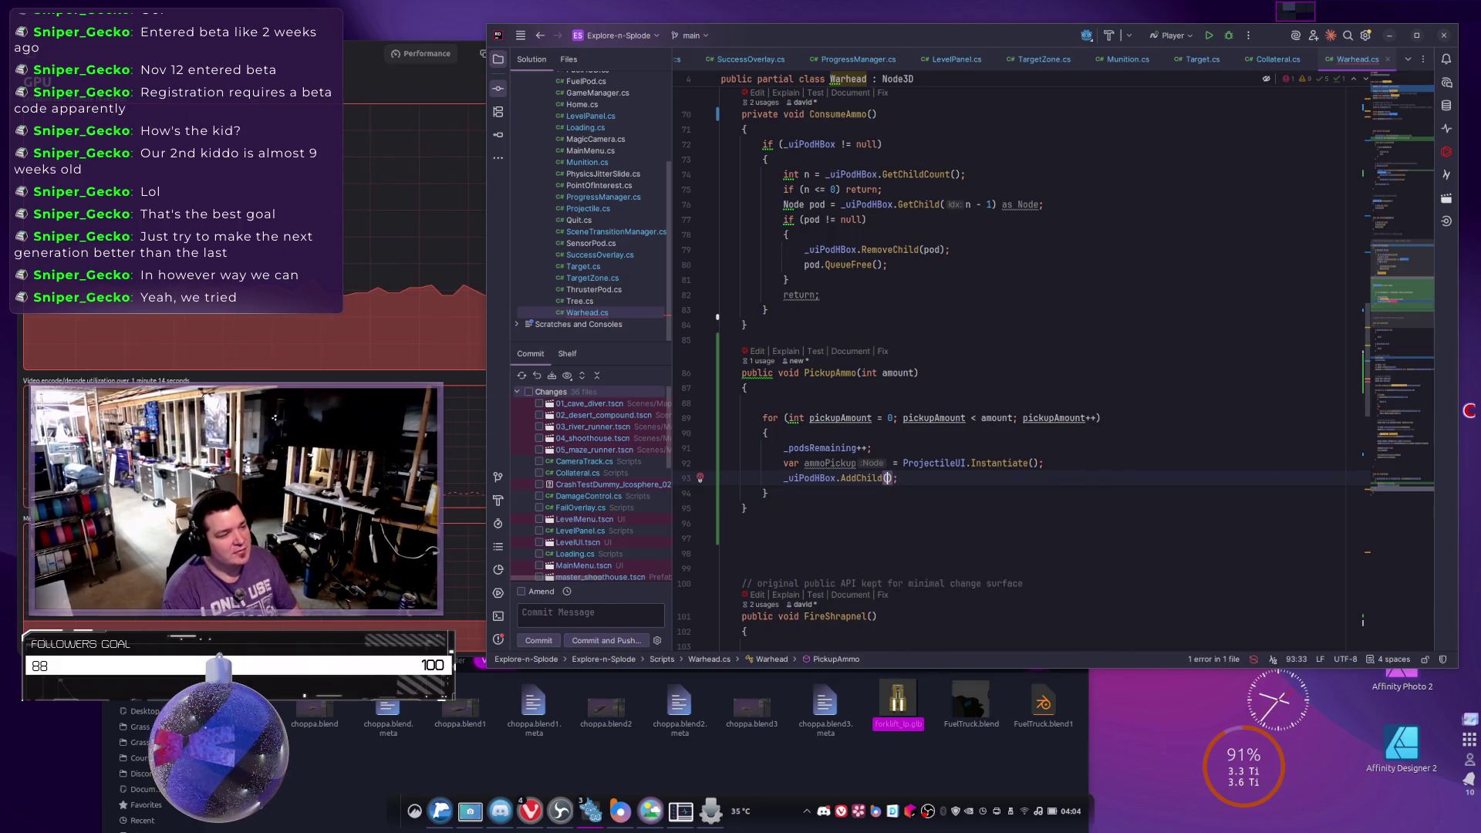
pyautogui.write('ammoPickup')
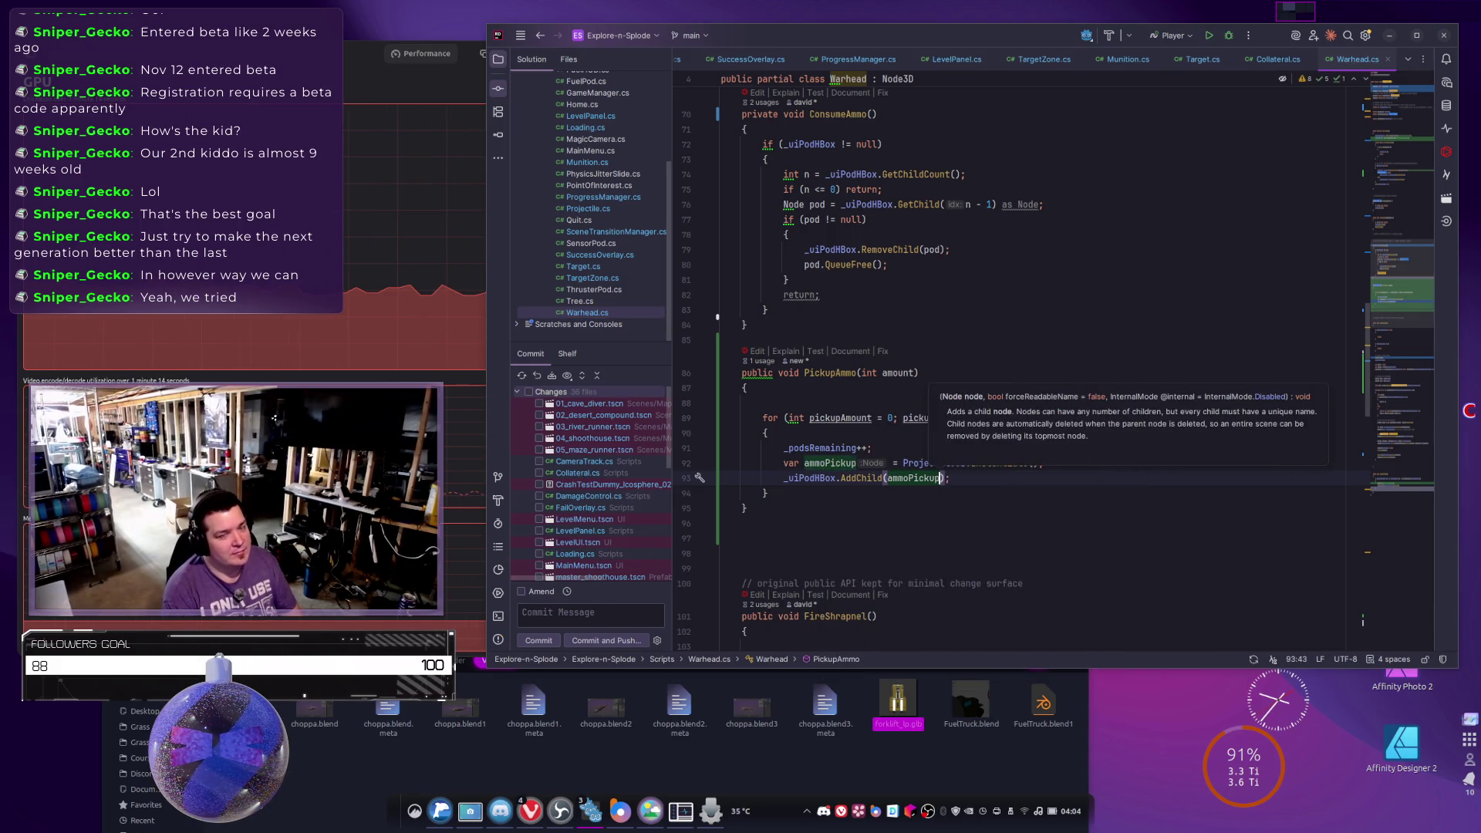
pyautogui.press('Right')
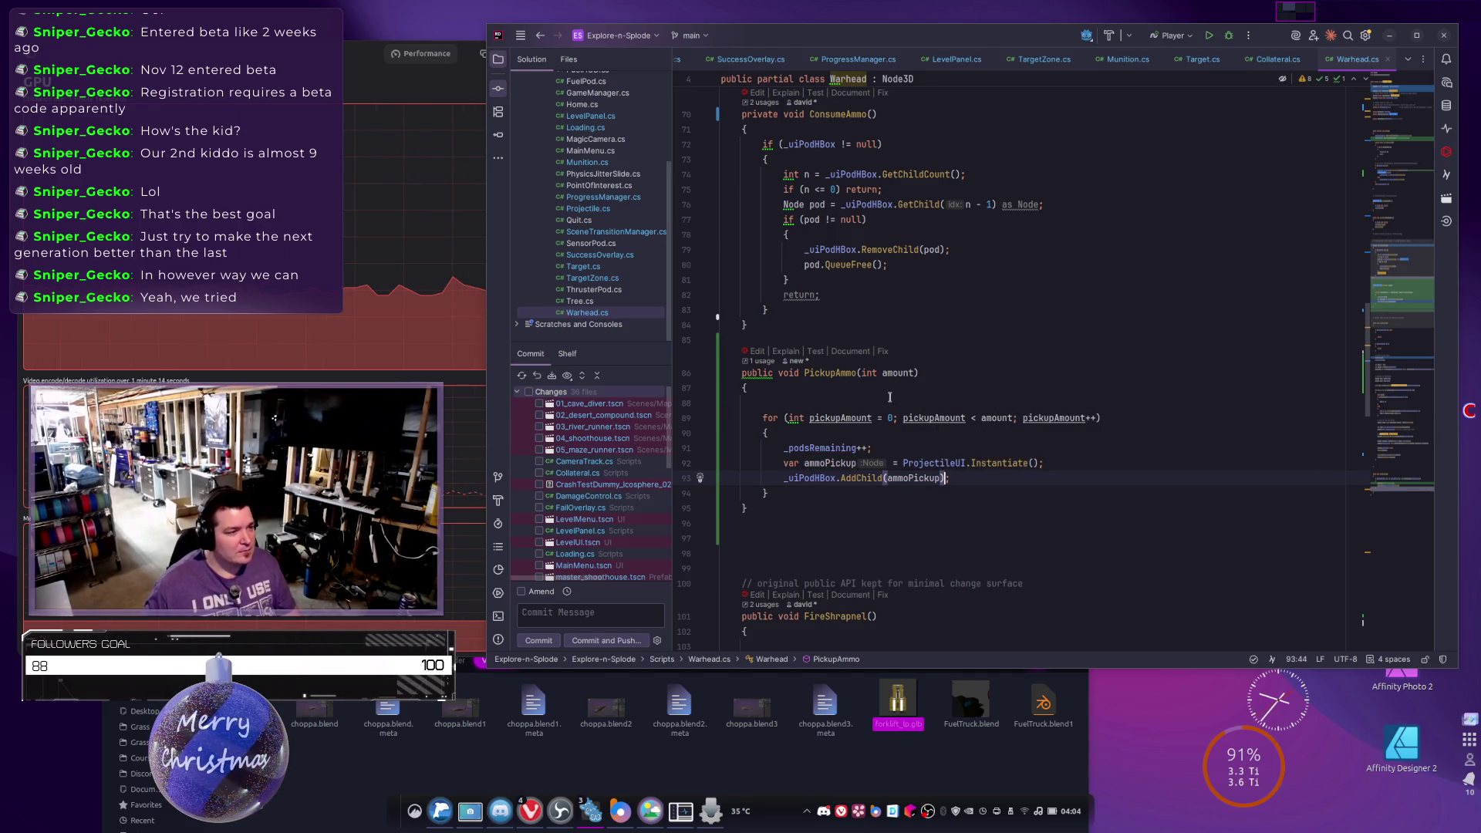
# - Select the whole PickupAmmo method to review it, then clear the selection
pyautogui.scroll(-1, 924, 436)
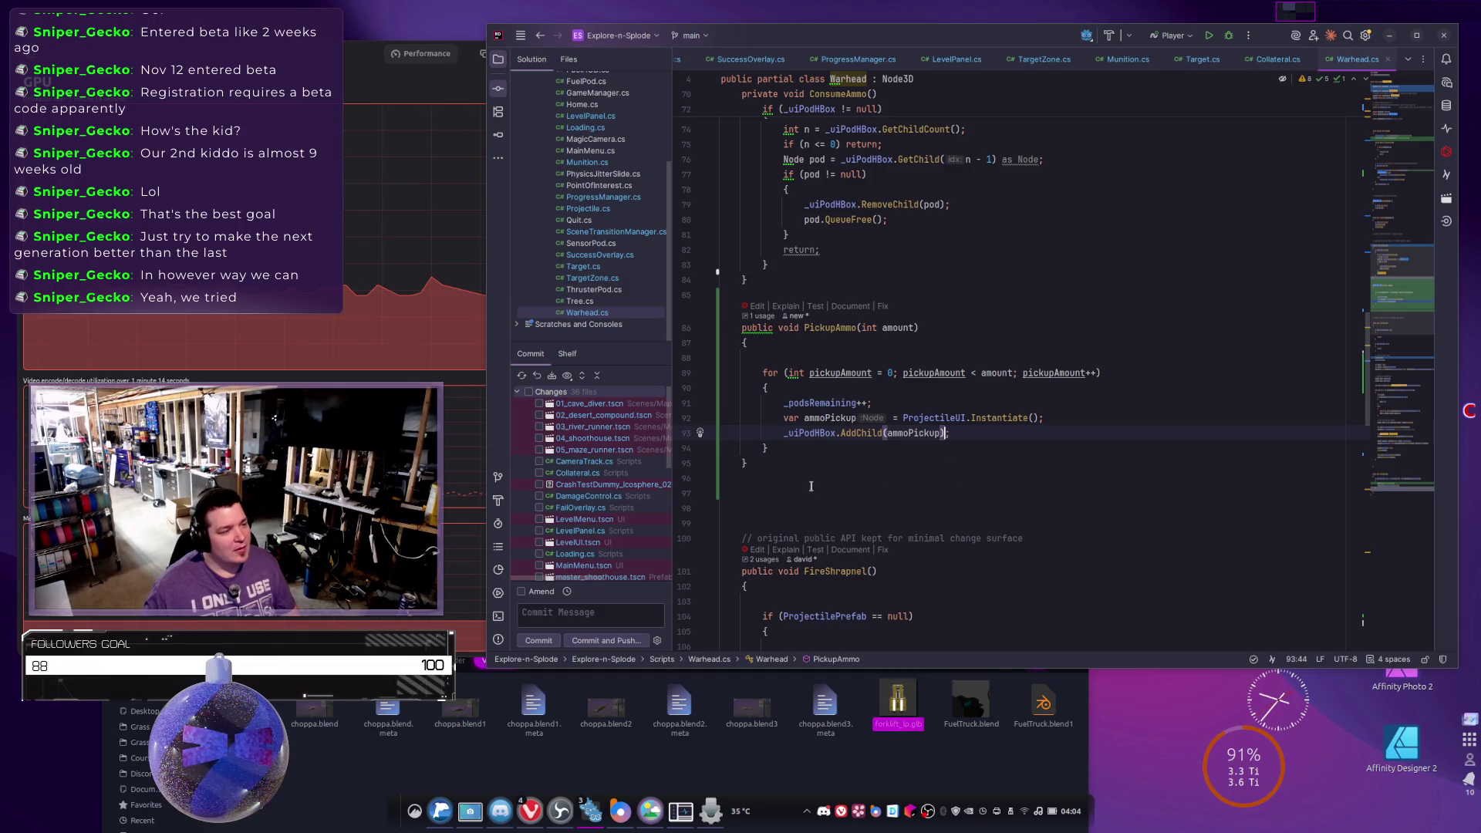
pyautogui.scroll(1, 811, 486)
pyautogui.moveTo(792, 516); pyautogui.dragTo(725, 372)
pyautogui.scroll(2, 972, 512)
pyautogui.scroll(-2, 971, 512)
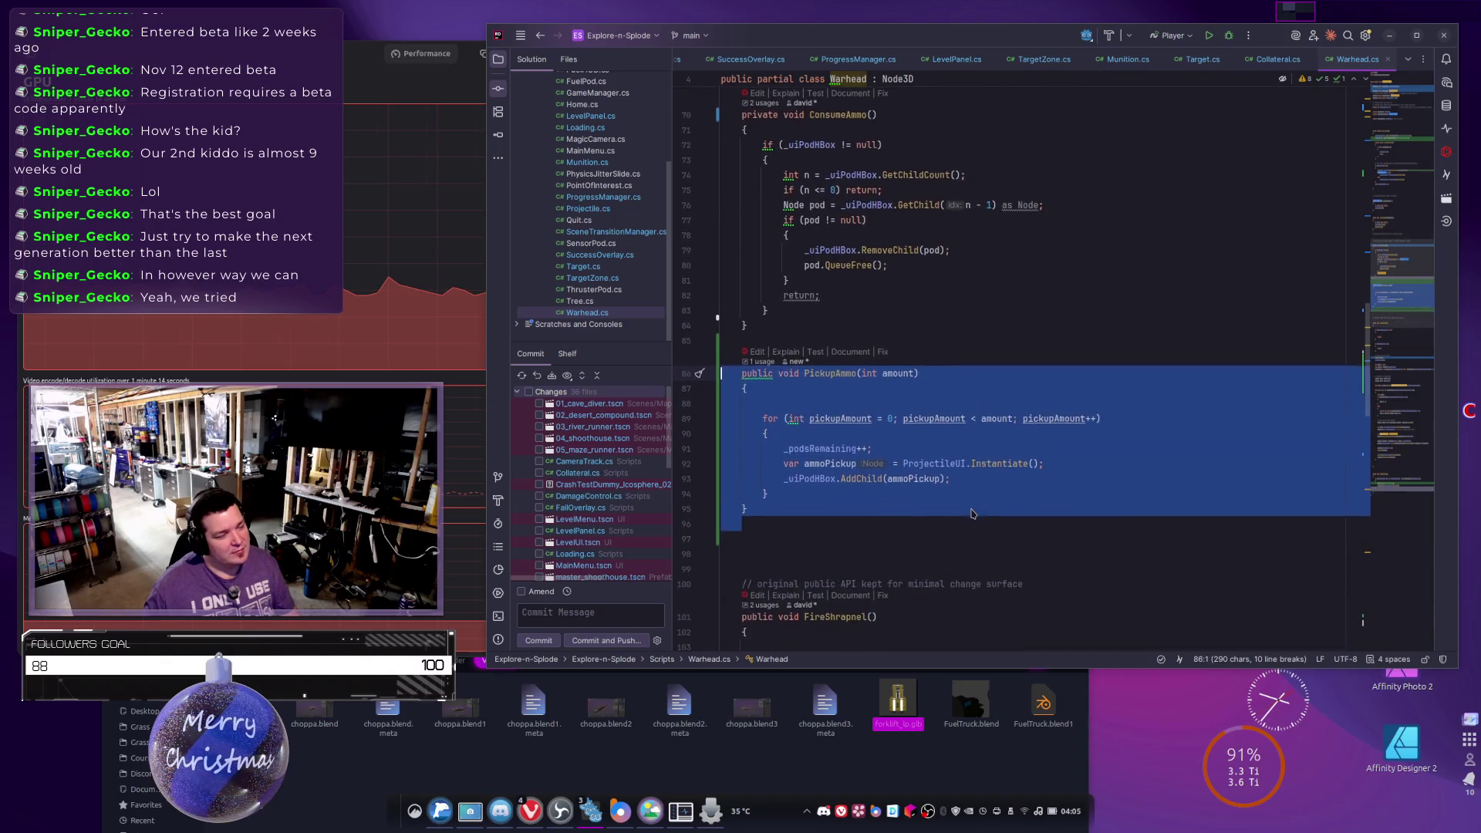
pyautogui.click(934, 515)
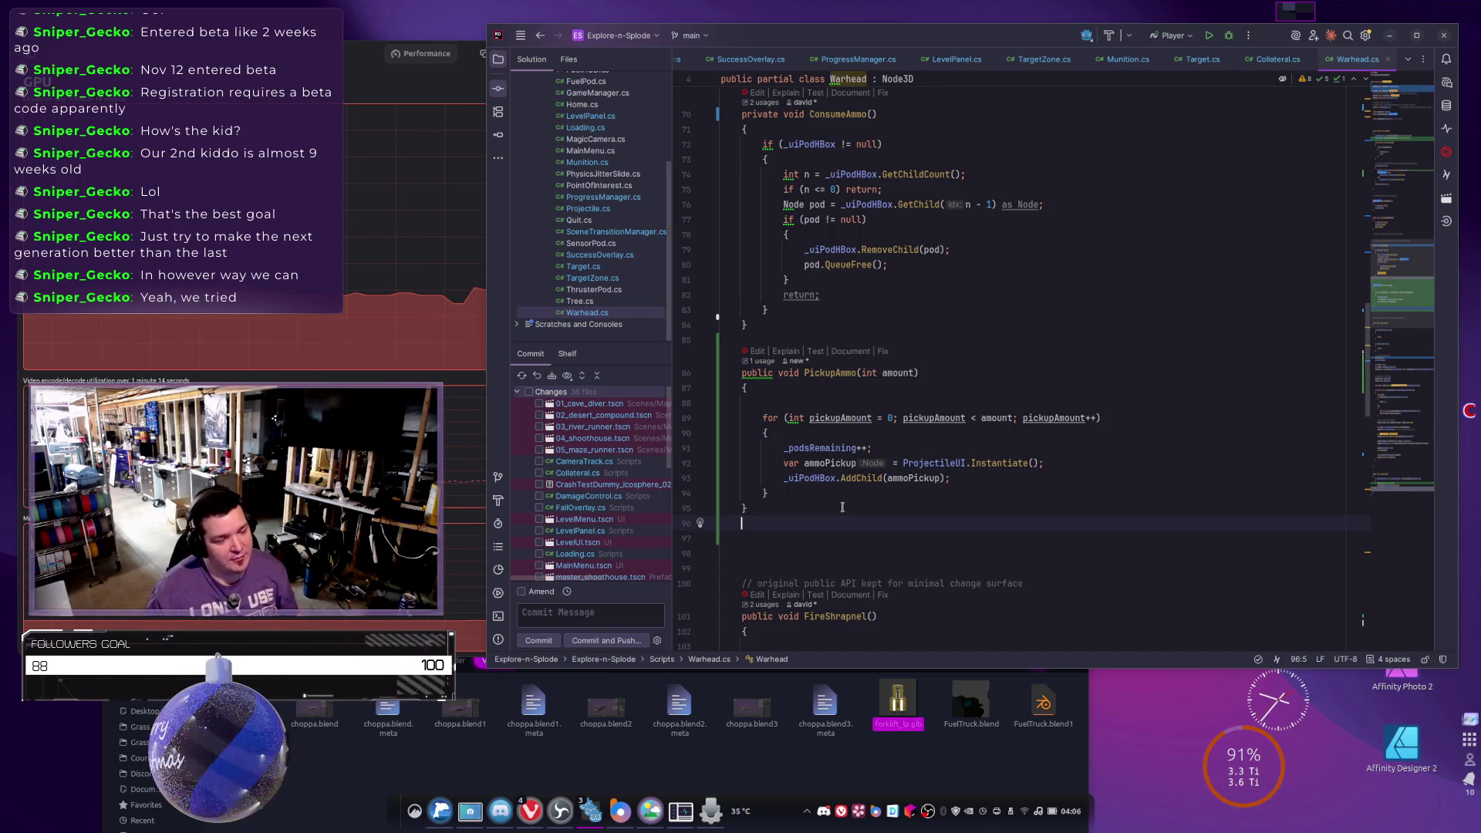
pyautogui.hotkey('alt', 'Tab')
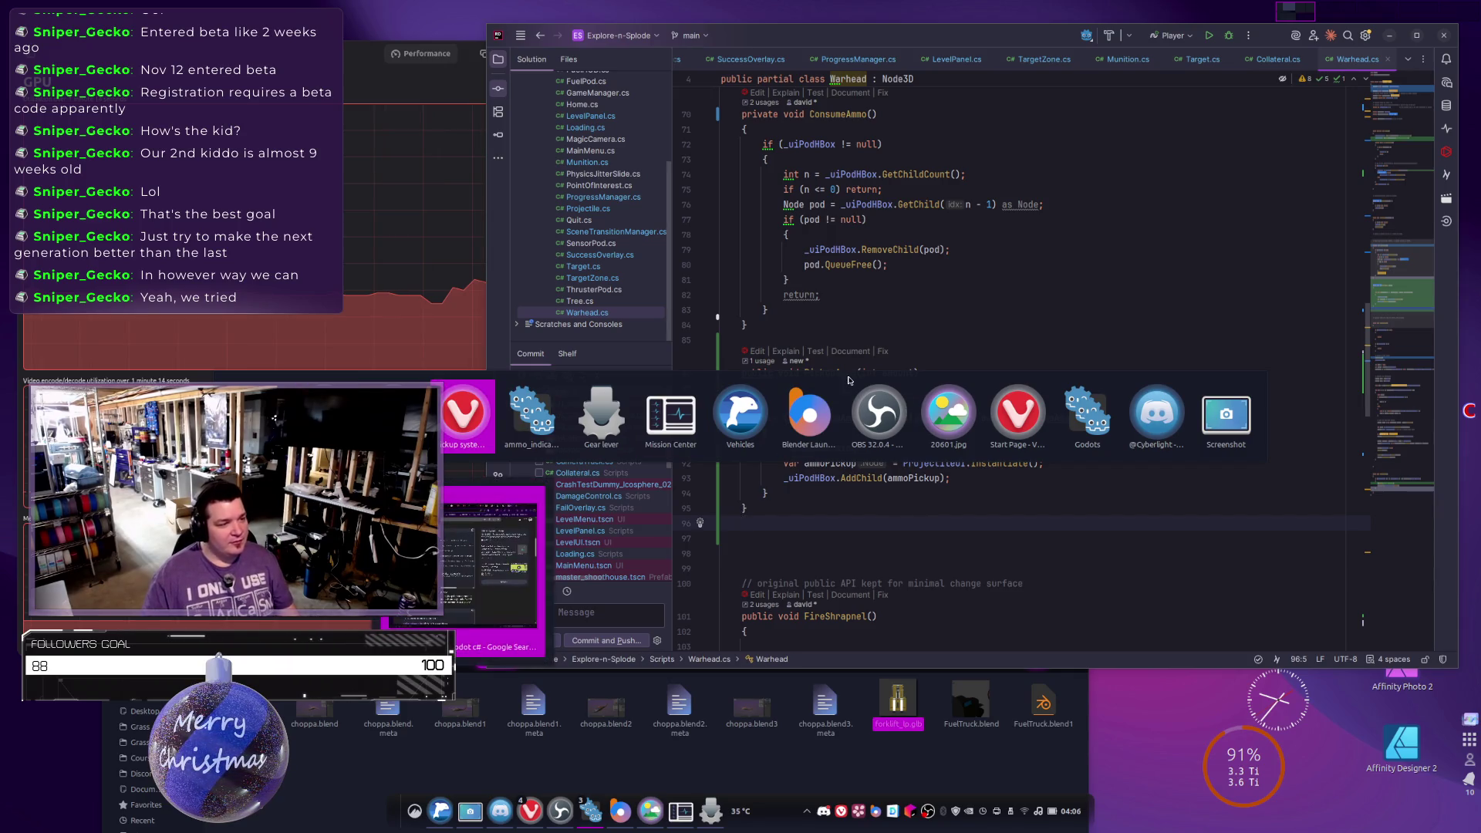
# - Launch Blender from Blender Launcher, dismiss the splash, and bring up File > Open
pyautogui.click(804, 429)
pyautogui.hotkey('alt', 'Tab')
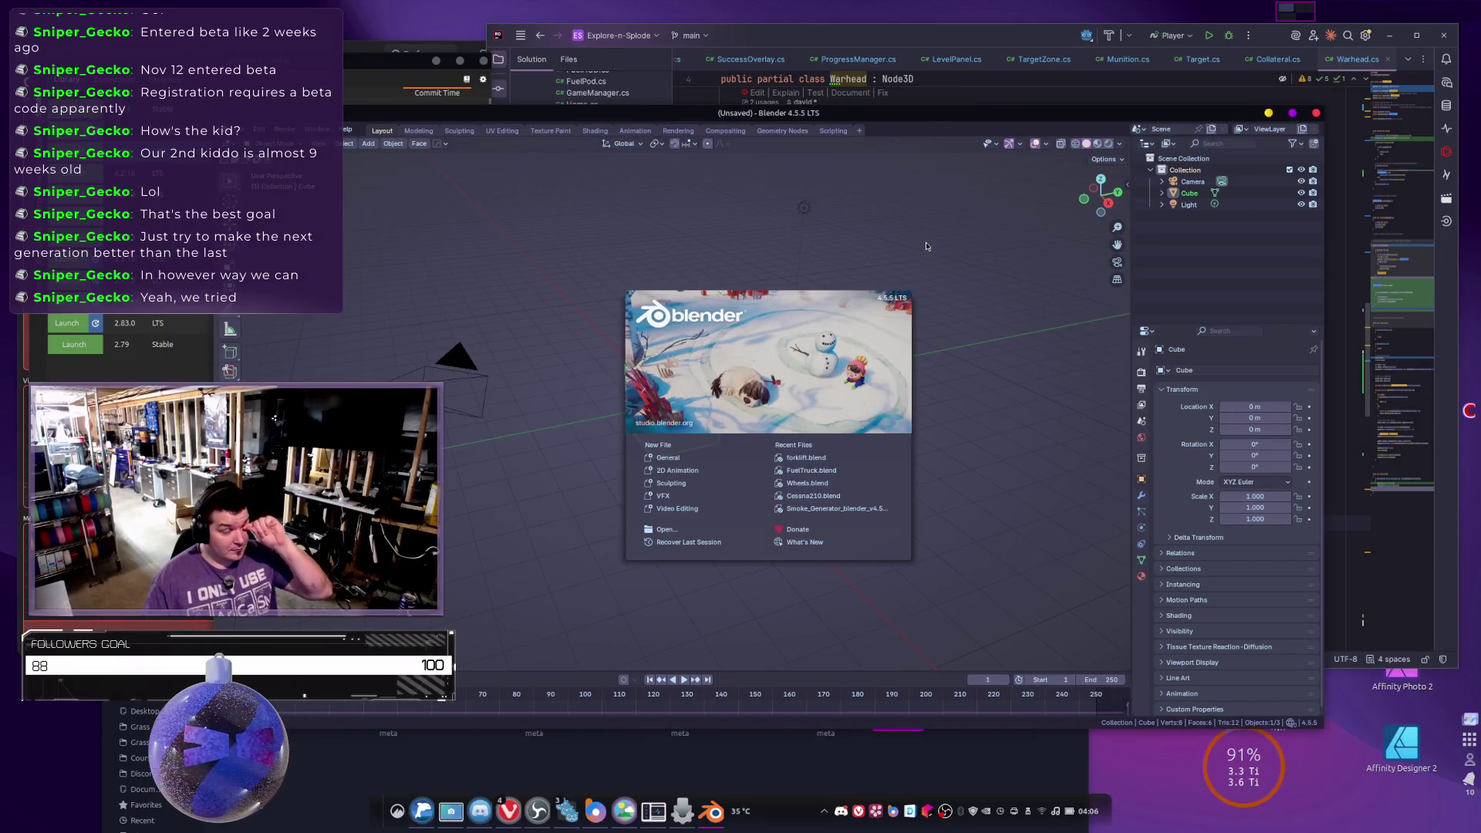
pyautogui.click(523, 216)
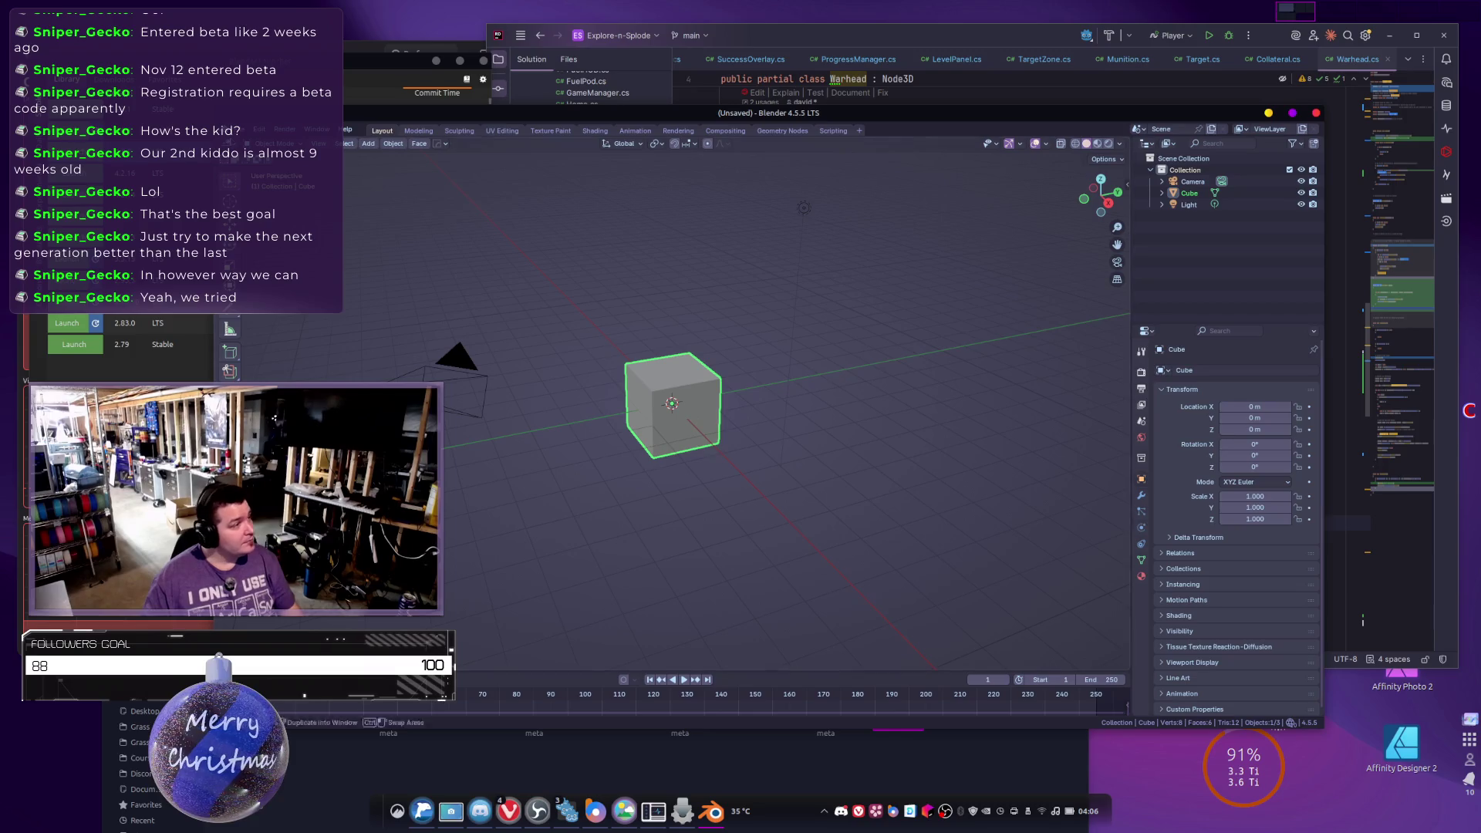
pyautogui.click(235, 130)
pyautogui.click(255, 155)
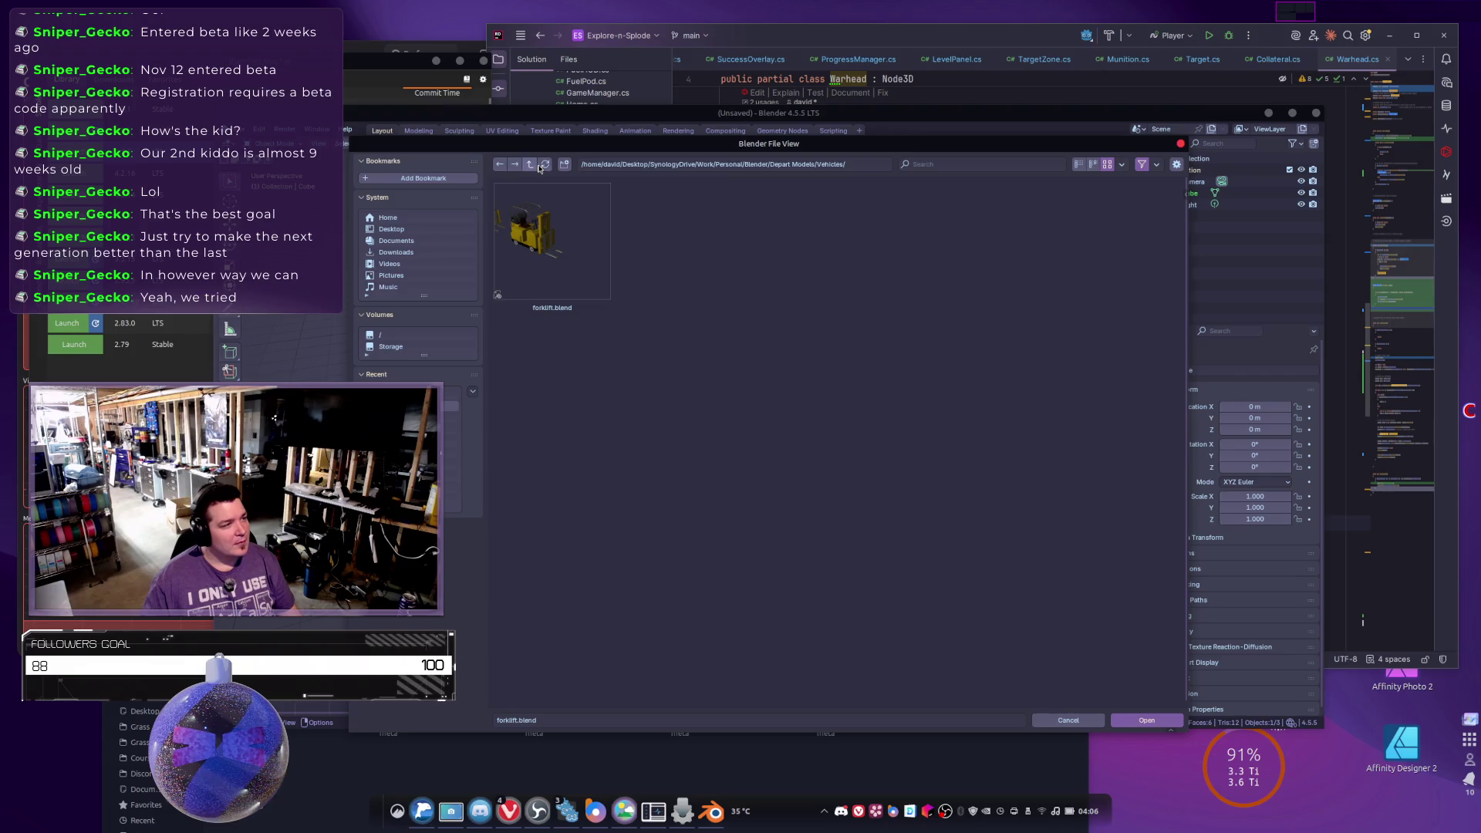
# - Go up to the Personal/Blender folder and open rocket.blend
pyautogui.click(530, 164)
pyautogui.scroll(-5, 846, 400)
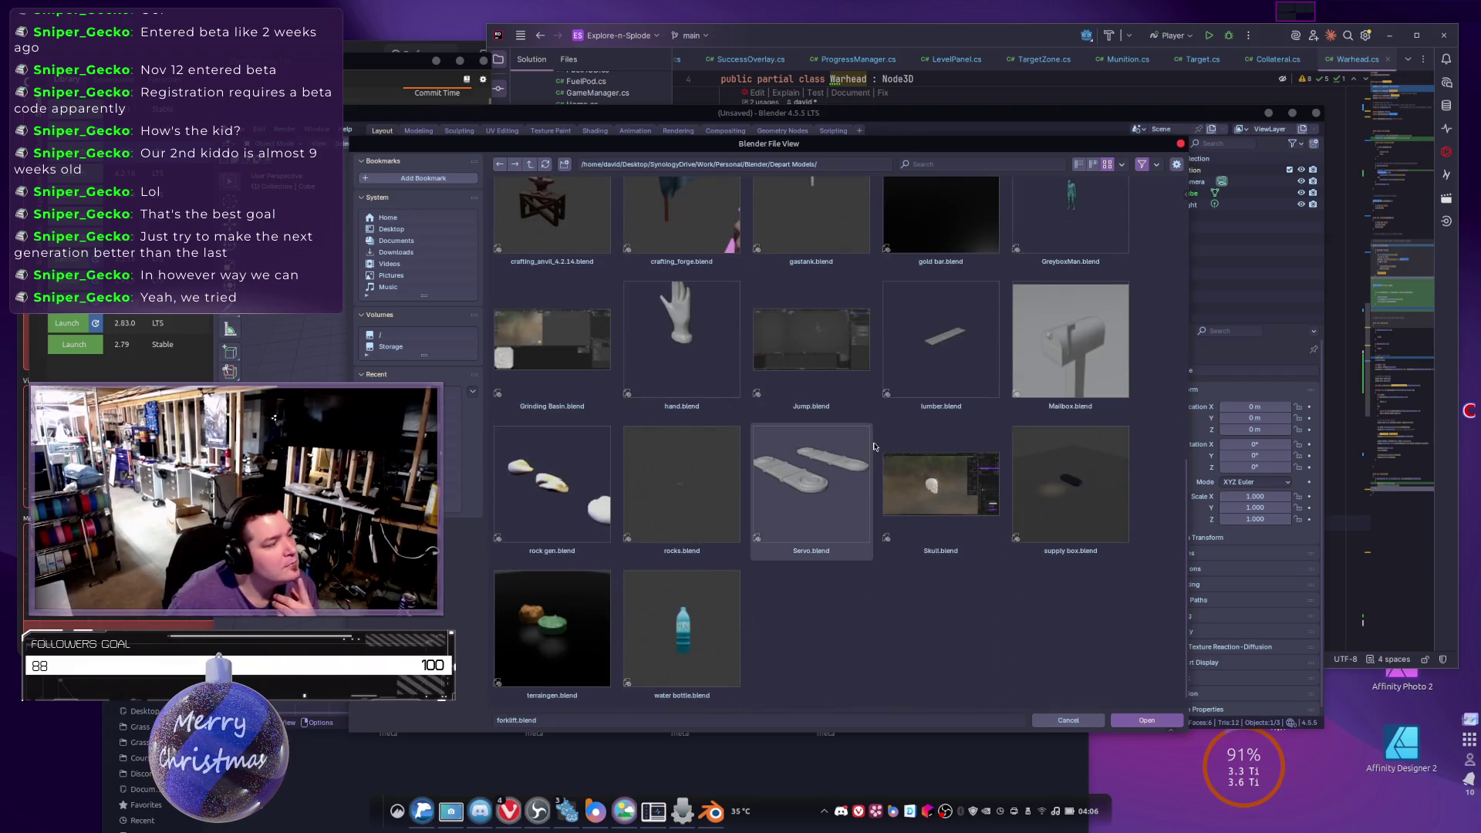
pyautogui.scroll(5, 874, 446)
pyautogui.scroll(3, 869, 463)
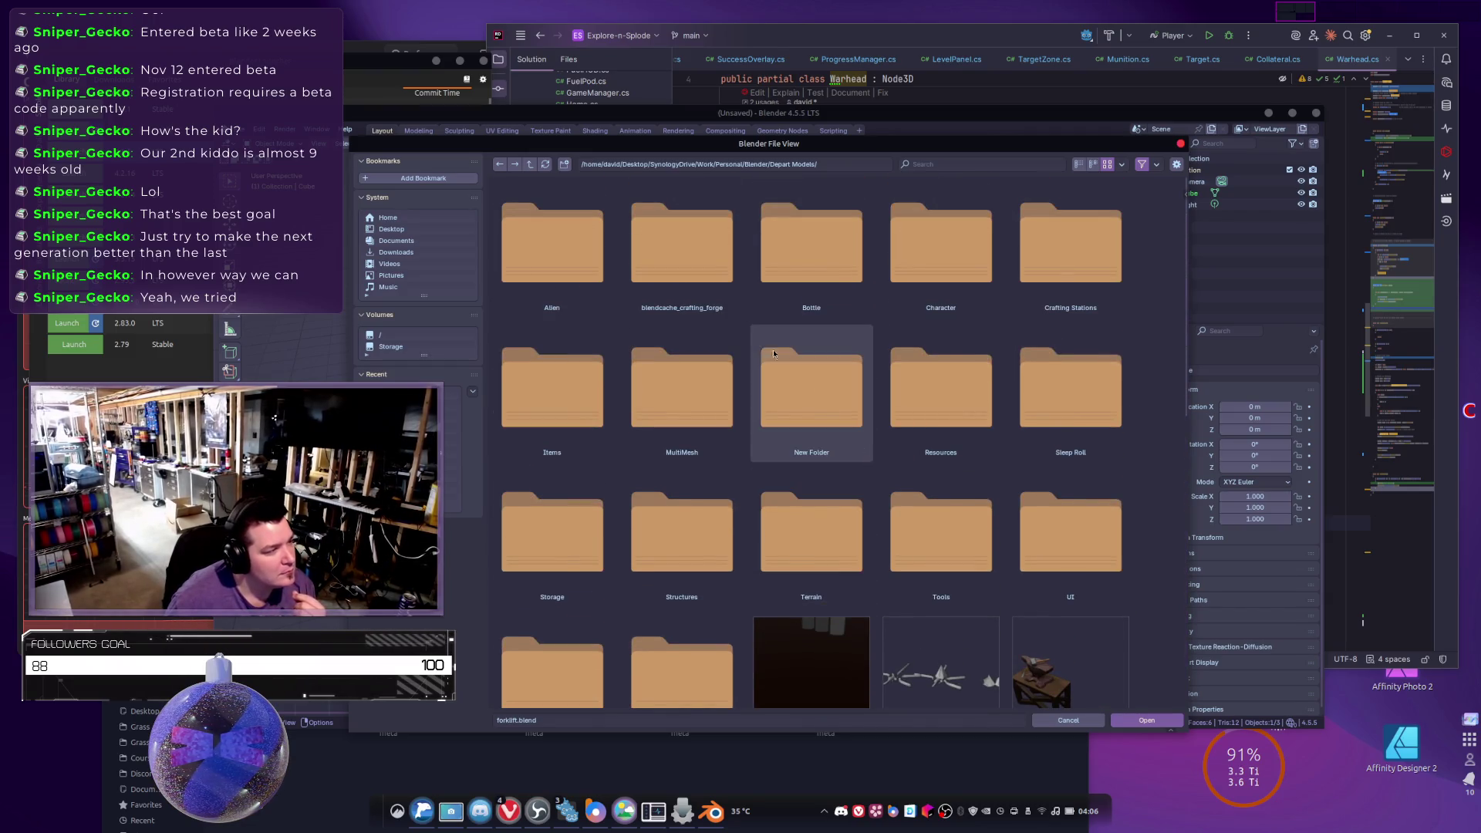
pyautogui.click(529, 163)
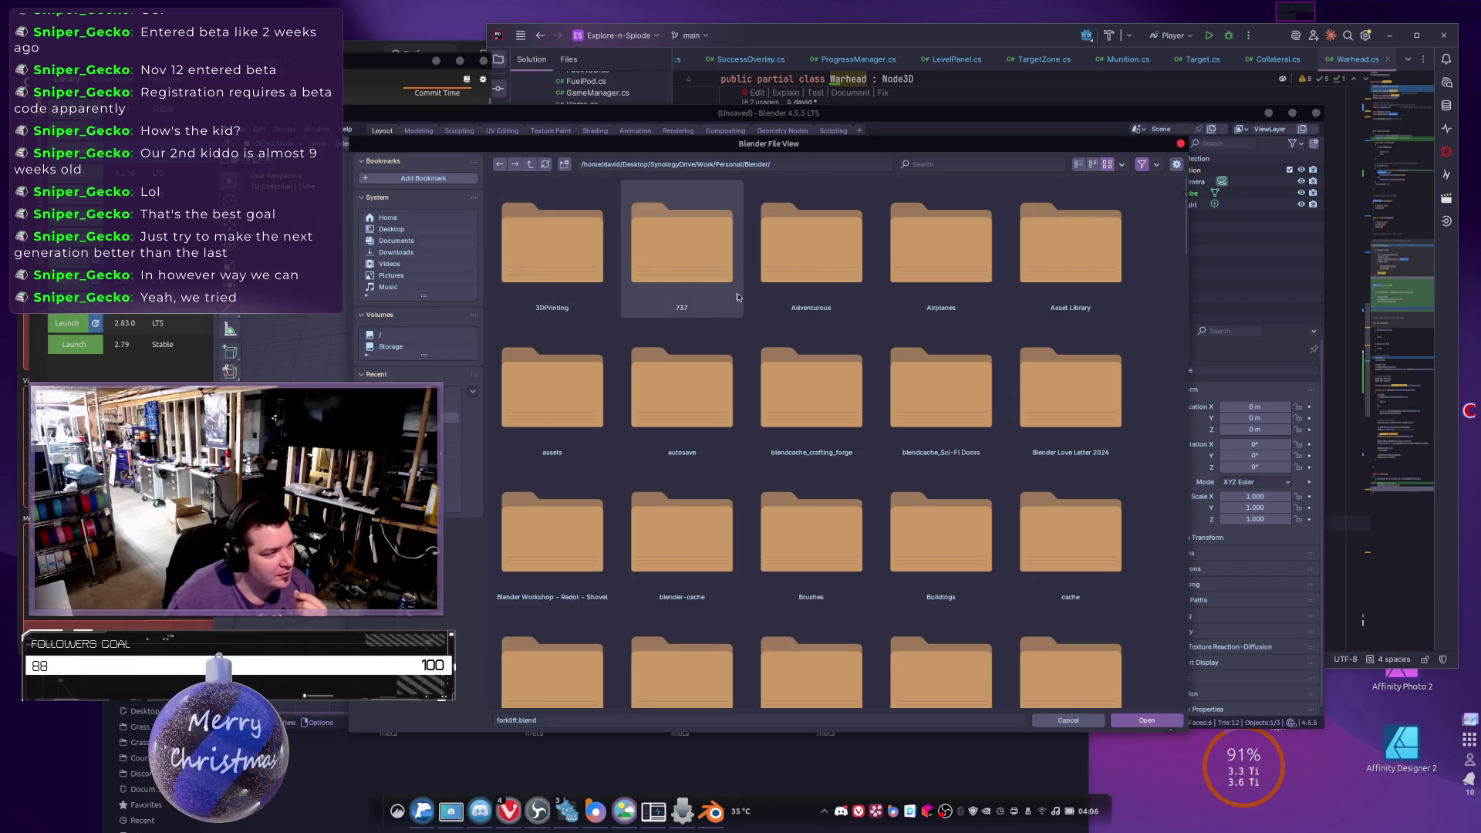
pyautogui.scroll(-5, 807, 332)
pyautogui.scroll(-10, 817, 354)
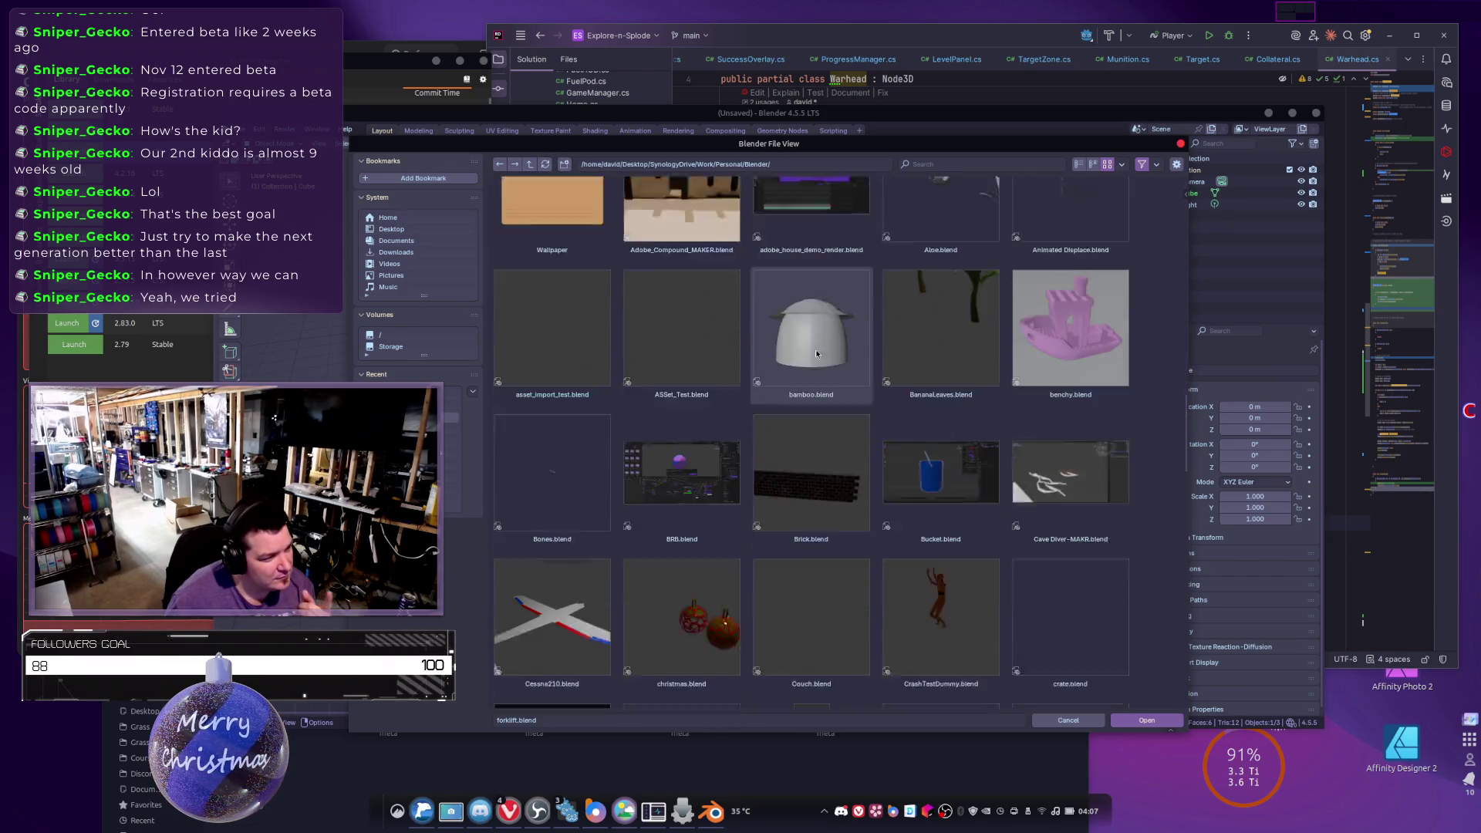
pyautogui.scroll(-4, 817, 354)
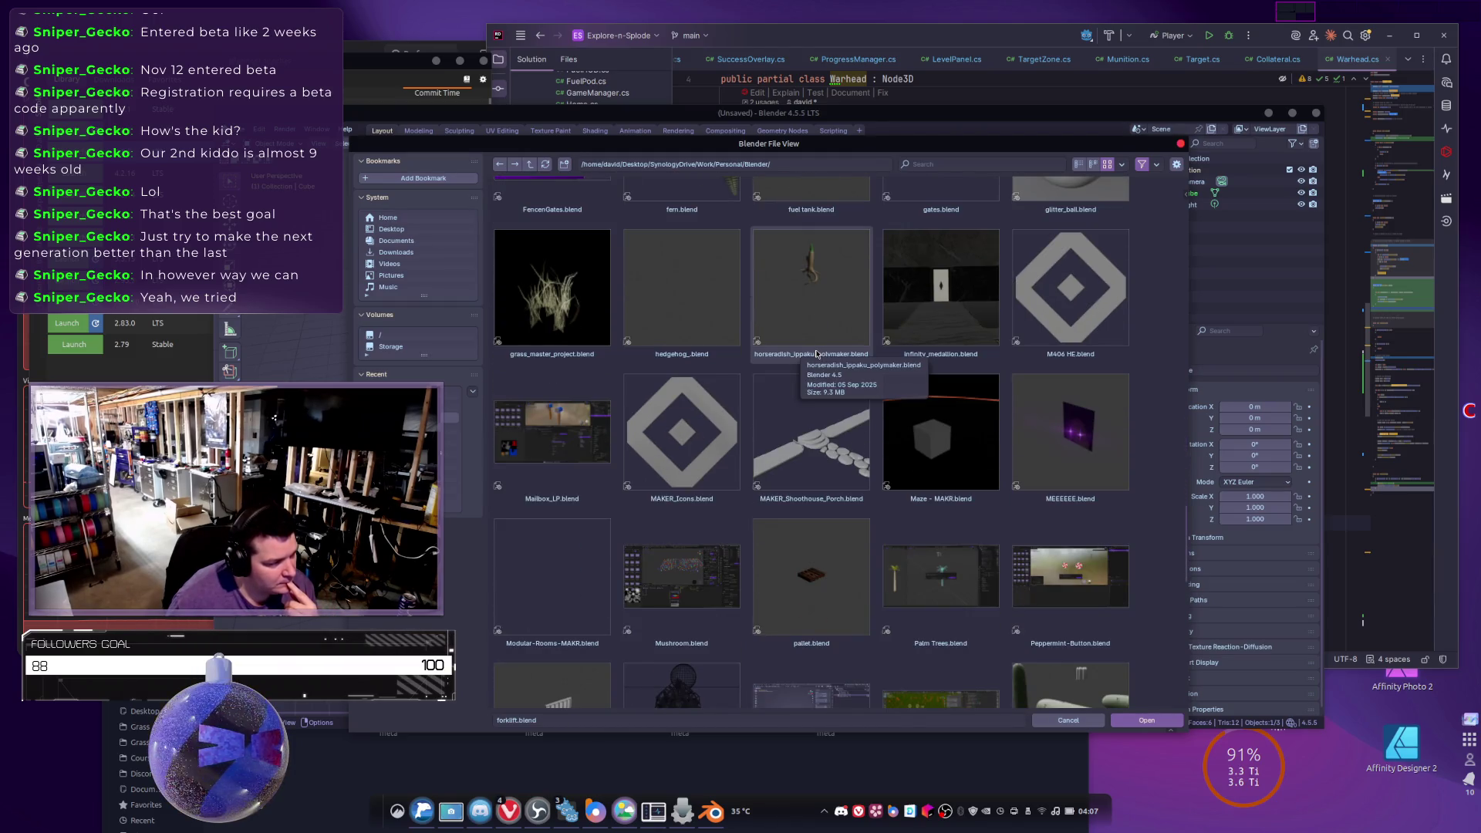
pyautogui.scroll(-2, 817, 354)
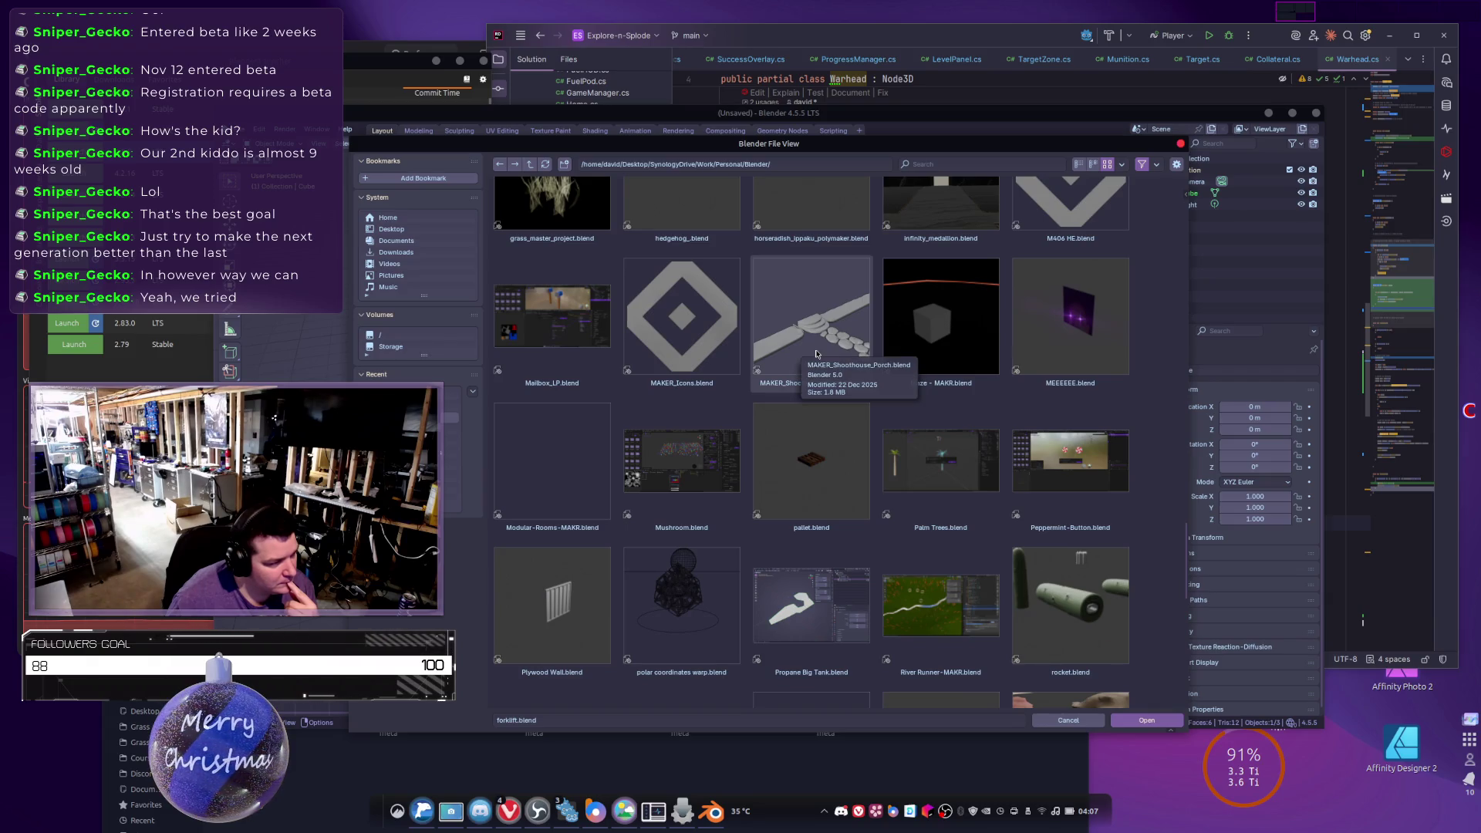
pyautogui.scroll(-2, 817, 354)
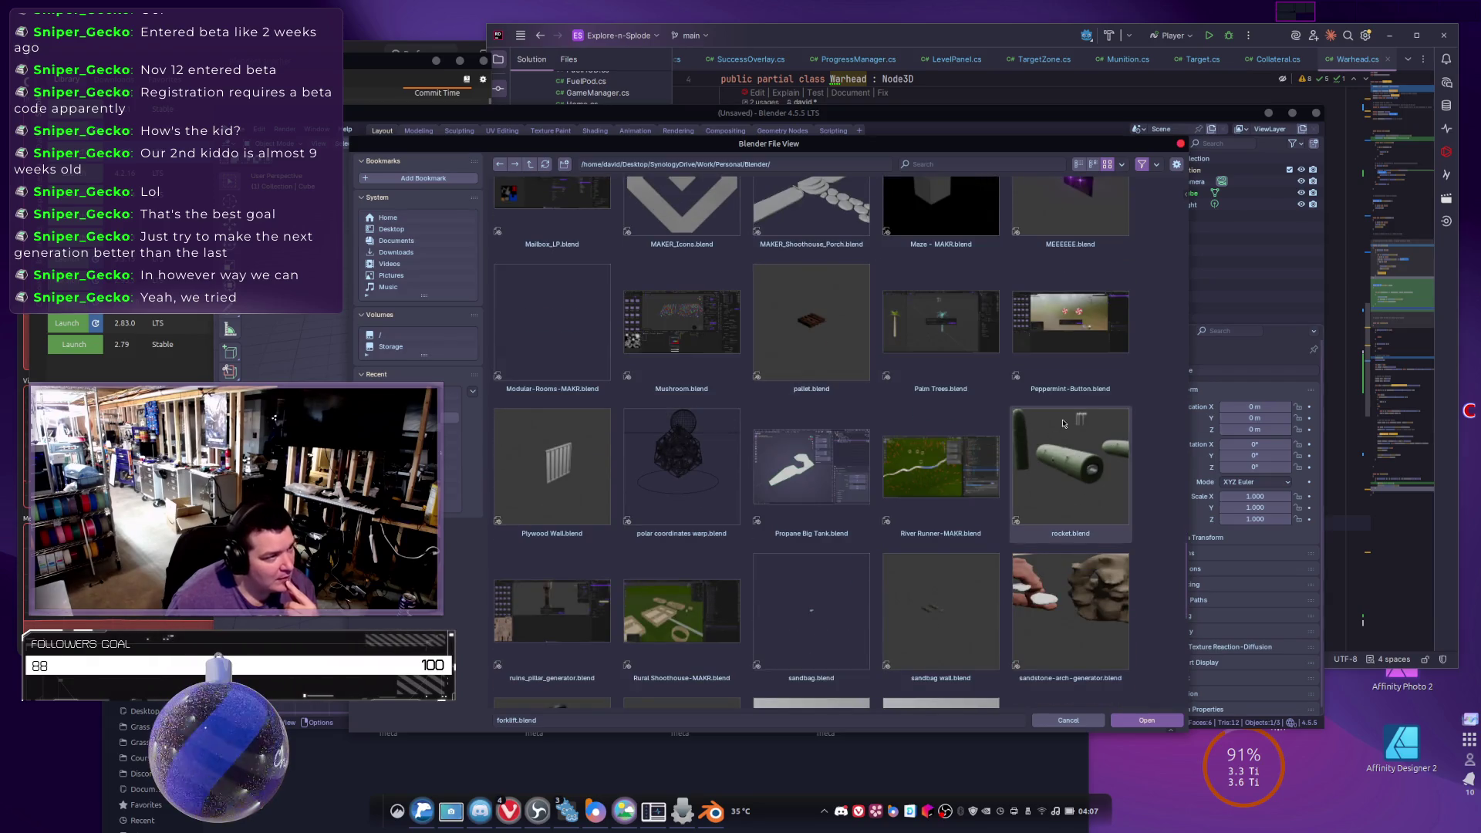
pyautogui.scroll(-2, 1065, 421)
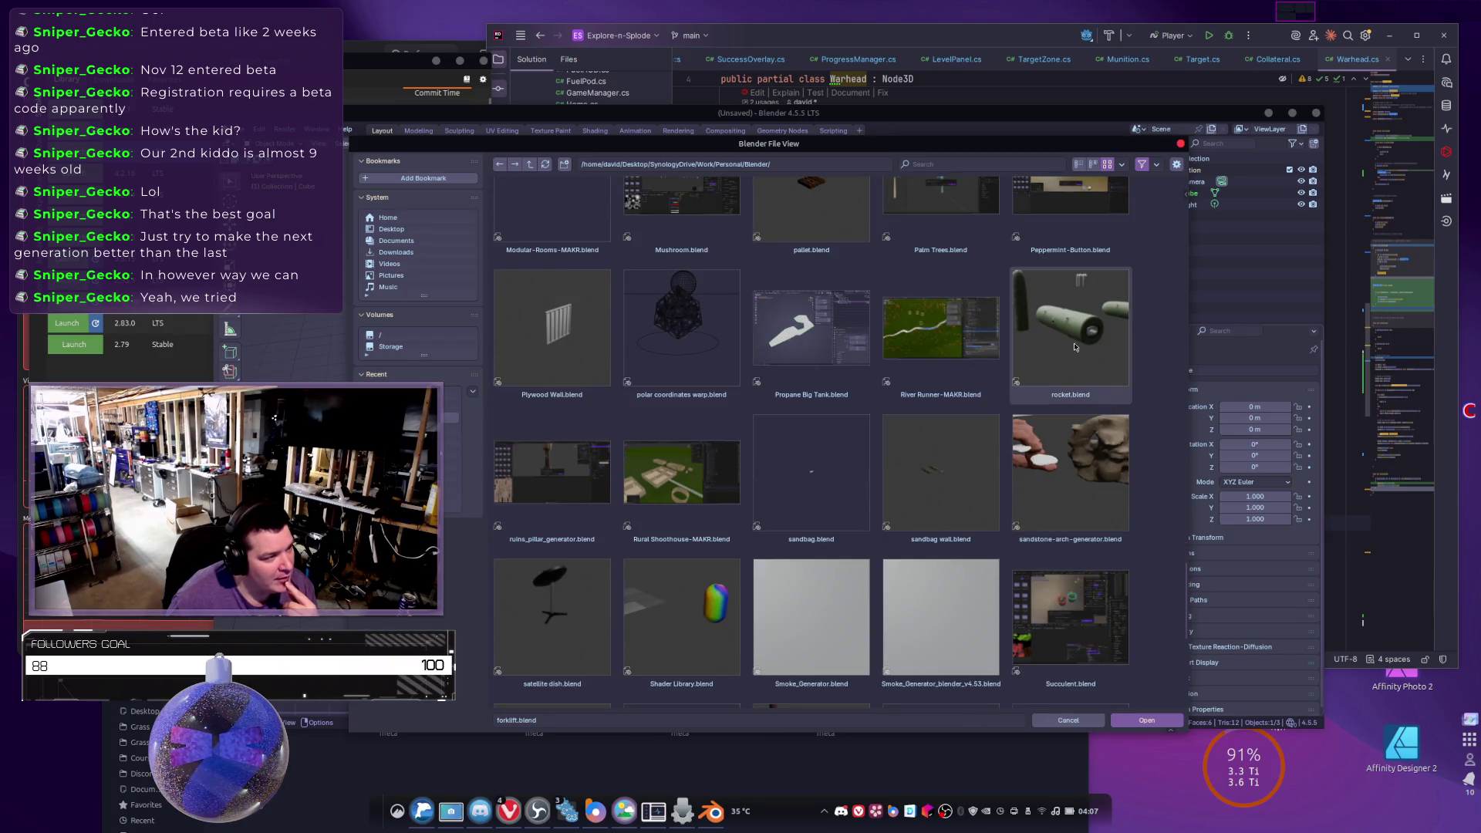
pyautogui.scroll(-4, 1076, 343)
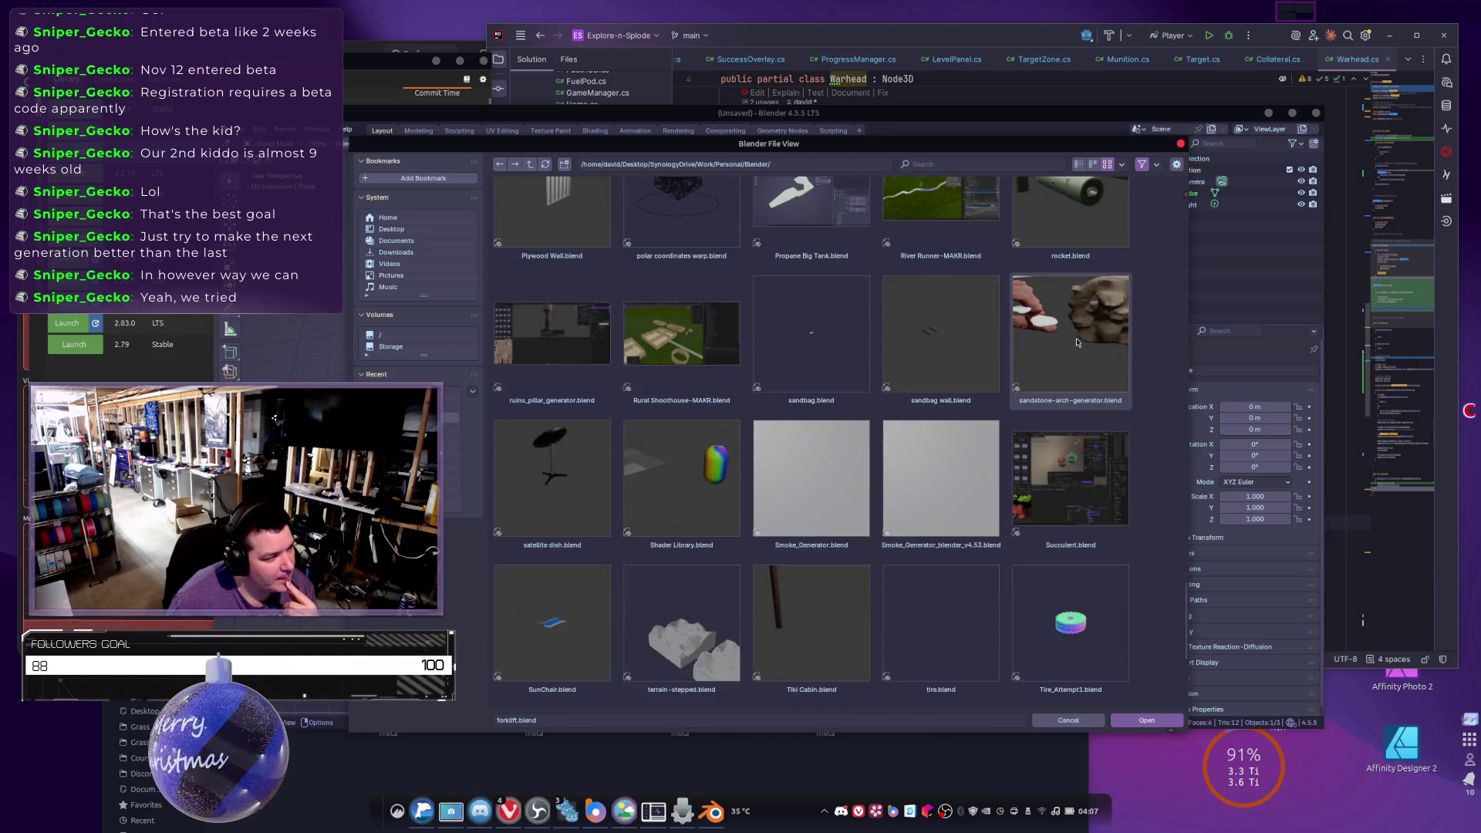
pyautogui.scroll(-2, 1077, 342)
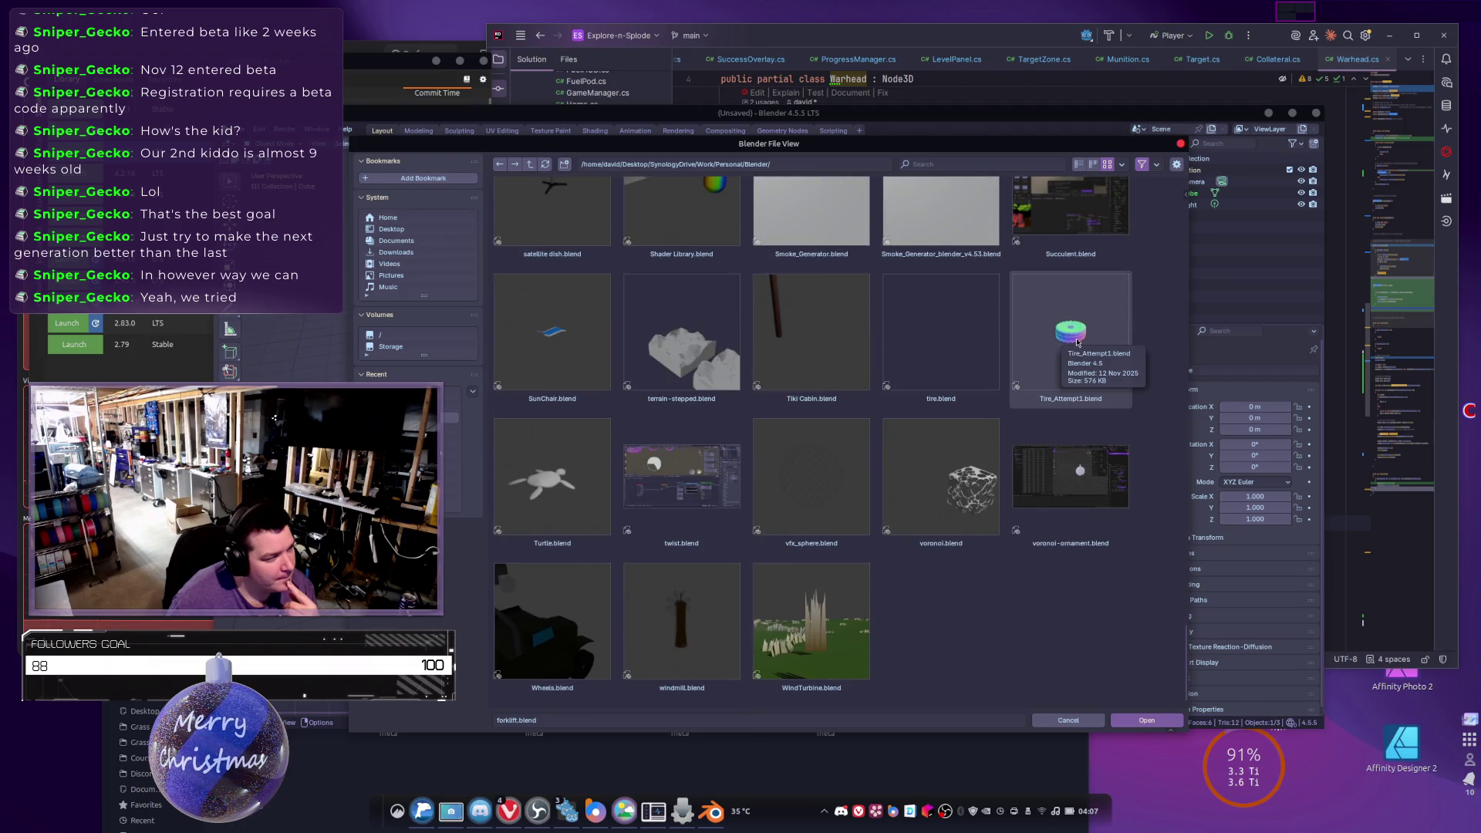
pyautogui.scroll(8, 1078, 342)
pyautogui.click(1046, 416)
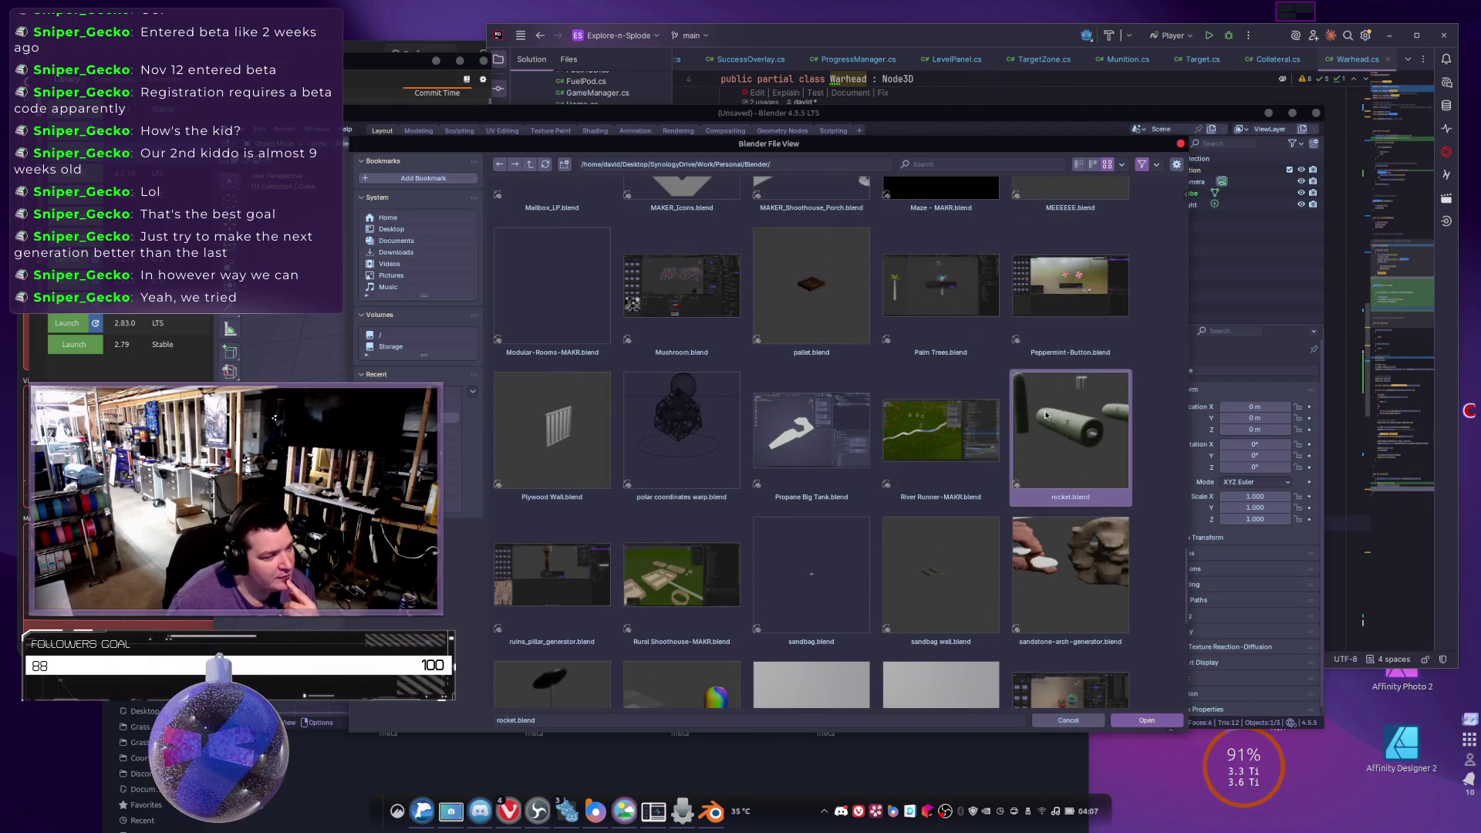
pyautogui.doubleClick(1046, 415)
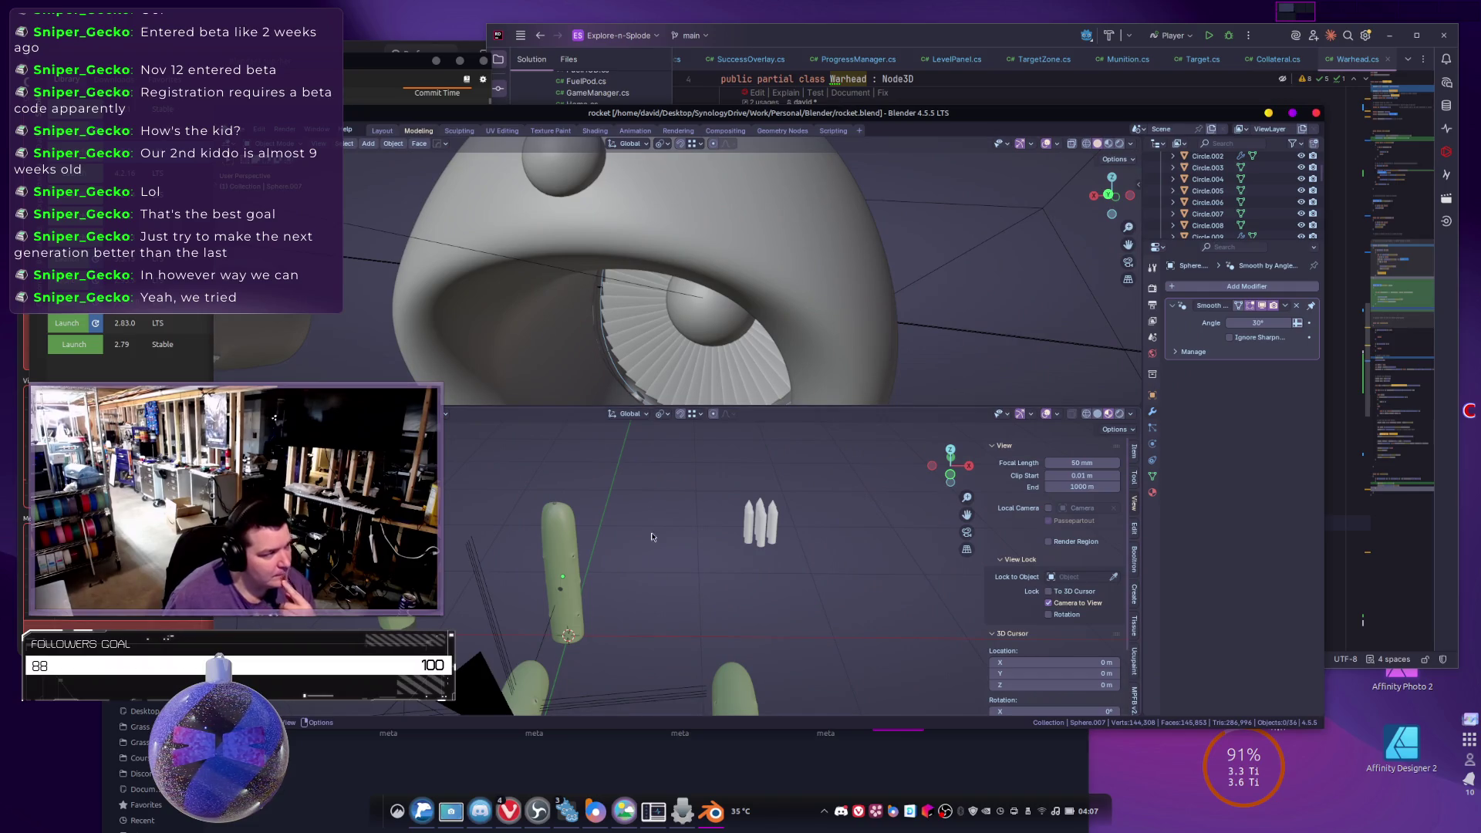
# - Enlarge the outliner to list all scene objects and select the Empty
pyautogui.moveTo(671, 532); pyautogui.dragTo(794, 576)
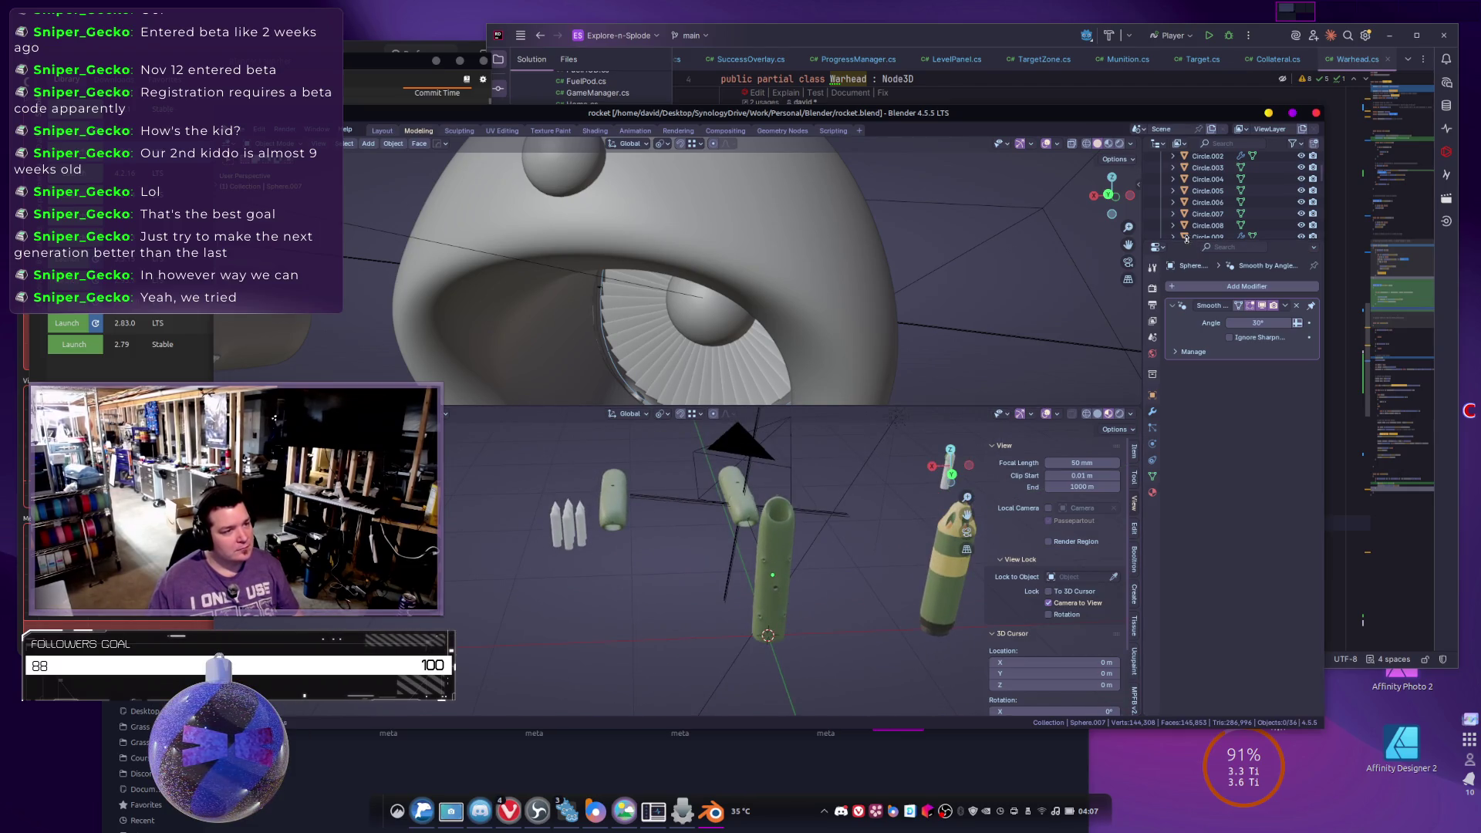
pyautogui.moveTo(1181, 241); pyautogui.dragTo(1181, 571)
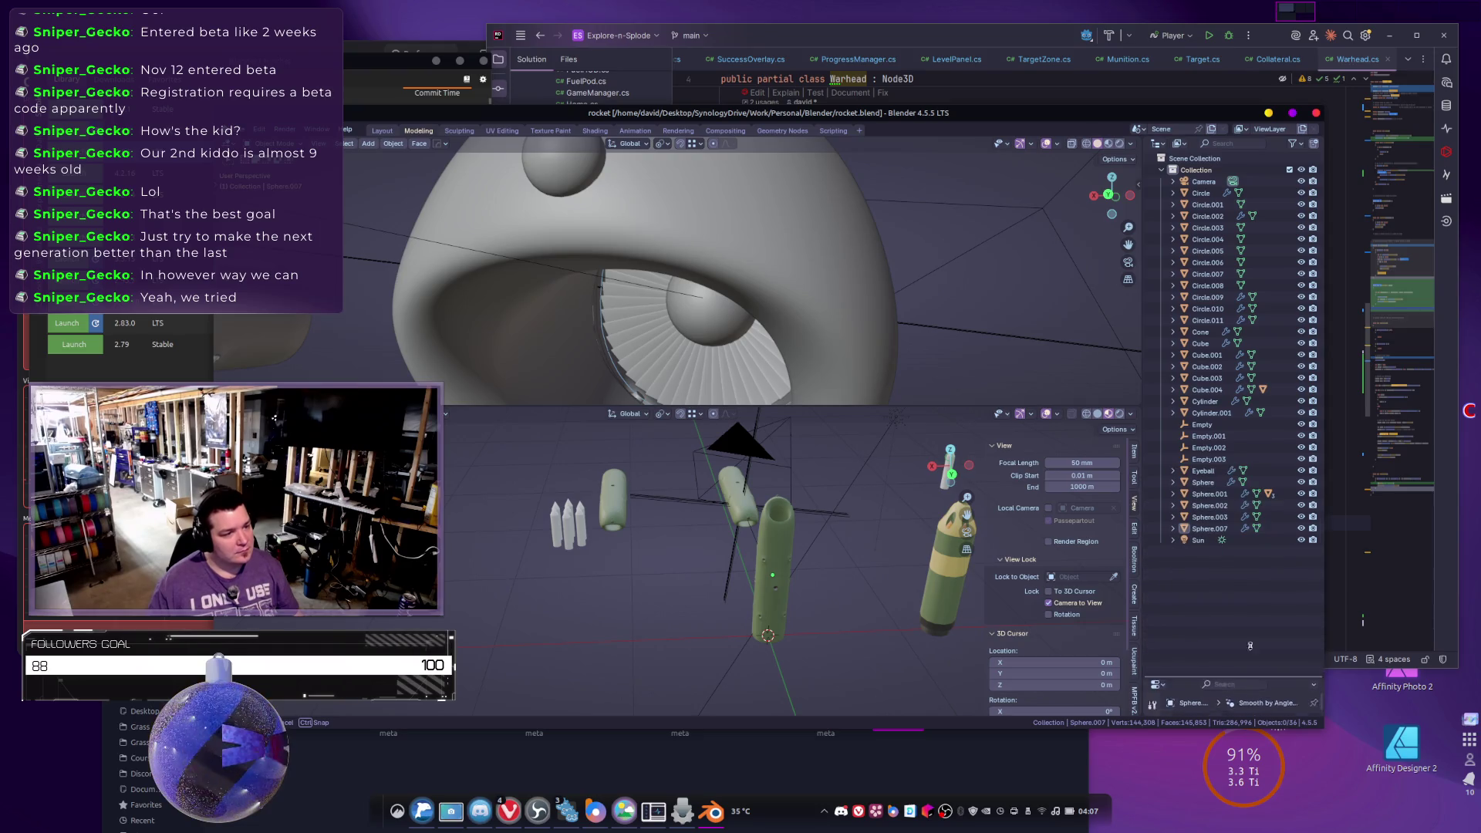
pyautogui.moveTo(819, 533); pyautogui.dragTo(807, 527)
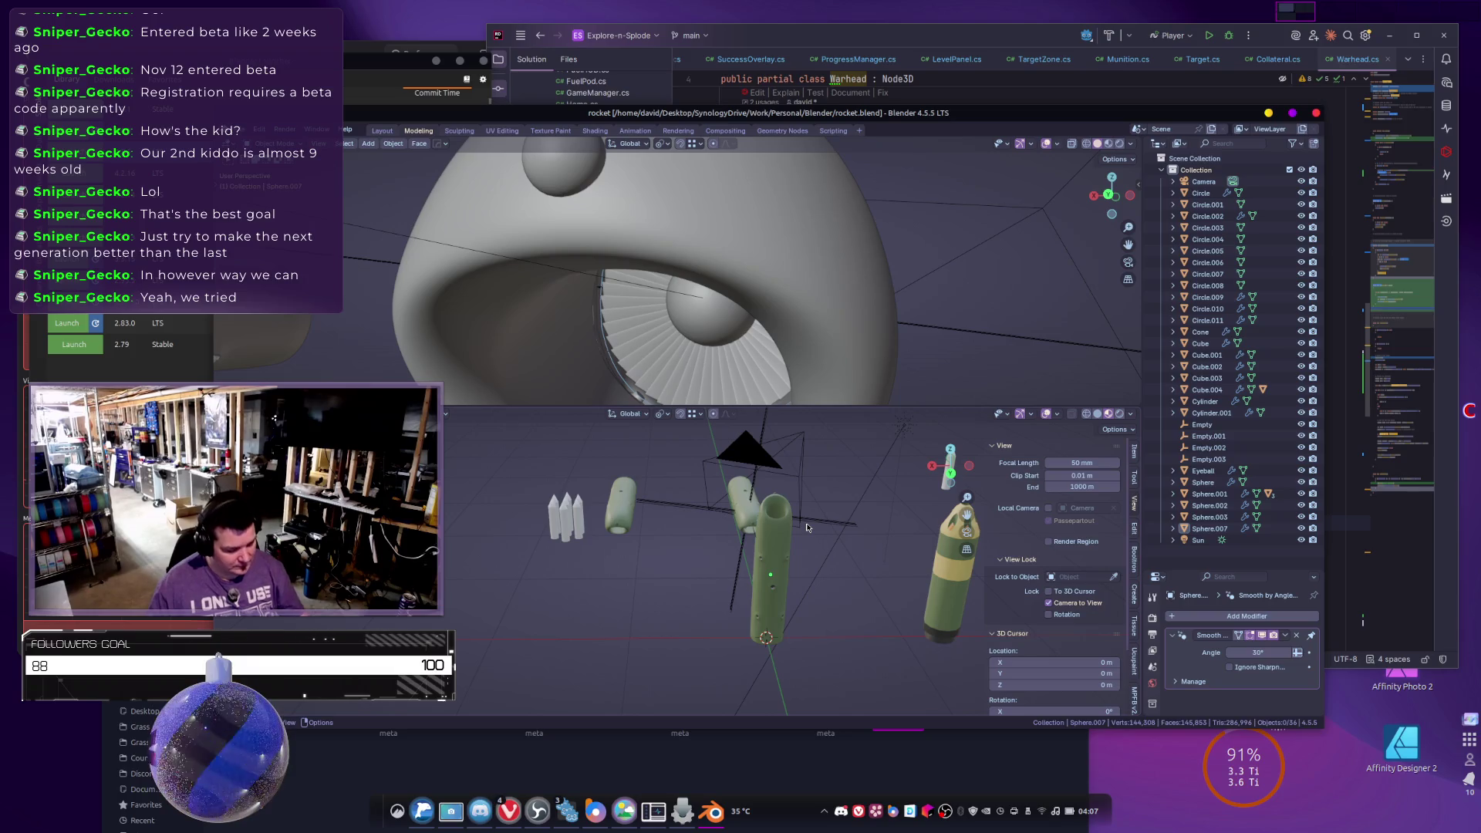
pyautogui.click(808, 528)
pyautogui.scroll(-4, 818, 523)
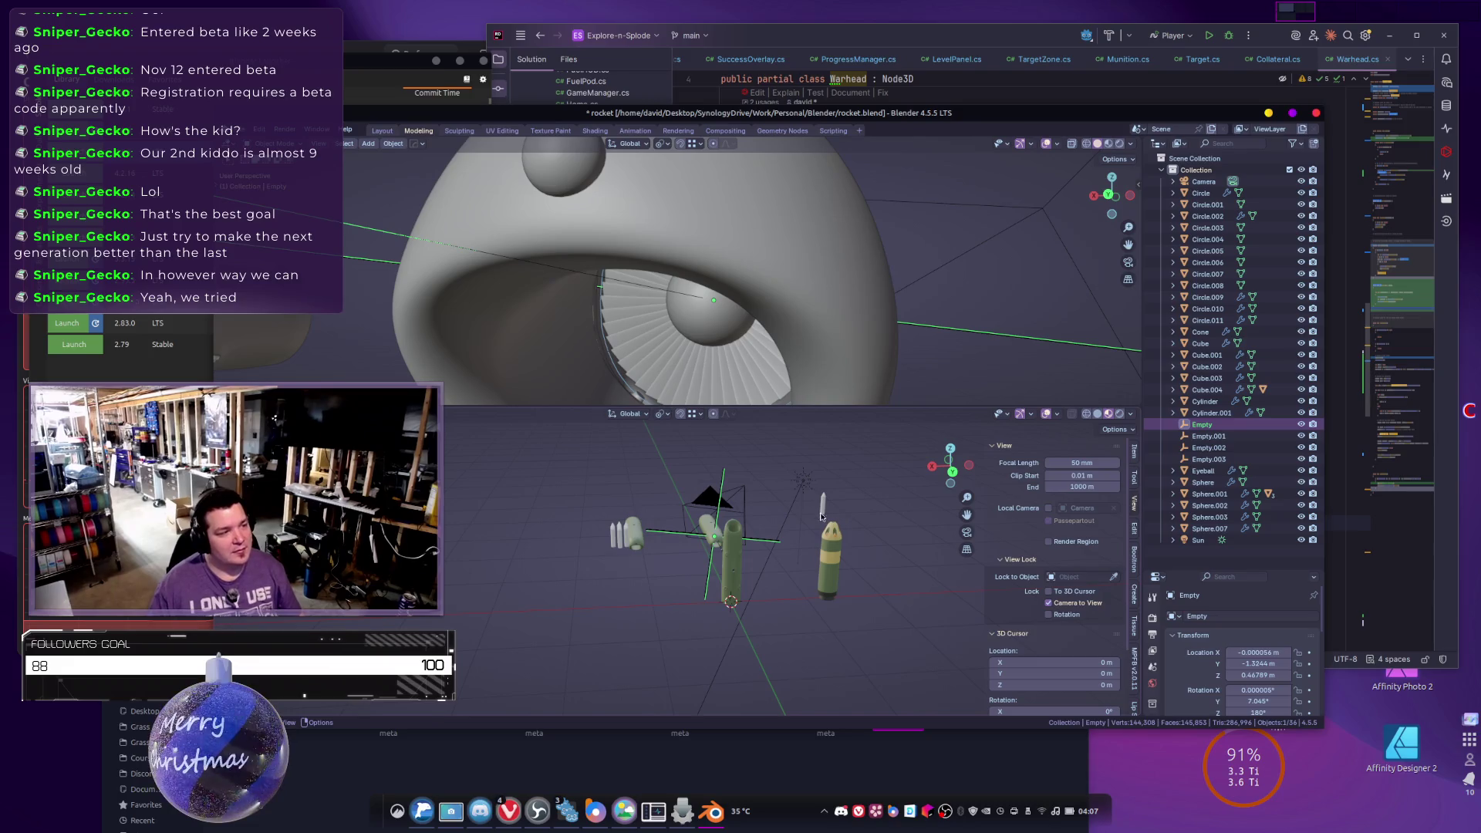
pyautogui.scroll(3, 825, 323)
# - Switch the upper view to Rendered shading around the rocket head, then dismiss the save prompt without saving
pyautogui.press('z')
pyautogui.click(742, 267)
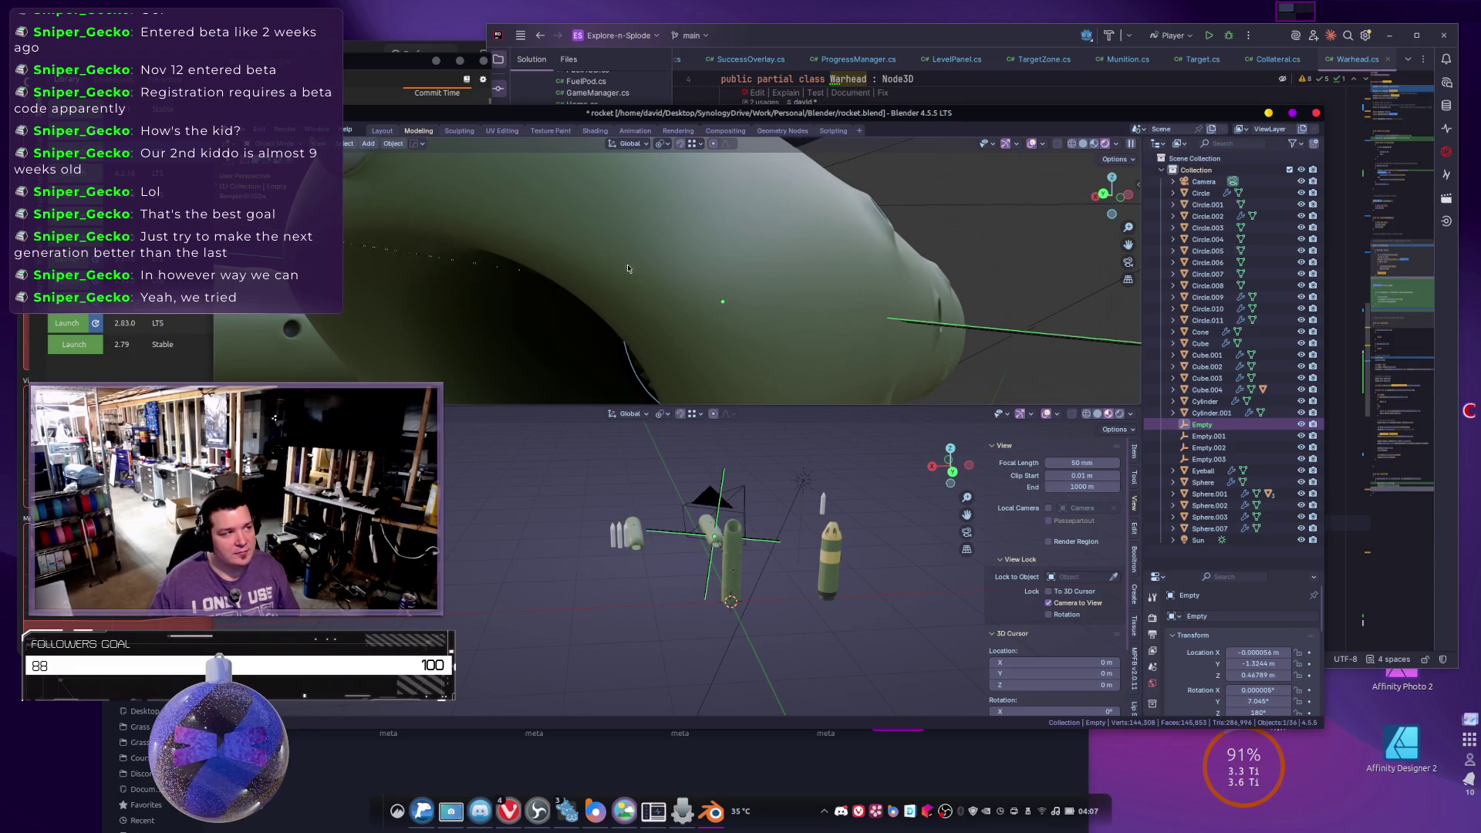
pyautogui.scroll(-4, 721, 278)
pyautogui.moveTo(728, 307)
pyautogui.mouseDown()
pyautogui.moveTo(760, 299)
pyautogui.moveTo(690, 199)
pyautogui.mouseUp()
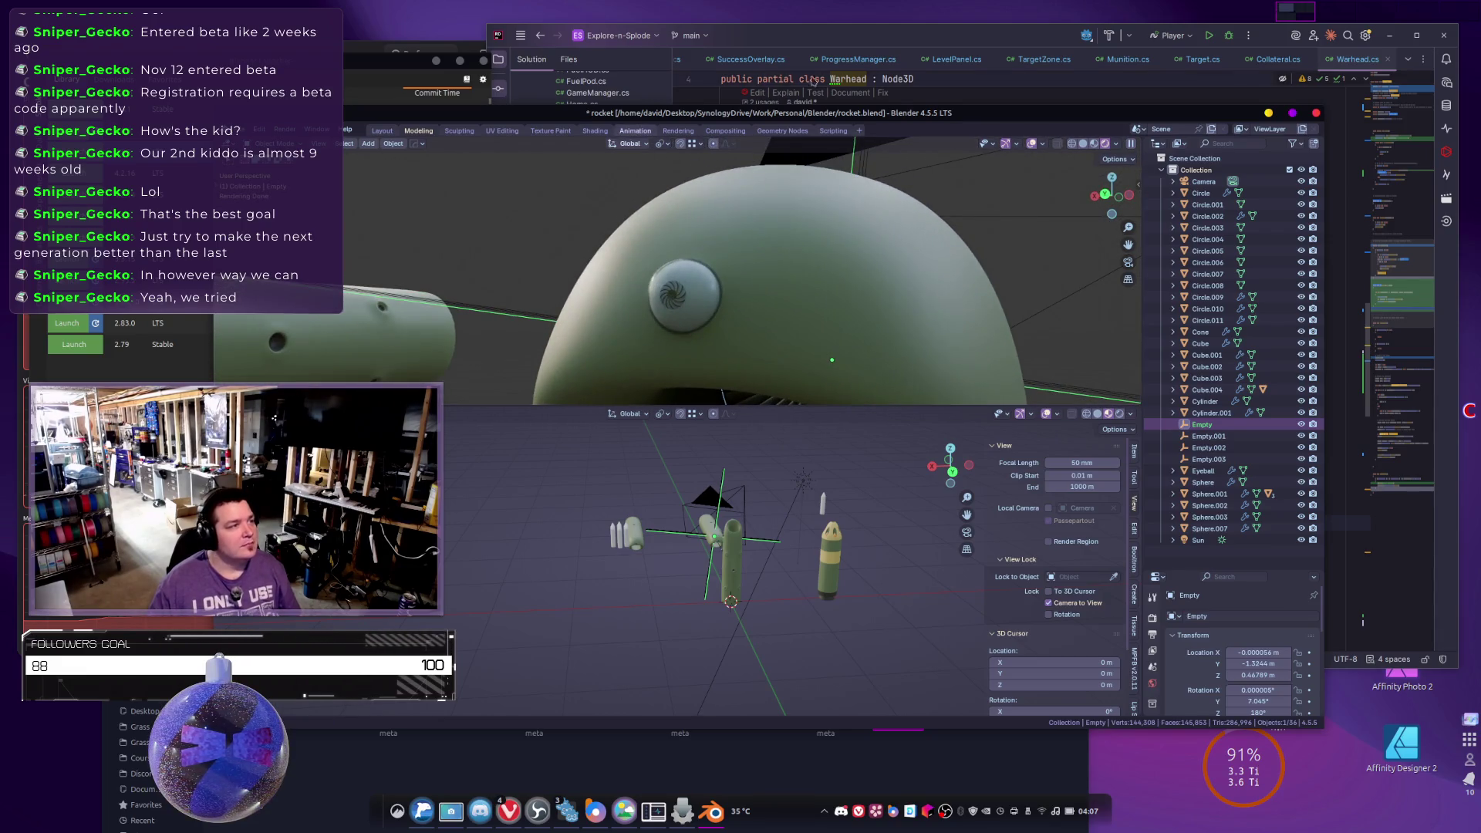
pyautogui.hotkey('ctrl', 'q')
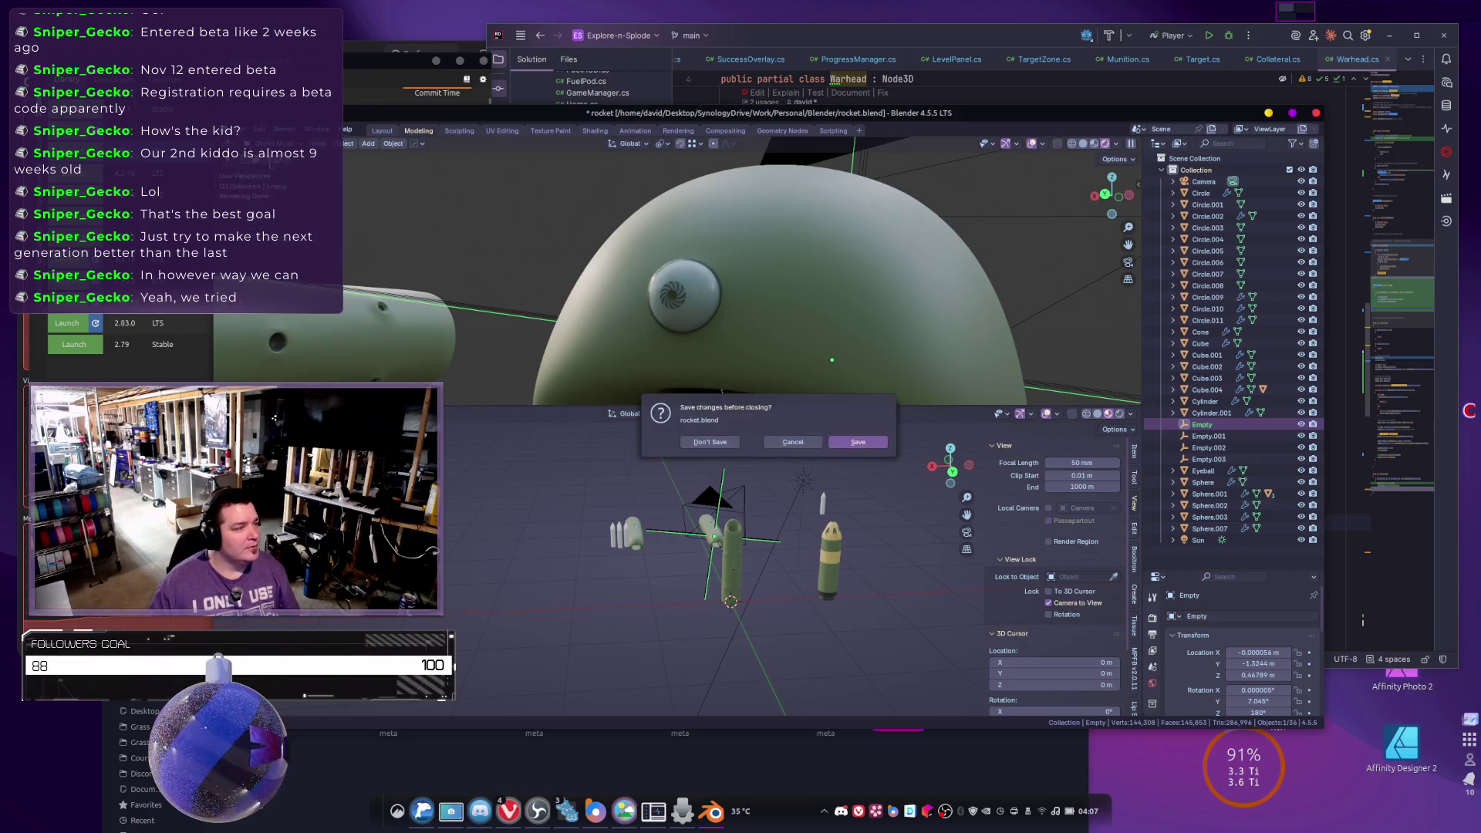
pyautogui.click(711, 443)
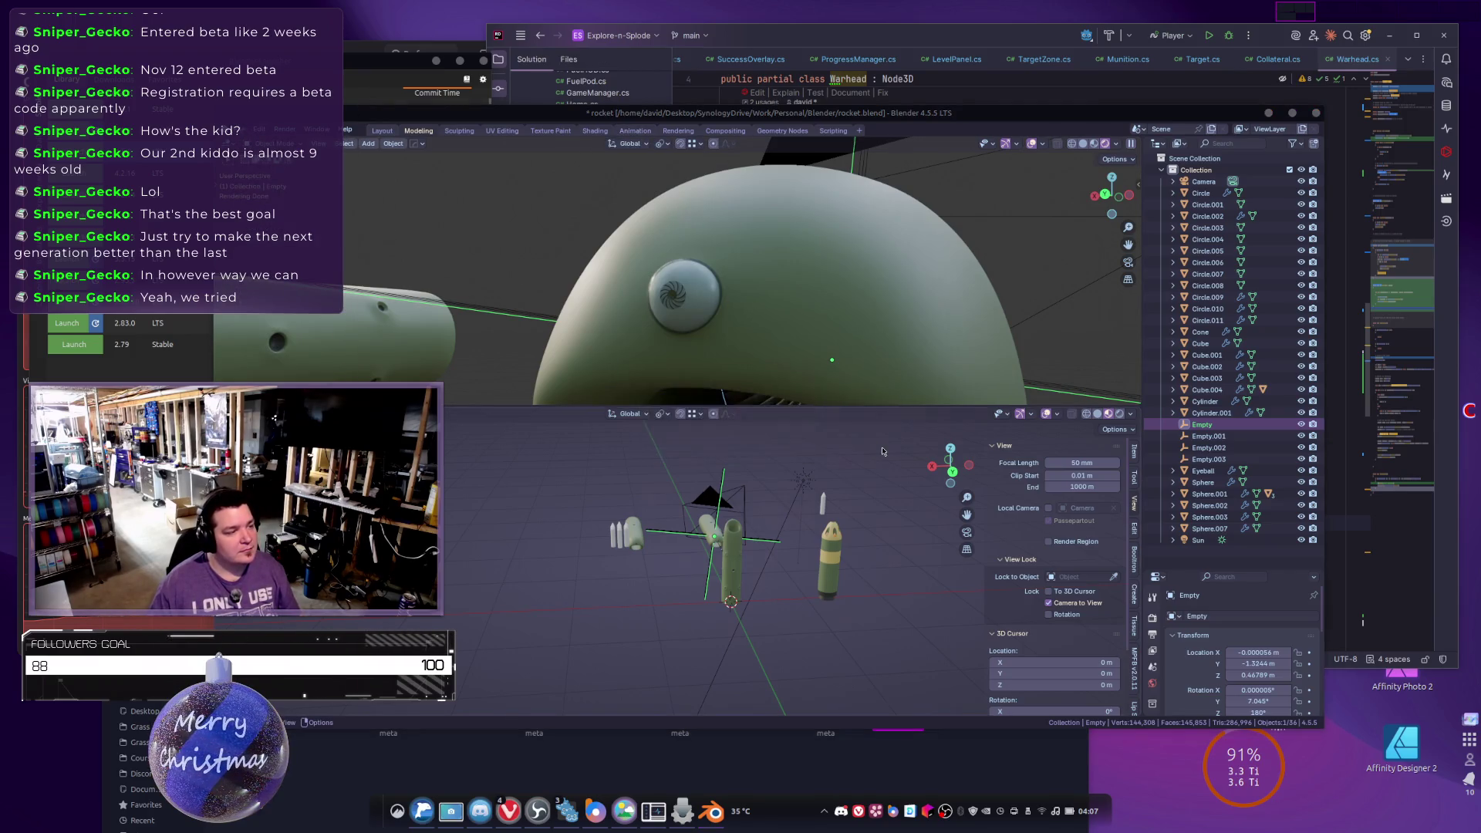
# - Scroll down through the /Personal/Blender/ subfolders and .blend thumbnails, then back up
pyautogui.scroll(-10, 895, 448)
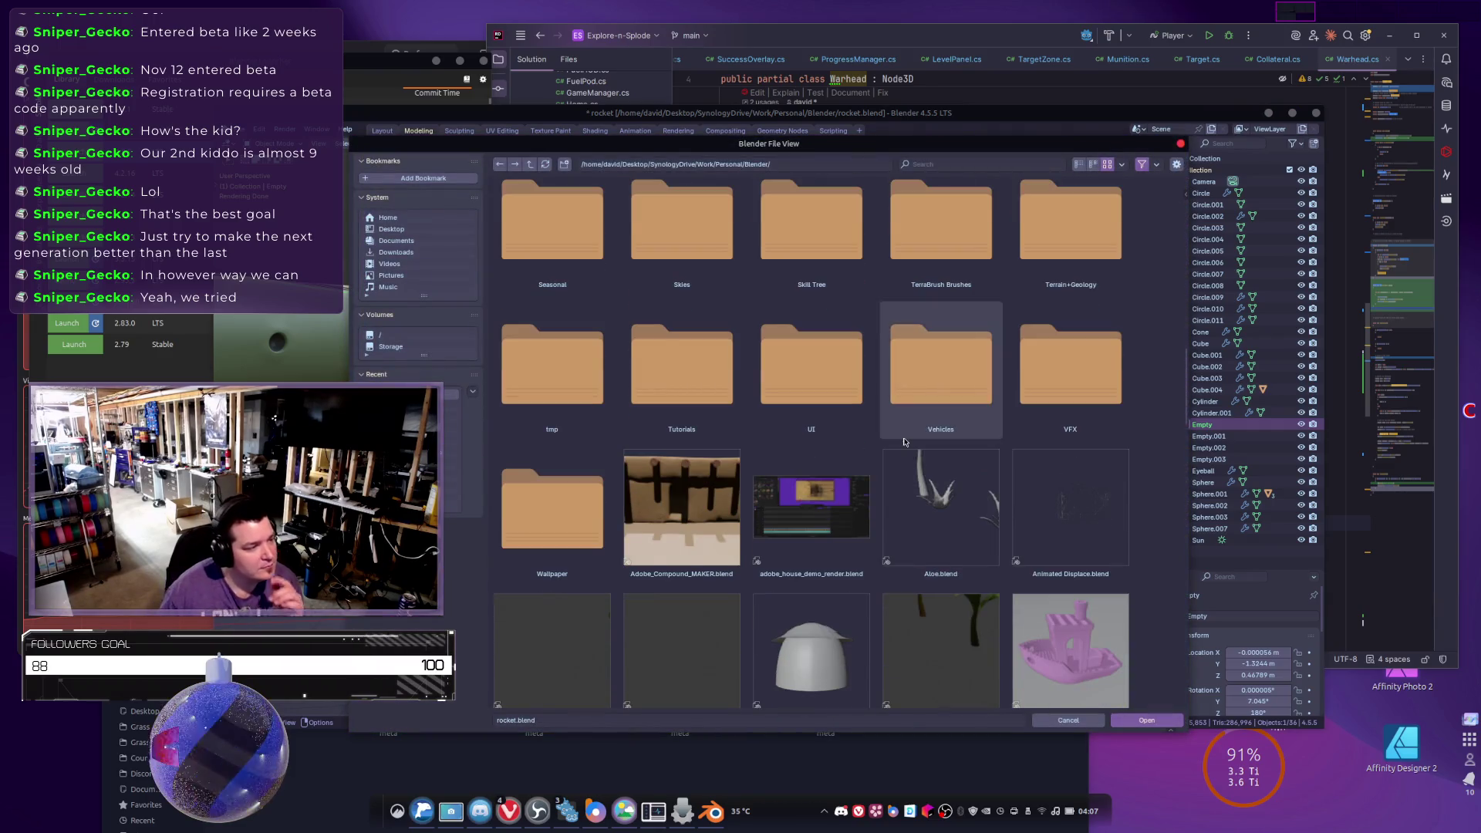
pyautogui.scroll(-5, 905, 442)
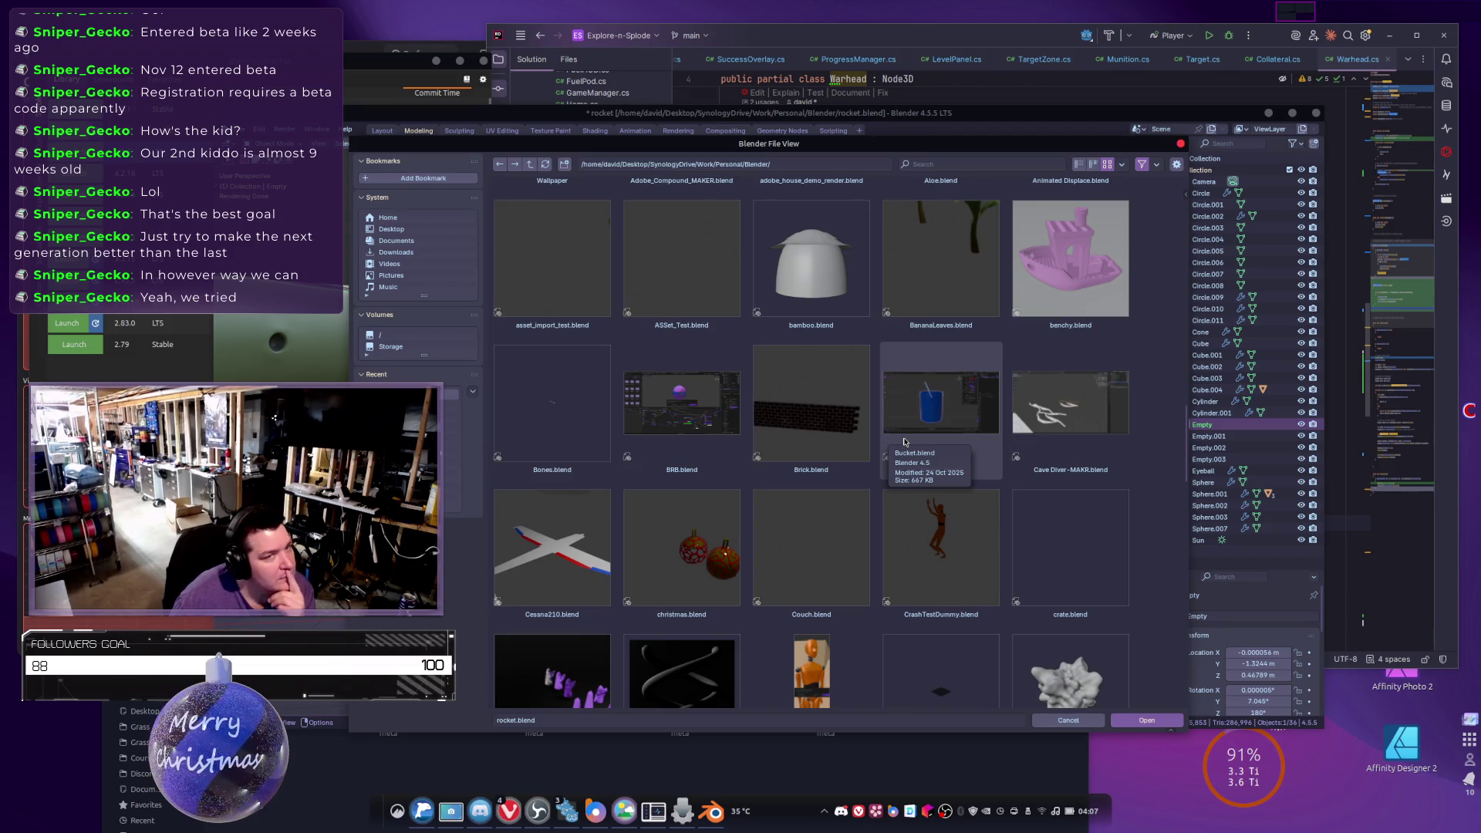
pyautogui.scroll(-3, 905, 442)
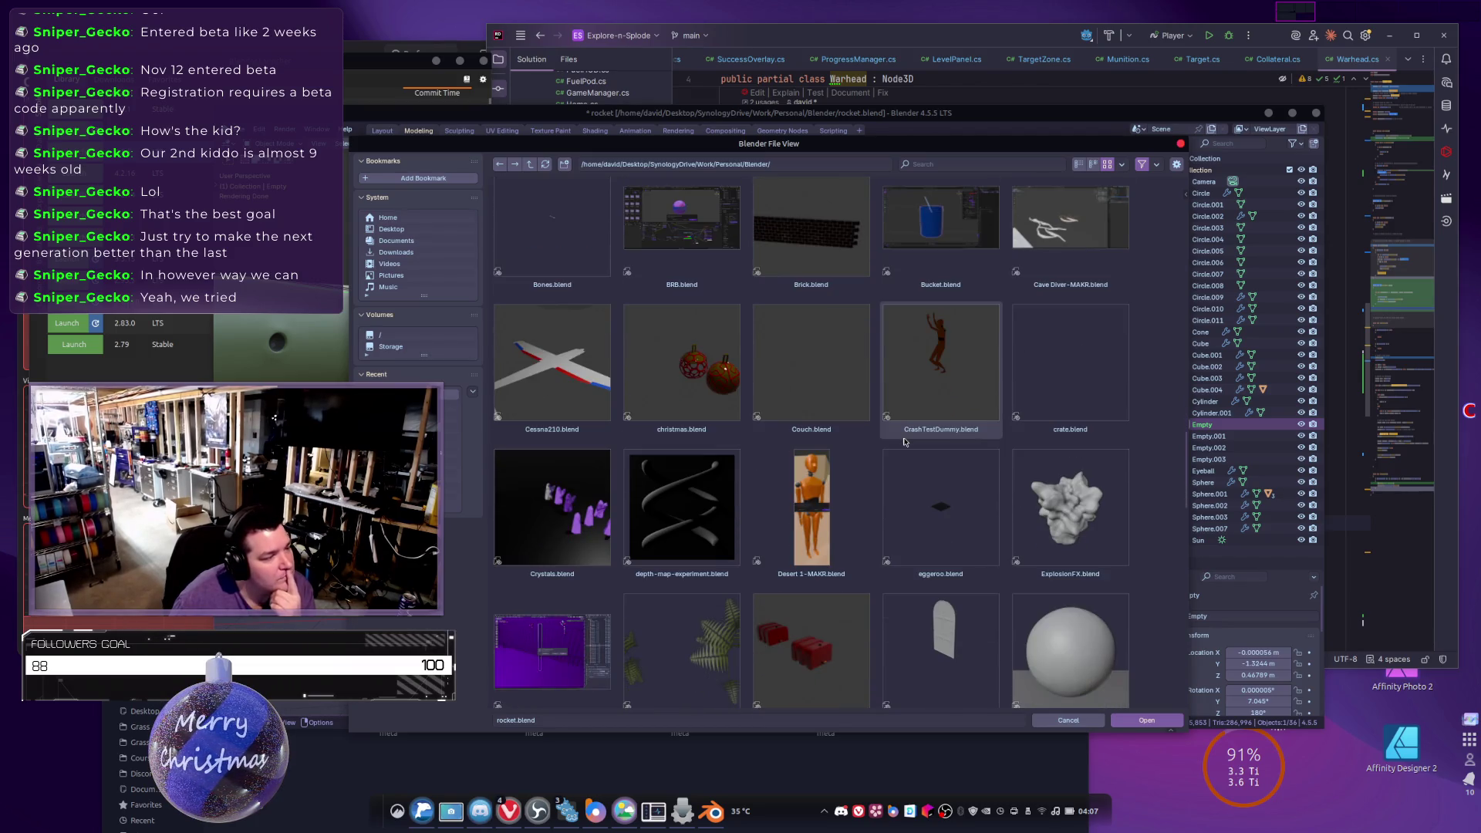
pyautogui.scroll(-4, 905, 442)
pyautogui.scroll(-2, 905, 441)
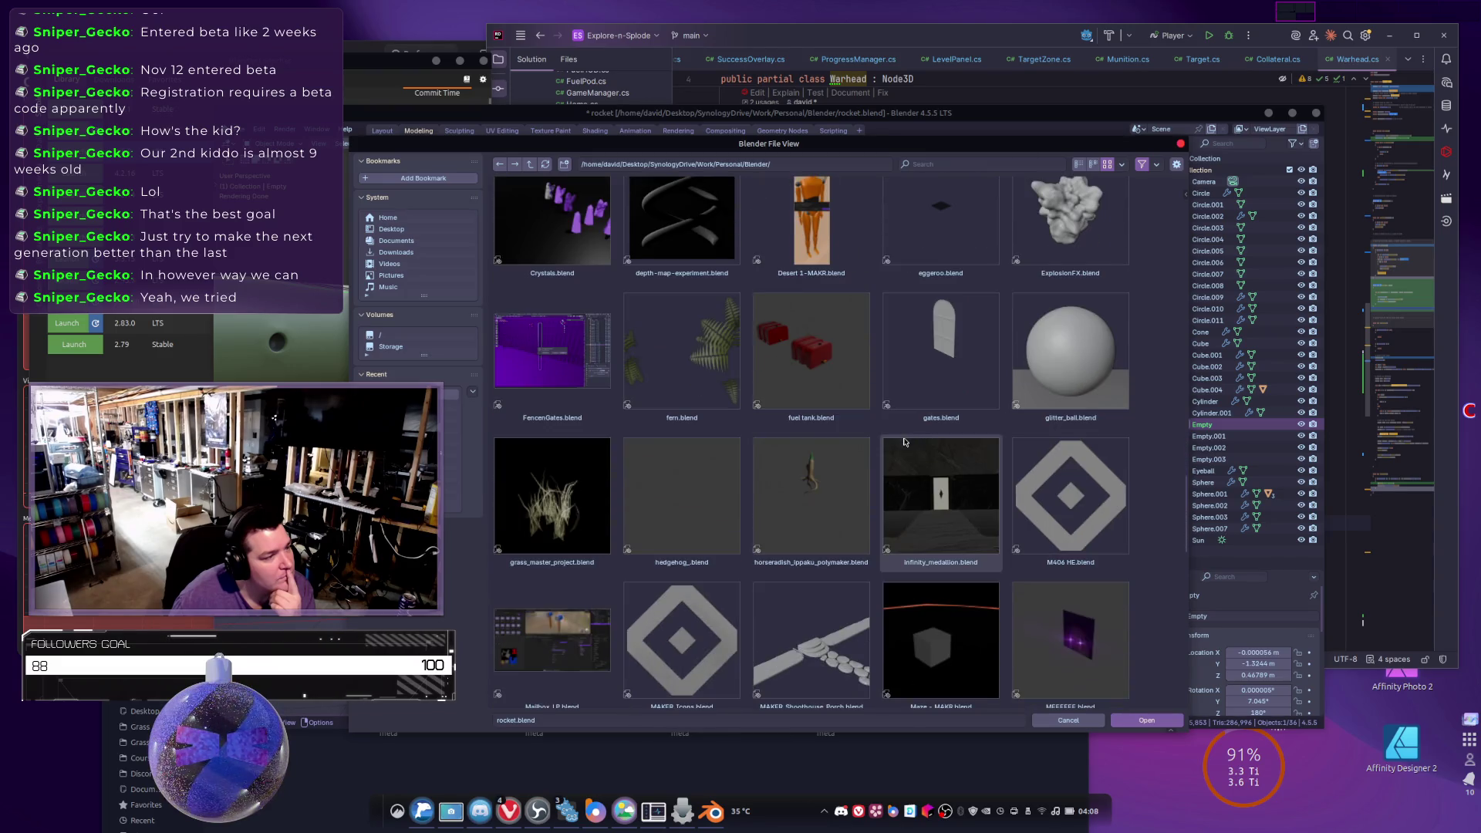
pyautogui.scroll(-3, 905, 442)
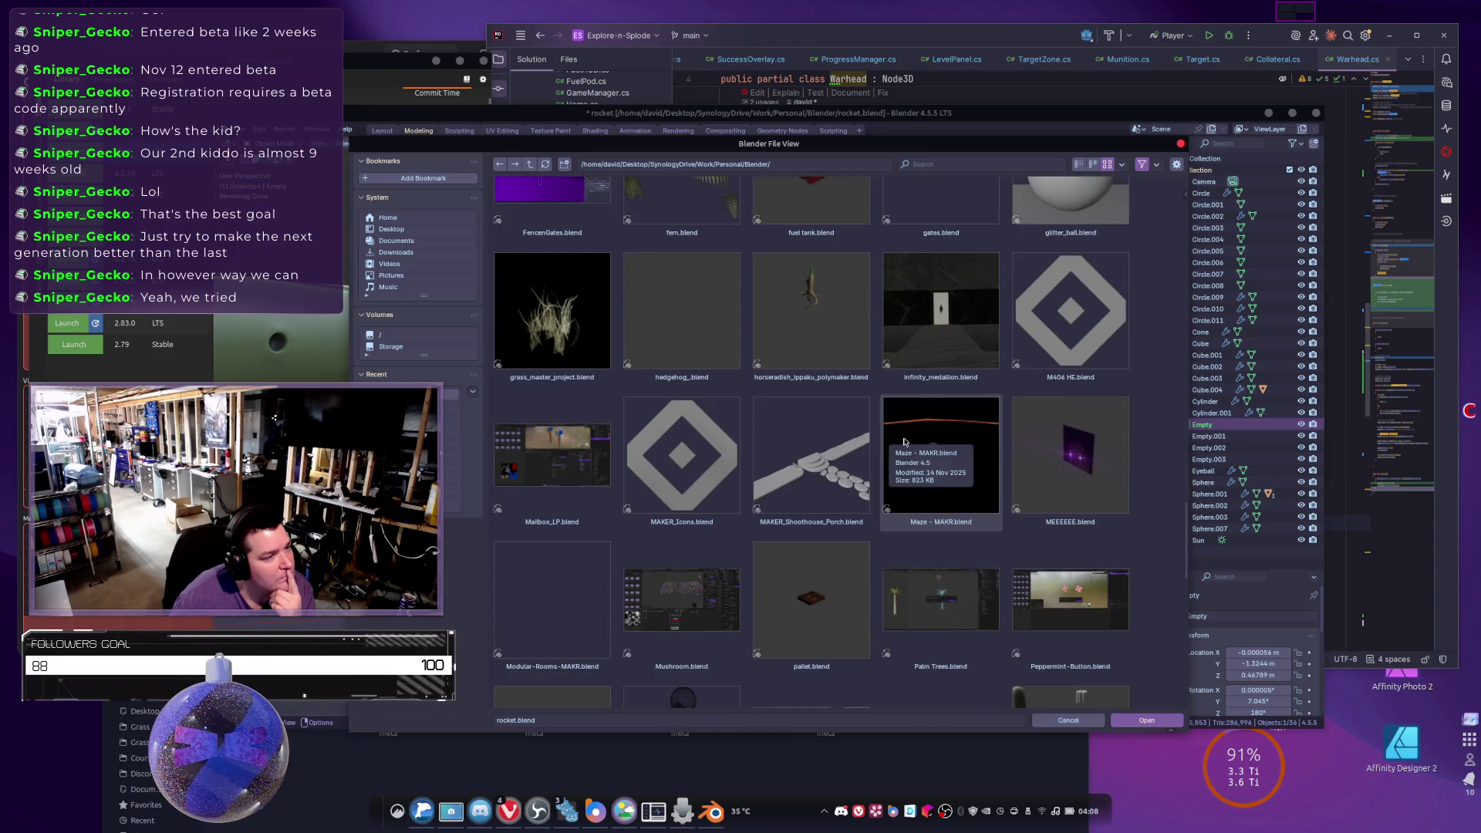
pyautogui.scroll(-3, 905, 442)
pyautogui.scroll(-4, 905, 442)
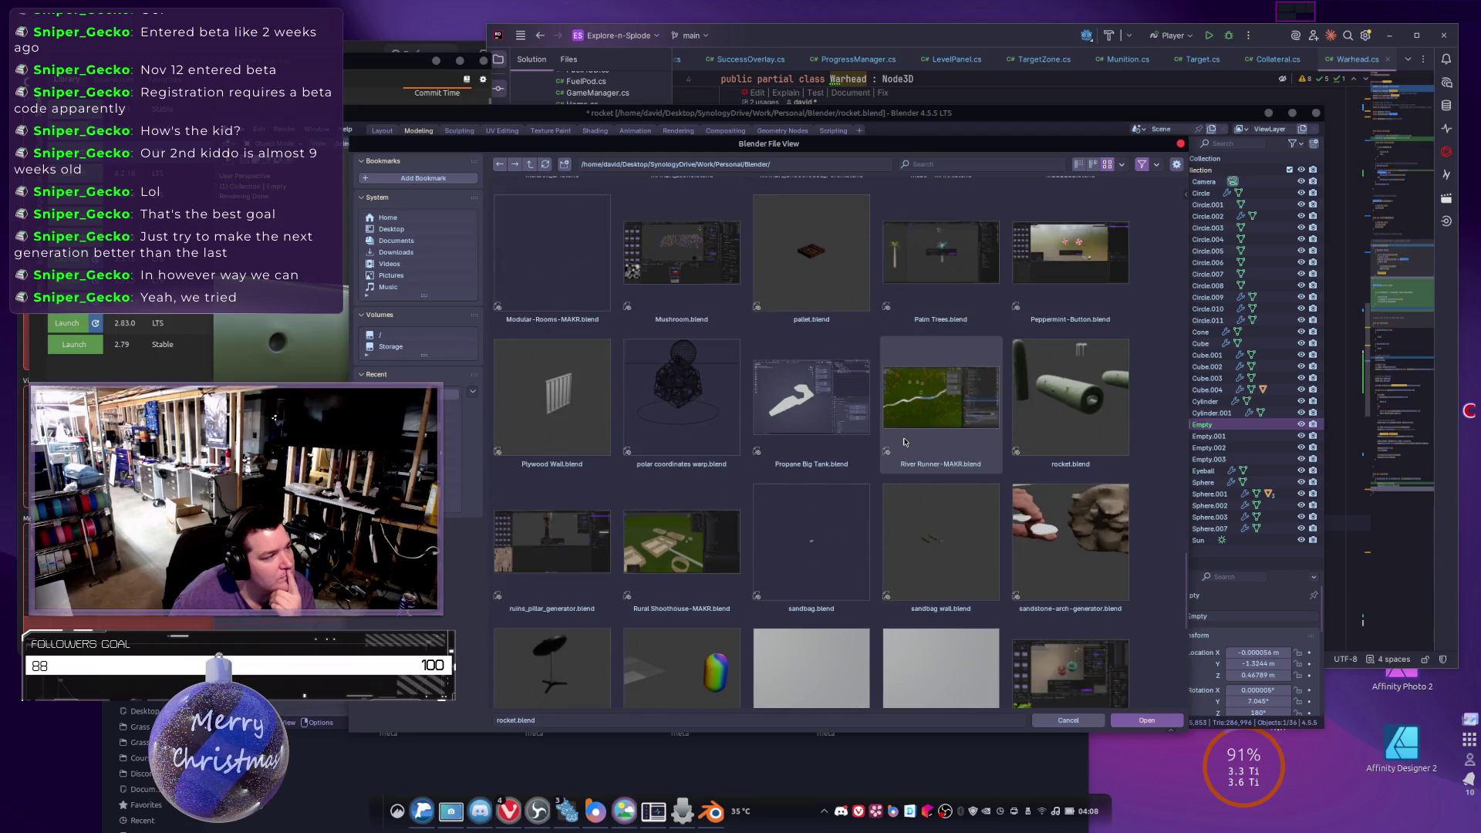
pyautogui.scroll(-3, 905, 442)
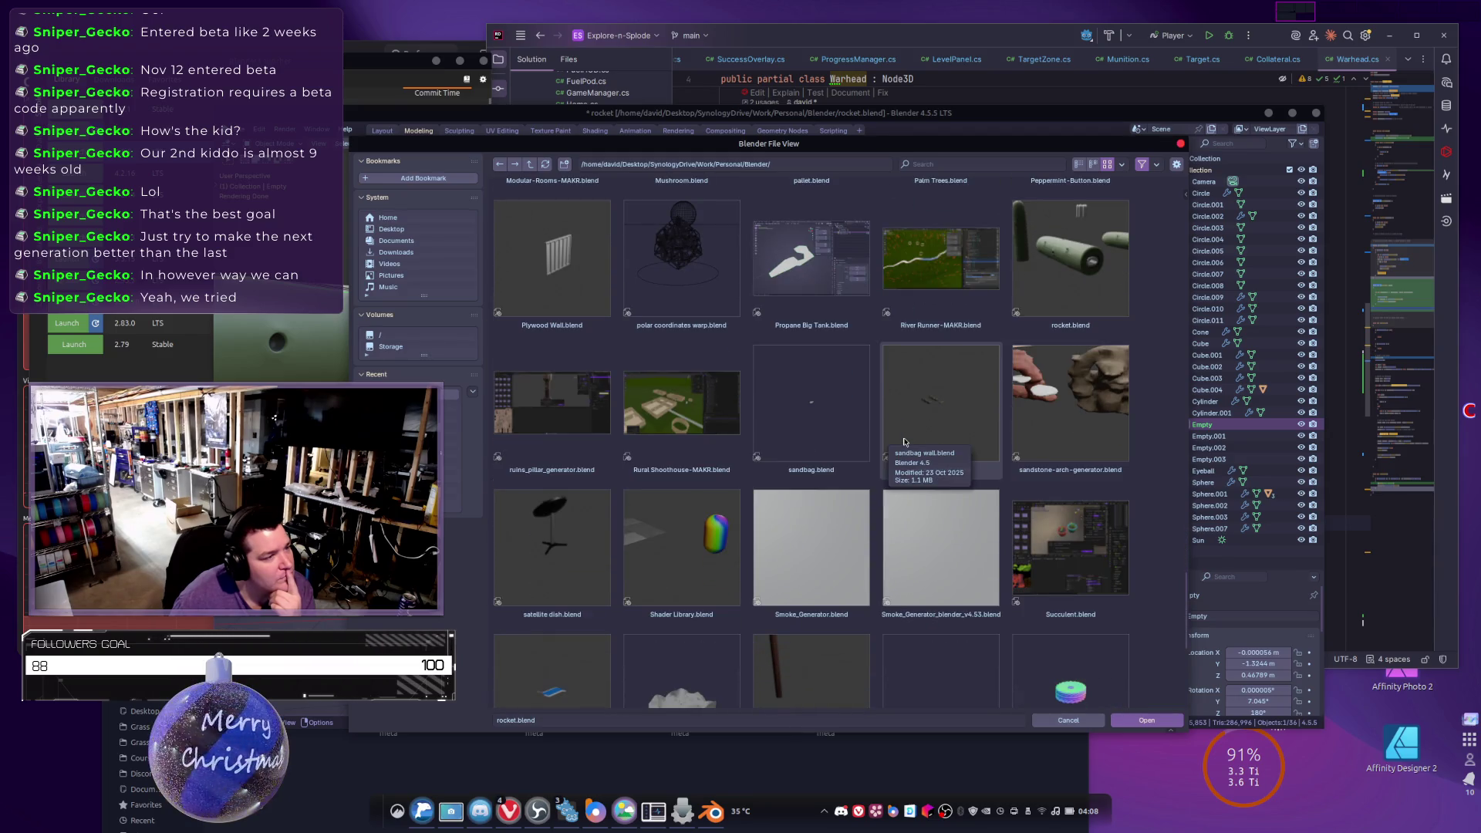
pyautogui.scroll(-3, 1047, 392)
pyautogui.scroll(-3, 1047, 392)
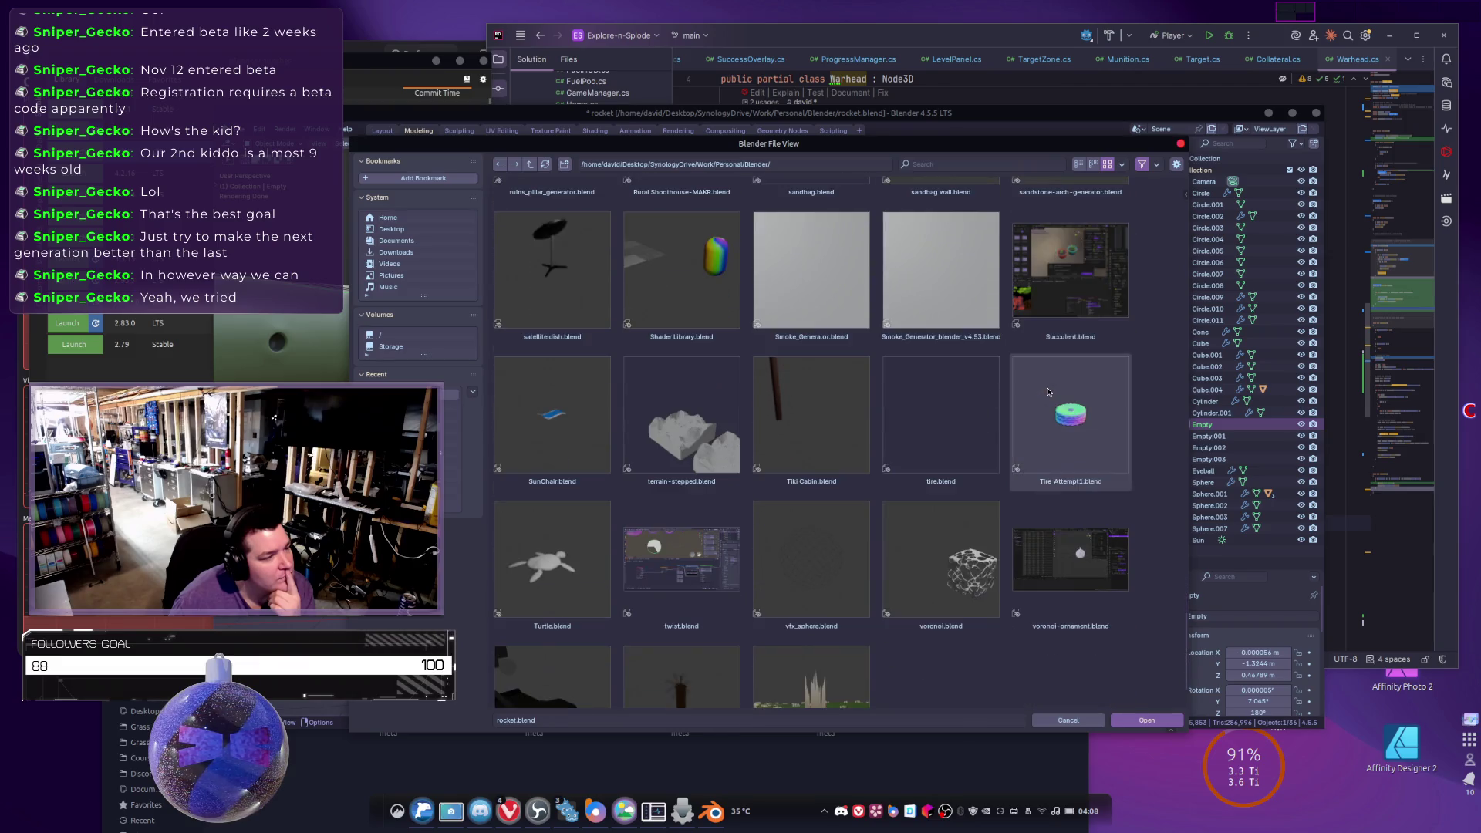
pyautogui.scroll(-3, 577, 420)
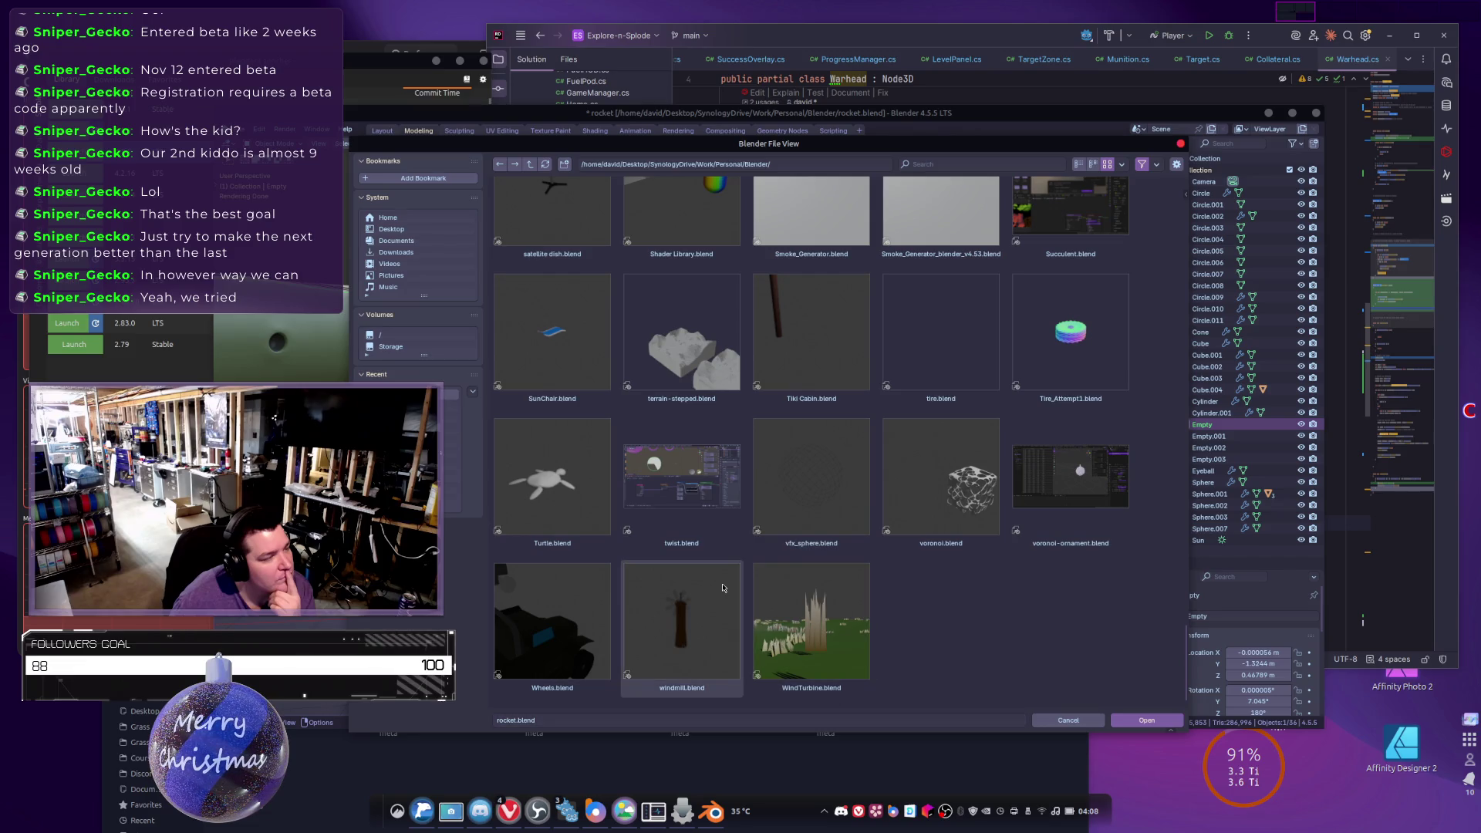
pyautogui.scroll(15, 722, 581)
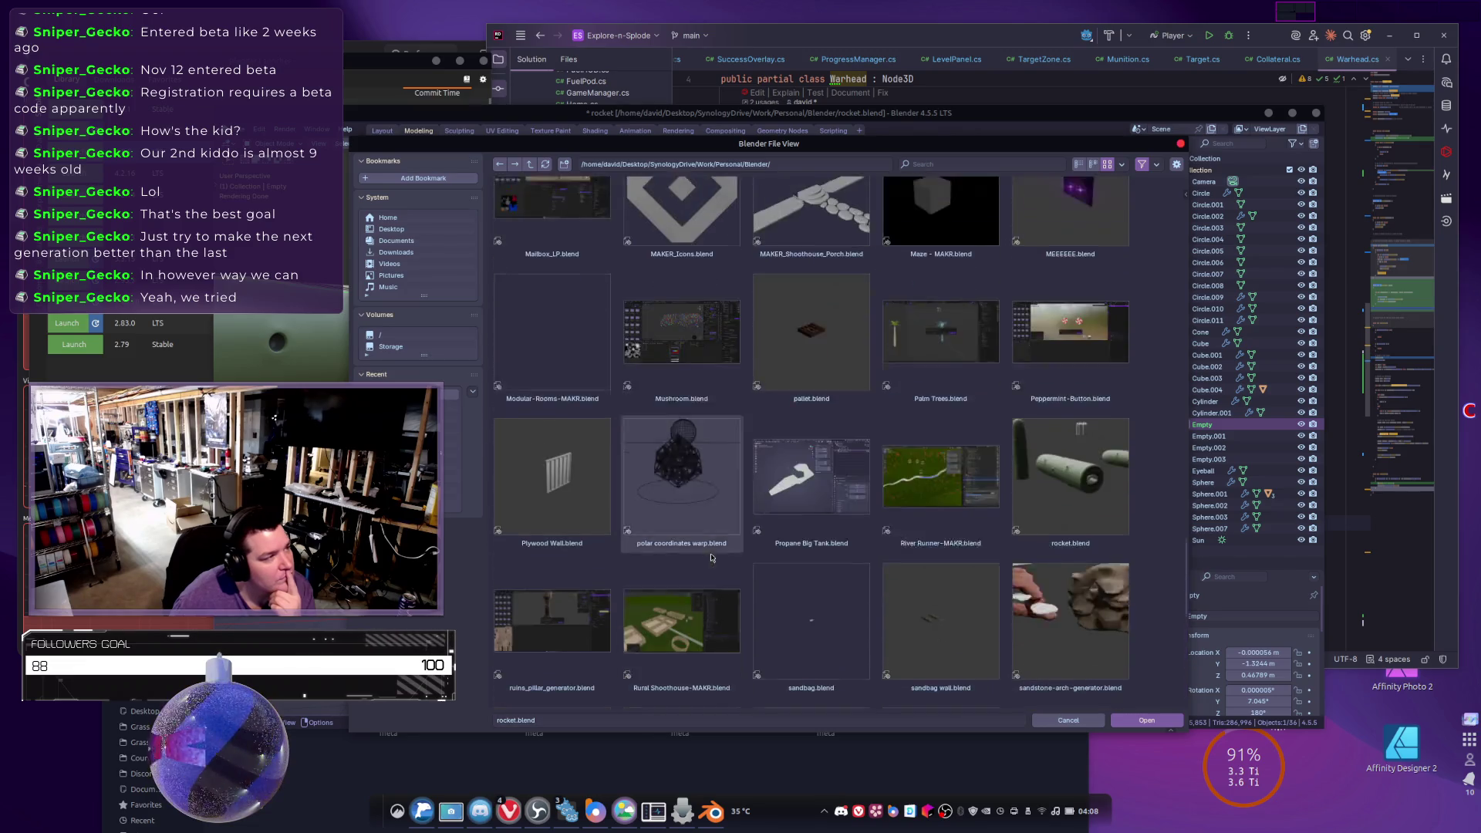
pyautogui.scroll(10, 709, 567)
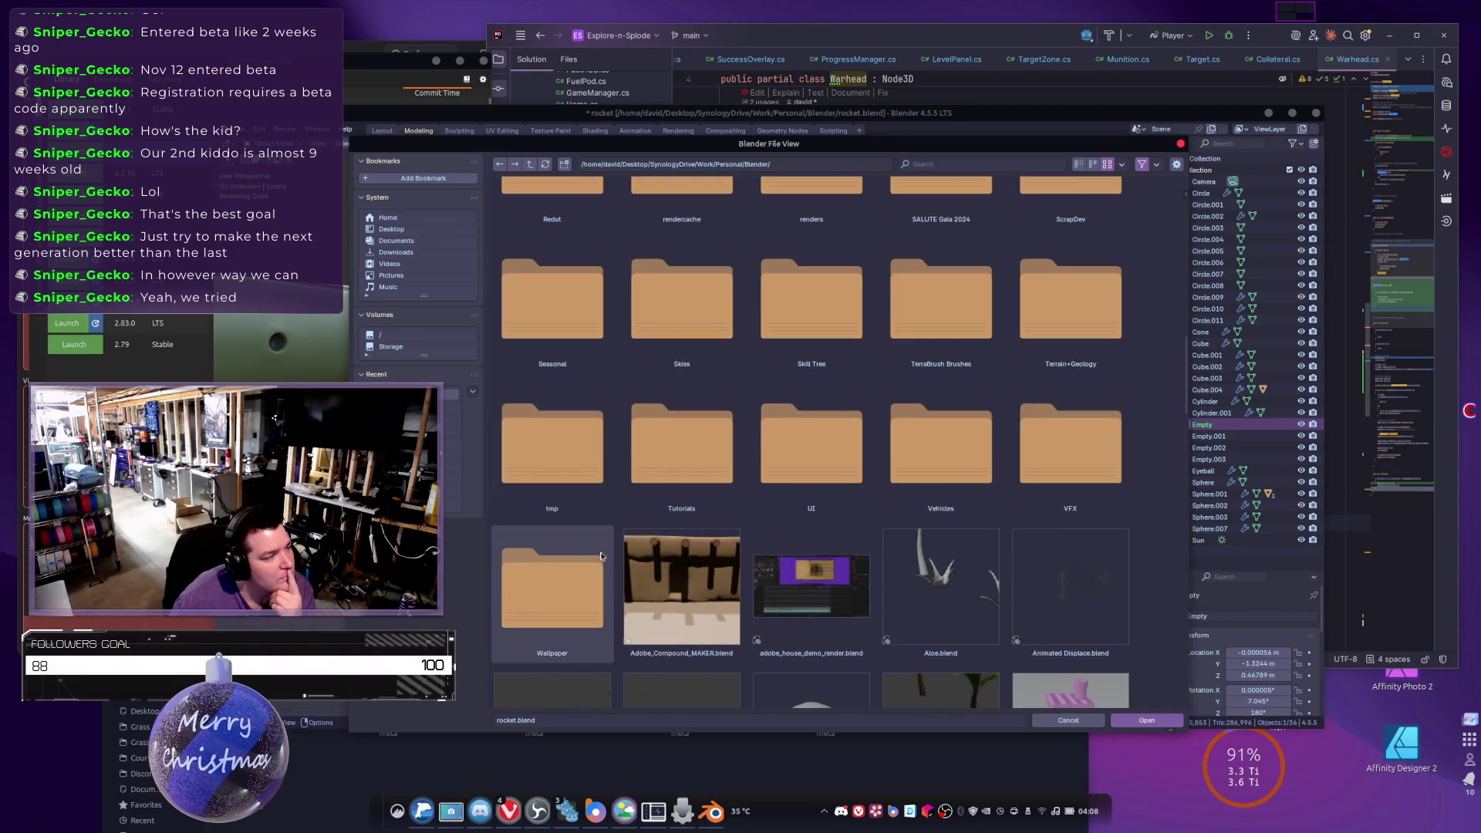
pyautogui.scroll(3, 810, 463)
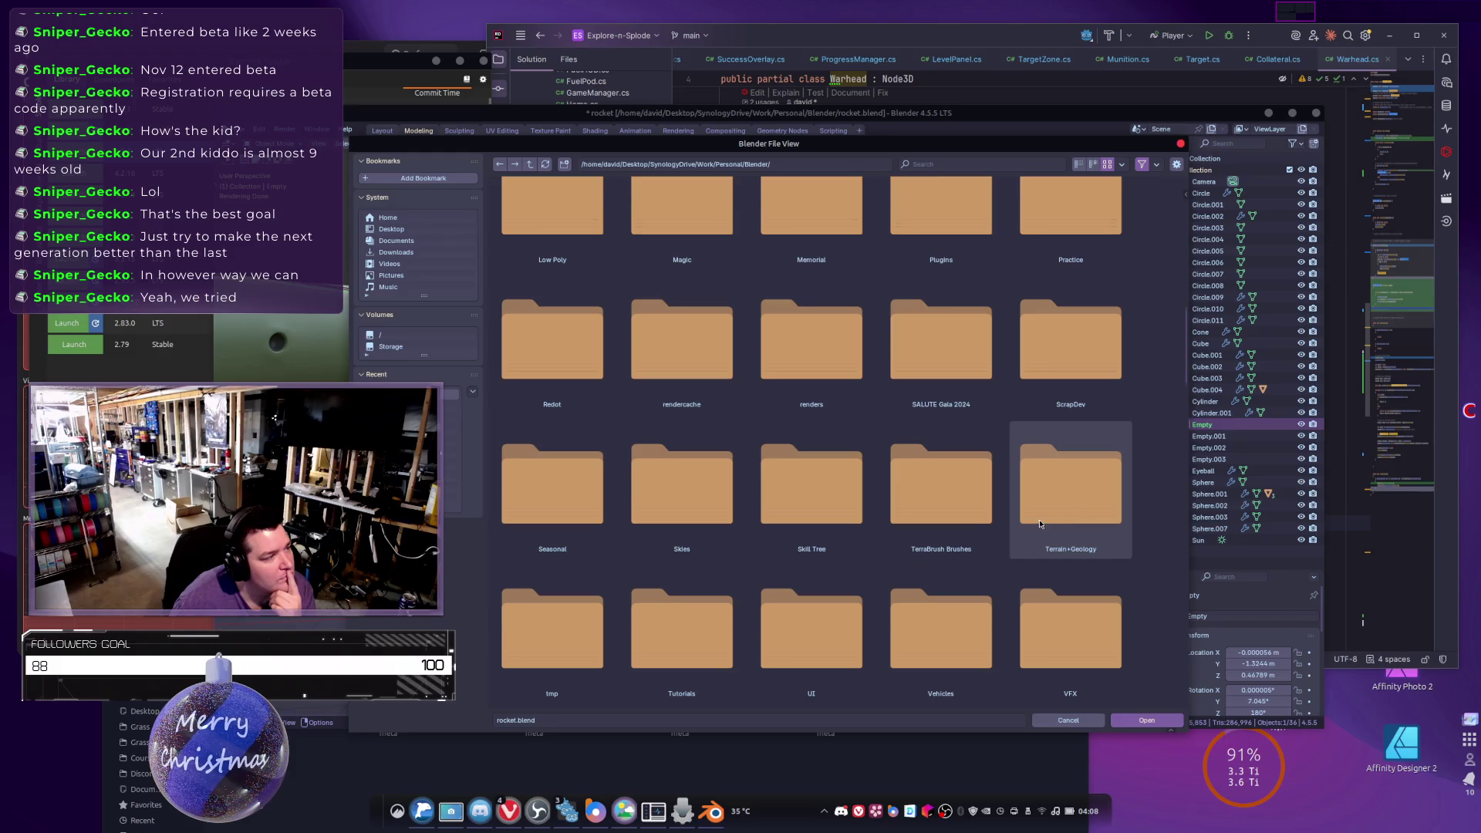
pyautogui.scroll(5, 1039, 524)
pyautogui.scroll(1, 1034, 520)
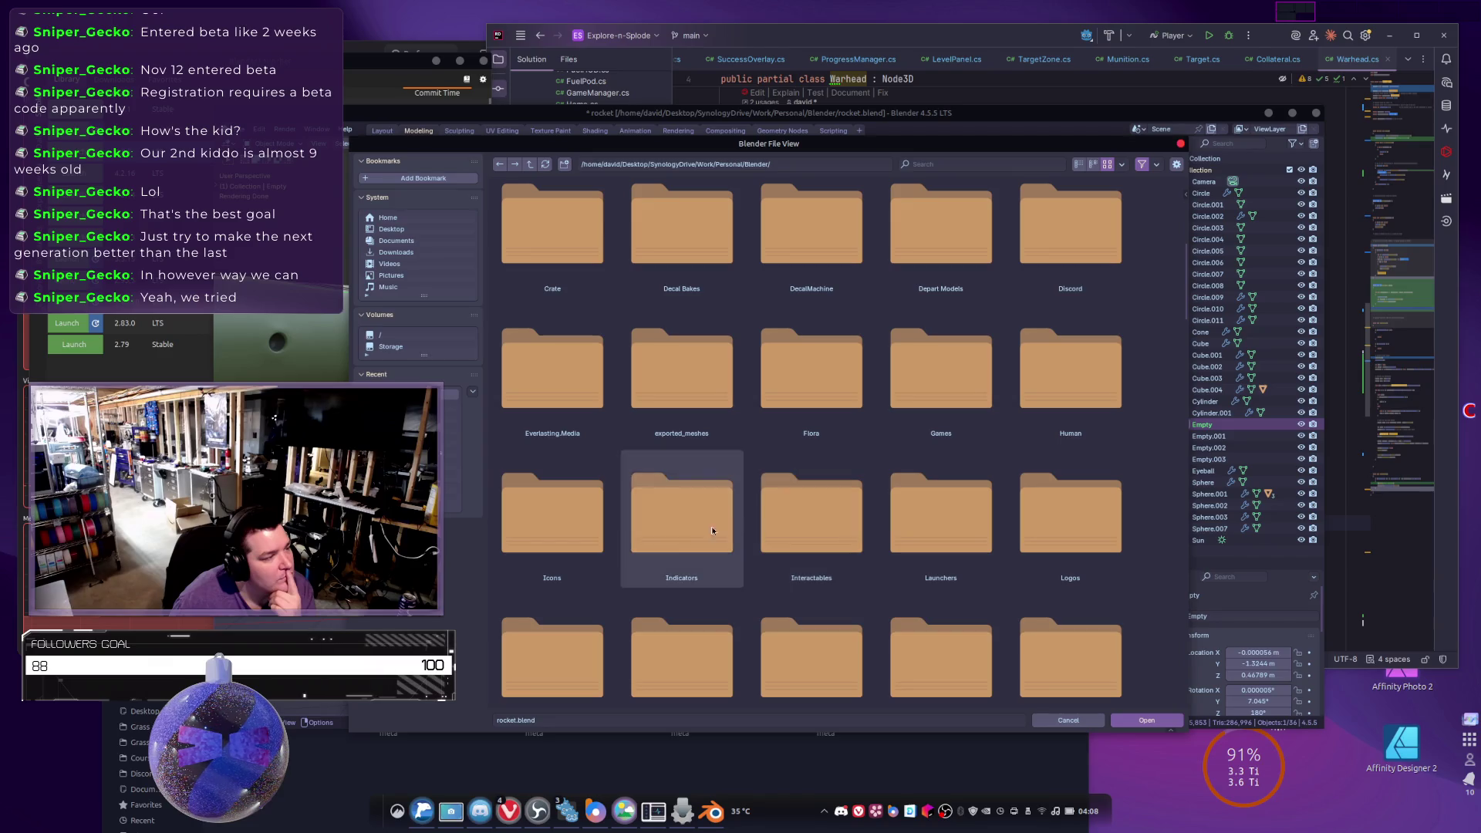
pyautogui.doubleClick(697, 533)
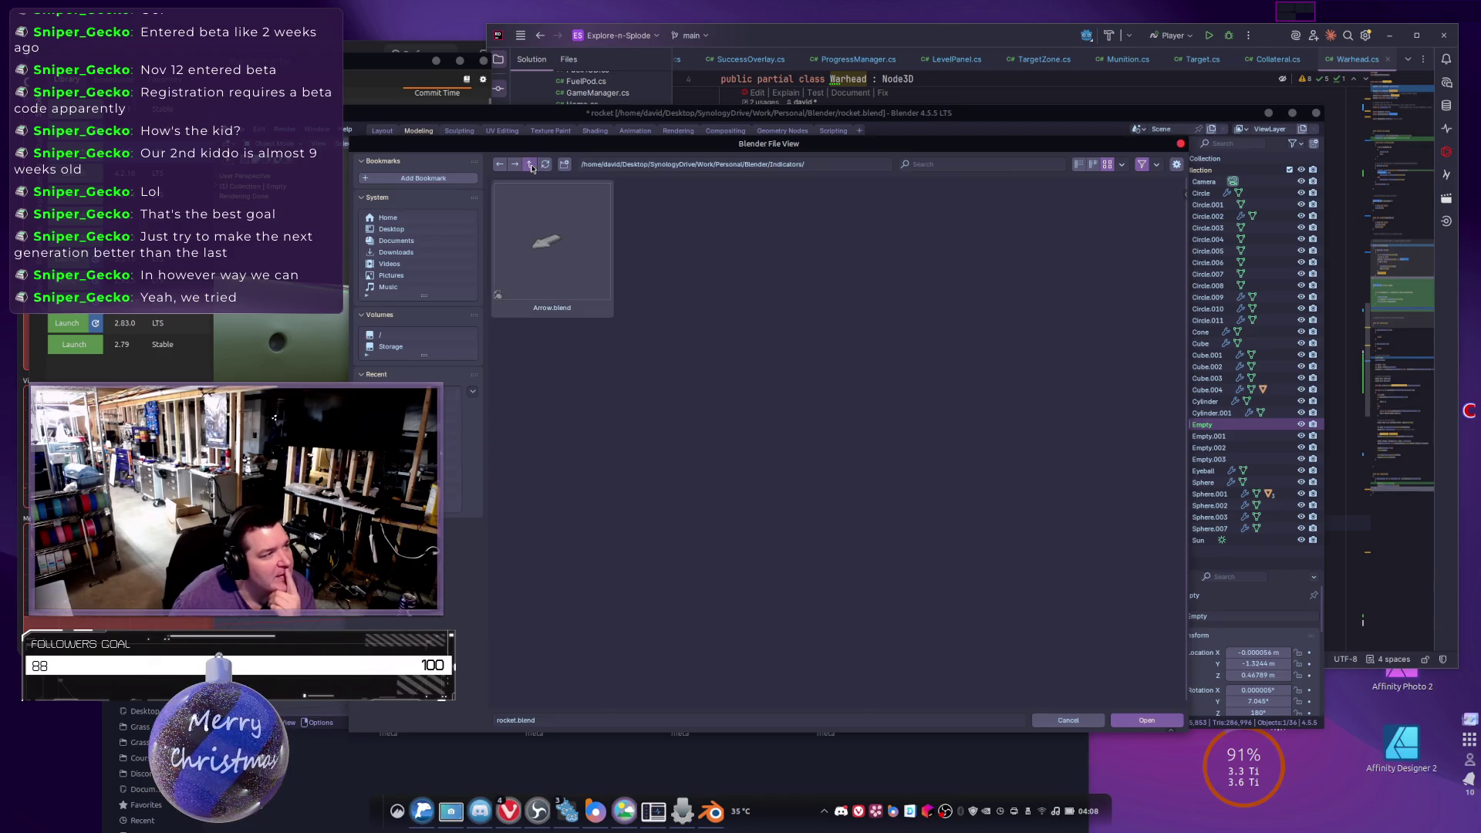
pyautogui.click(530, 165)
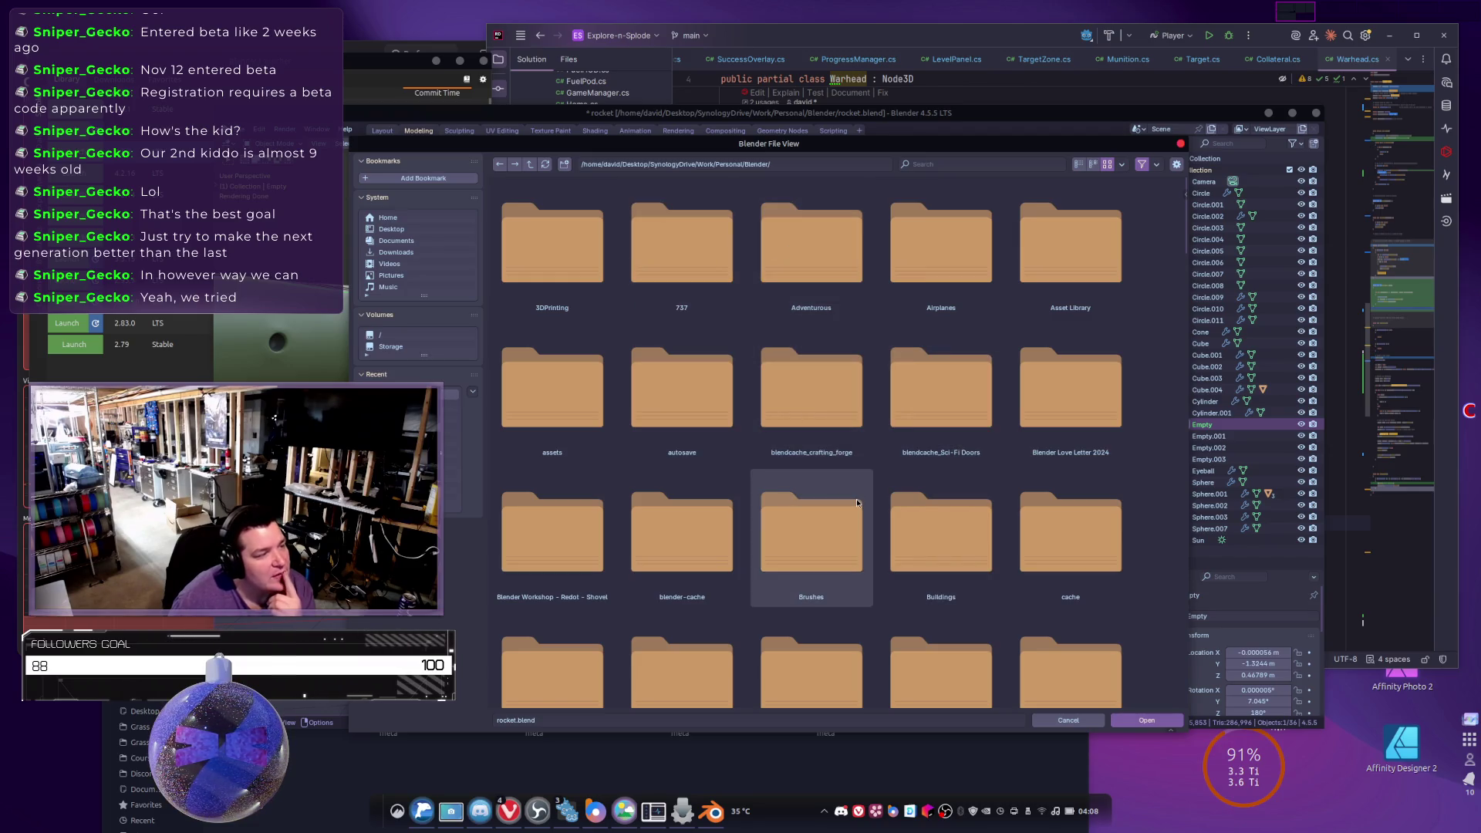
pyautogui.scroll(-2, 856, 503)
pyautogui.scroll(-2, 856, 500)
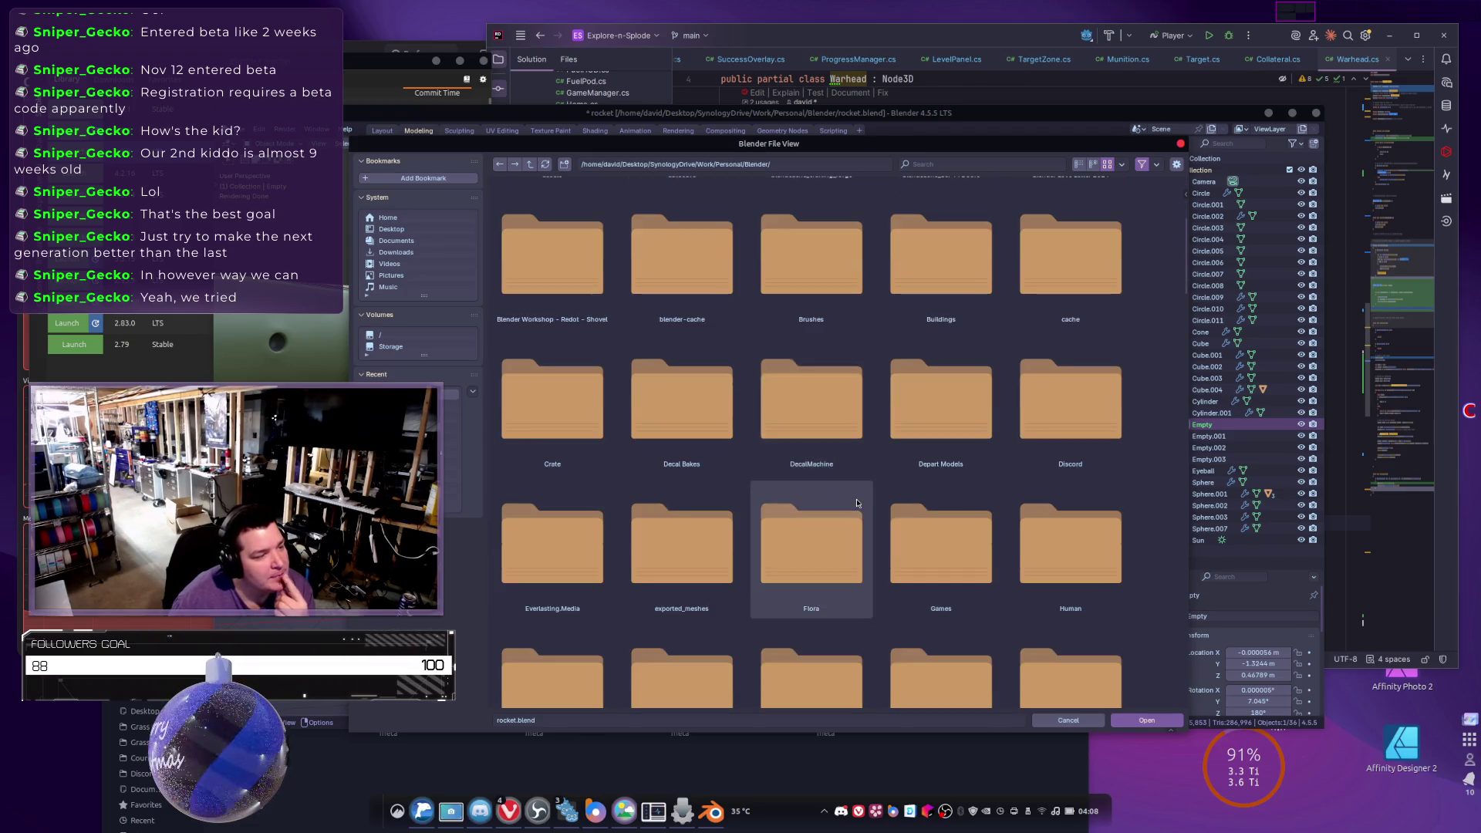
pyautogui.scroll(-2, 920, 395)
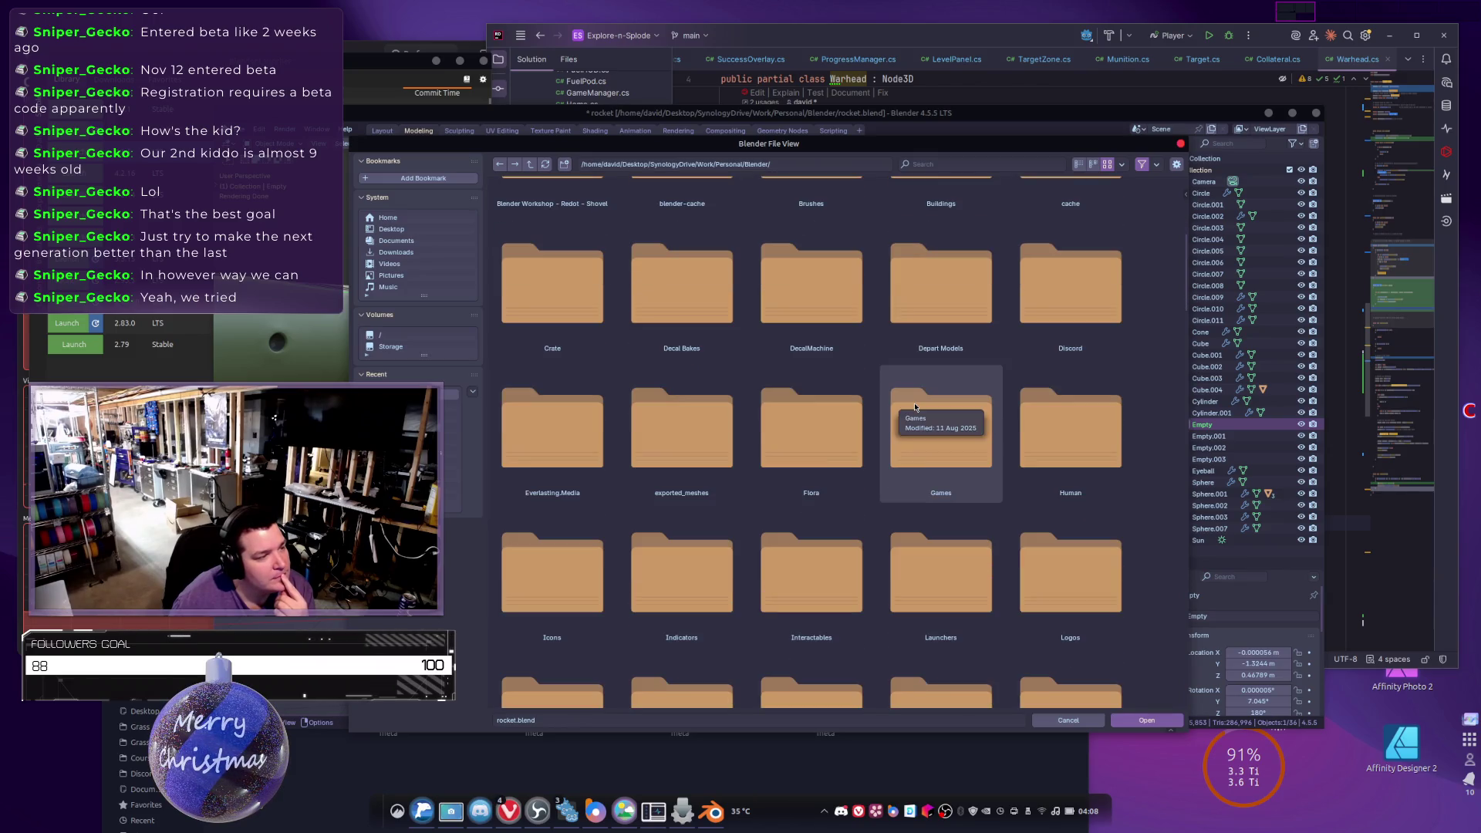
pyautogui.scroll(-2, 916, 407)
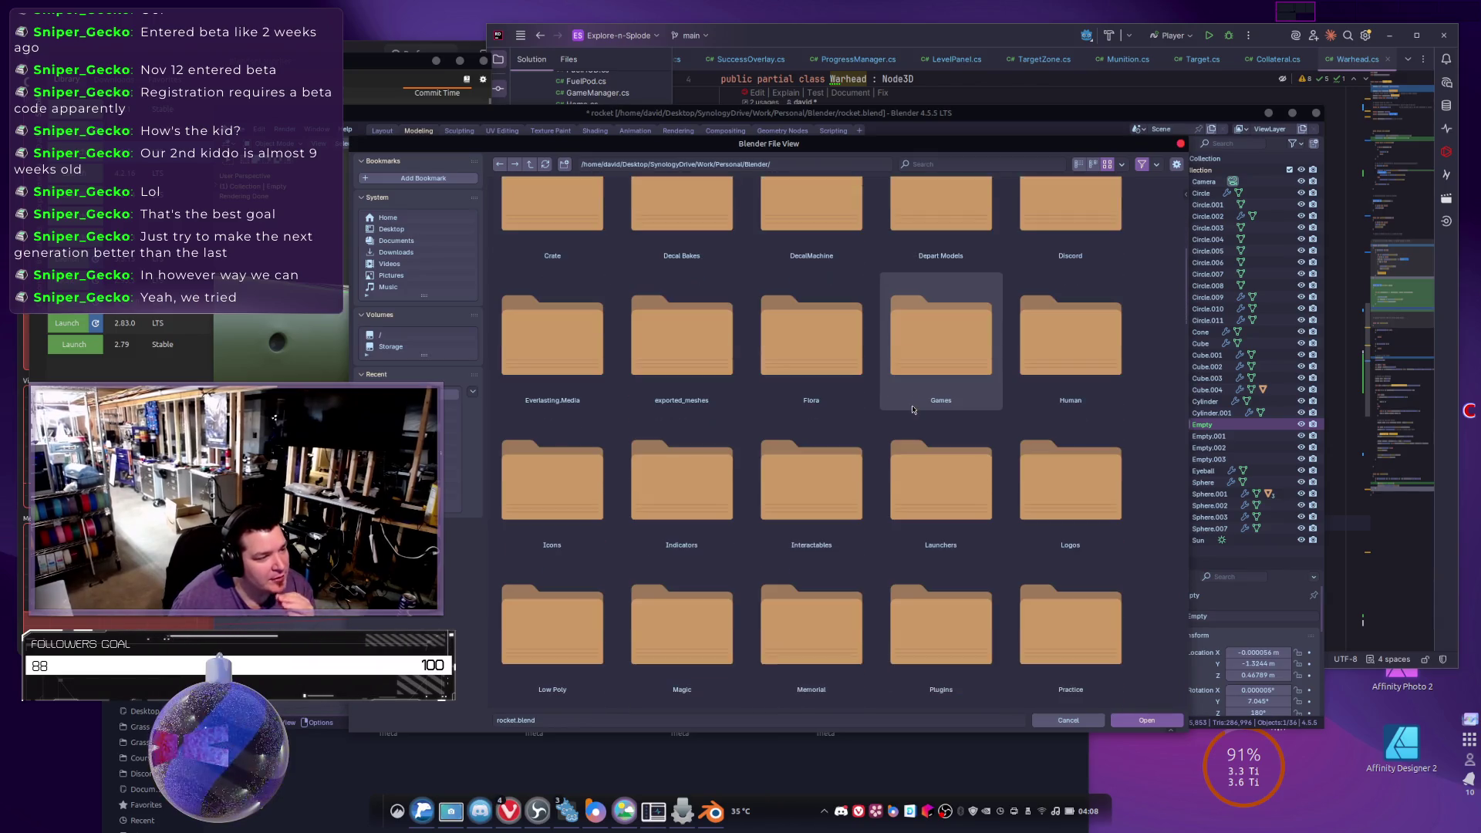
pyautogui.scroll(-2, 910, 406)
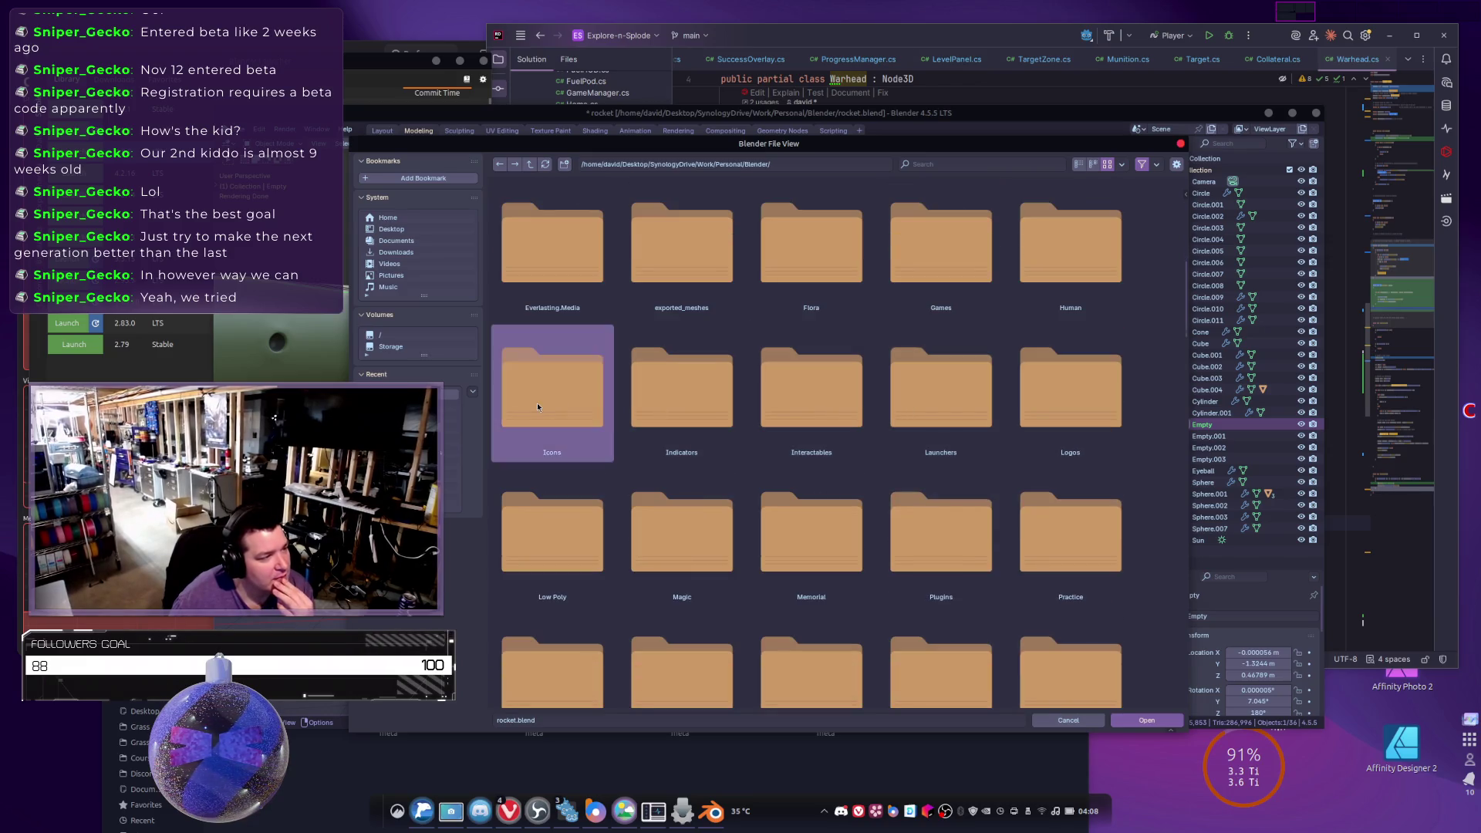
pyautogui.click(540, 401)
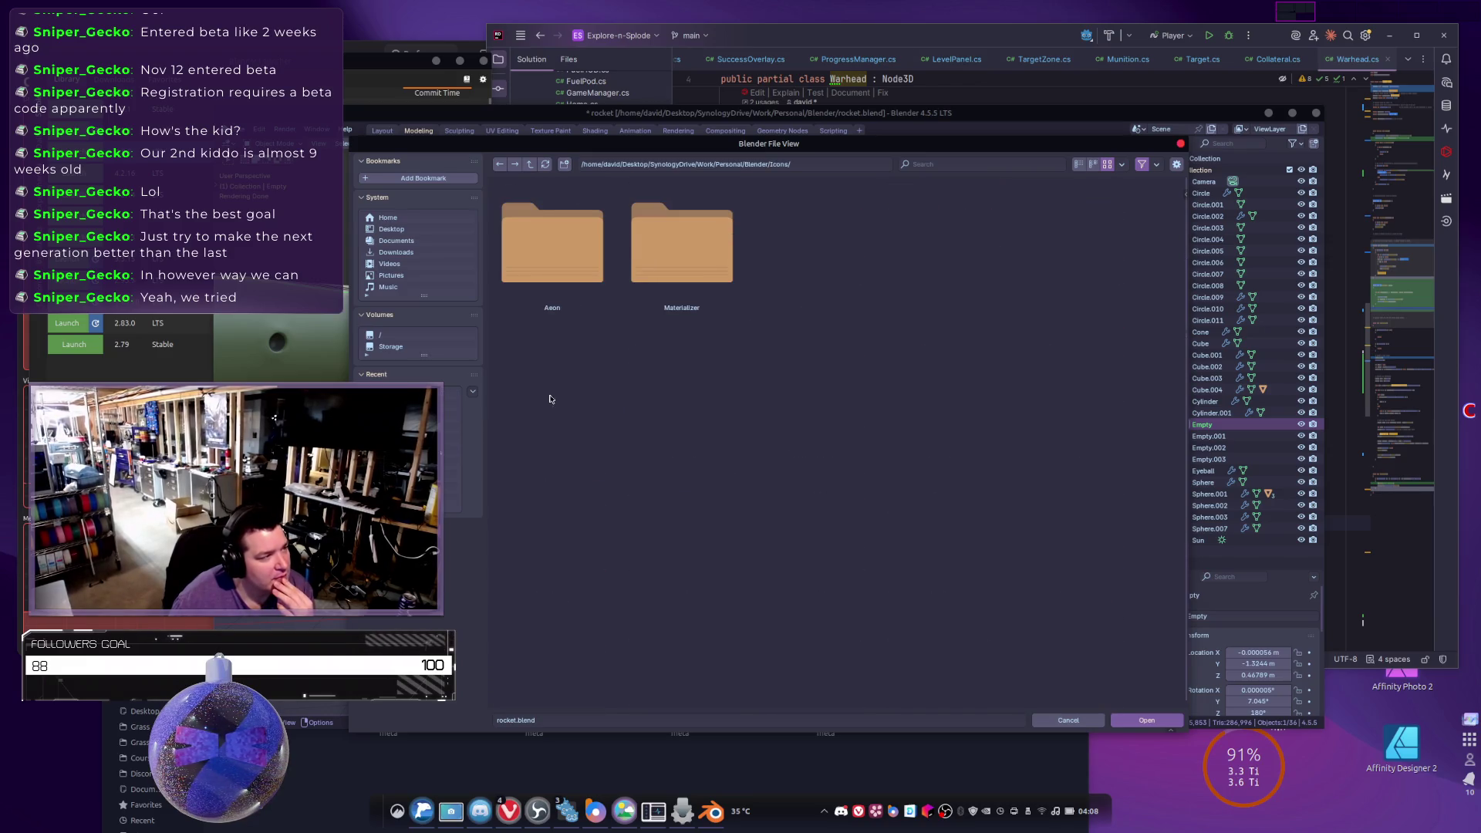
pyautogui.click(531, 167)
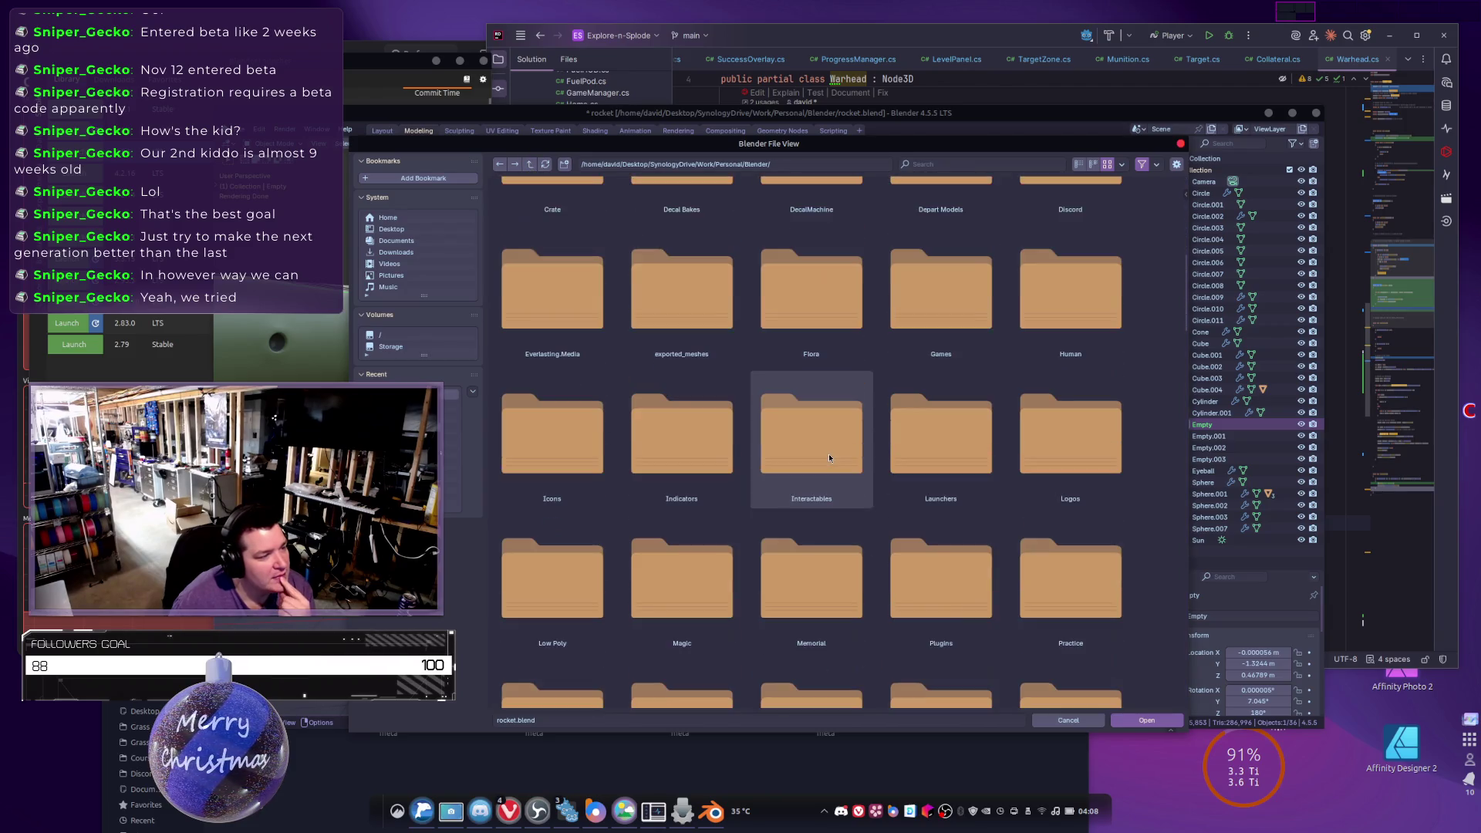
pyautogui.scroll(2, 829, 461)
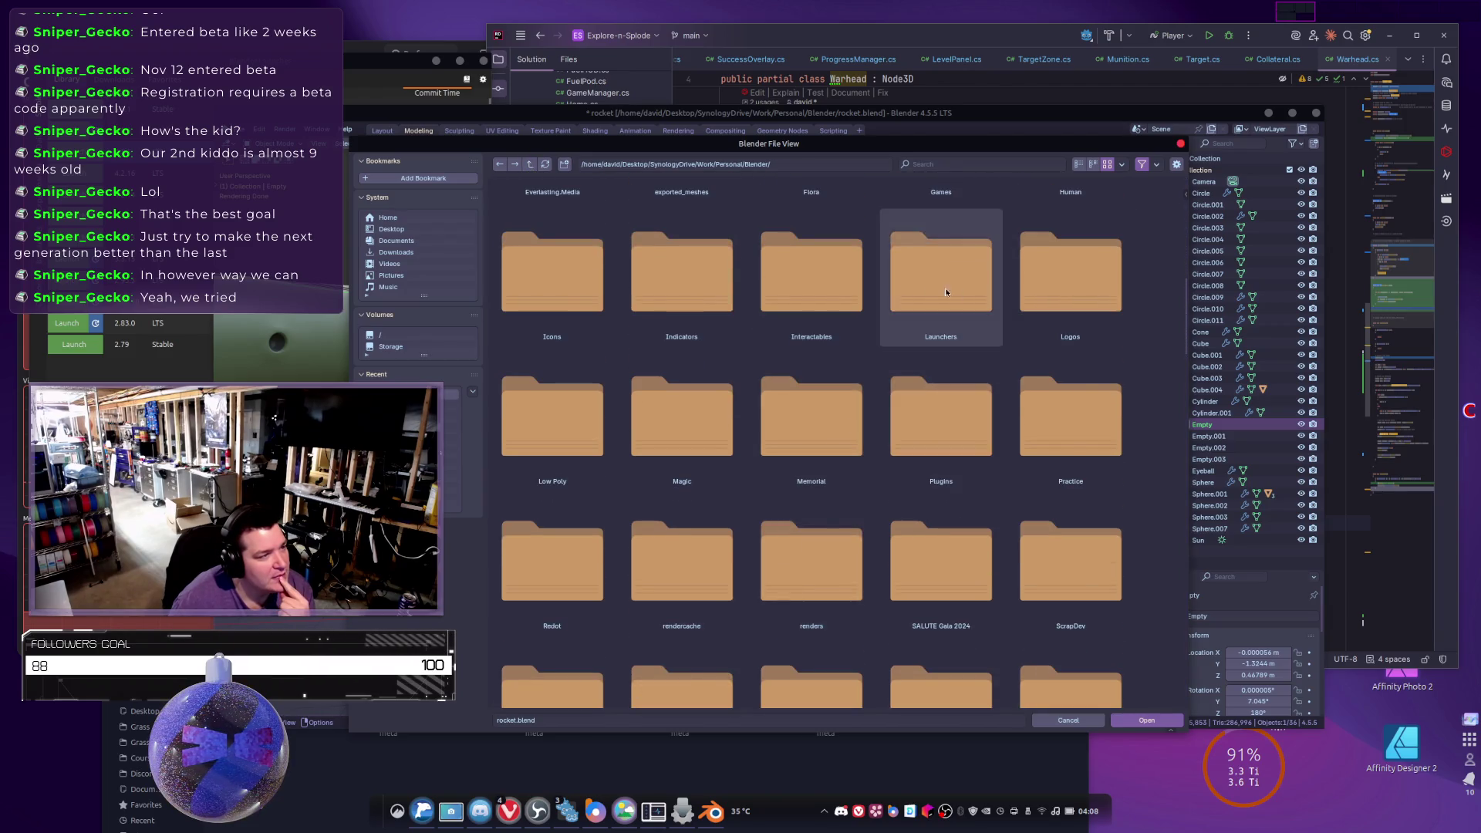
pyautogui.scroll(-2, 1061, 423)
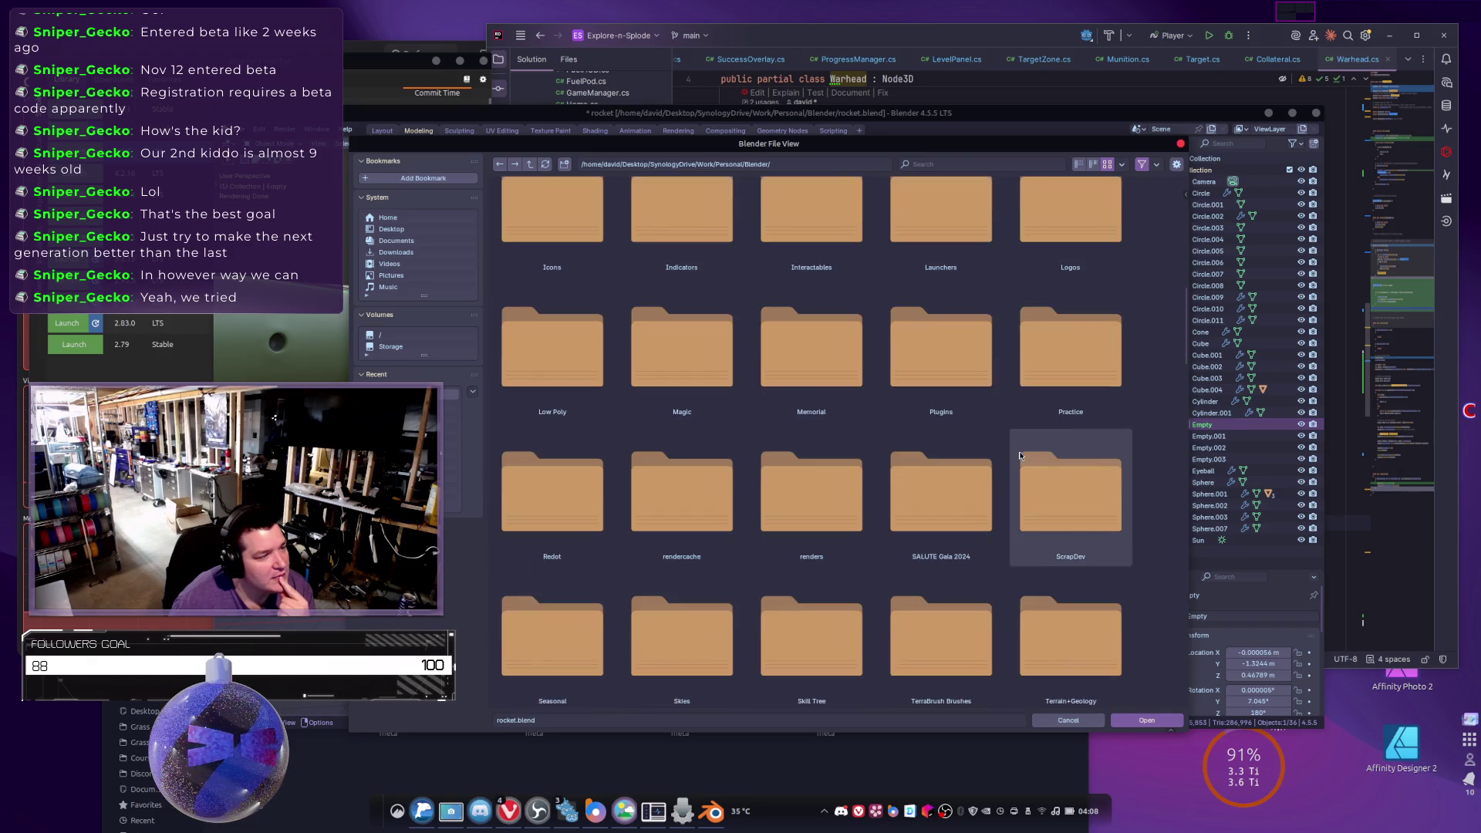
pyautogui.doubleClick(1061, 275)
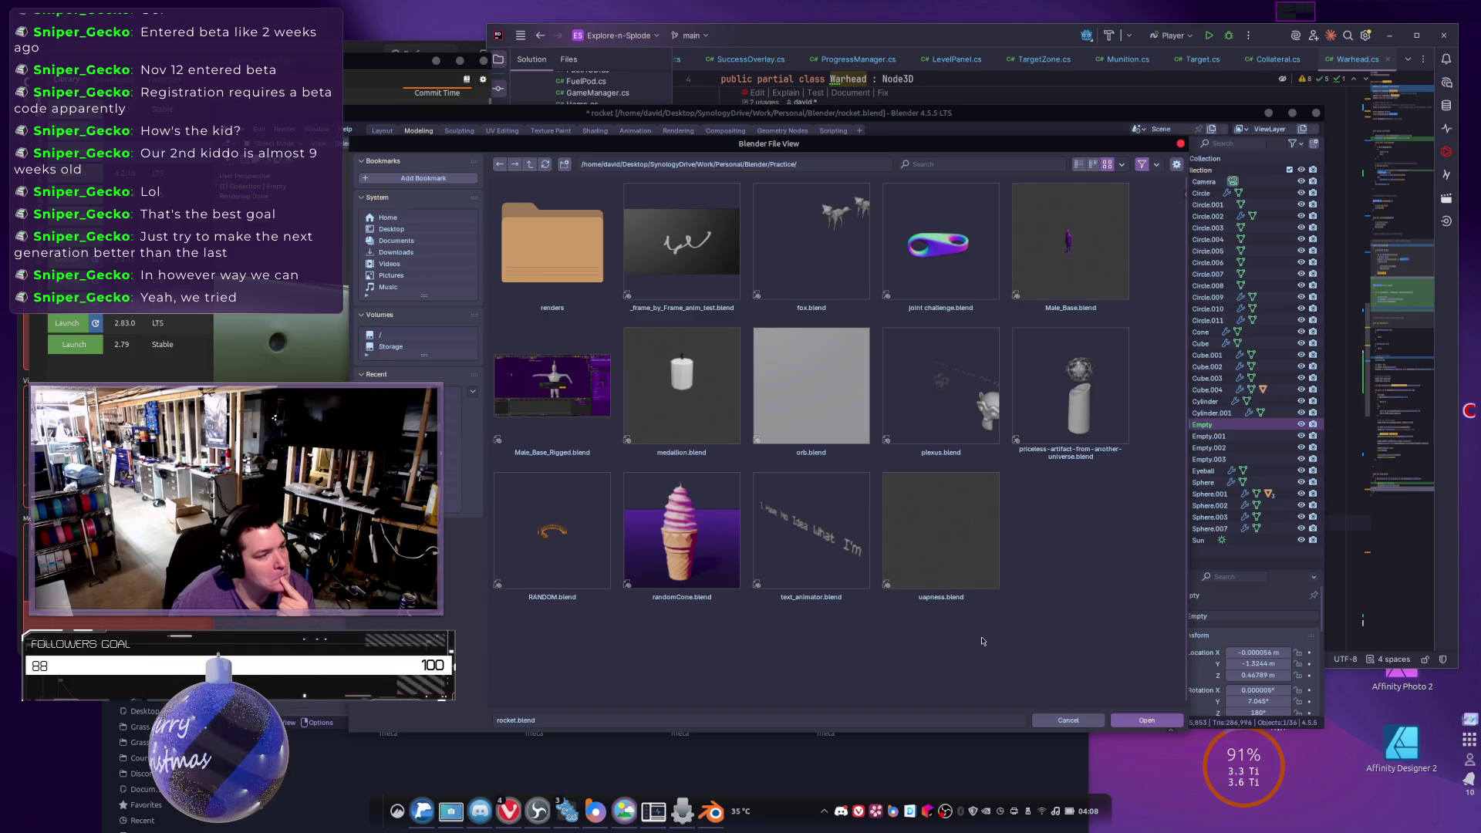
pyautogui.click(531, 167)
pyautogui.scroll(-5, 829, 462)
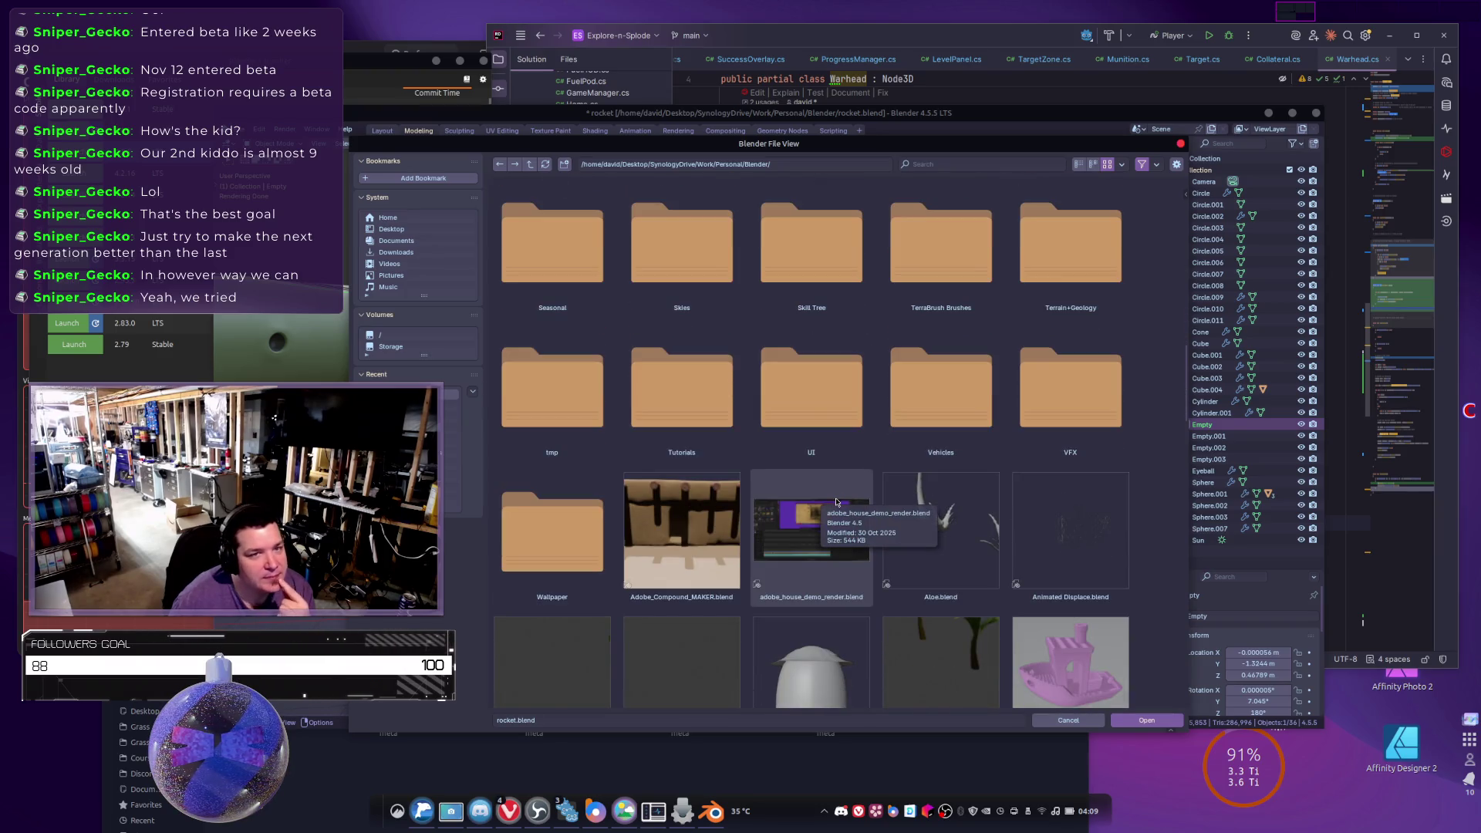
pyautogui.scroll(4, 818, 501)
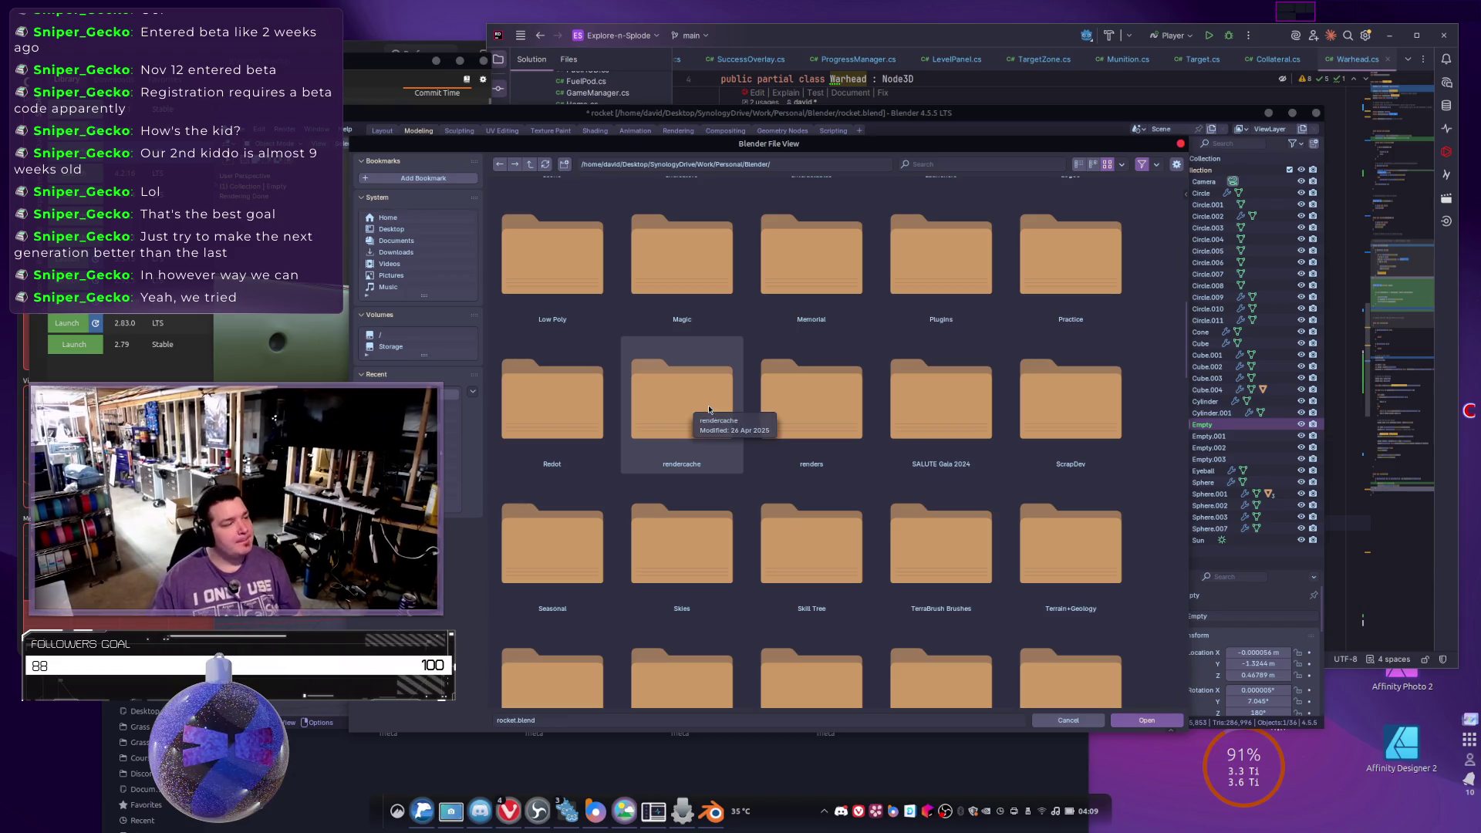
pyautogui.doubleClick(582, 290)
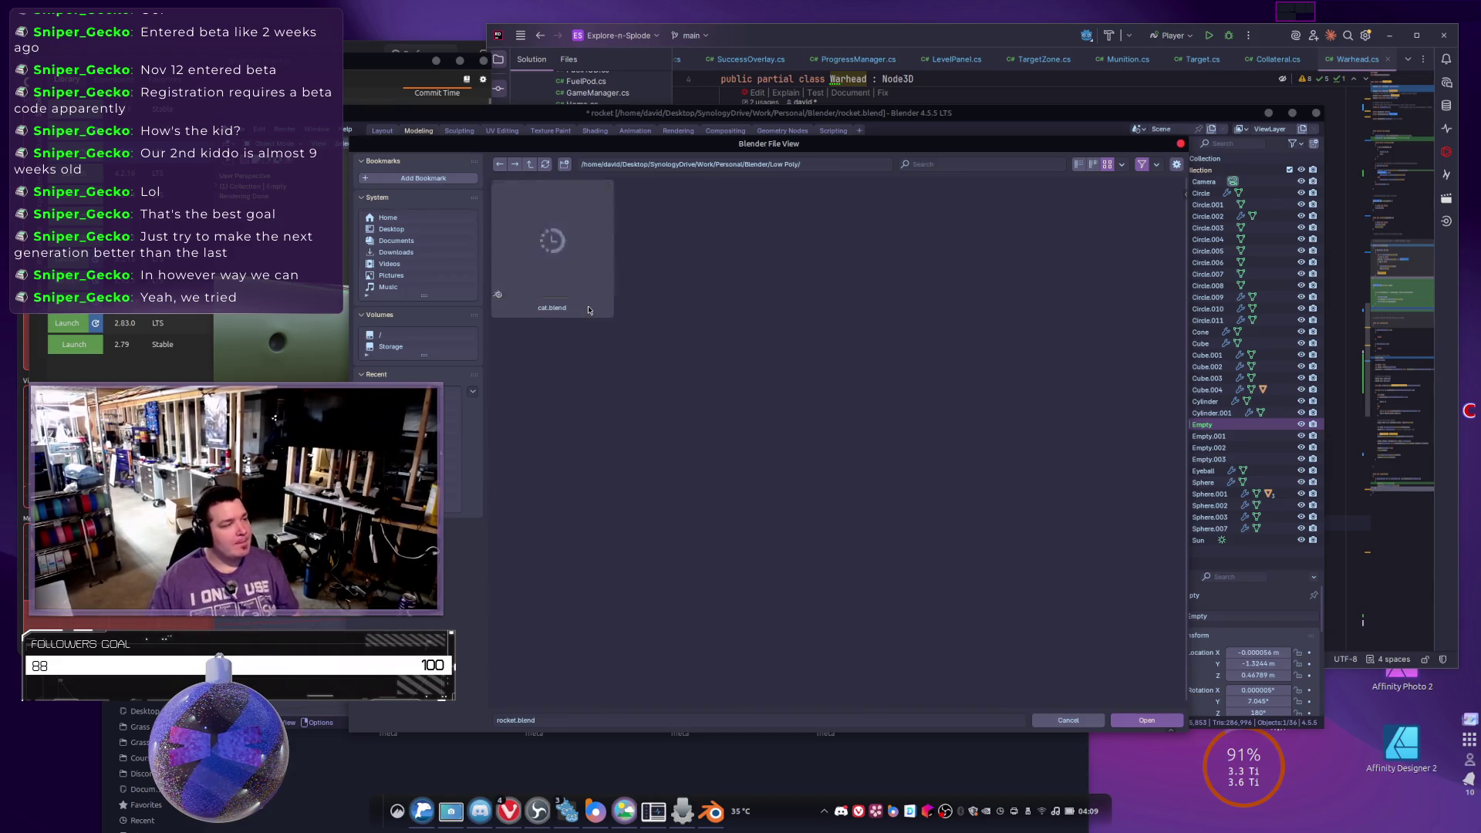
pyautogui.click(528, 164)
pyautogui.scroll(-10, 760, 407)
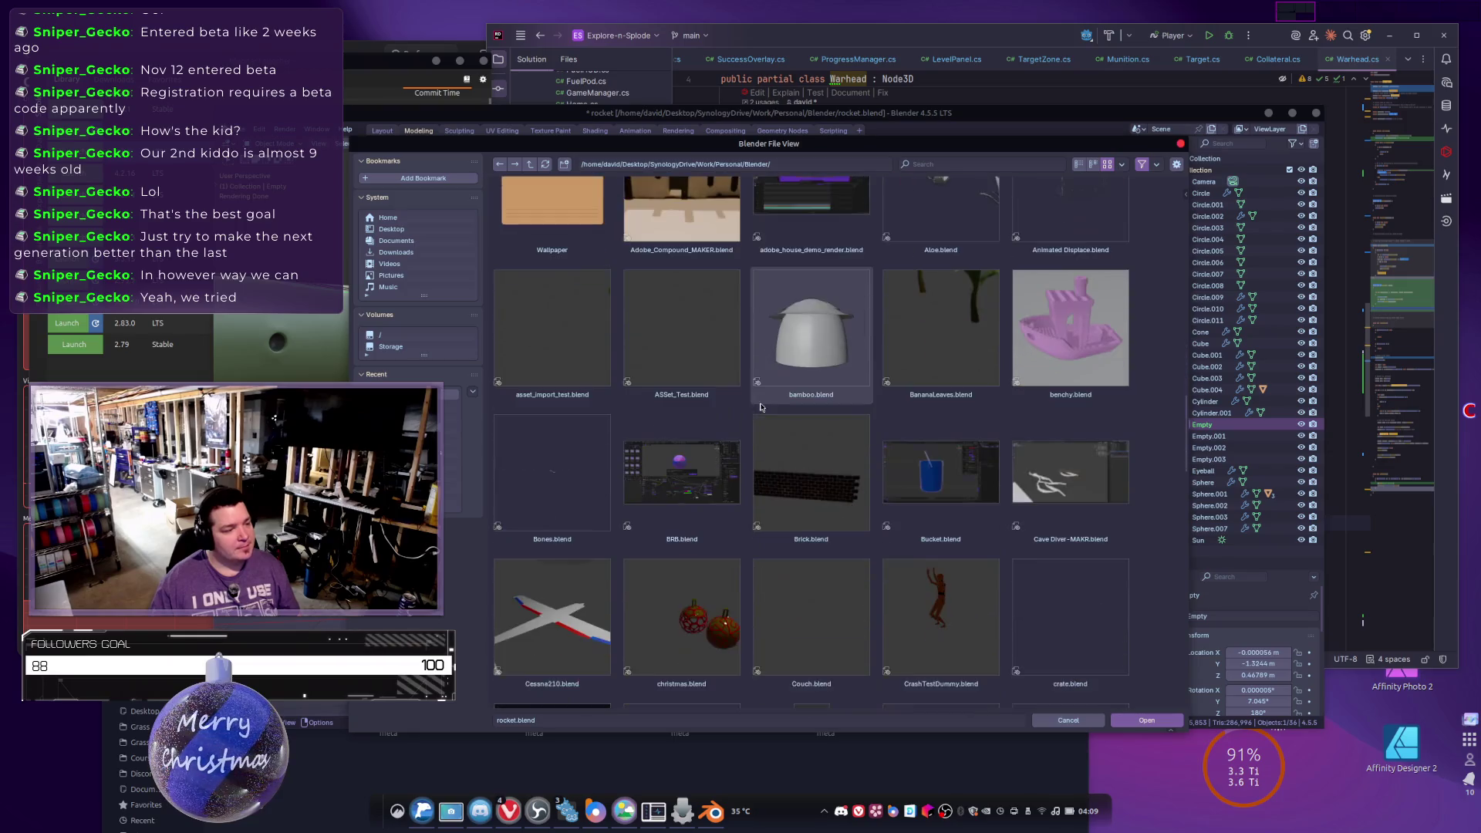
pyautogui.scroll(-5, 759, 407)
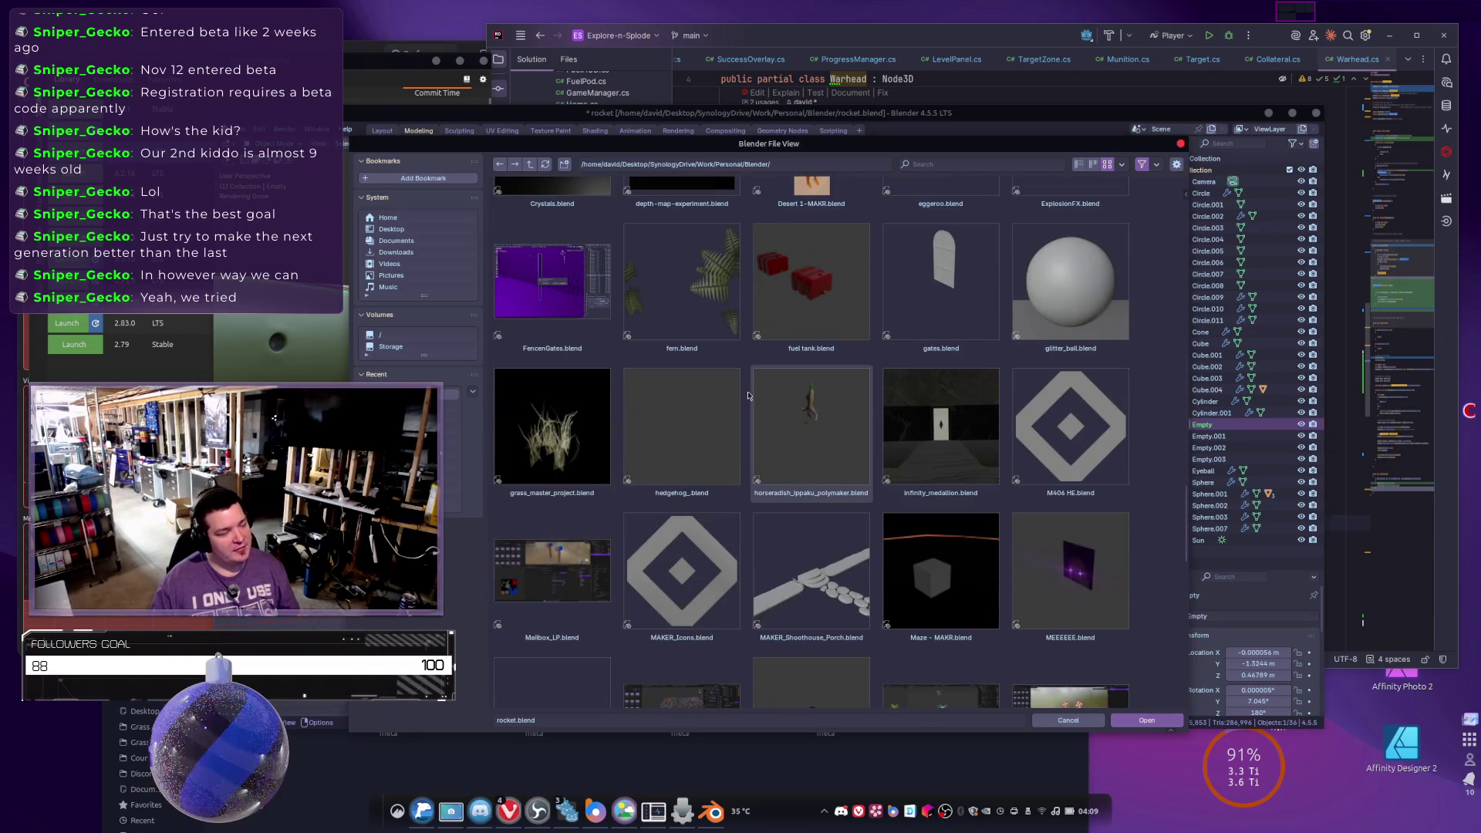
pyautogui.scroll(-3, 748, 396)
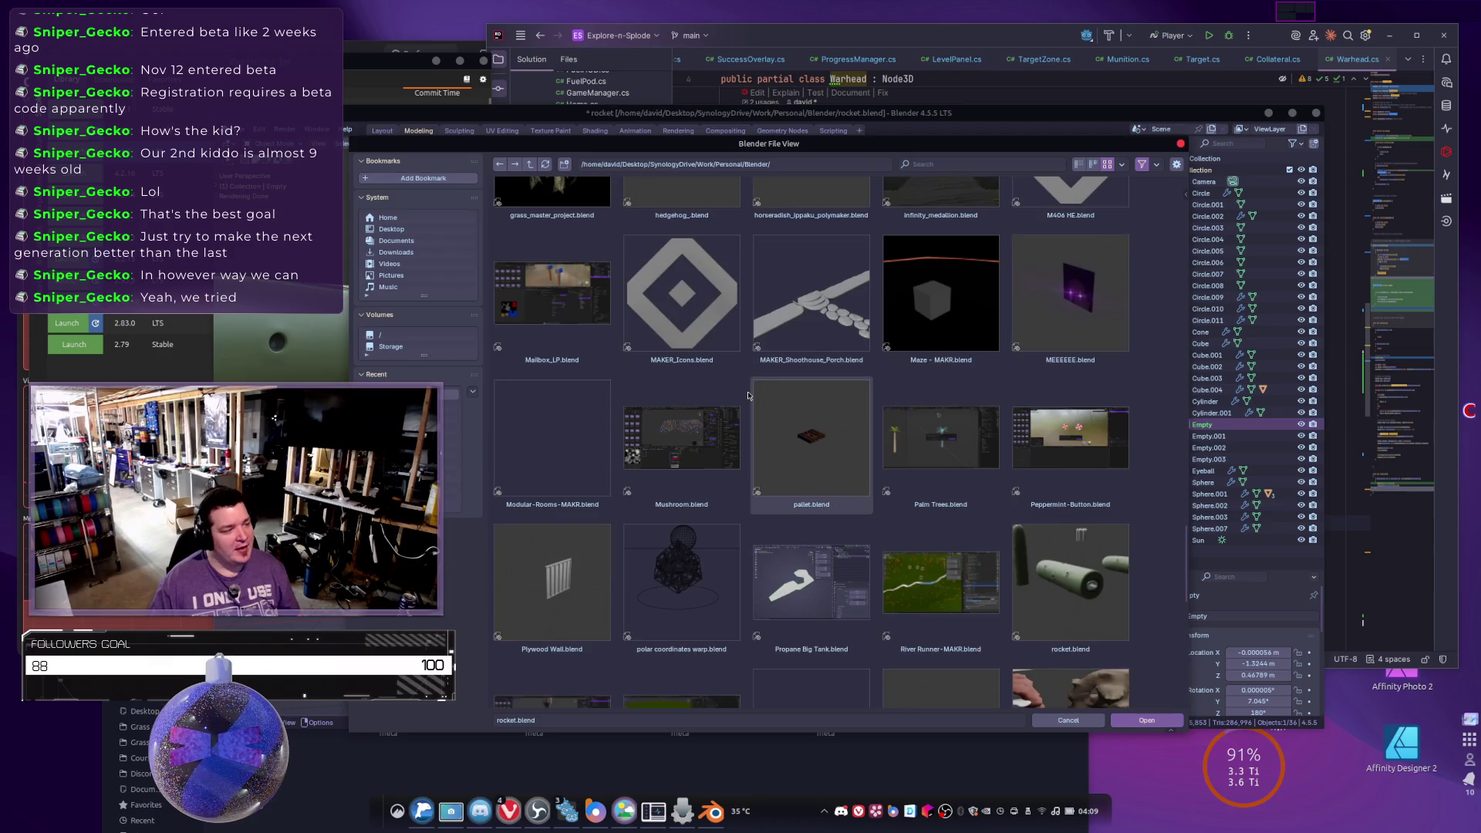
pyautogui.scroll(-2, 747, 396)
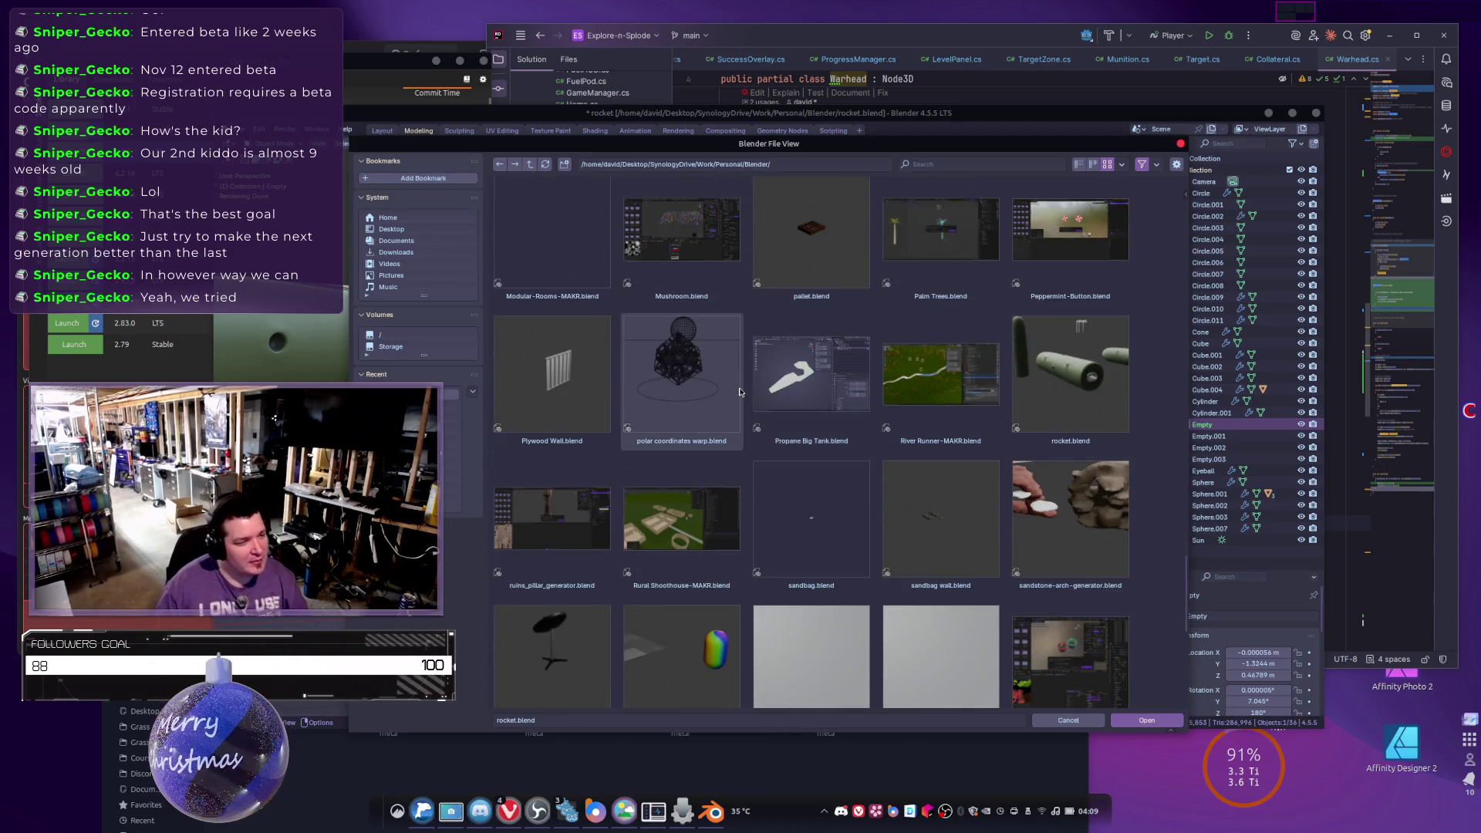
pyautogui.scroll(-2, 739, 382)
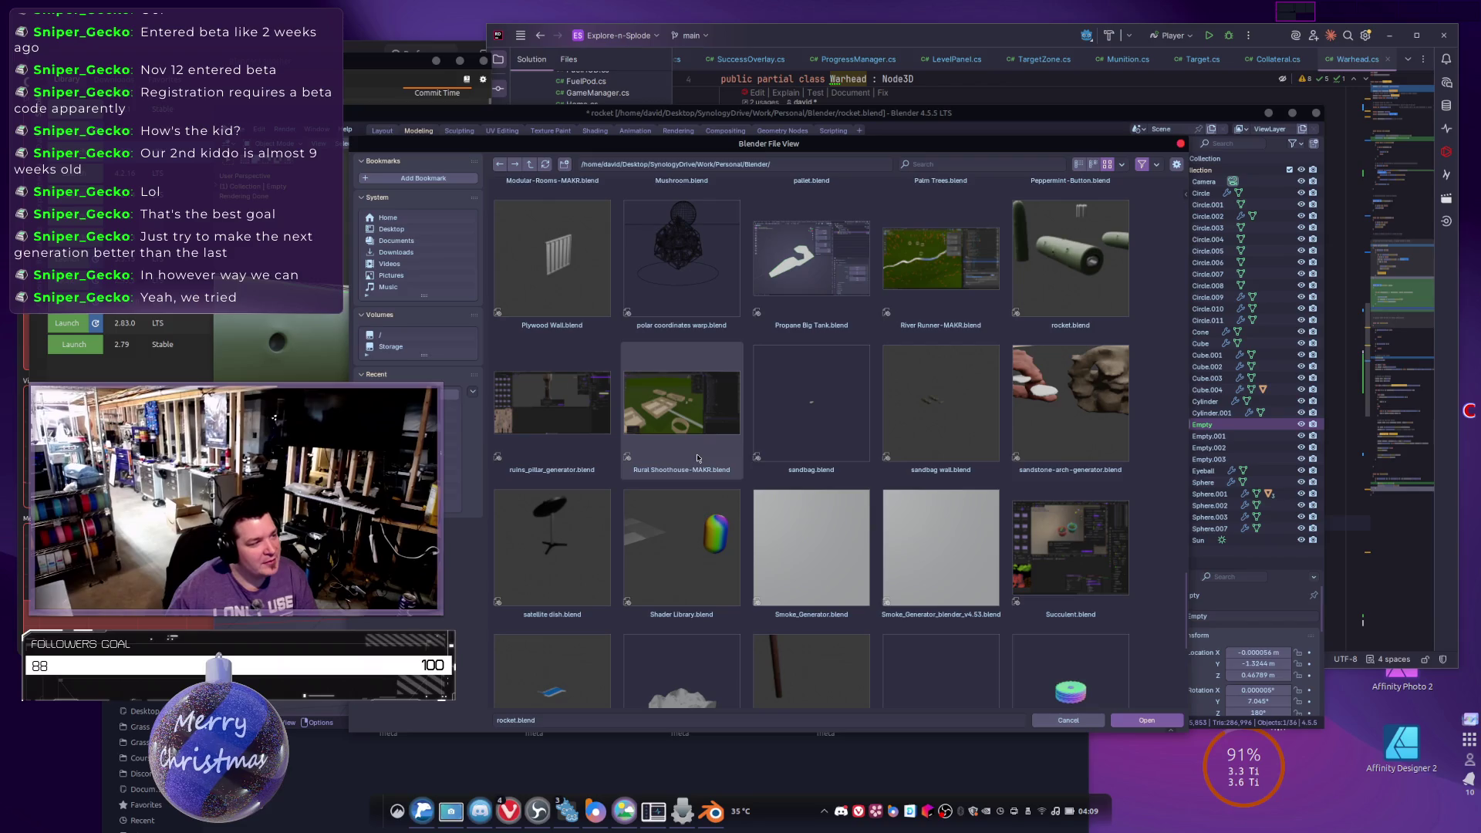
pyautogui.scroll(-4, 697, 458)
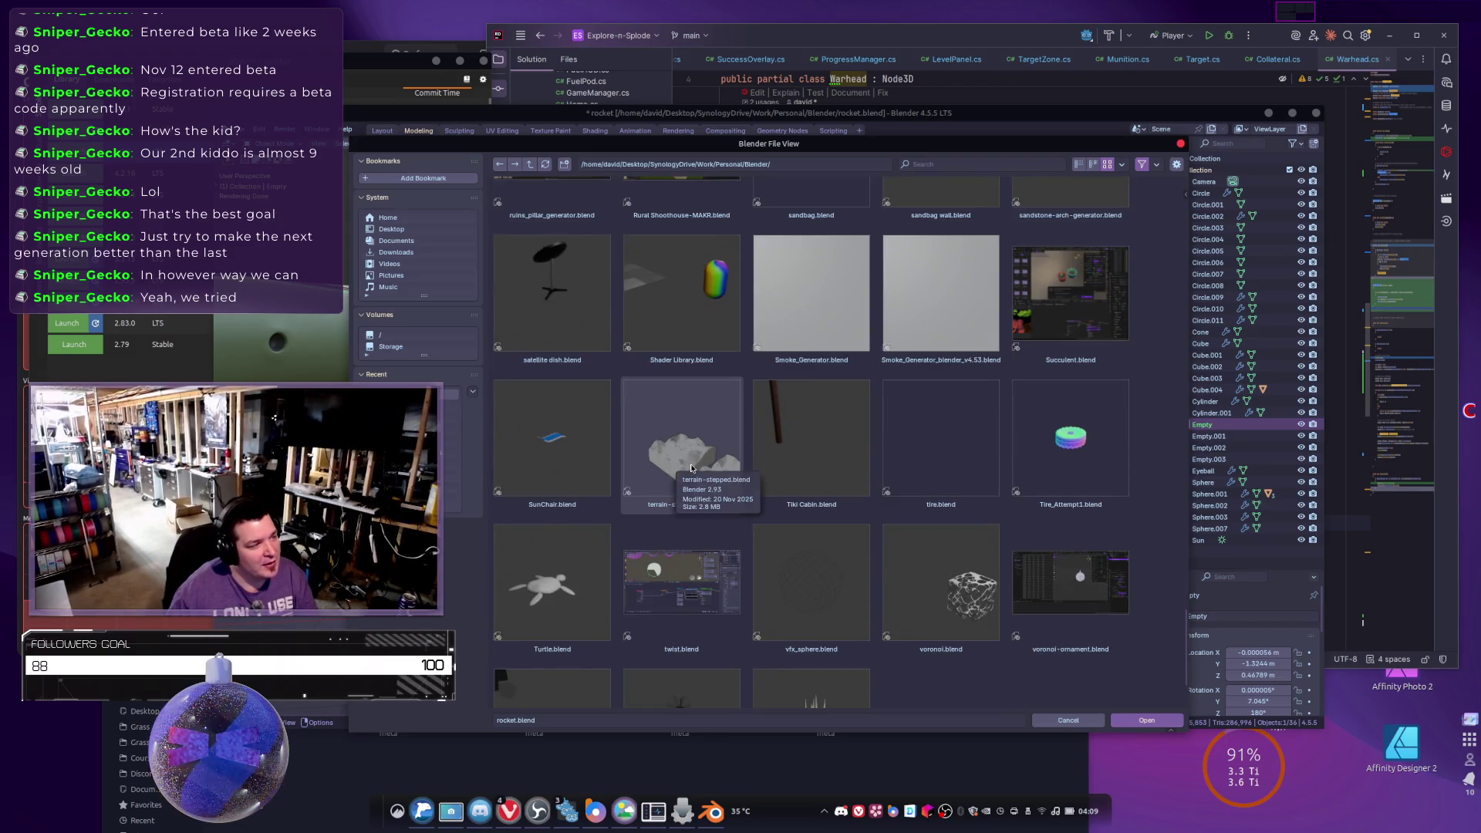
pyautogui.scroll(-2, 692, 467)
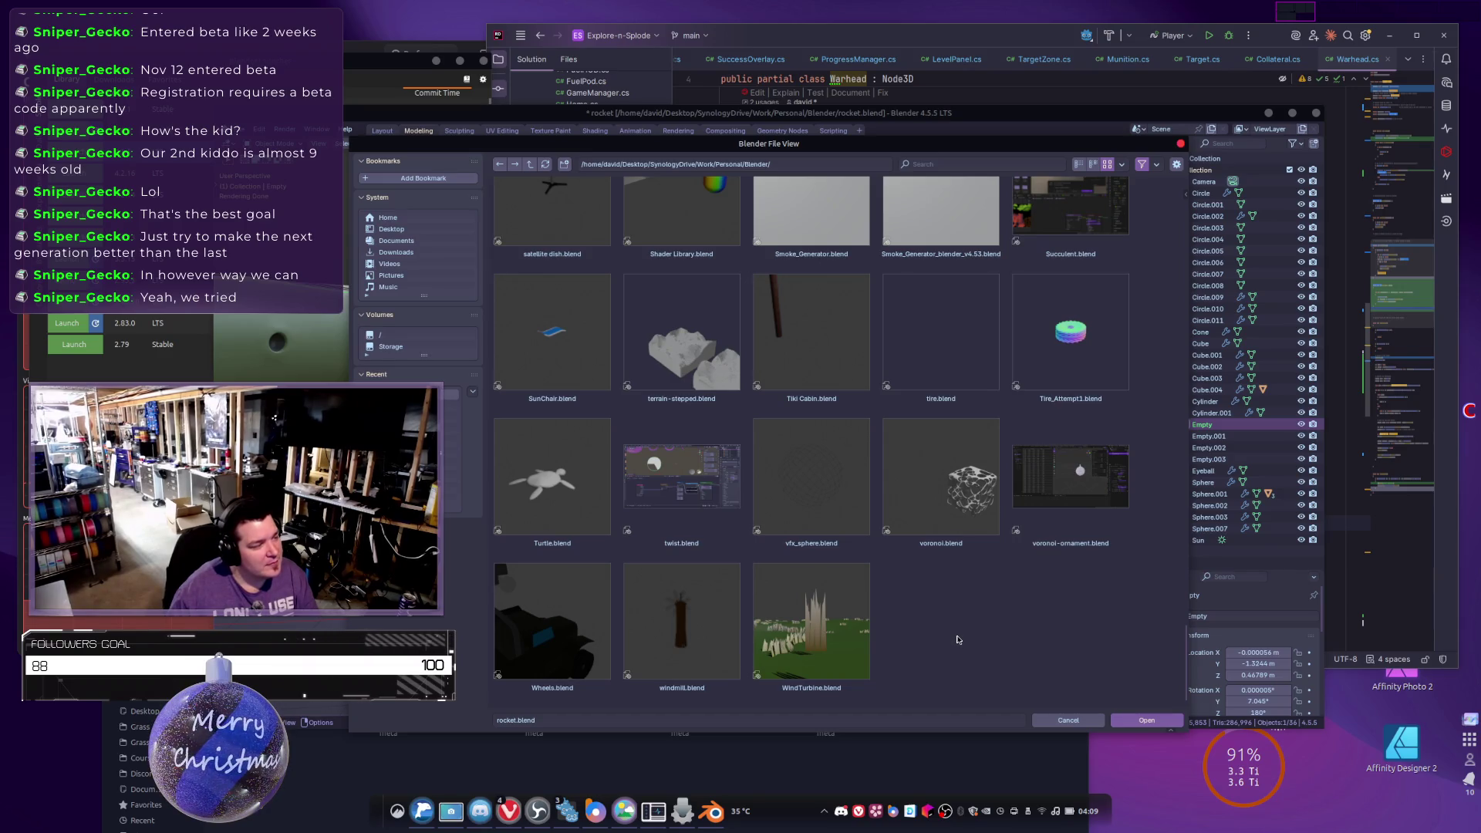
pyautogui.scroll(5, 957, 639)
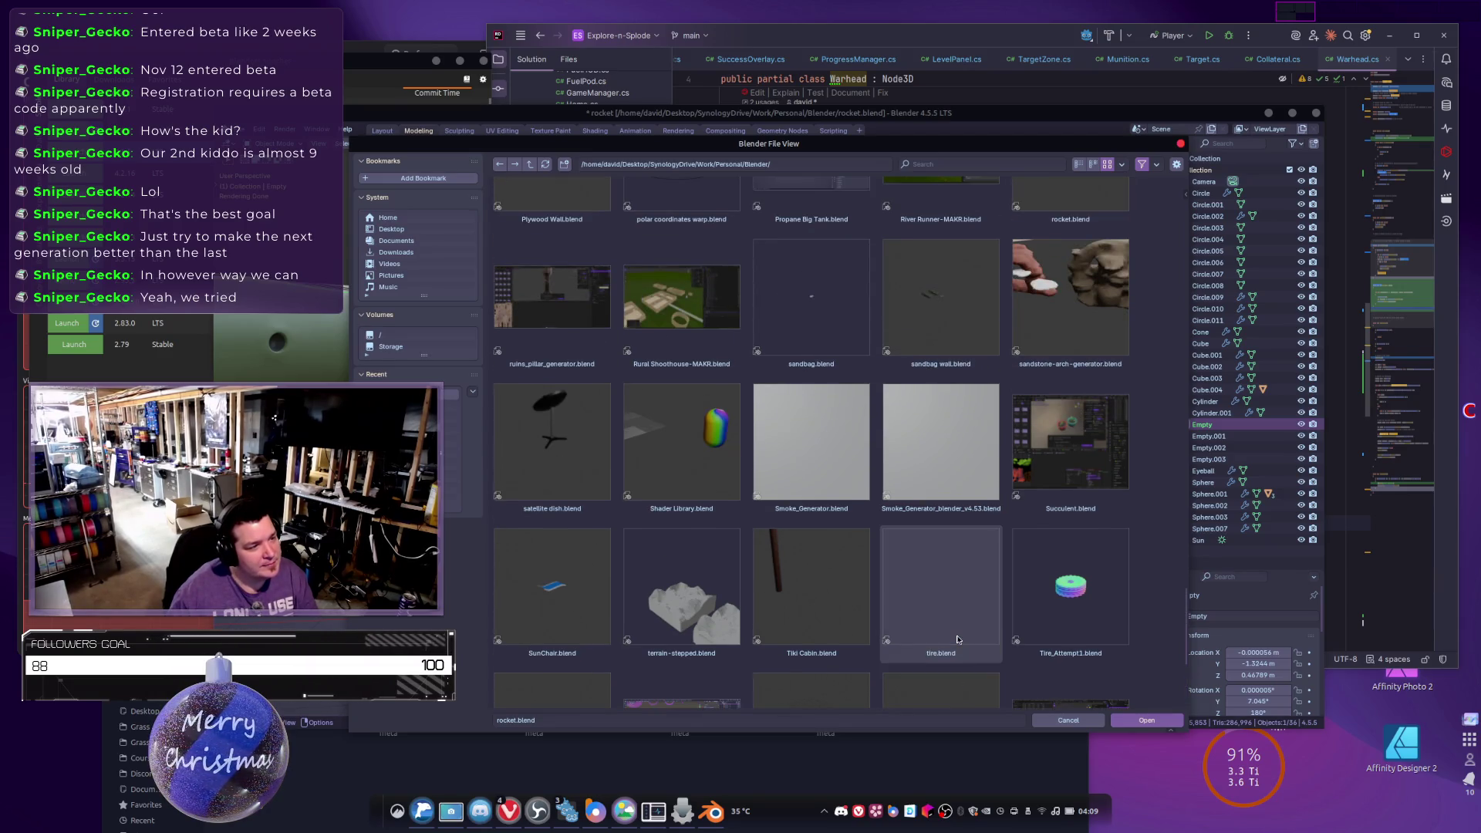
pyautogui.scroll(6, 957, 640)
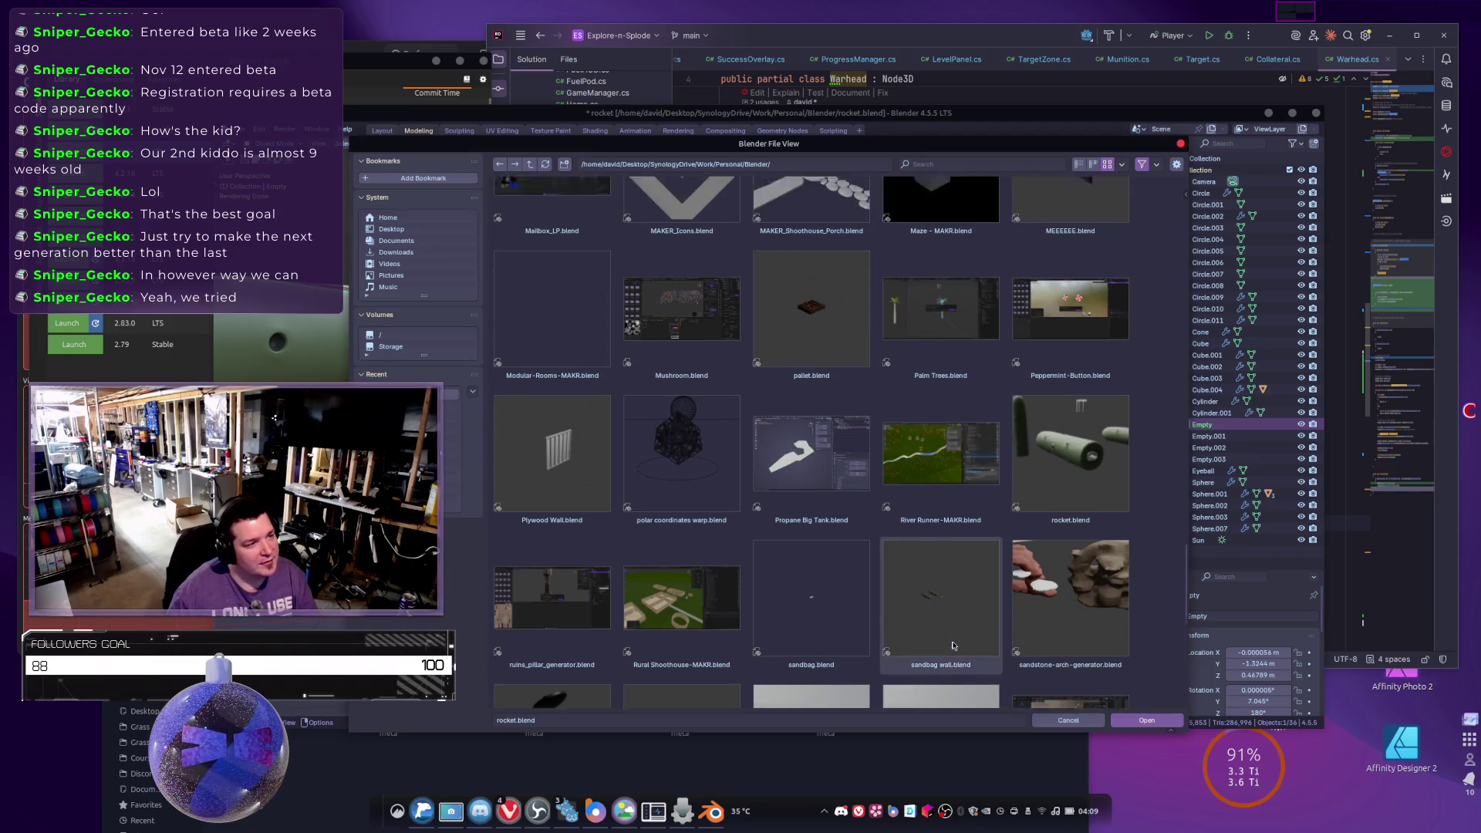
pyautogui.scroll(2, 953, 646)
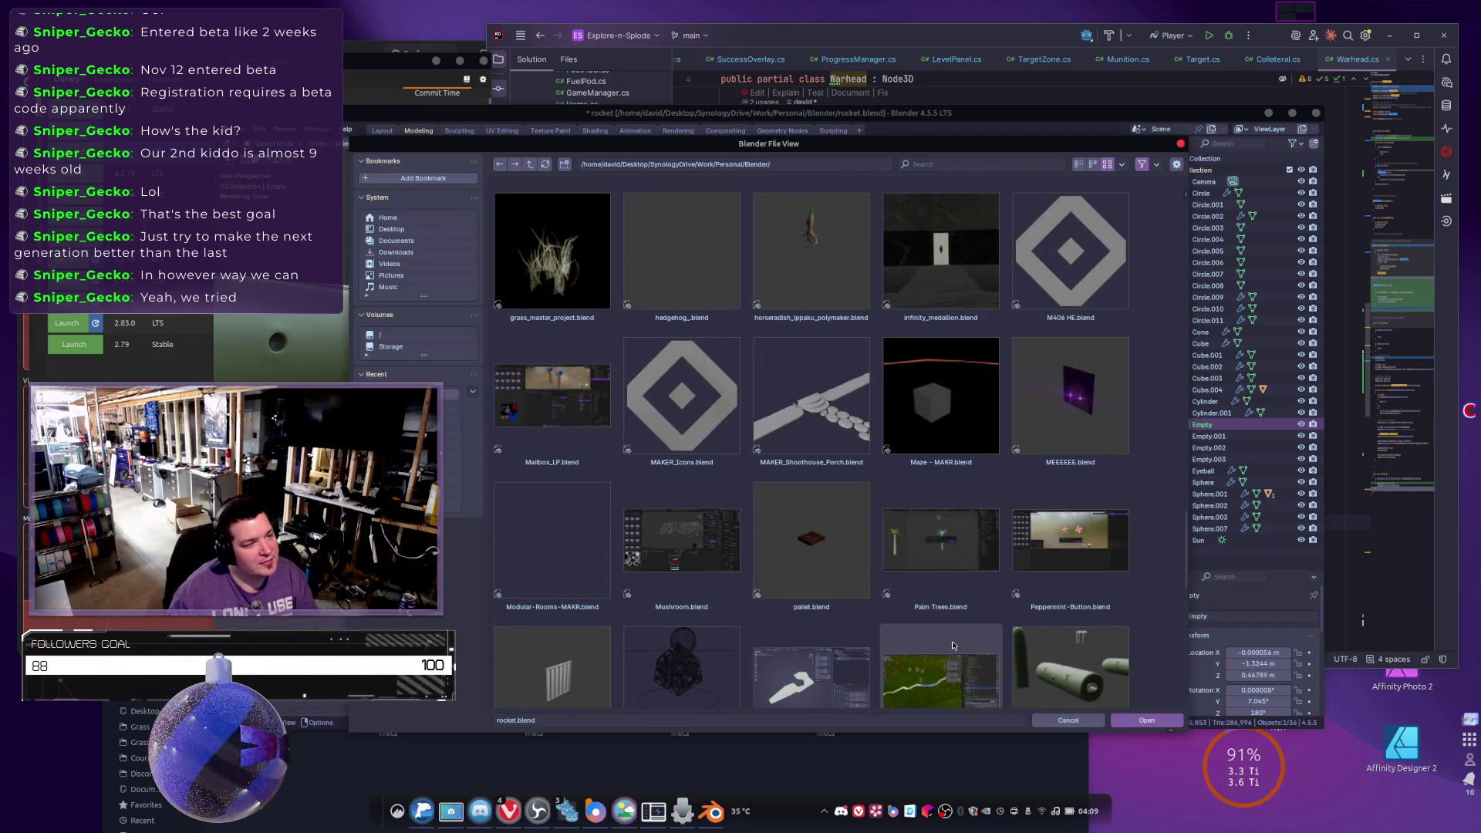
pyautogui.scroll(2, 953, 646)
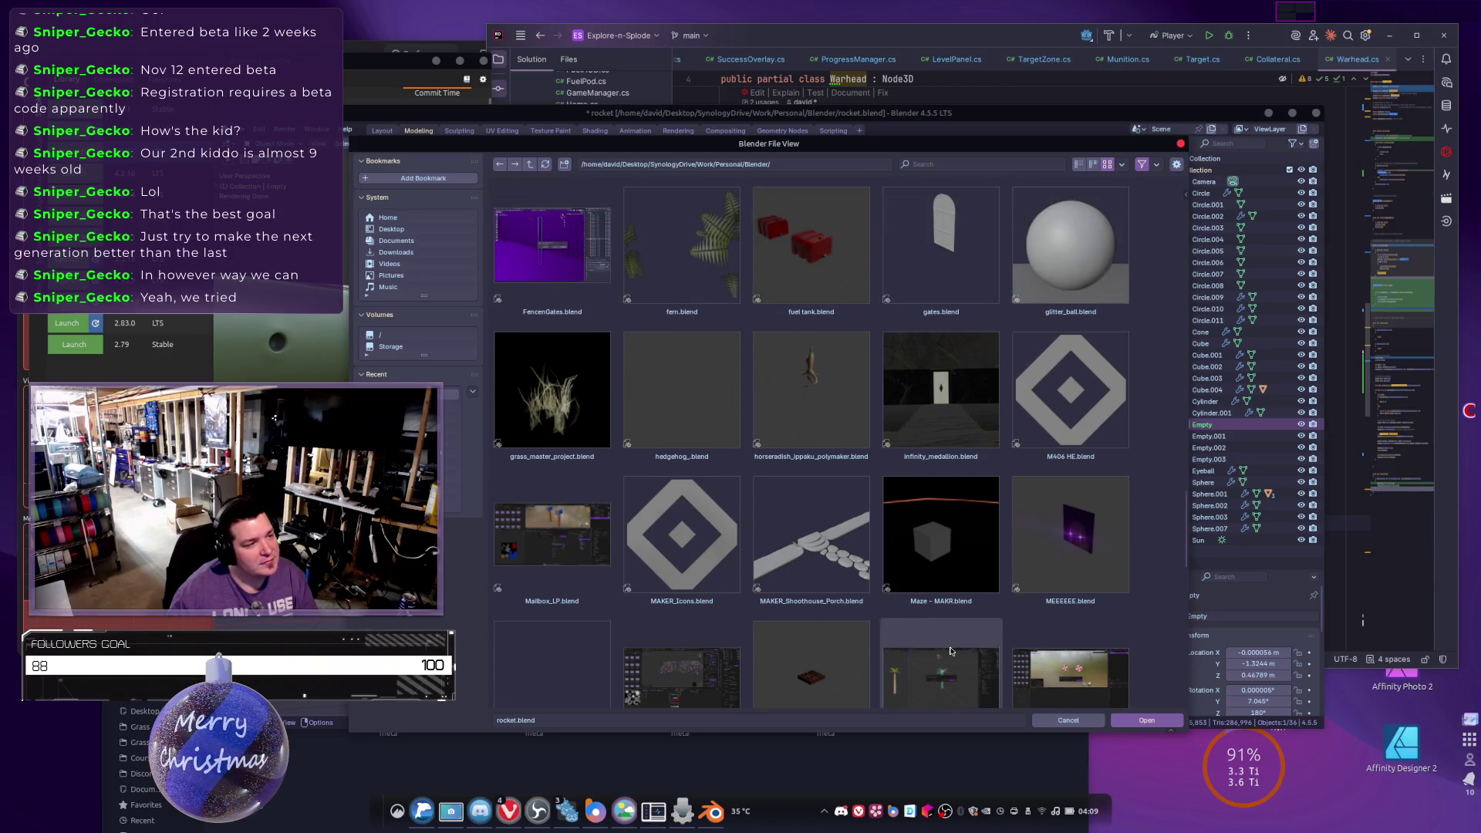
pyautogui.scroll(2, 950, 651)
pyautogui.scroll(2, 950, 651)
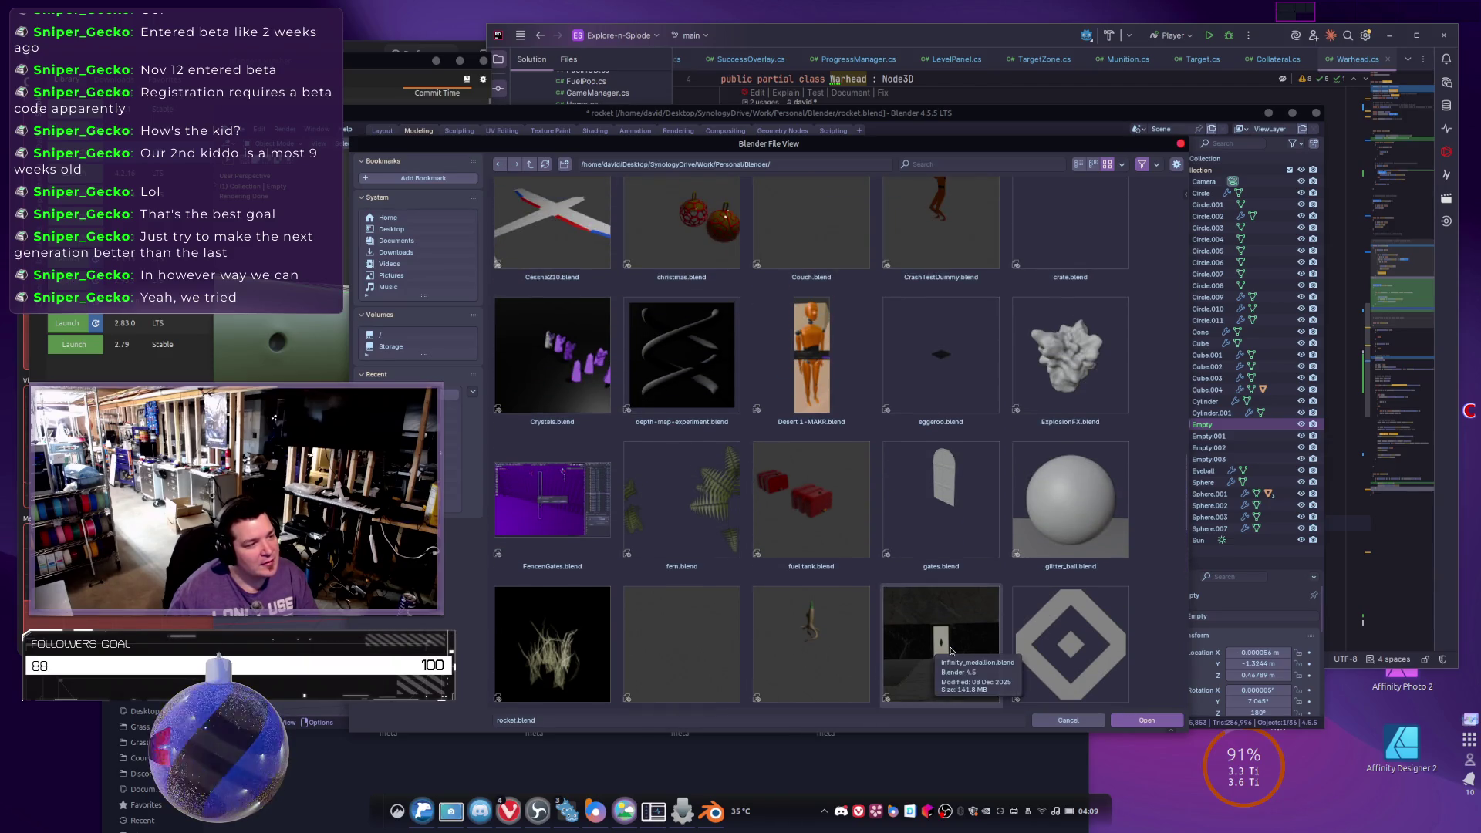
pyautogui.scroll(1, 951, 651)
pyautogui.scroll(2, 950, 650)
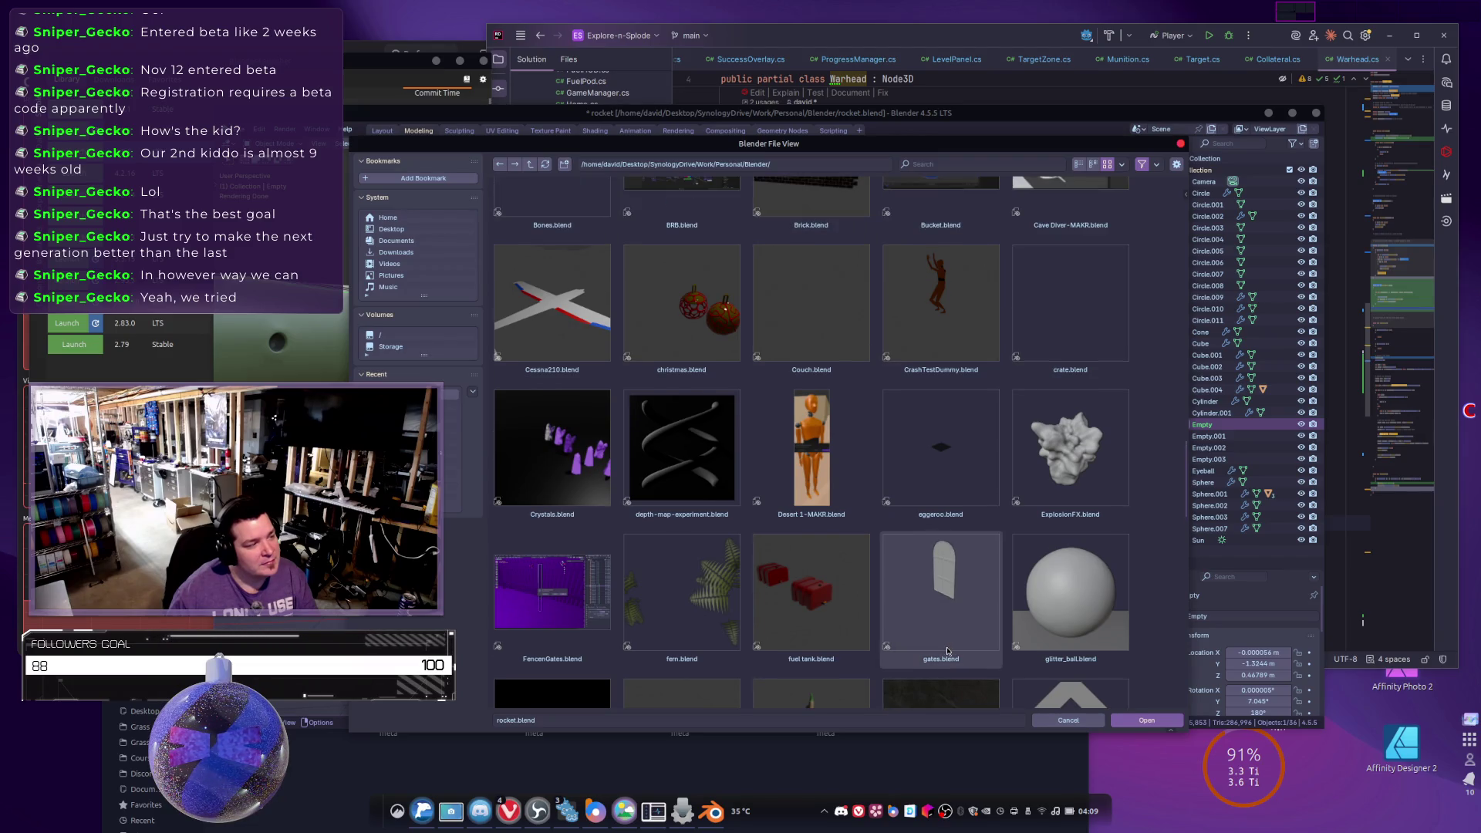
pyautogui.scroll(3, 887, 644)
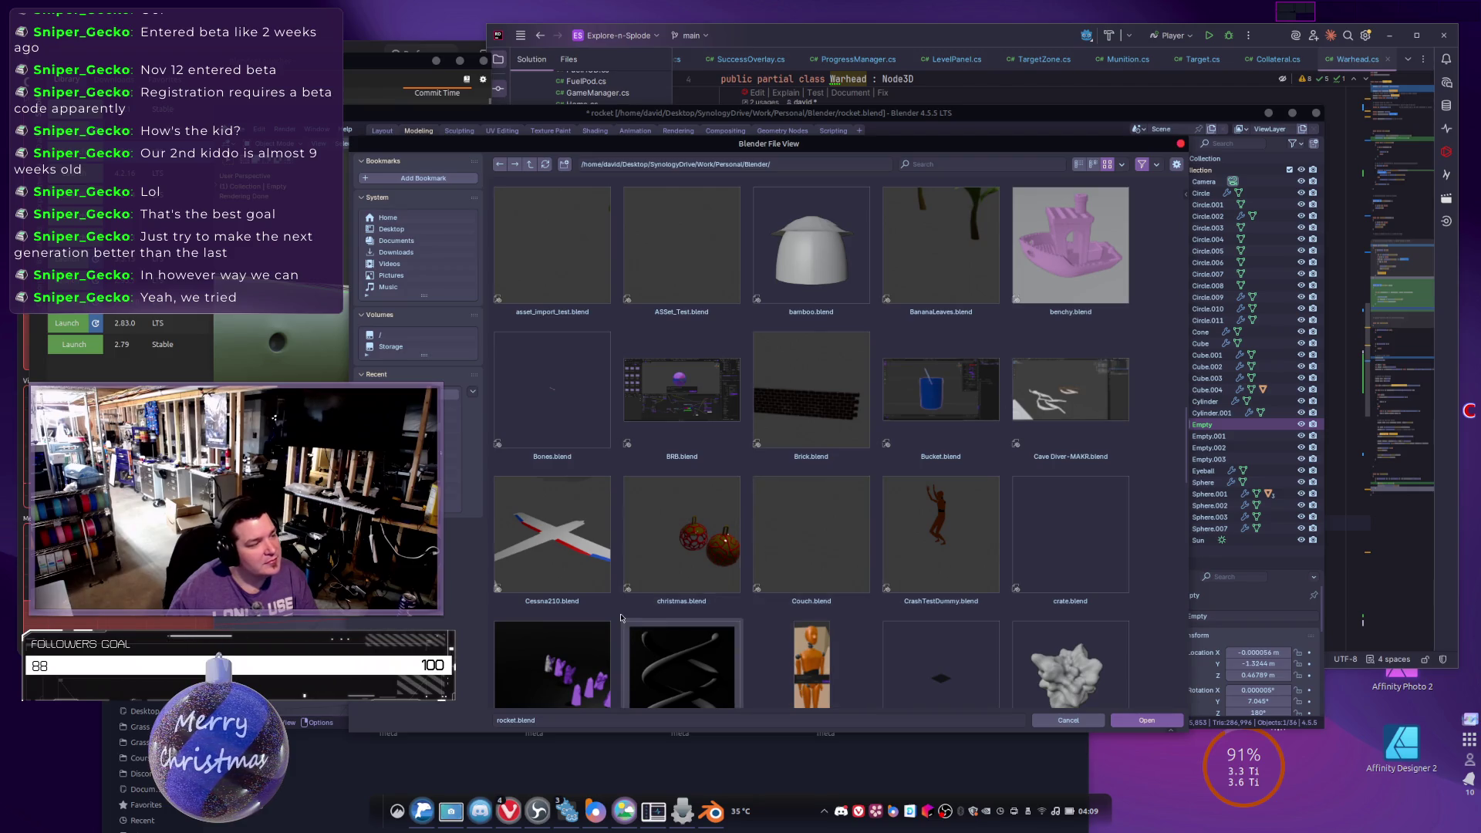
pyautogui.scroll(2, 678, 540)
pyautogui.scroll(2, 521, 503)
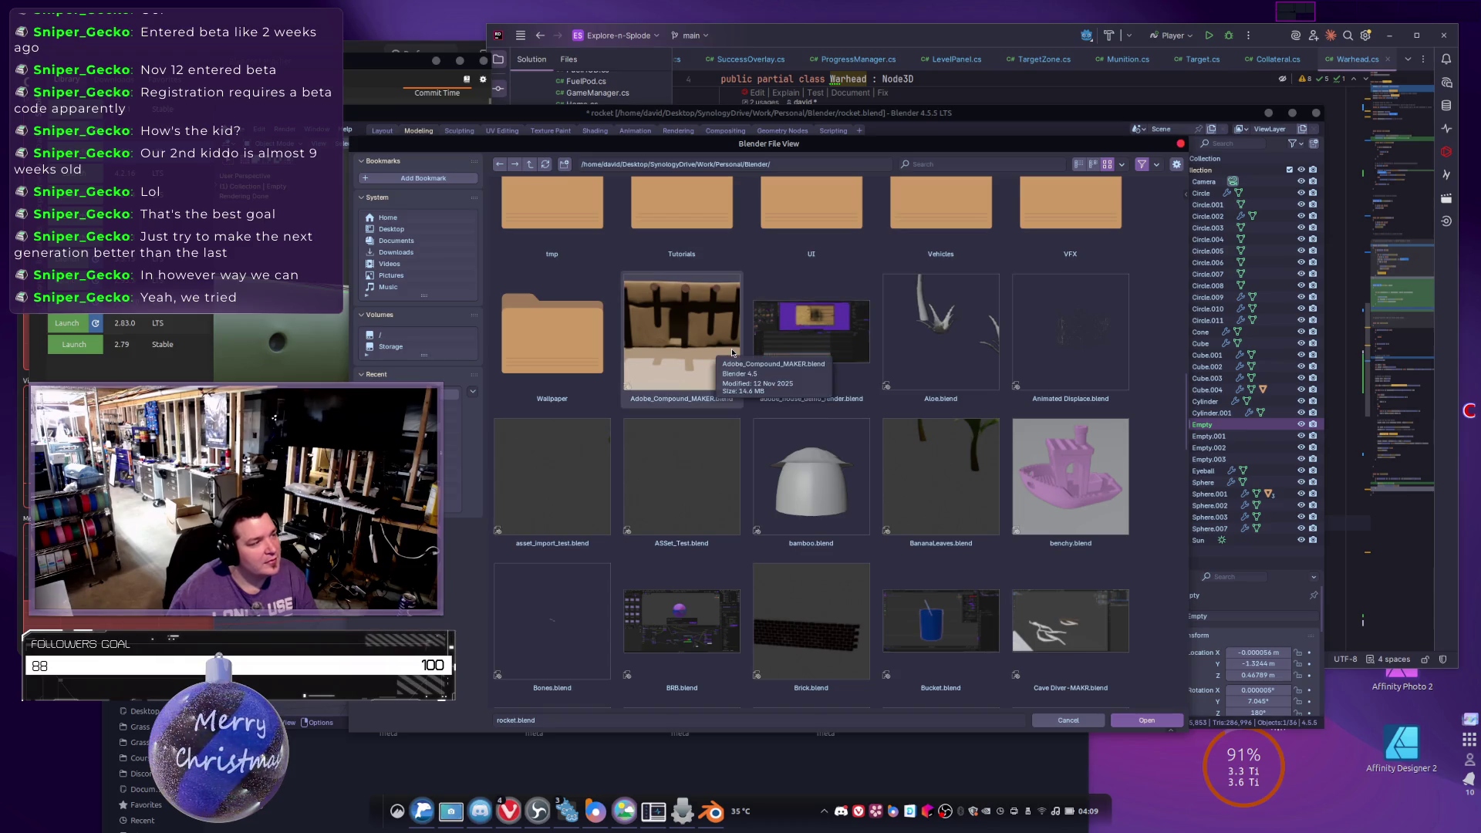
pyautogui.scroll(5, 732, 352)
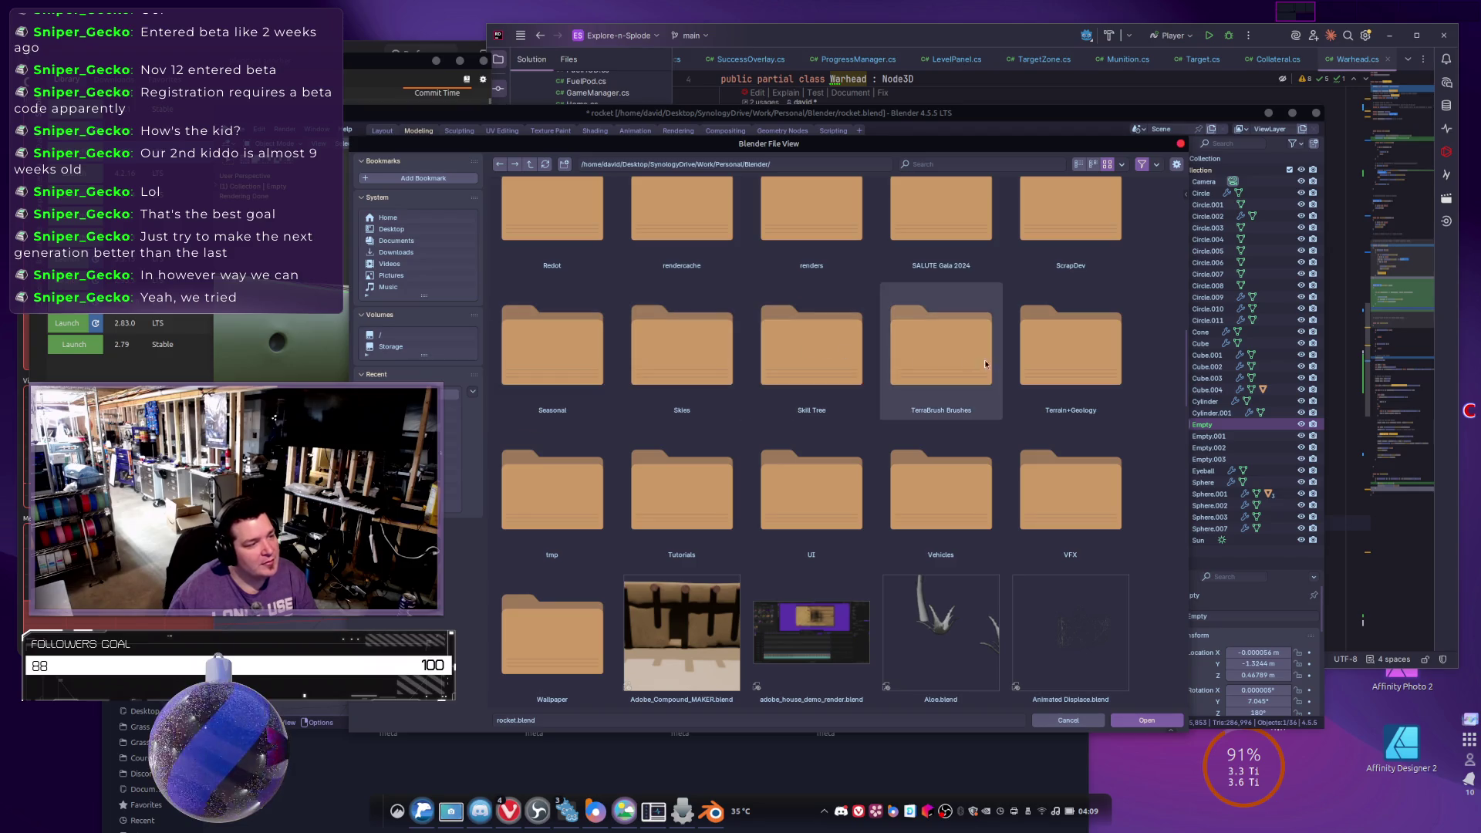
pyautogui.scroll(2, 918, 508)
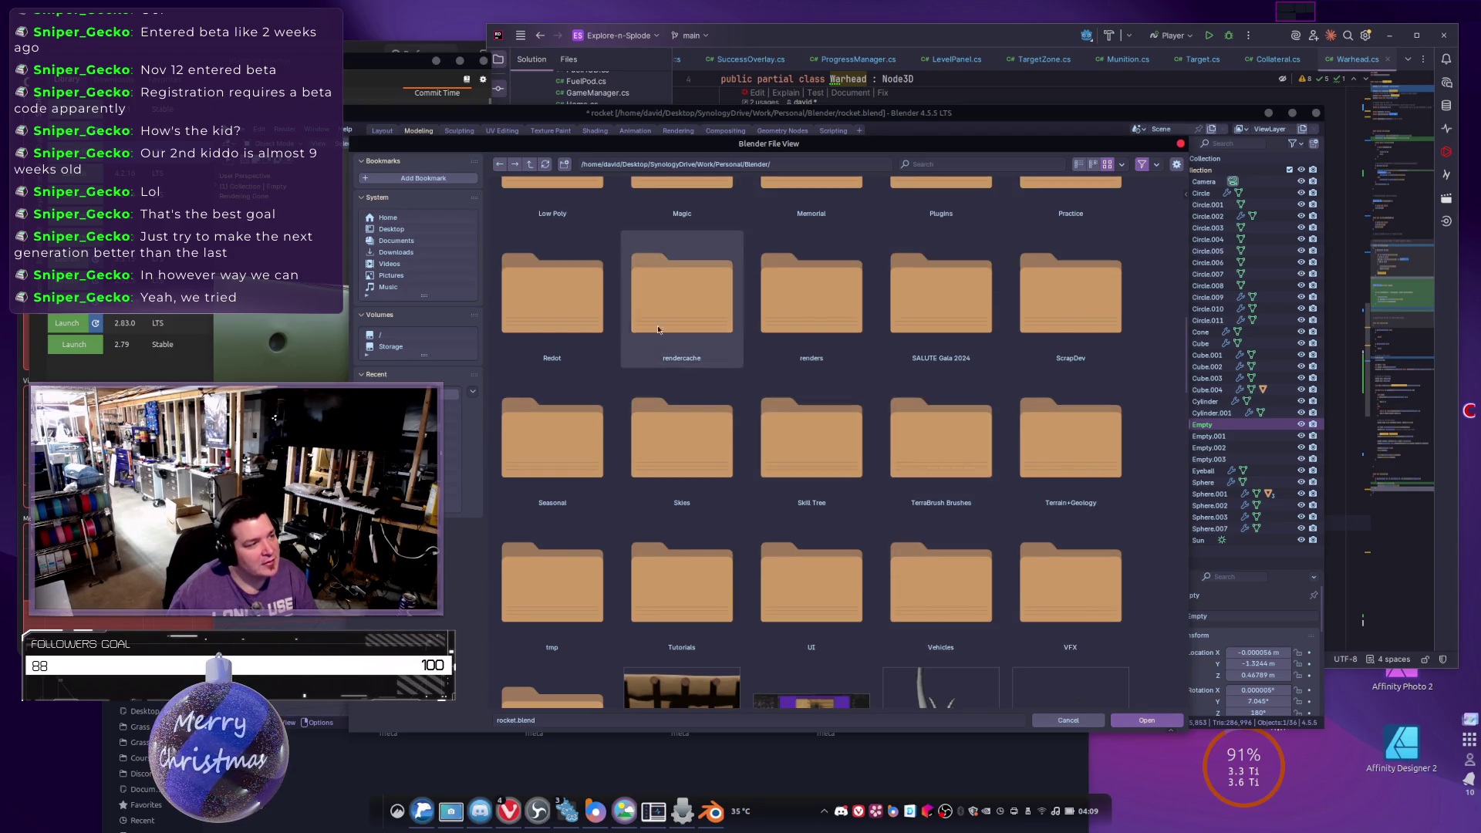
pyautogui.scroll(-1, 849, 463)
# - Look inside the Vehicles, Adventurous and Asset Library folders, then cancel the file browser
pyautogui.click(938, 584)
pyautogui.doubleClick(938, 585)
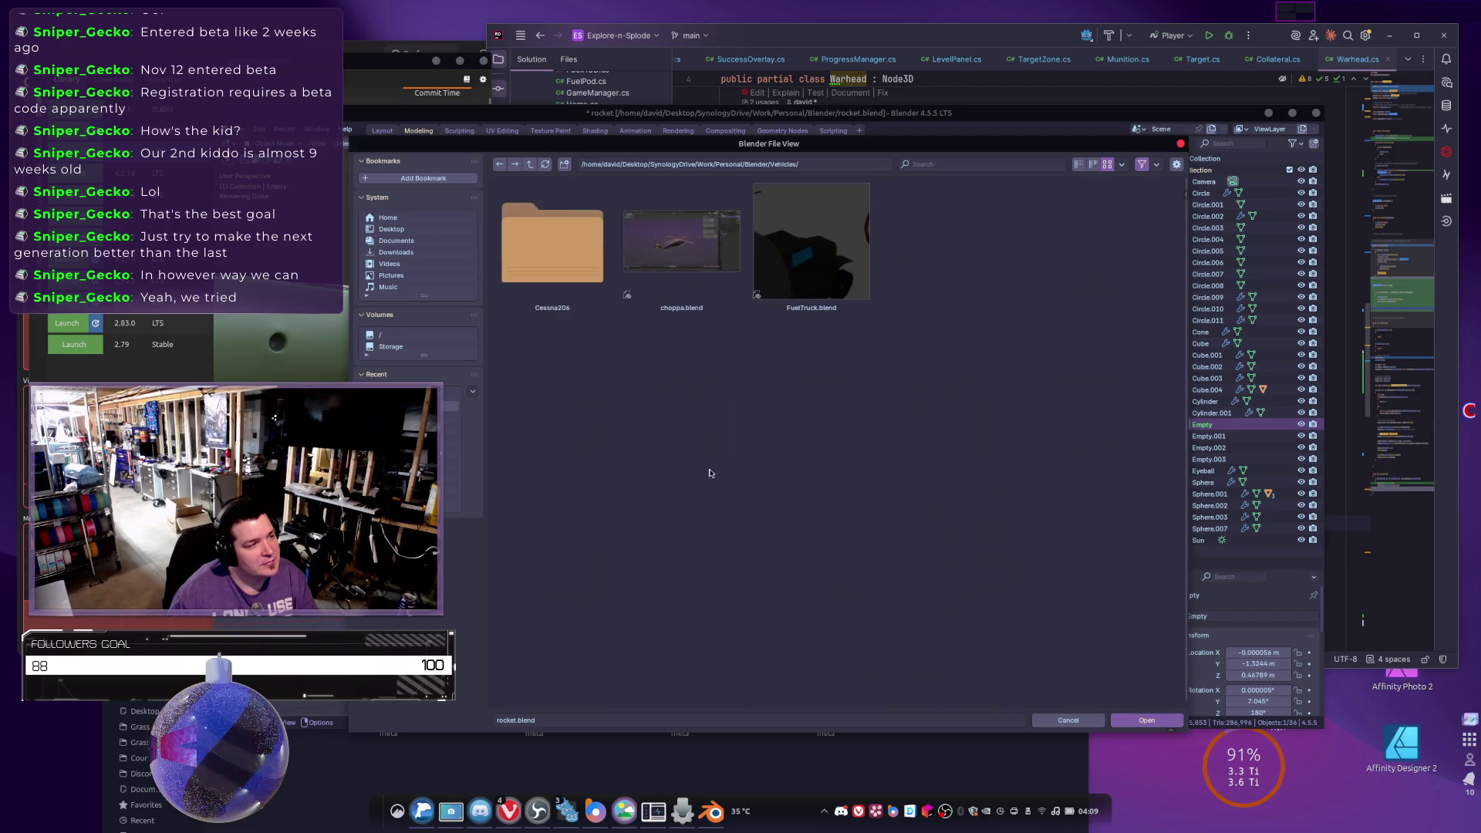
pyautogui.click(530, 167)
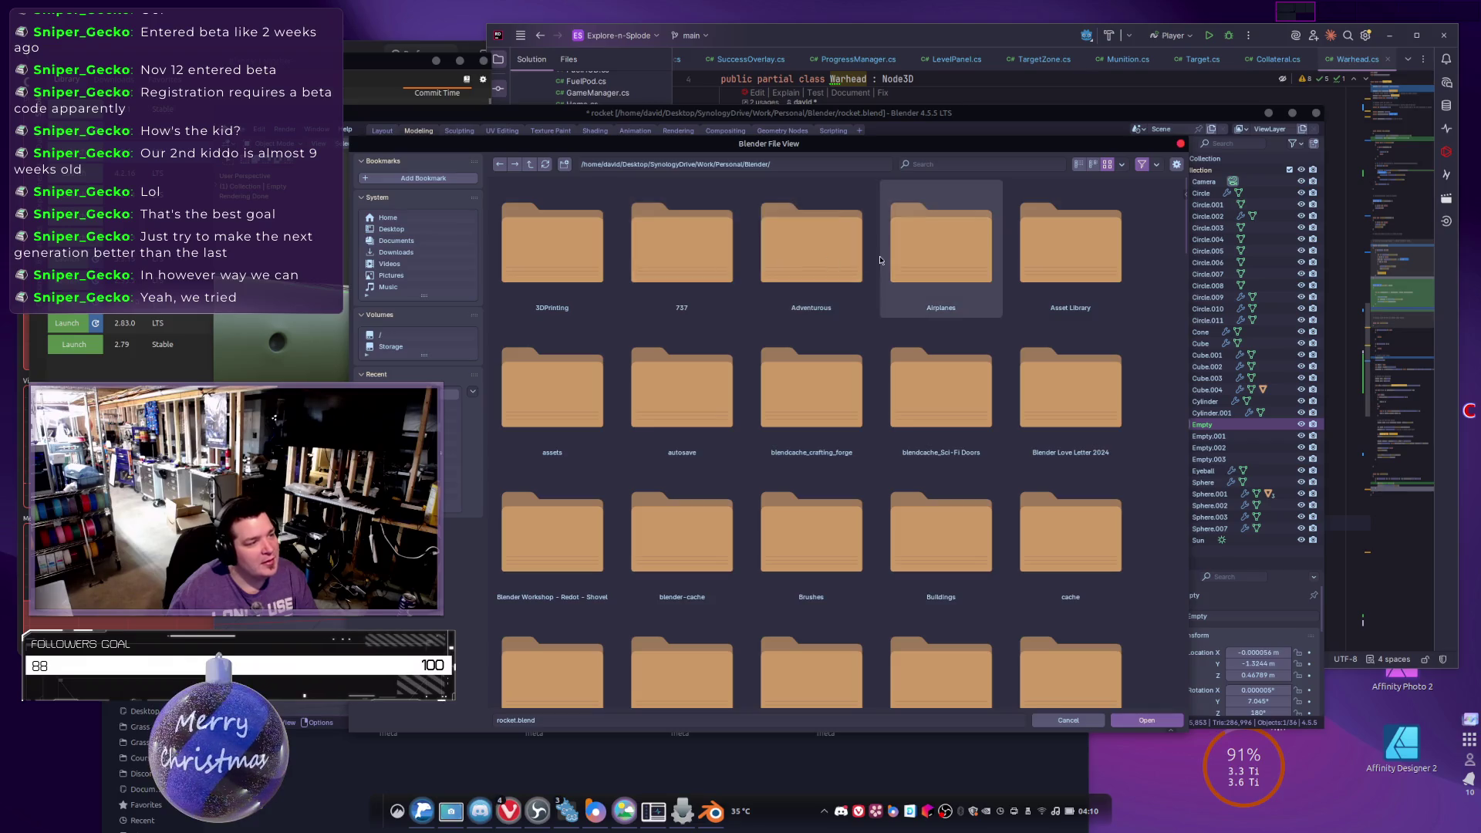
pyautogui.doubleClick(789, 255)
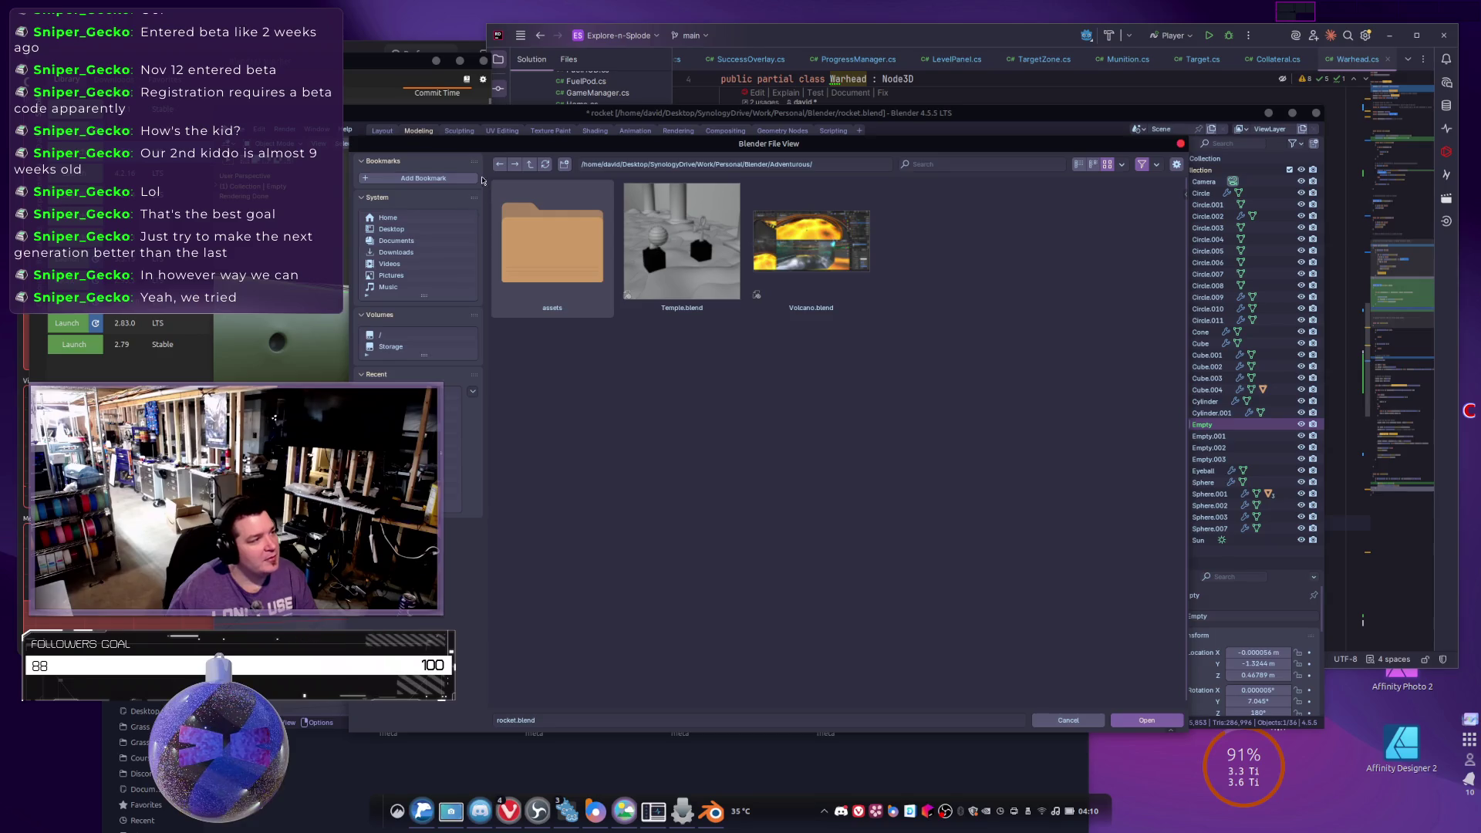
pyautogui.click(530, 164)
pyautogui.scroll(-3, 978, 323)
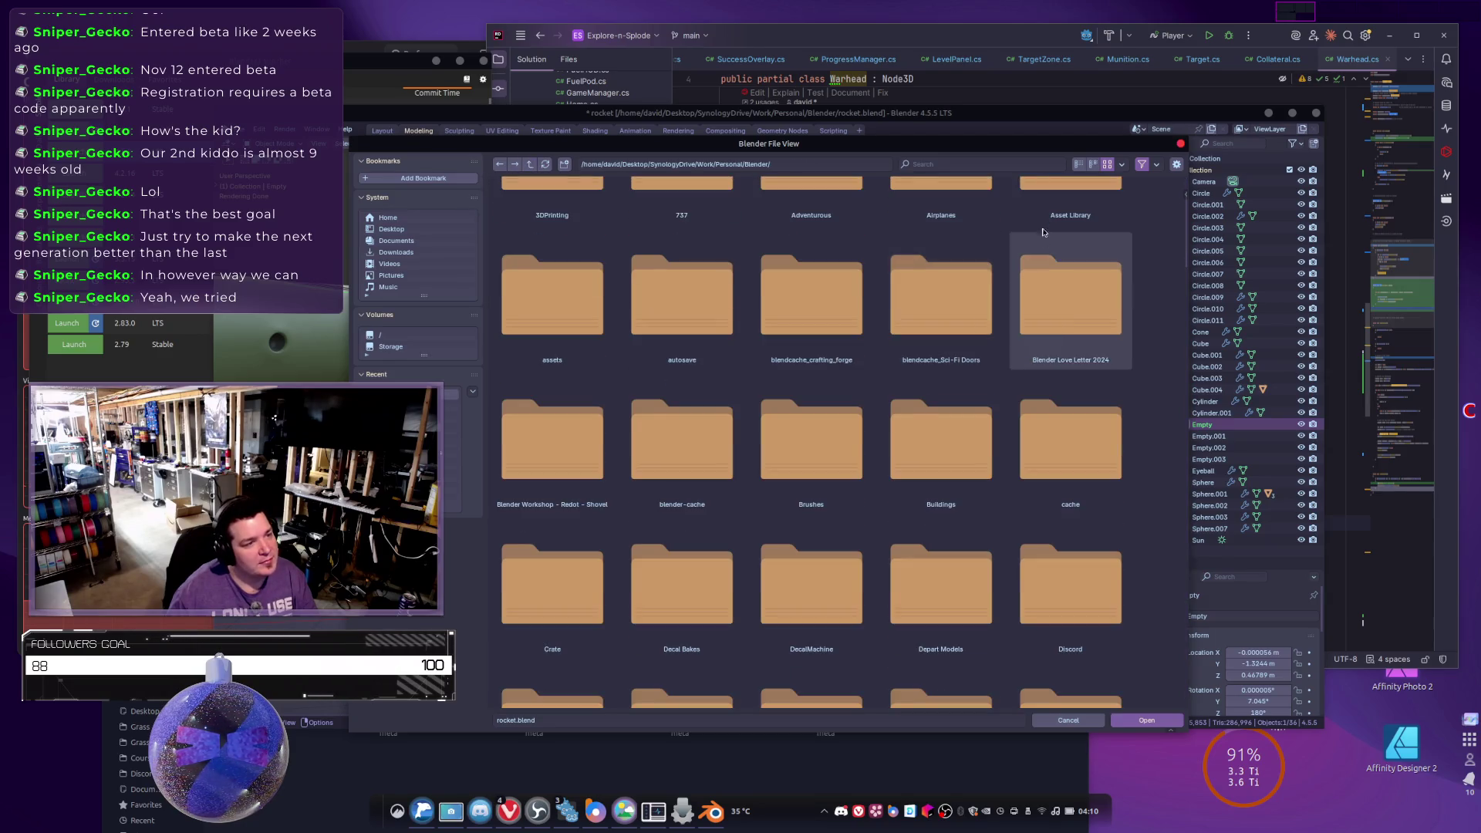
pyautogui.doubleClick(1046, 228)
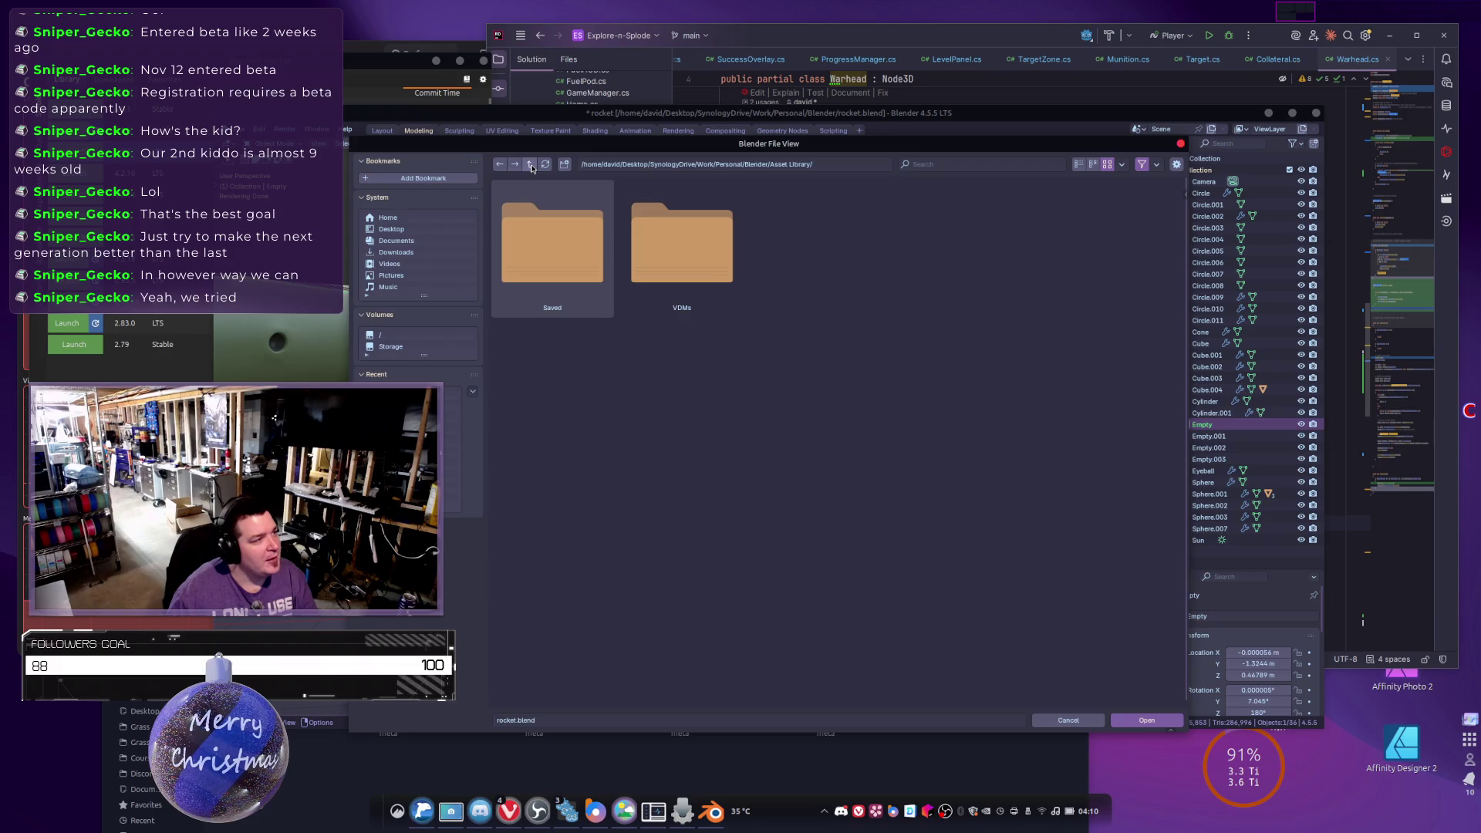
pyautogui.click(530, 165)
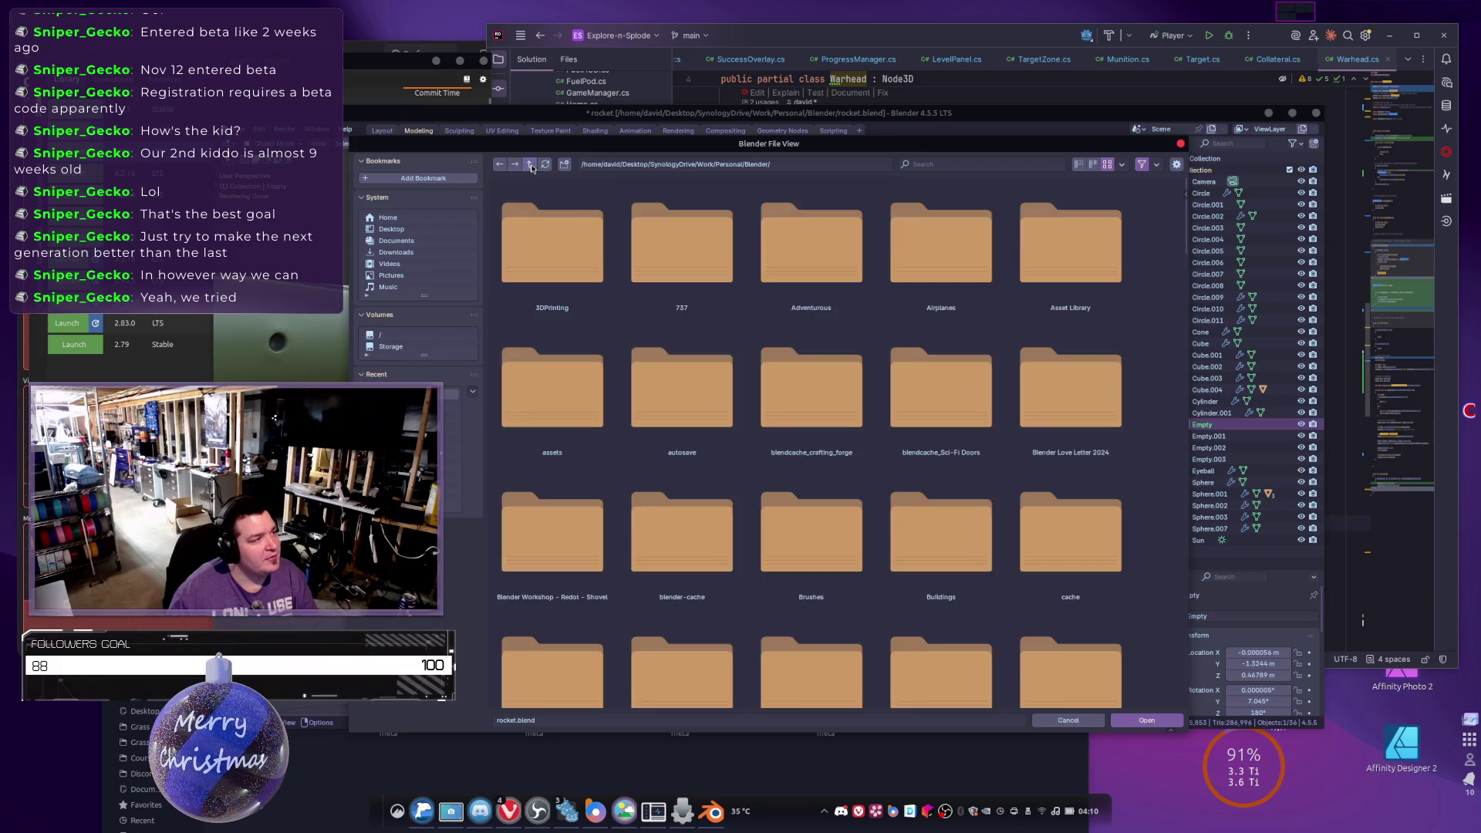
pyautogui.click(1179, 145)
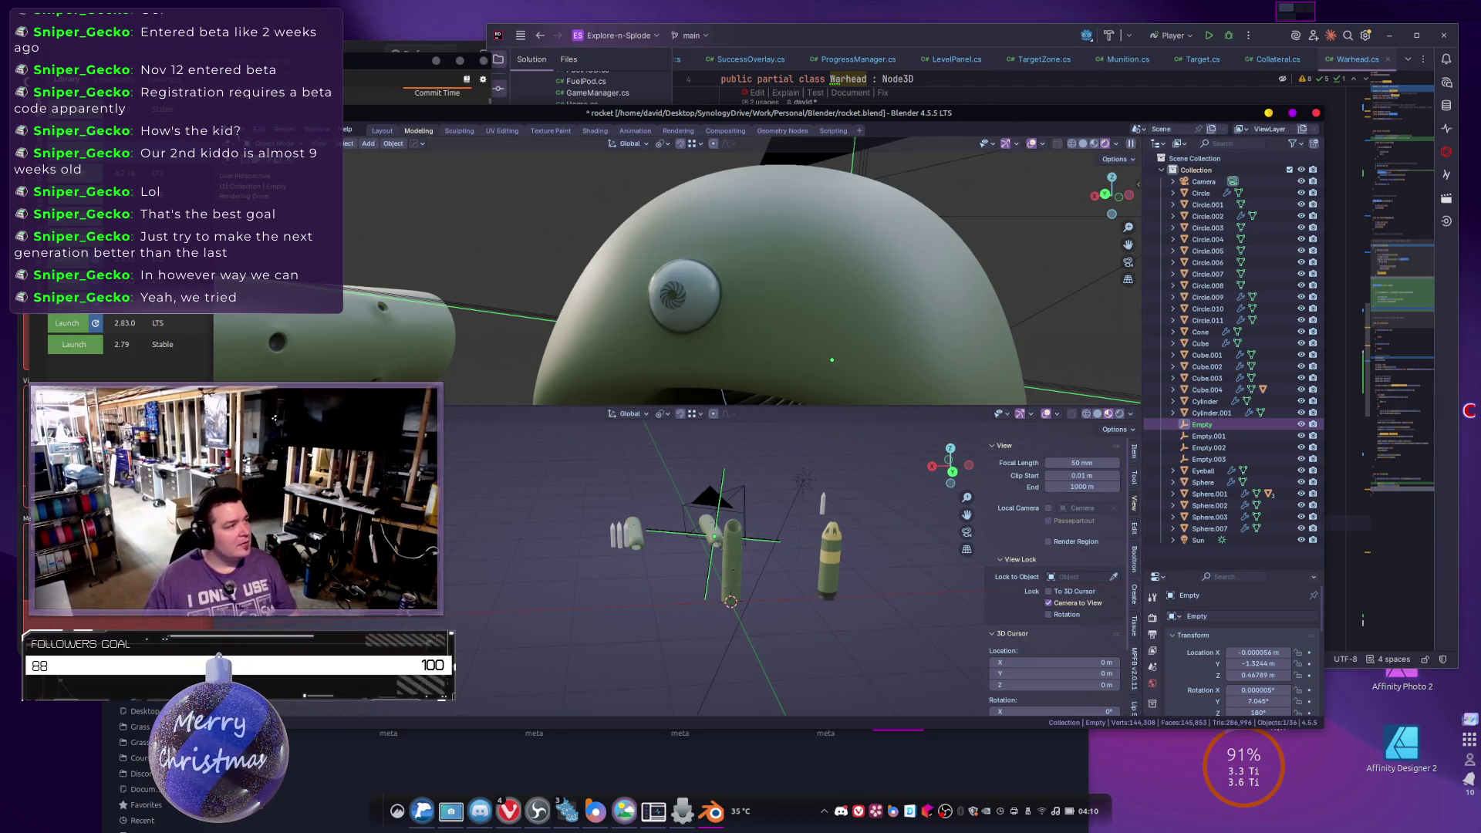
# - Start a new General scene, choosing Don't Save for rocket.blend
pyautogui.click(239, 130)
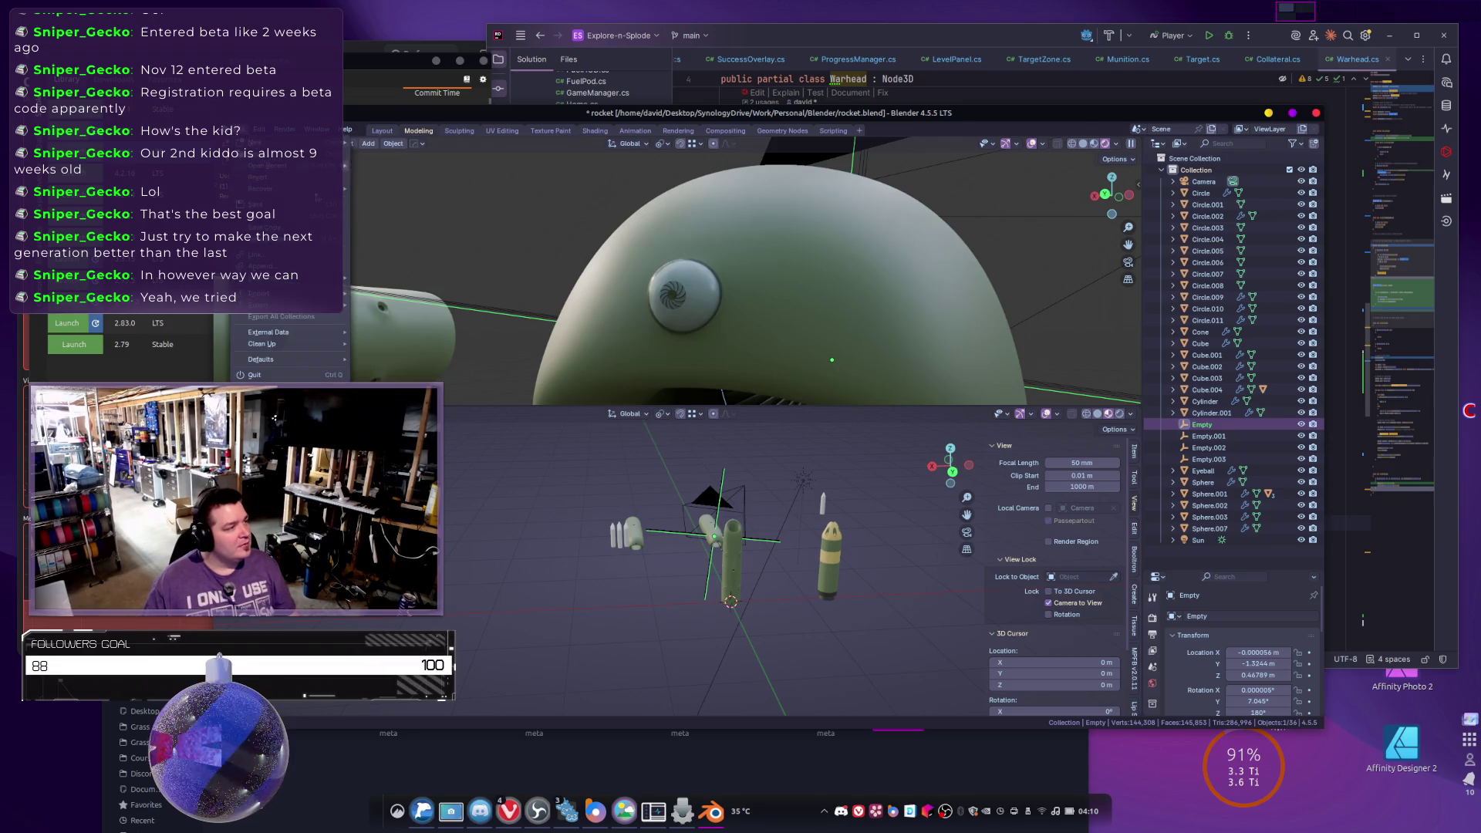
pyautogui.press('Escape')
pyautogui.click(239, 131)
pyautogui.moveTo(324, 147)
pyautogui.click(409, 145)
pyautogui.click(700, 444)
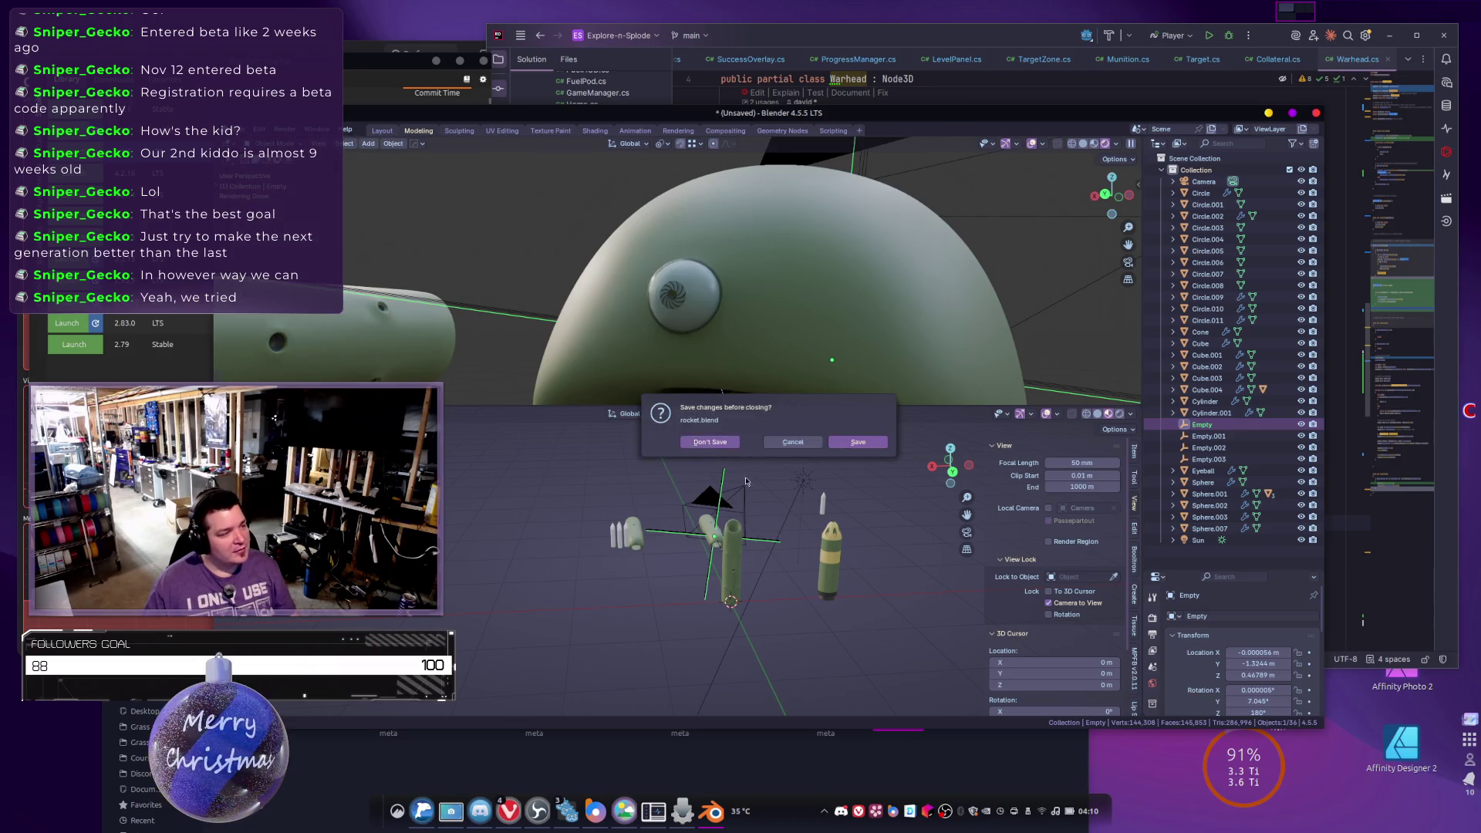
# - Delete the default cube and add a mesh Circle at the origin
pyautogui.press('x')
pyautogui.click(744, 483)
pyautogui.hotkey('shift', 'a')
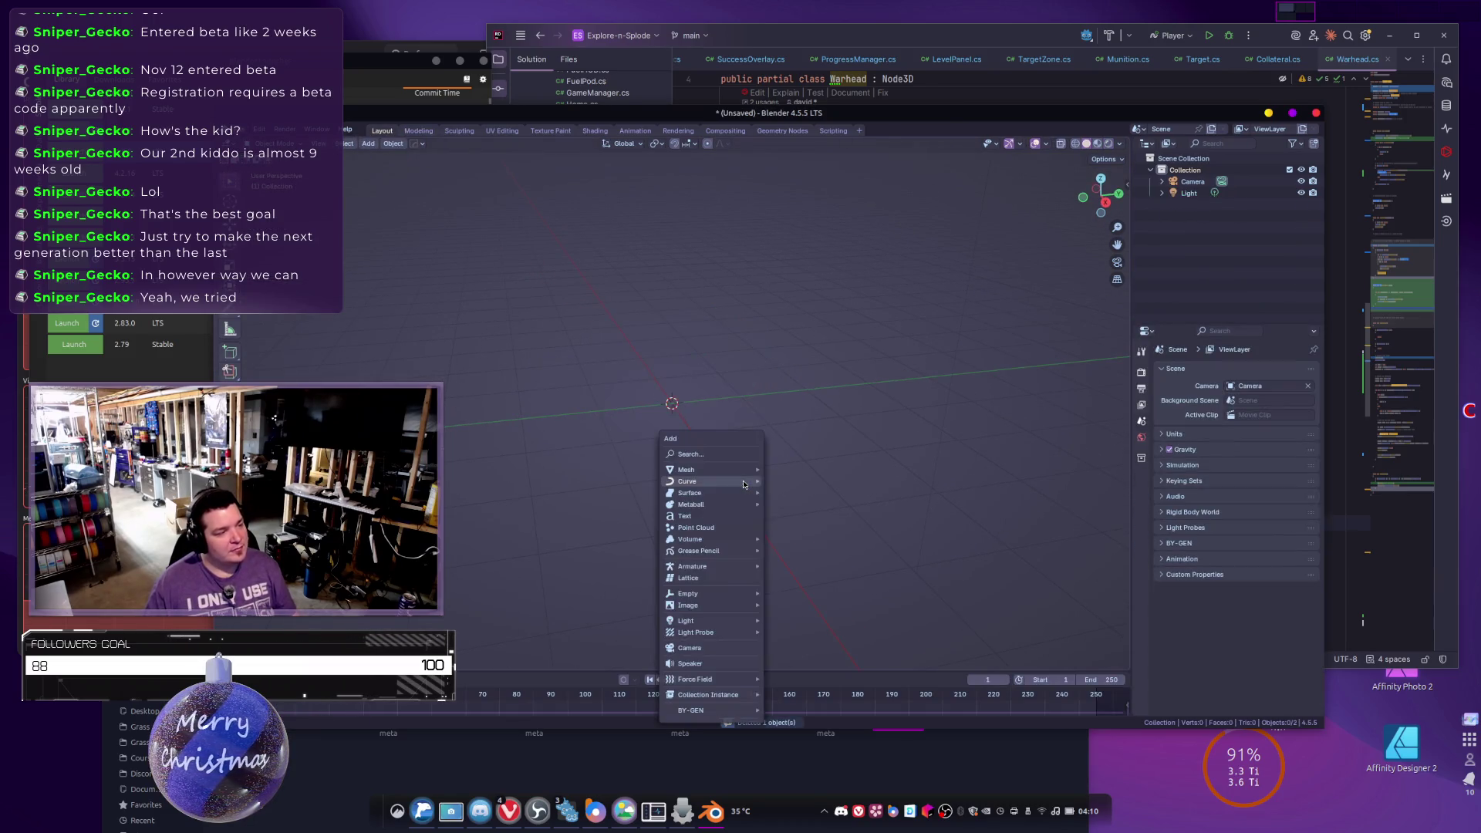
pyautogui.moveTo(742, 472)
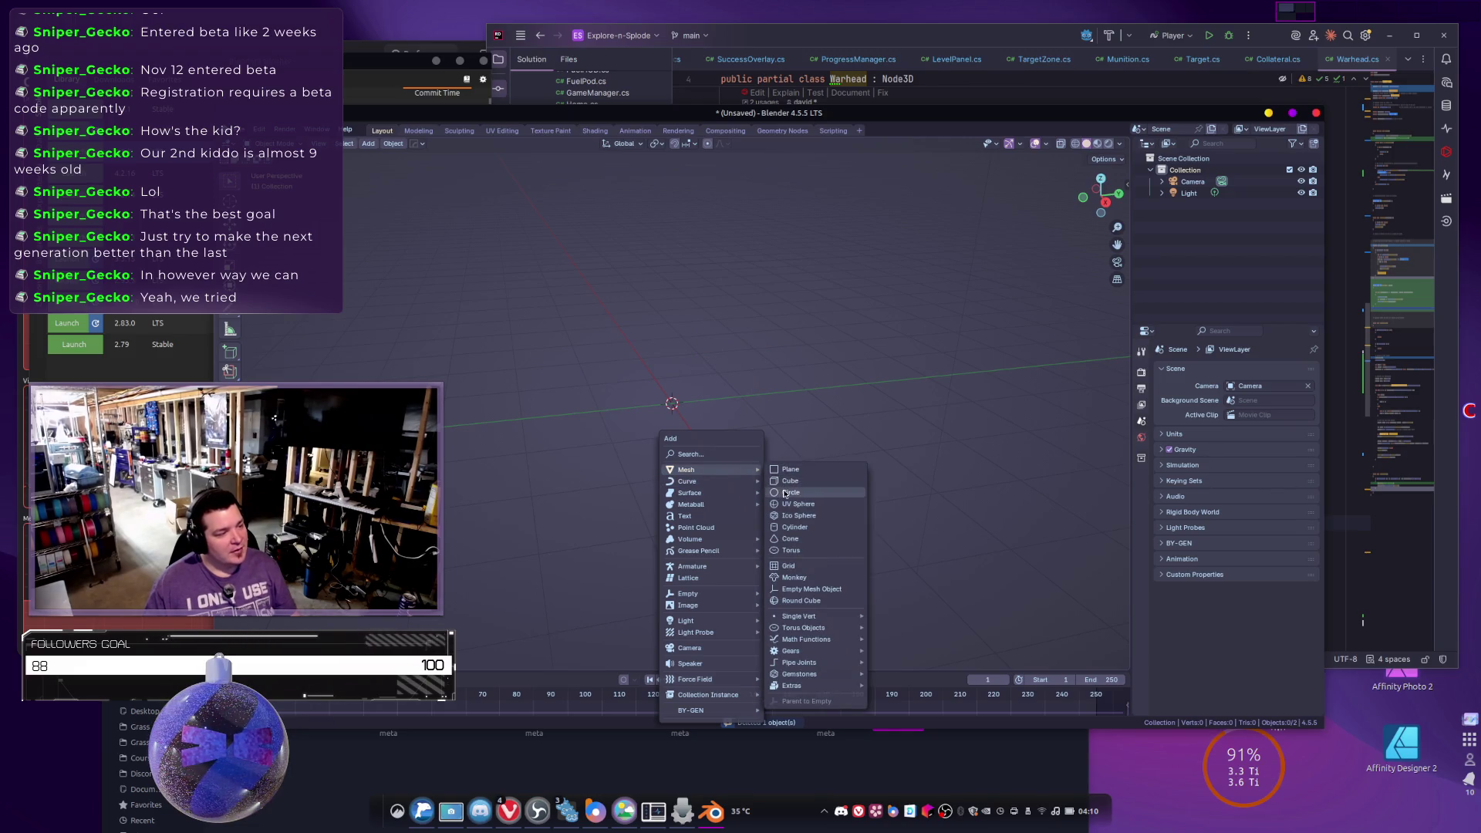
pyautogui.click(785, 494)
pyautogui.press('Tab')
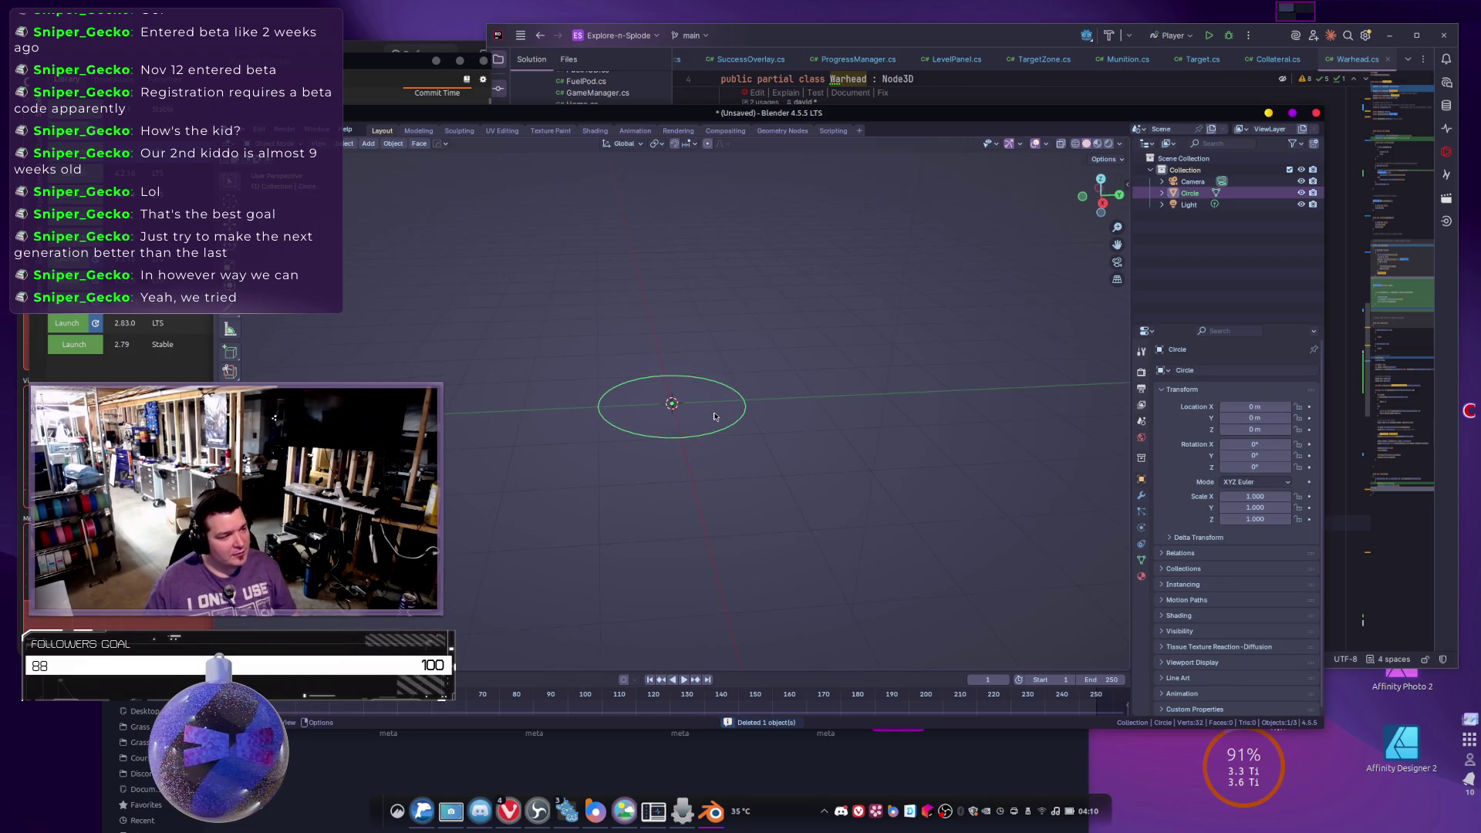
# - Widen the circle, fill it, and extrude it upward three times into a tall cylinder
pyautogui.press('s')
pyautogui.click(817, 419)
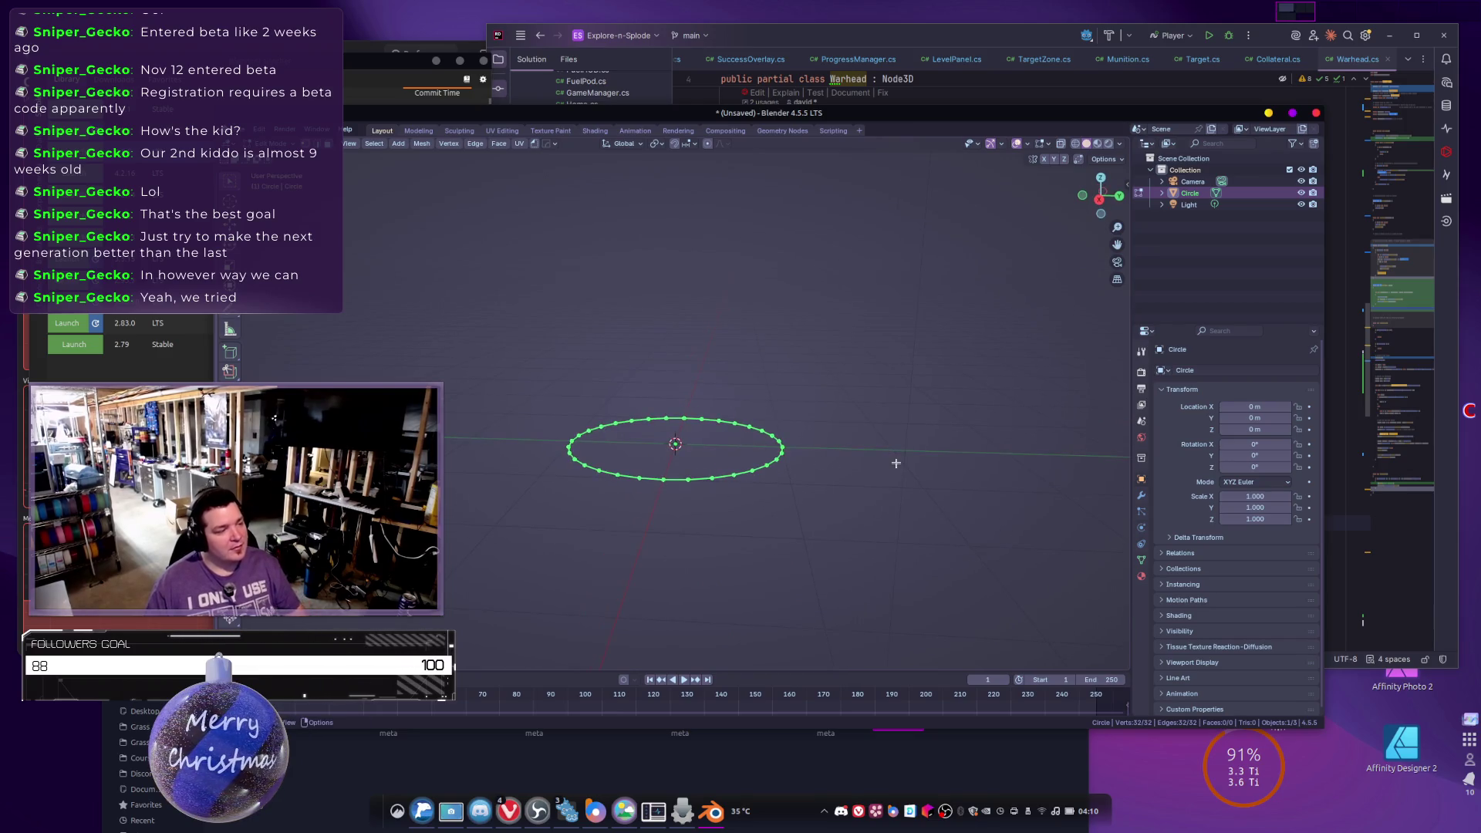
pyautogui.press('f')
pyautogui.press('e')
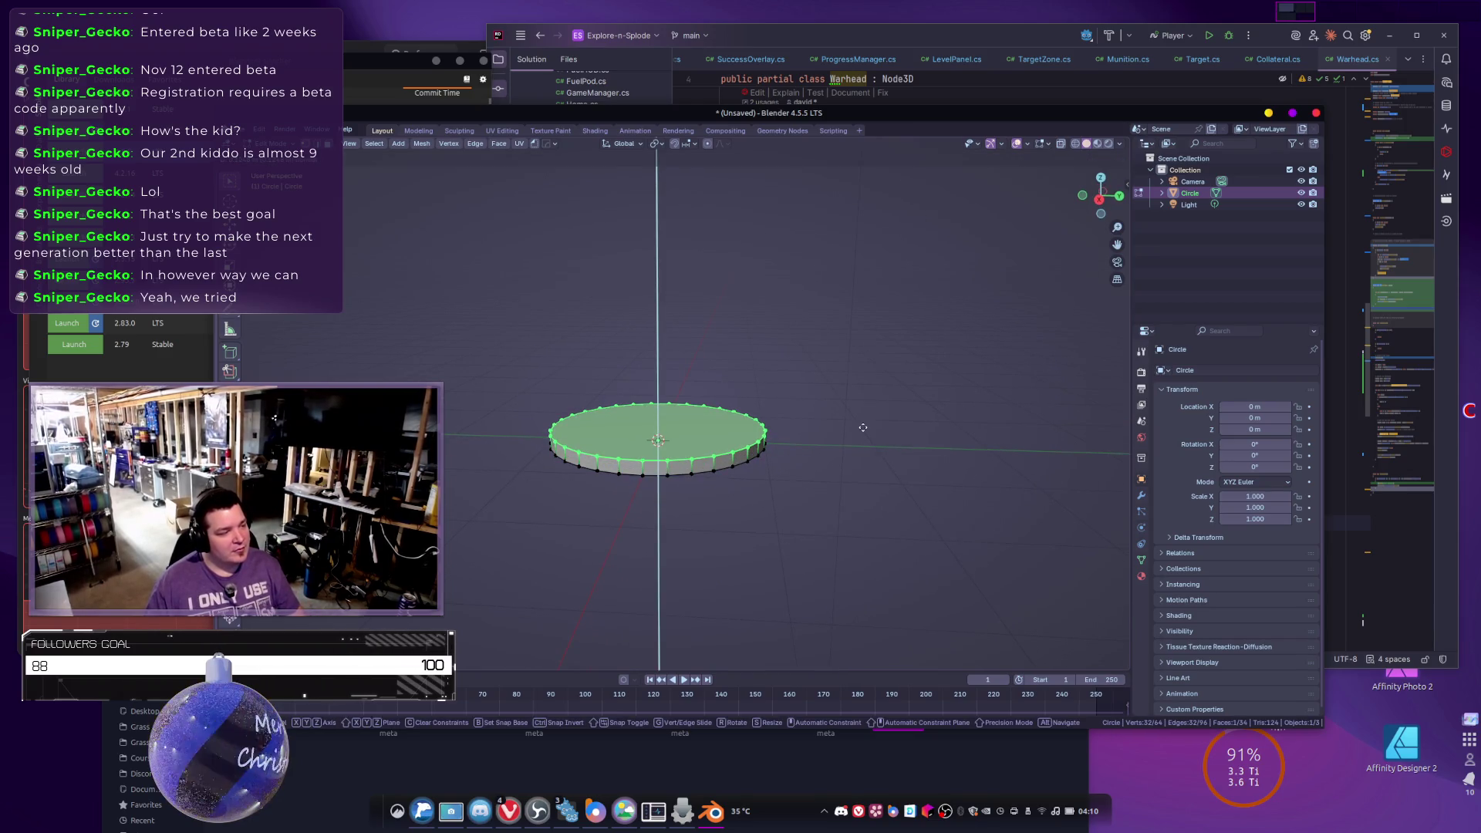
pyautogui.click(863, 426)
pyautogui.press('e')
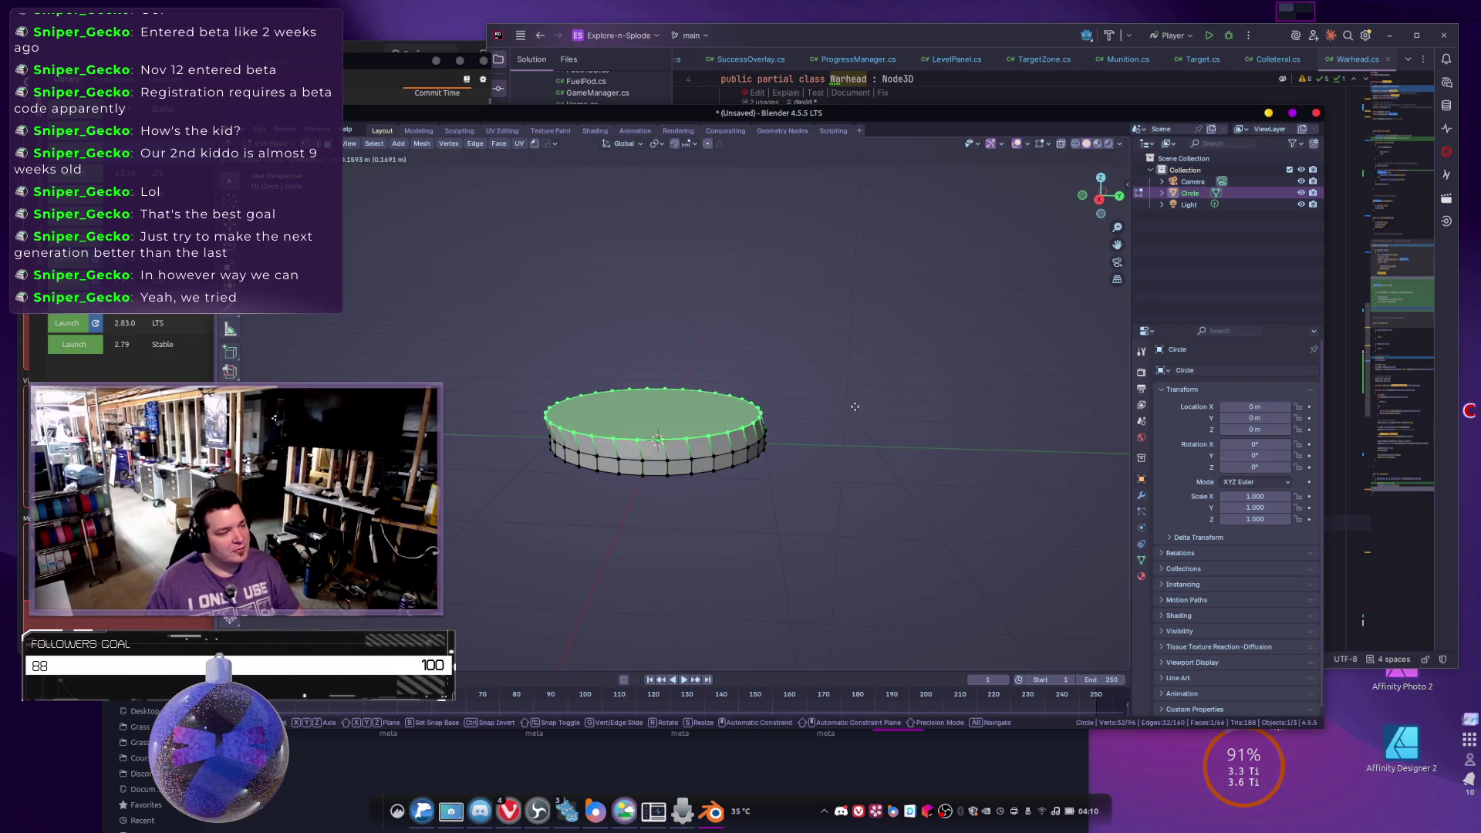
pyautogui.click(855, 407)
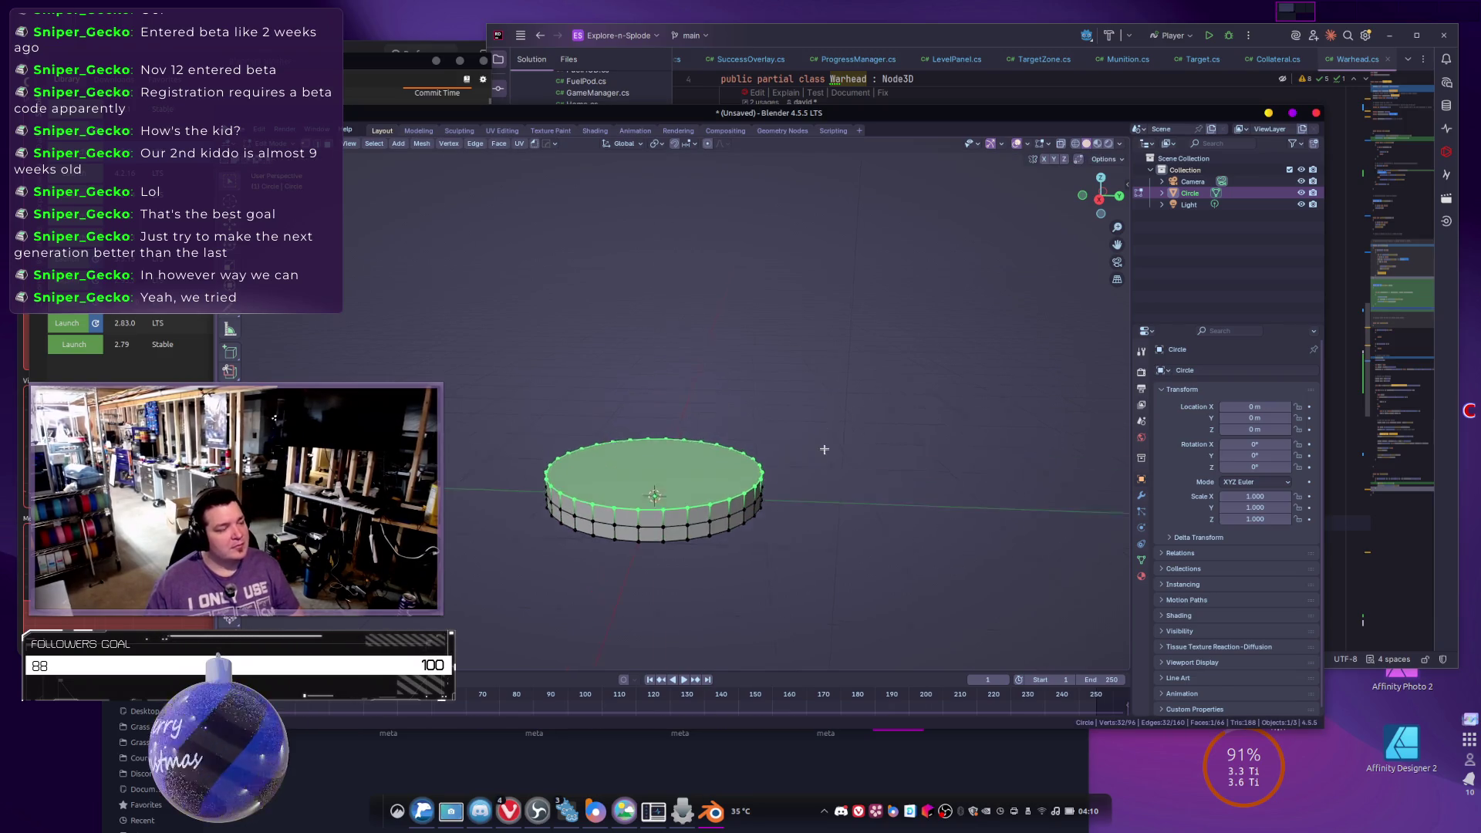
pyautogui.press('e')
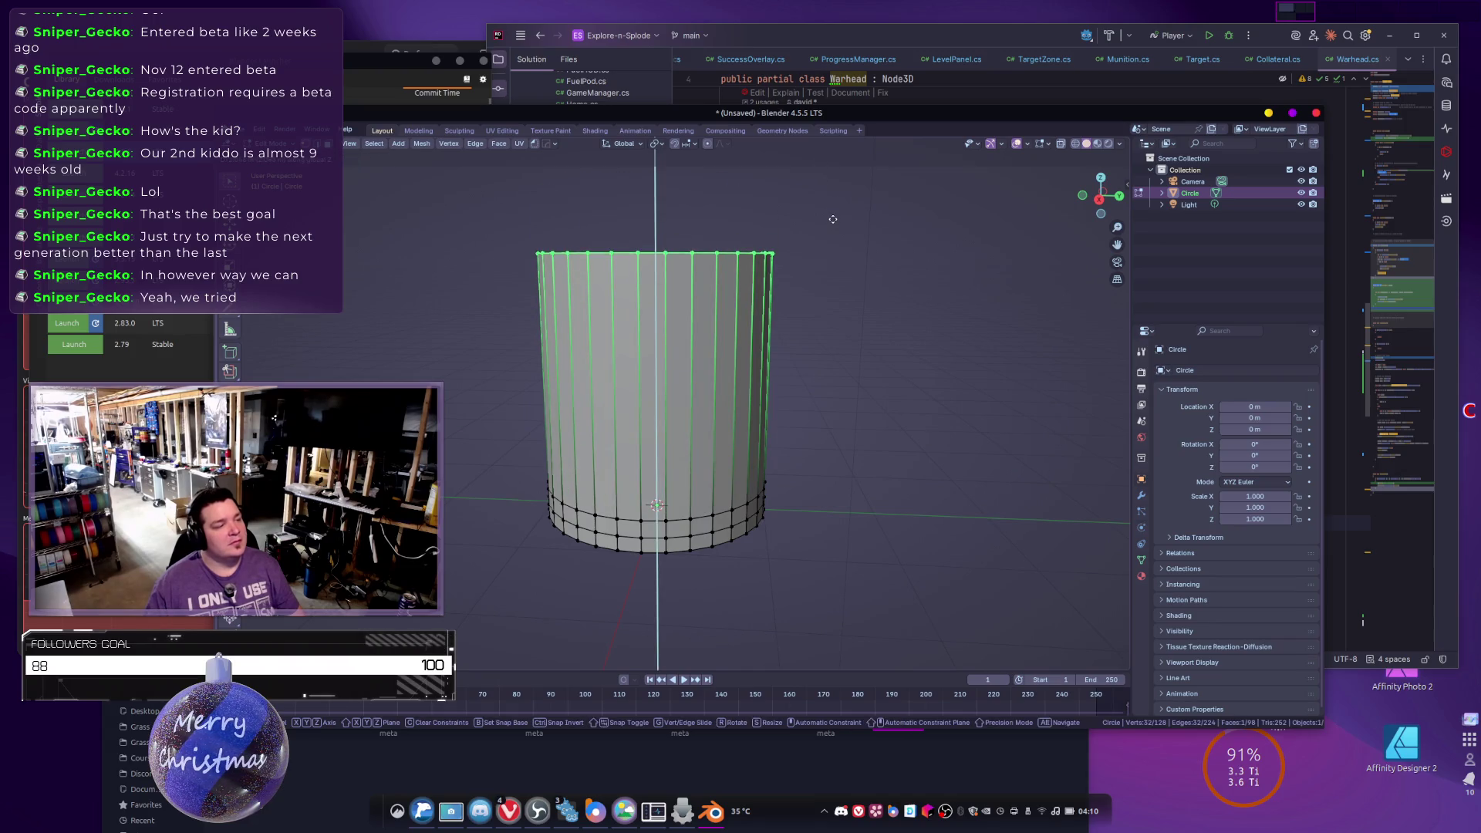
pyautogui.click(822, 184)
pyautogui.moveTo(791, 240)
pyautogui.mouseDown()
pyautogui.moveTo(826, 341)
pyautogui.moveTo(792, 429)
pyautogui.moveTo(846, 420)
pyautogui.mouseUp()
# - Remove an extra extruded top section and select the open top rim edge loop
pyautogui.press('e')
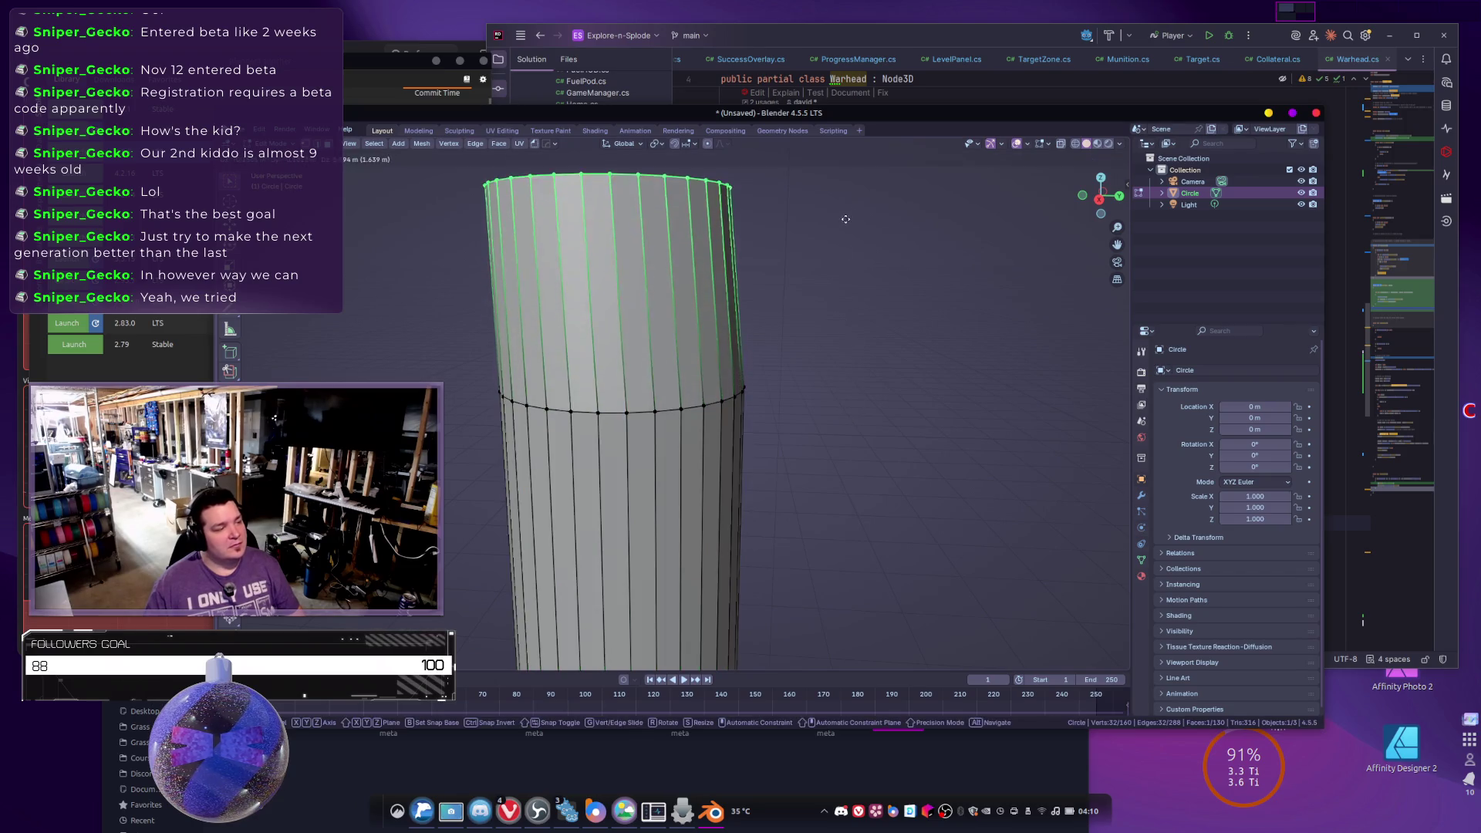
pyautogui.click(826, 318)
pyautogui.scroll(-2, 826, 318)
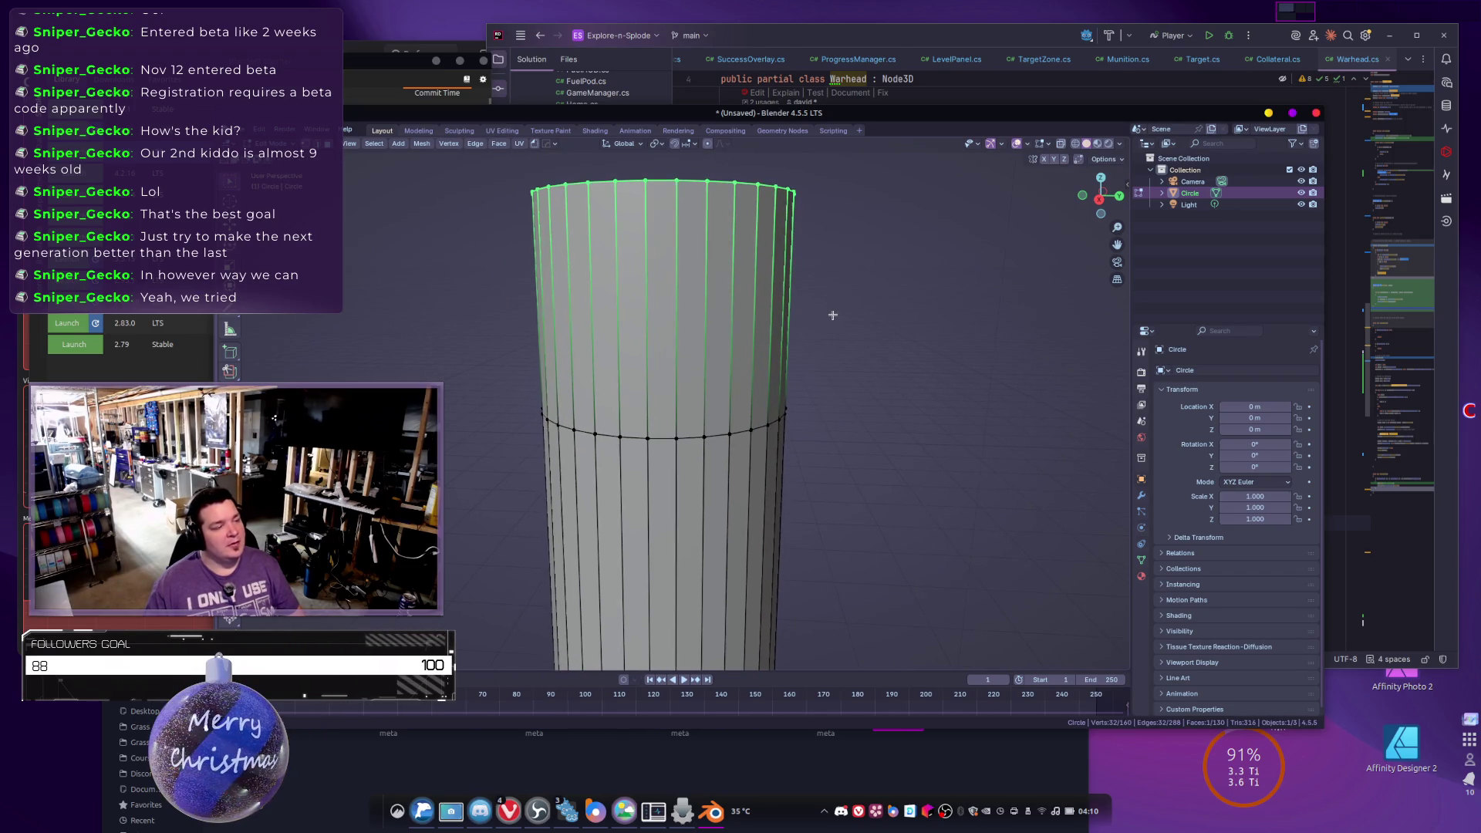
pyautogui.press('x')
pyautogui.click(832, 322)
pyautogui.moveTo(807, 357)
pyautogui.mouseDown()
pyautogui.moveTo(790, 334)
pyautogui.moveTo(807, 342)
pyautogui.mouseUp()
pyautogui.moveTo(740, 412); pyautogui.dragTo(798, 361)
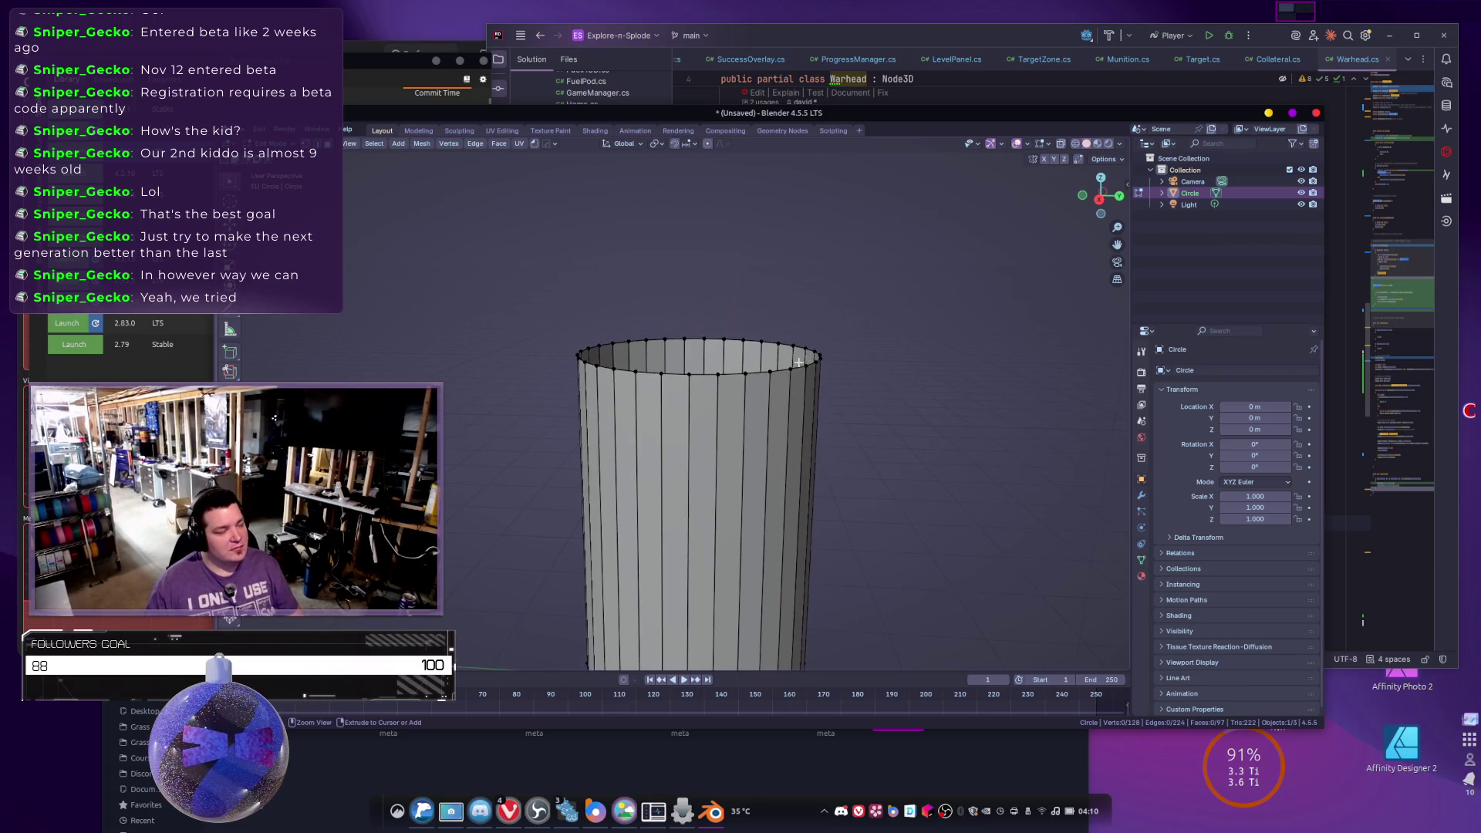
pyautogui.keyDown('alt'); pyautogui.click(743, 374); pyautogui.keyUp('alt')
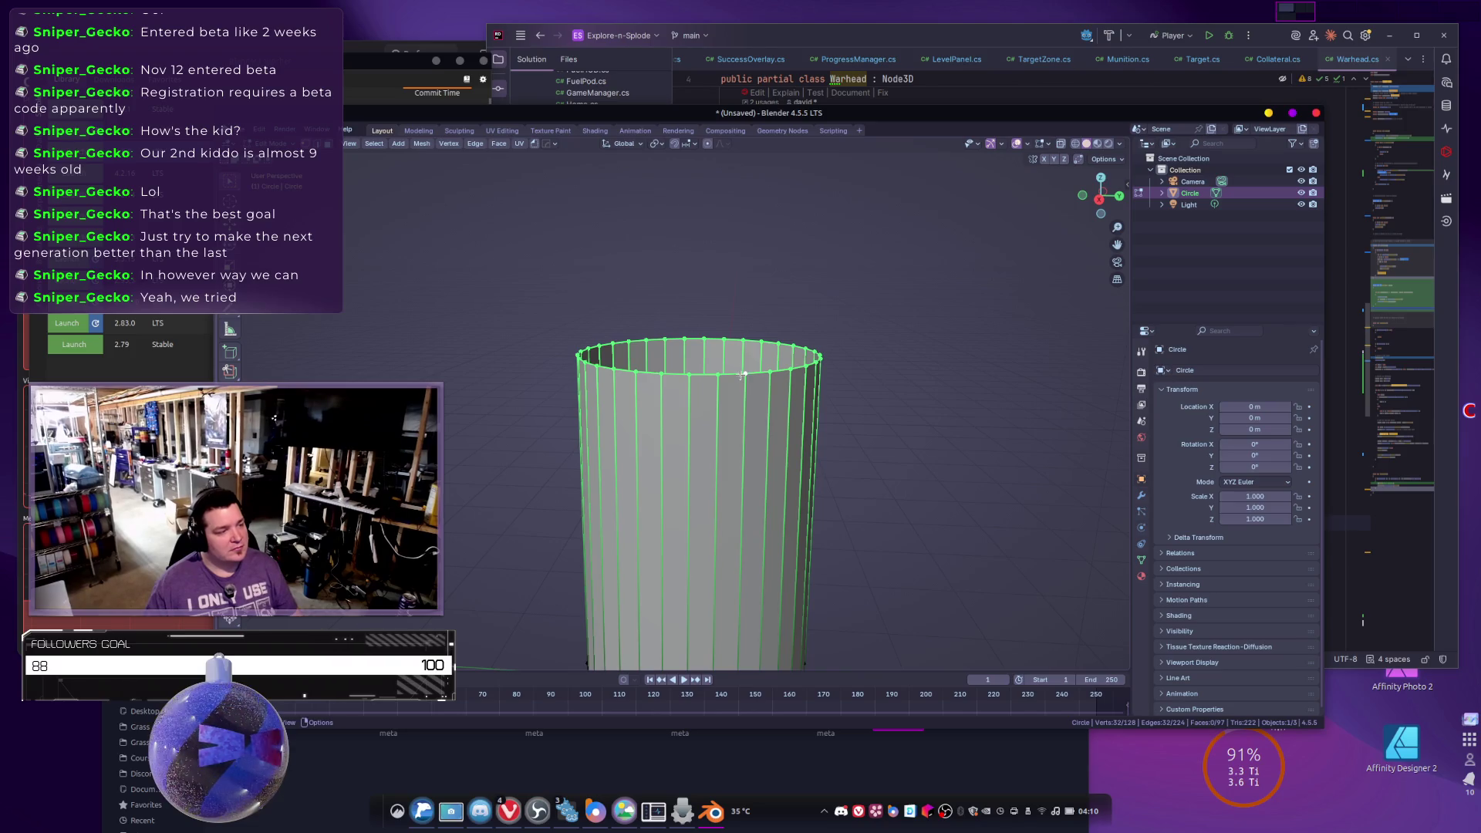
# - Fill the cylinder's open top with a face and poke it into a triangle fan
pyautogui.press('f')
pyautogui.hotkey('ctrl', 'f')
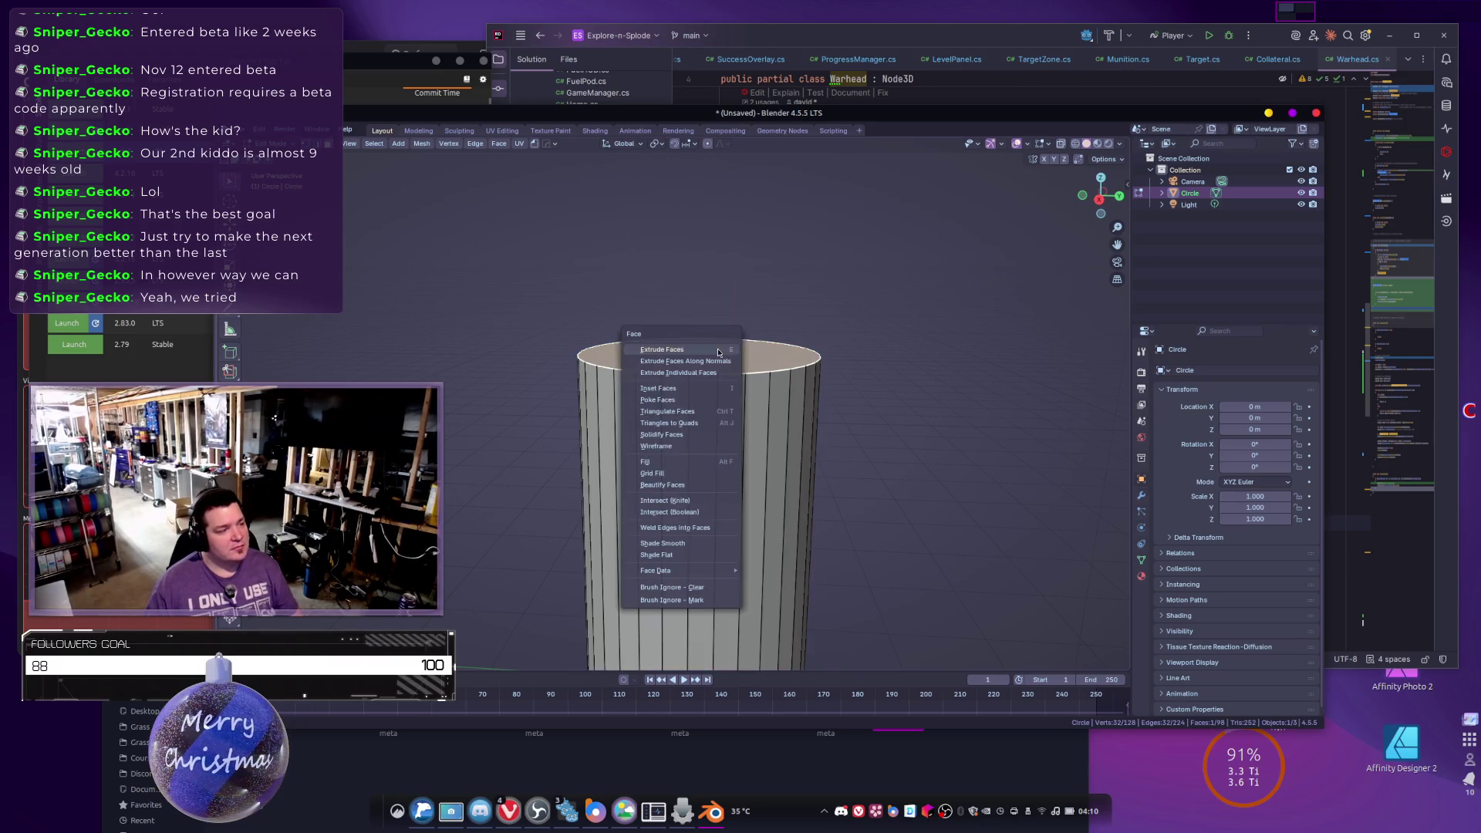
pyautogui.click(692, 400)
pyautogui.moveTo(773, 389); pyautogui.dragTo(781, 382)
pyautogui.moveTo(796, 455); pyautogui.dragTo(807, 451)
# - Delete the cap's centre vertex to reopen the top, then reselect the rim loop
pyautogui.hotkey('ctrl', 'f')
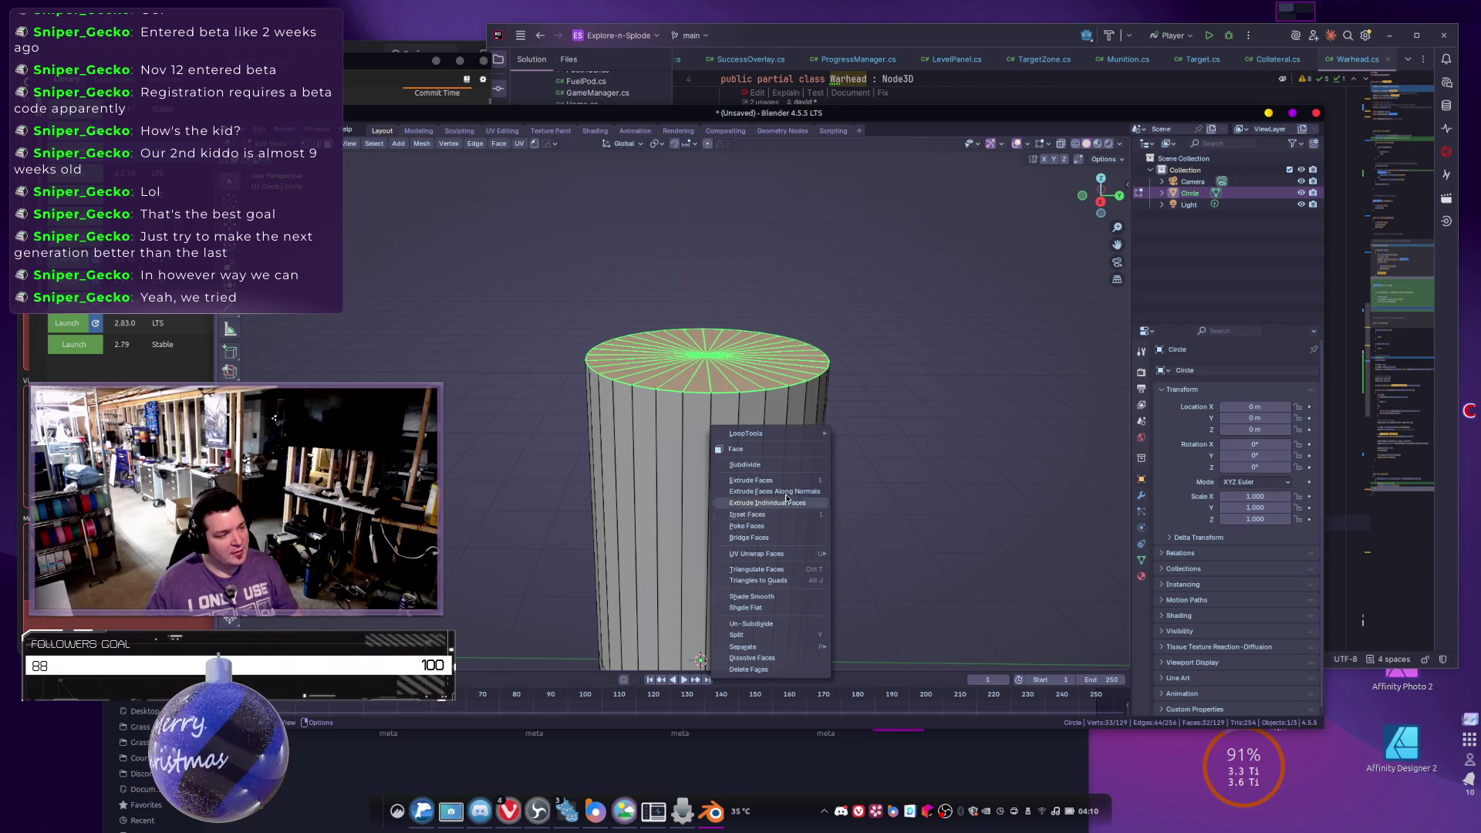
pyautogui.press('1')
pyautogui.click(706, 355)
pyautogui.rightClick(668, 347)
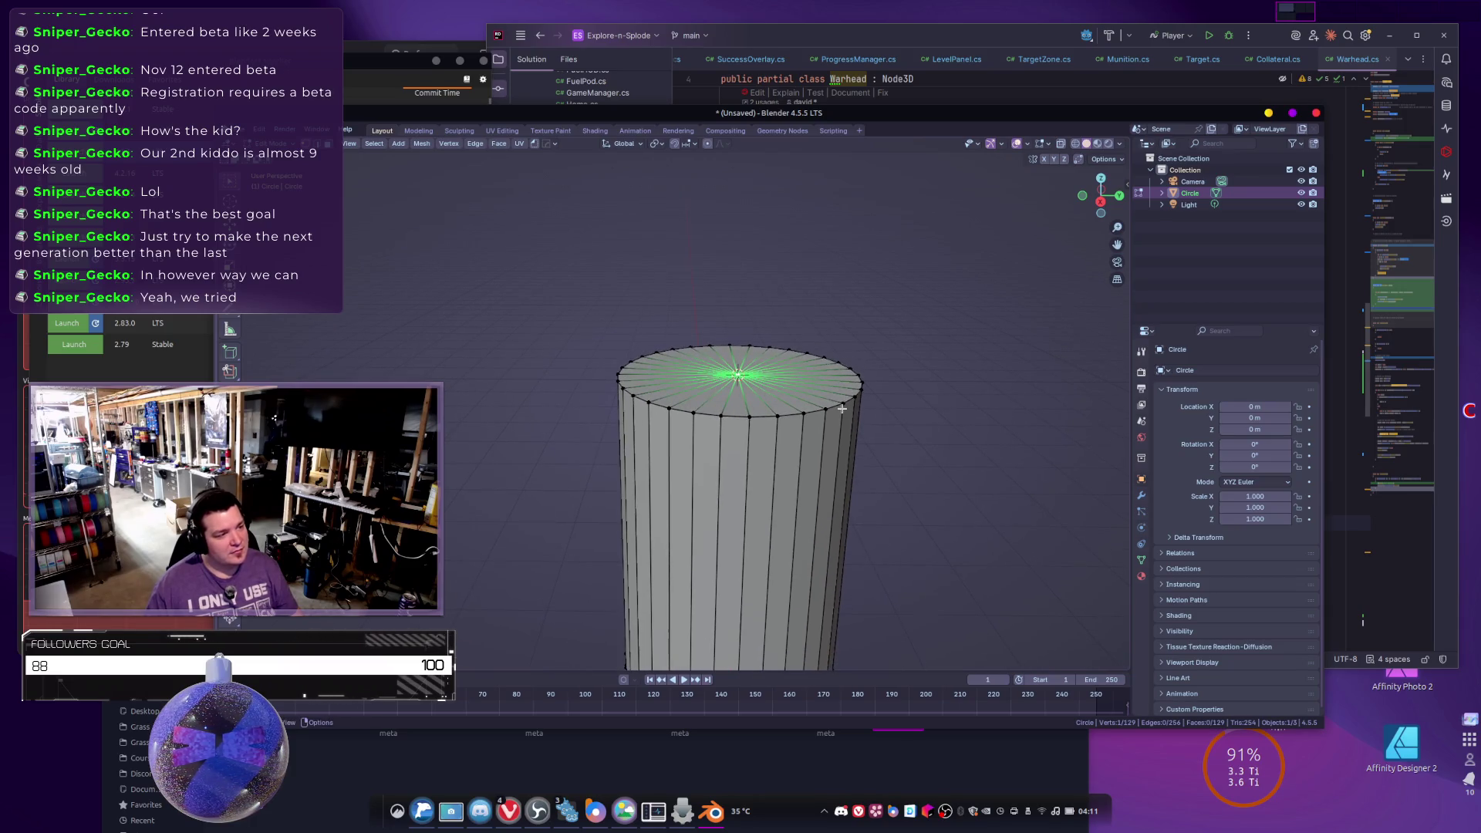
pyautogui.press('x')
pyautogui.click(833, 411)
pyautogui.keyDown('alt'); pyautogui.click(758, 417); pyautogui.keyUp('alt')
pyautogui.rightClick(784, 426)
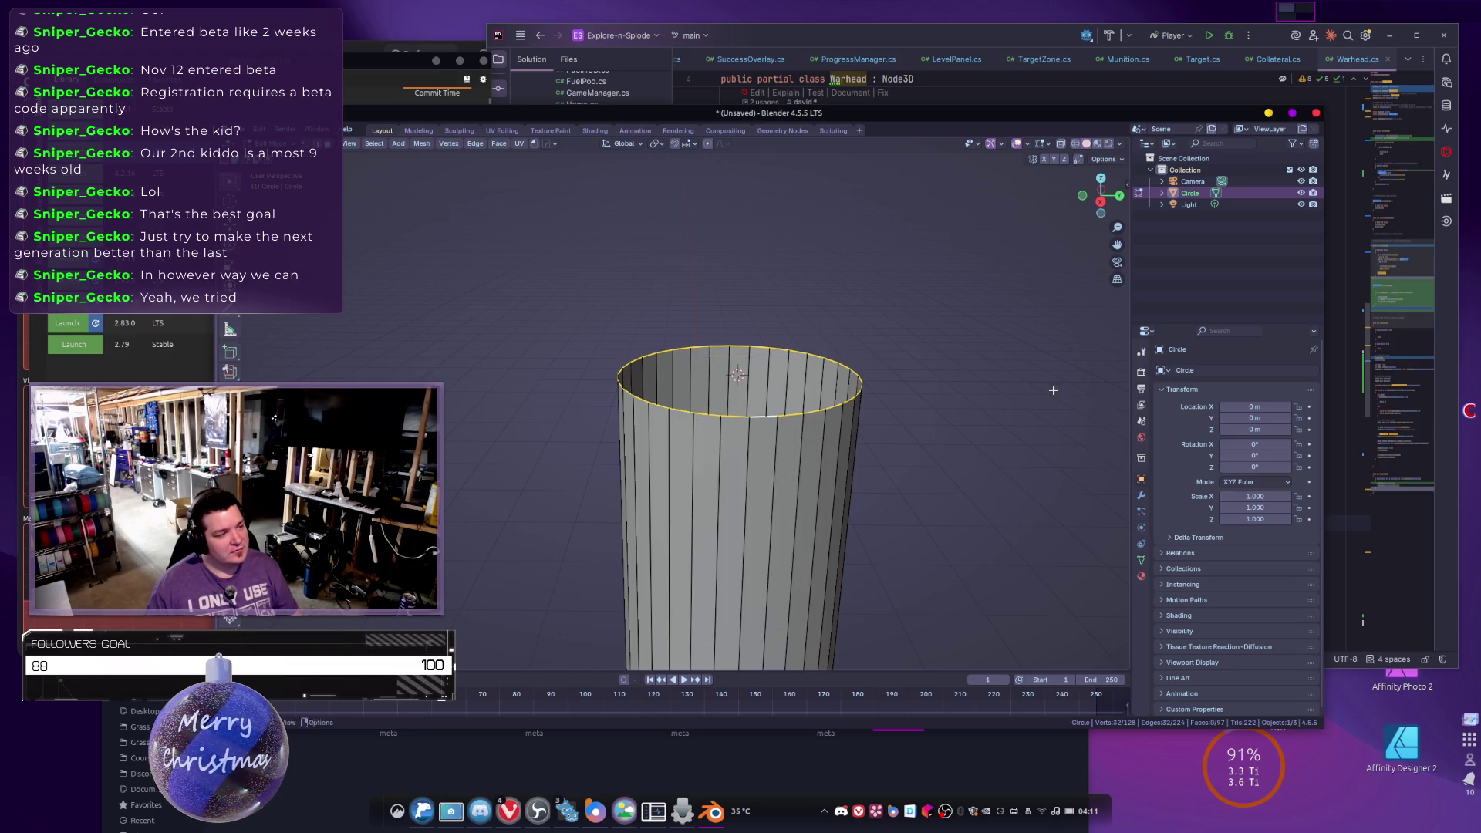
pyautogui.rightClick(897, 438)
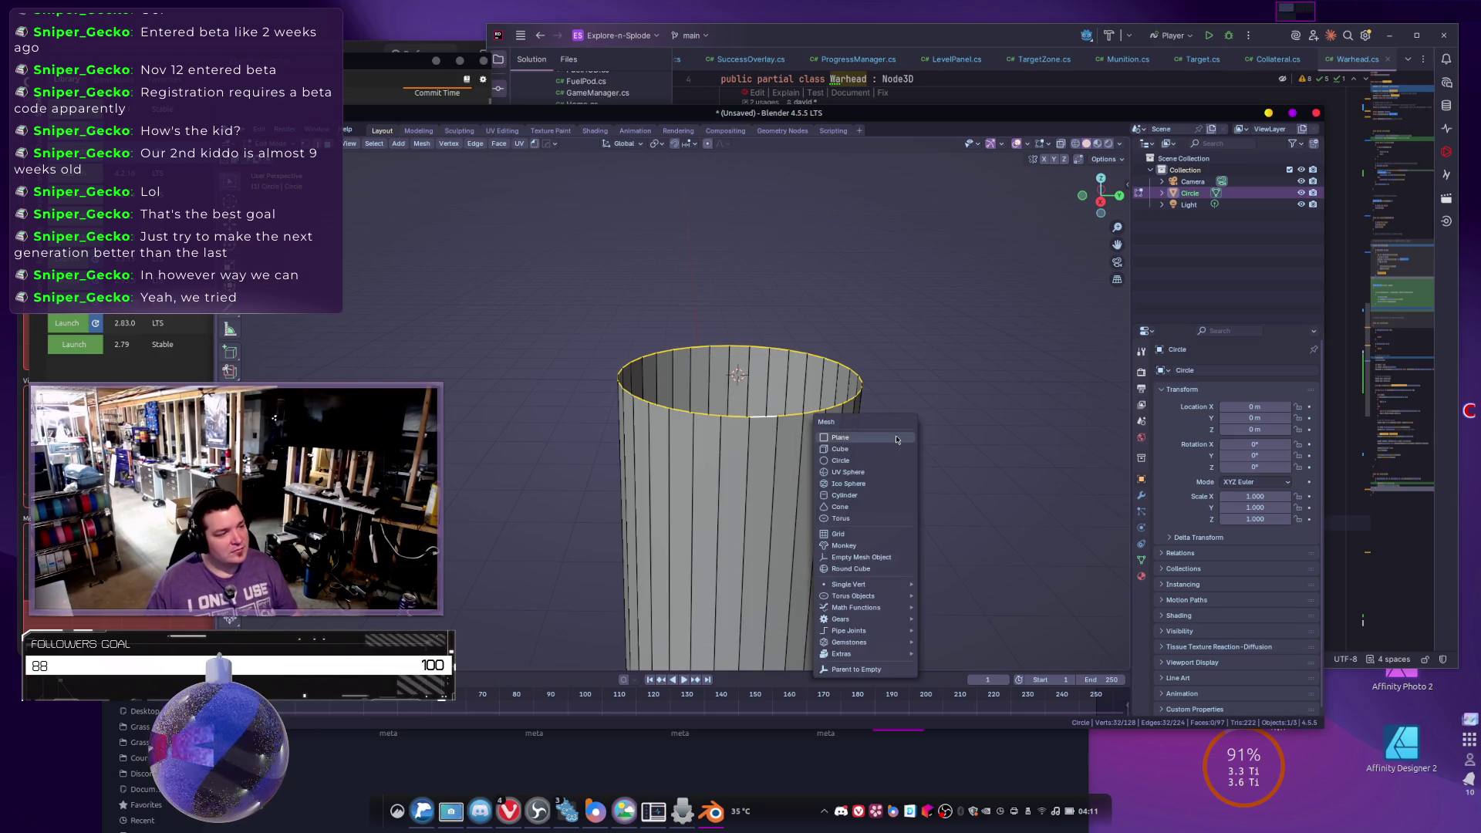
# - Add a UV Sphere at the cylinder top and, in X-ray, select its lower half
pyautogui.click(854, 472)
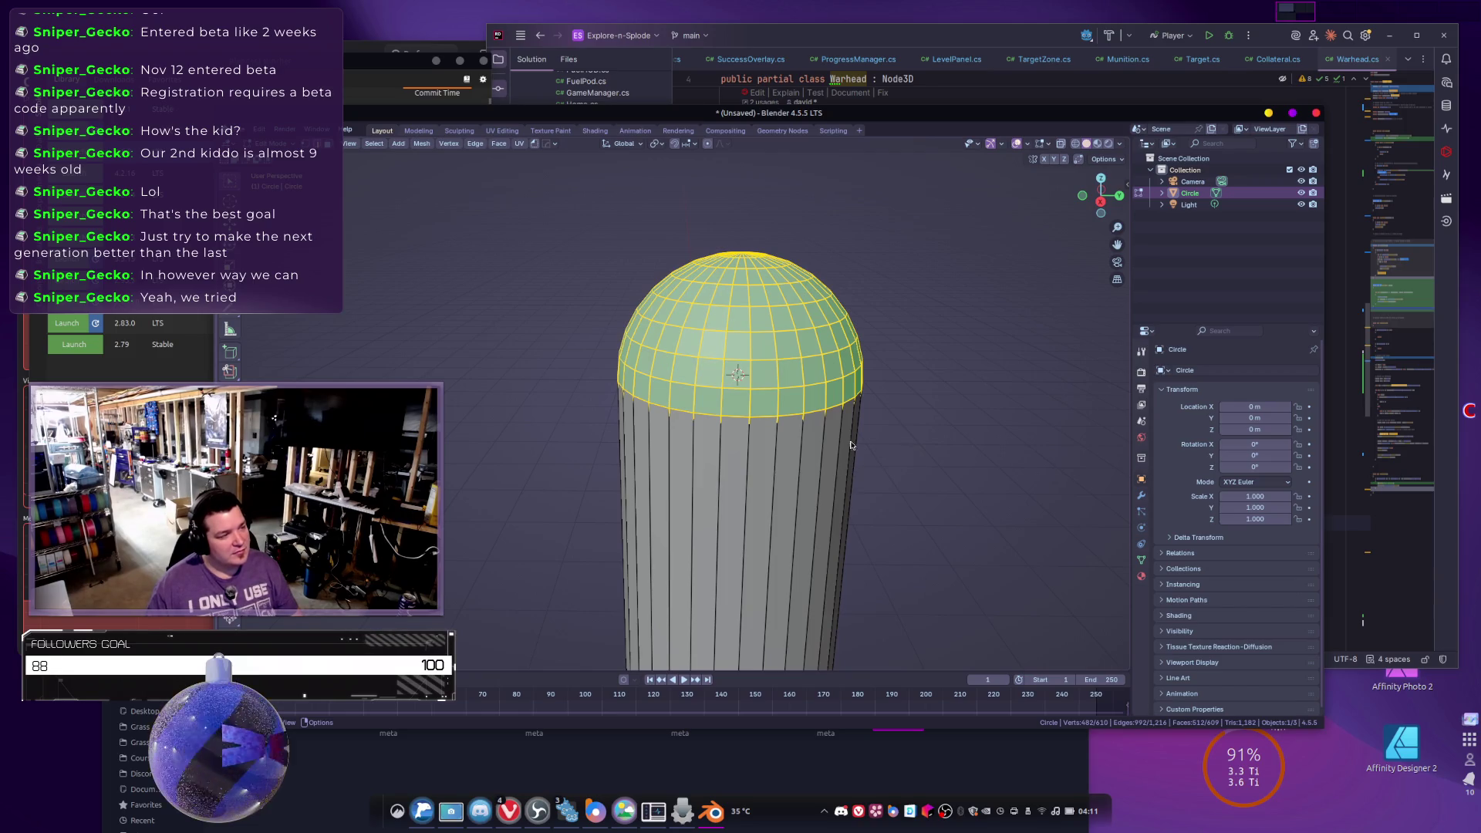
pyautogui.hotkey('alt', 'z')
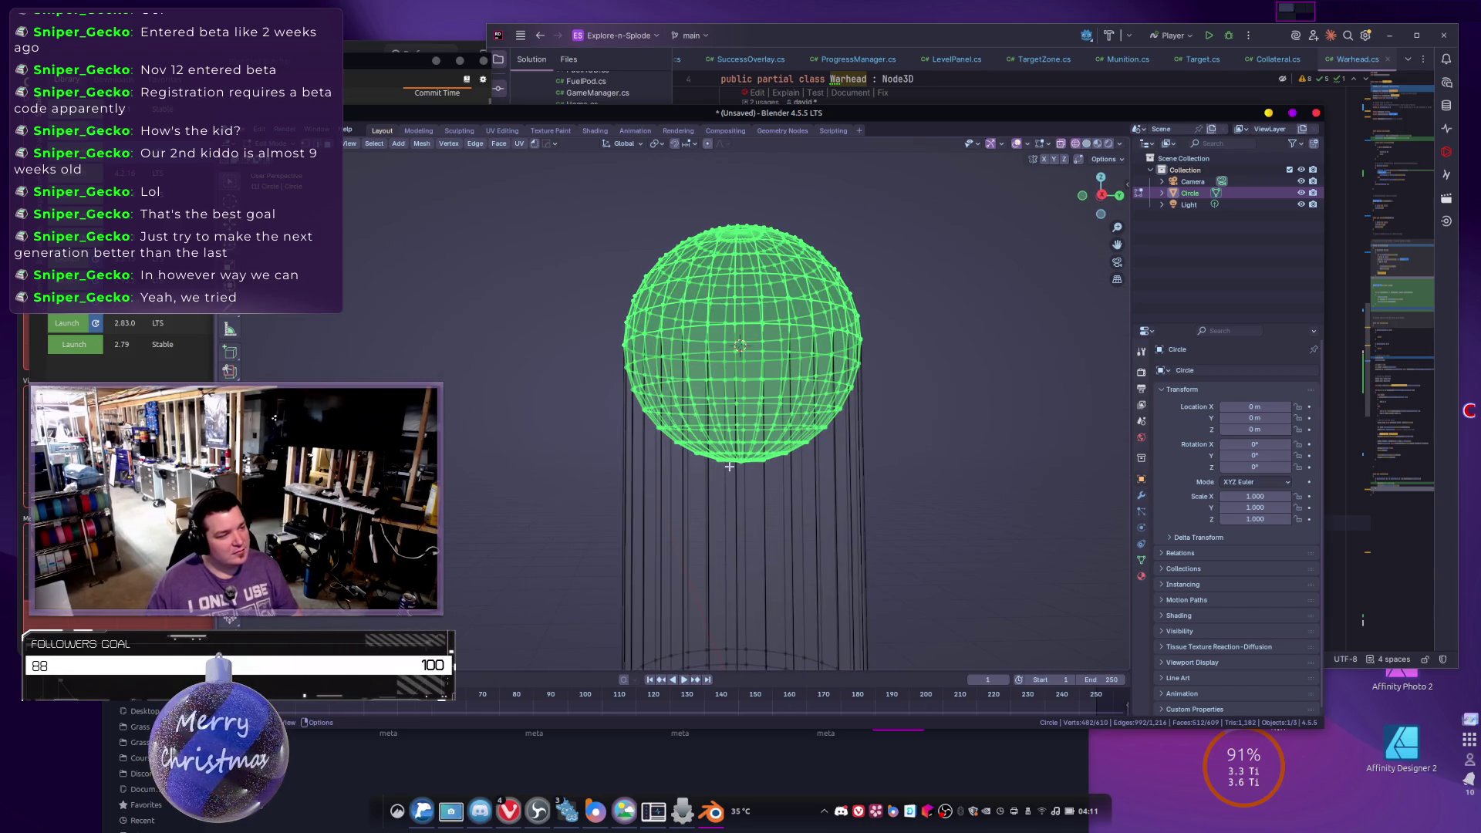
pyautogui.click(748, 461)
pyautogui.press('ctrl+KP_Add')
pyautogui.press('ctrl+KP_Add')
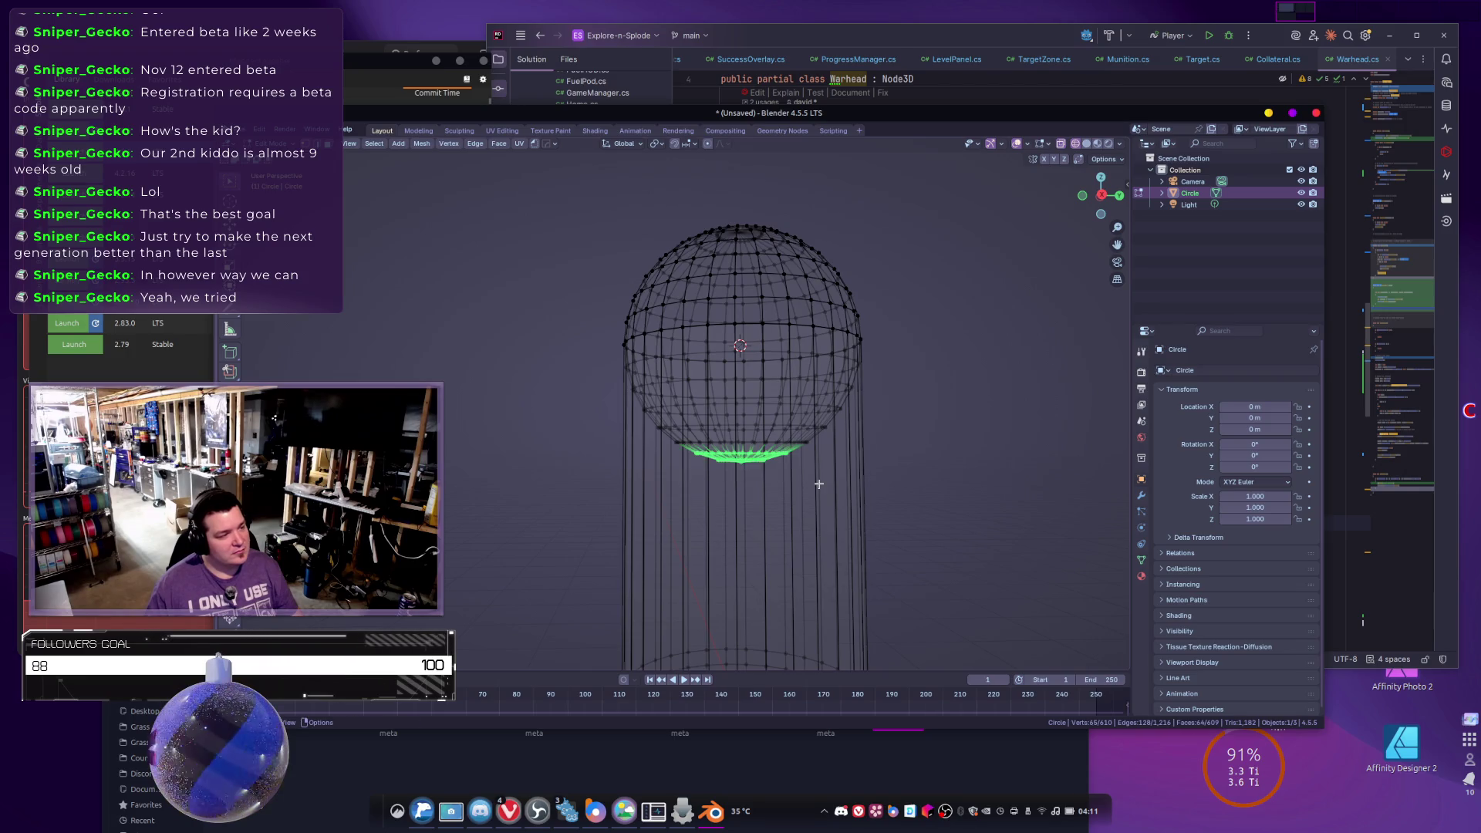
pyautogui.press('ctrl+KP_Add')
pyautogui.press('ctrl+KP_Add')
pyautogui.press('ctrl+KP_Add')
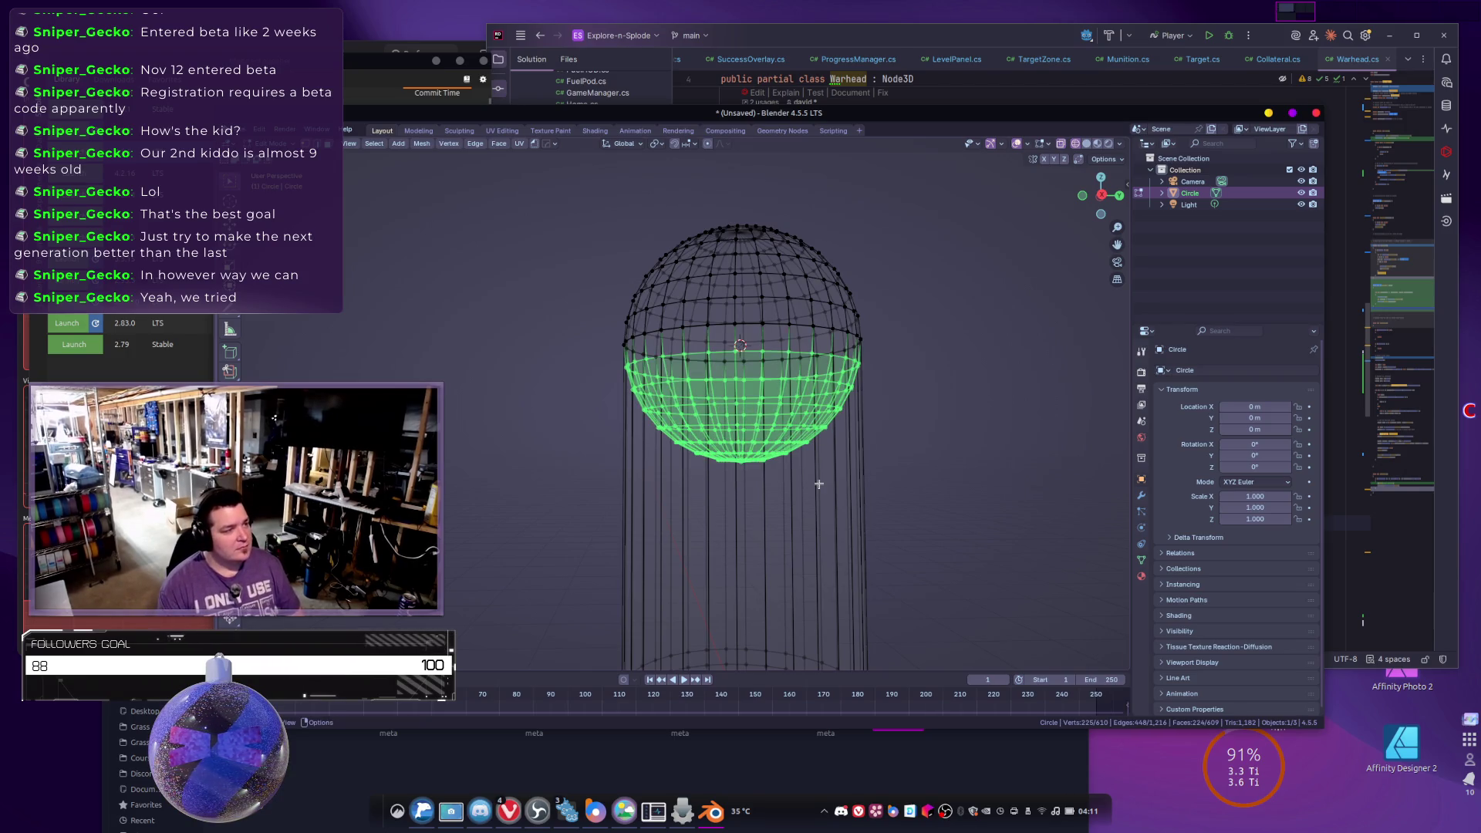
# - Delete the sphere's lower half vertices, leaving a dome cap on the cylinder
pyautogui.press('KP_1')
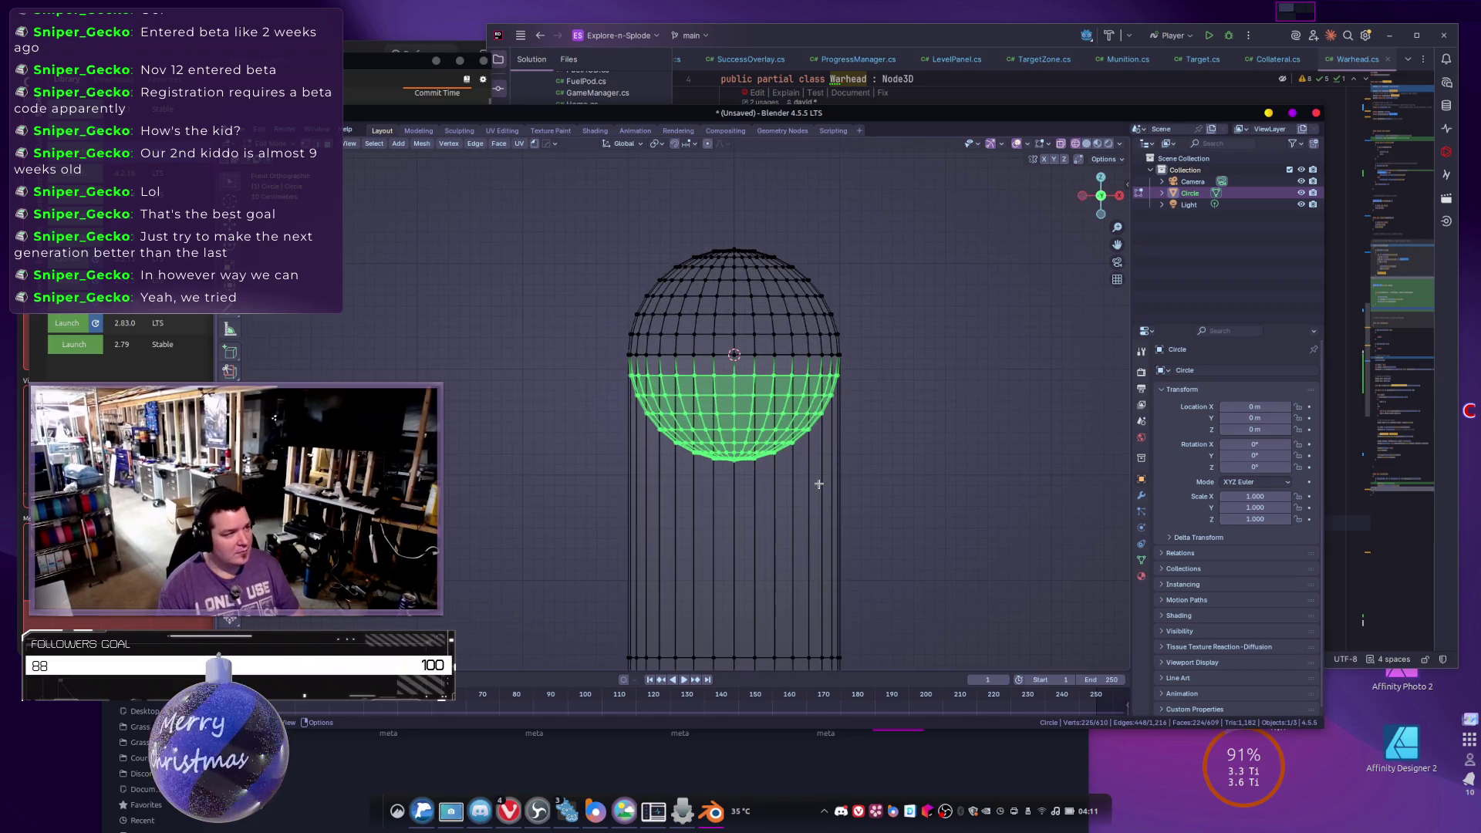
pyautogui.press('x')
pyautogui.click(803, 493)
pyautogui.hotkey('ctrl', 'z')
pyautogui.press('x')
pyautogui.click(810, 430)
pyautogui.scroll(5, 812, 409)
pyautogui.scroll(-3, 571, 331)
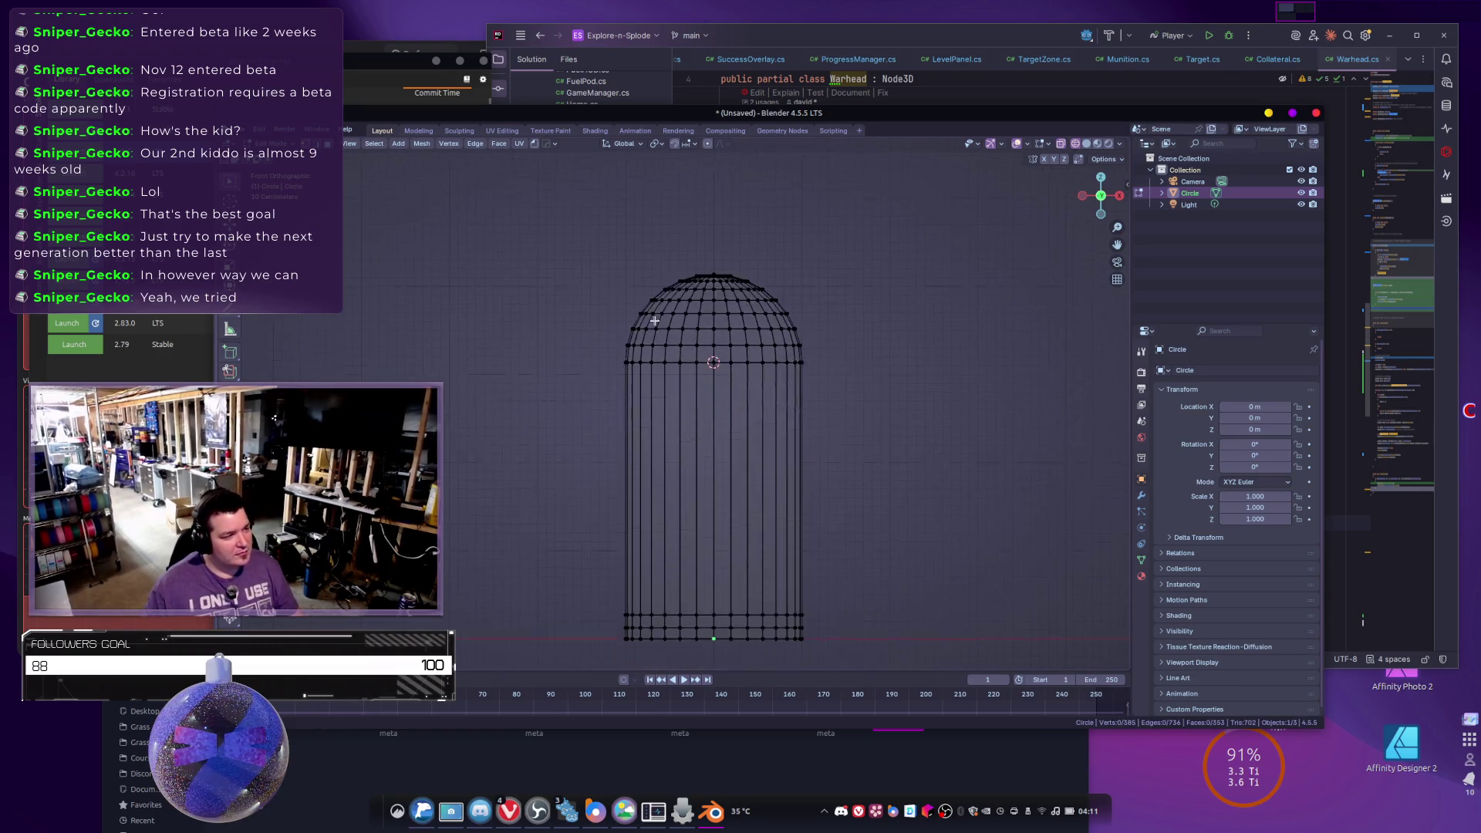
pyautogui.press('Tab')
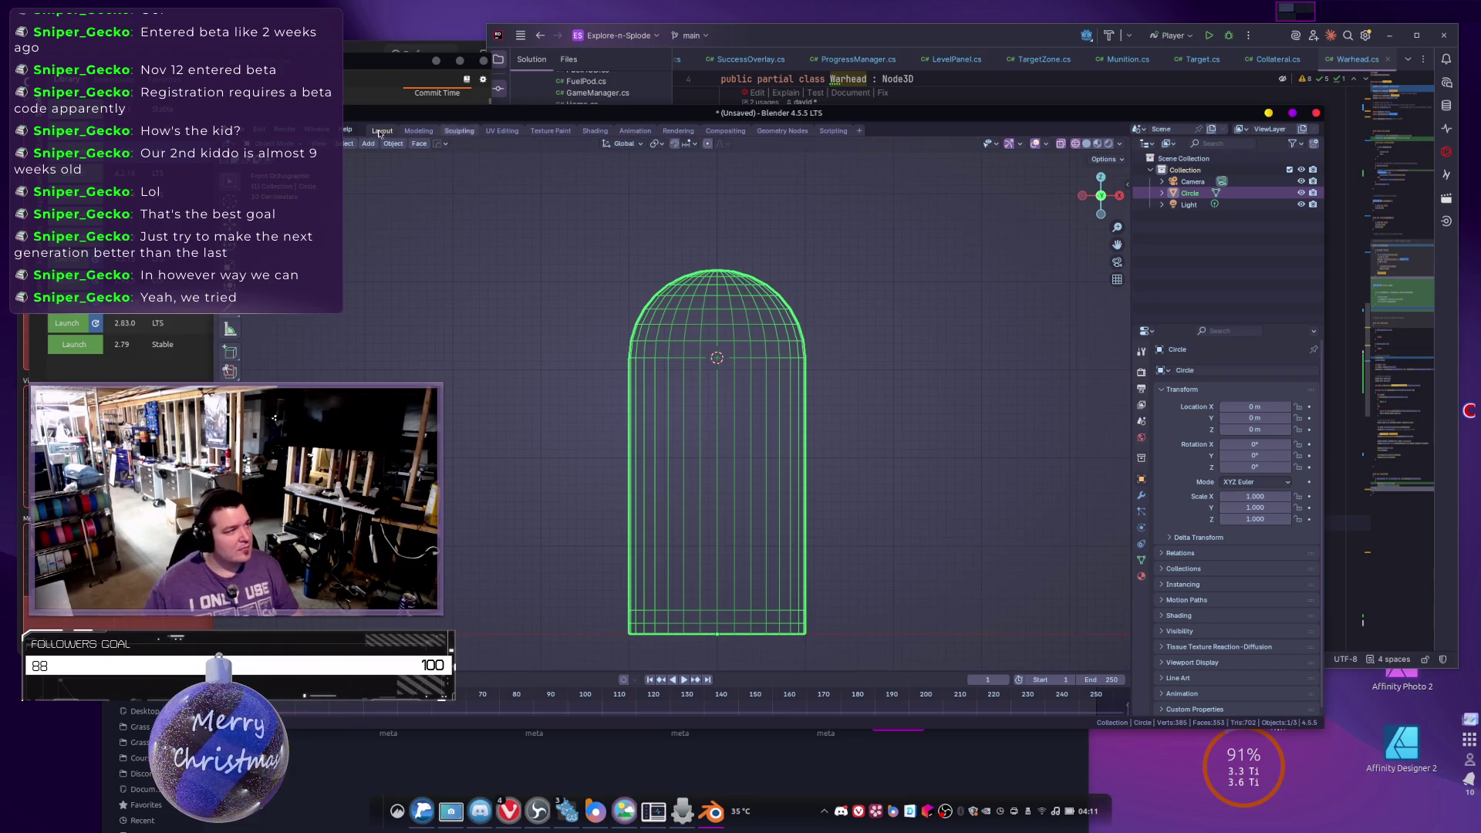
pyautogui.press('Tab')
# - Merge by Distance the duplicate vertices where dome meets cylinder, back in solid shading
pyautogui.press('a')
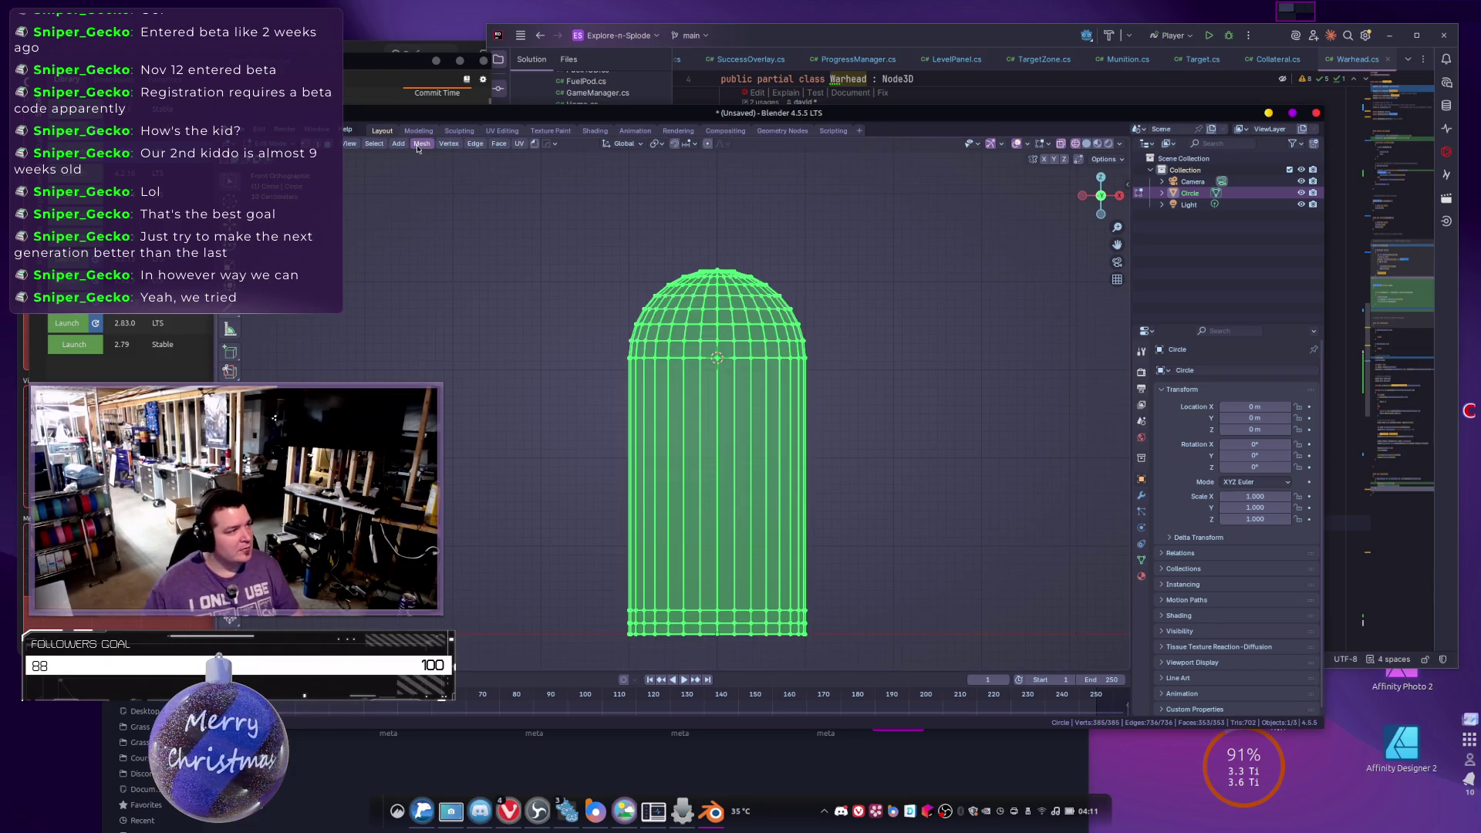
pyautogui.click(421, 144)
pyautogui.moveTo(462, 444)
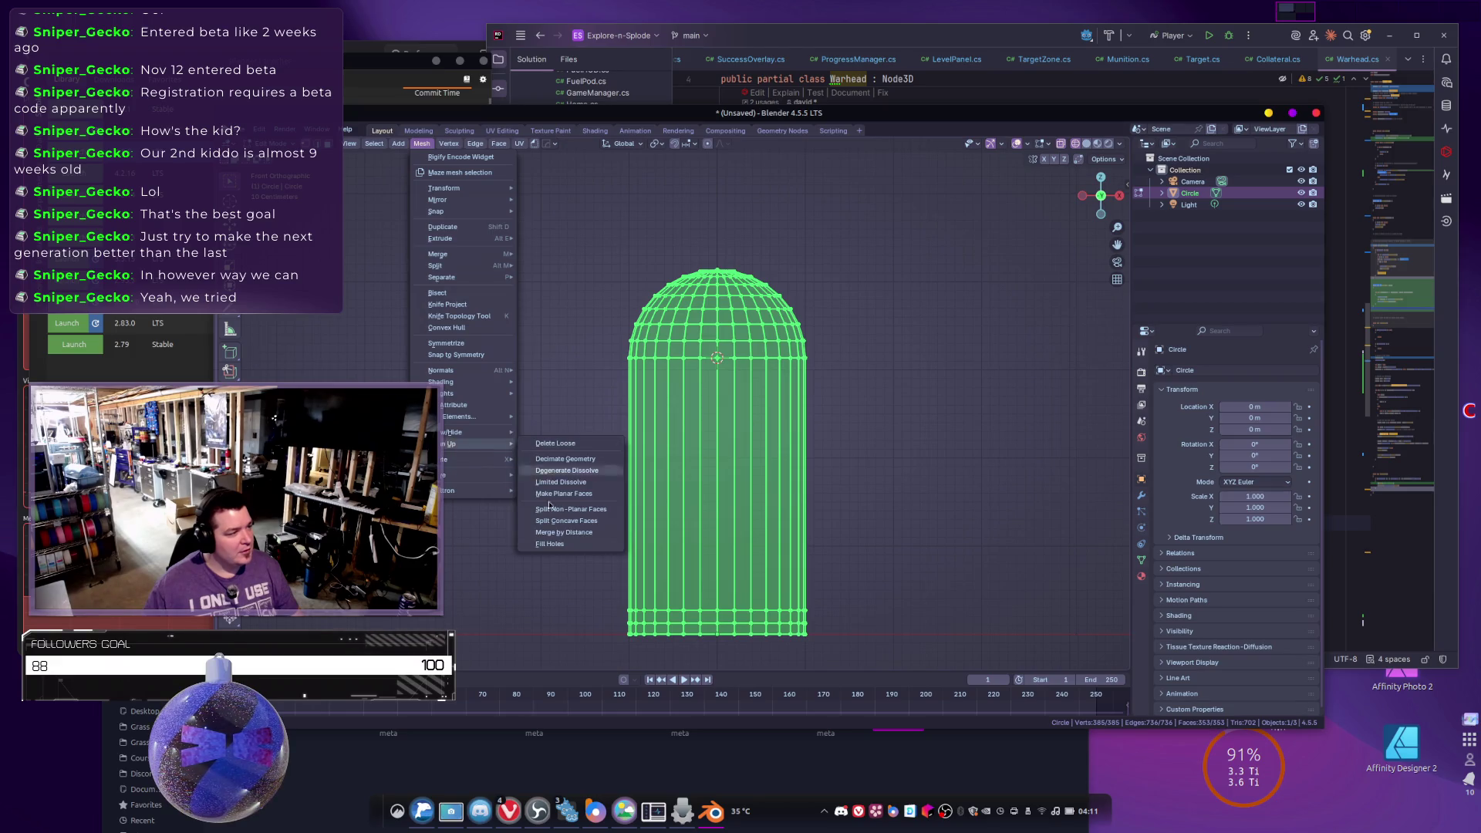
pyautogui.click(569, 527)
pyautogui.moveTo(773, 472); pyautogui.dragTo(758, 356)
pyautogui.press('z')
pyautogui.click(831, 475)
# - Add a horizontal loop cut and slide it to mid-cylinder
pyautogui.hotkey('ctrl', 'r')
pyautogui.click(751, 381)
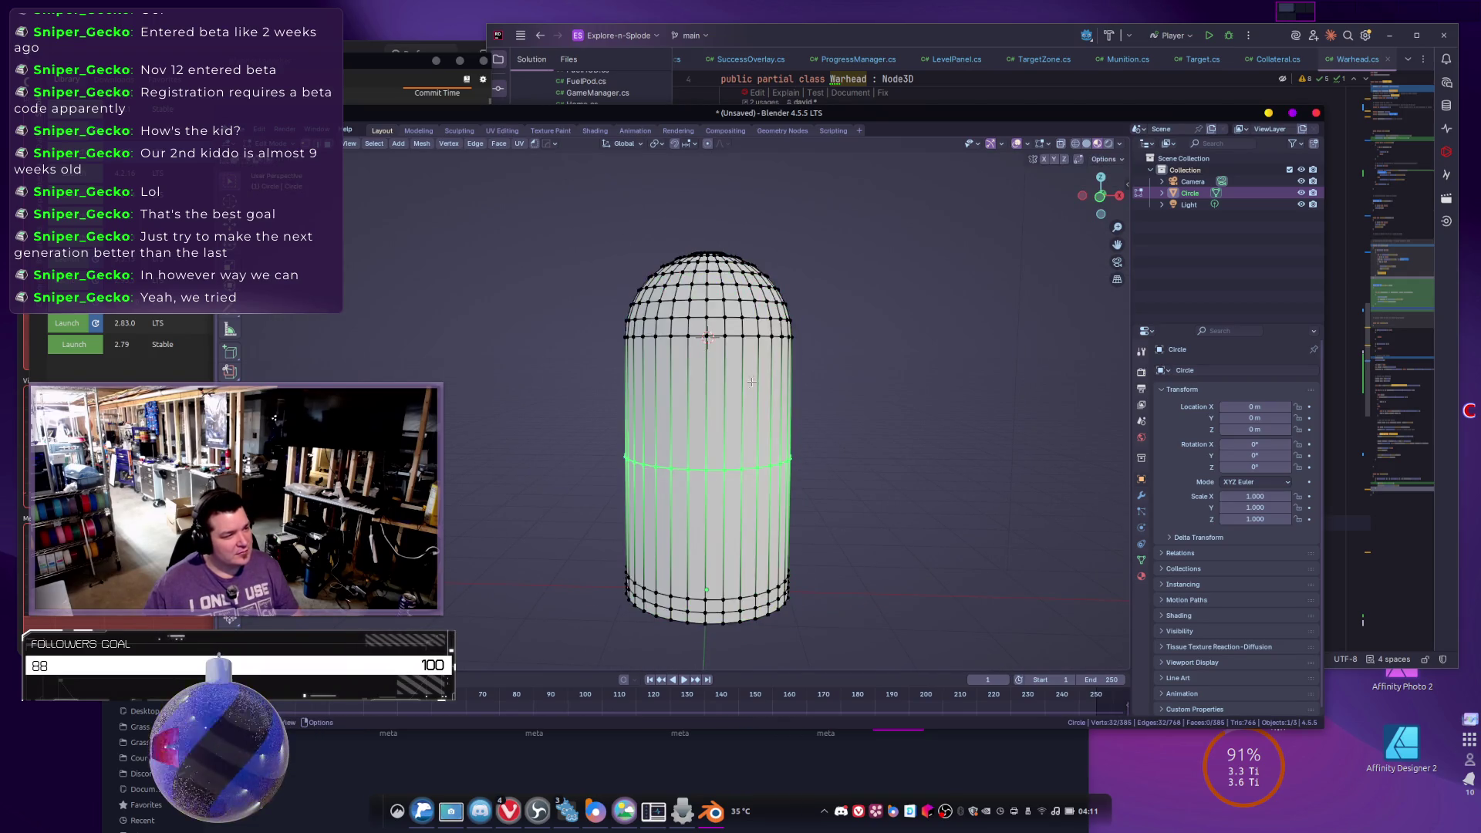
pyautogui.press('g')
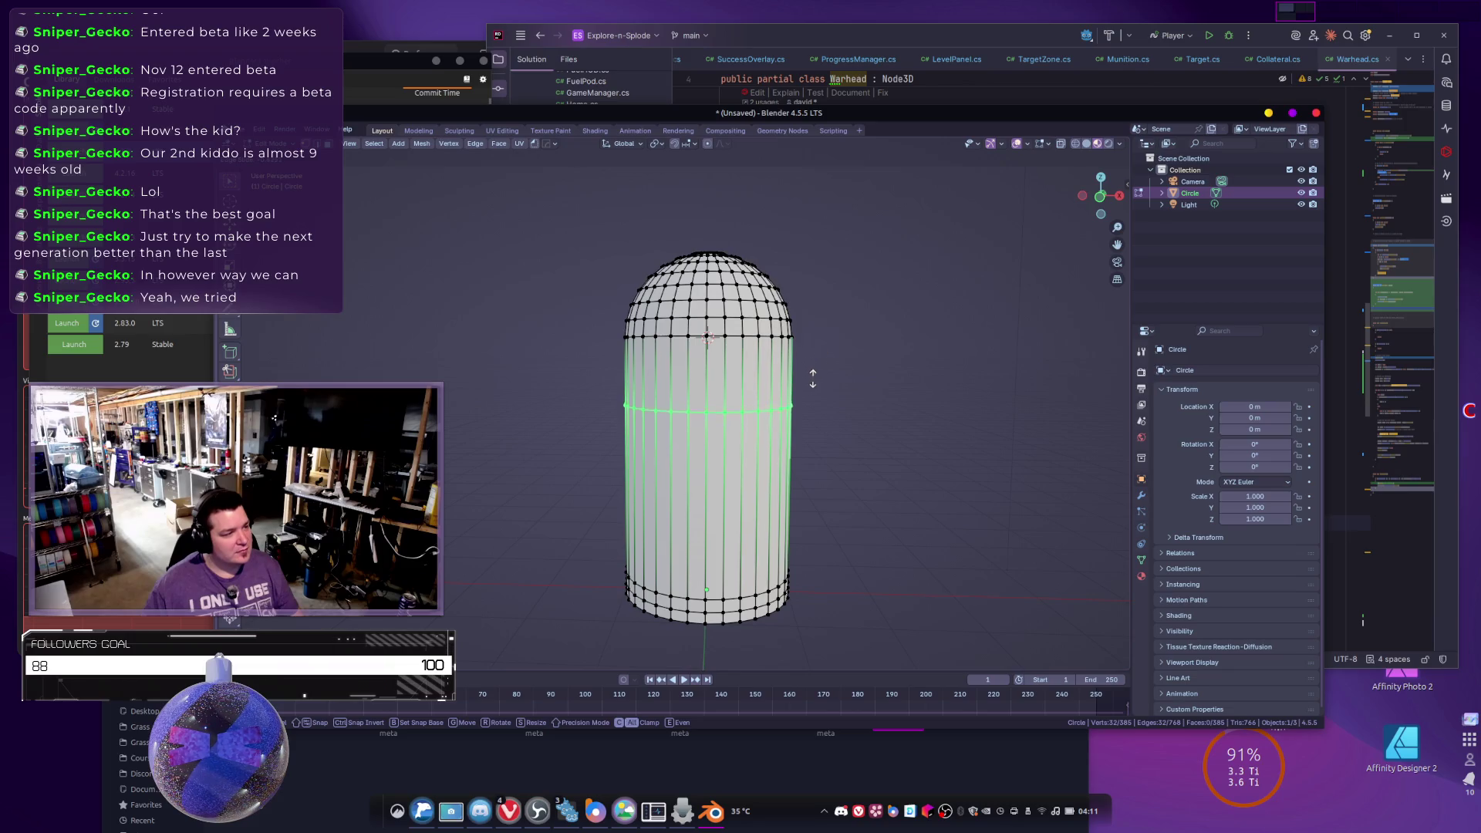
pyautogui.click(806, 407)
# - Bevel an edge loop narrowly and extrude the ring along normals into a raised band
pyautogui.hotkey('shift', 'z')
pyautogui.moveTo(516, 219); pyautogui.dragTo(885, 413)
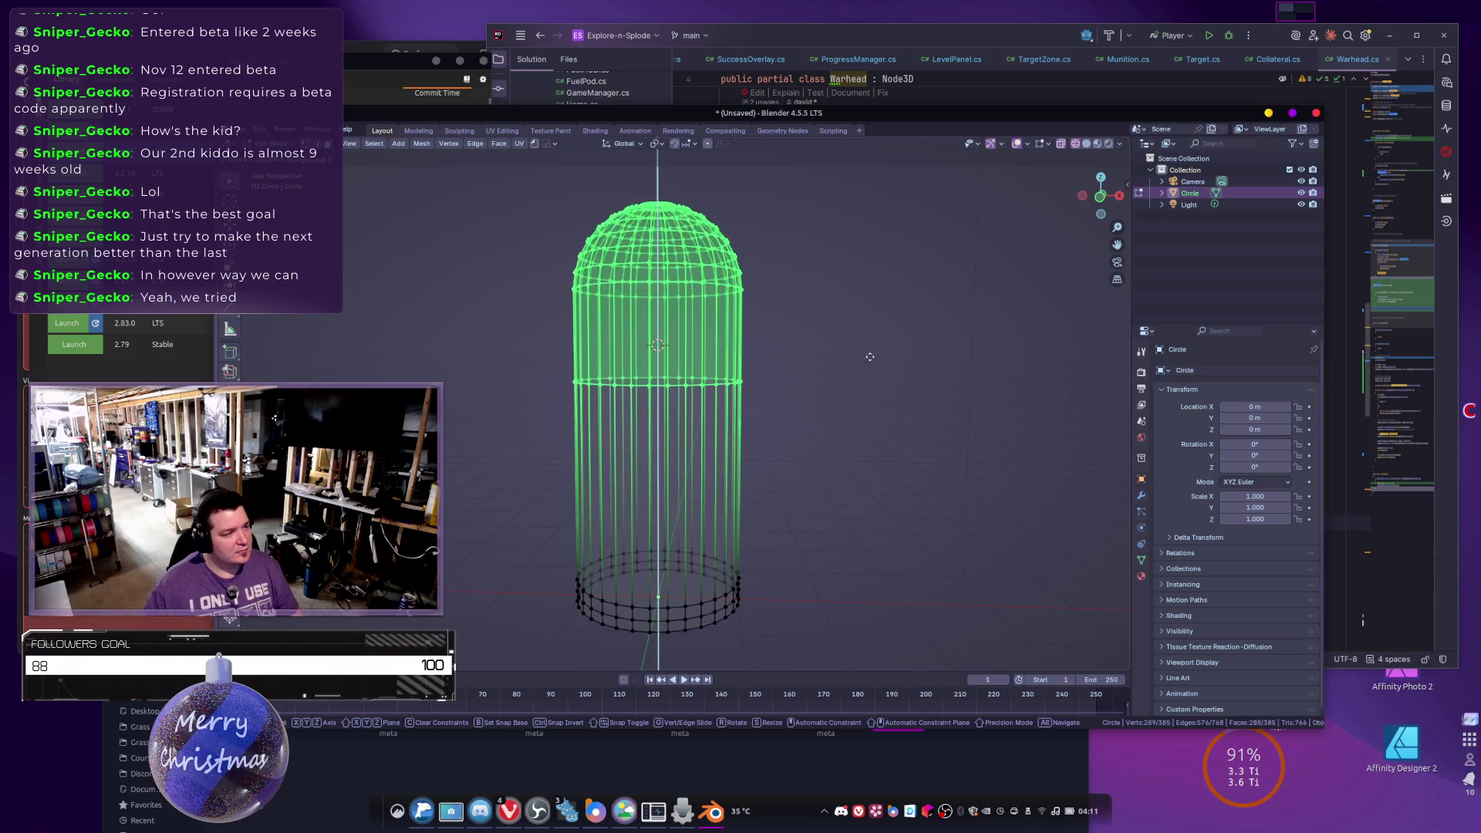
pyautogui.click(866, 354)
pyautogui.scroll(6, 807, 414)
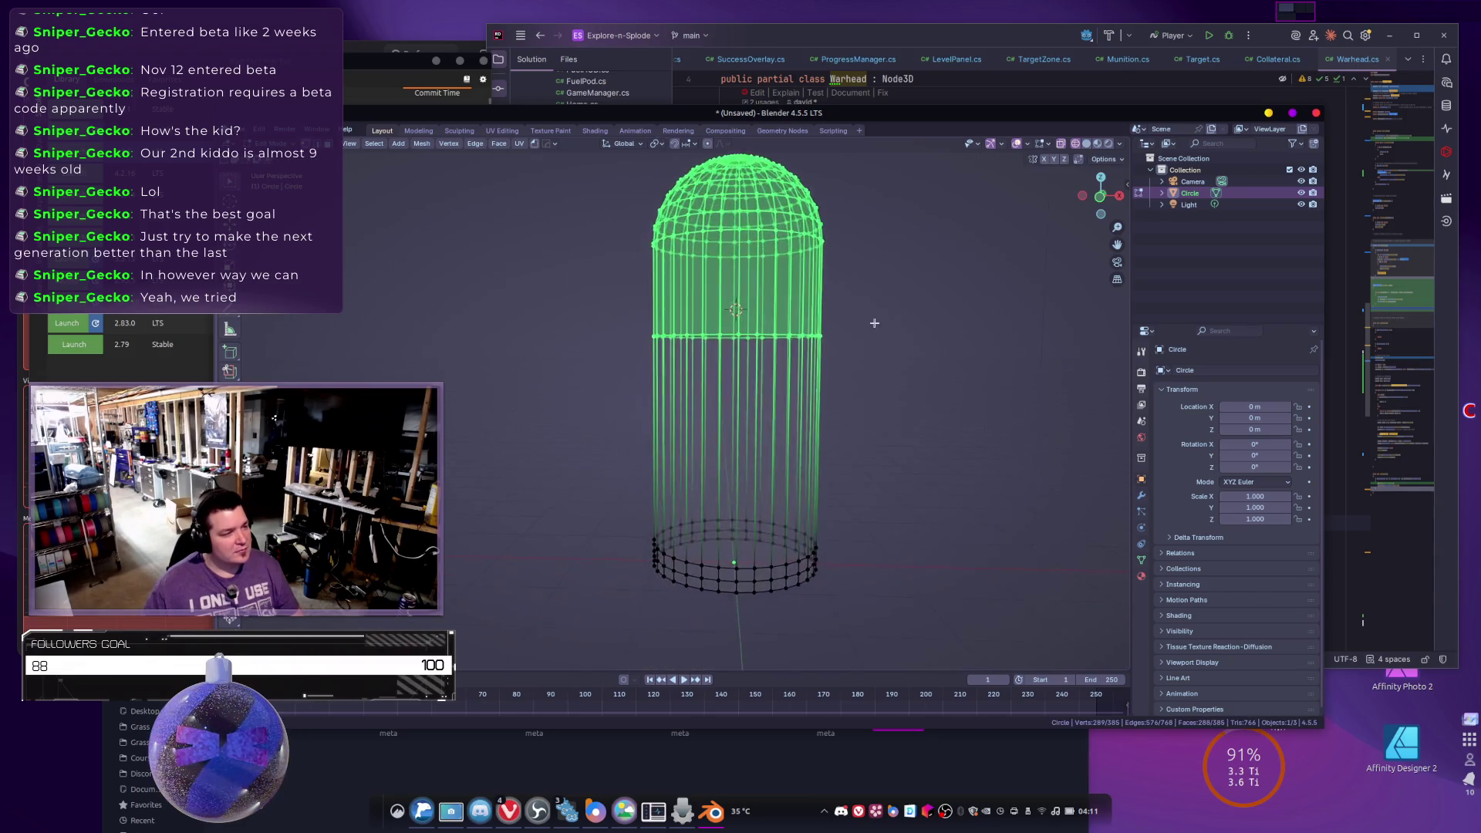
pyautogui.keyDown('alt'); pyautogui.click(763, 323); pyautogui.keyUp('alt')
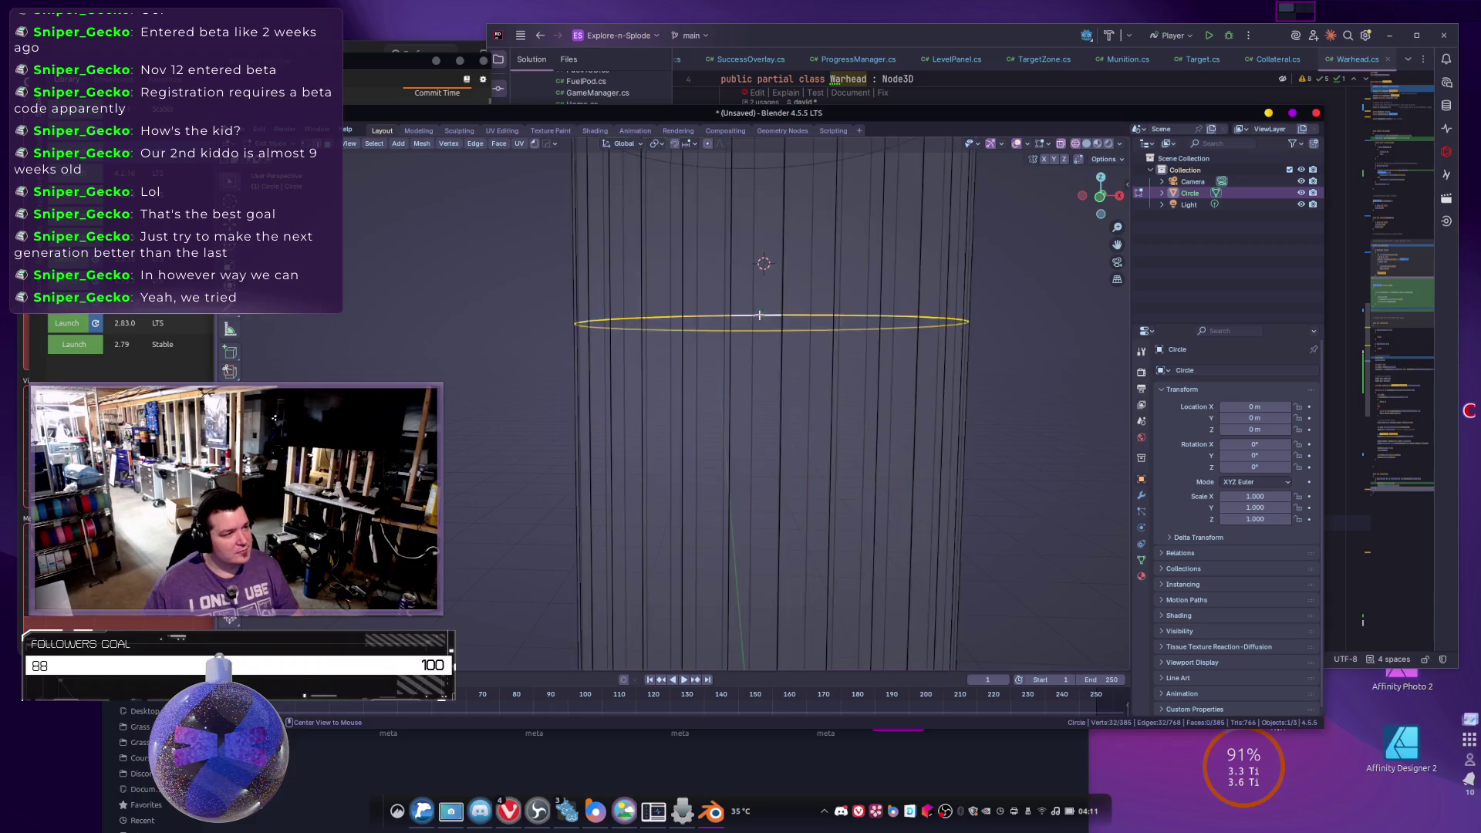
pyautogui.scroll(-5, 787, 363)
pyautogui.hotkey('ctrl', 'b')
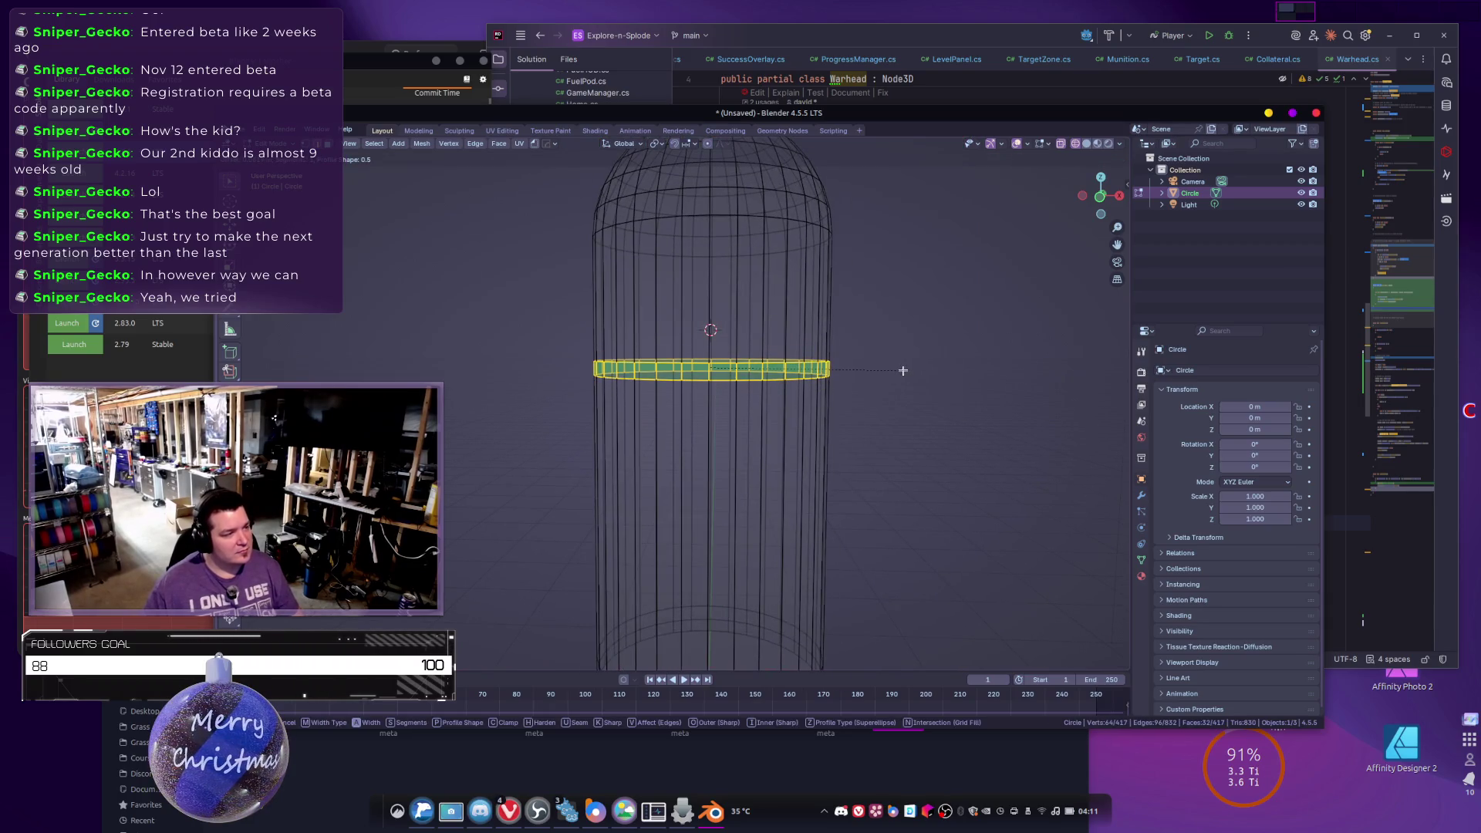
pyautogui.click(897, 368)
pyautogui.hotkey('ctrl', 'f')
pyautogui.click(885, 337)
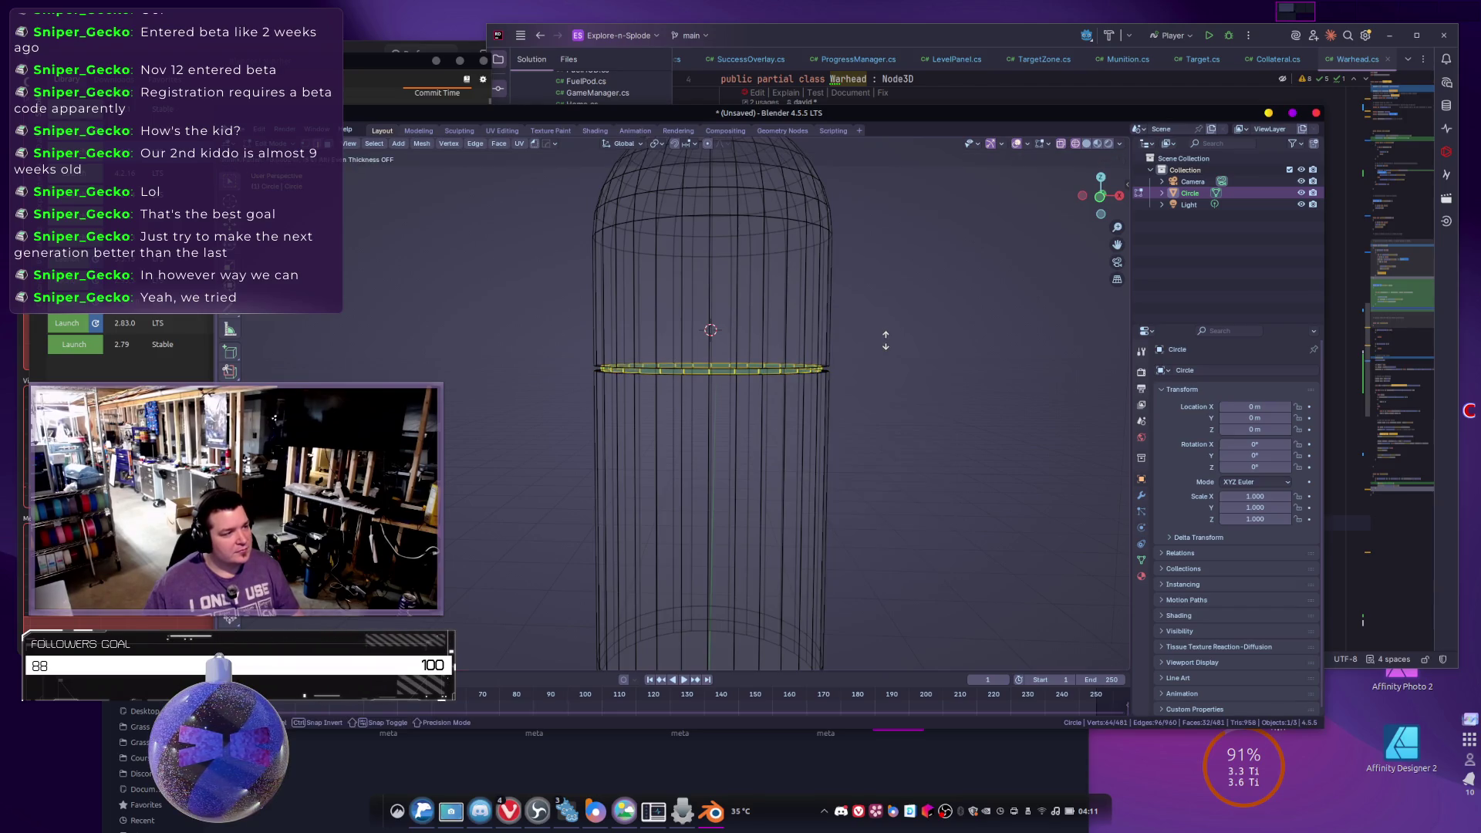
pyautogui.click(889, 337)
pyautogui.press('Tab')
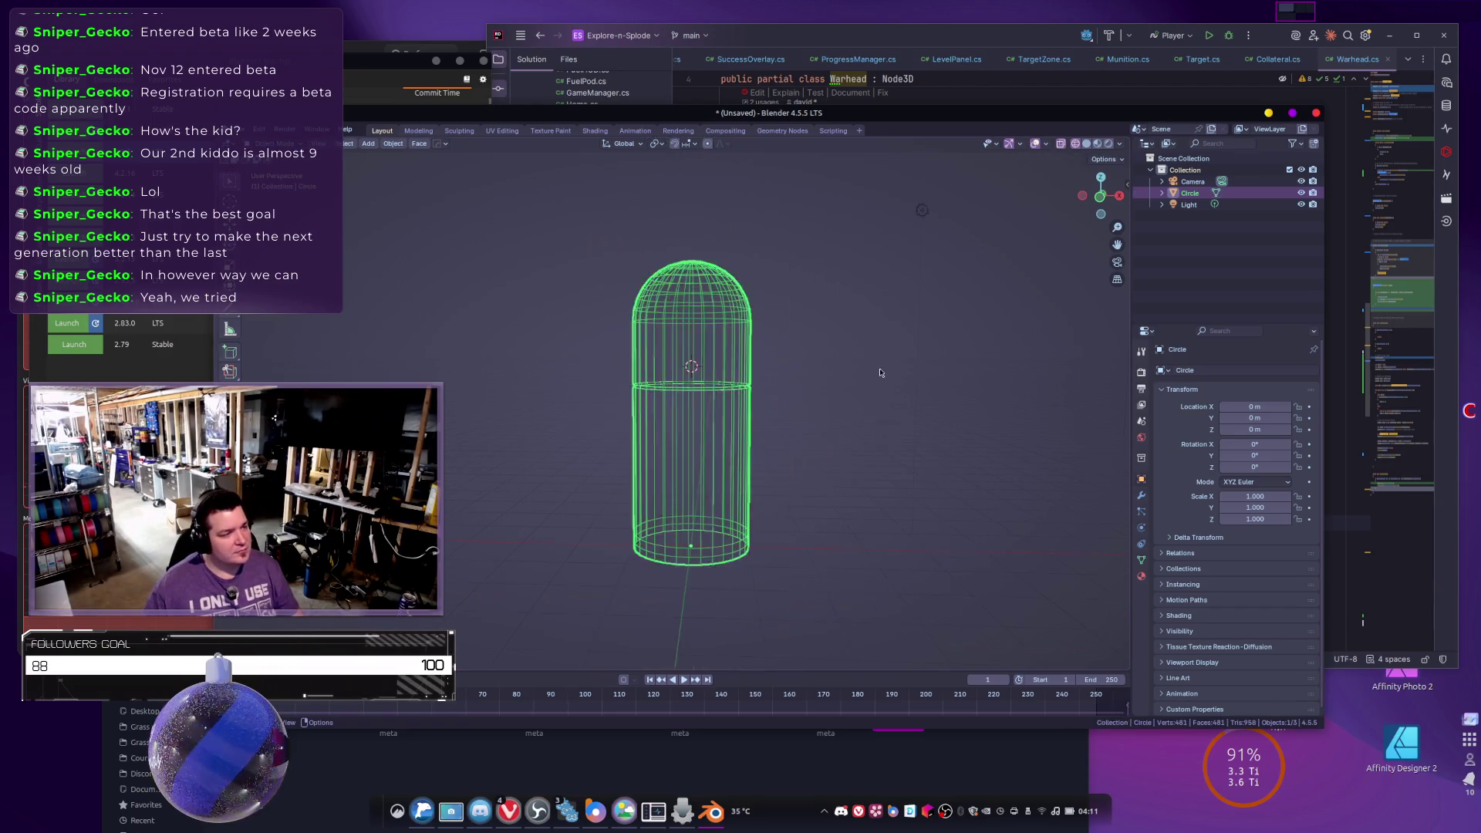
pyautogui.hotkey('shift', 'z')
pyautogui.rightClick(713, 404)
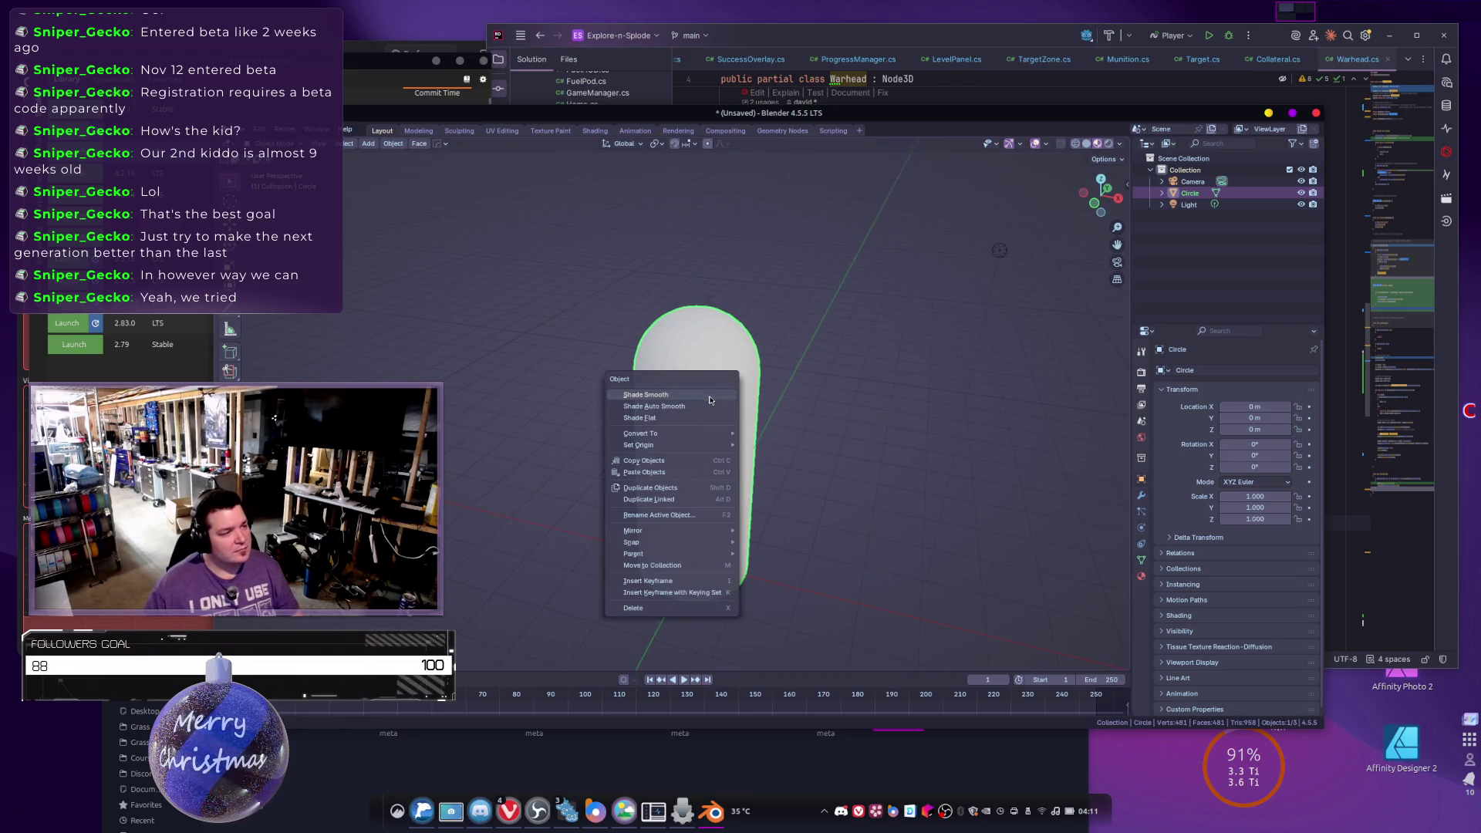
pyautogui.click(712, 404)
pyautogui.press('Tab')
pyautogui.scroll(2, 734, 433)
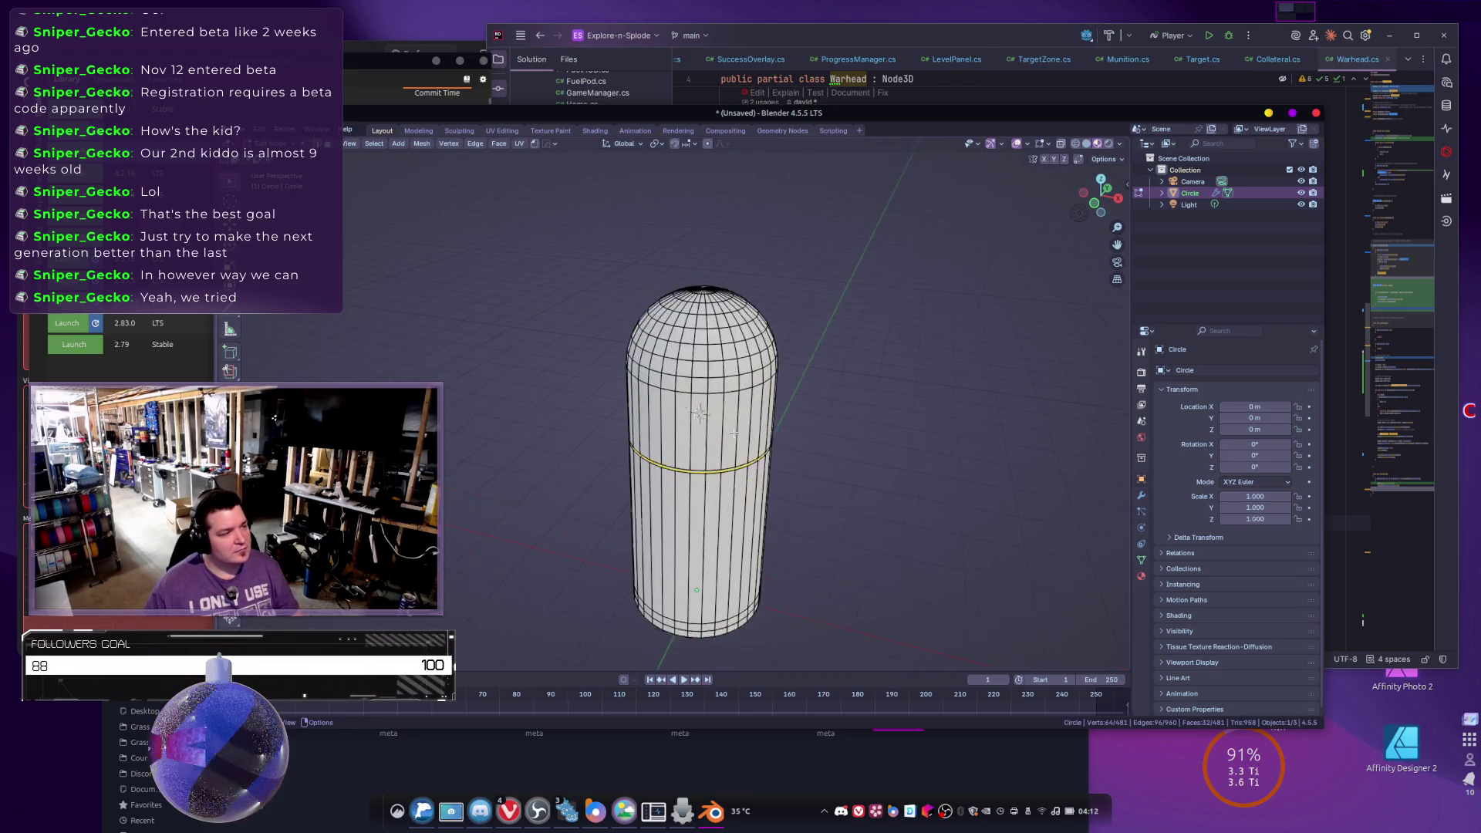
pyautogui.hotkey('alt', 'a')
pyautogui.moveTo(600, 202)
pyautogui.mouseDown()
pyautogui.moveTo(830, 343)
pyautogui.moveTo(729, 272)
pyautogui.moveTo(822, 371)
pyautogui.mouseUp()
pyautogui.hotkey('alt', 'a')
pyautogui.click(712, 288)
pyautogui.press('ctrl+KP_Add')
pyautogui.press('ctrl+KP_Add')
pyautogui.press('ctrl+KP_Add')
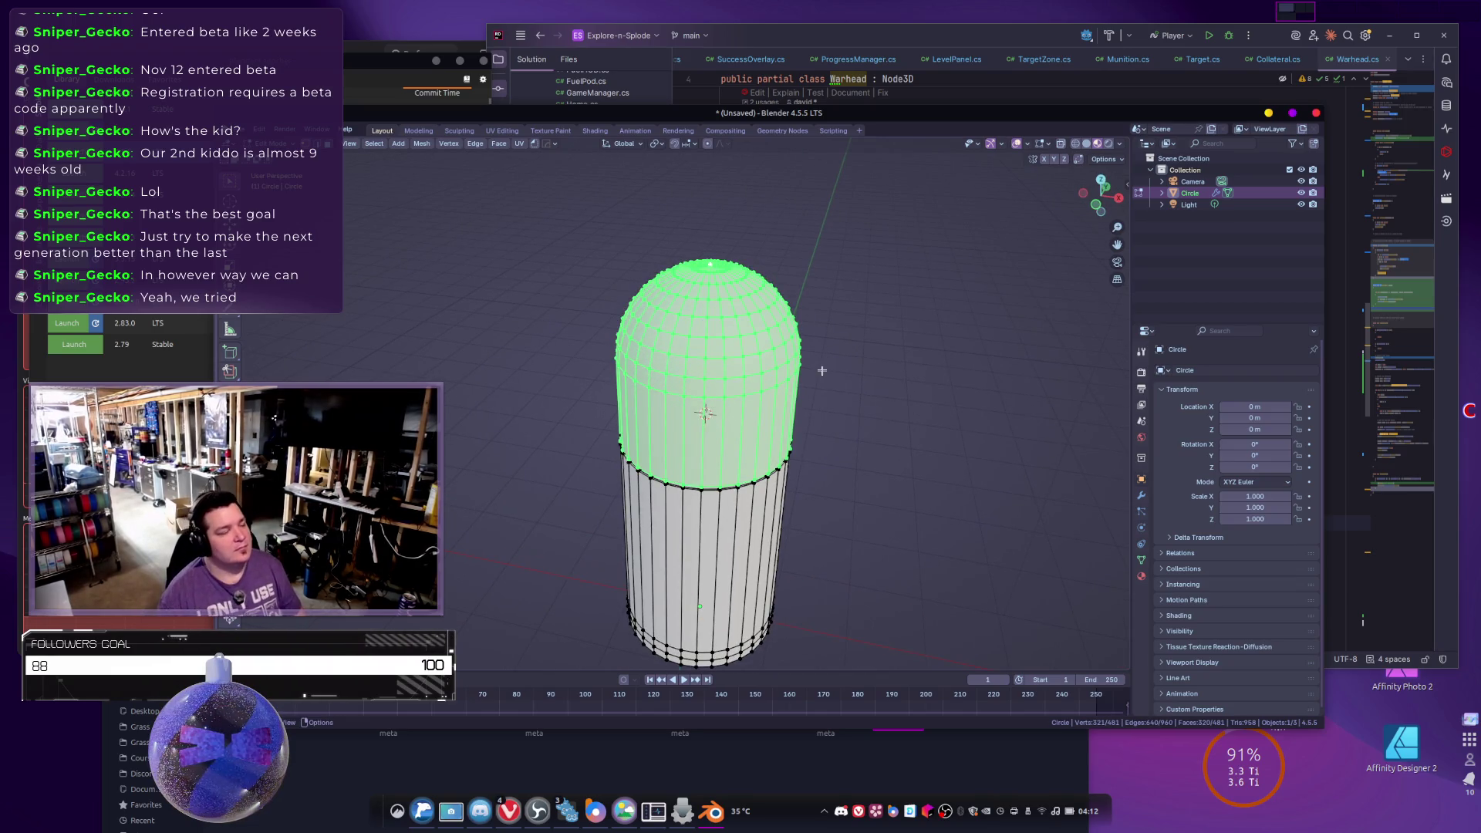
pyautogui.moveTo(833, 374)
pyautogui.mouseDown()
pyautogui.moveTo(852, 423)
pyautogui.moveTo(834, 322)
pyautogui.moveTo(833, 392)
pyautogui.mouseUp()
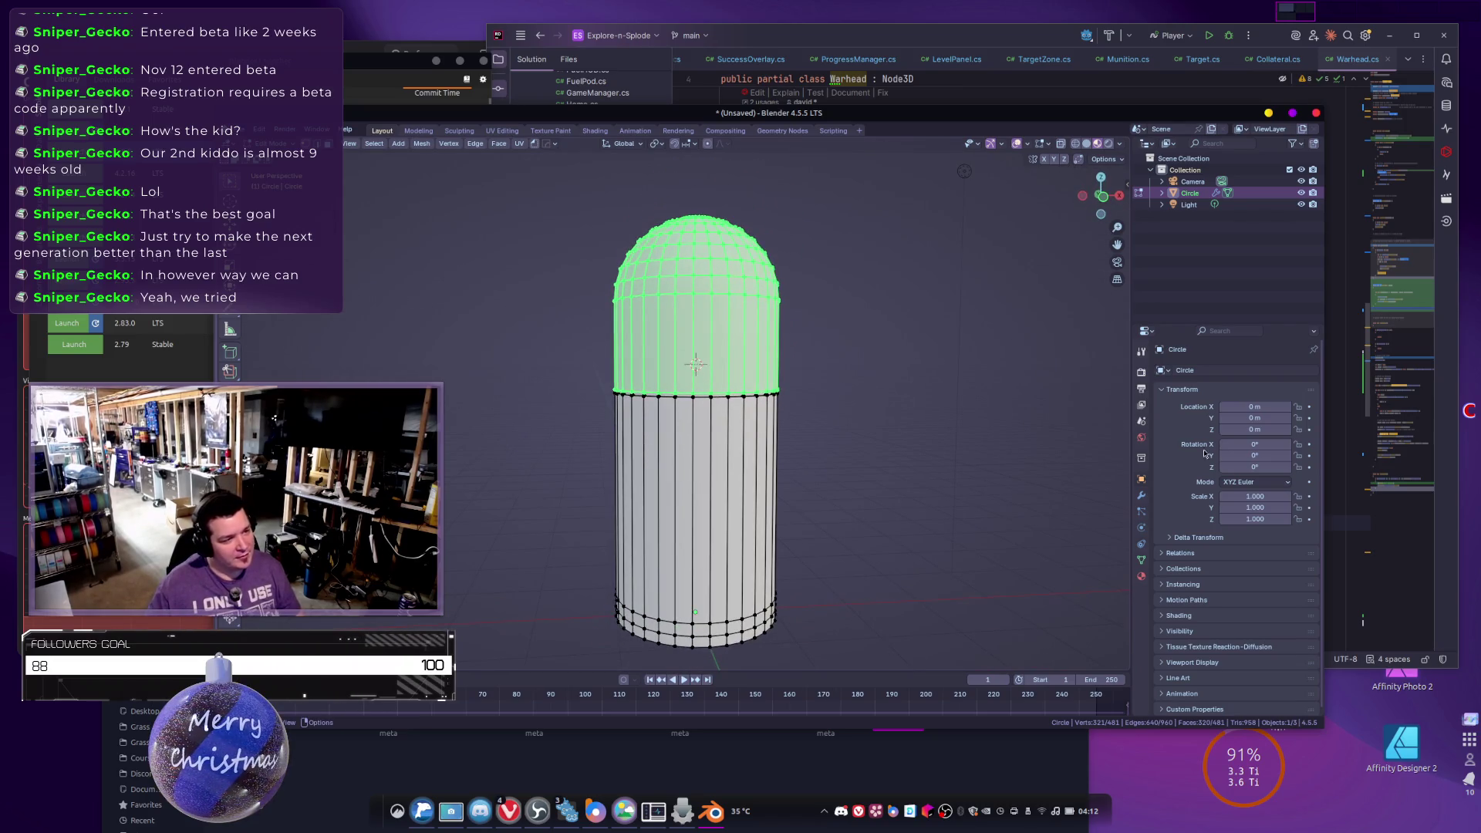
# - Create a new material with an orange-yellow base colour for the selected tip
pyautogui.click(1141, 575)
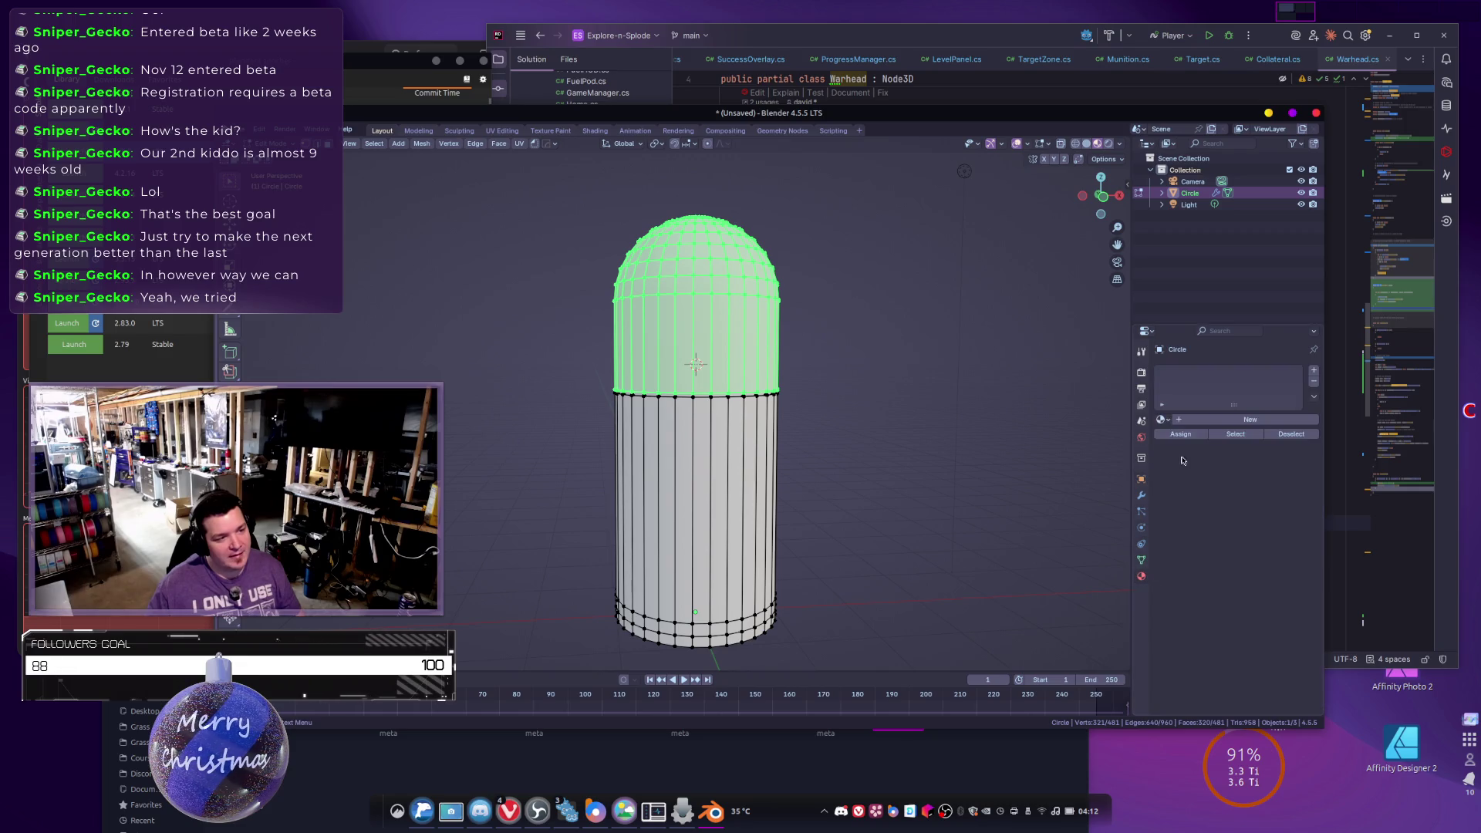
pyautogui.click(1314, 371)
pyautogui.doubleClick(1223, 420)
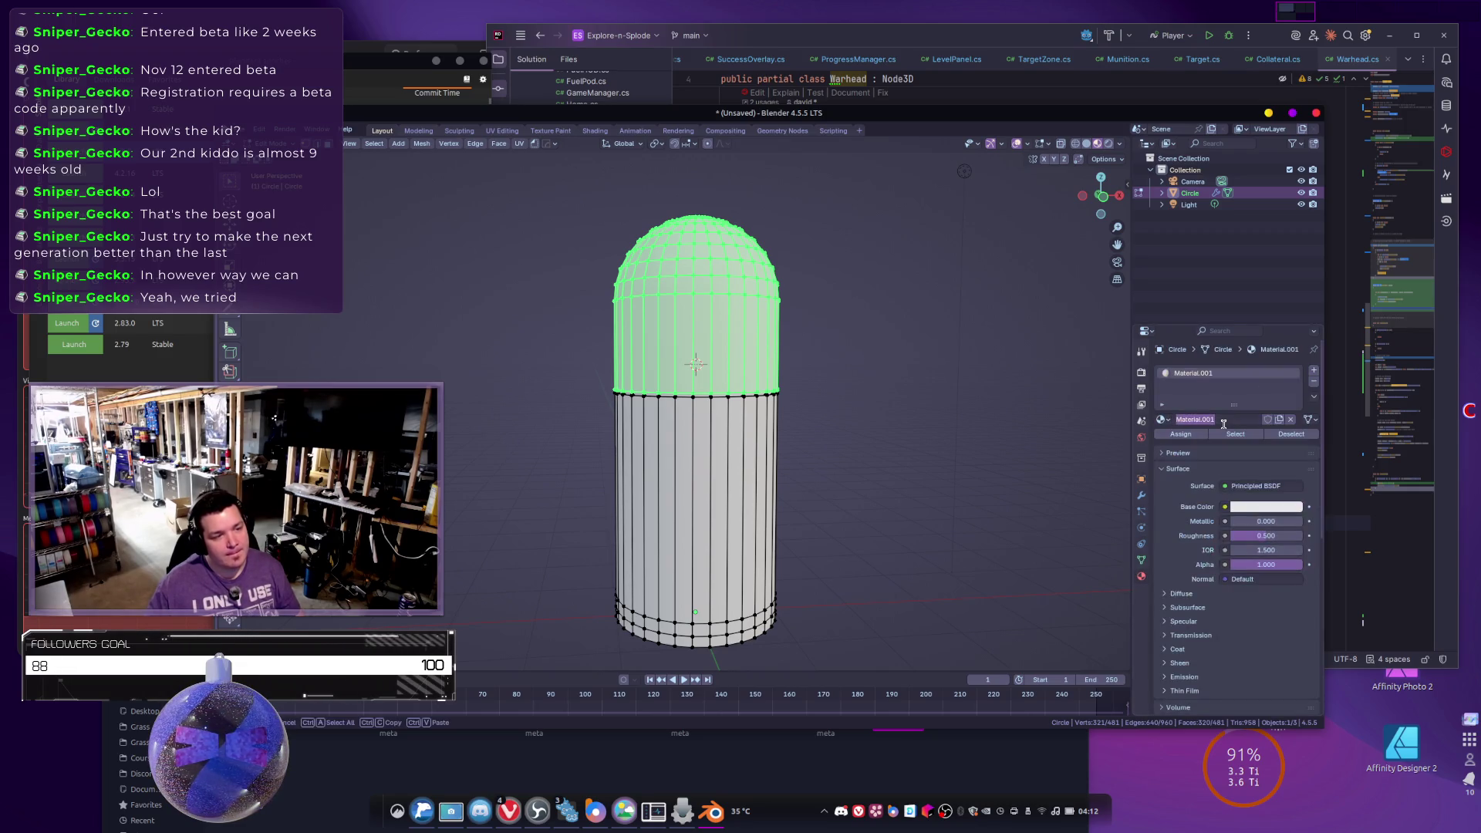
pyautogui.press('Escape')
pyautogui.click(1260, 509)
pyautogui.click(1213, 391)
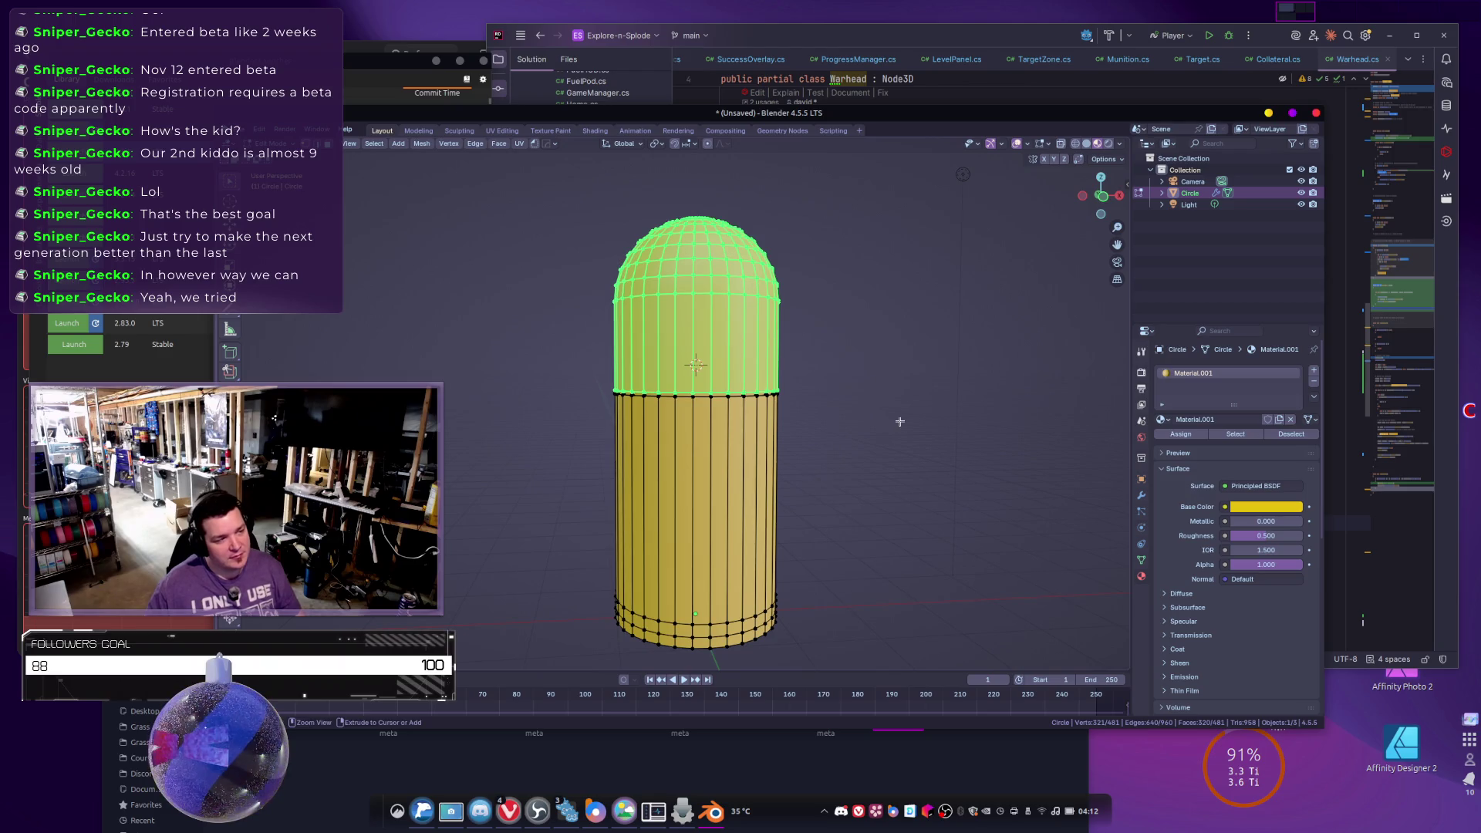
# - Invert the selection and assign a new black Material.002 to the lower body
pyautogui.hotkey('ctrl', 'i')
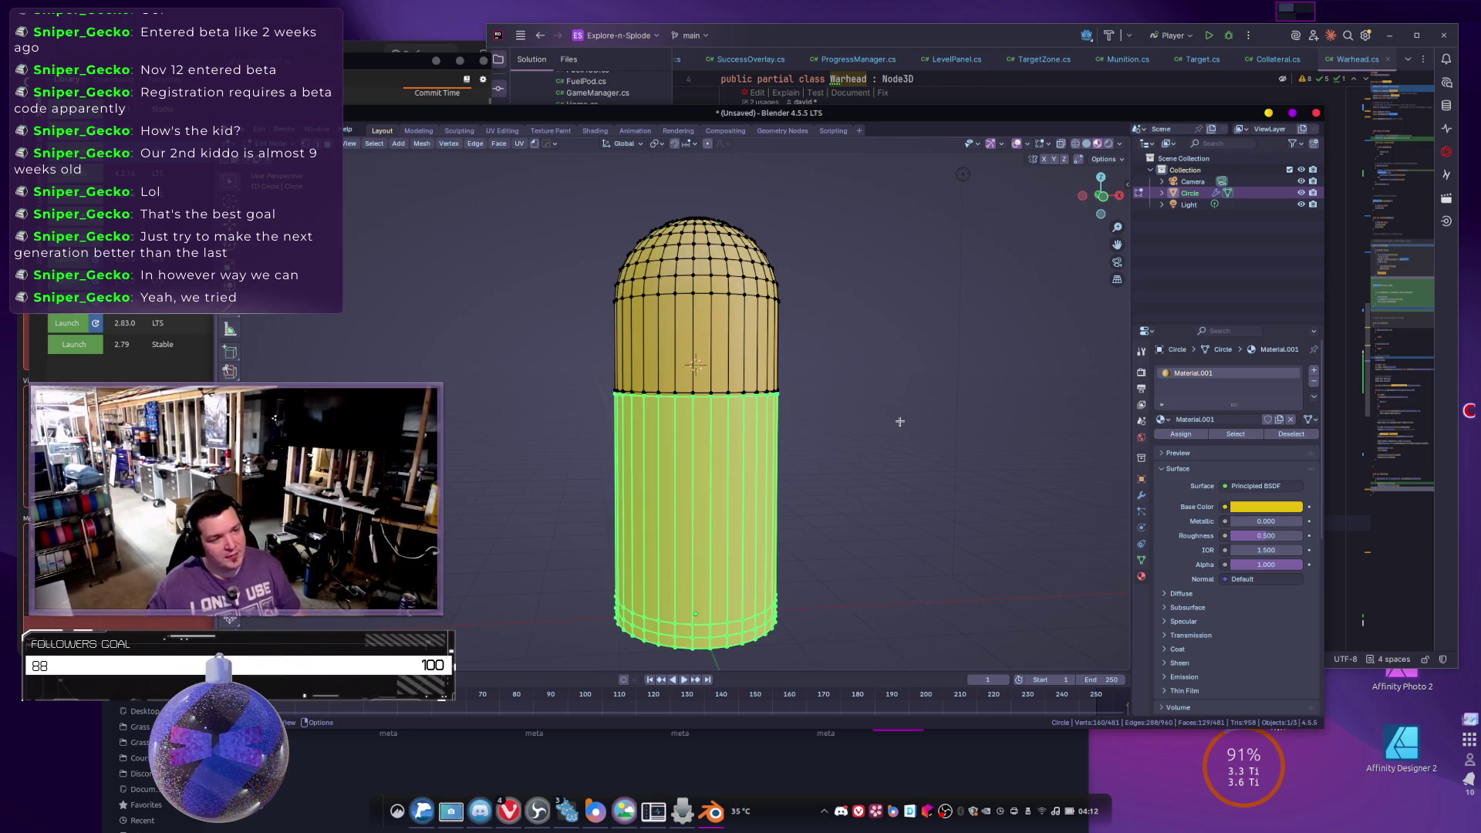
pyautogui.click(1313, 370)
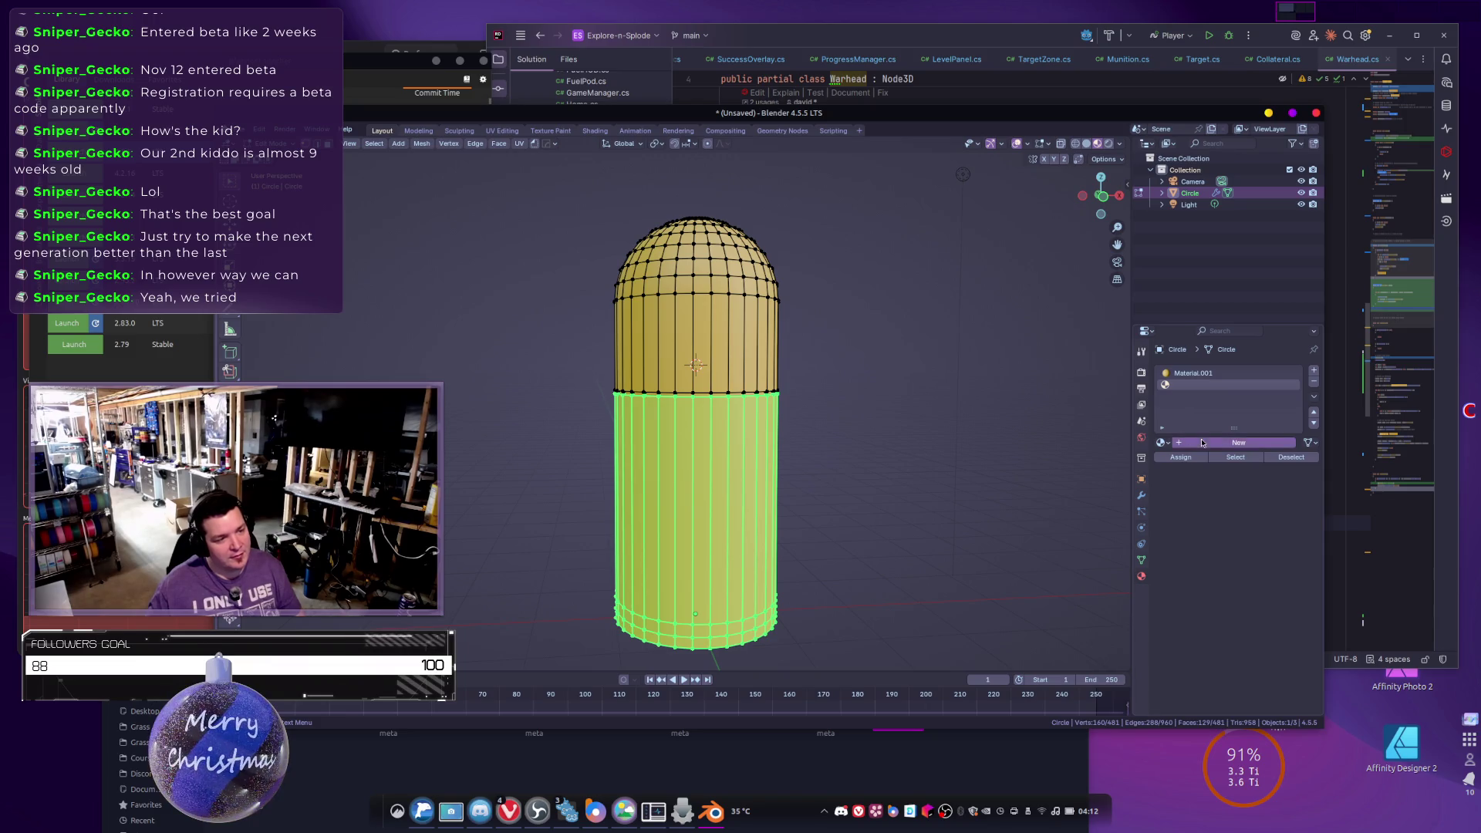
pyautogui.click(1204, 443)
pyautogui.click(1277, 531)
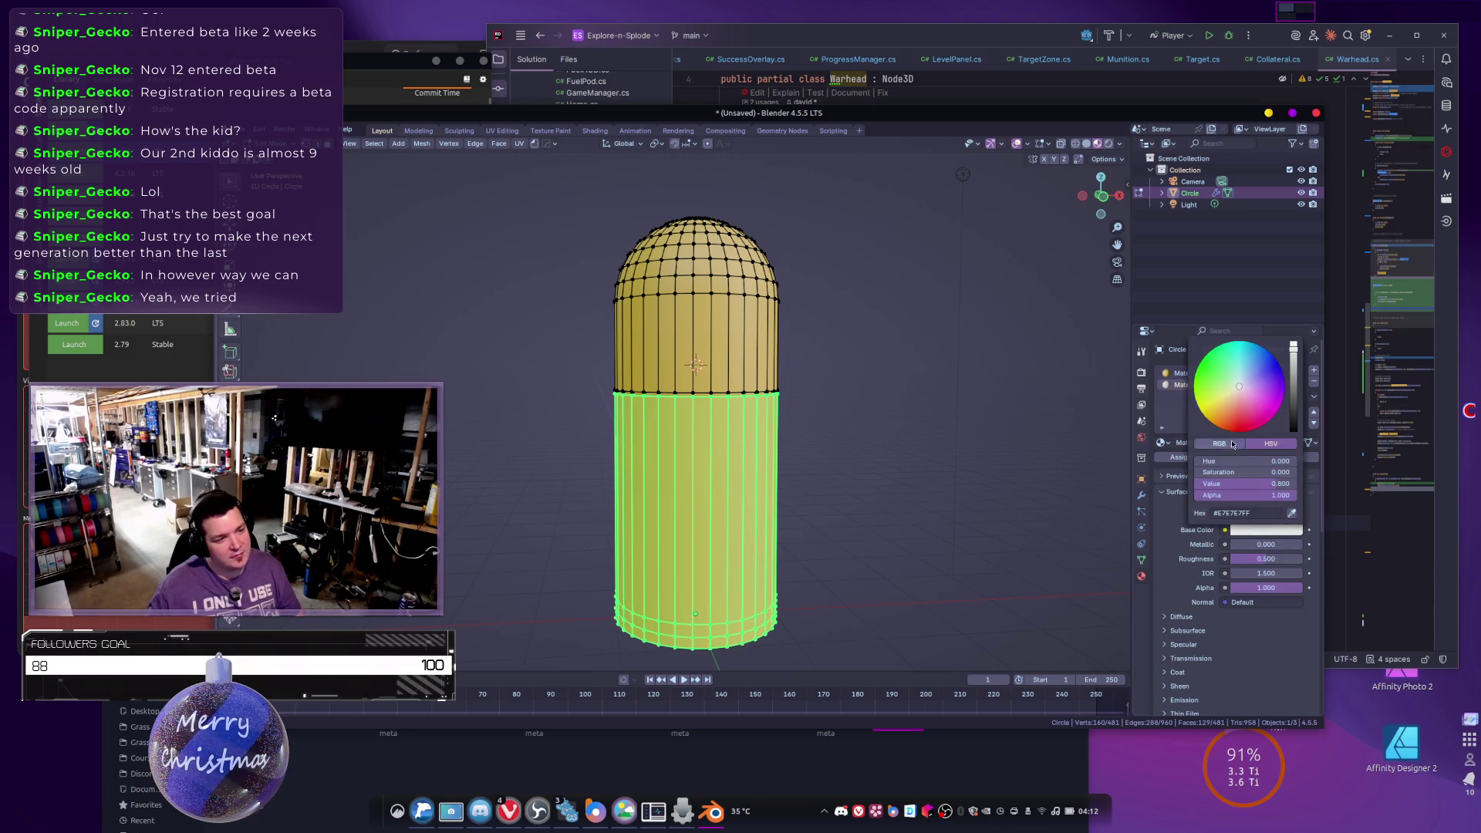
pyautogui.moveTo(1291, 397); pyautogui.dragTo(1292, 430)
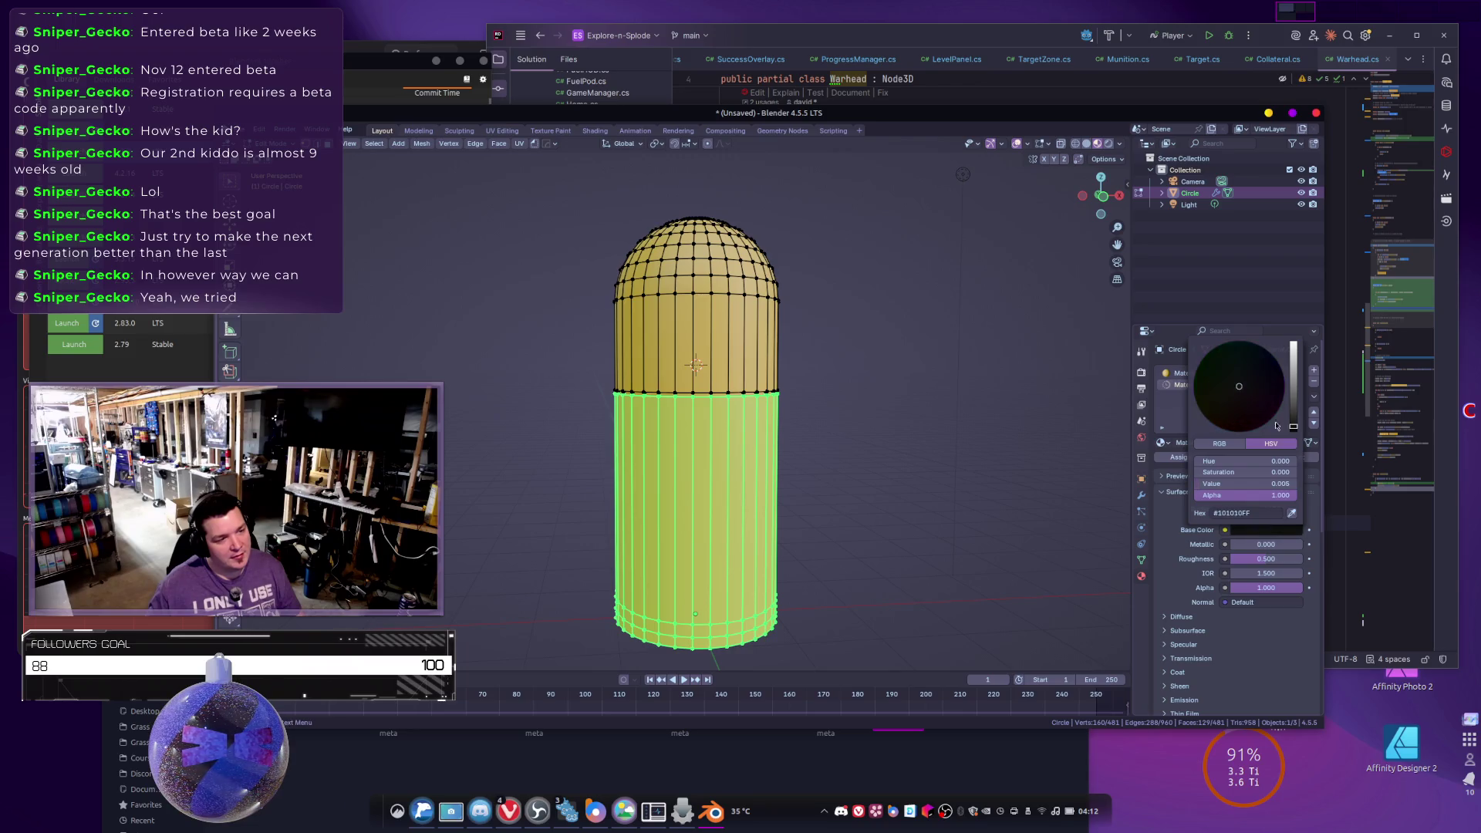
pyautogui.click(1178, 456)
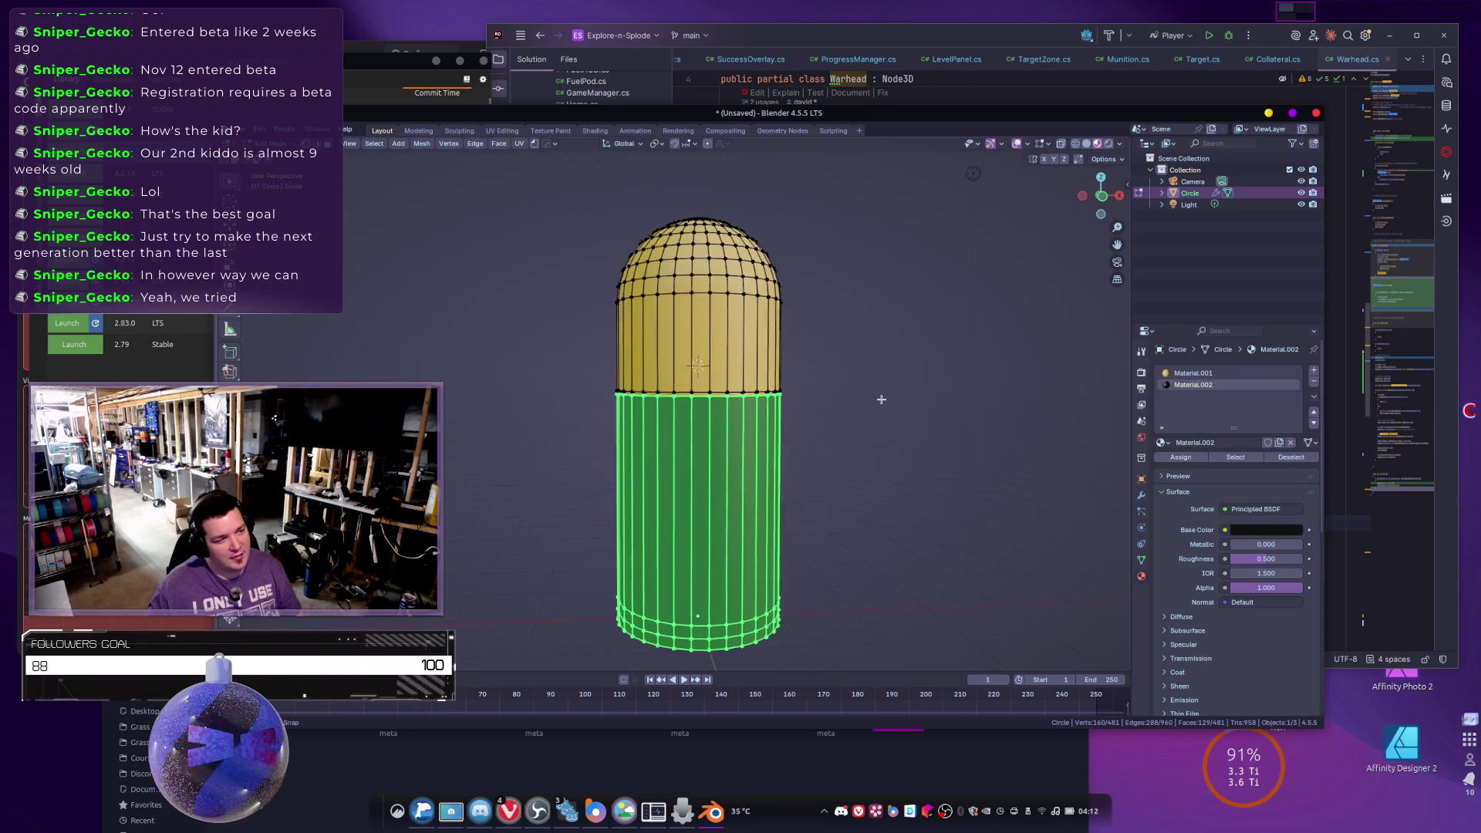
pyautogui.press('Tab')
pyautogui.moveTo(938, 442); pyautogui.dragTo(744, 383)
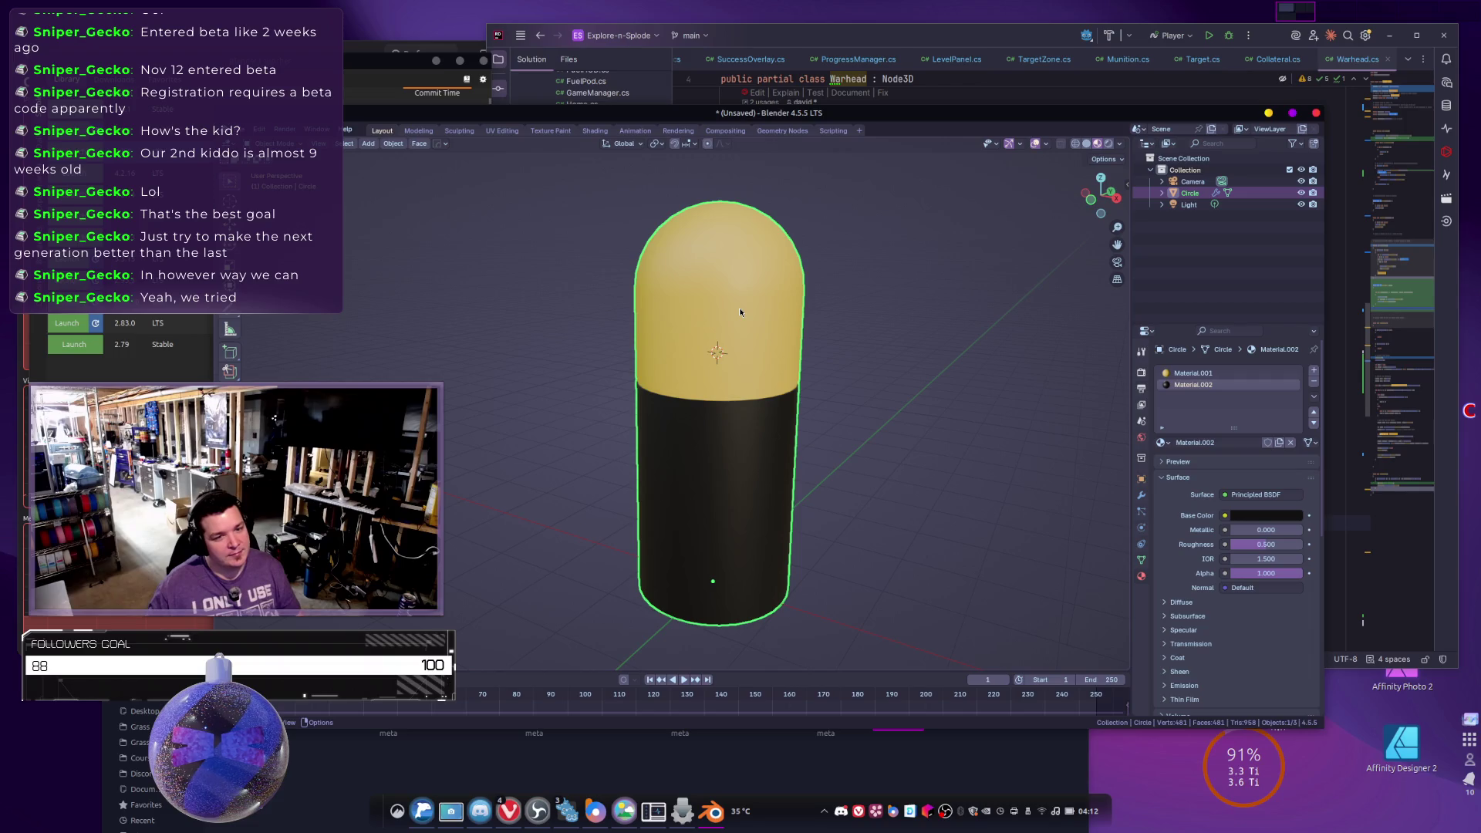
pyautogui.moveTo(758, 298)
pyautogui.mouseDown()
pyautogui.moveTo(788, 270)
pyautogui.moveTo(770, 268)
pyautogui.mouseUp()
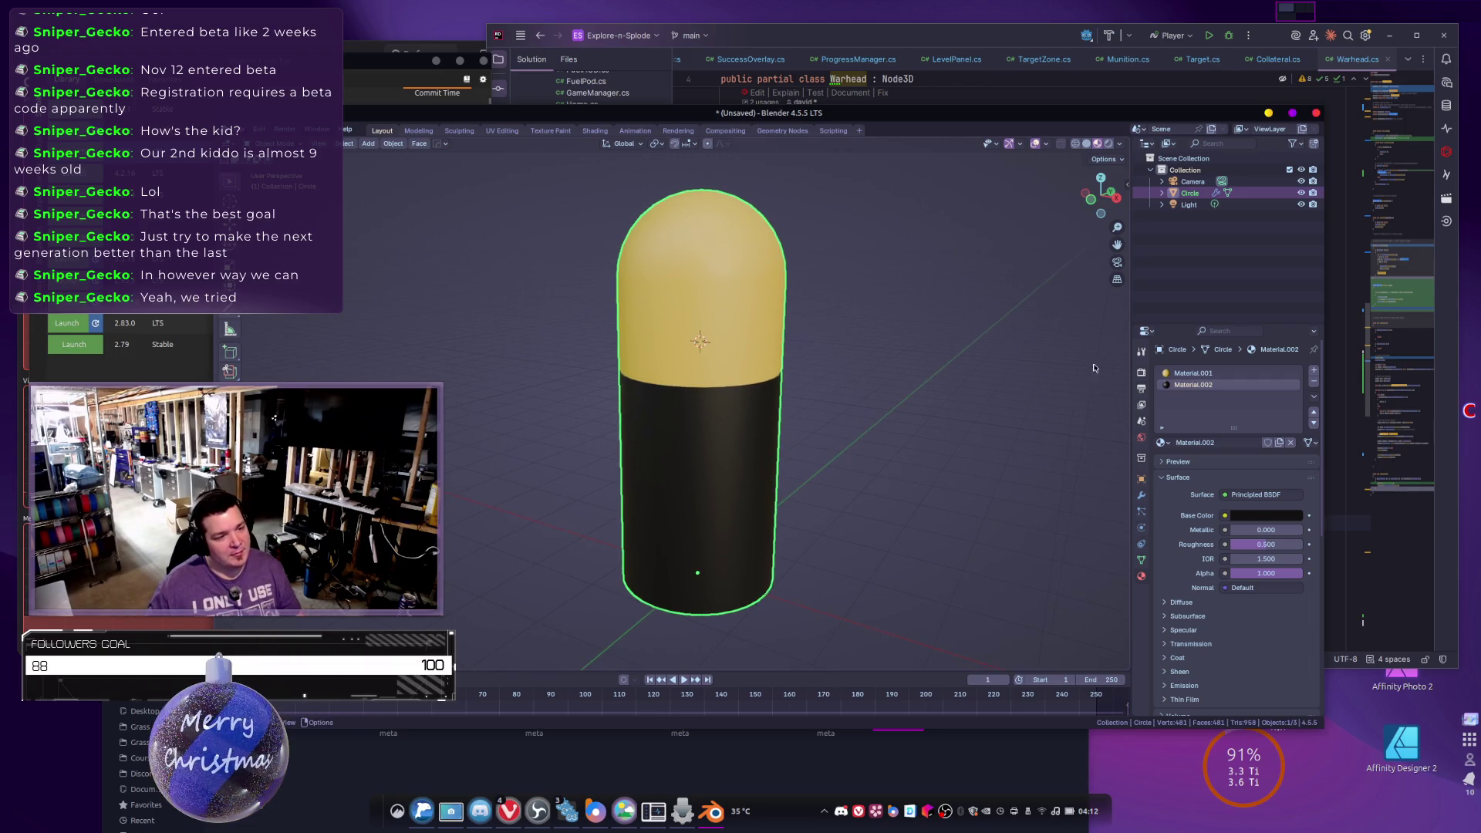
# - Make Material.002 dark olive green and raise Material.001's Metallic to 1.0 for a gold tip
pyautogui.click(1242, 518)
pyautogui.moveTo(1293, 364)
pyautogui.mouseDown()
pyautogui.moveTo(1293, 351)
pyautogui.moveTo(1293, 393)
pyautogui.moveTo(1203, 349)
pyautogui.mouseUp()
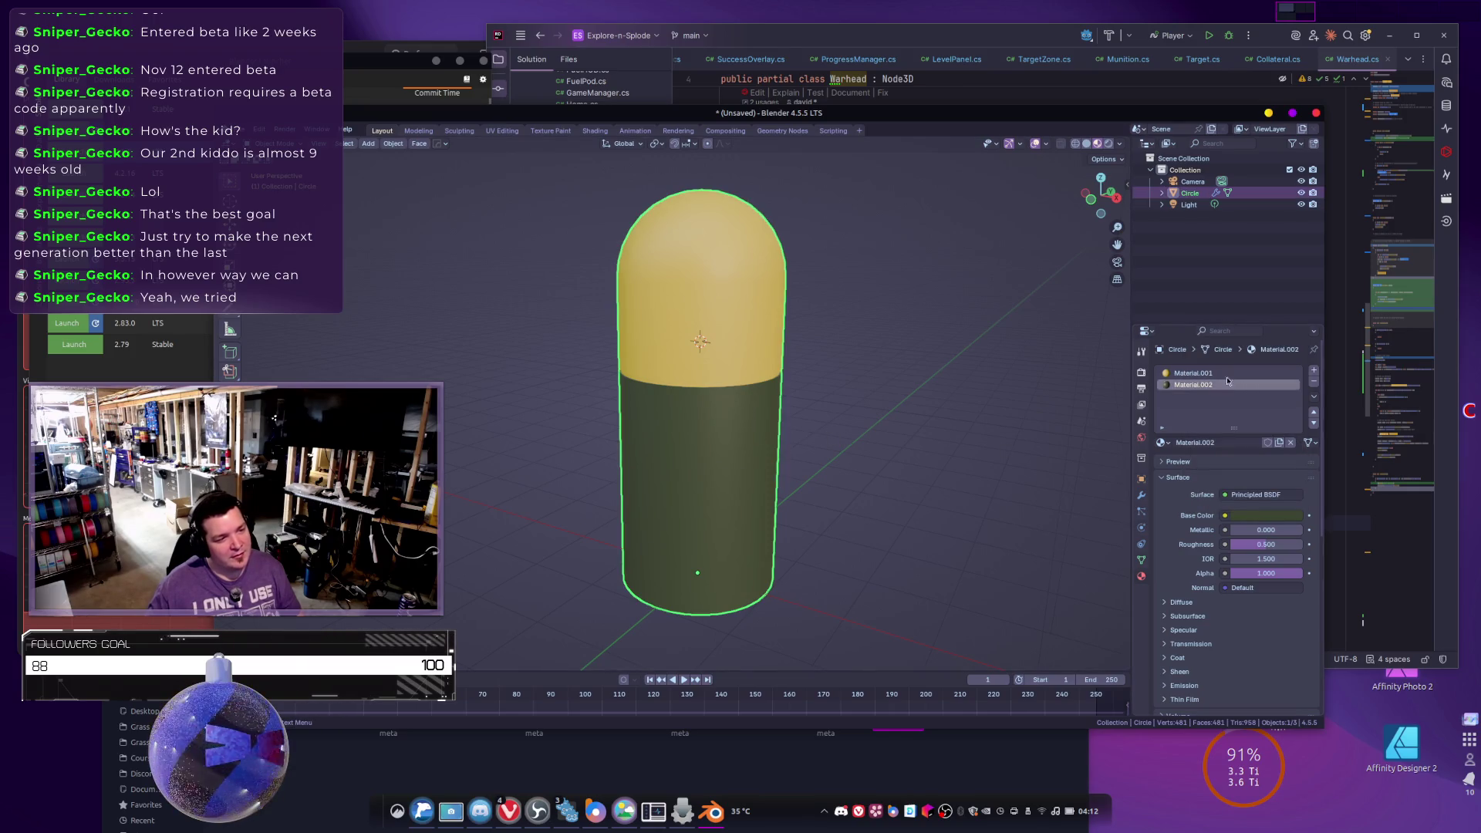
pyautogui.click(1227, 374)
pyautogui.moveTo(1255, 532)
pyautogui.mouseDown()
pyautogui.moveTo(1304, 533)
pyautogui.moveTo(1254, 546)
pyautogui.mouseUp()
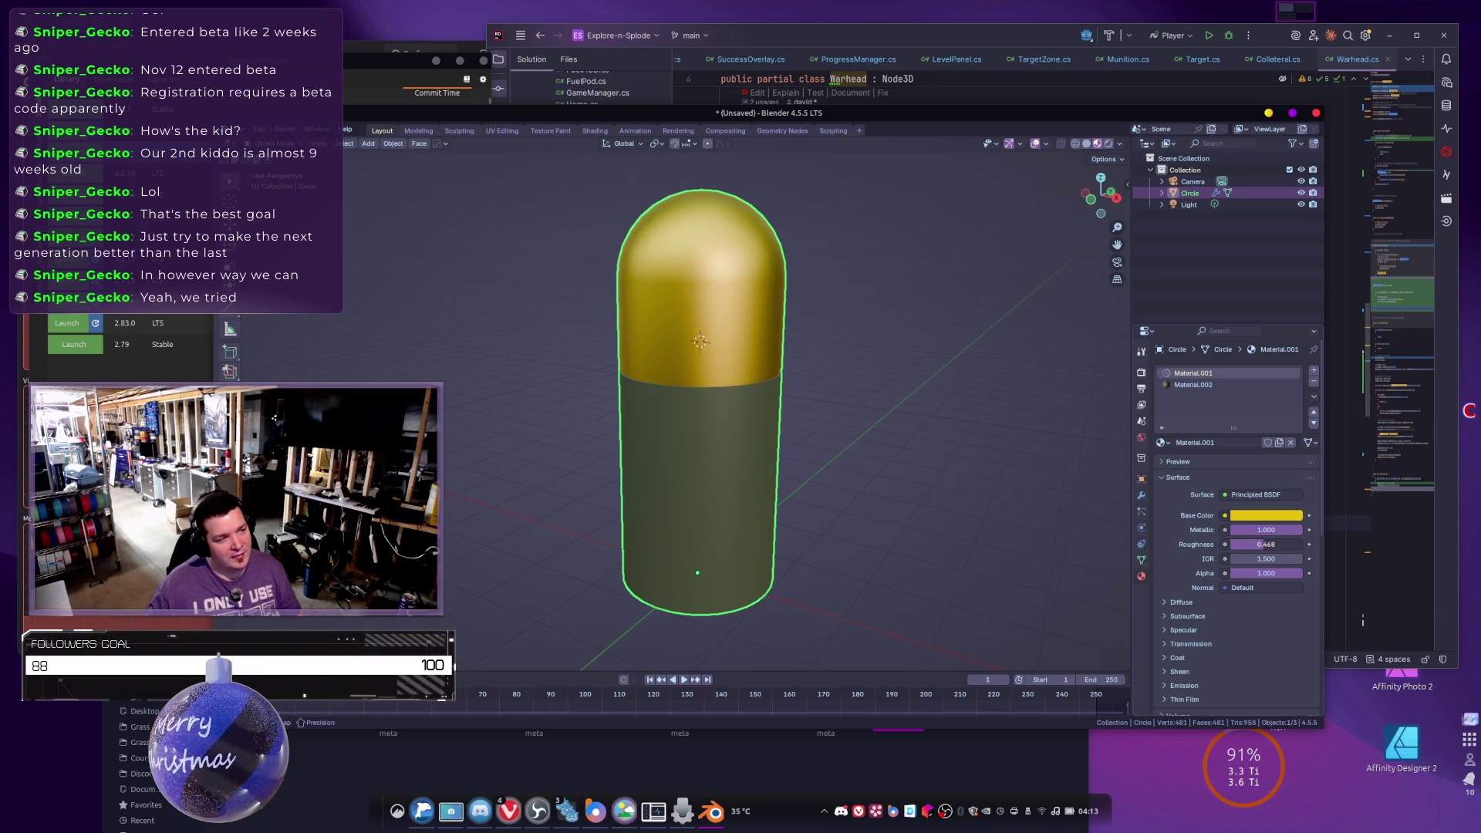
pyautogui.scroll(3, 894, 411)
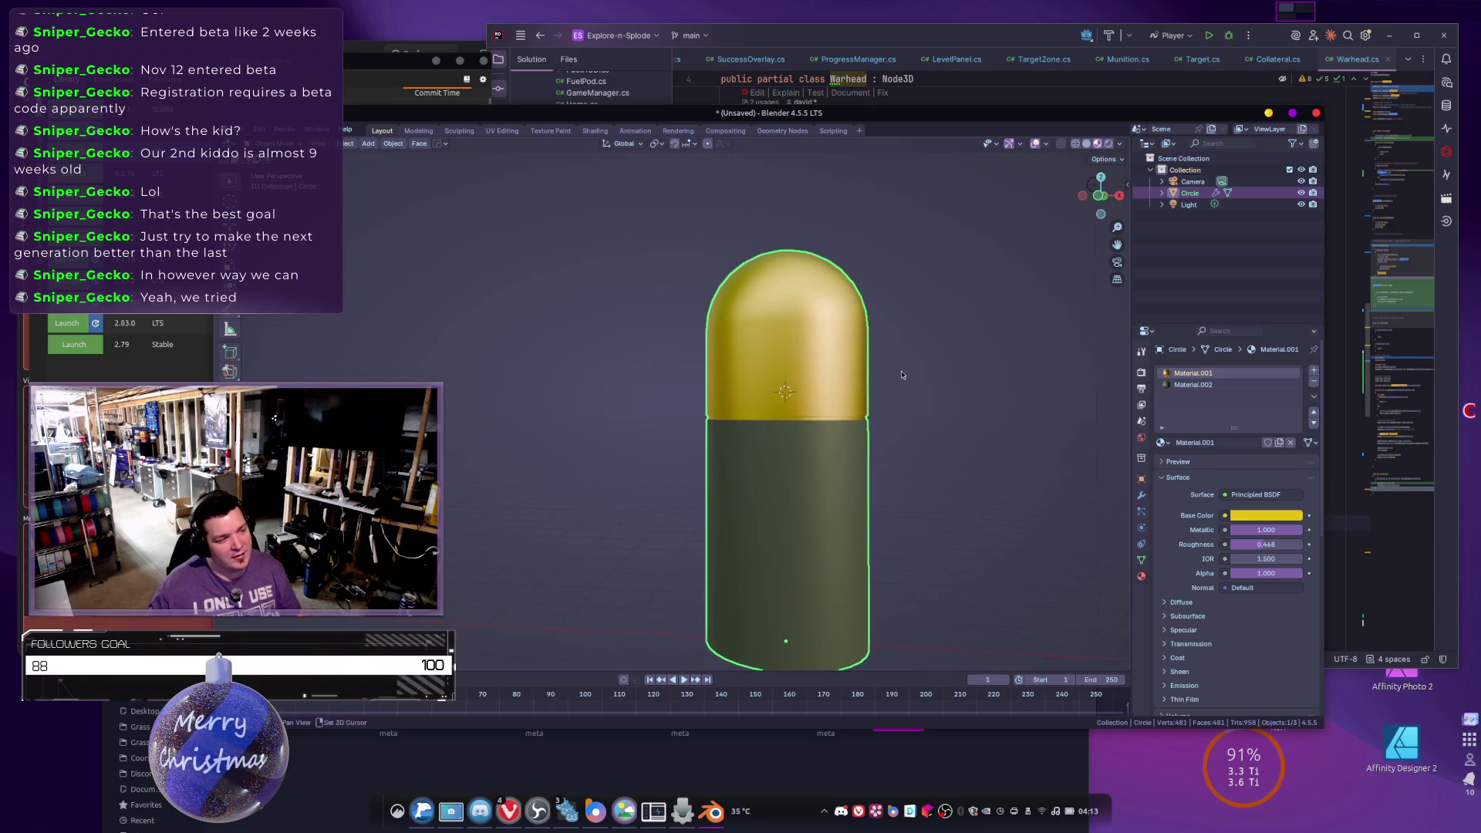
pyautogui.press('Tab')
pyautogui.scroll(4, 873, 396)
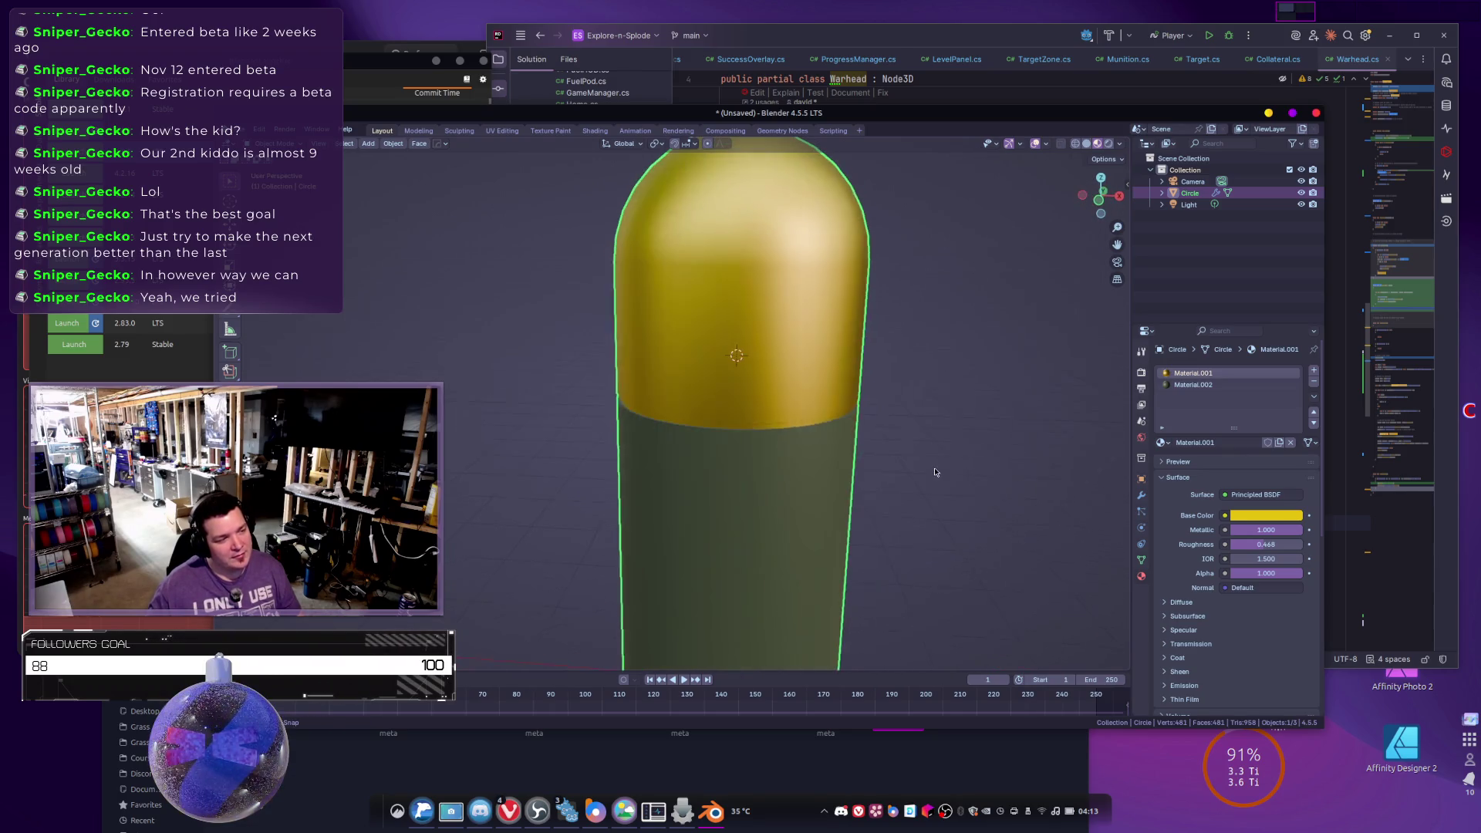
pyautogui.scroll(3, 796, 419)
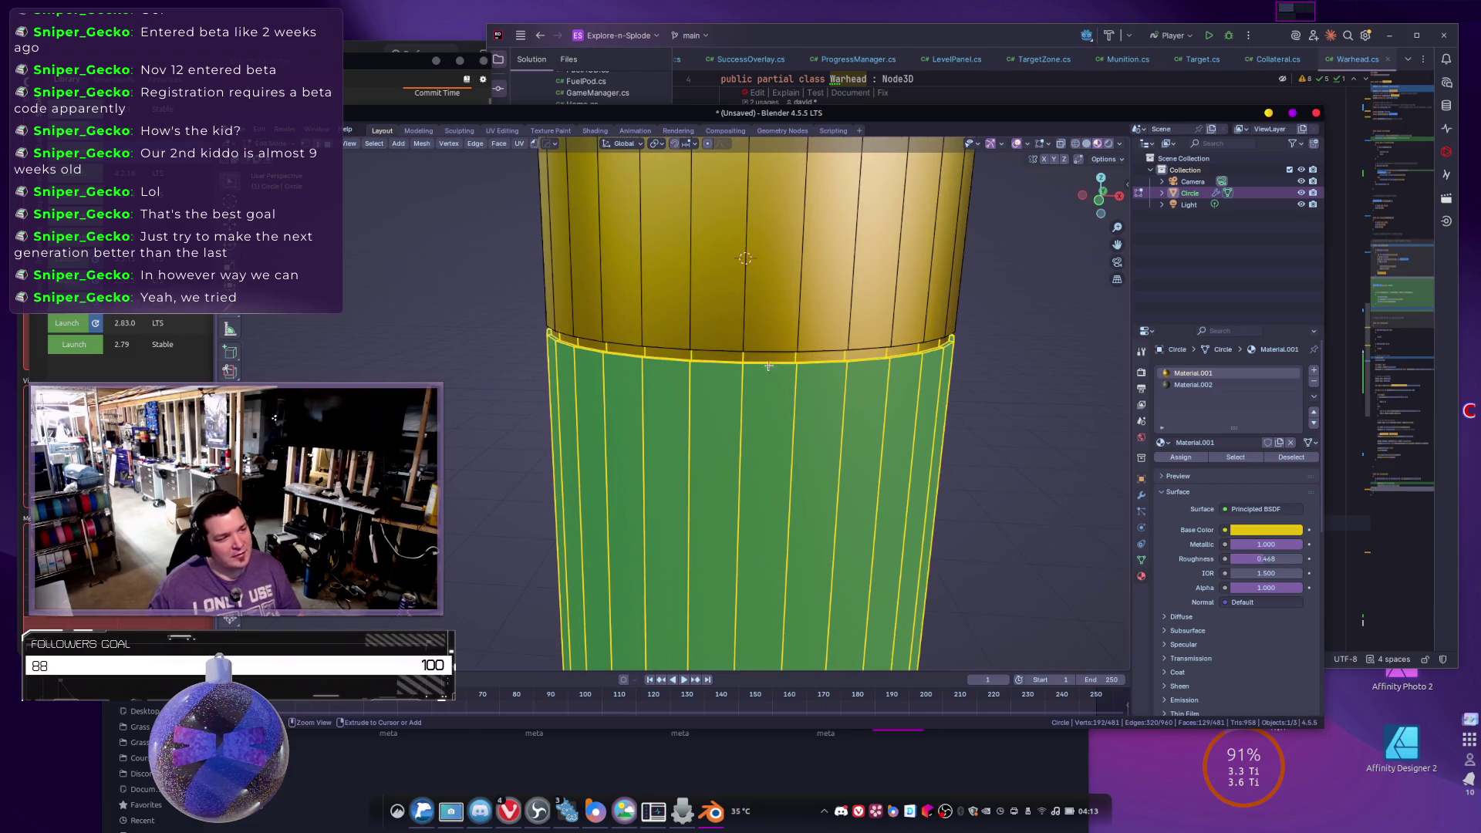
# - Edge-slide the gold–green seam loop slightly lower down the capsule and return to Object Mode
pyautogui.keyDown('alt'); pyautogui.click(776, 371); pyautogui.keyUp('alt')
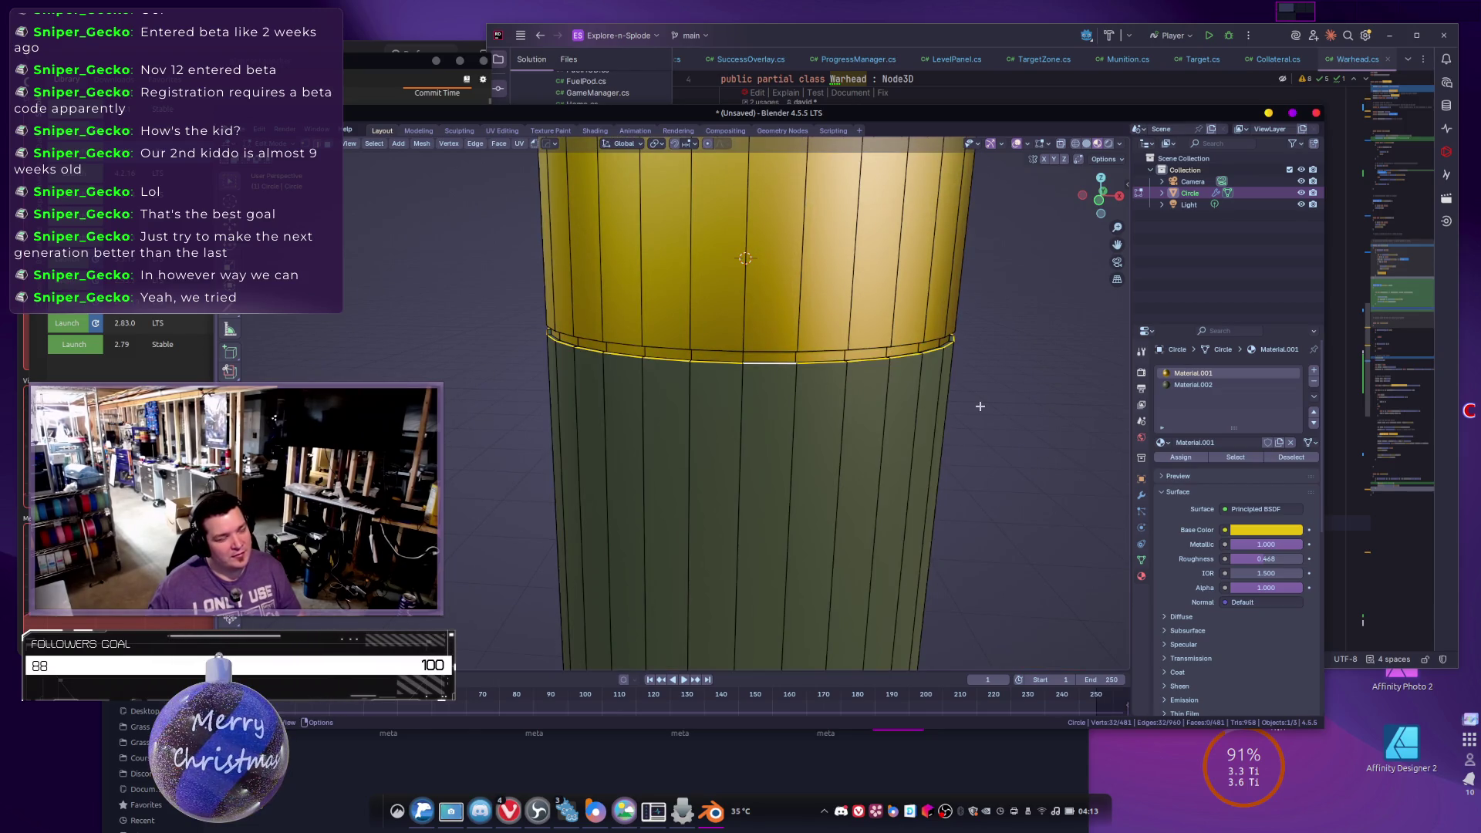
pyautogui.press('g')
pyautogui.press('g')
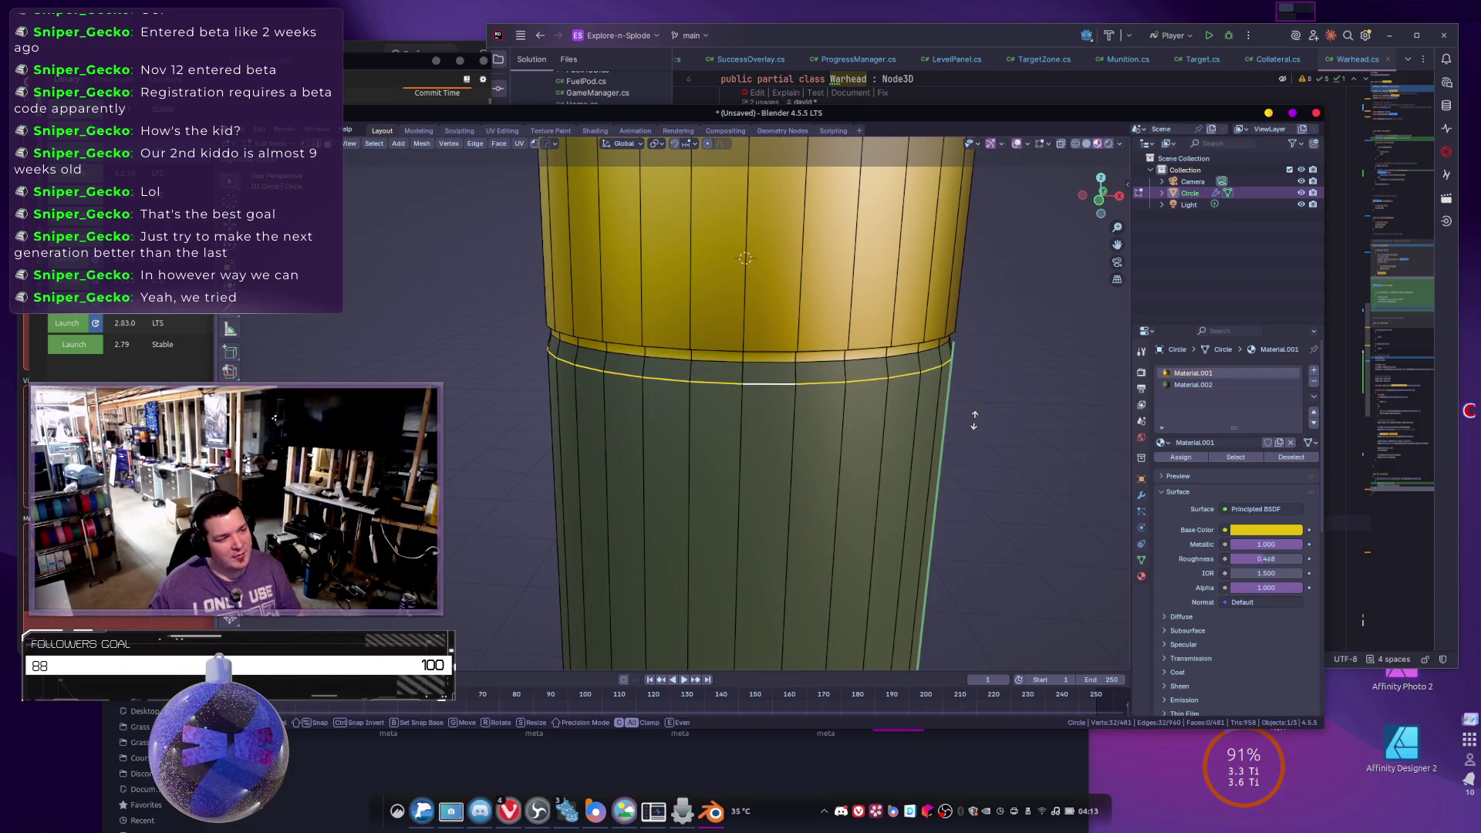
pyautogui.click(970, 414)
pyautogui.press('Tab')
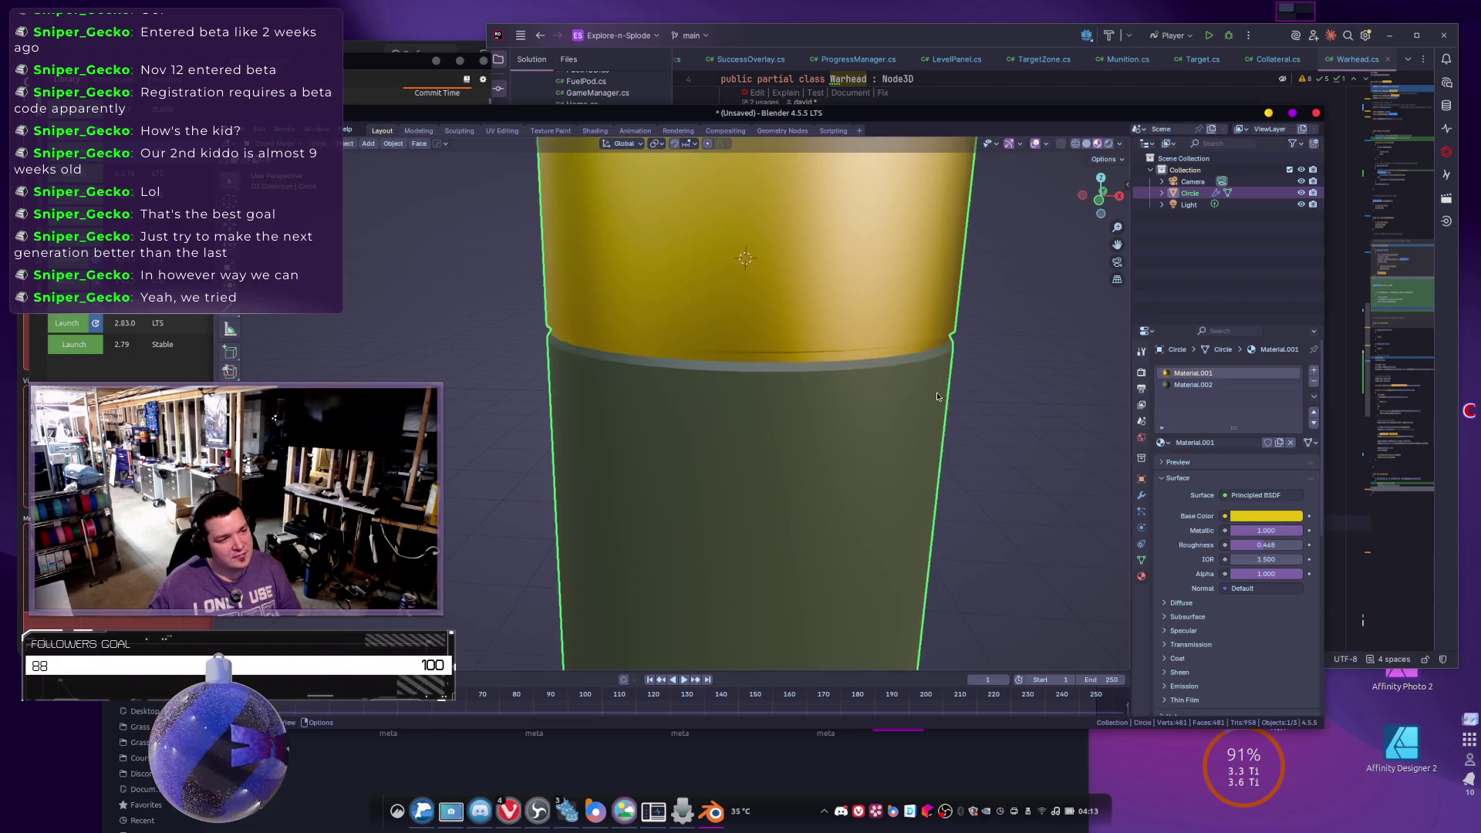
# - Deselect the capsule, view it from the side, and re-enter Edit Mode on its mesh
pyautogui.scroll(-3, 936, 398)
pyautogui.scroll(-6, 899, 406)
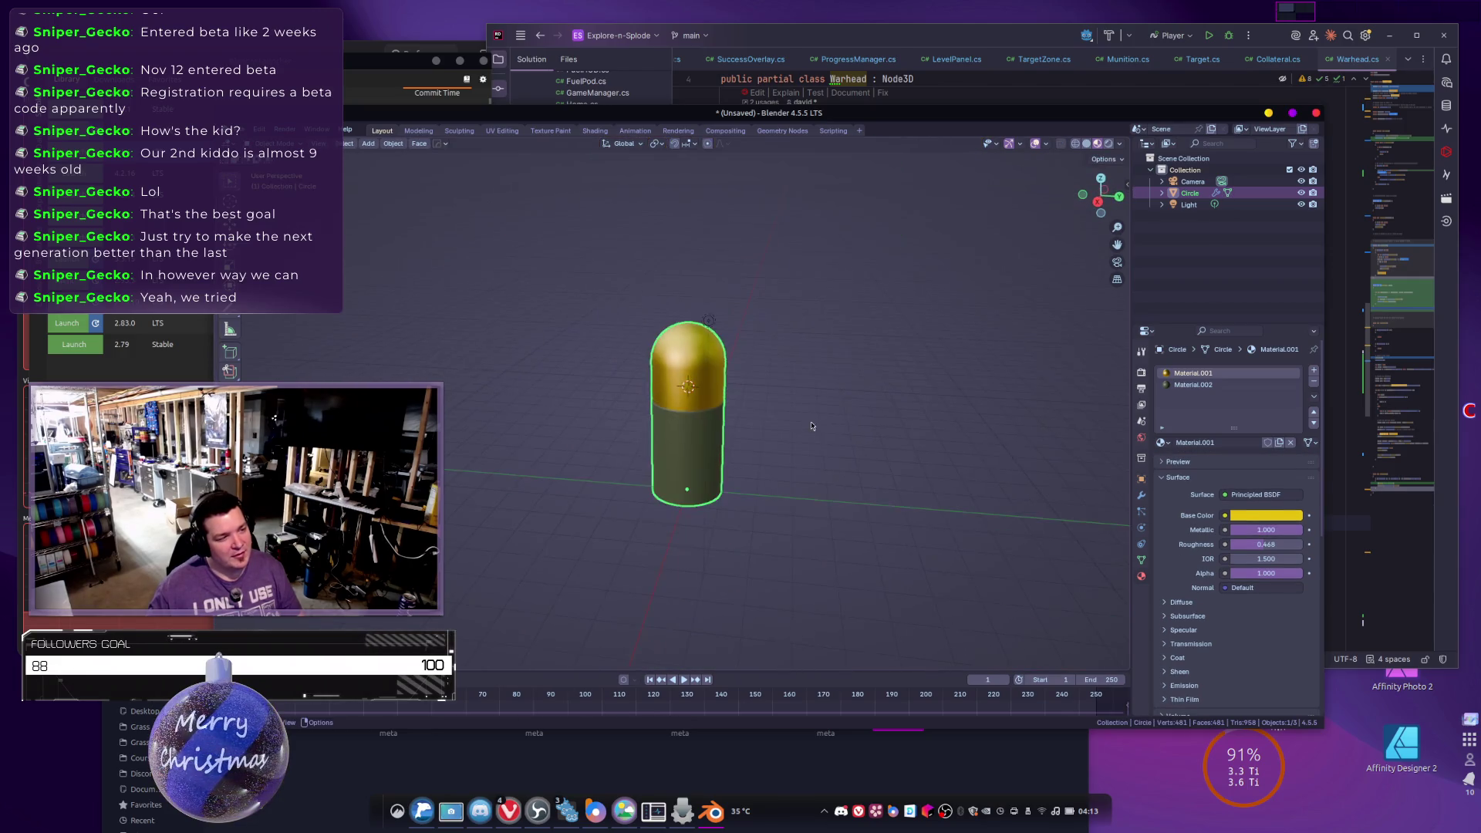
pyautogui.scroll(4, 781, 401)
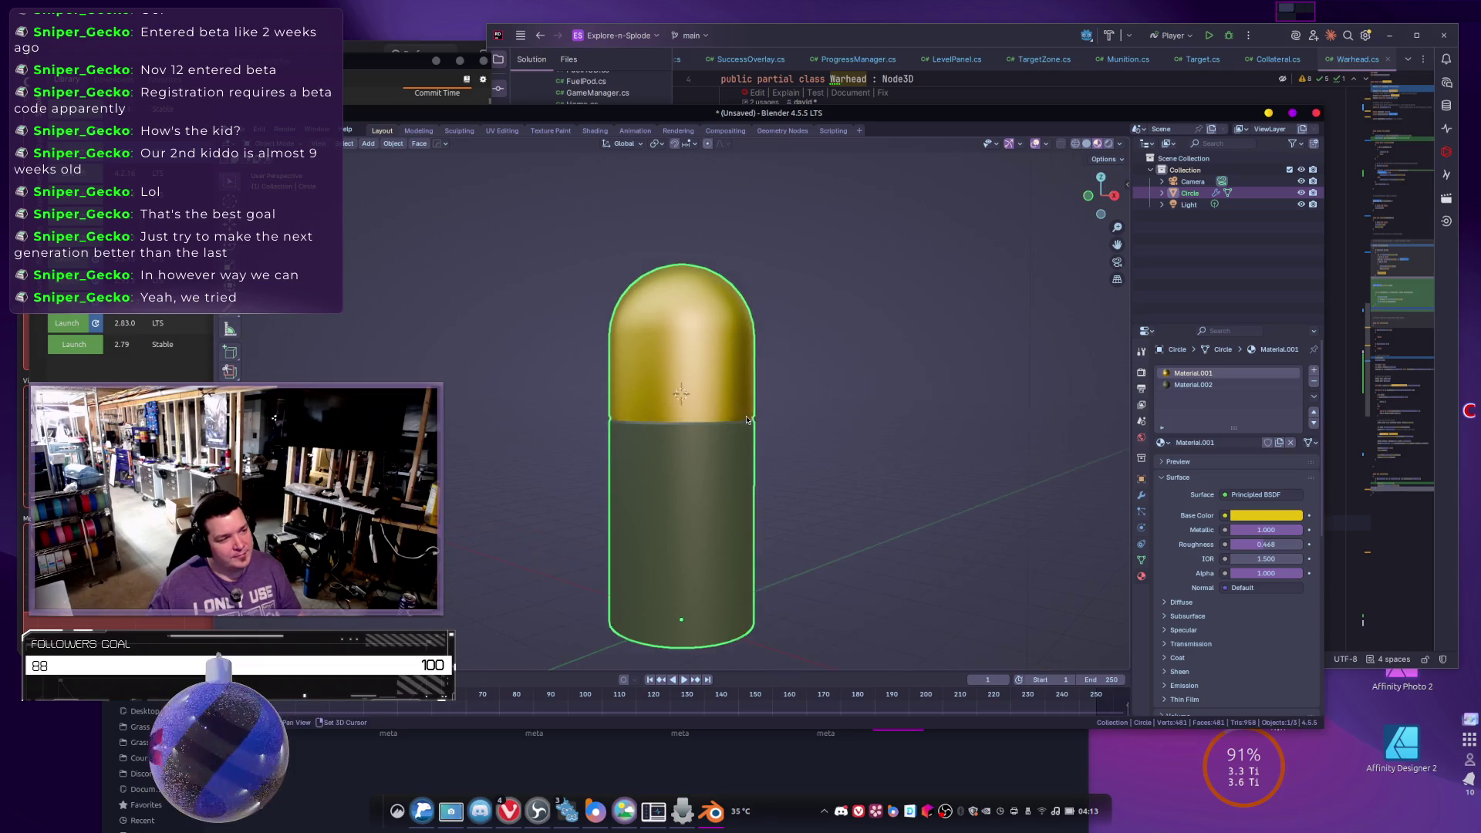
pyautogui.scroll(-8, 795, 431)
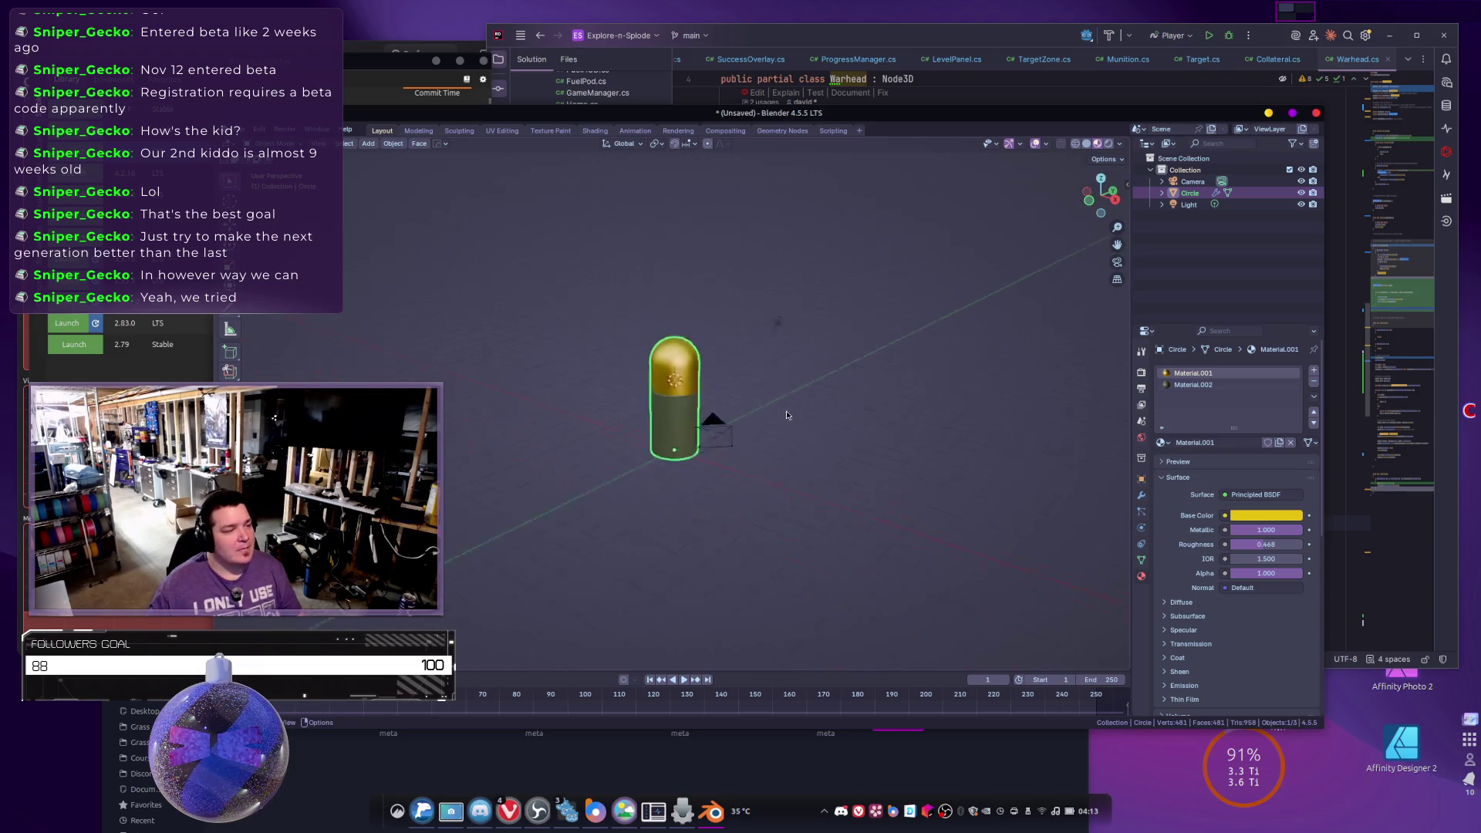
pyautogui.moveTo(767, 468); pyautogui.dragTo(773, 492)
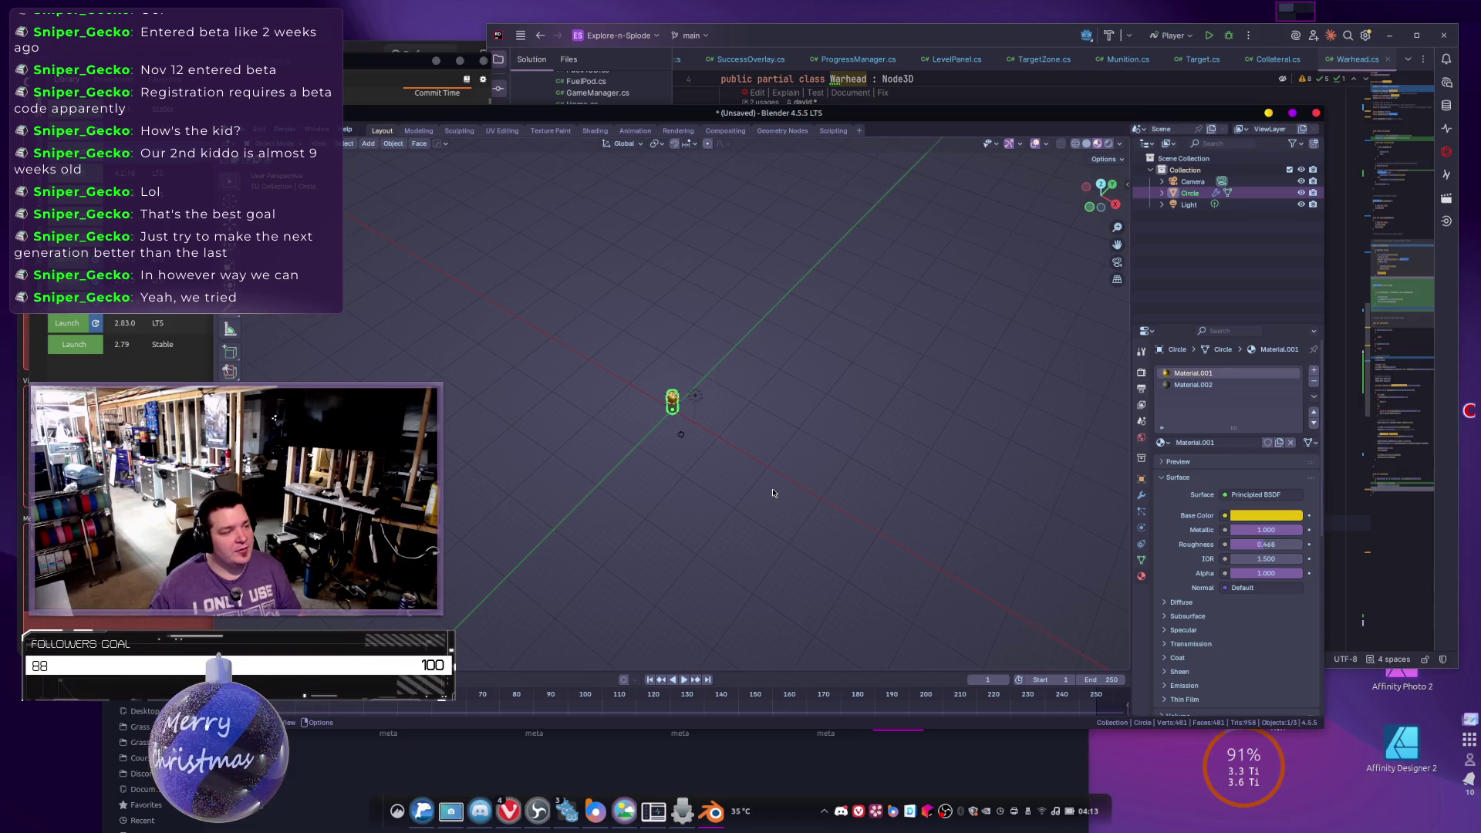
pyautogui.click(773, 493)
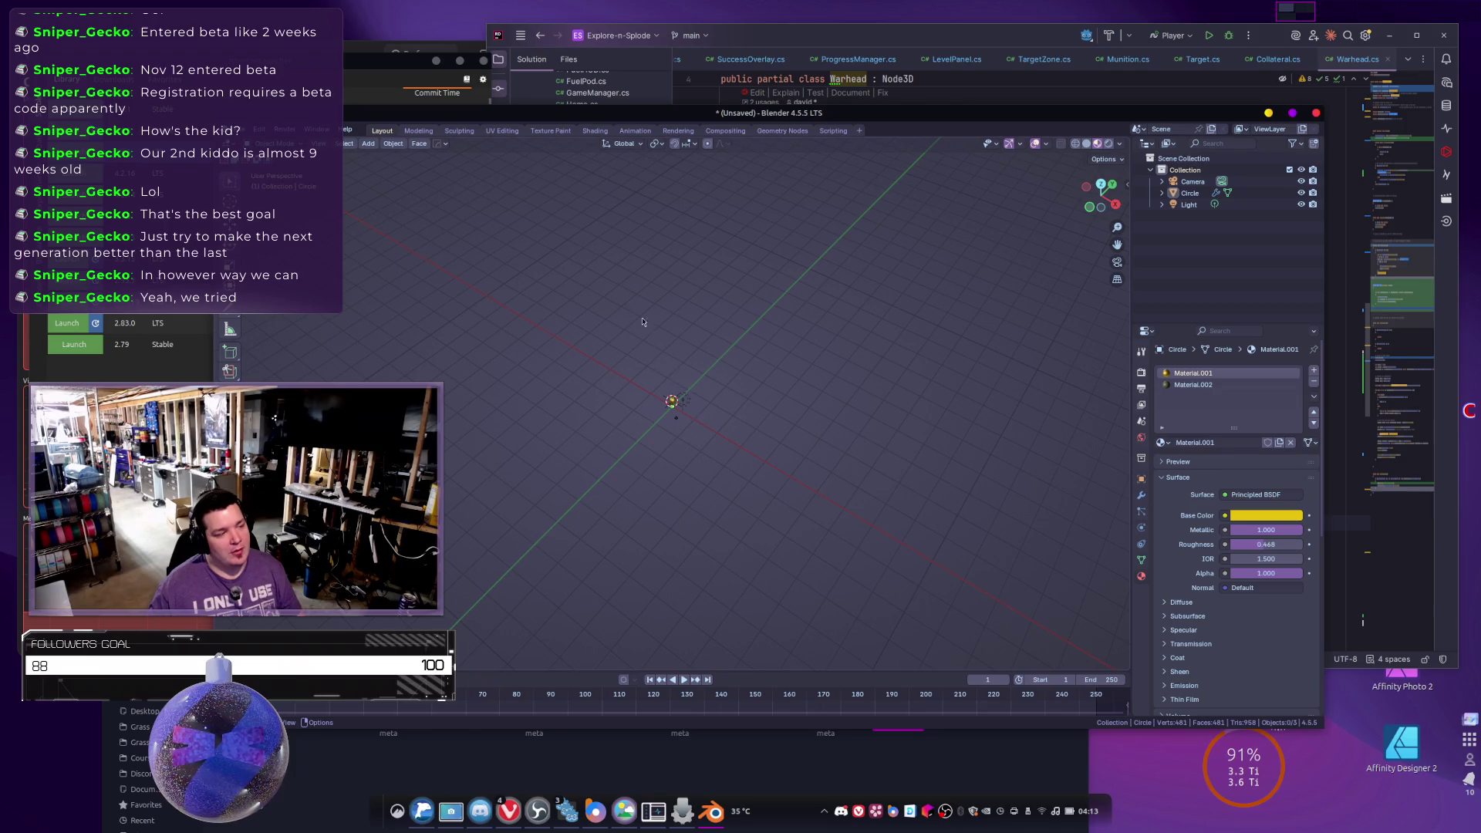
pyautogui.scroll(8, 747, 369)
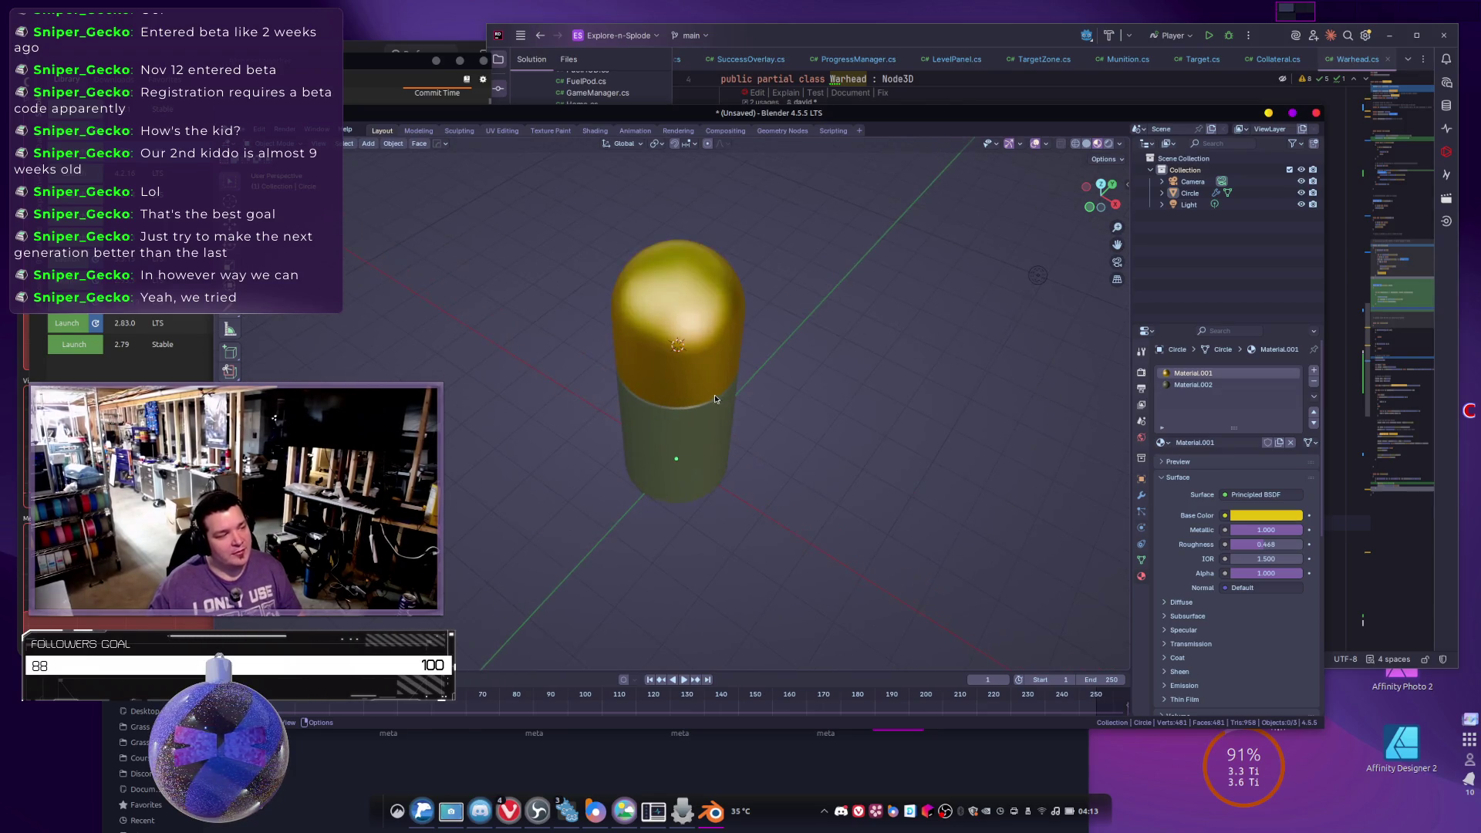
pyautogui.moveTo(714, 399)
pyautogui.mouseDown()
pyautogui.moveTo(708, 415)
pyautogui.moveTo(725, 371)
pyautogui.moveTo(694, 417)
pyautogui.mouseUp()
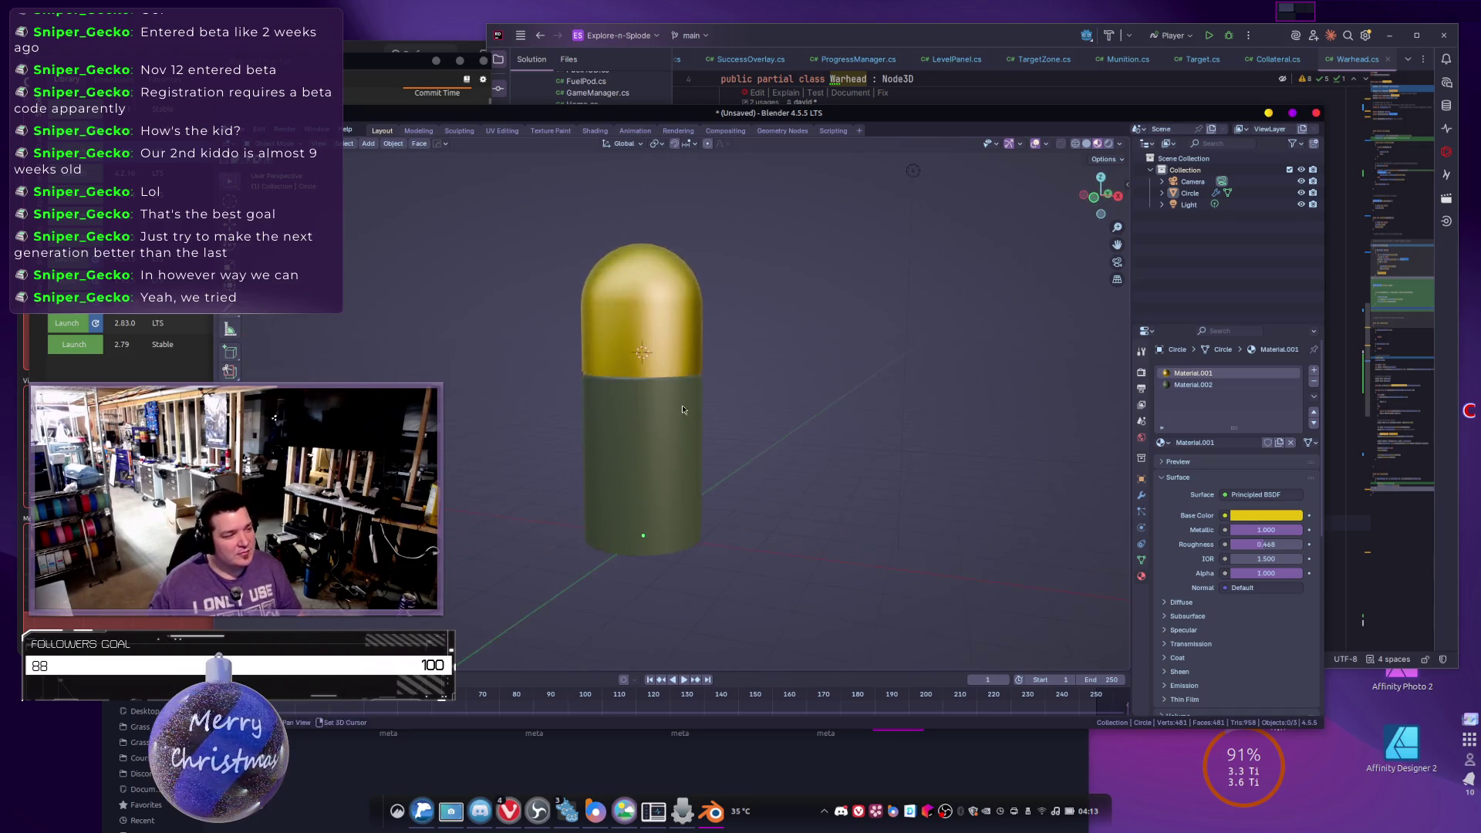
pyautogui.scroll(6, 698, 435)
pyautogui.press('Tab')
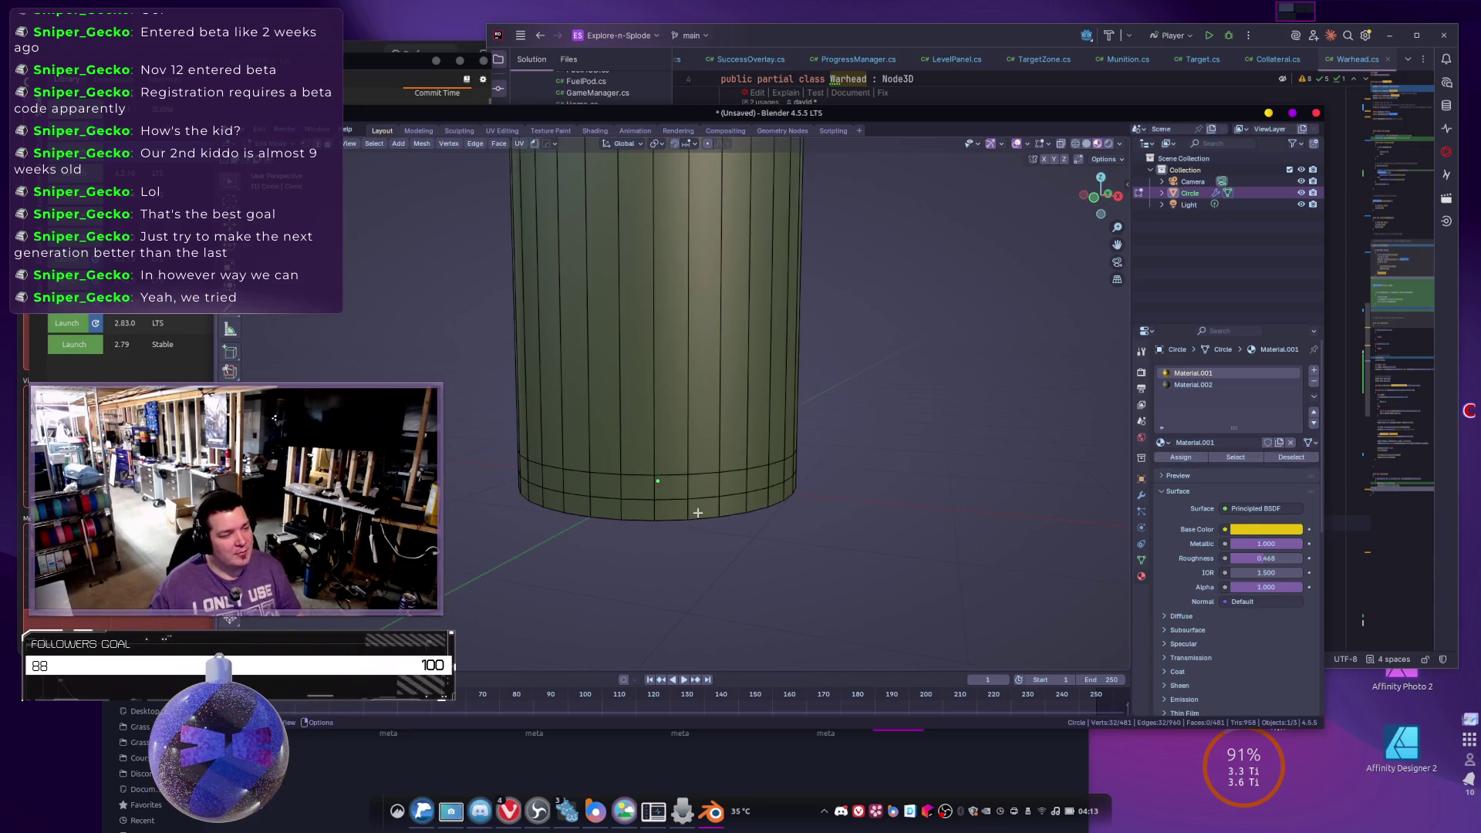
pyautogui.keyDown('alt'); pyautogui.click(714, 507); pyautogui.keyUp('alt')
pyautogui.rightClick(836, 516)
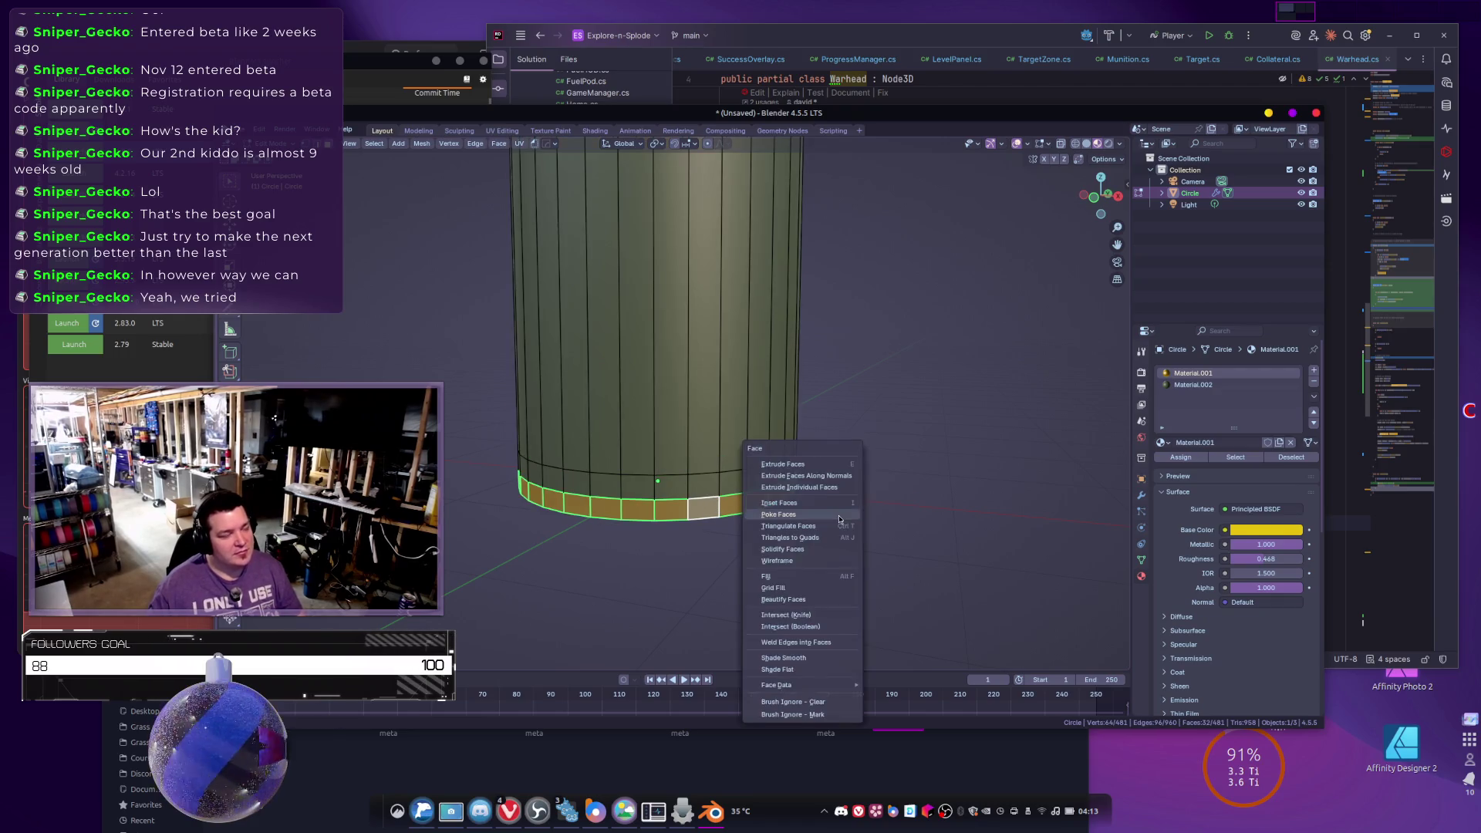
pyautogui.click(810, 468)
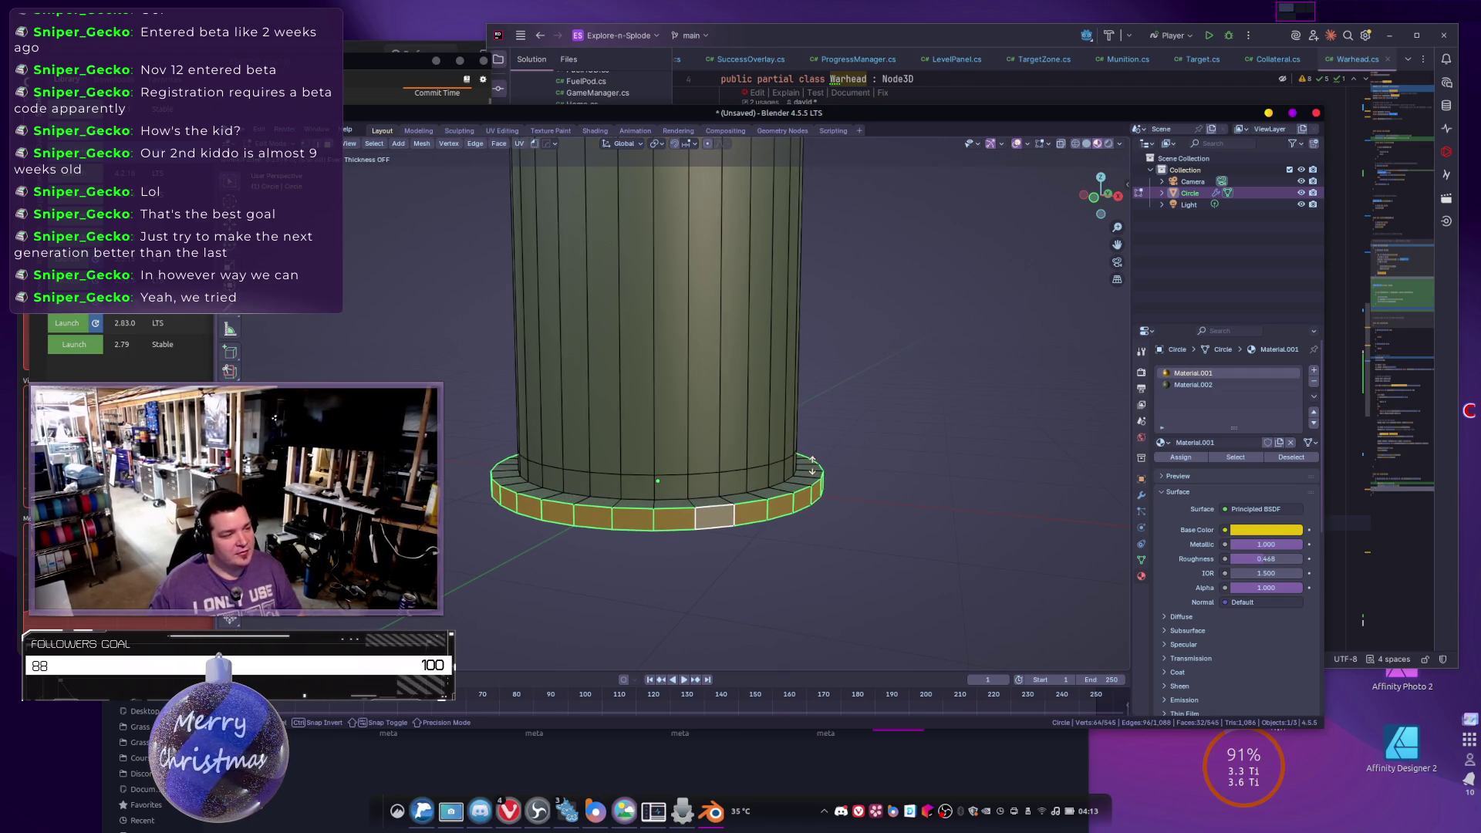
pyautogui.click(812, 465)
pyautogui.scroll(3, 787, 524)
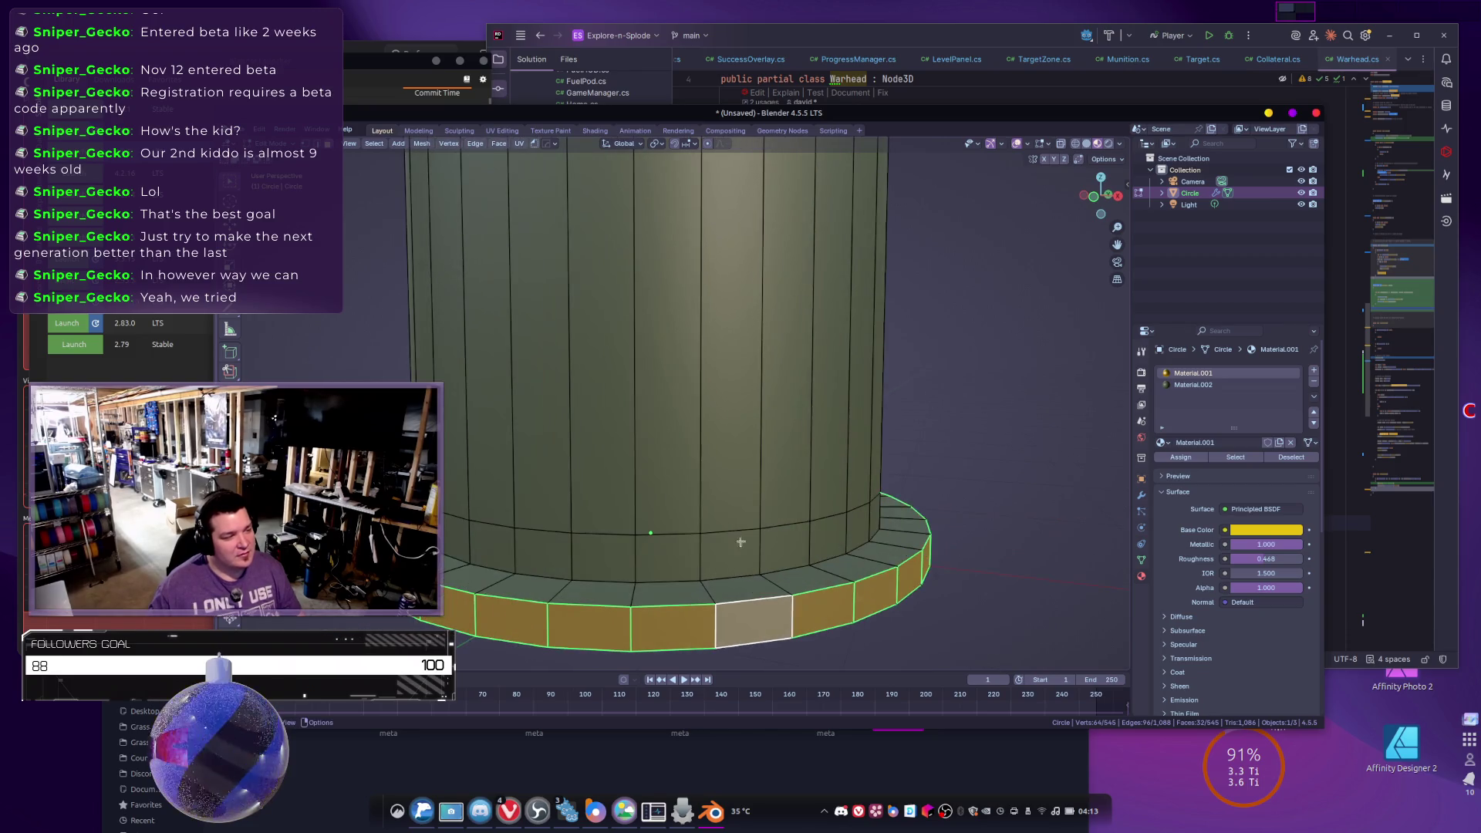
pyautogui.press('Tab')
pyautogui.scroll(-6, 735, 543)
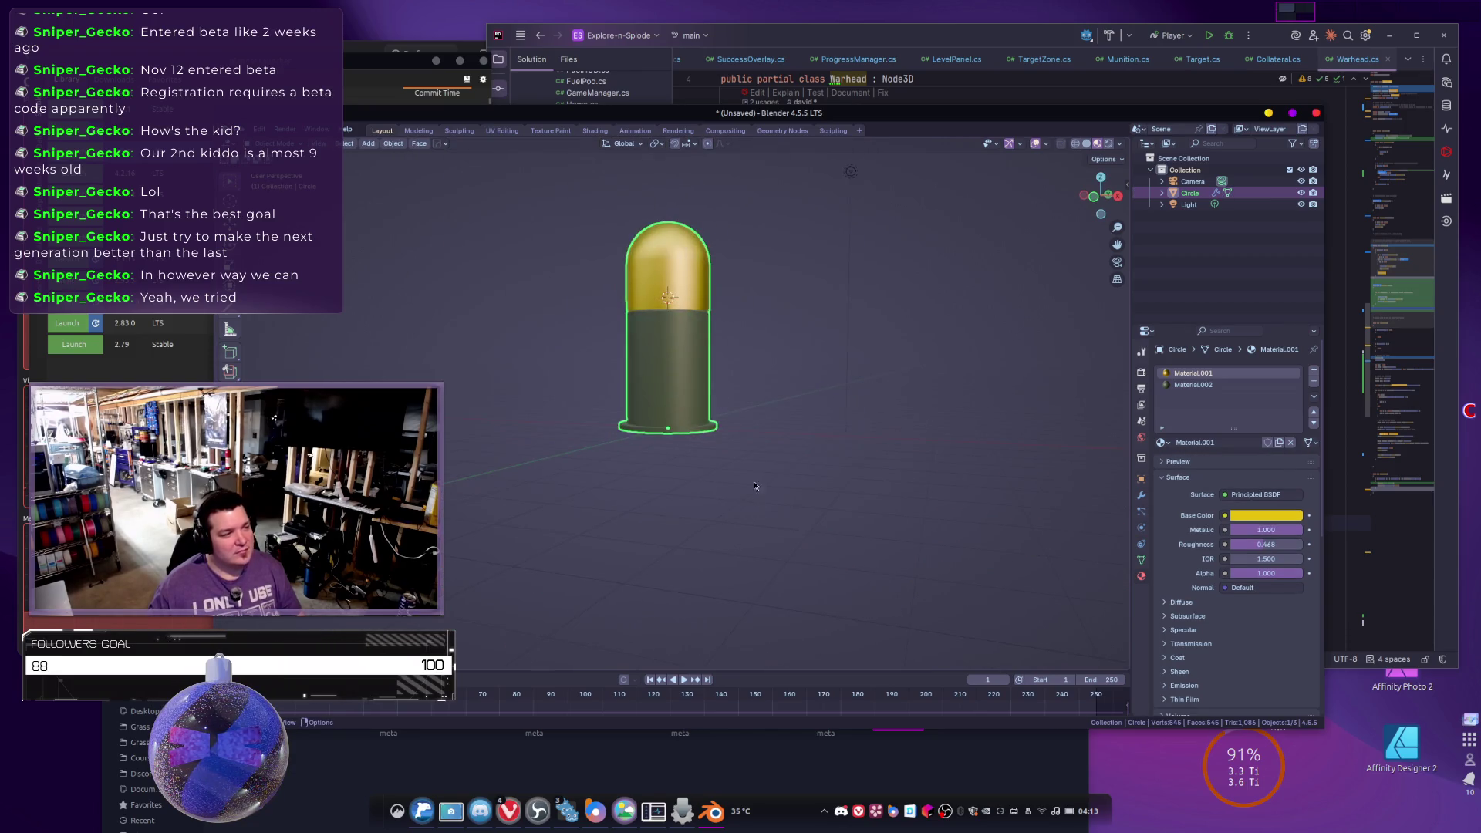
pyautogui.click(744, 455)
pyautogui.moveTo(743, 462)
pyautogui.mouseDown()
pyautogui.moveTo(782, 463)
pyautogui.moveTo(771, 370)
pyautogui.moveTo(739, 464)
pyautogui.moveTo(798, 361)
pyautogui.moveTo(742, 576)
pyautogui.mouseUp()
pyautogui.scroll(-2, 737, 443)
pyautogui.moveTo(734, 451); pyautogui.dragTo(732, 468)
pyautogui.scroll(-4, 710, 441)
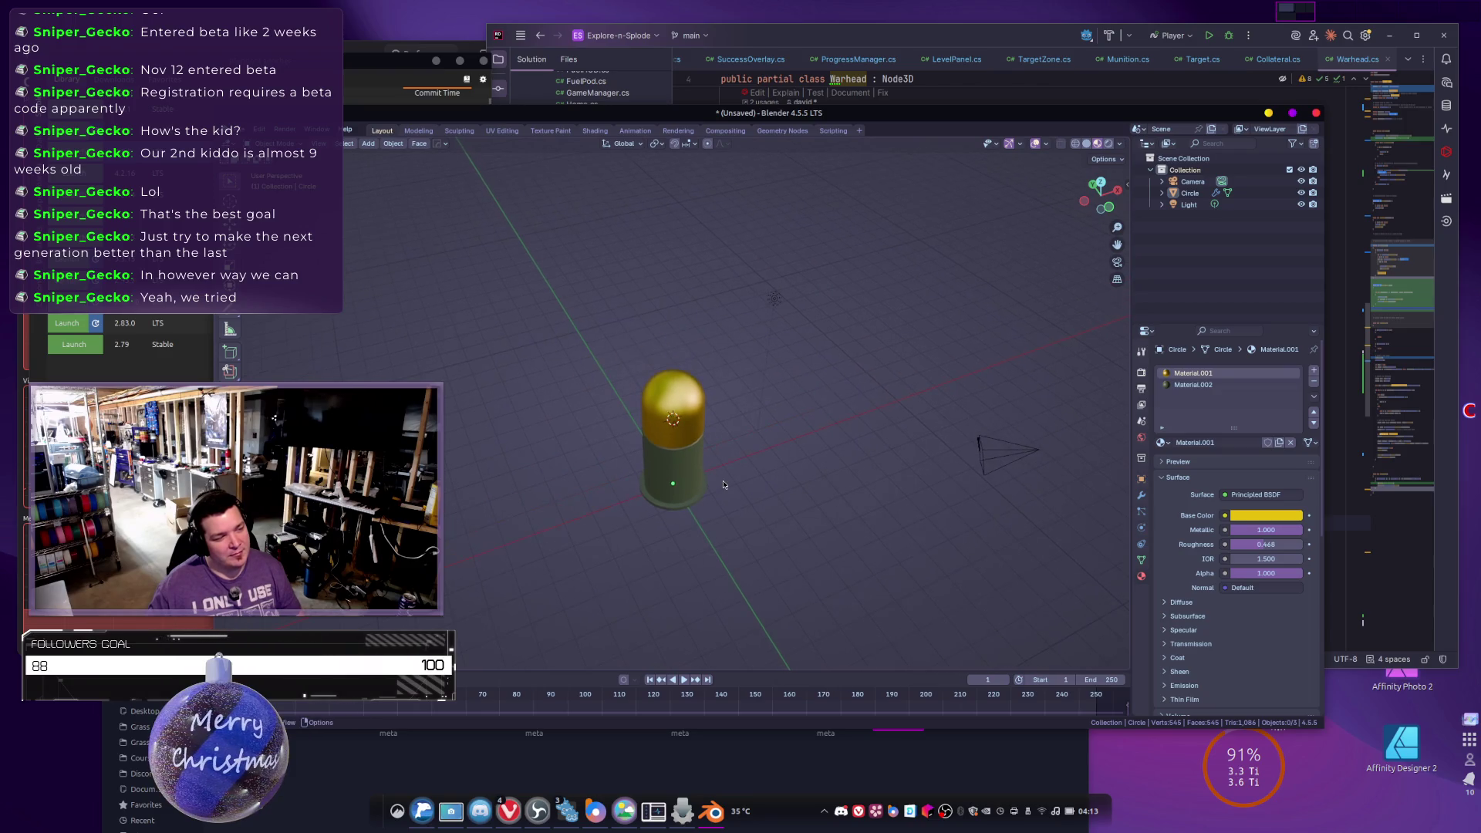
pyautogui.scroll(4, 725, 484)
pyautogui.moveTo(721, 471); pyautogui.dragTo(701, 426)
pyautogui.scroll(5, 702, 432)
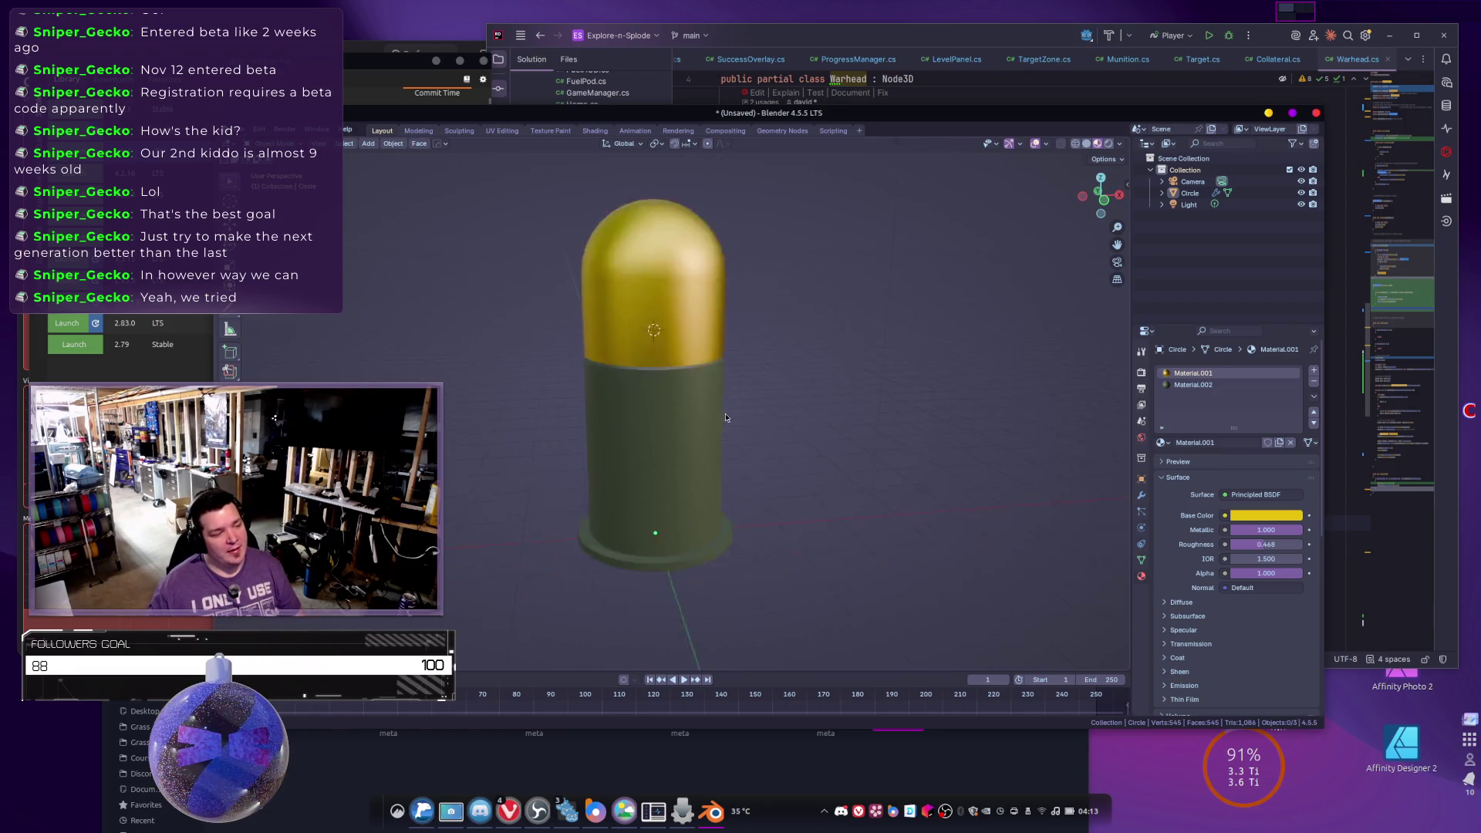
pyautogui.press('Tab')
pyautogui.scroll(4, 709, 486)
pyautogui.scroll(-8, 711, 494)
pyautogui.press('Tab')
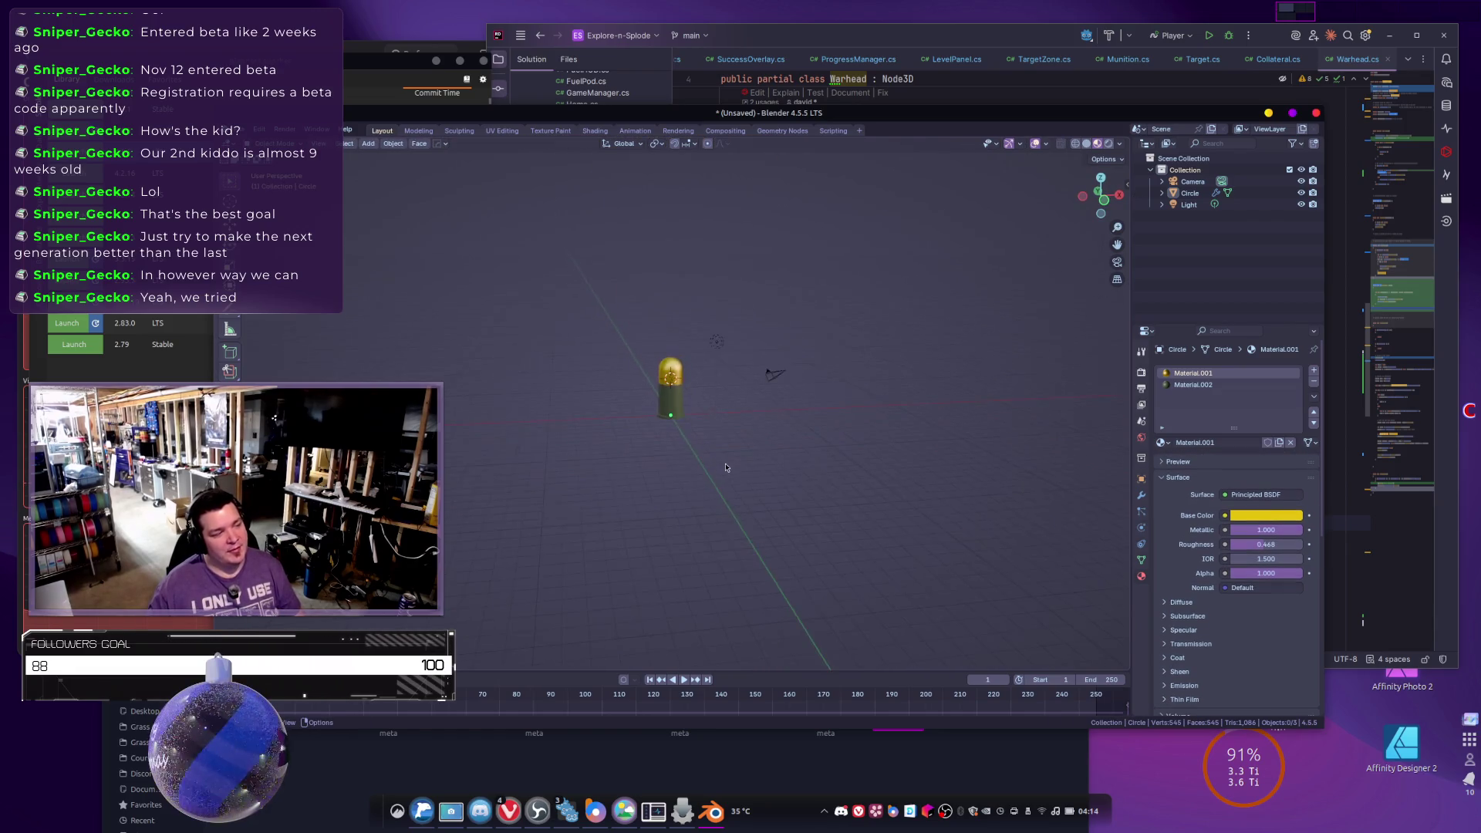
pyautogui.scroll(5, 726, 489)
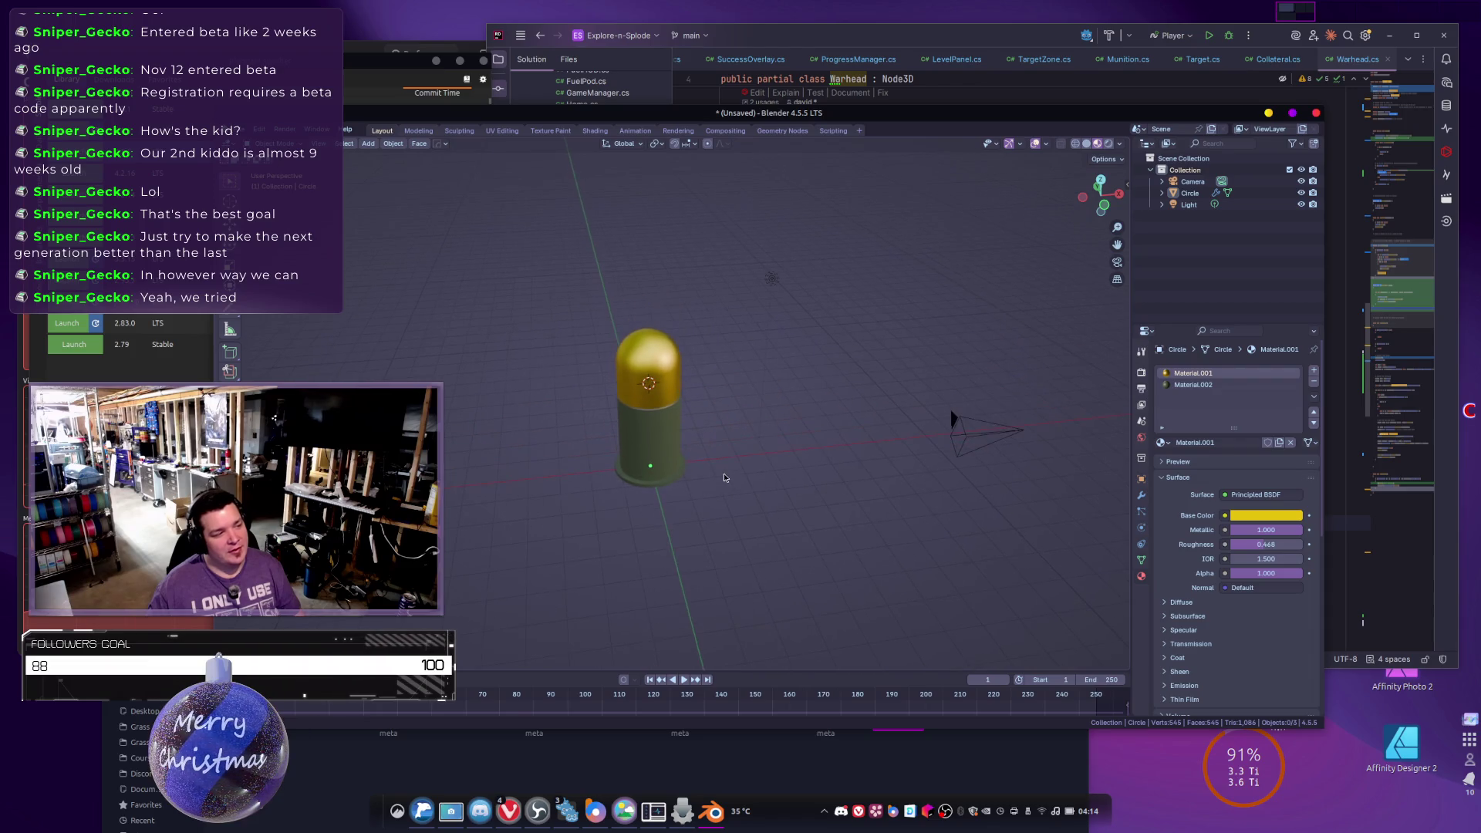
pyautogui.scroll(-3, 752, 453)
pyautogui.scroll(3, 760, 456)
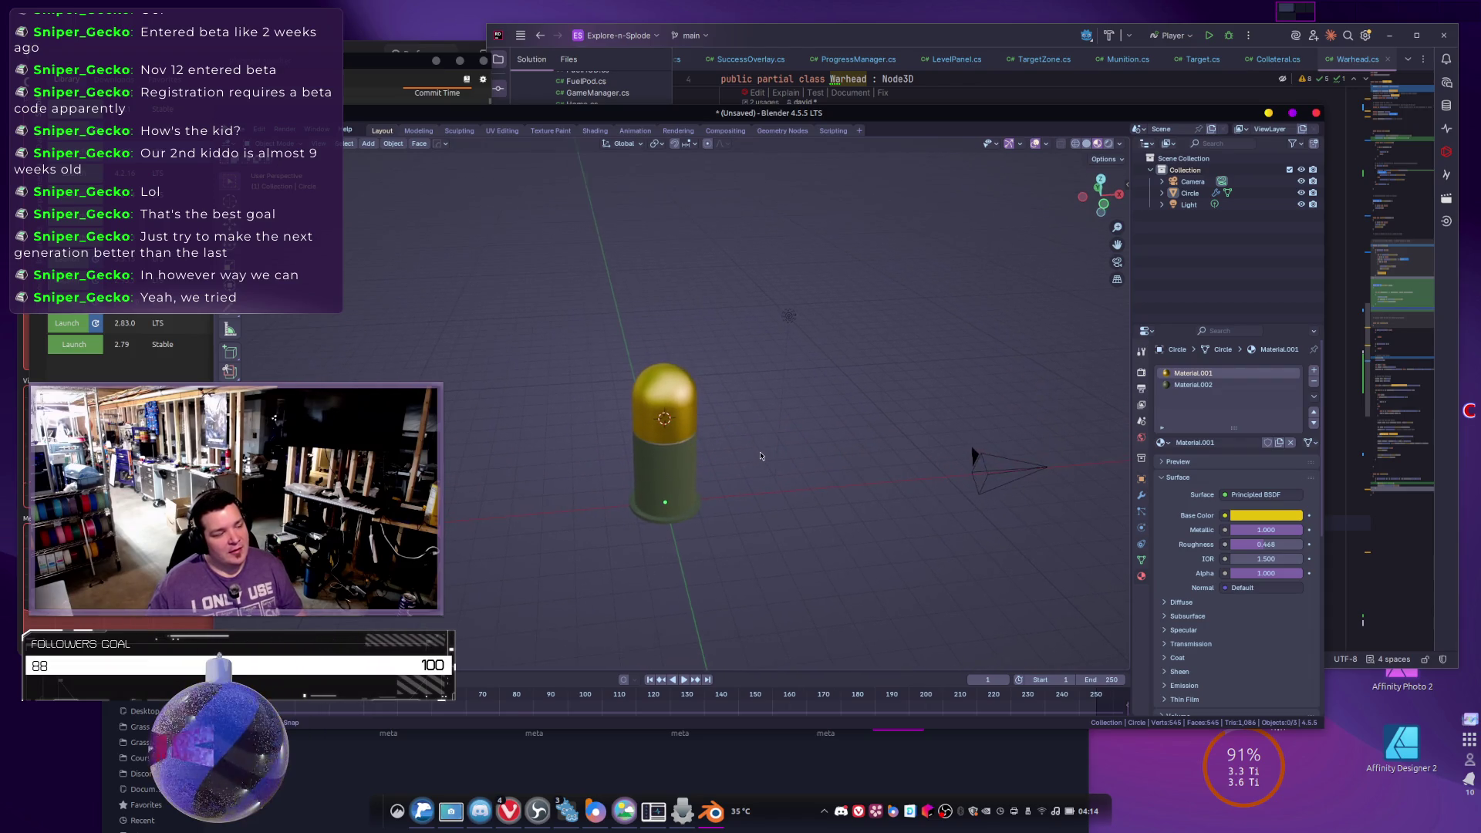
pyautogui.click(691, 432)
# - Make a hidden in-place duplicate of the round as a backup, then reselect the original
pyautogui.scroll(5, 768, 447)
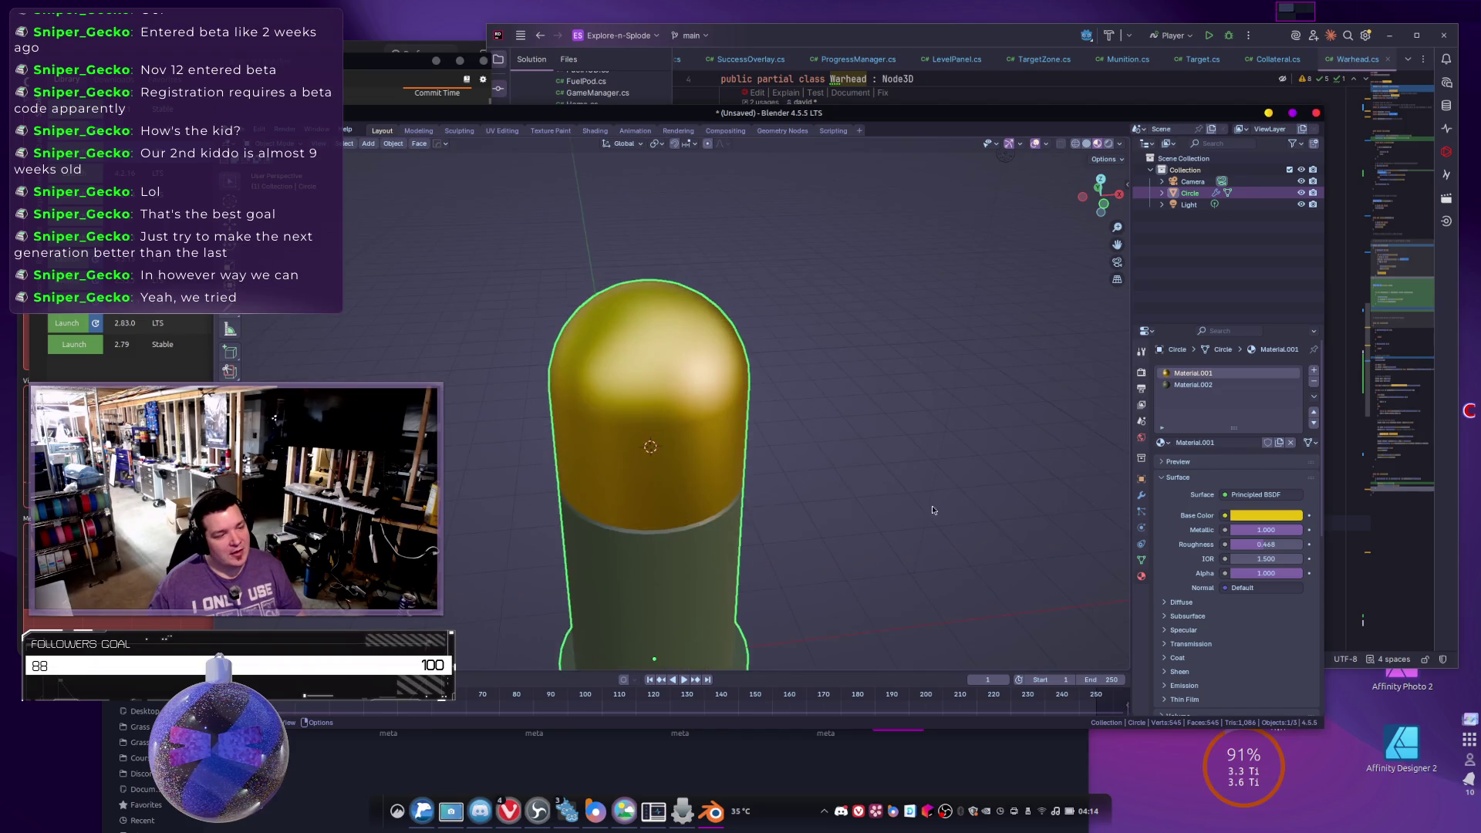
pyautogui.scroll(-5, 794, 435)
pyautogui.hotkey('shift', 'd')
pyautogui.rightClick(947, 469)
pyautogui.press('h')
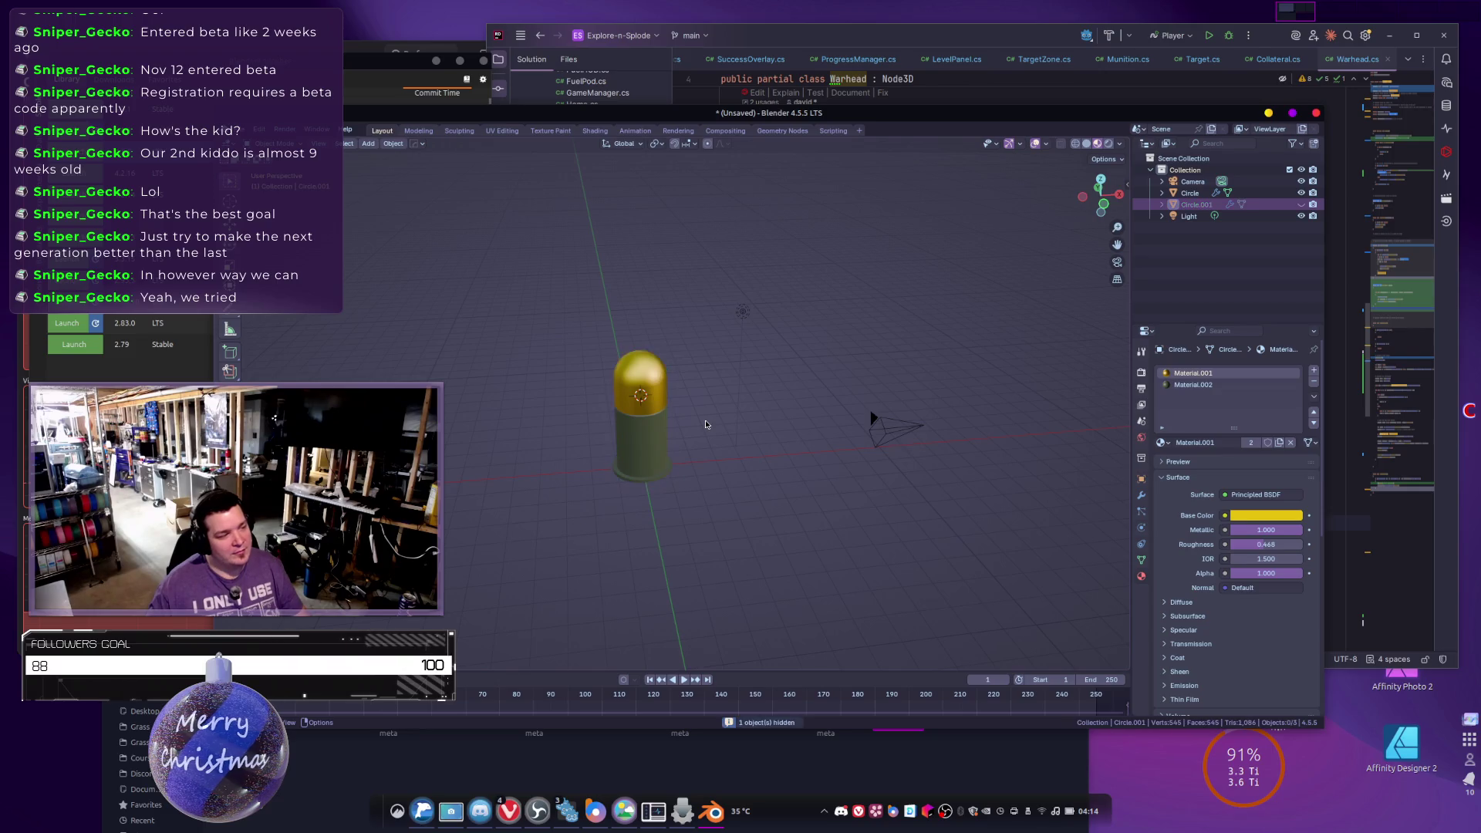
pyautogui.click(646, 416)
# - Add a Decimate modifier to the round
pyautogui.scroll(5, 647, 417)
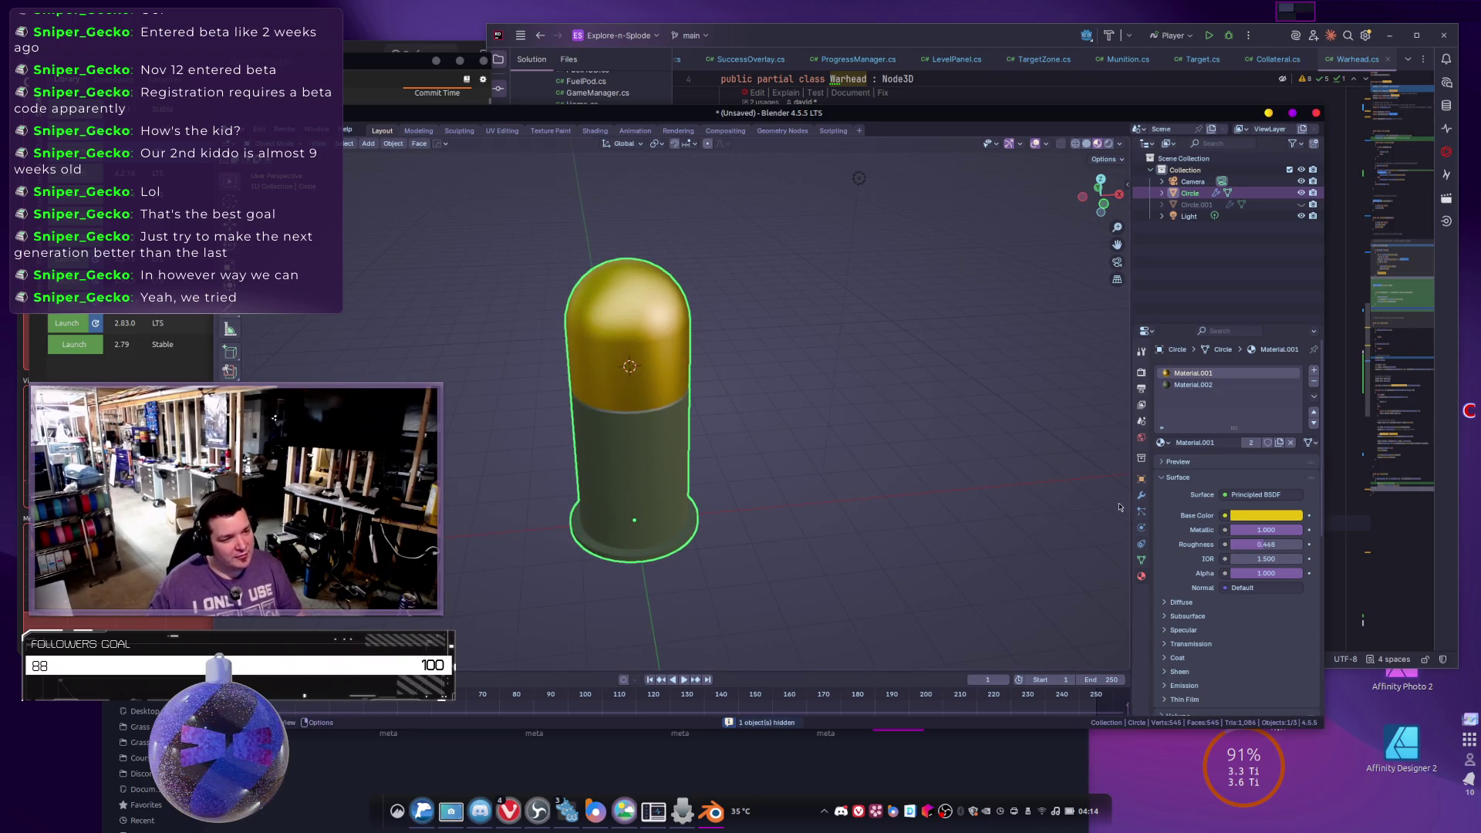
pyautogui.click(1141, 496)
pyautogui.click(1199, 375)
pyautogui.write('dec')
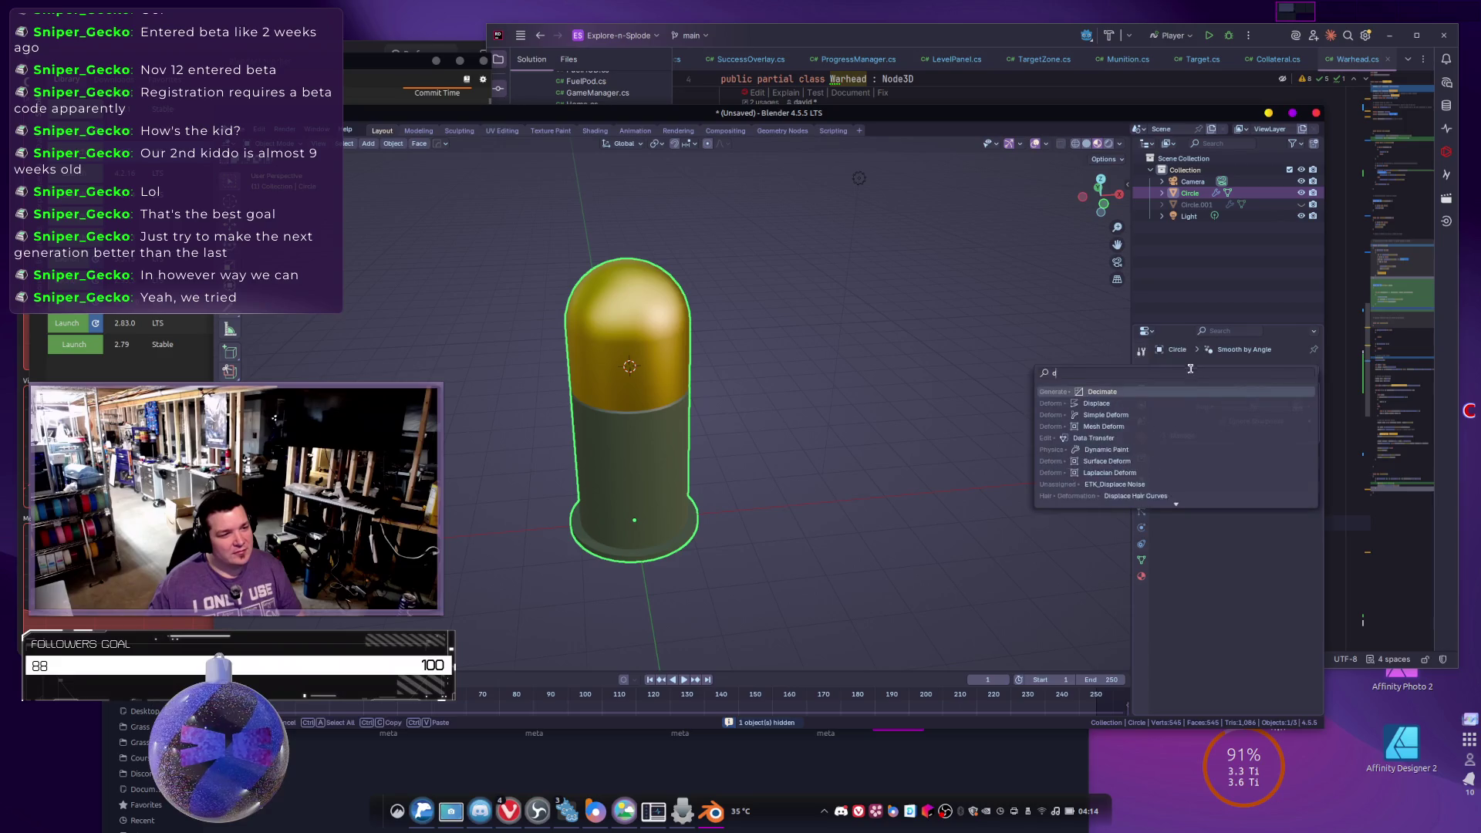
pyautogui.click(1119, 390)
# - Tune the Decimate ratio to about 0.46 and apply it, leaving roughly 330 faces
pyautogui.click(1264, 424)
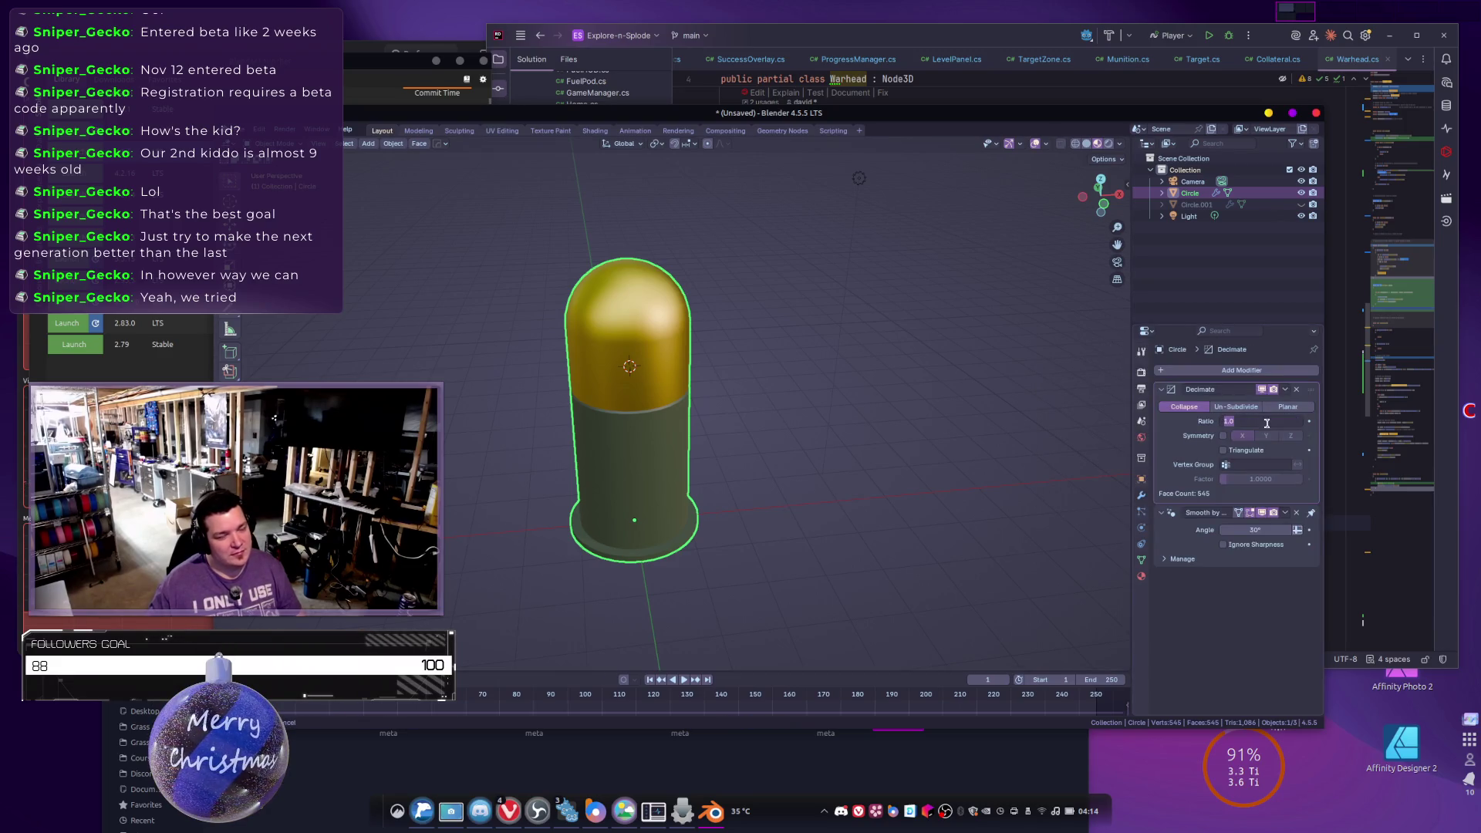
pyautogui.press('Return')
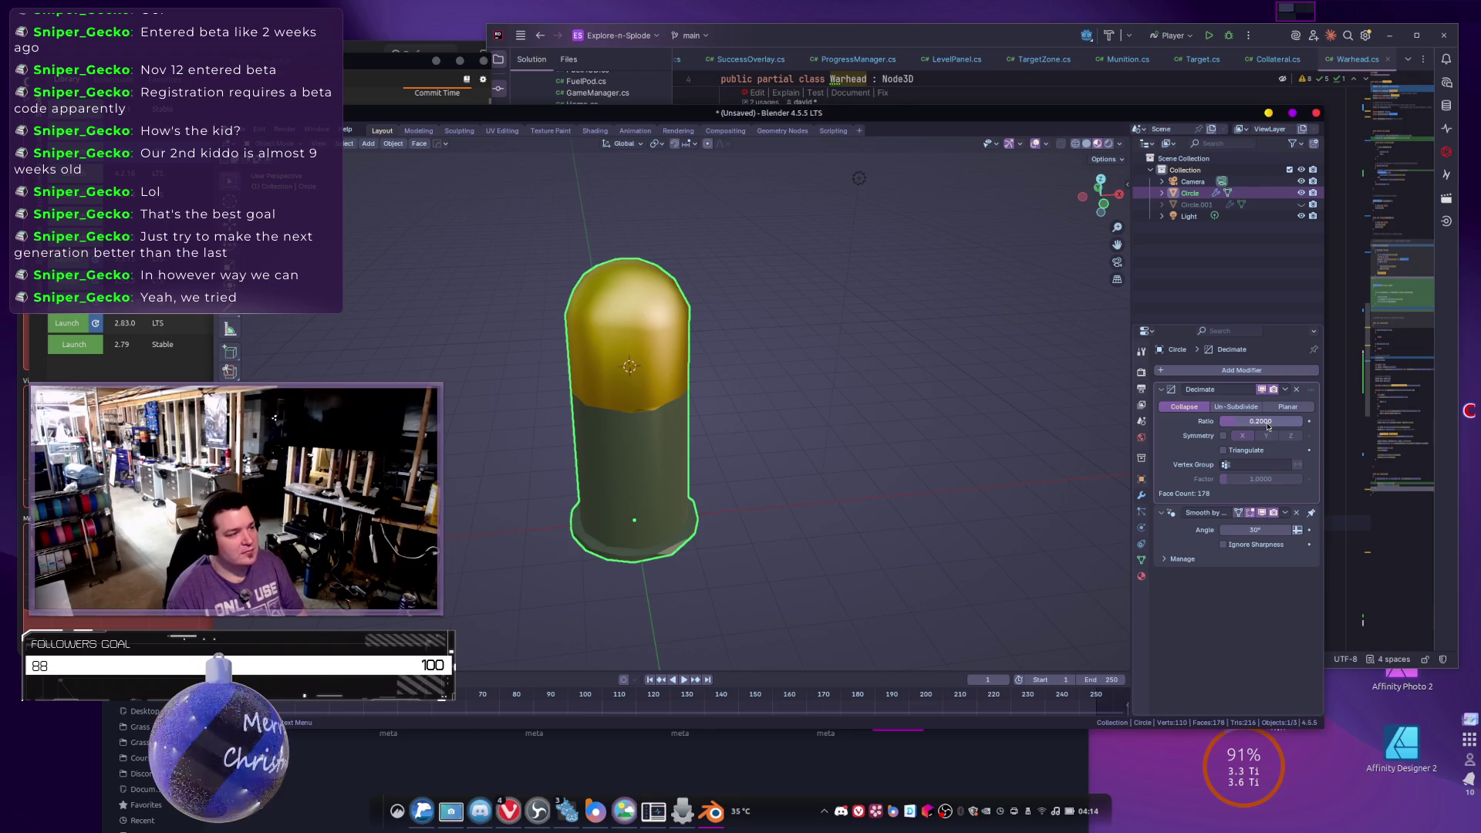
pyautogui.click(1243, 422)
pyautogui.write('.5')
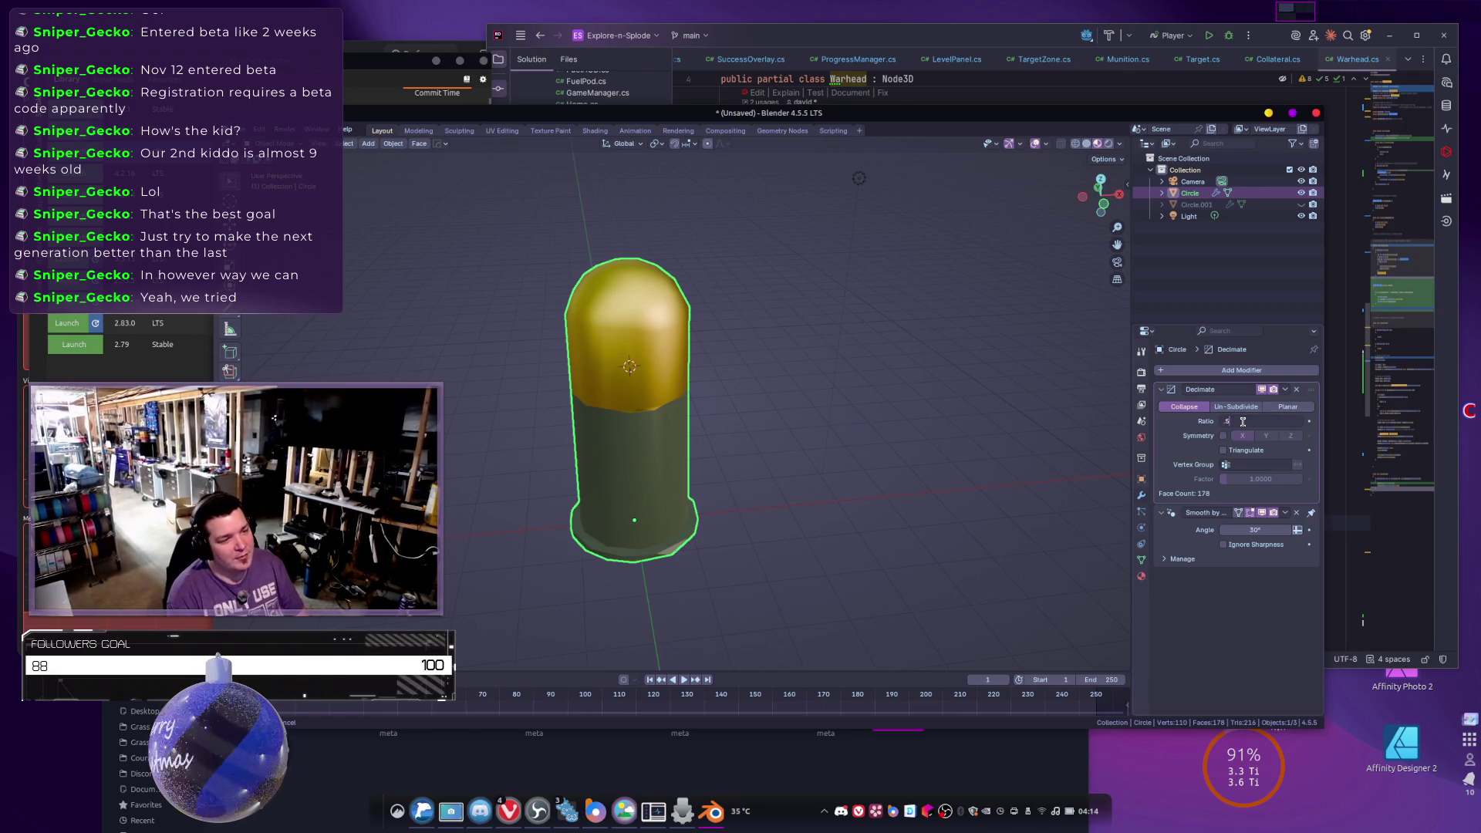
pyautogui.press('Return')
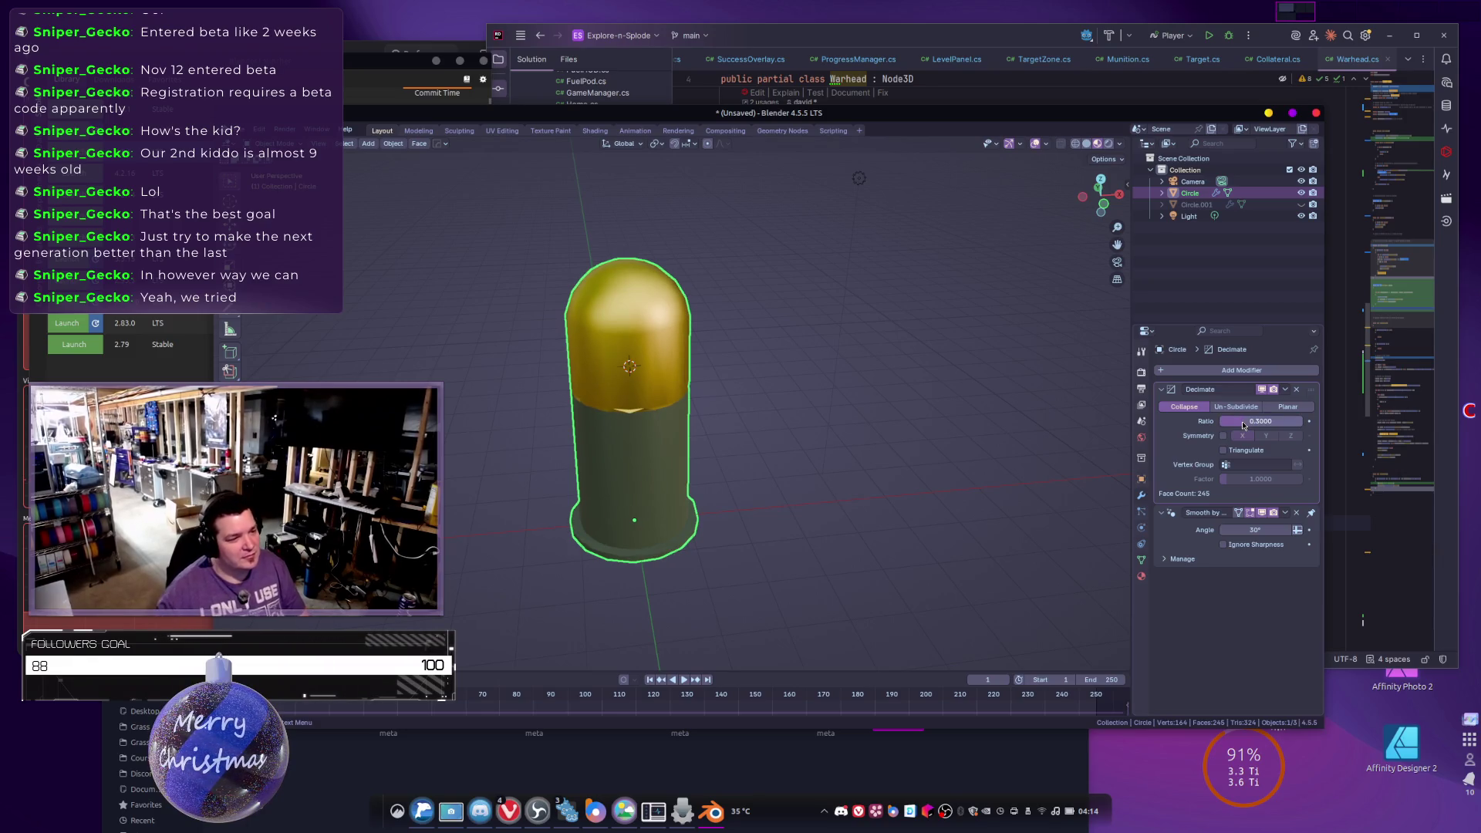
pyautogui.moveTo(1242, 424); pyautogui.dragTo(1267, 424)
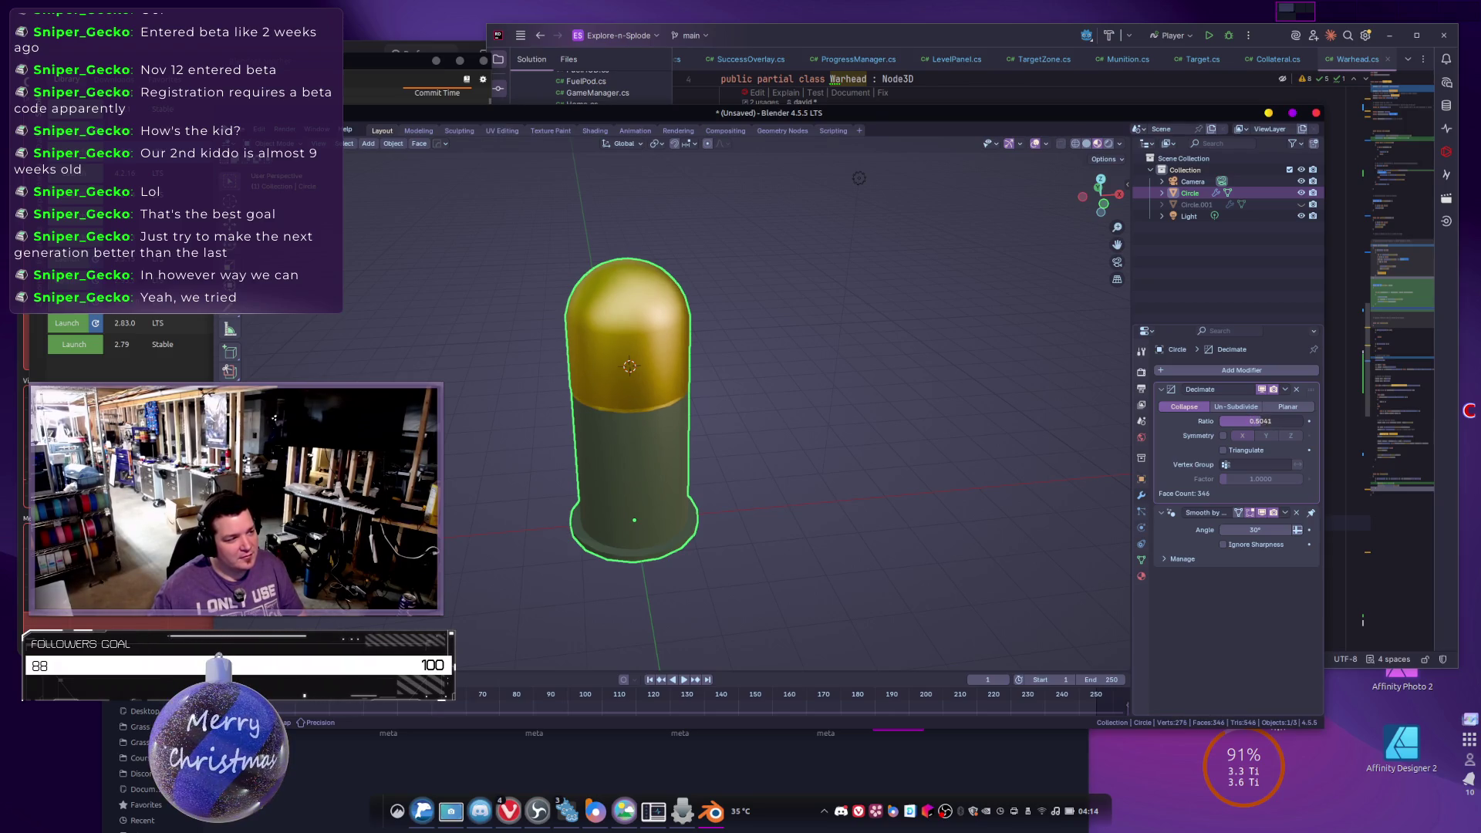
pyautogui.moveTo(1267, 424); pyautogui.dragTo(1269, 424)
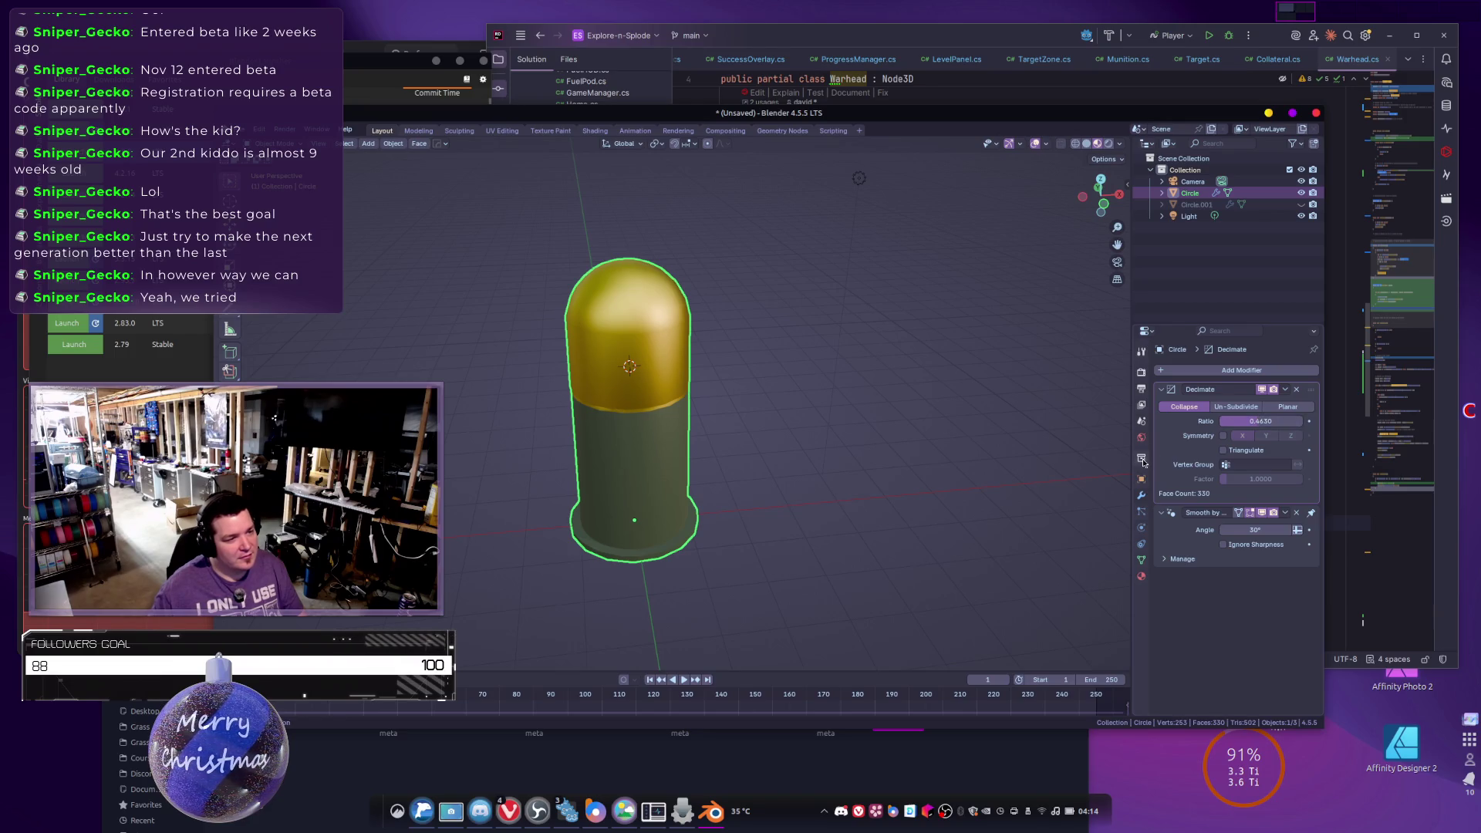
pyautogui.hotkey('ctrl', 'a')
# - Shift the tip material's Base Color toward a brighter, saturated yellow
pyautogui.moveTo(818, 527)
pyautogui.mouseDown()
pyautogui.moveTo(694, 470)
pyautogui.moveTo(765, 473)
pyautogui.moveTo(851, 523)
pyautogui.mouseUp()
pyautogui.moveTo(819, 455)
pyautogui.mouseDown()
pyautogui.moveTo(843, 502)
pyautogui.moveTo(814, 488)
pyautogui.mouseUp()
pyautogui.scroll(-3, 807, 509)
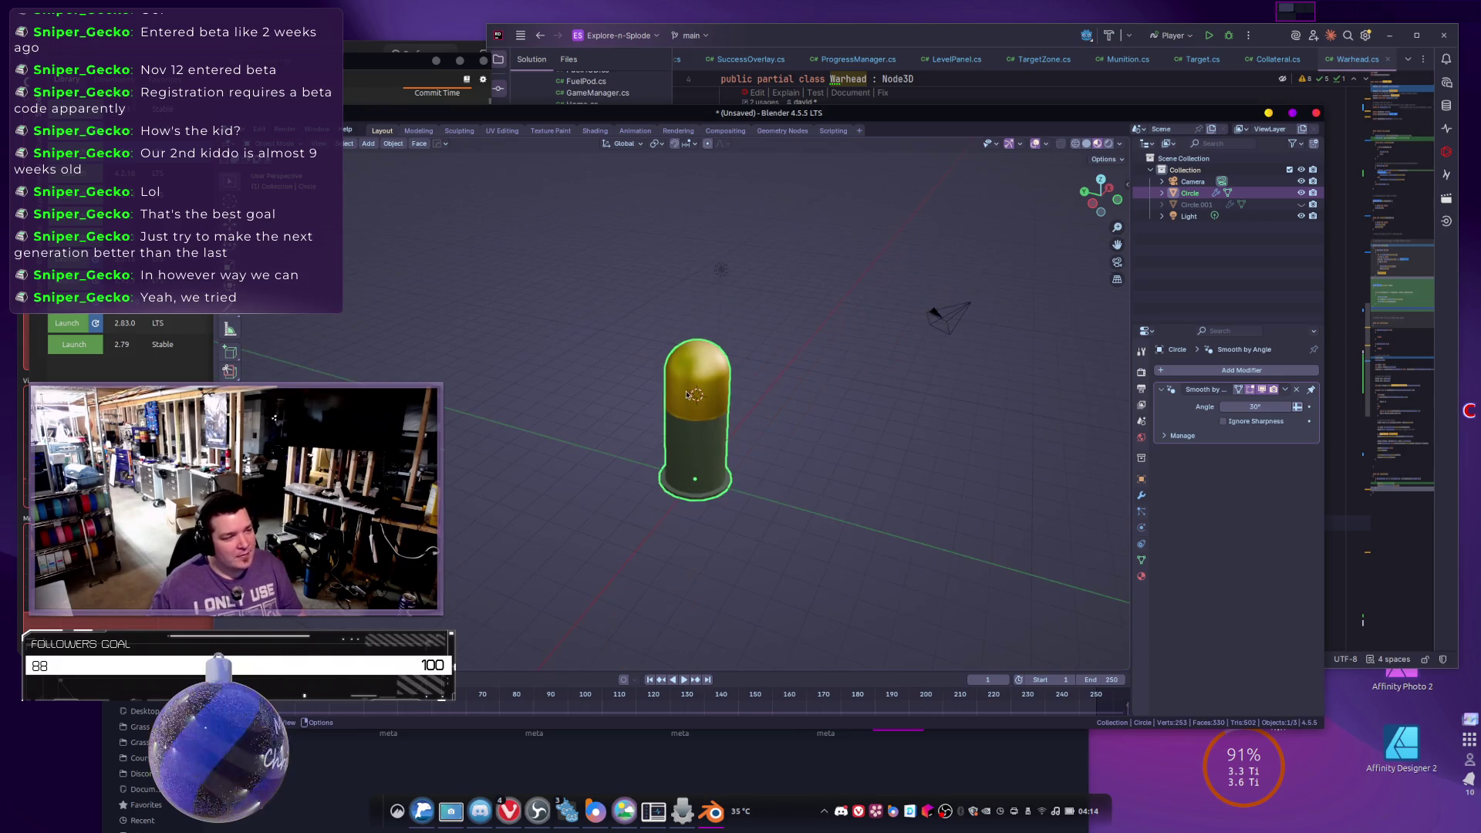
pyautogui.scroll(4, 940, 484)
pyautogui.click(1141, 575)
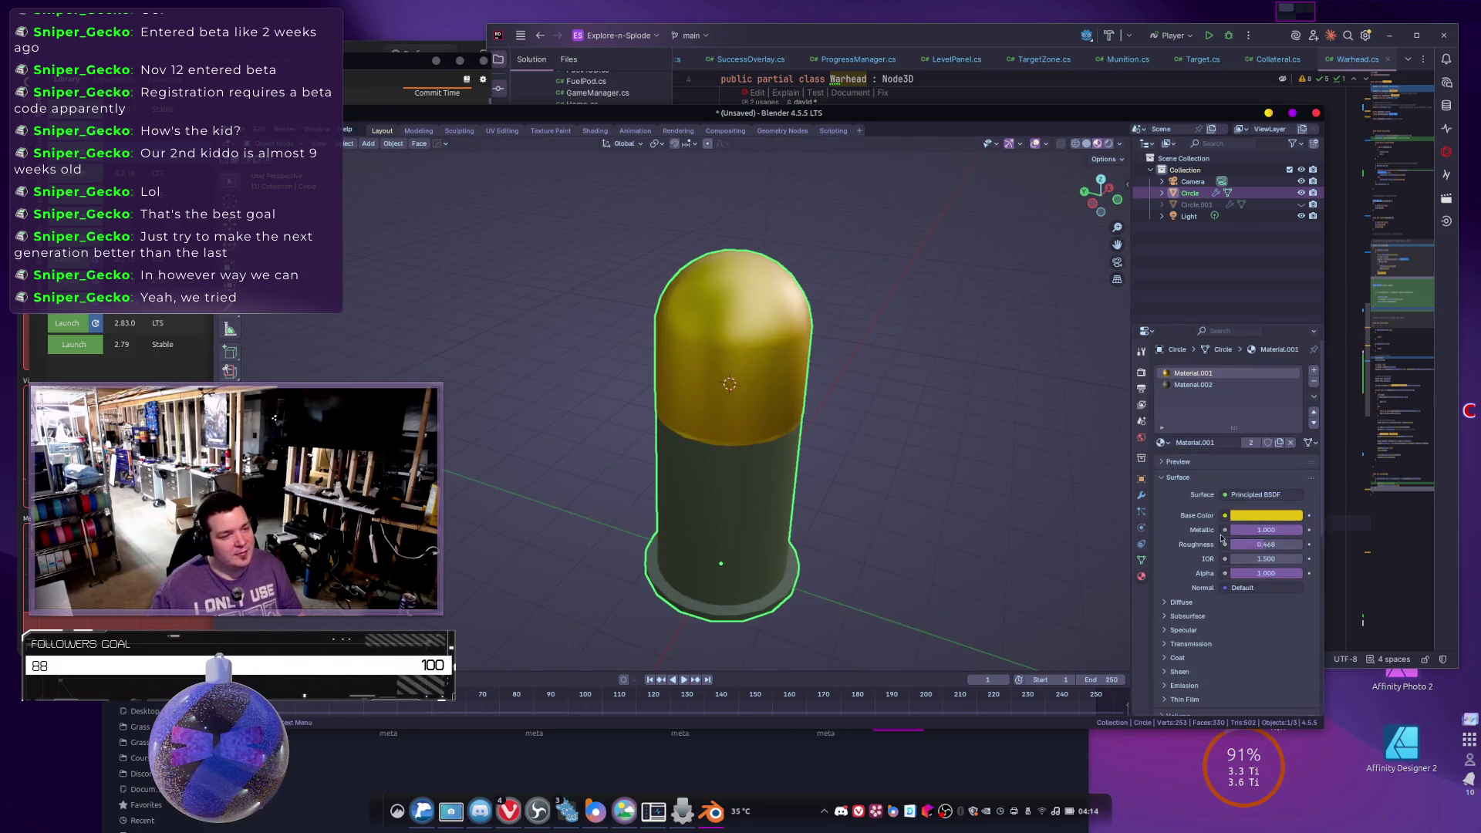
pyautogui.click(1261, 516)
pyautogui.moveTo(1206, 400); pyautogui.dragTo(1200, 396)
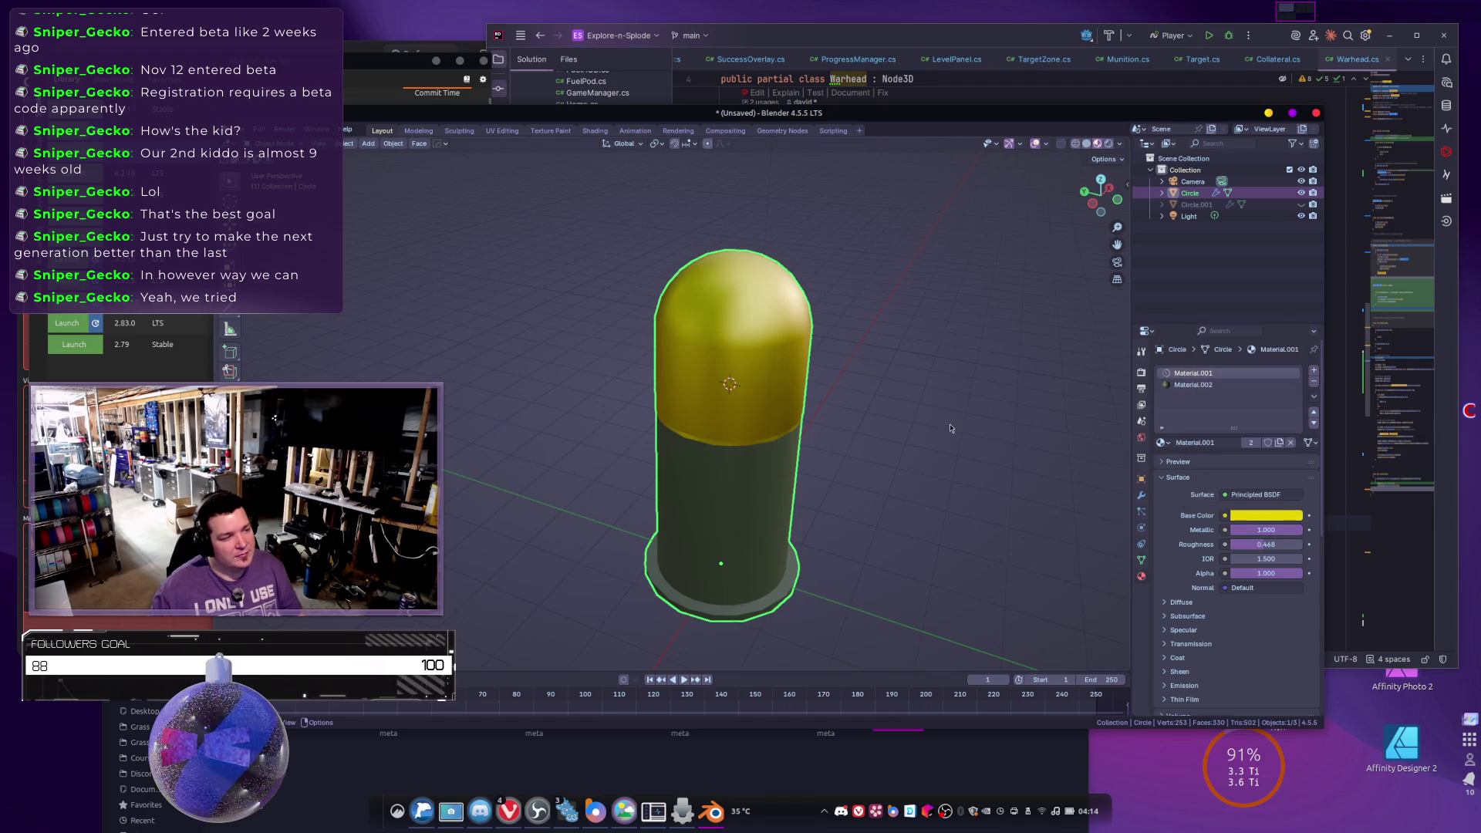
pyautogui.click(516, 421)
# - Bring up the save file dialog with Ctrl+S
pyautogui.scroll(-3, 516, 421)
pyautogui.moveTo(516, 421); pyautogui.dragTo(775, 451)
pyautogui.hotkey('ctrl', 's')
# - Save the scene as 40mm.blend in the Personal/Blender folder, then bring up Dolphin
pyautogui.scroll(-5, 737, 607)
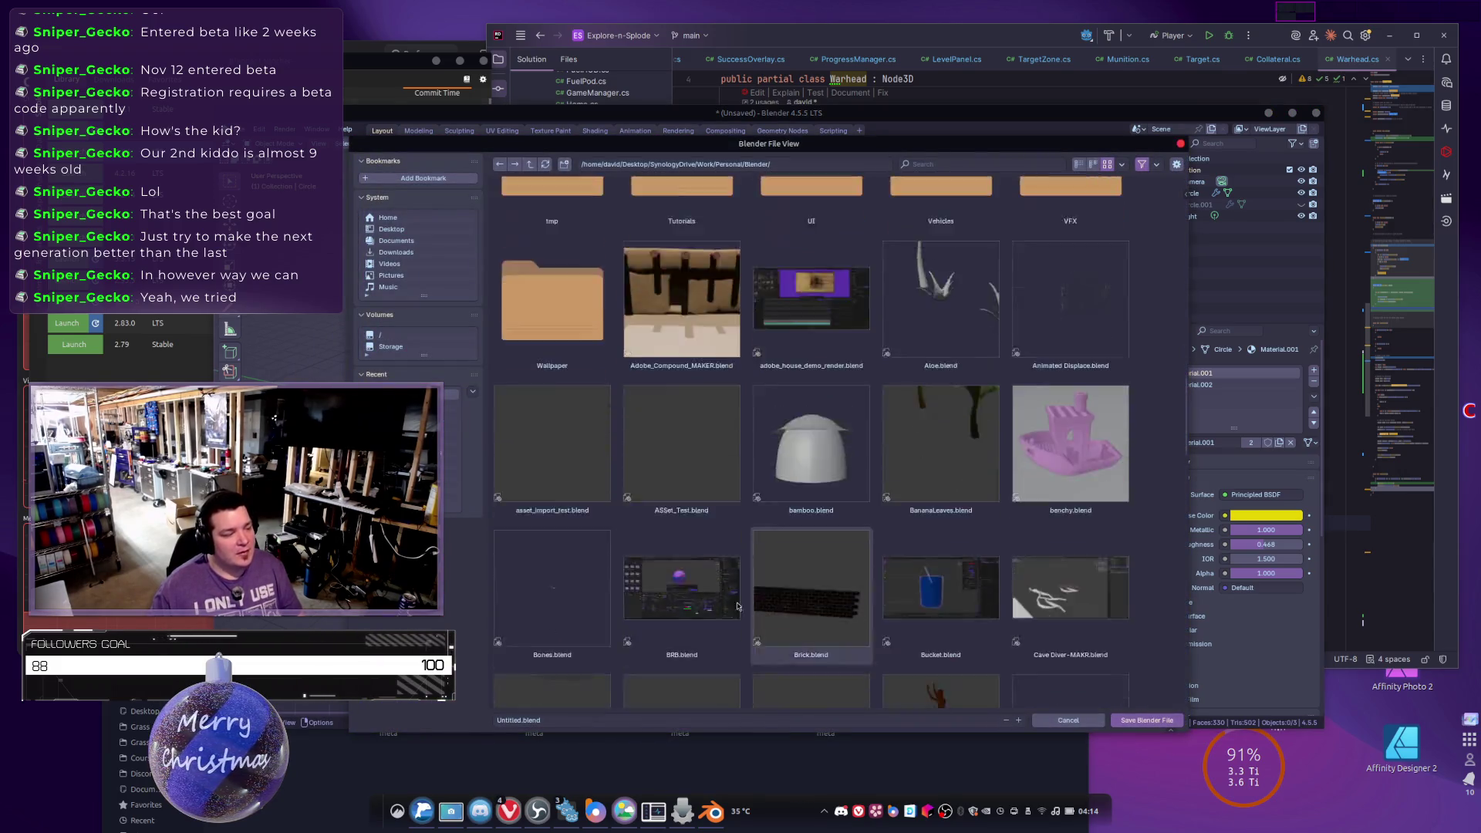
pyautogui.scroll(-10, 737, 606)
pyautogui.click(624, 713)
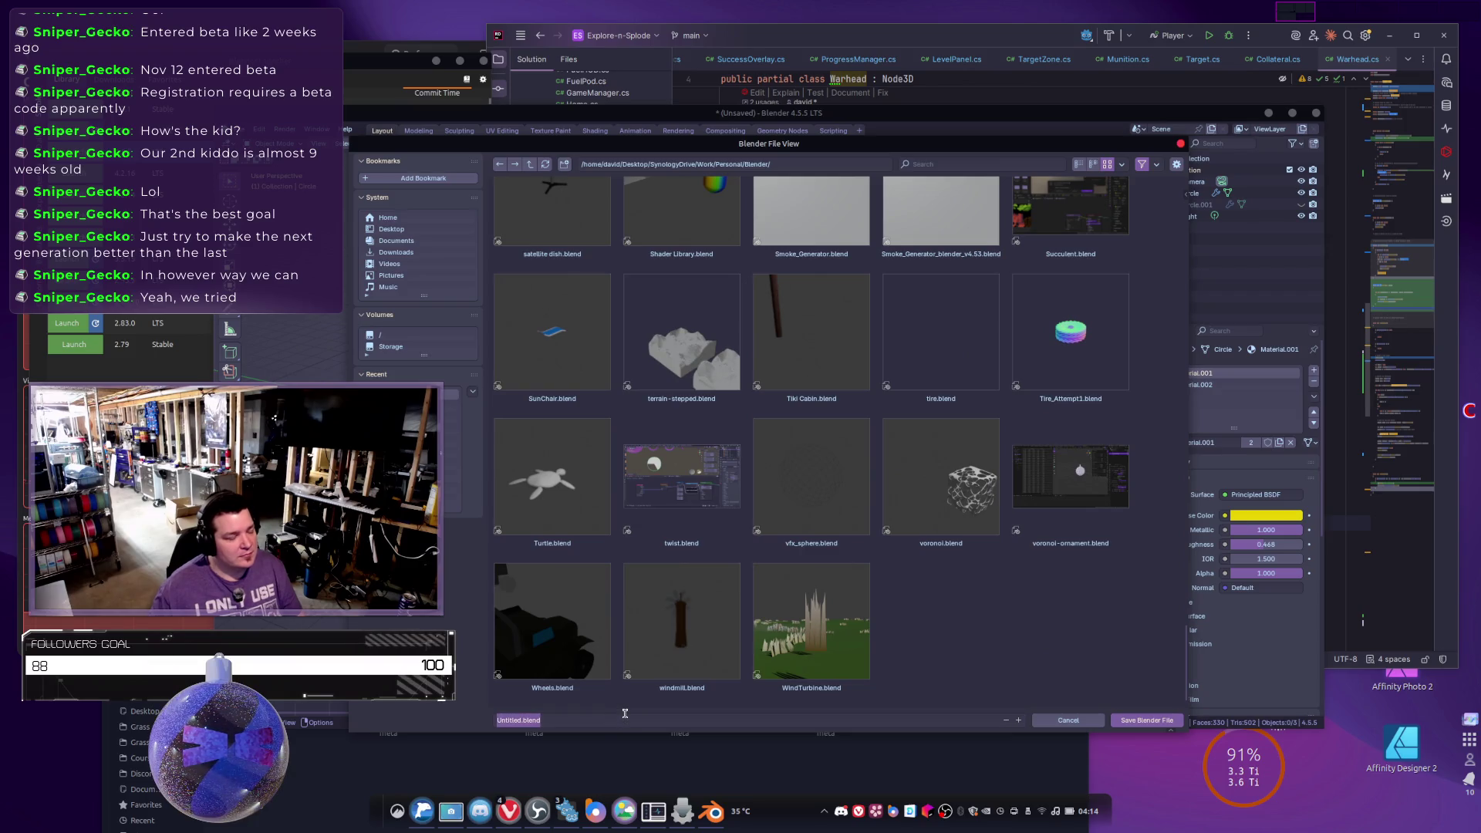
pyautogui.write('40mm')
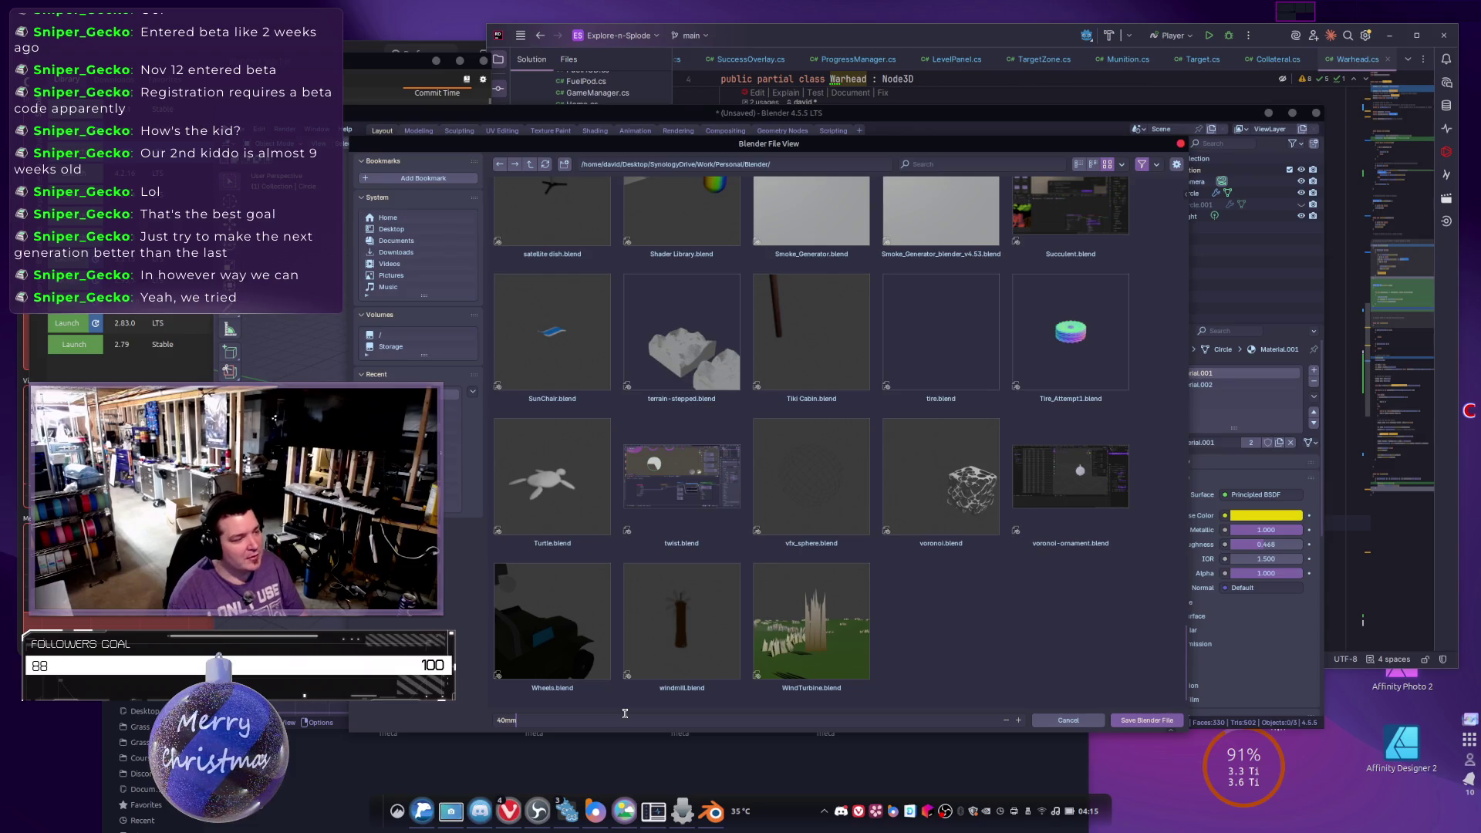
pyautogui.press('Return')
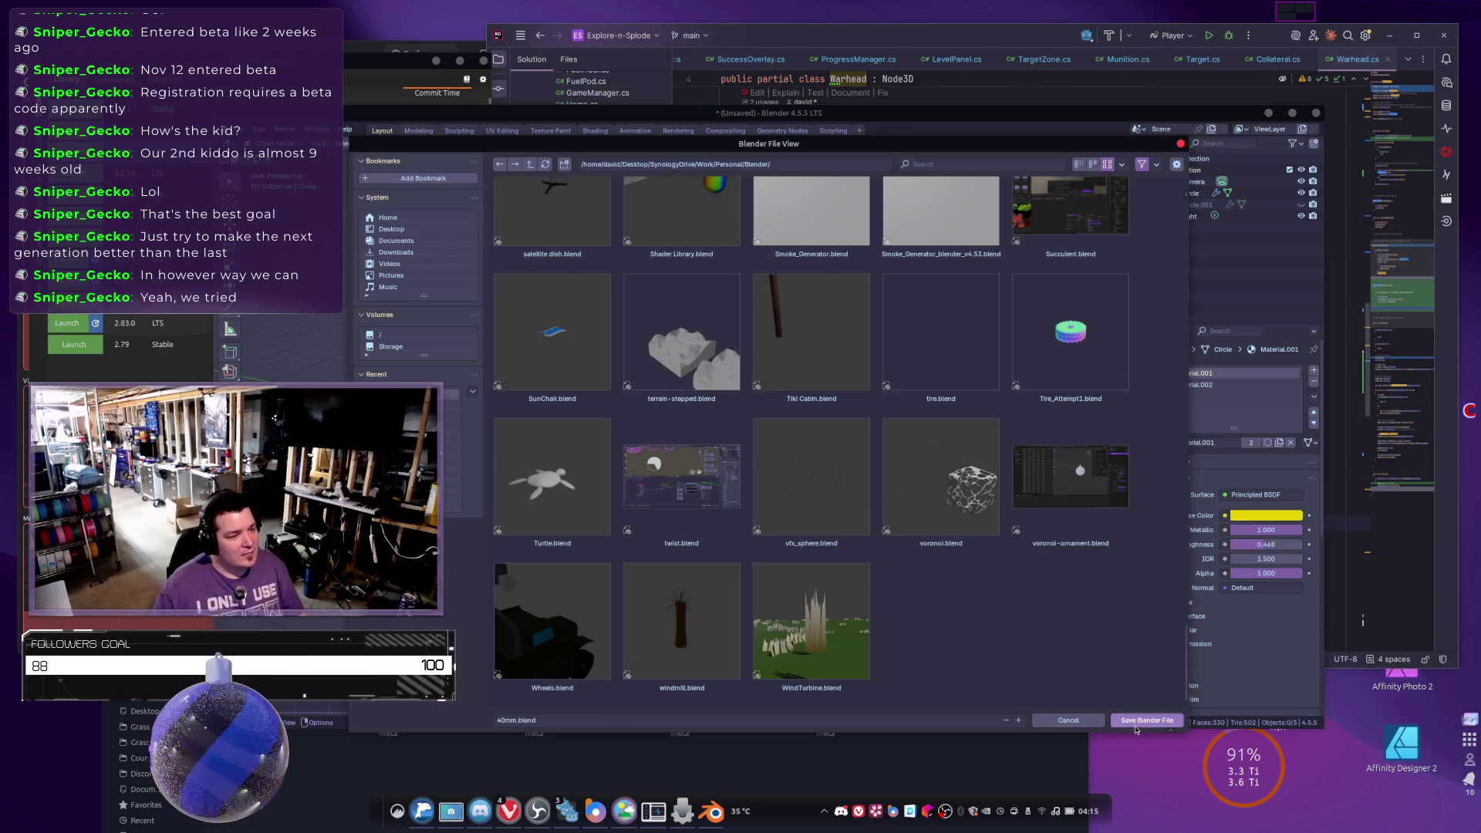
pyautogui.click(1132, 720)
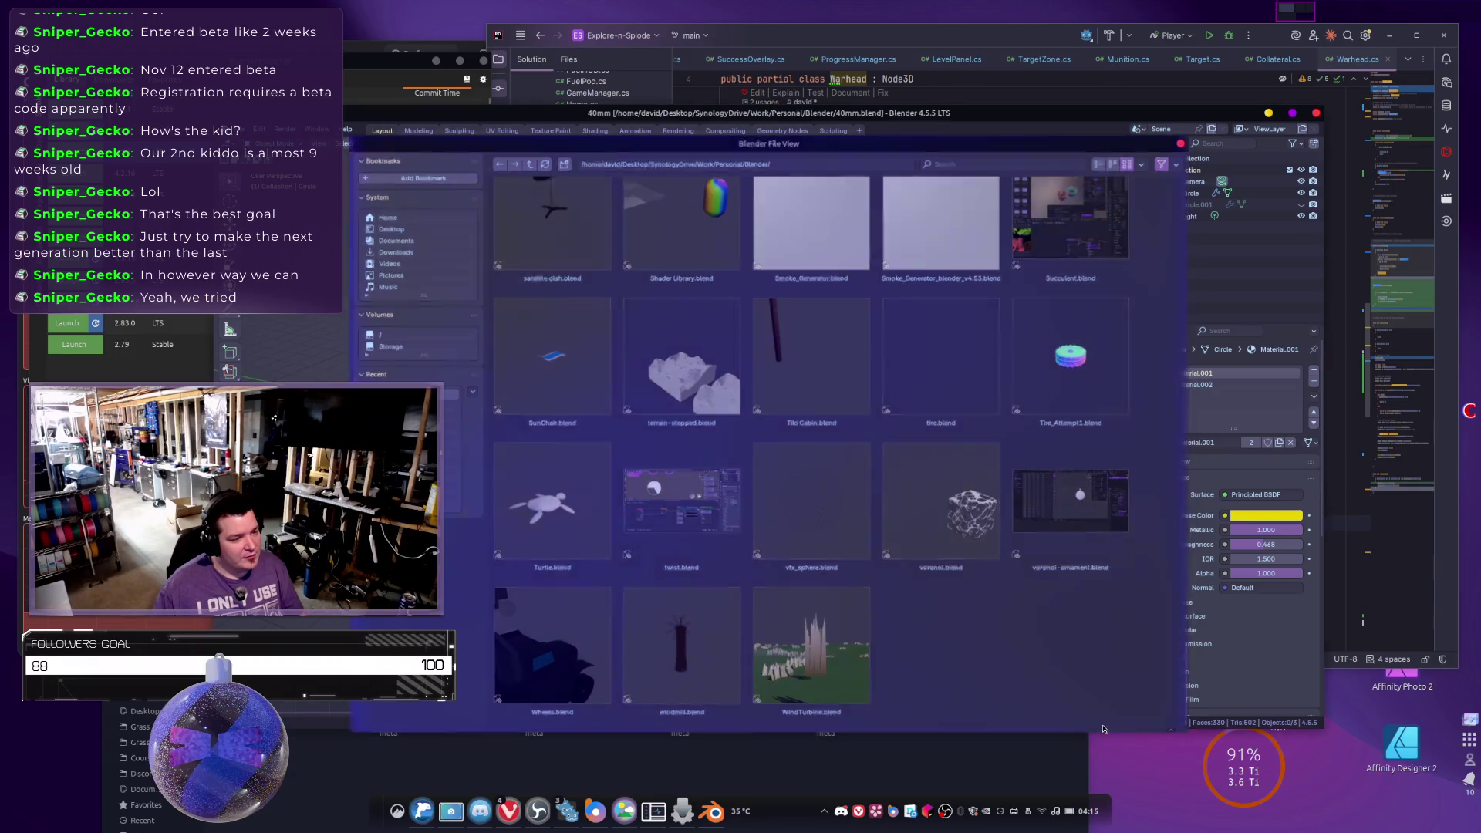
pyautogui.click(421, 814)
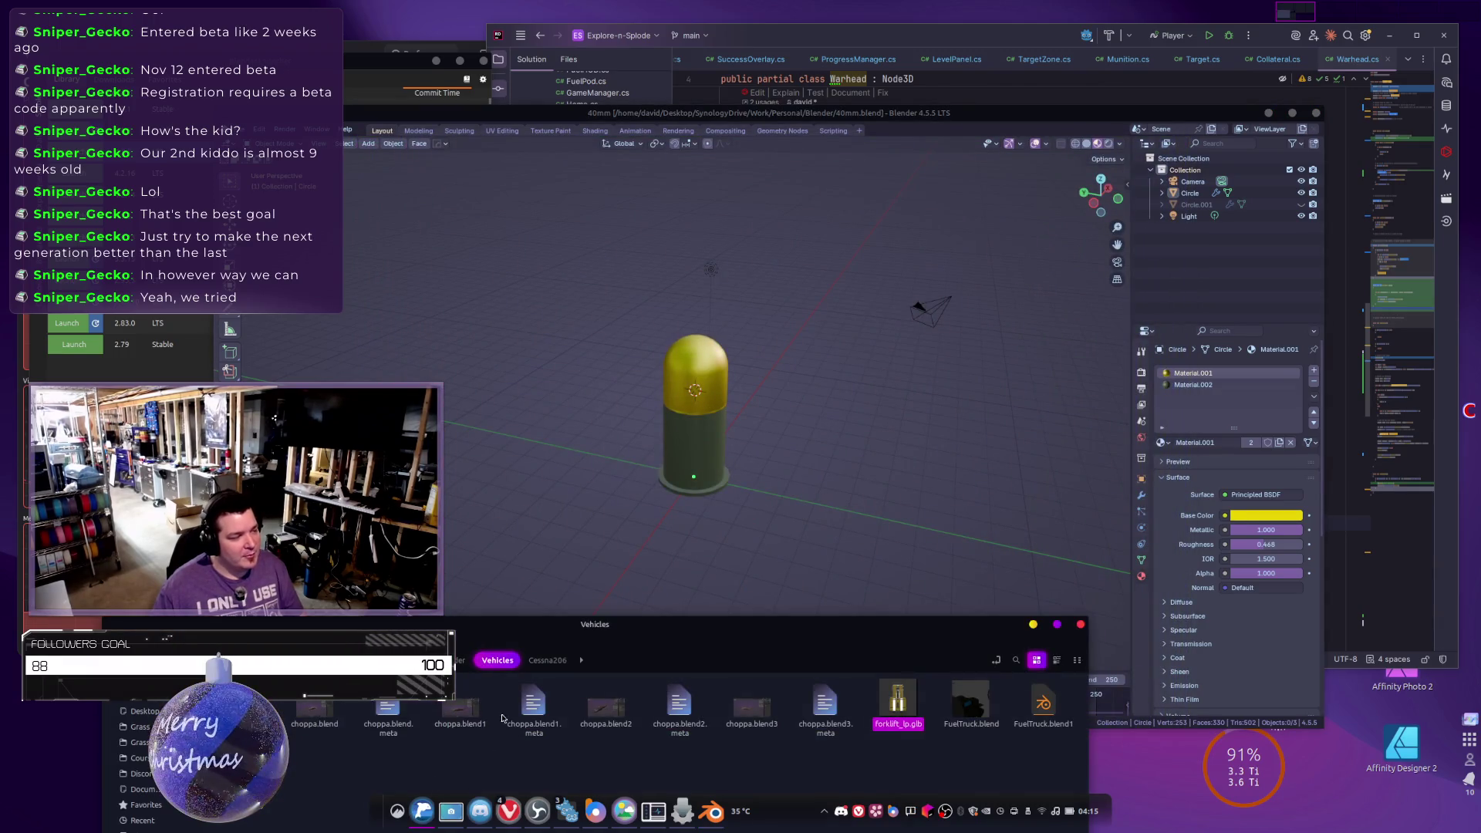
# - Search the Personal folder for '40' in Dolphin and select M406 HE.blend
pyautogui.moveTo(578, 644); pyautogui.dragTo(509, 149)
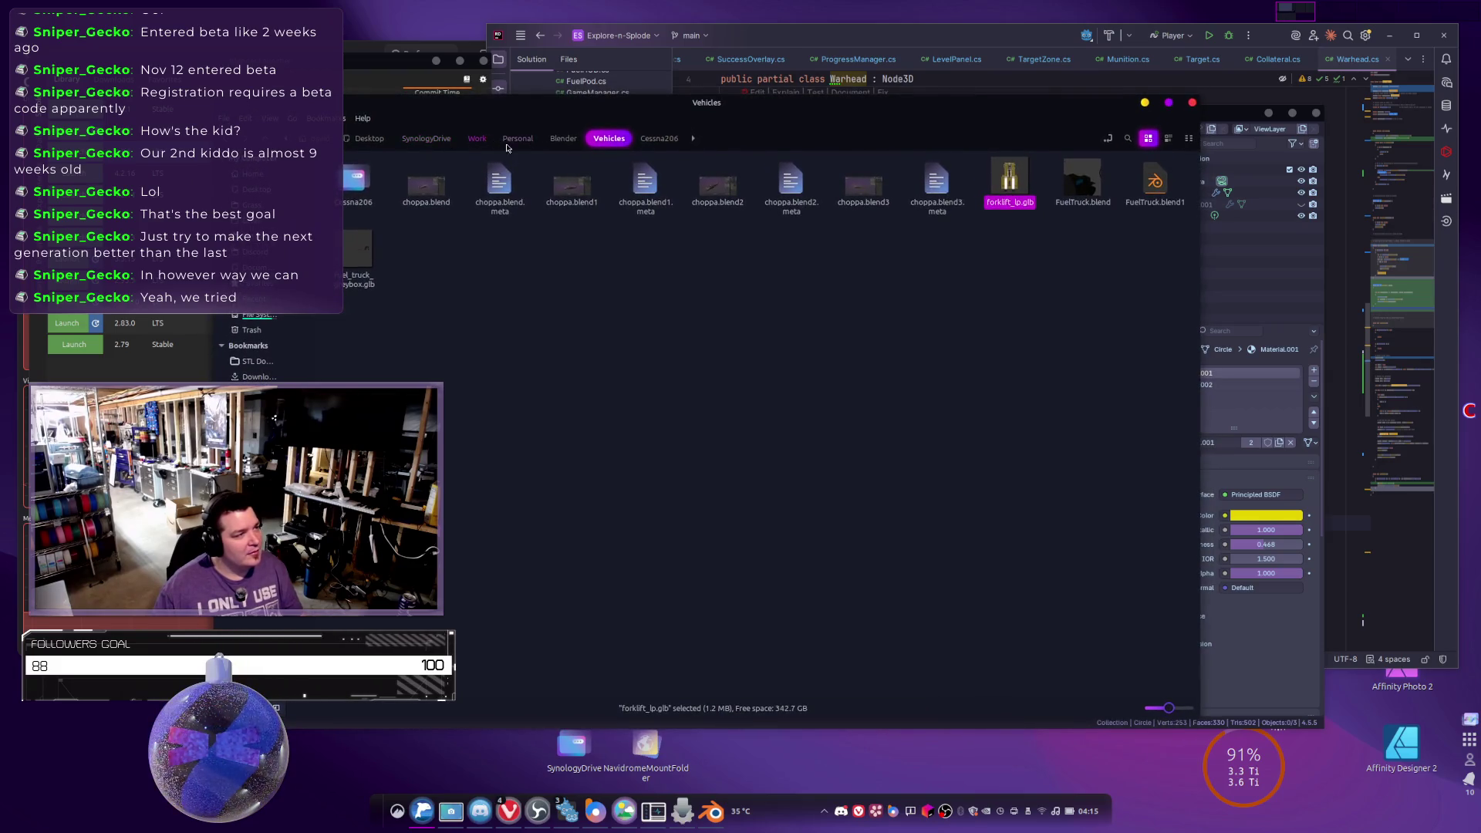
pyautogui.click(518, 144)
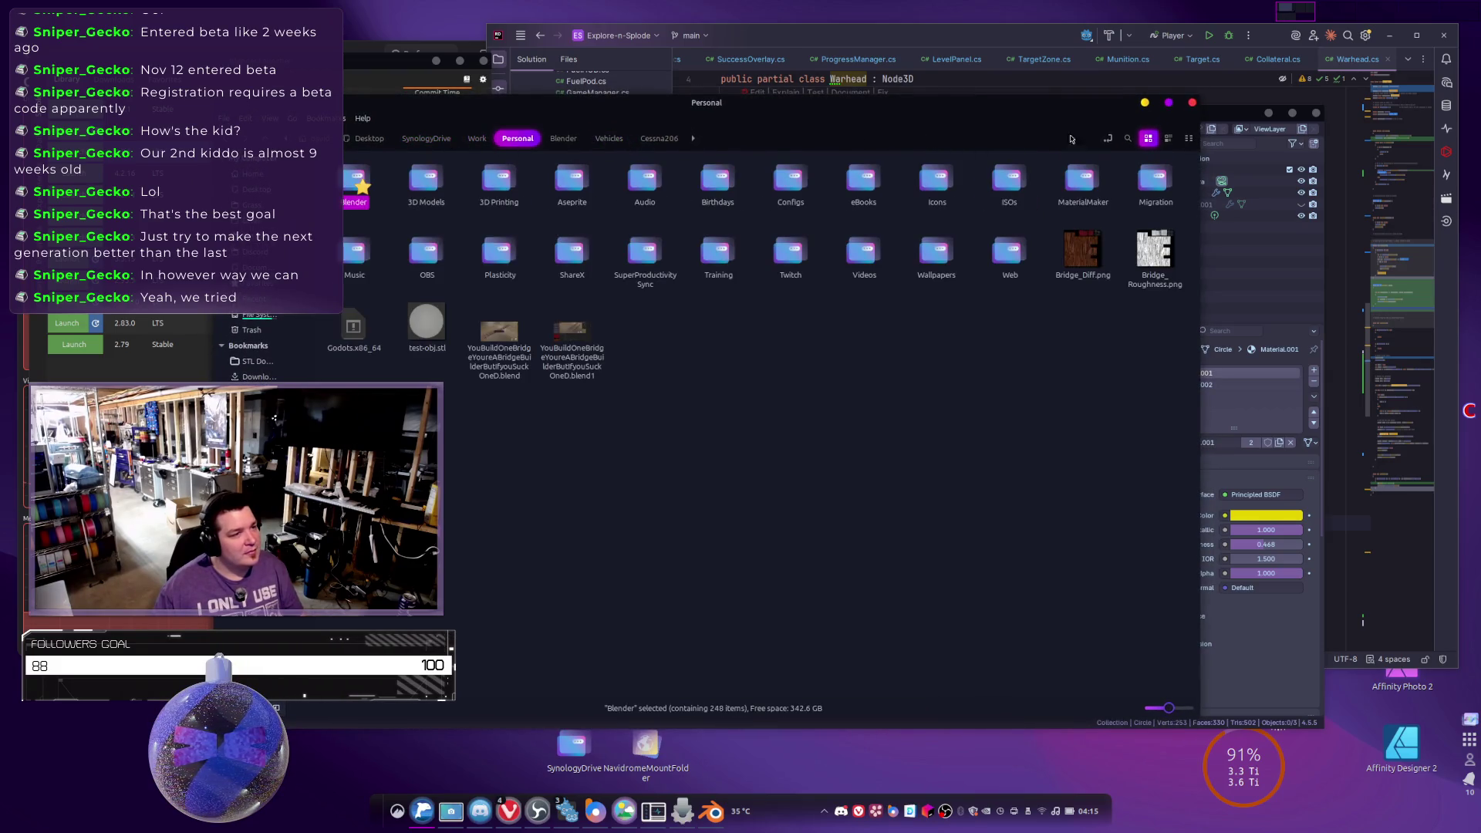
pyautogui.click(1127, 139)
pyautogui.write('40')
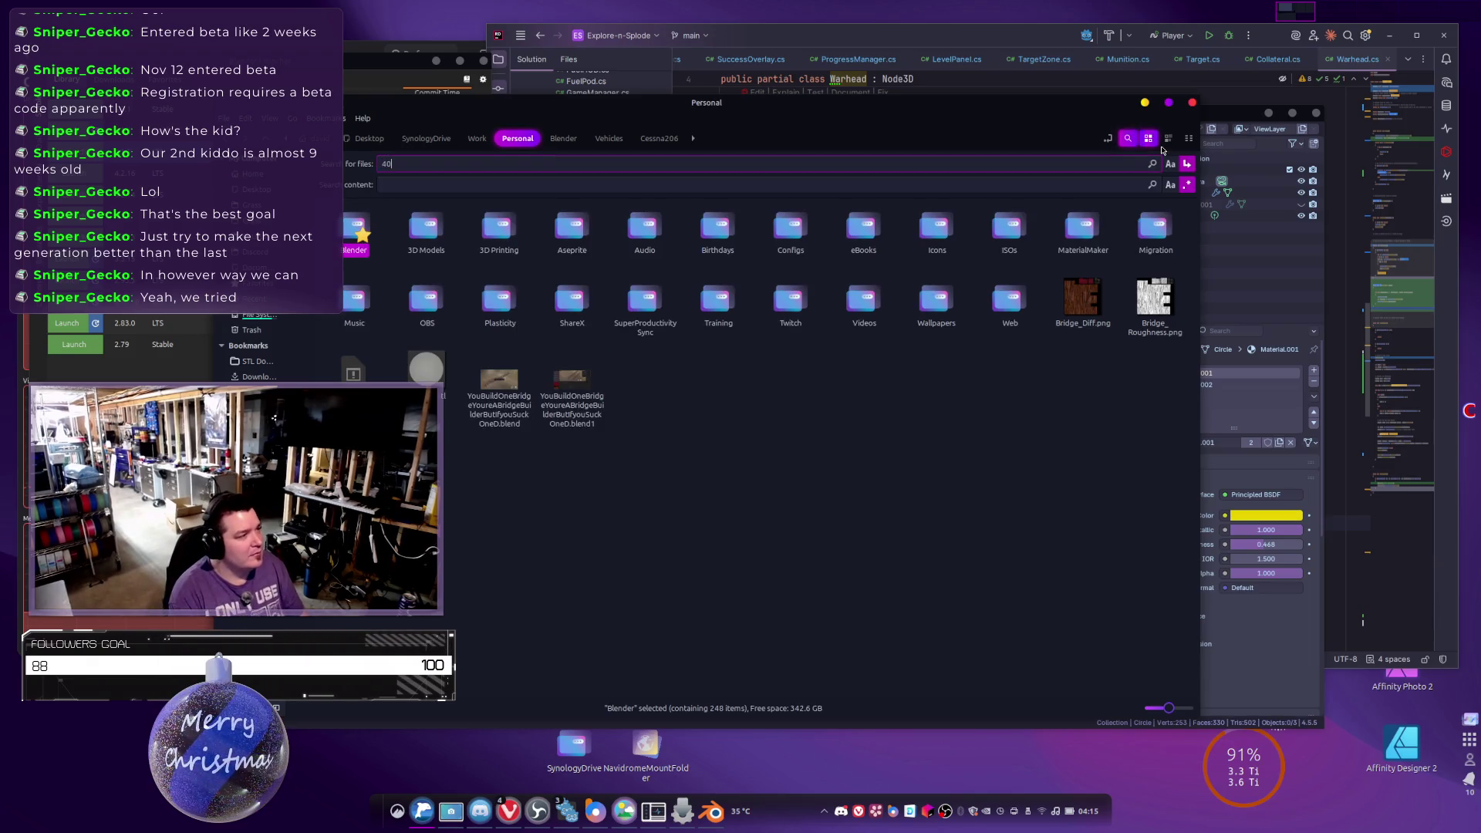
pyautogui.write('mm')
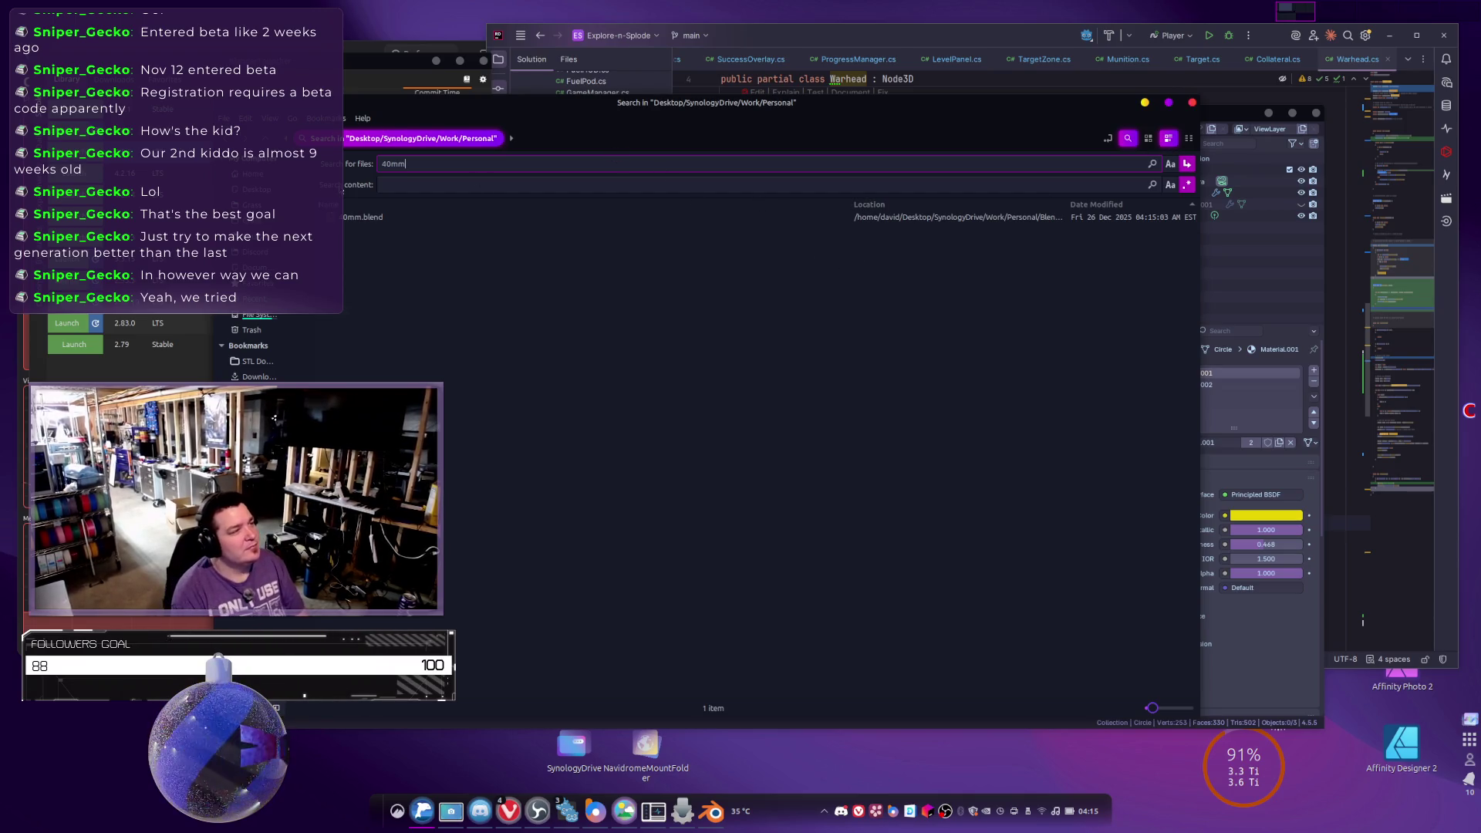
pyautogui.press('BackSpace')
pyautogui.press('BackSpace')
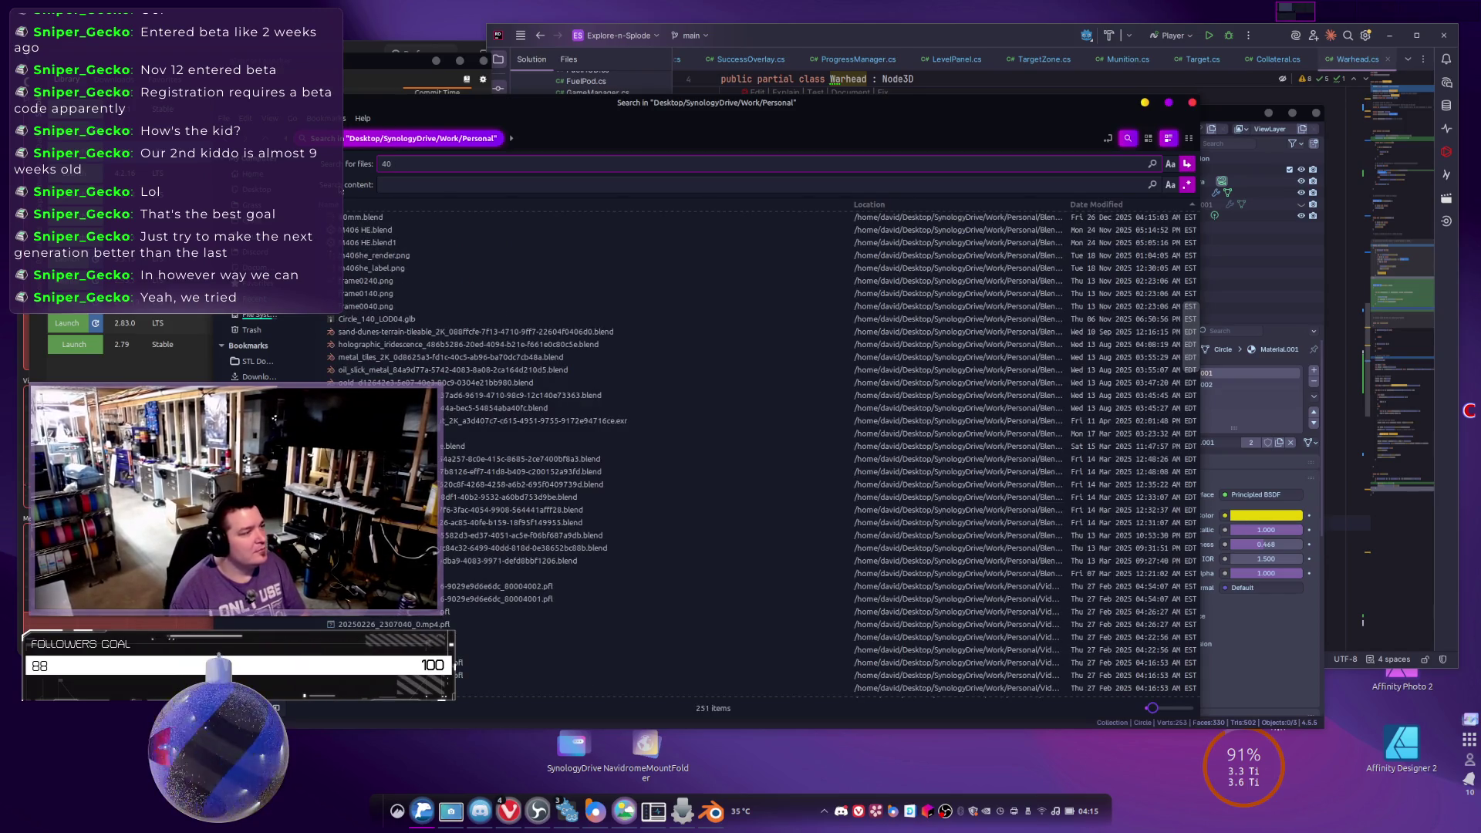
pyautogui.click(375, 231)
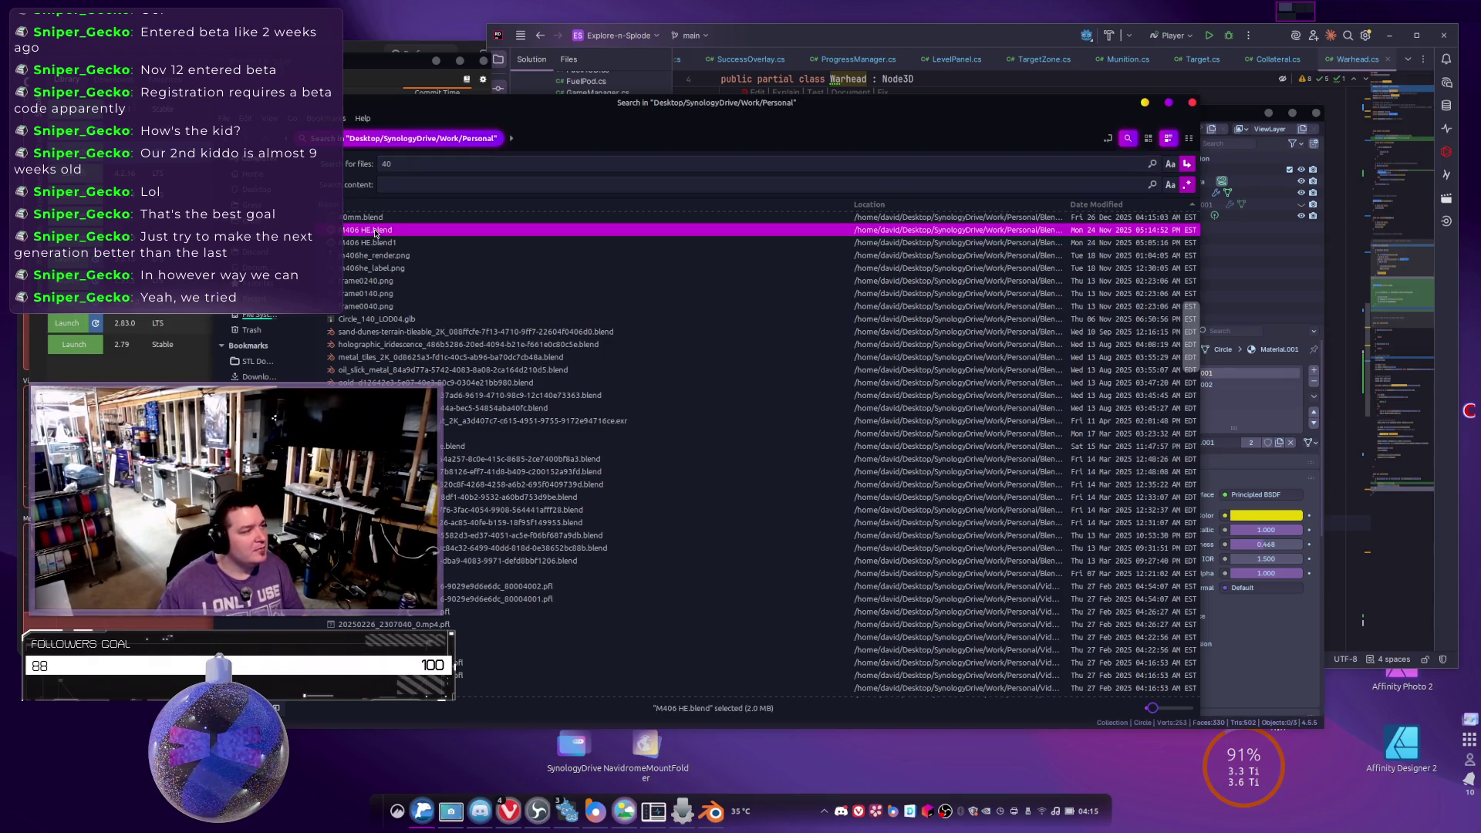
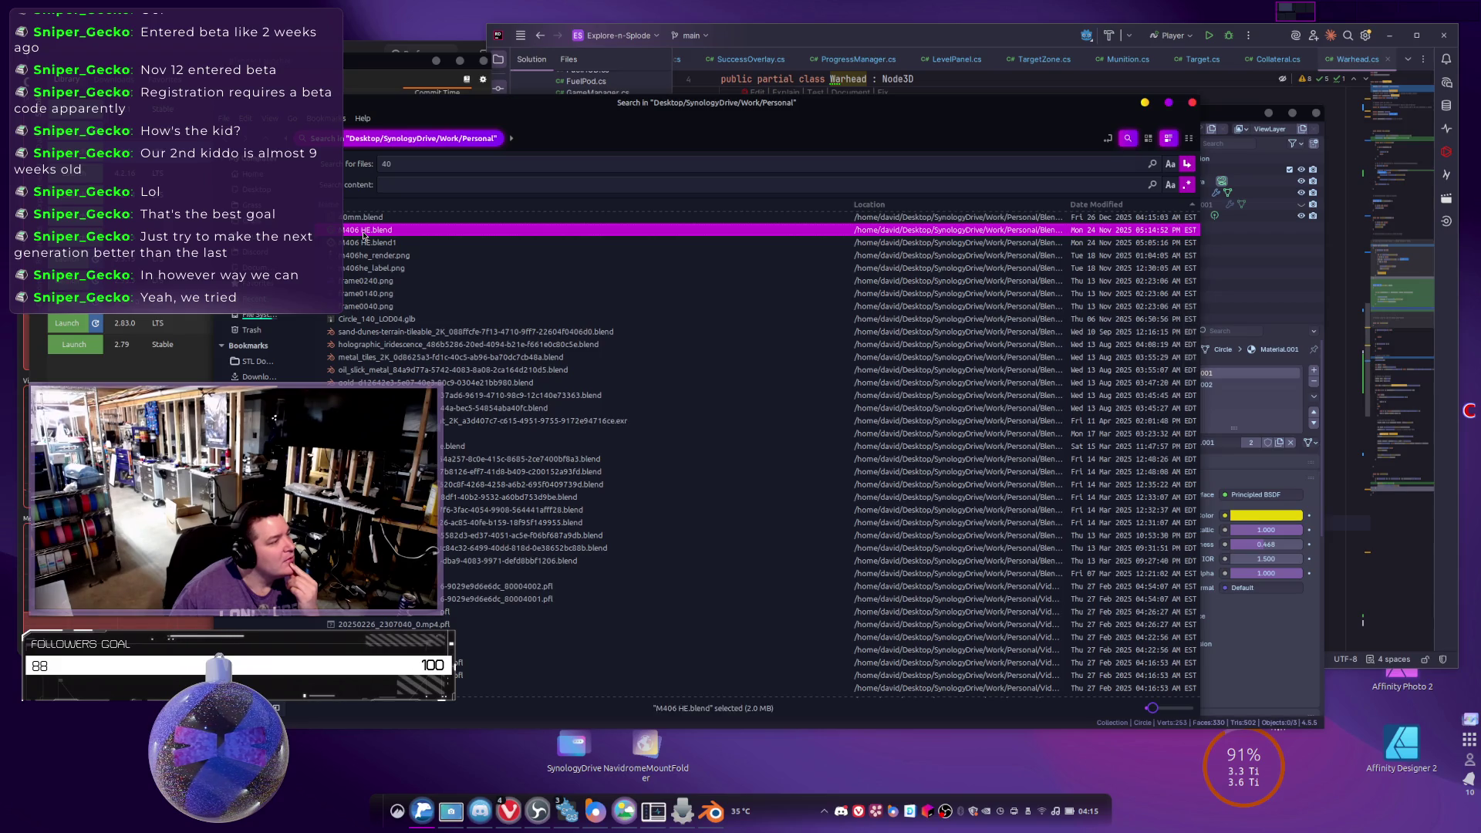
# - Open M406 HE.blend from the search results in Blender 4.5 via the launcher
pyautogui.doubleClick(364, 229)
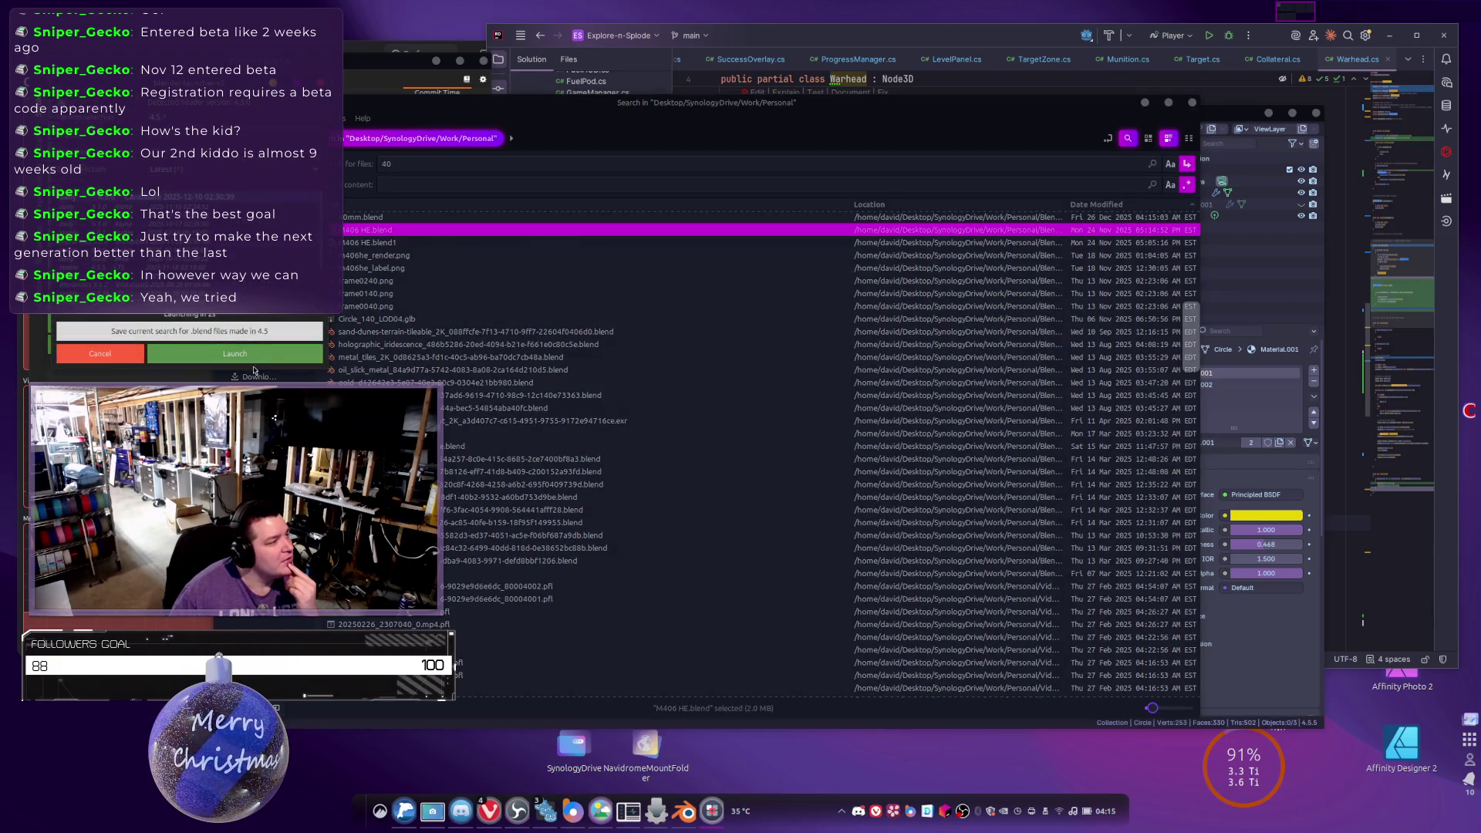
pyautogui.click(257, 355)
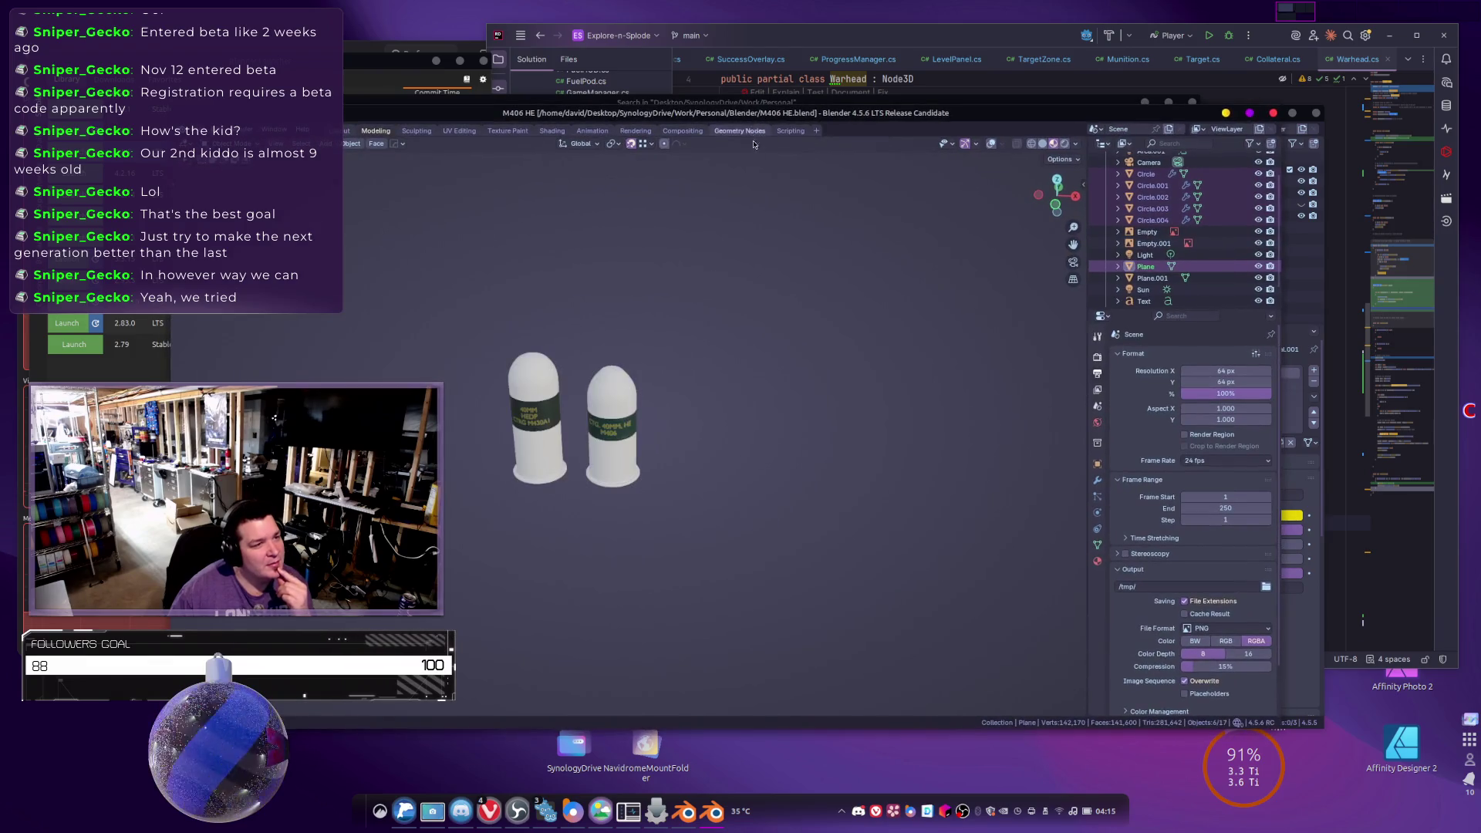
# - Inspect the round's parts up close in wireframe and solid shading
pyautogui.scroll(3, 710, 459)
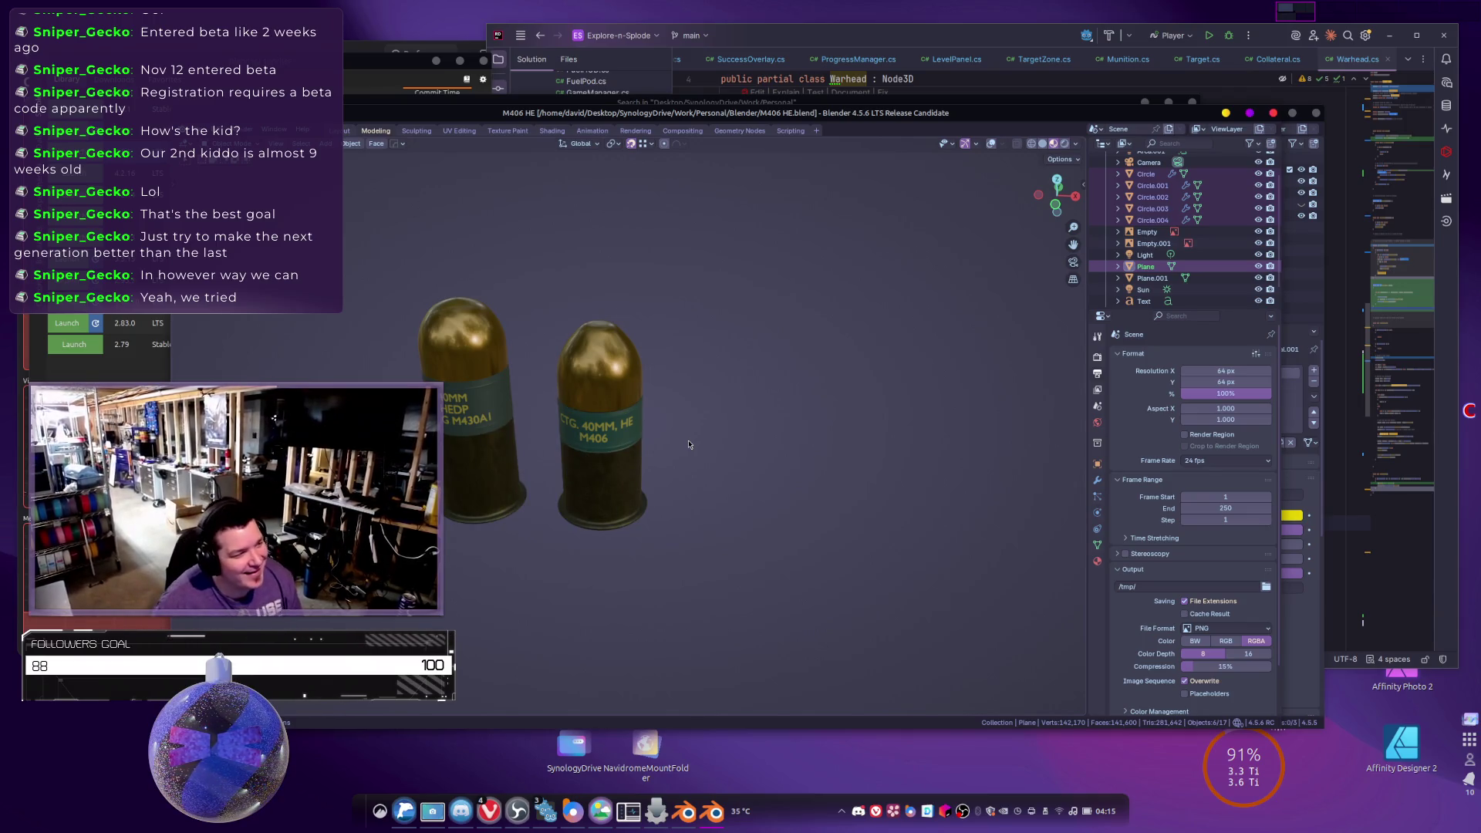
pyautogui.scroll(4, 738, 468)
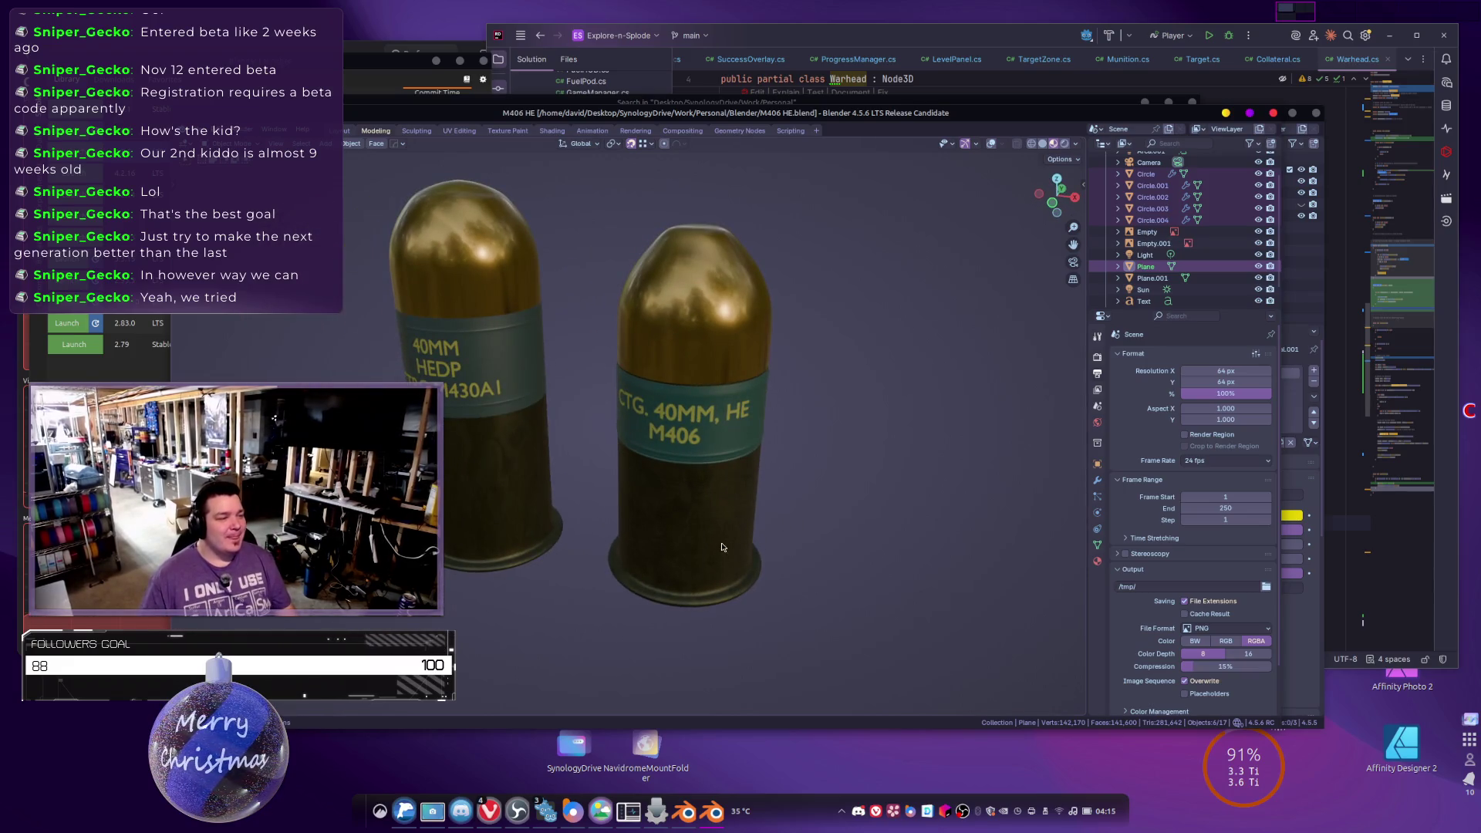
pyautogui.click(771, 471)
pyautogui.press('KP_Decimal')
pyautogui.scroll(-5, 797, 473)
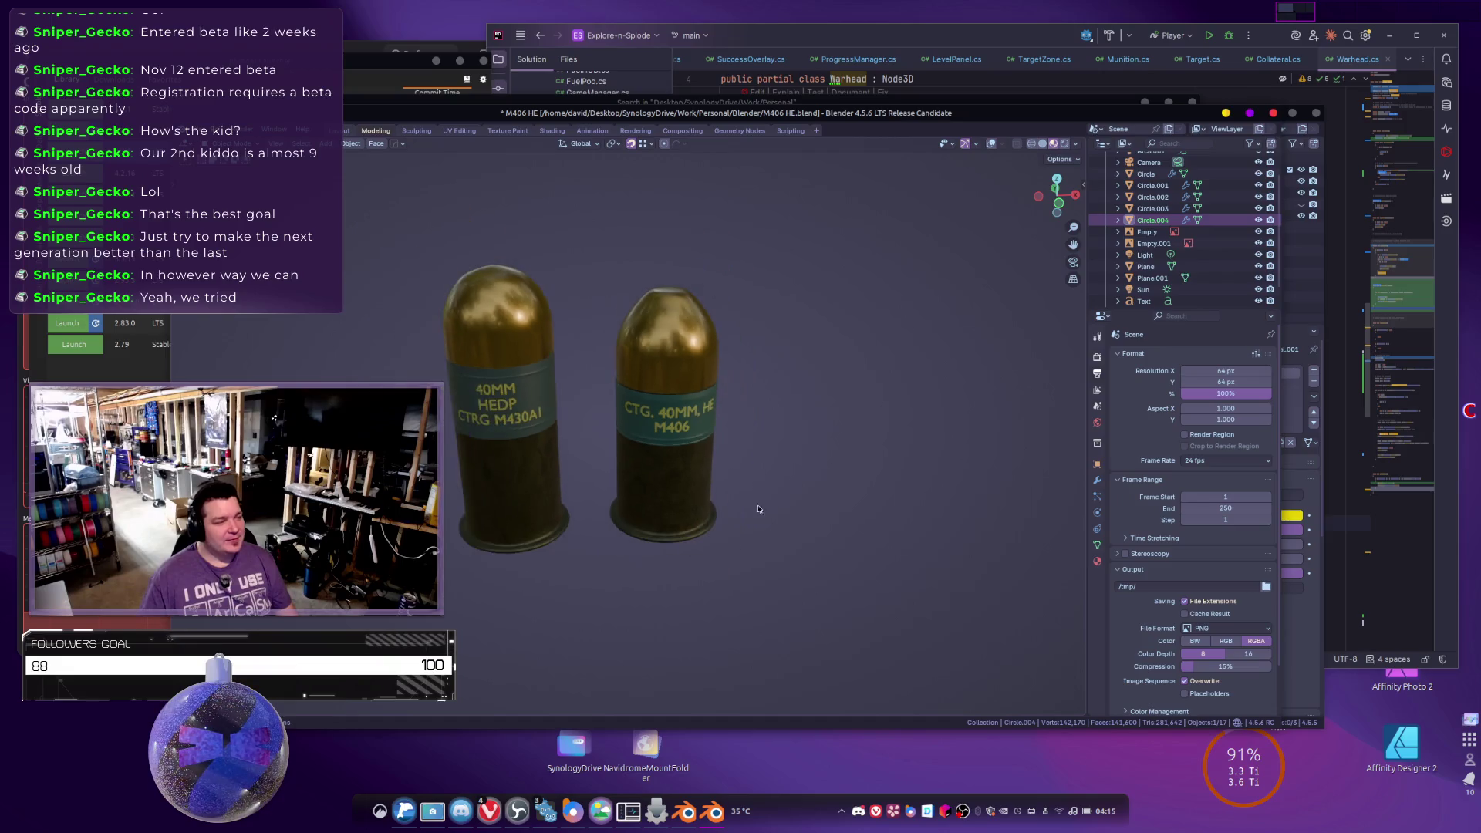
pyautogui.click(677, 385)
pyautogui.press('z')
pyautogui.click(612, 413)
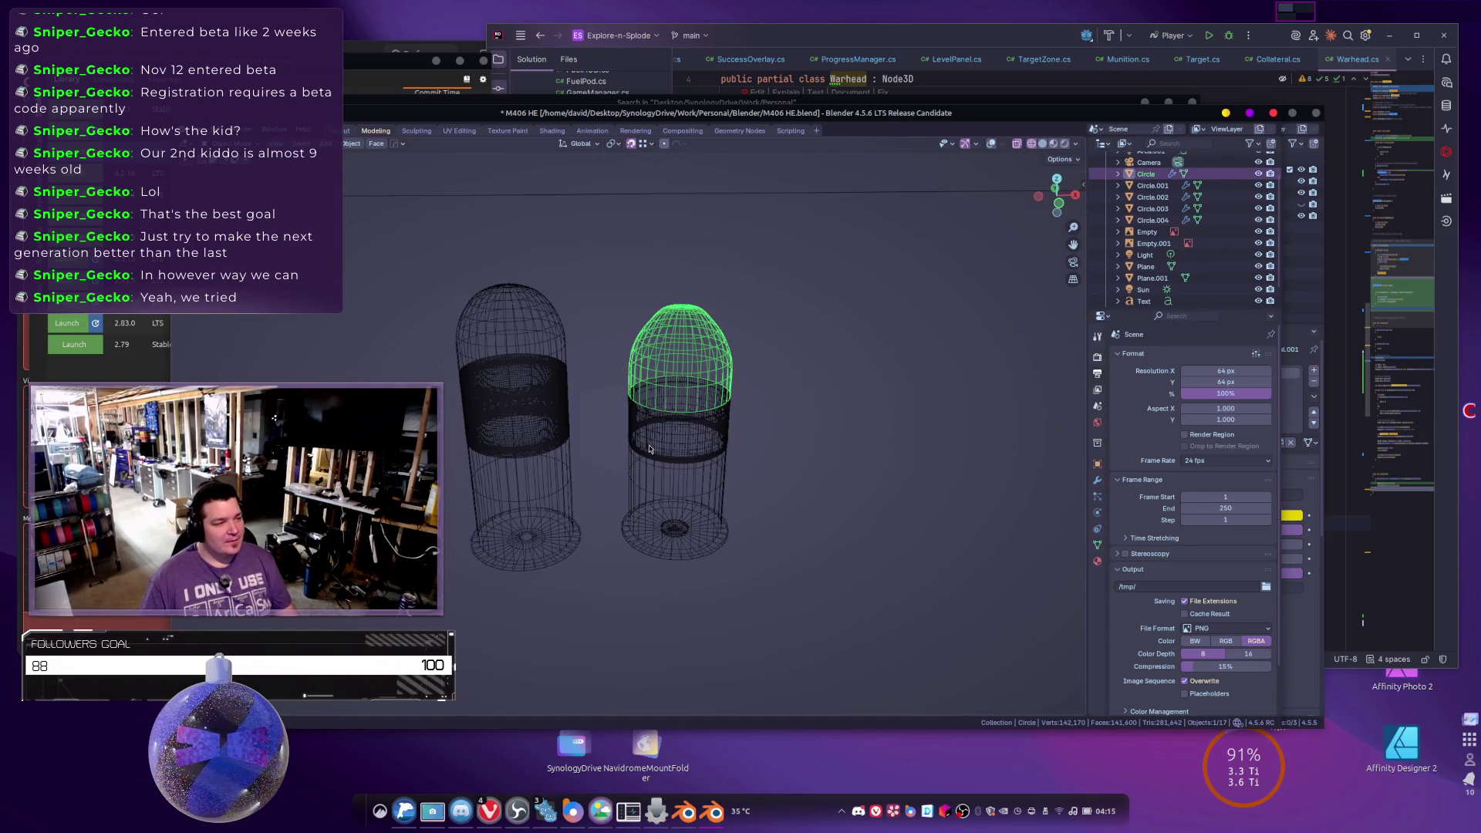
pyautogui.scroll(6, 694, 471)
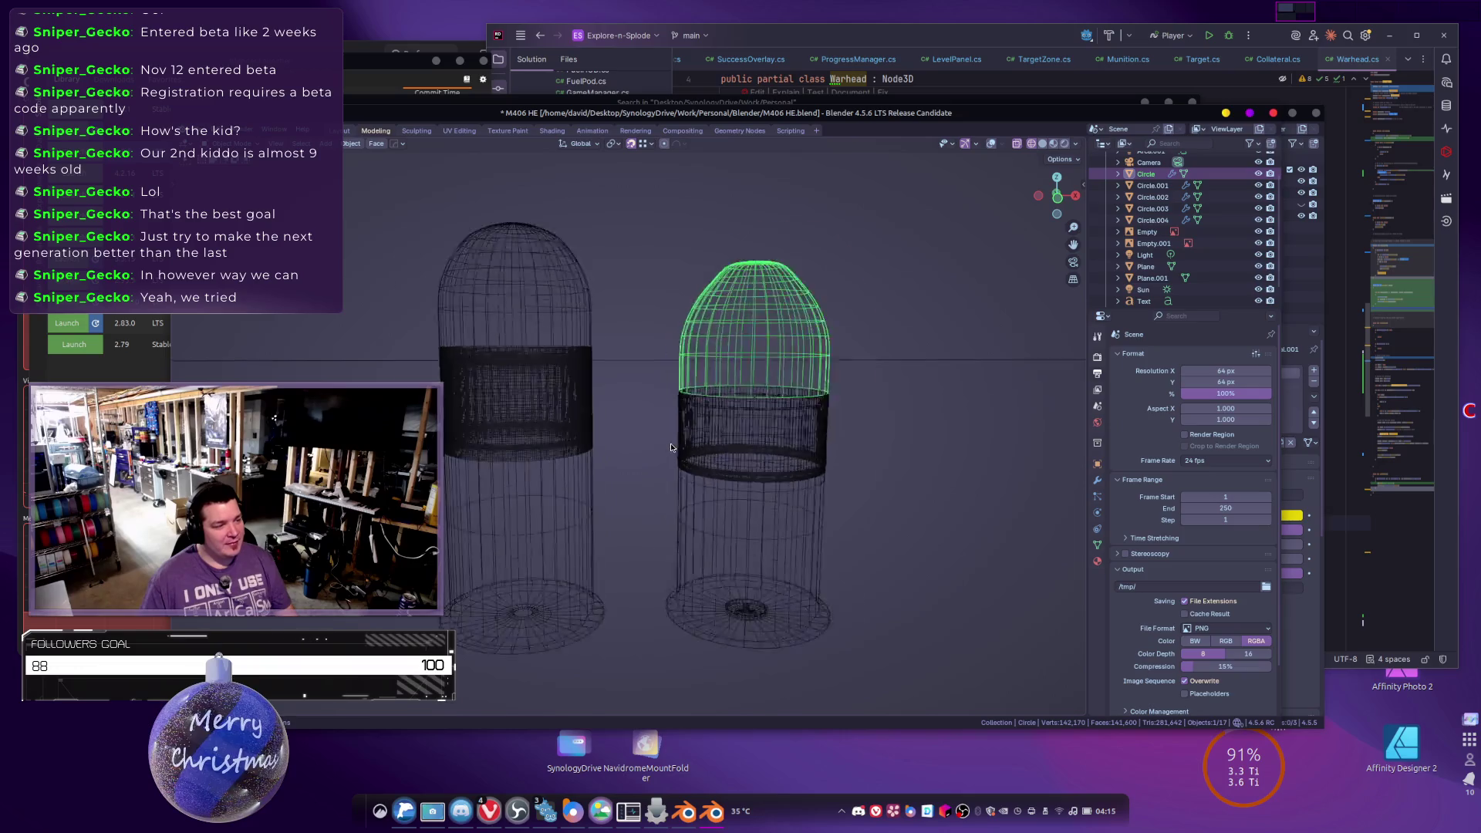
pyautogui.hotkey('shift', 'z')
# - Select Circle.001, Circle and Circle.004, the three parts of the M406 round
pyautogui.click(774, 434)
pyautogui.press('z')
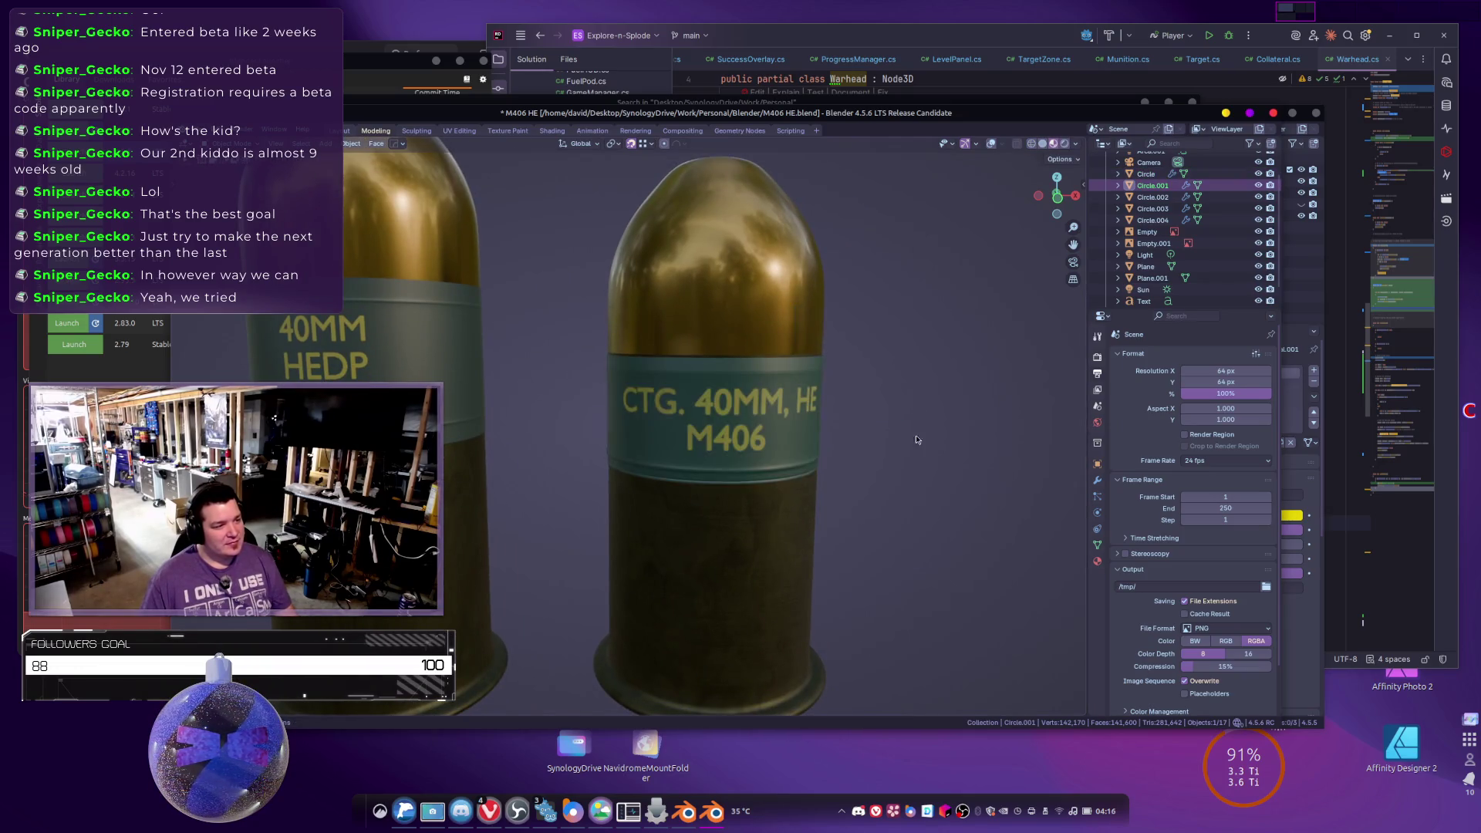
pyautogui.press('ctrl+KP_6')
pyautogui.keyDown('shift'); pyautogui.click(679, 297); pyautogui.keyUp('shift')
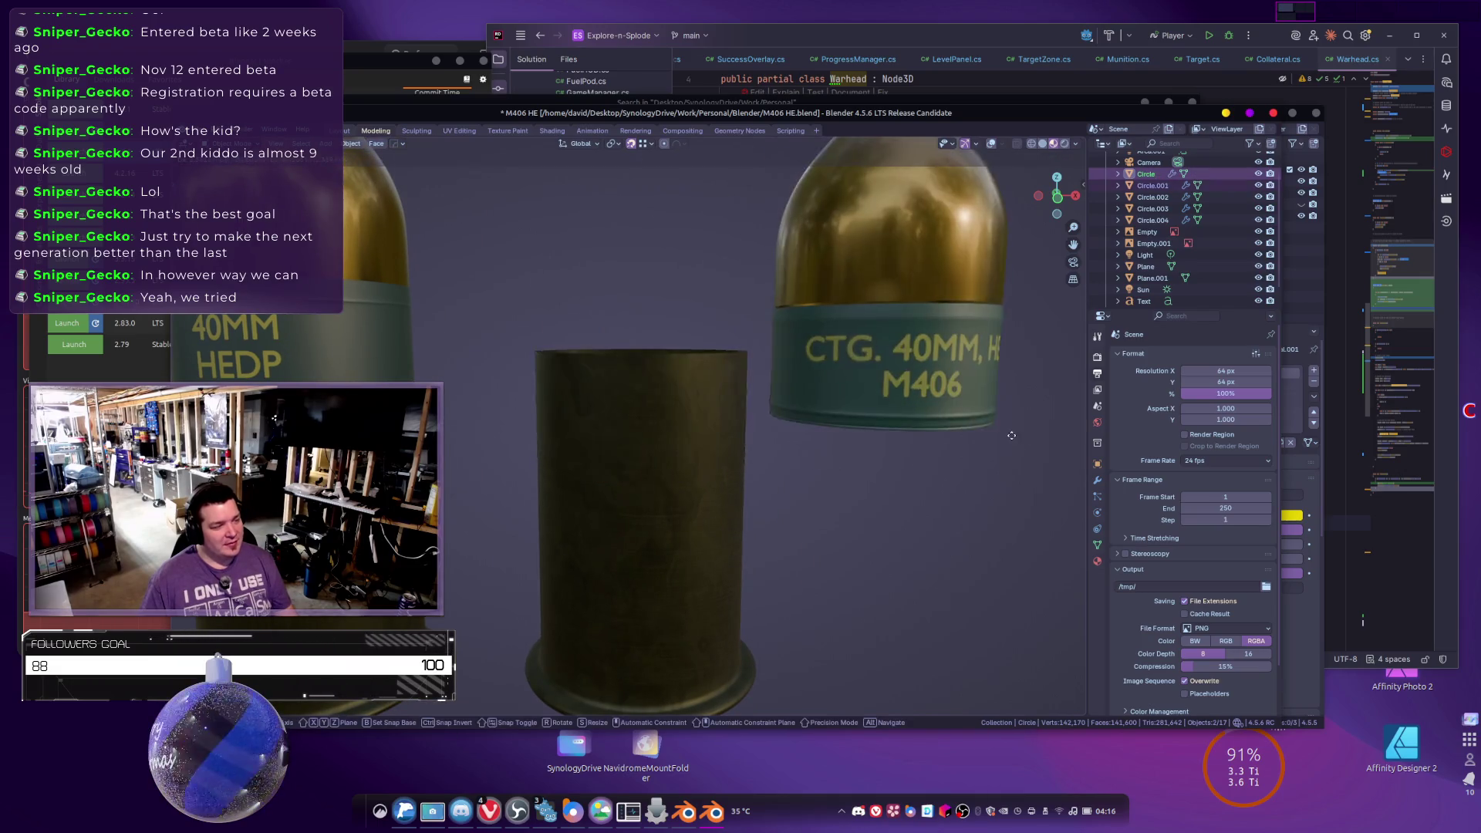
pyautogui.keyDown('shift'); pyautogui.click(706, 503); pyautogui.keyUp('shift')
pyautogui.scroll(-4, 748, 508)
# - Duplicate the three parts and slide the copy along X beside the original
pyautogui.hotkey('shift', 'd')
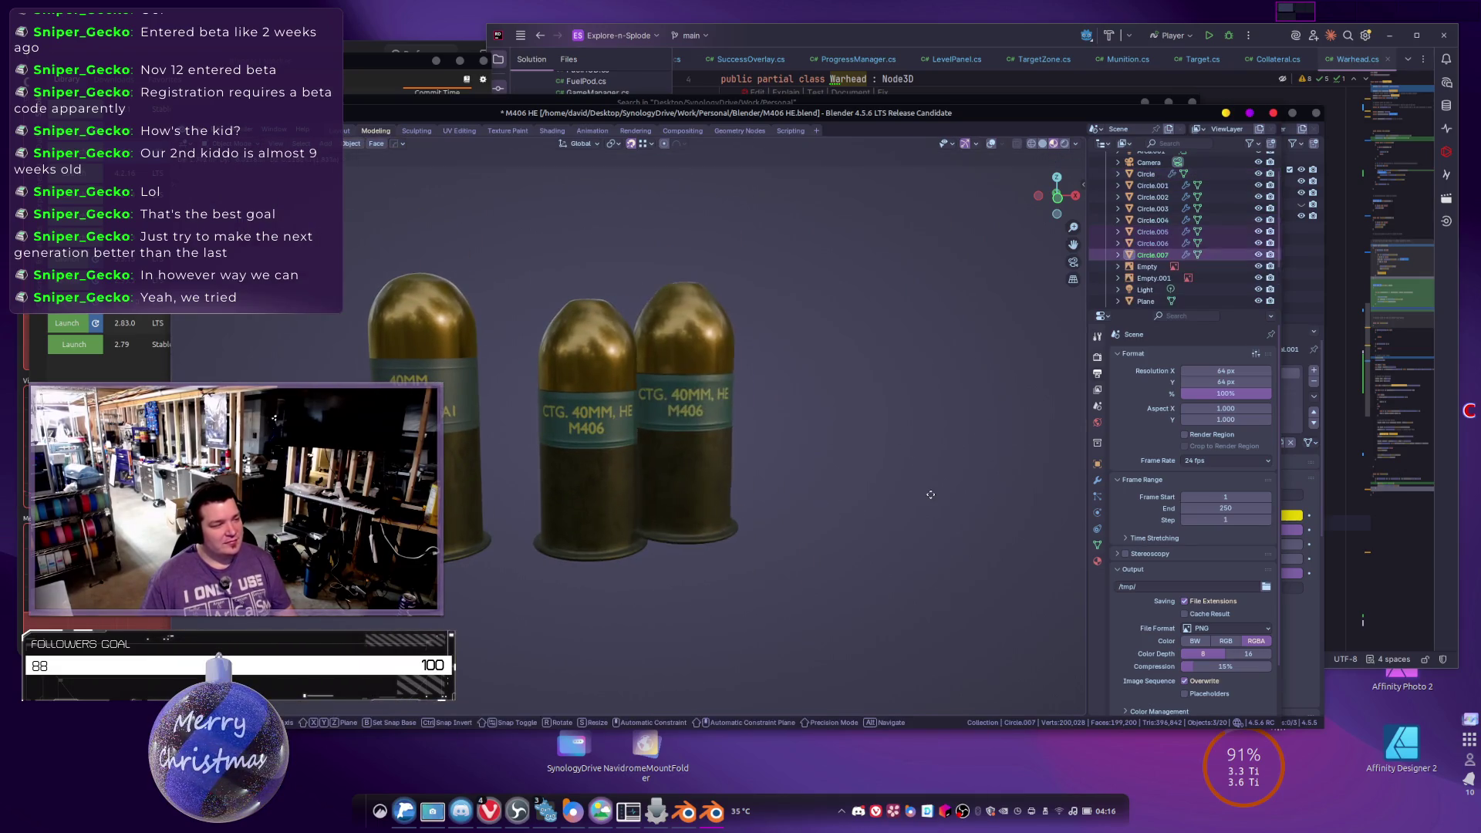
pyautogui.press('Escape')
pyautogui.press('ctrl+KP_6')
pyautogui.press('g')
pyautogui.press('x')
pyautogui.press('Return')
pyautogui.scroll(6, 693, 425)
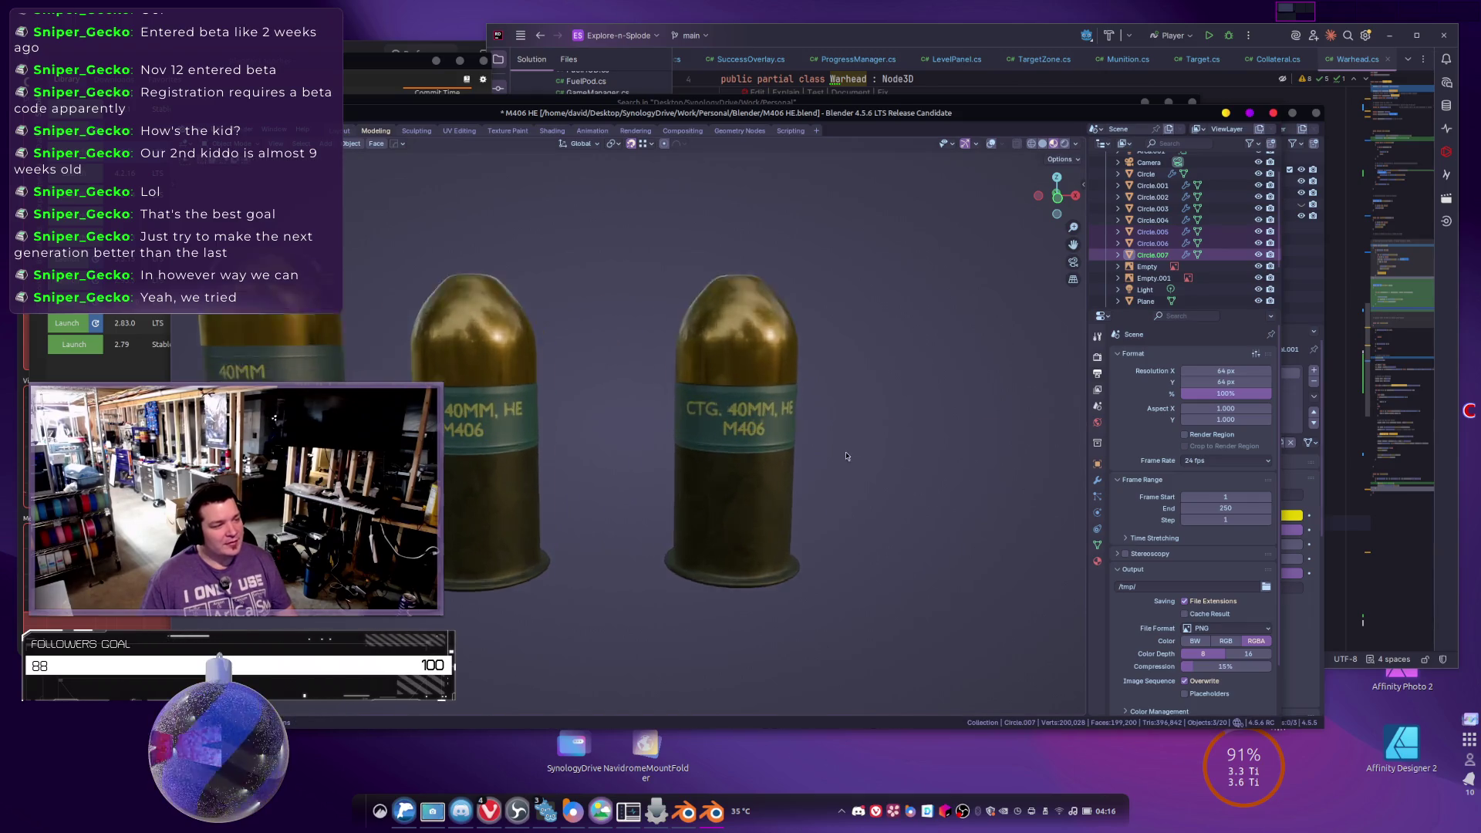
# - Select the label band Circle.006 and inspect its mesh in wireframe edit mode
pyautogui.click(693, 425)
pyautogui.hotkey('shift', 'z')
pyautogui.press('Tab')
pyautogui.press('Tab')
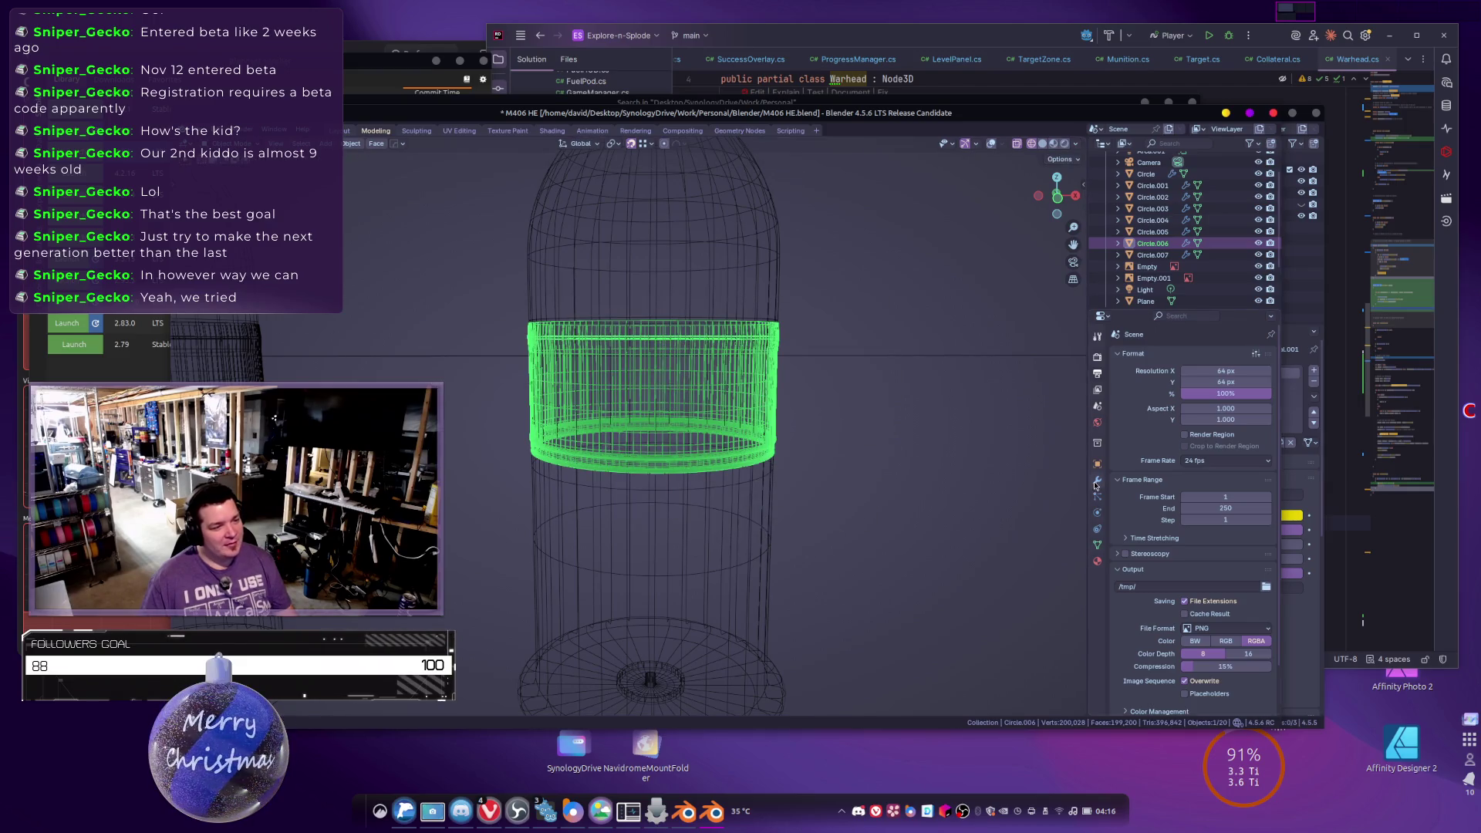
# - Add a Decimate modifier to Circle.006 and apply its Solidify modifier
pyautogui.click(1096, 481)
pyautogui.click(1167, 356)
pyautogui.write('c')
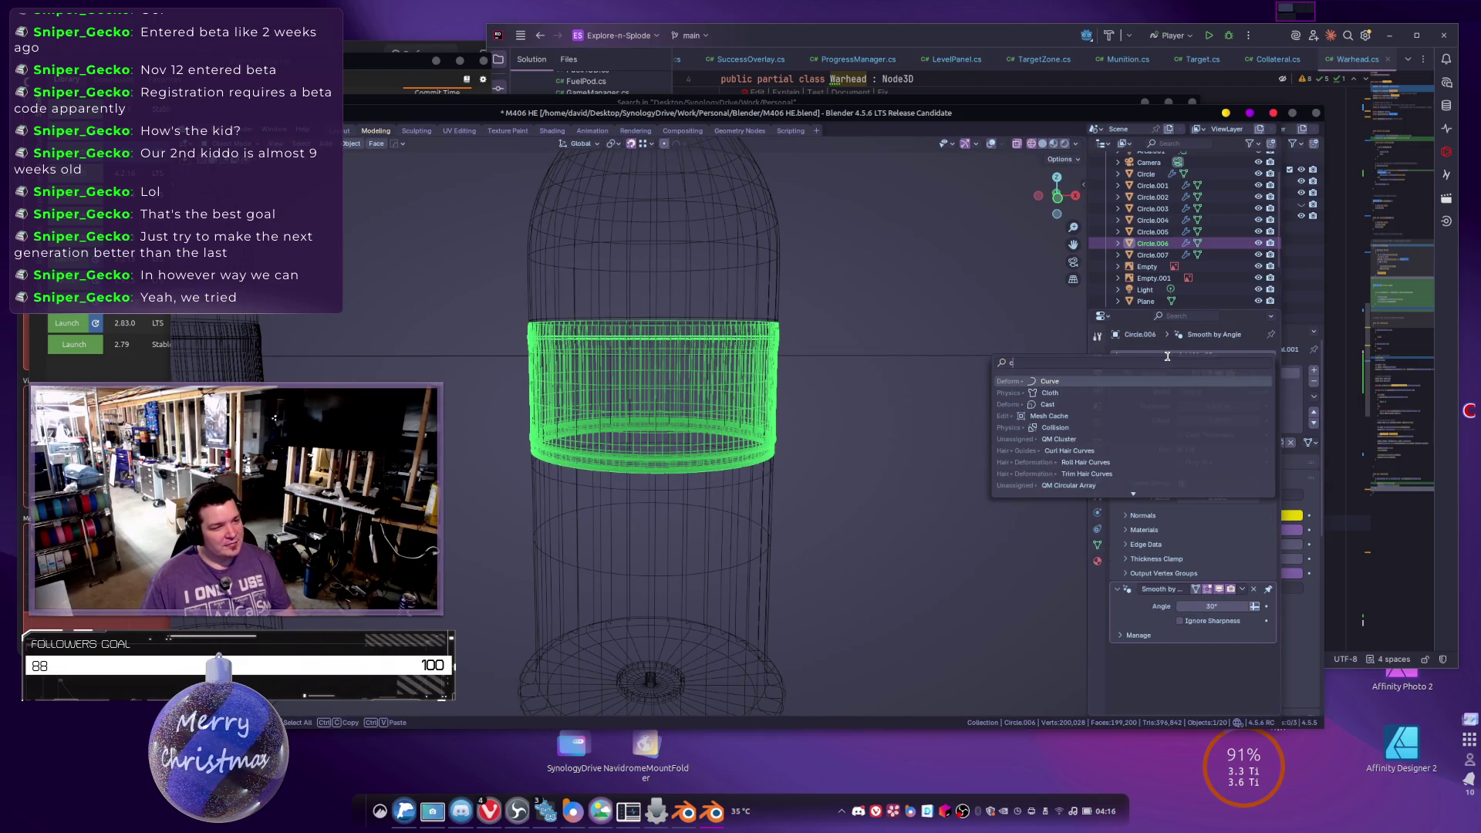
pyautogui.write('ecimate')
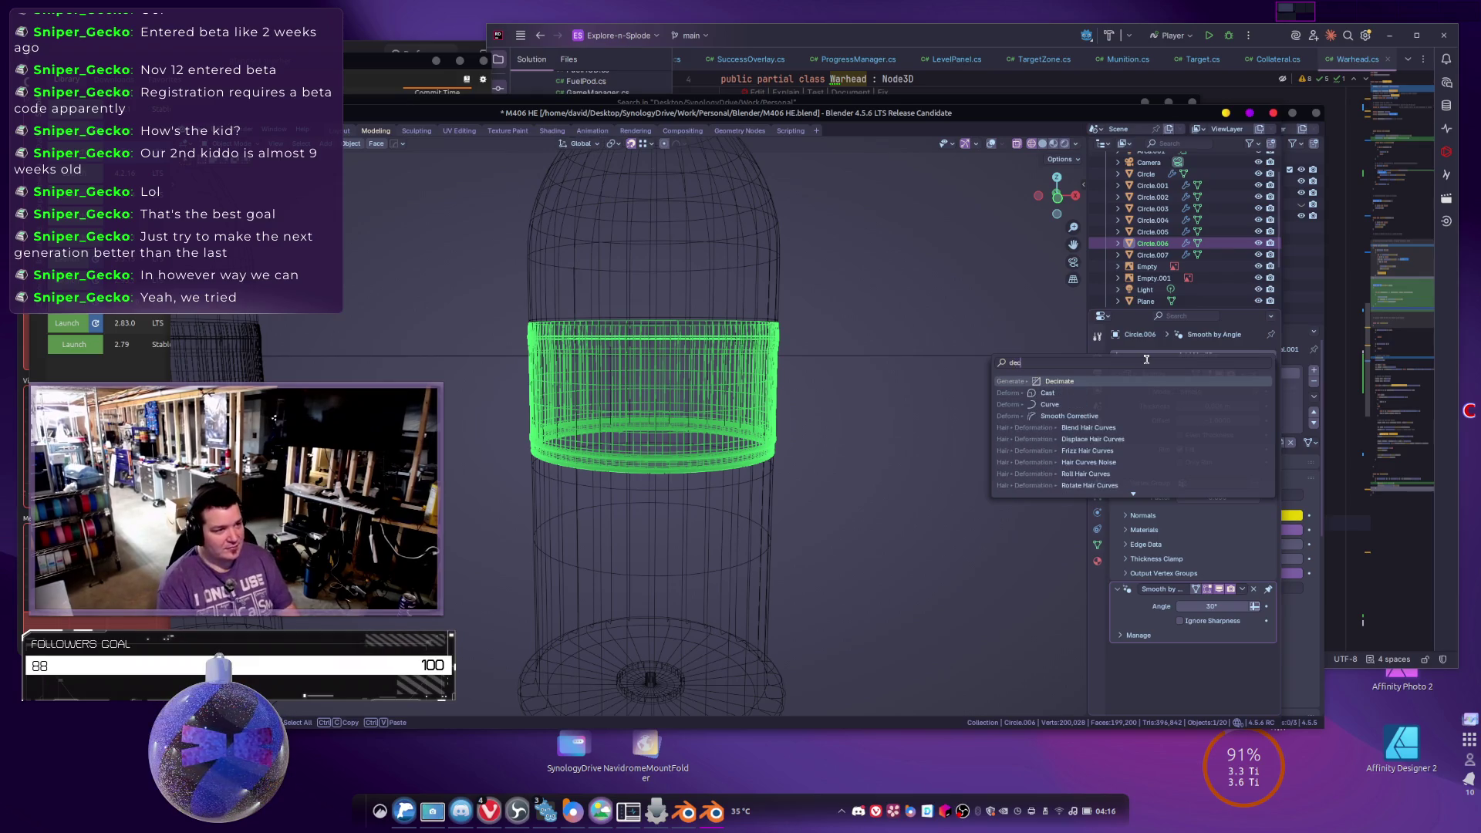
pyautogui.press('Return')
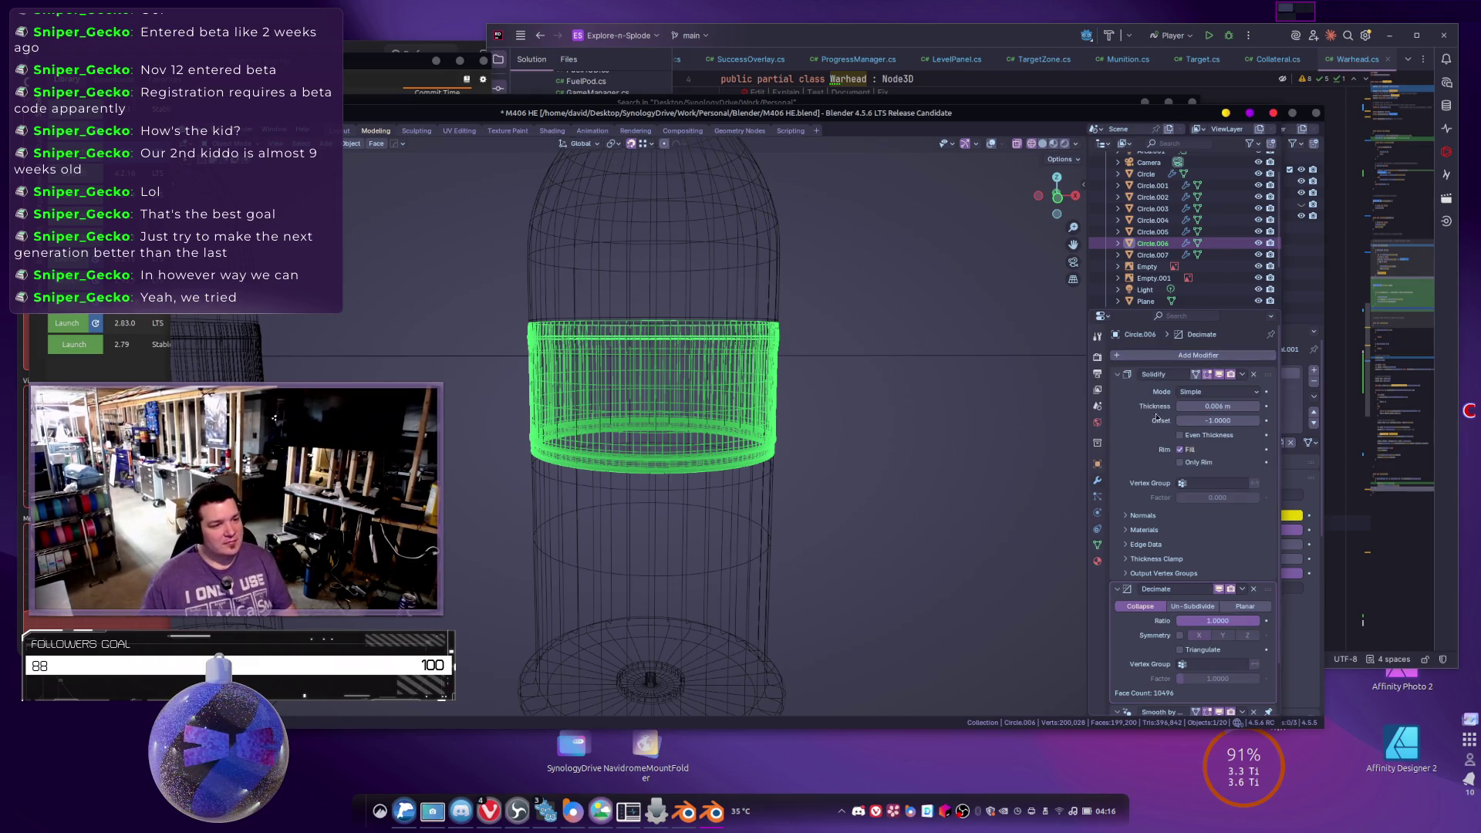
pyautogui.hotkey('ctrl', 'a')
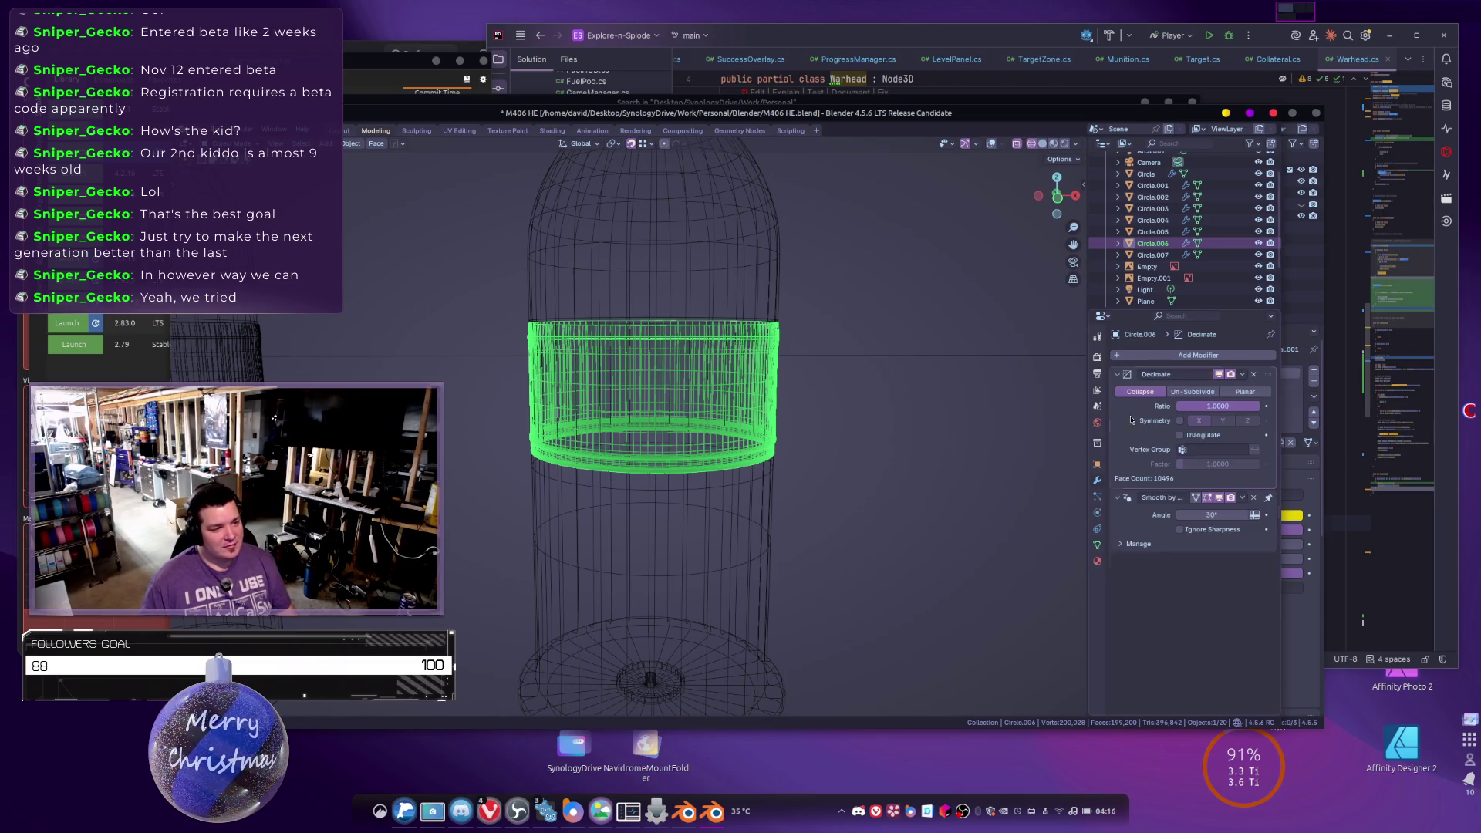
# - Try Decimate Collapse ratios of 0.1 and 0.2 with textured shading
pyautogui.click(1210, 407)
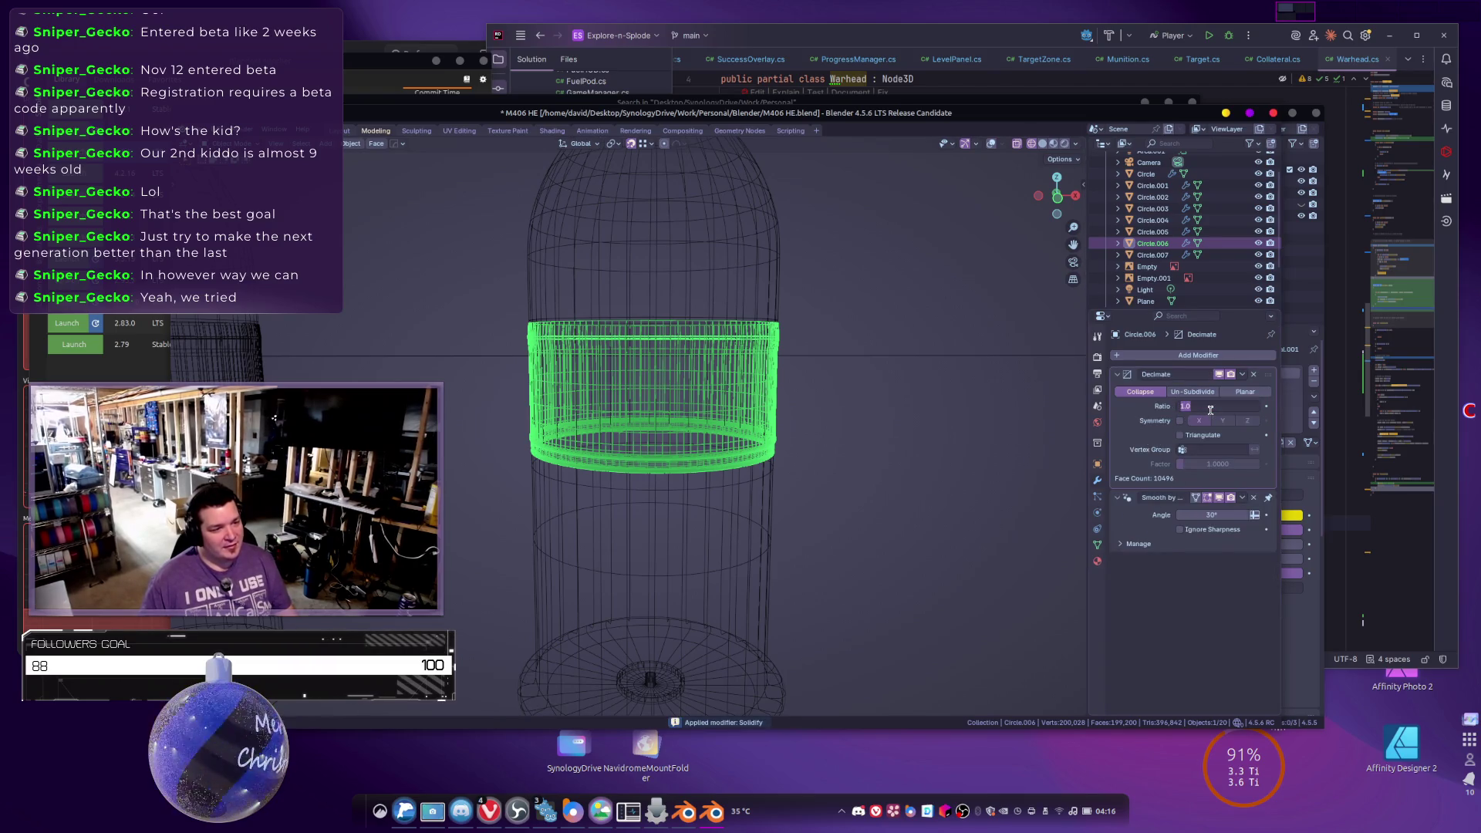
pyautogui.write('0.1')
pyautogui.press('Return')
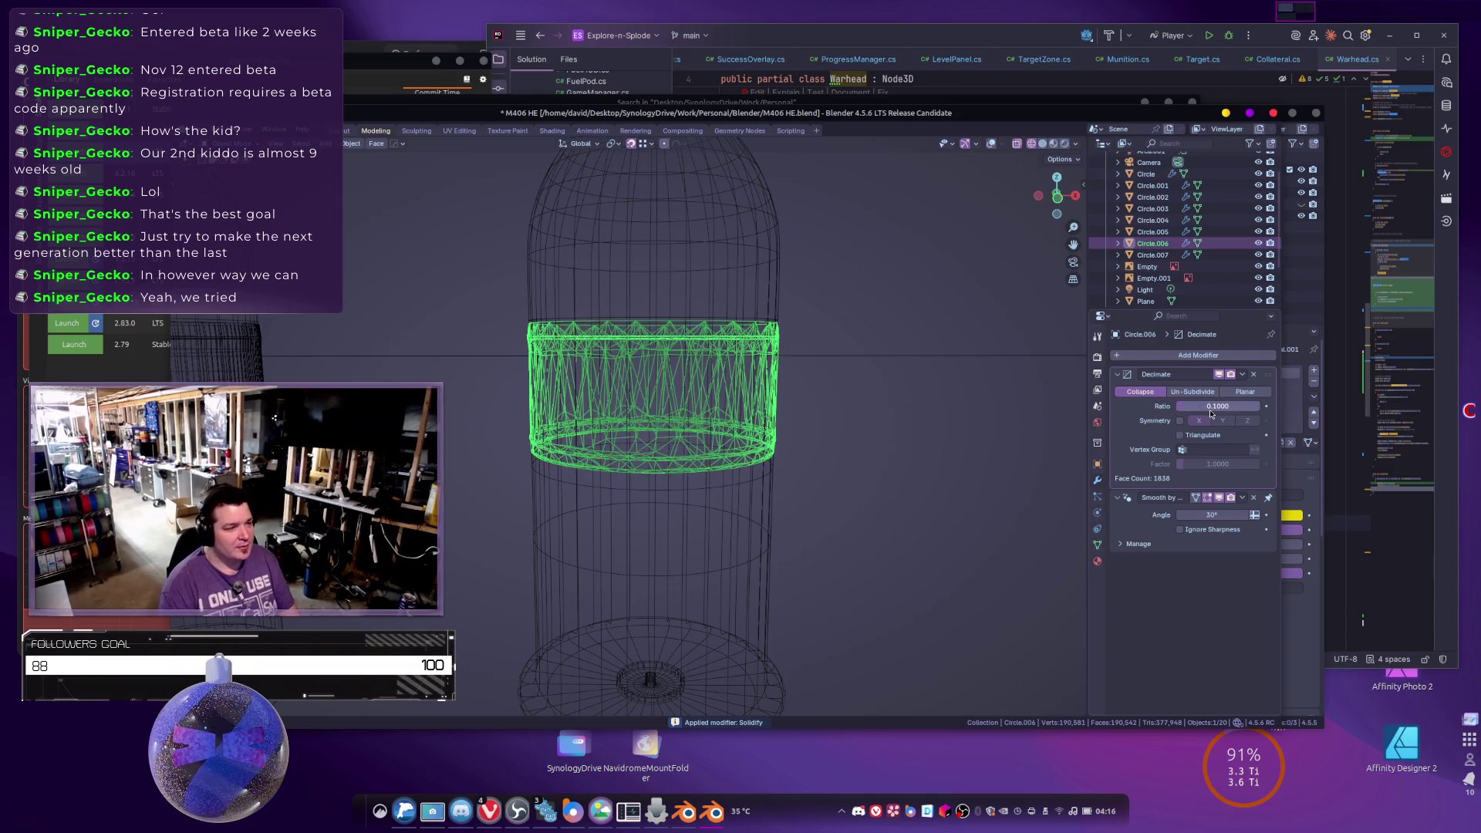
pyautogui.press('z')
pyautogui.click(878, 459)
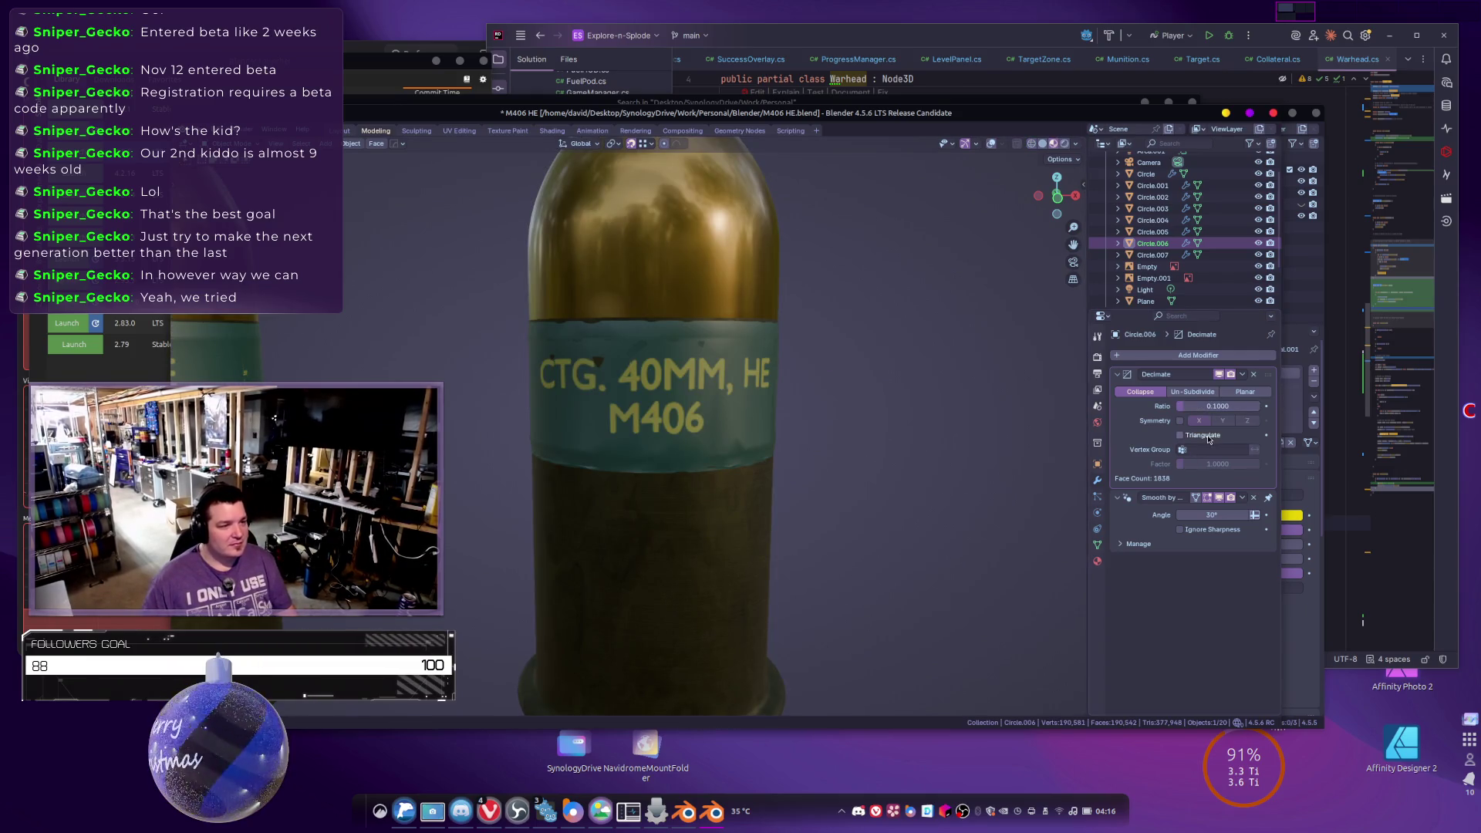
pyautogui.click(1215, 405)
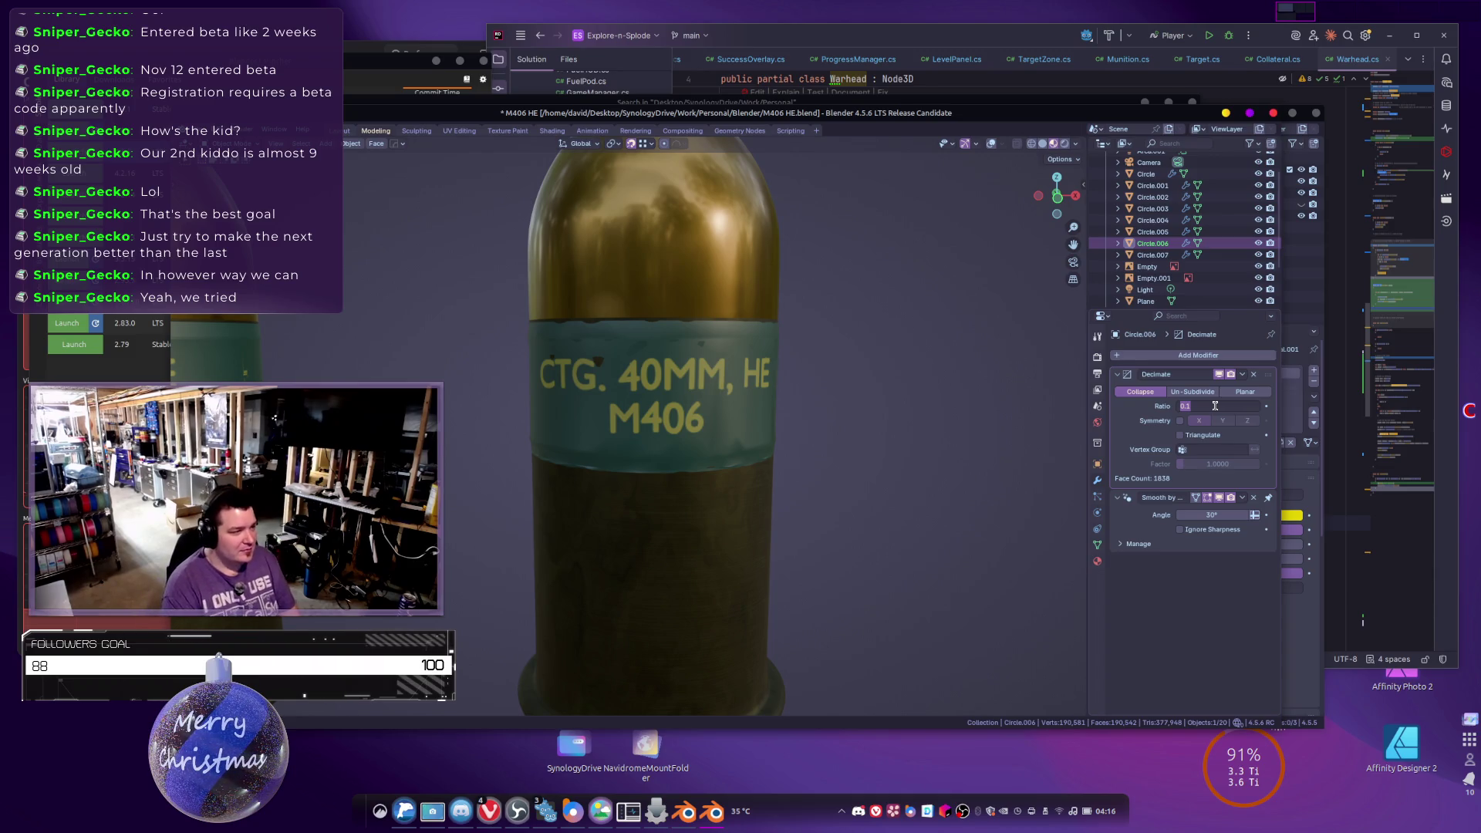
pyautogui.write('0.2')
pyautogui.press('Return')
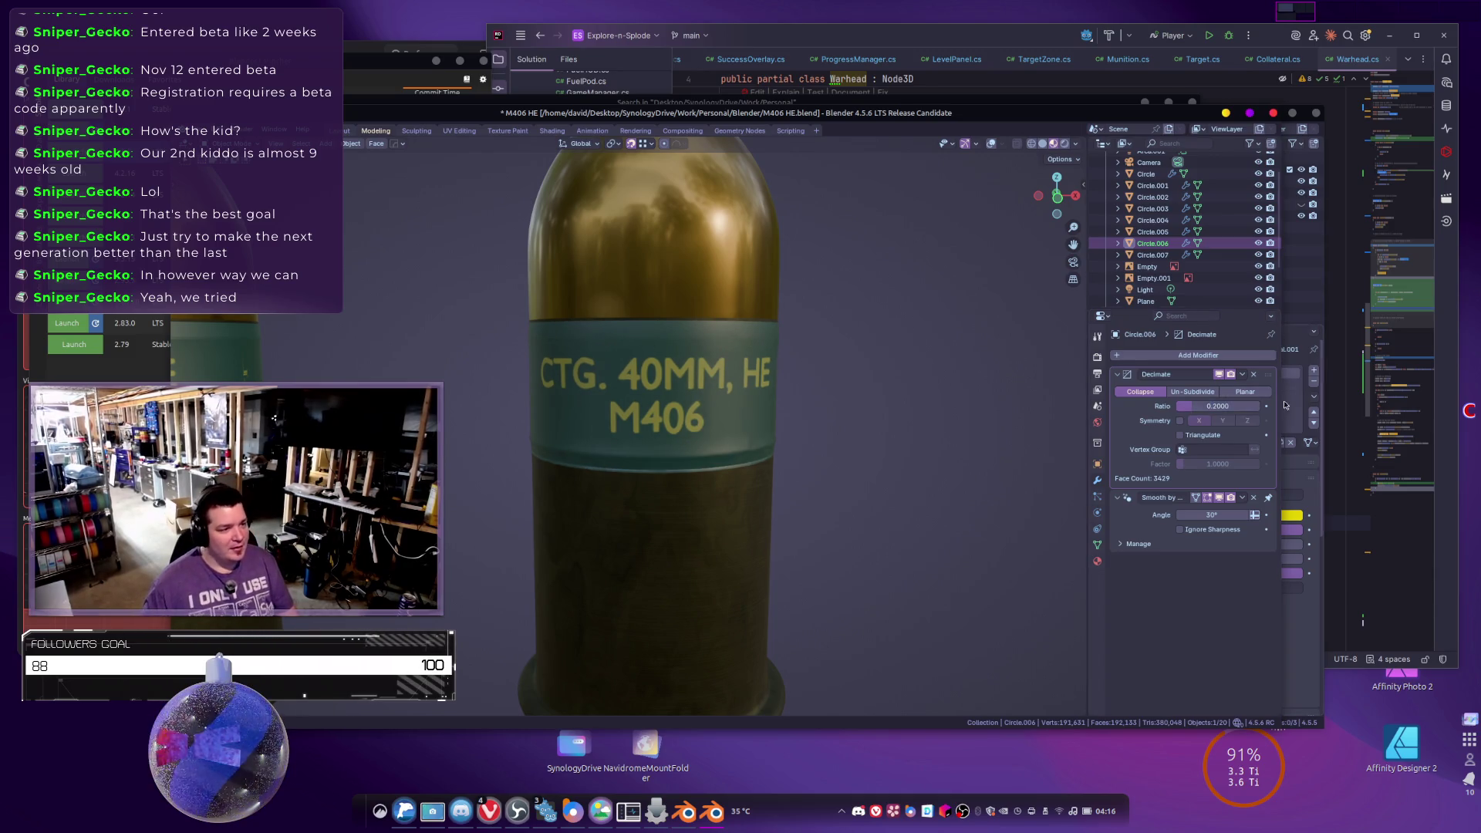
pyautogui.moveTo(814, 375); pyautogui.dragTo(763, 382)
# - Switch Decimate to Planar with a 10.8° angle limit and apply it
pyautogui.click(1235, 392)
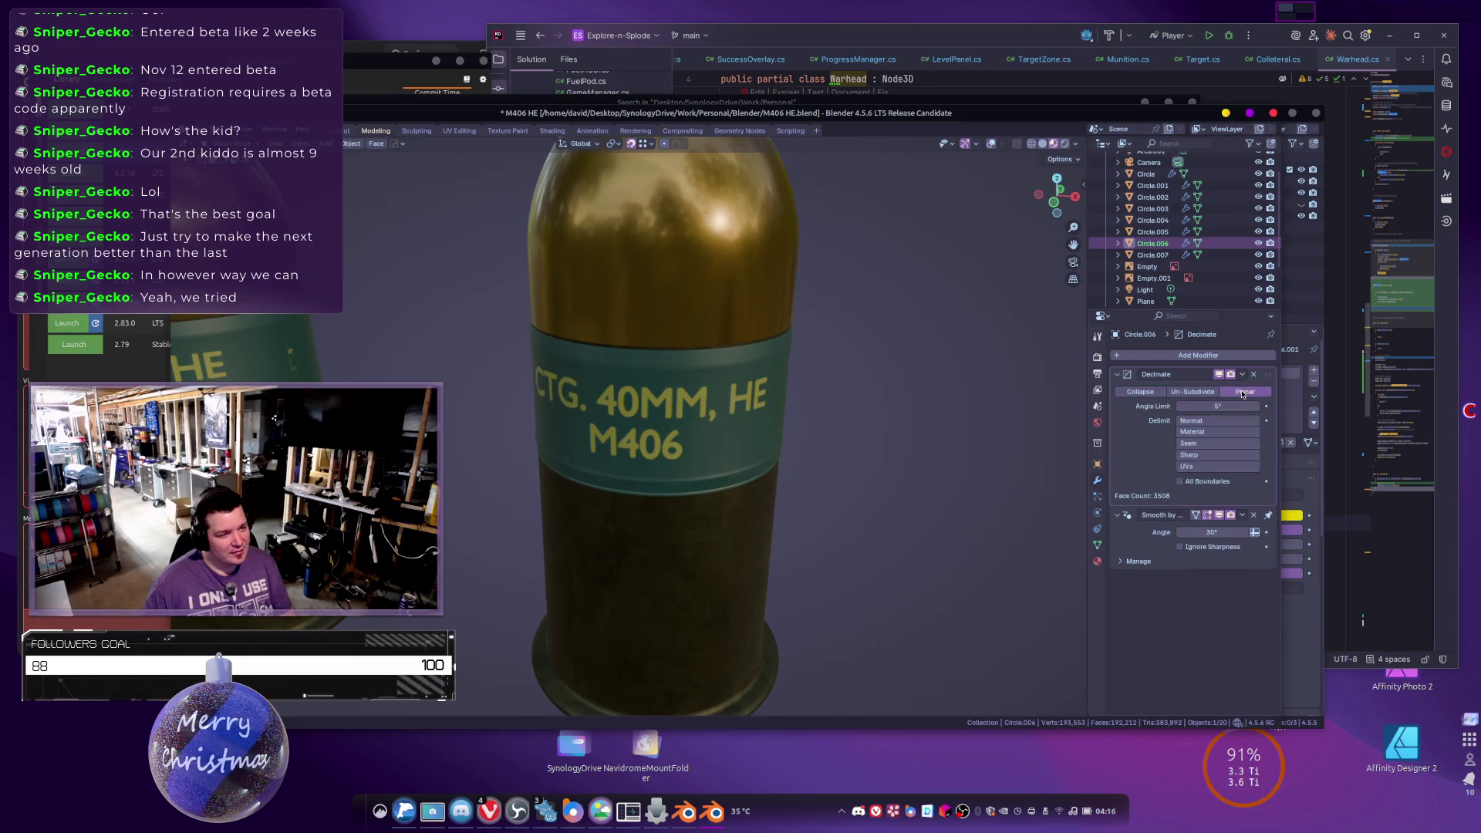
pyautogui.moveTo(1219, 407)
pyautogui.mouseDown()
pyautogui.moveTo(1234, 406)
pyautogui.moveTo(1219, 407)
pyautogui.mouseUp()
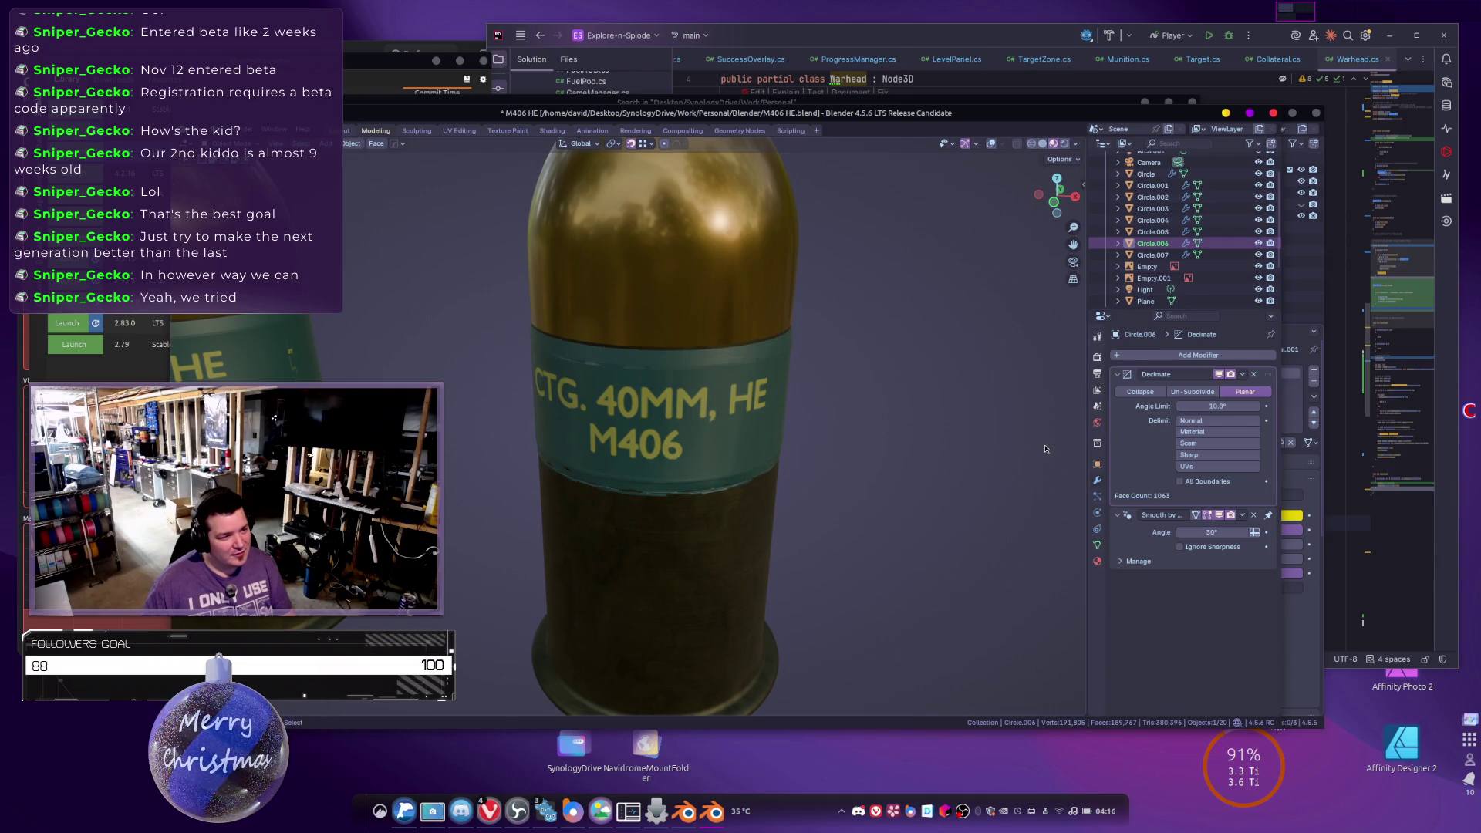
pyautogui.hotkey('ctrl', 'a')
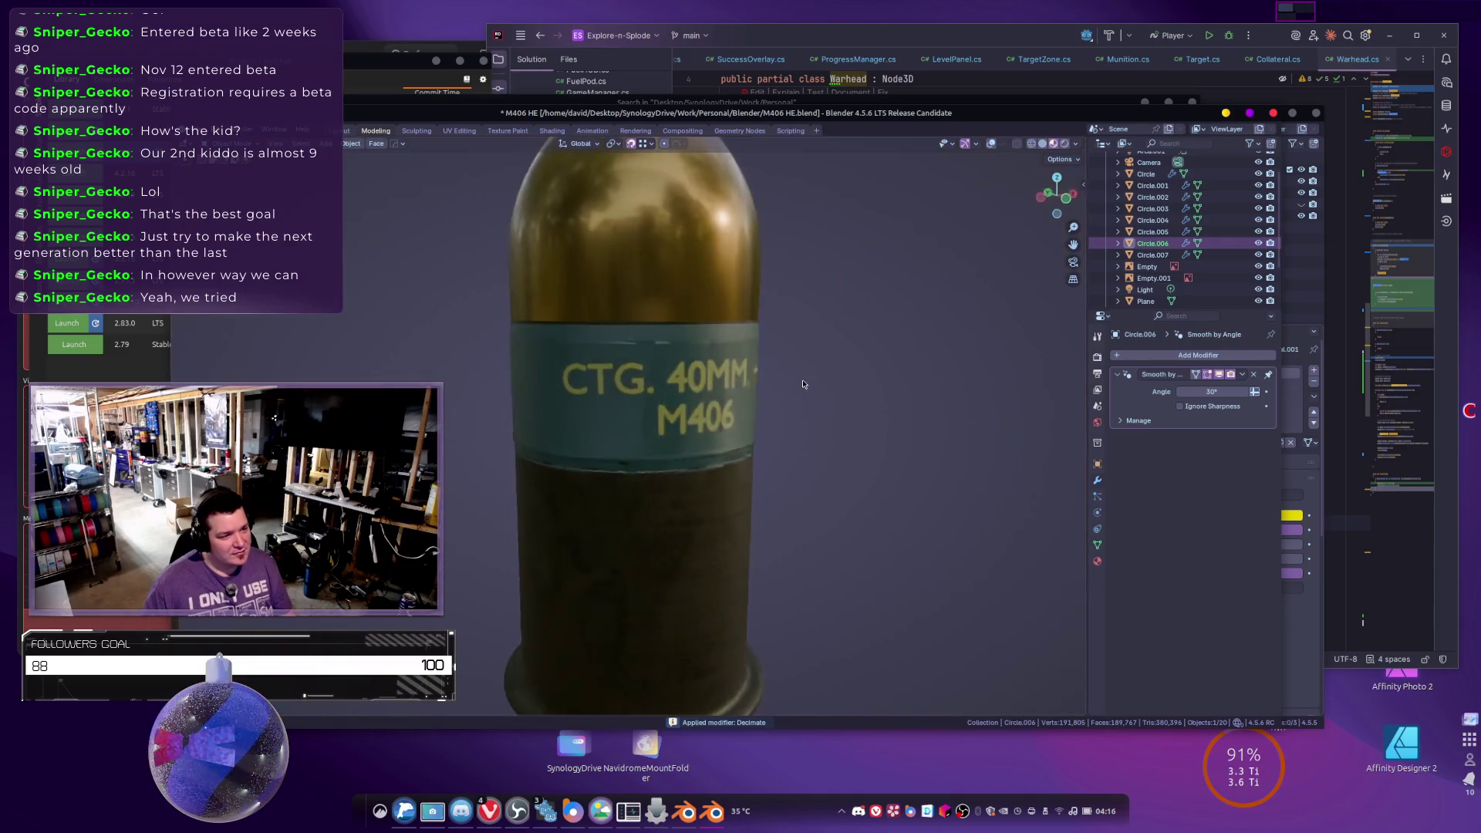
# - Inspect the label band's mesh in edit mode and wireframe view
pyautogui.moveTo(802, 384); pyautogui.dragTo(762, 392)
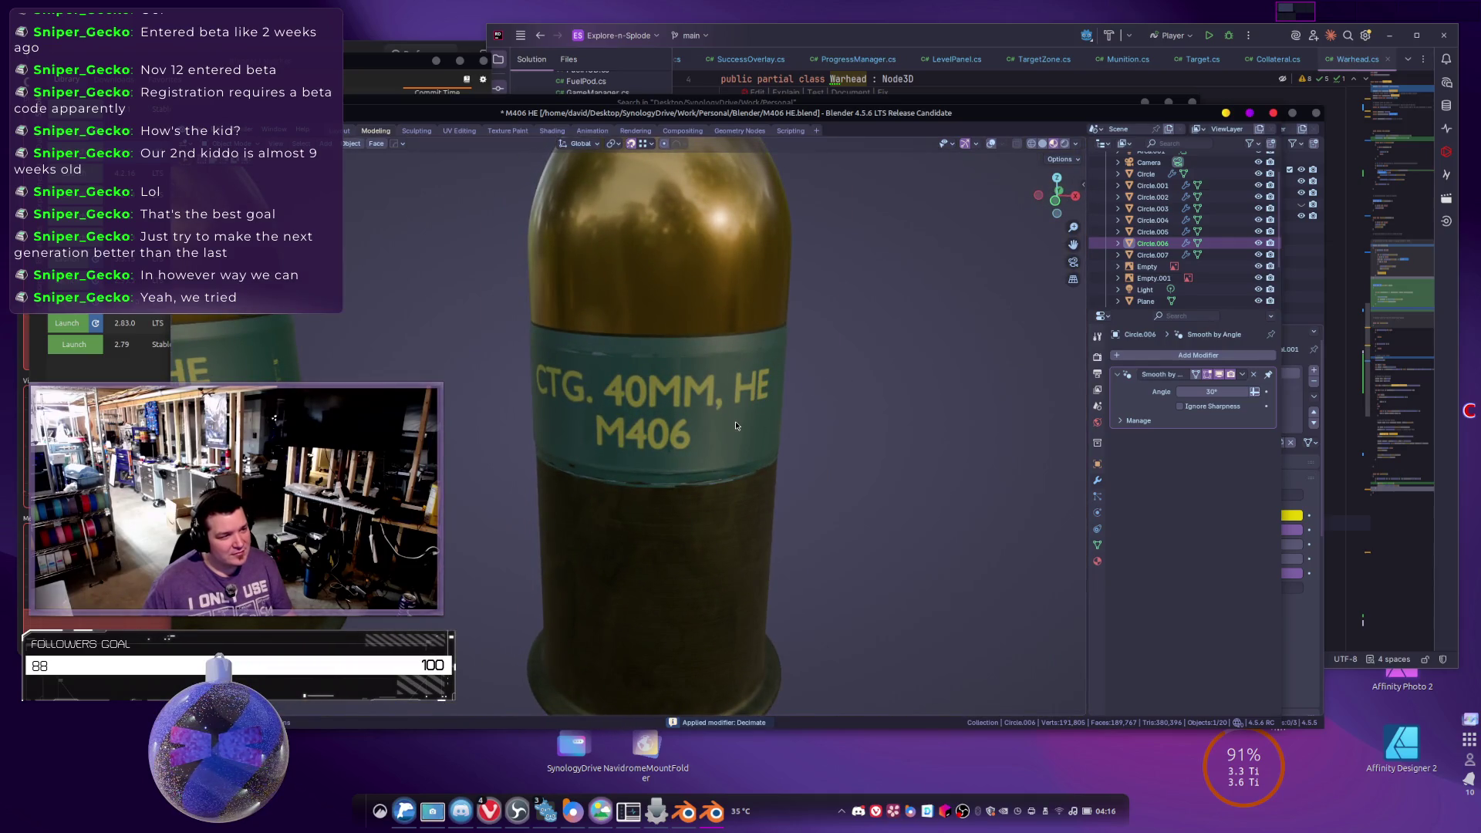
pyautogui.press('Tab')
pyautogui.hotkey('shift', 'z')
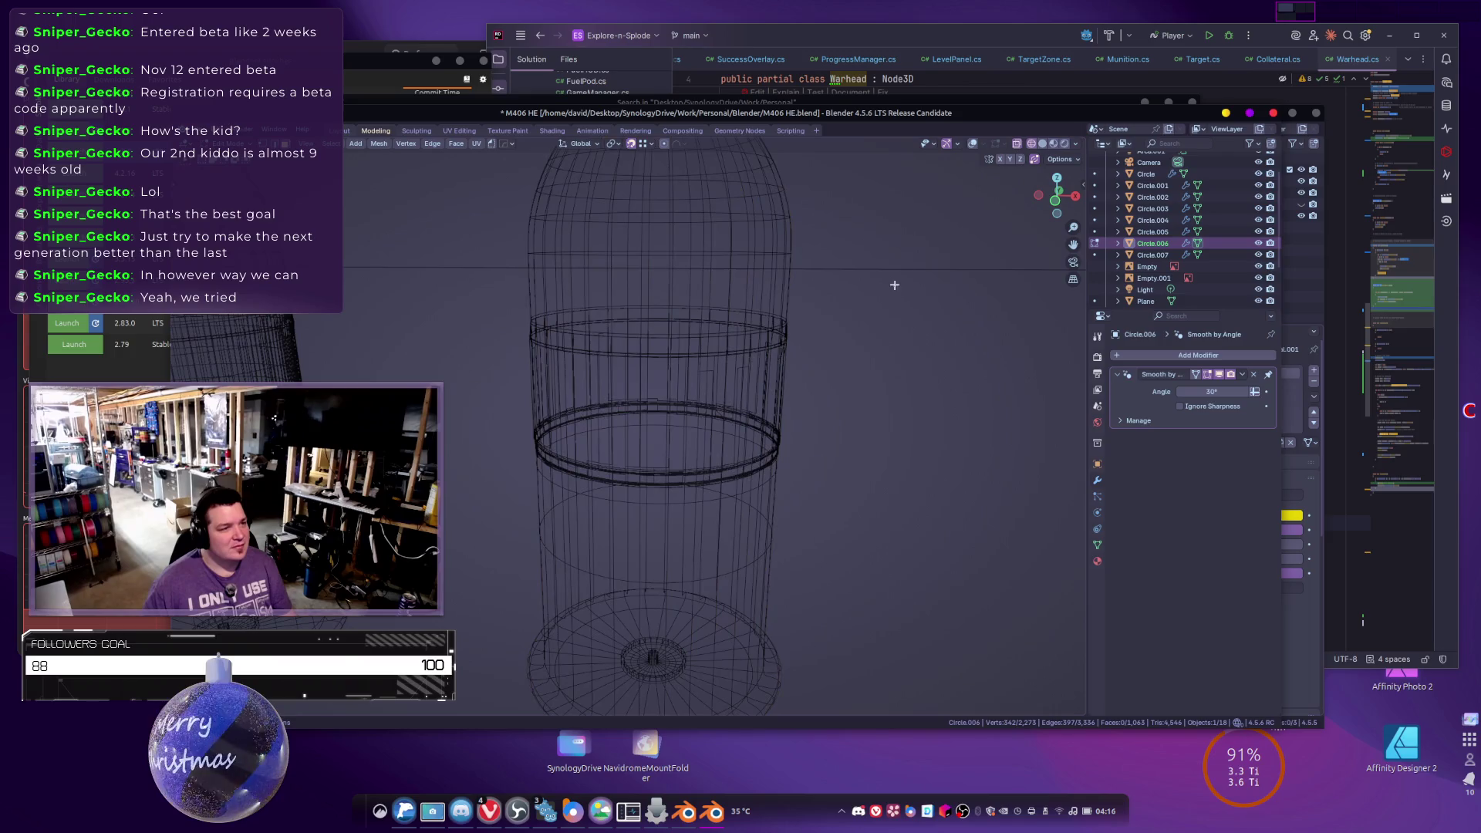
pyautogui.press('Tab')
pyautogui.hotkey('shift', 'z')
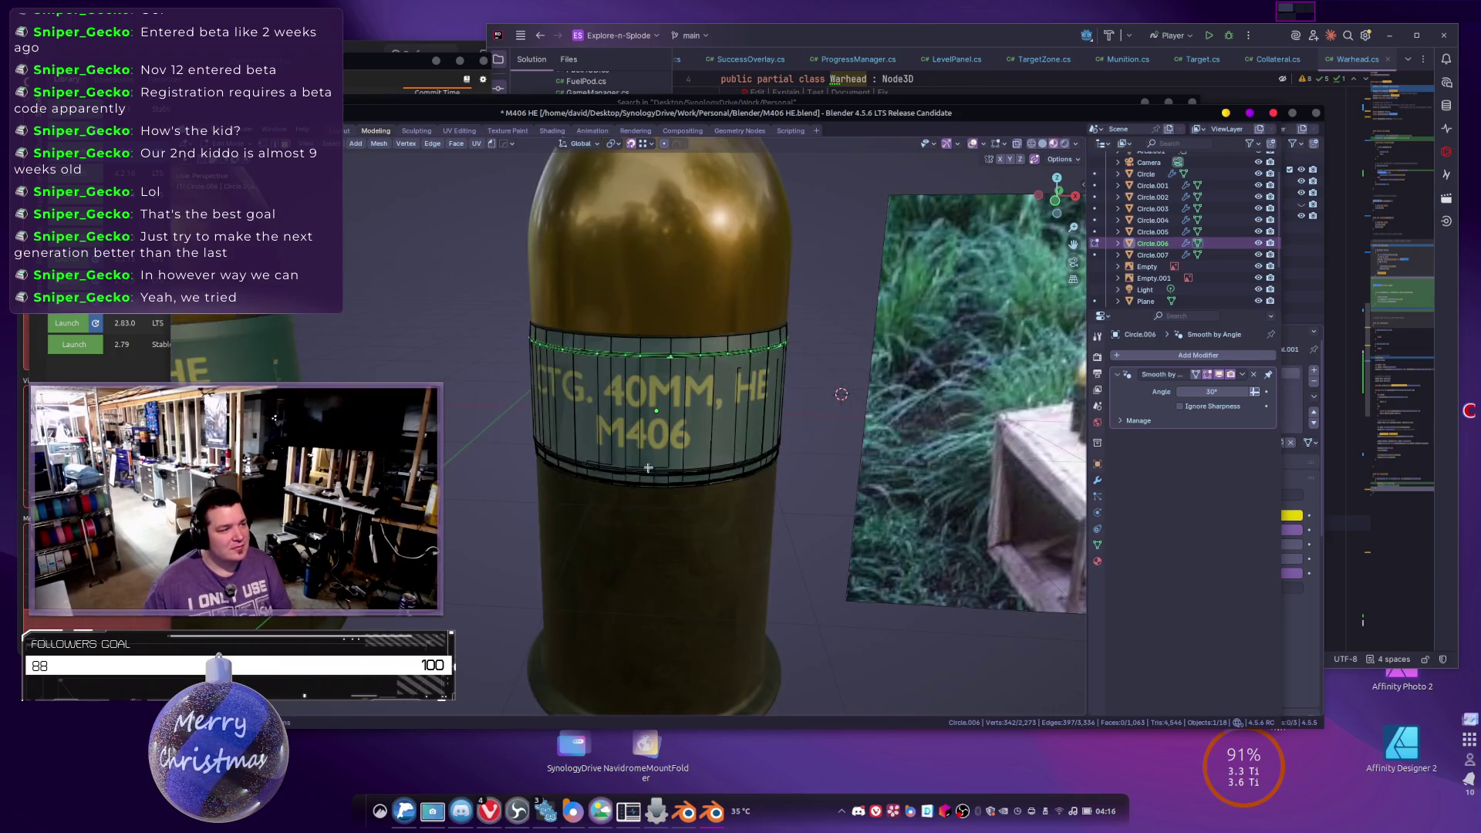
pyautogui.scroll(-5, 724, 462)
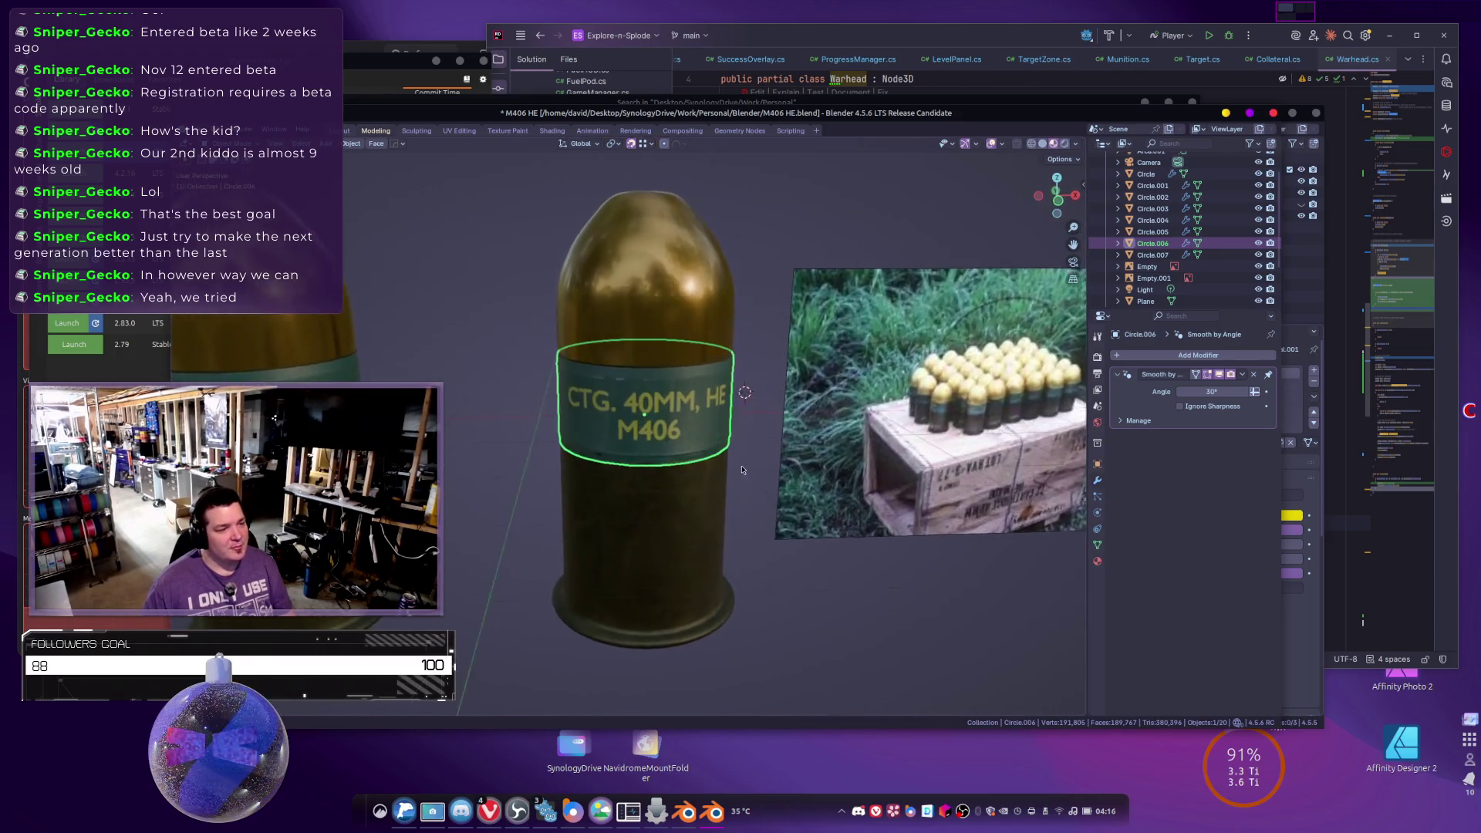
pyautogui.press('Tab')
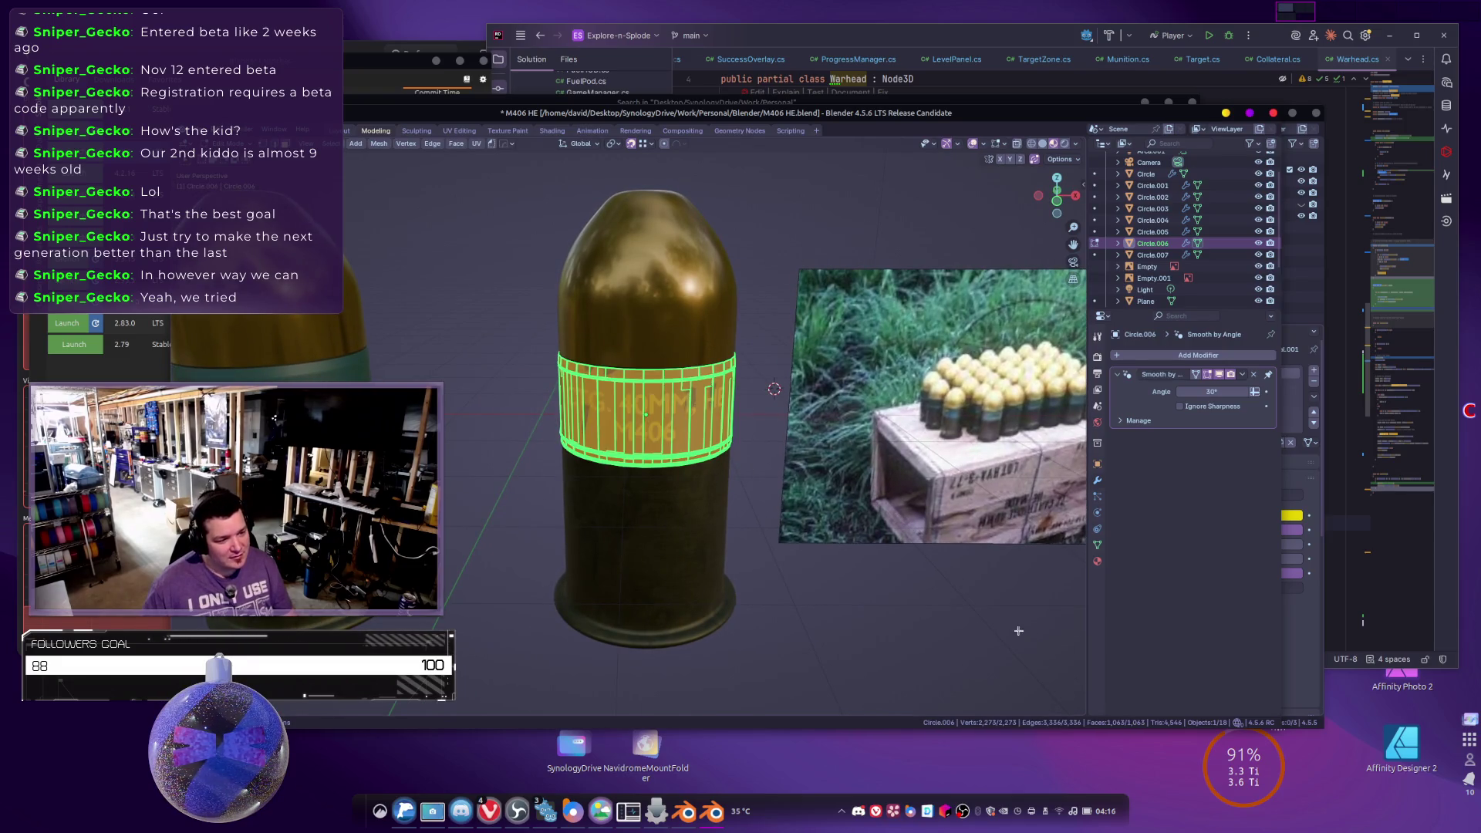
pyautogui.press('Tab')
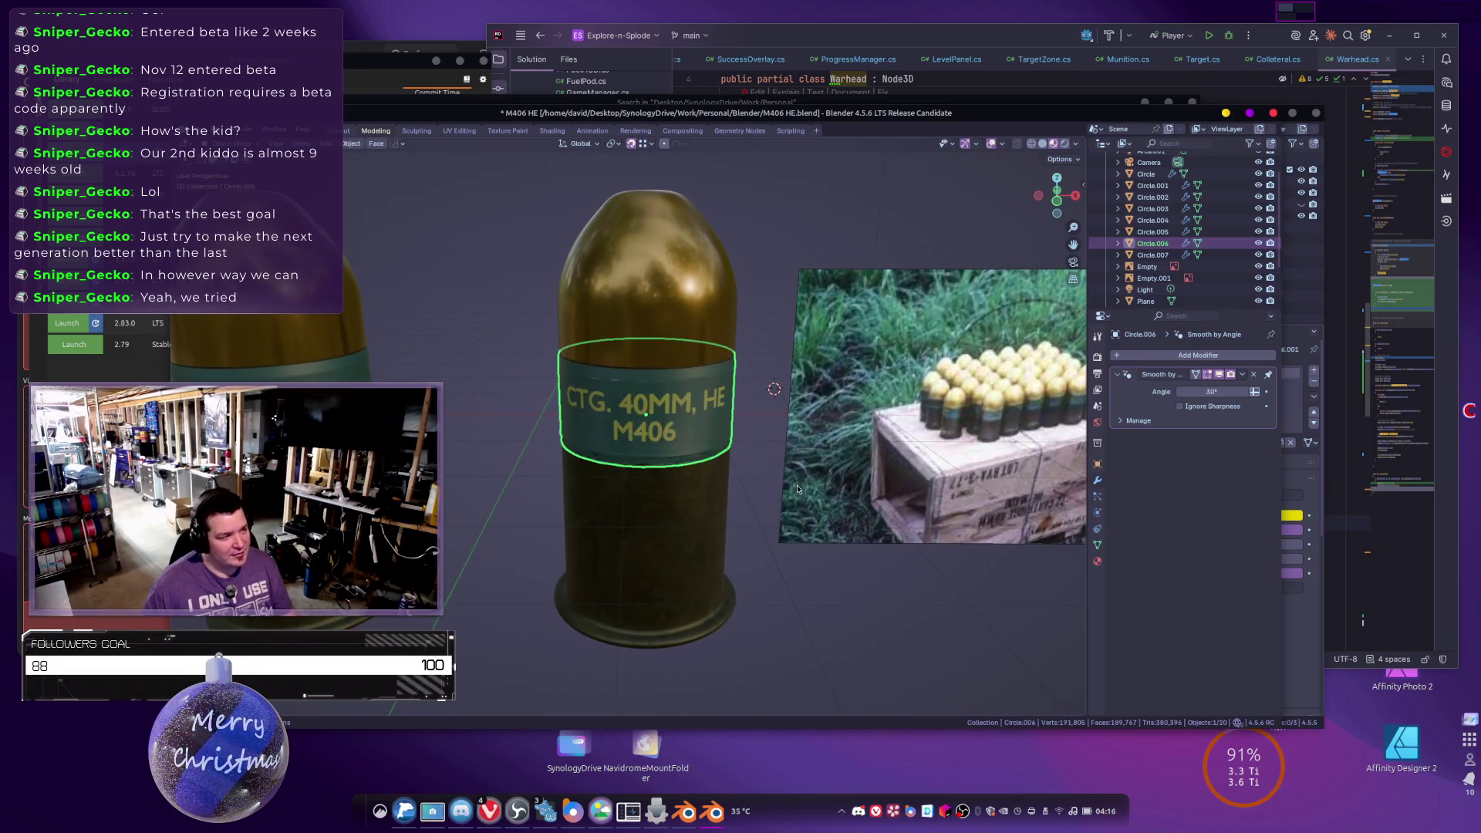
pyautogui.press('Tab')
pyautogui.press('Tab')
pyautogui.press('Tab')
pyautogui.press('Tab')
# - Decimate the band with Collapse at ratio 0.1 (1838 faces) and apply it
pyautogui.hotkey('ctrl', 'z')
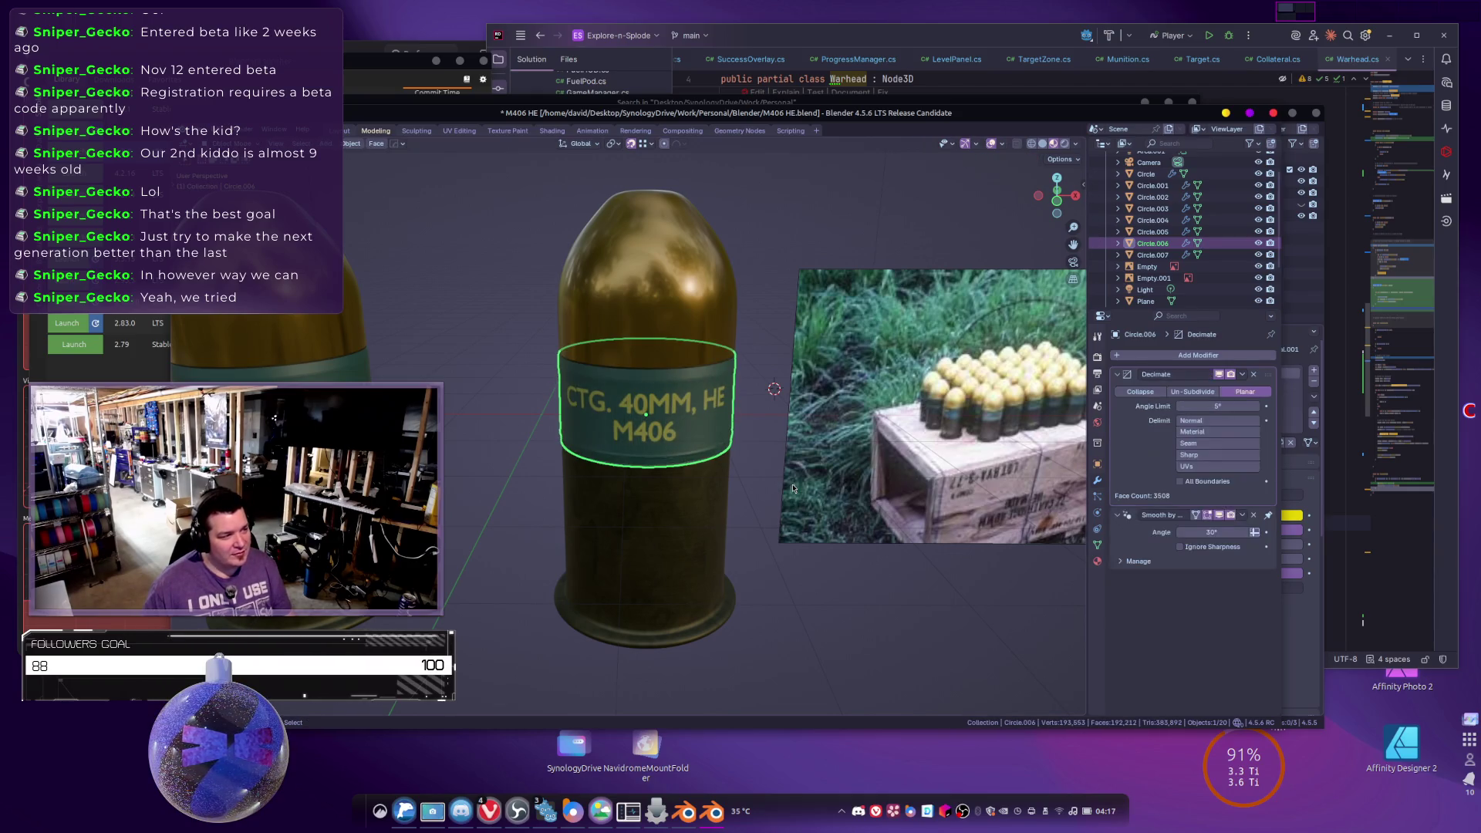
pyautogui.click(1140, 391)
pyautogui.click(1227, 405)
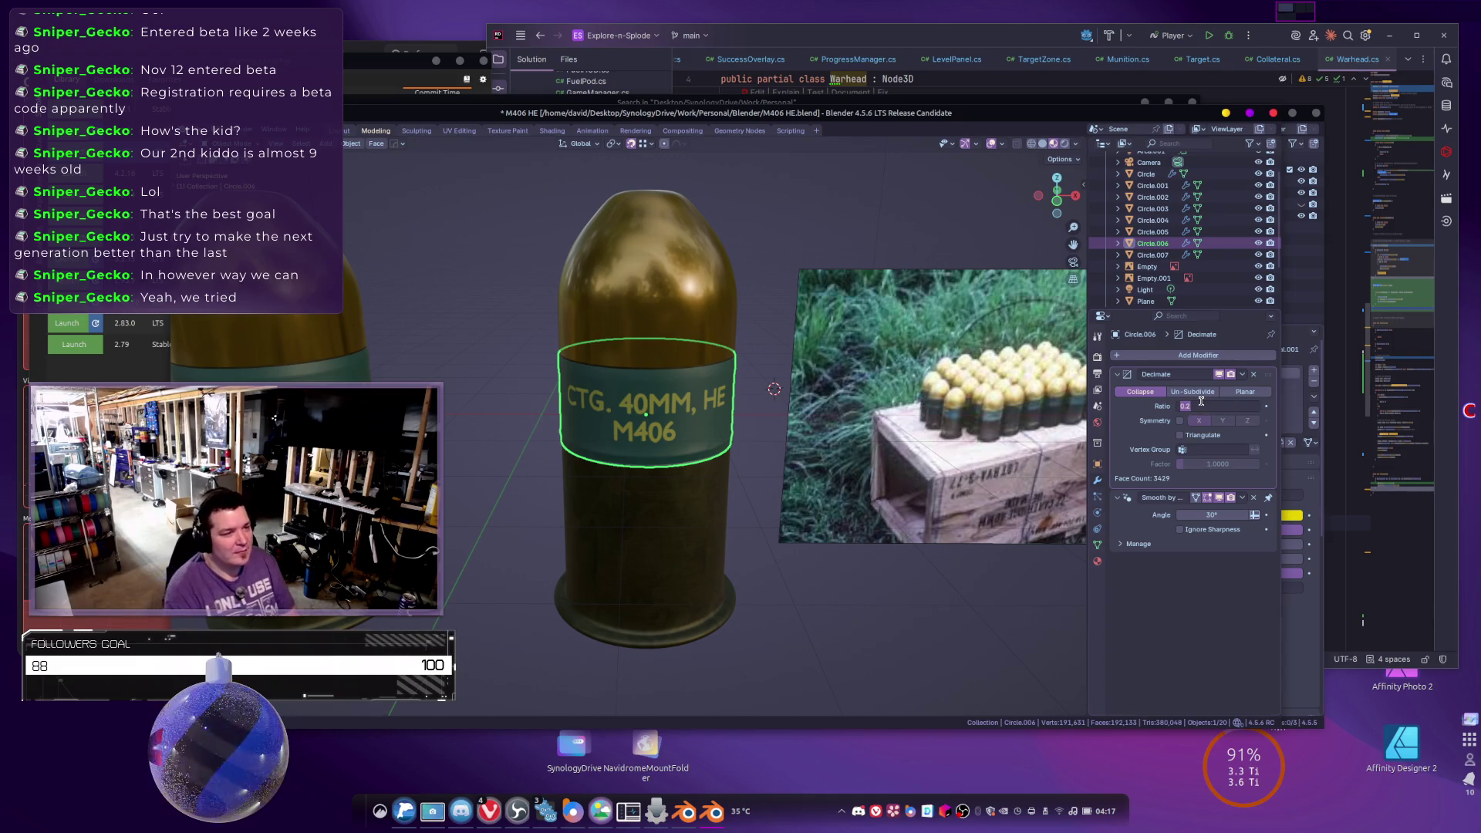
pyautogui.write('0.1')
pyautogui.press('Return')
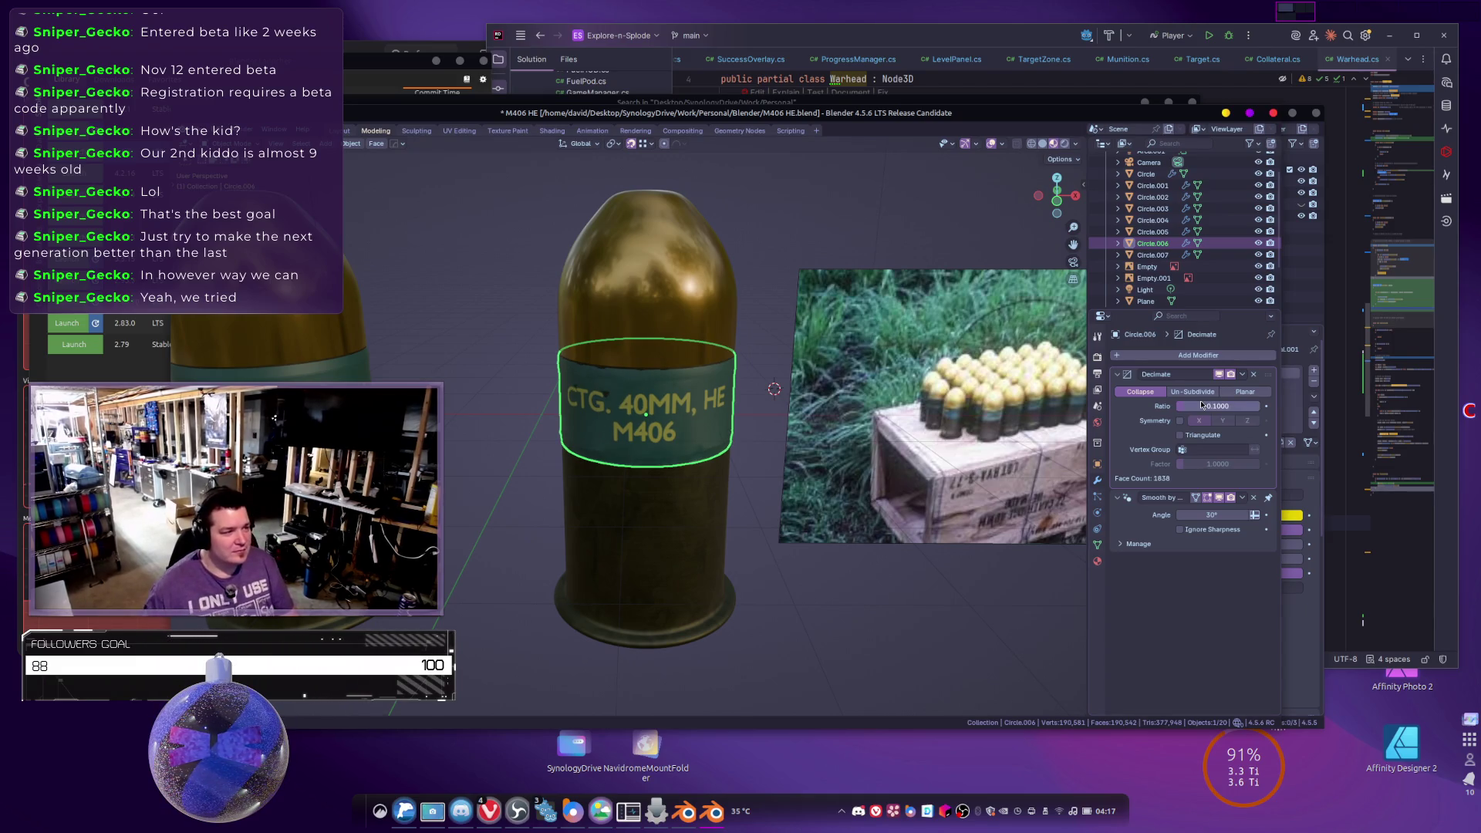
pyautogui.moveTo(586, 409)
pyautogui.mouseDown()
pyautogui.moveTo(367, 373)
pyautogui.moveTo(709, 383)
pyautogui.mouseUp()
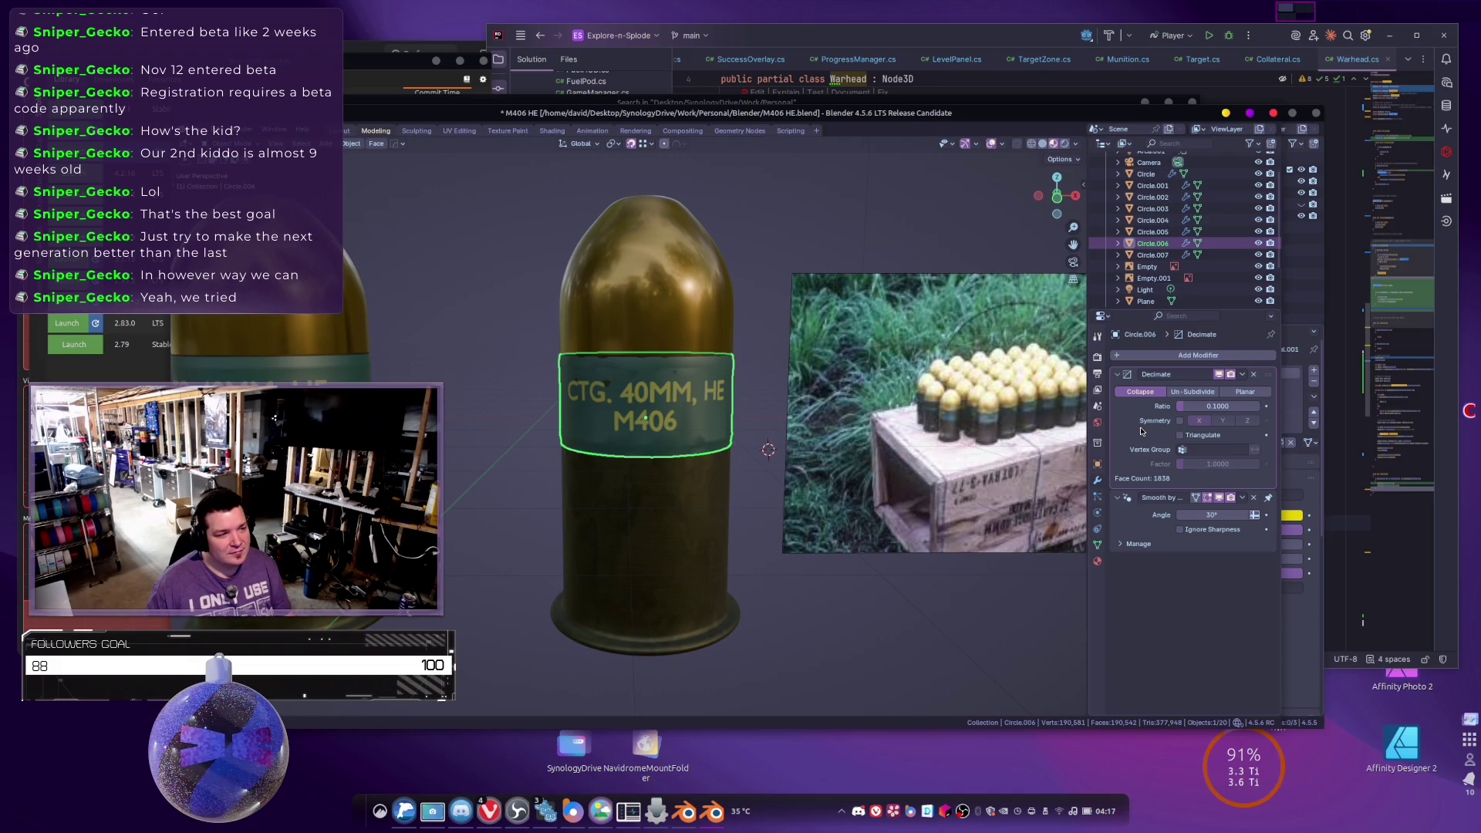
pyautogui.hotkey('ctrl', 'a')
pyautogui.moveTo(787, 447); pyautogui.dragTo(762, 473)
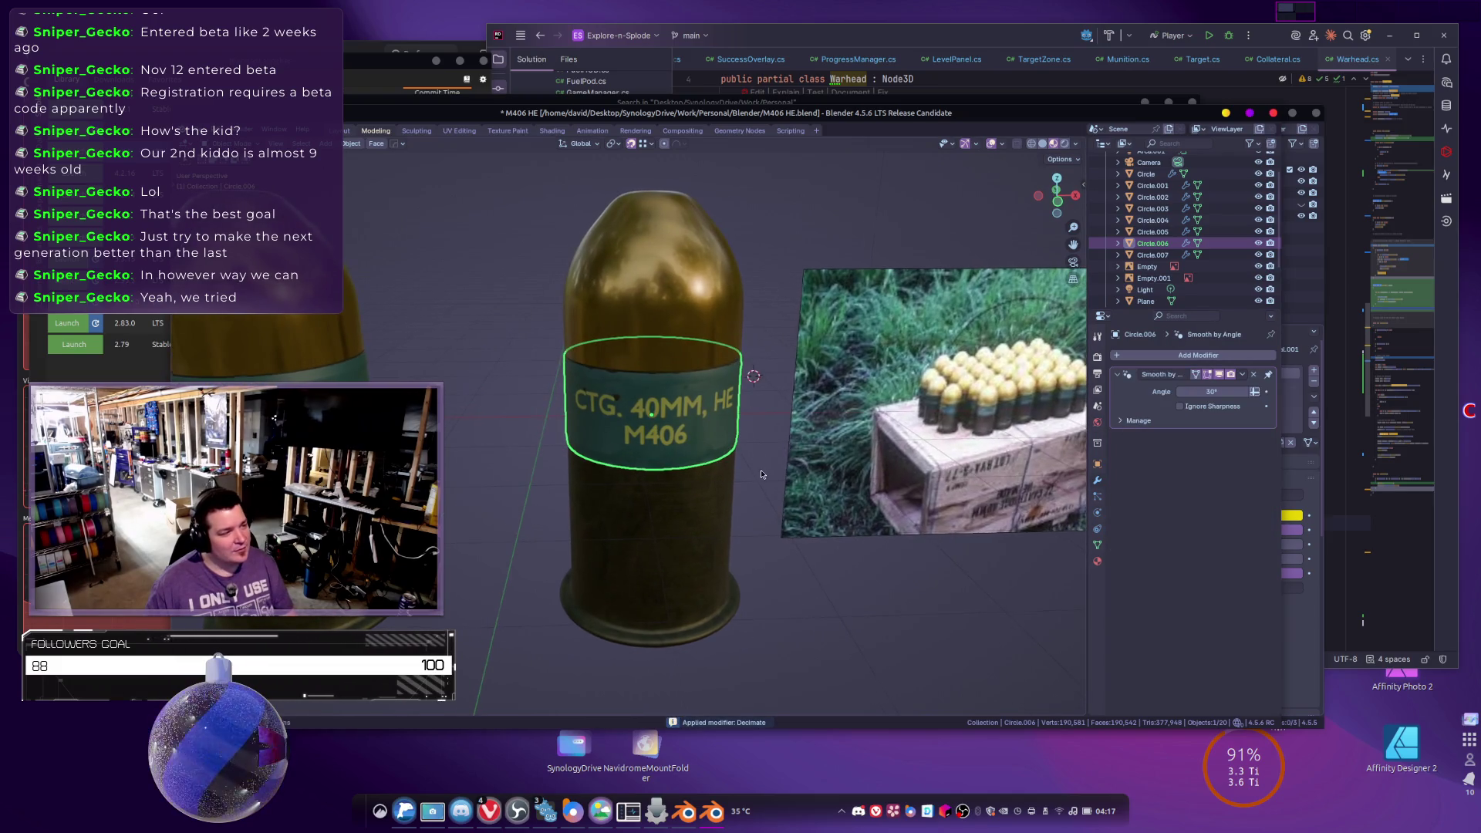
# - Select the warhead dome and apply its Subdivision modifier
pyautogui.scroll(2, 761, 474)
pyautogui.moveTo(617, 339); pyautogui.dragTo(681, 340)
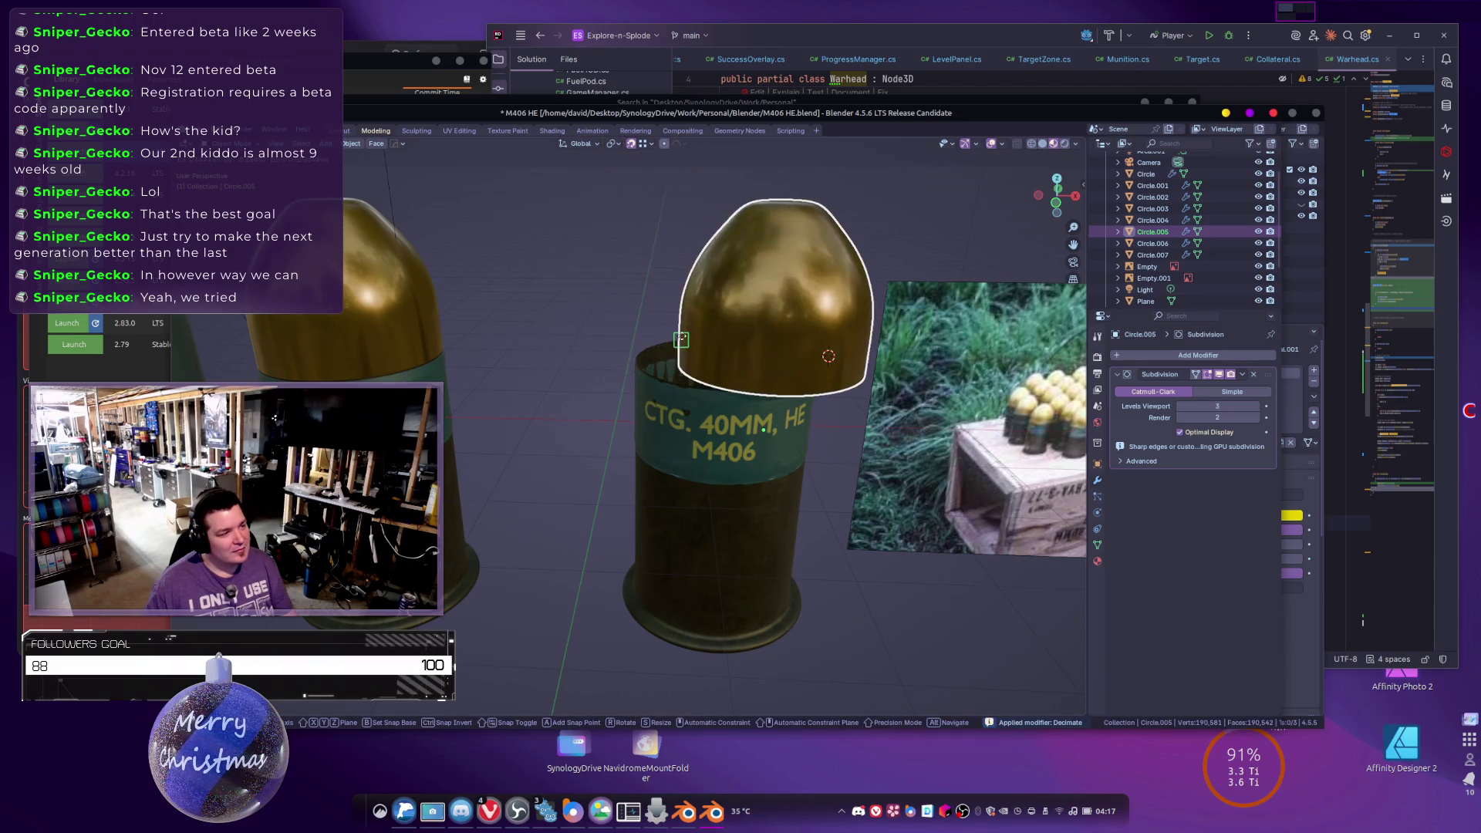
pyautogui.press('Escape')
pyautogui.hotkey('shift', 'z')
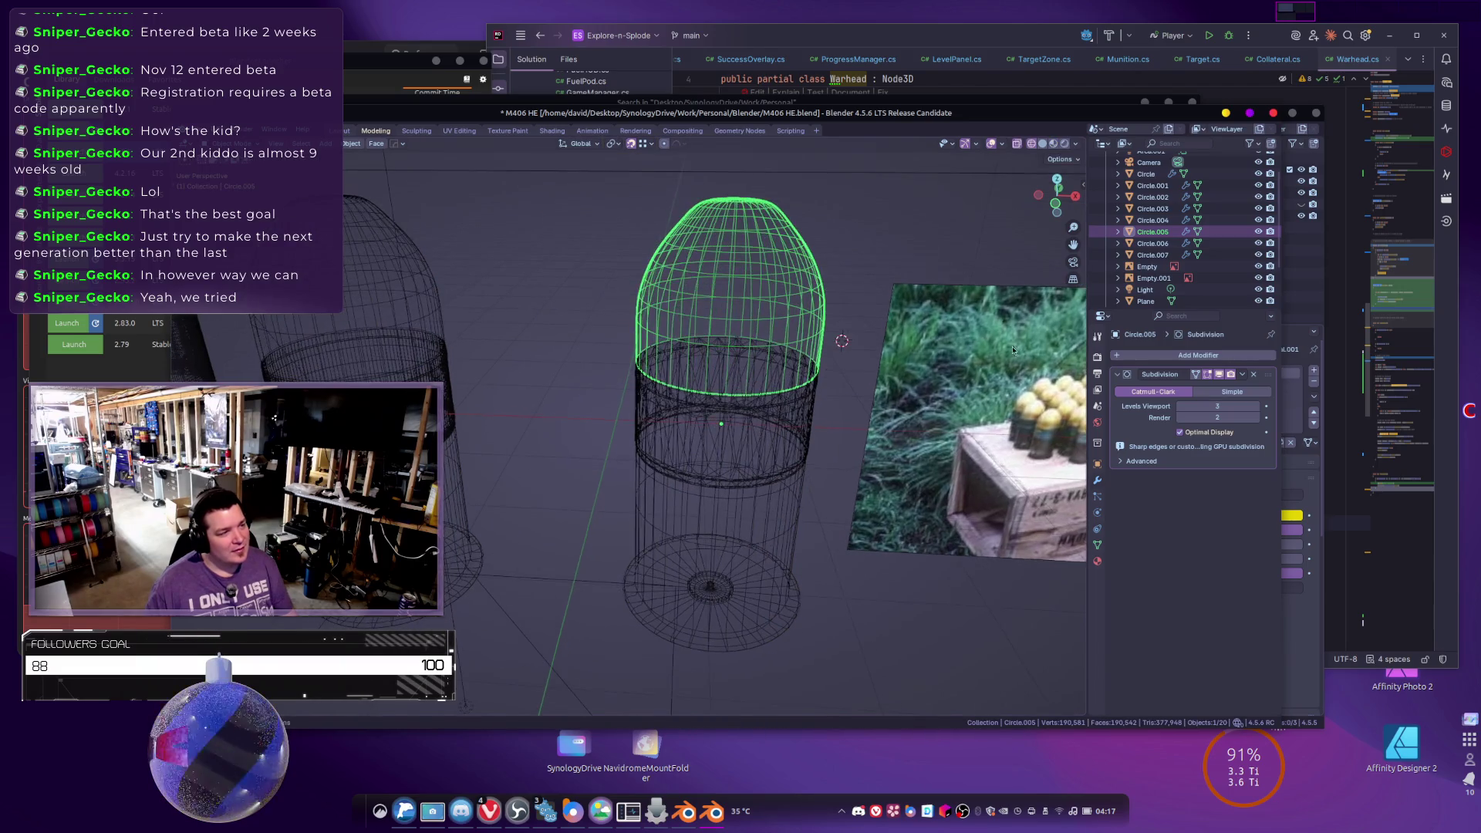
pyautogui.hotkey('ctrl', 'a')
pyautogui.moveTo(887, 397); pyautogui.dragTo(876, 408)
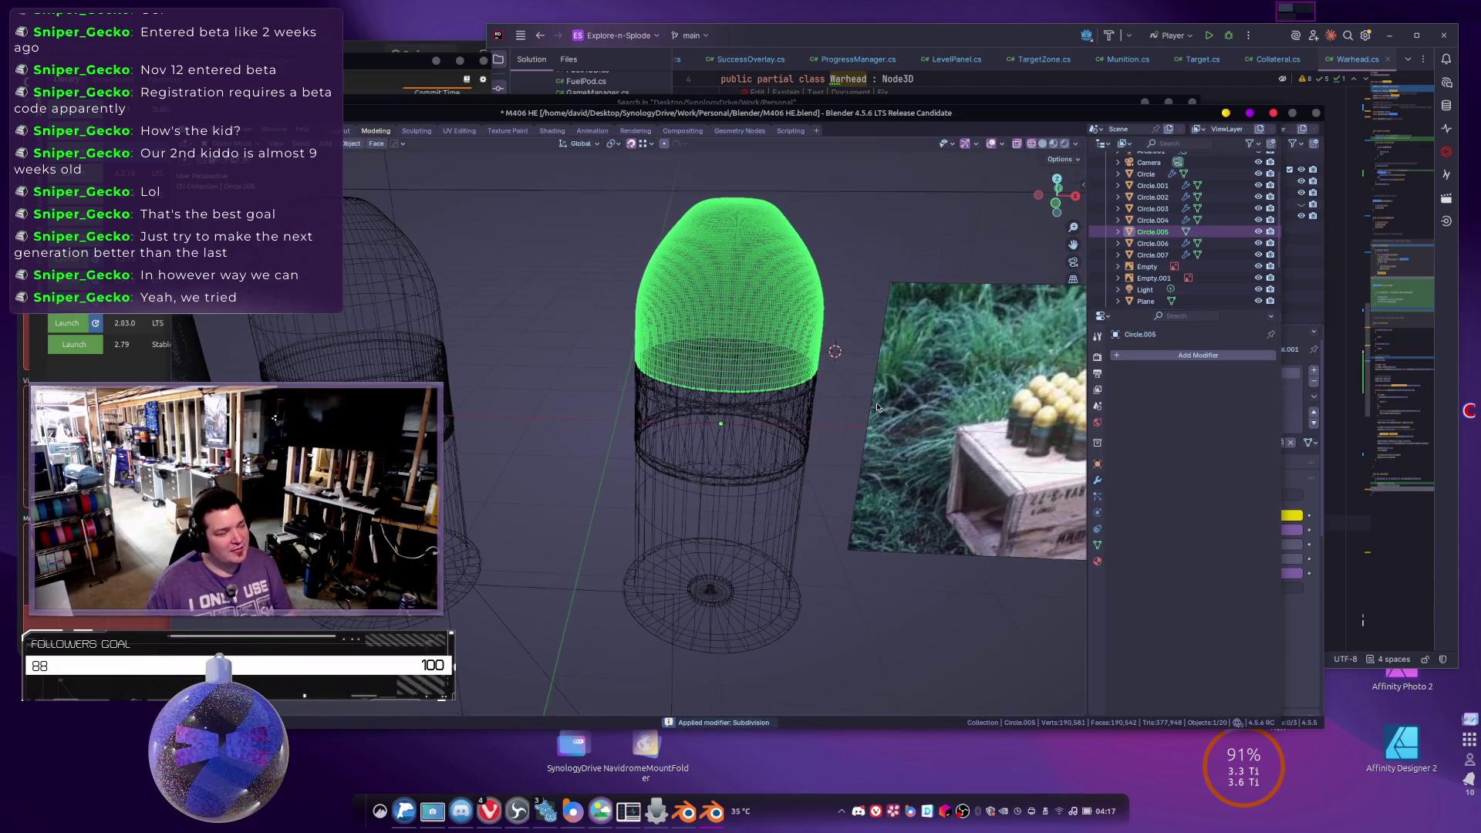
# - Add a Decimate modifier to the dome, trying ratios 0.1 and 0.01
pyautogui.click(1159, 358)
pyautogui.write('de')
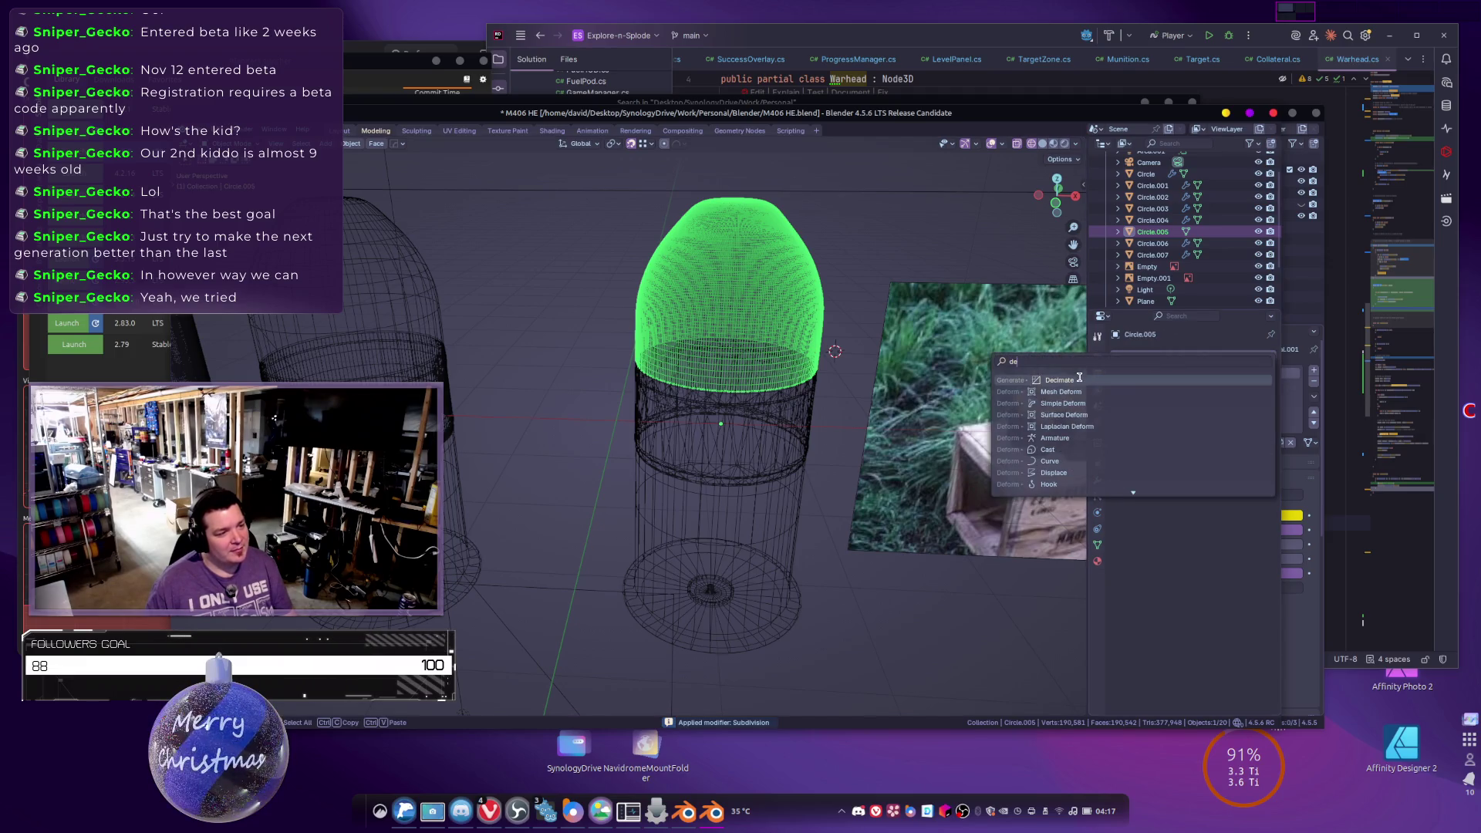
pyautogui.click(1079, 379)
pyautogui.click(1227, 404)
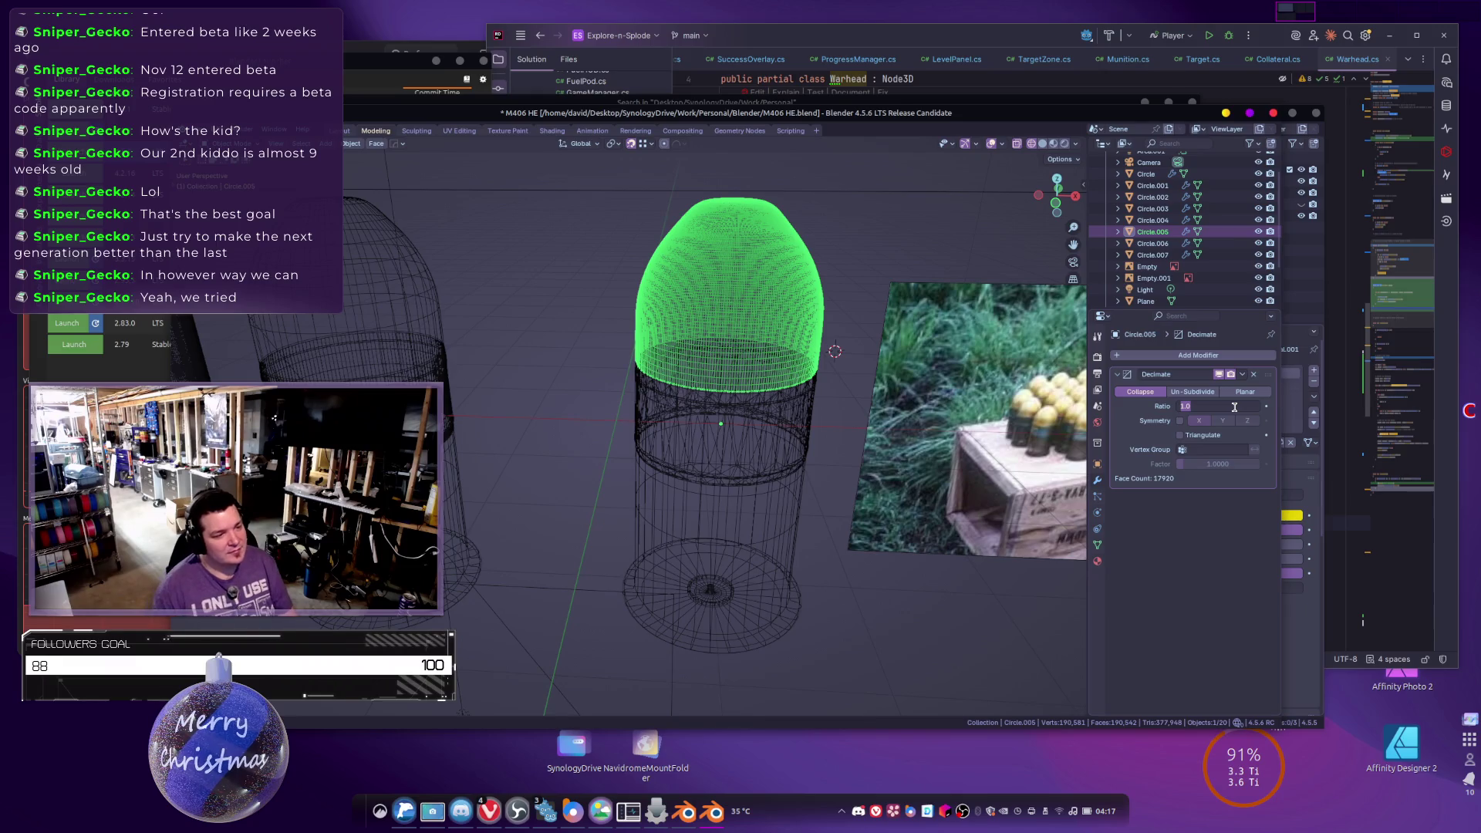
pyautogui.write('0.1')
pyautogui.press('Return')
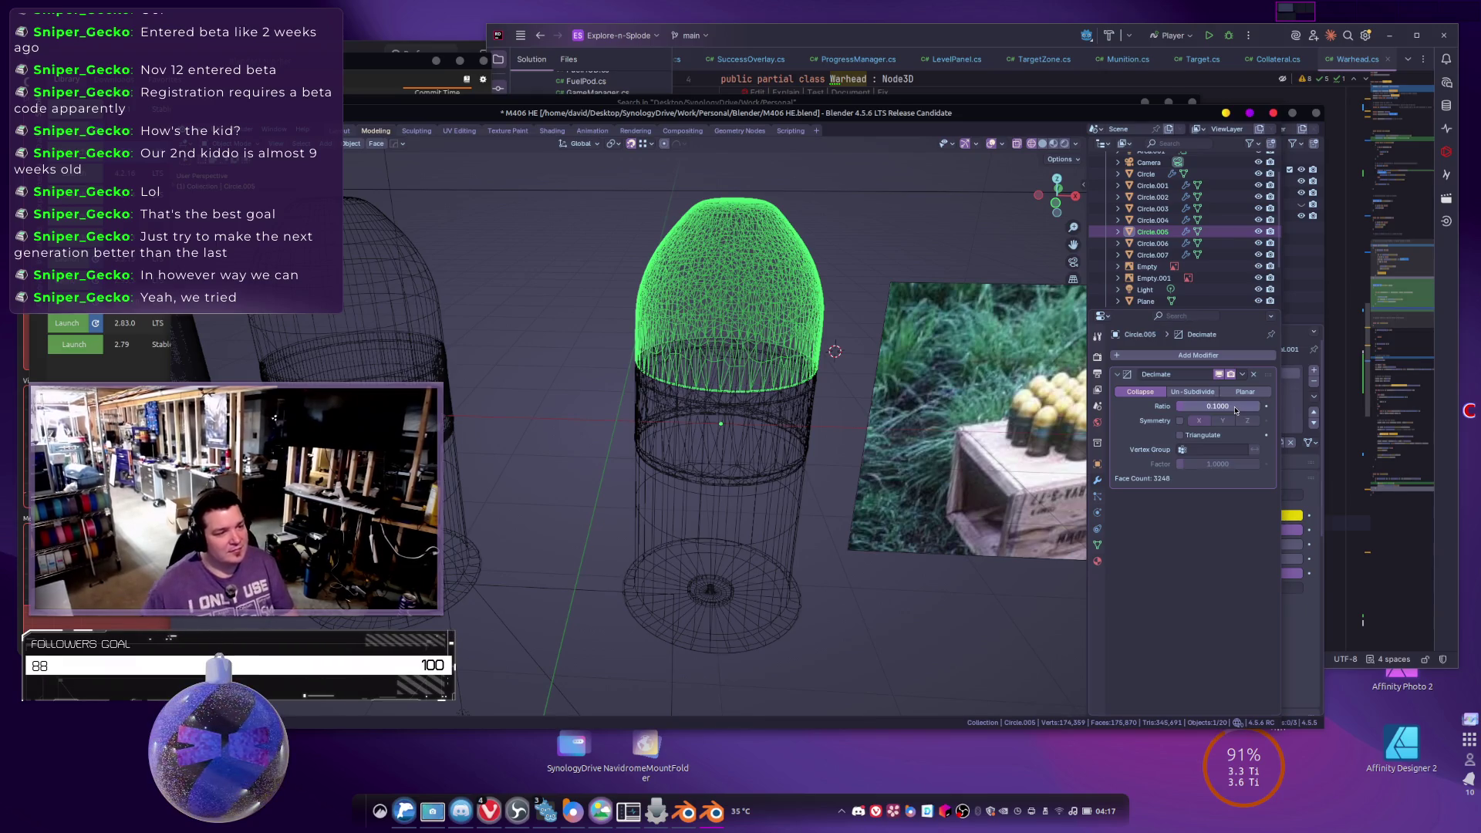
pyautogui.click(1234, 406)
pyautogui.write('0.01')
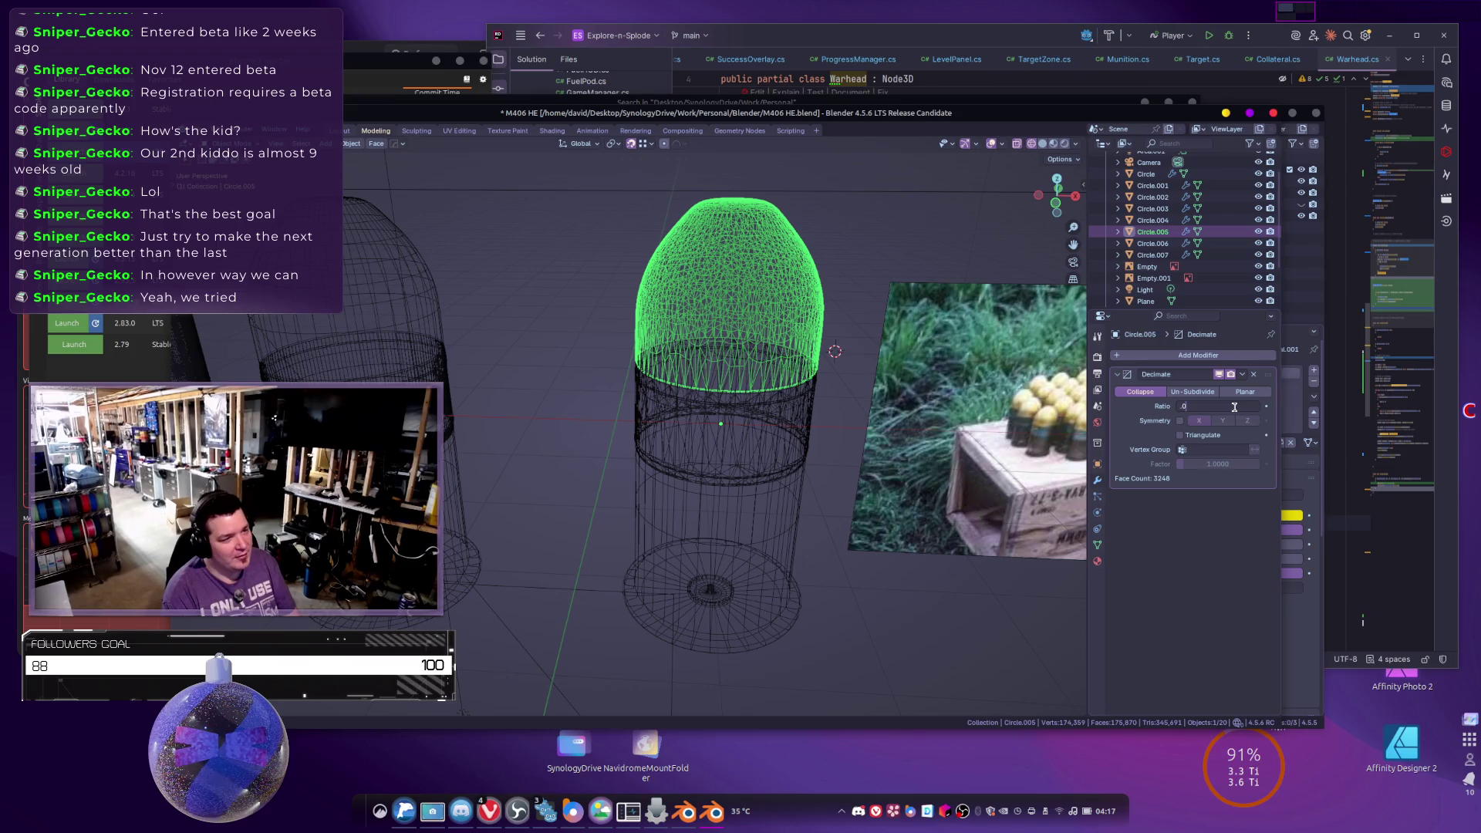
pyautogui.press('Return')
# - Lower the dome's Decimate ratio to 0.0042 (149 faces) and apply it
pyautogui.hotkey('shift', 'z')
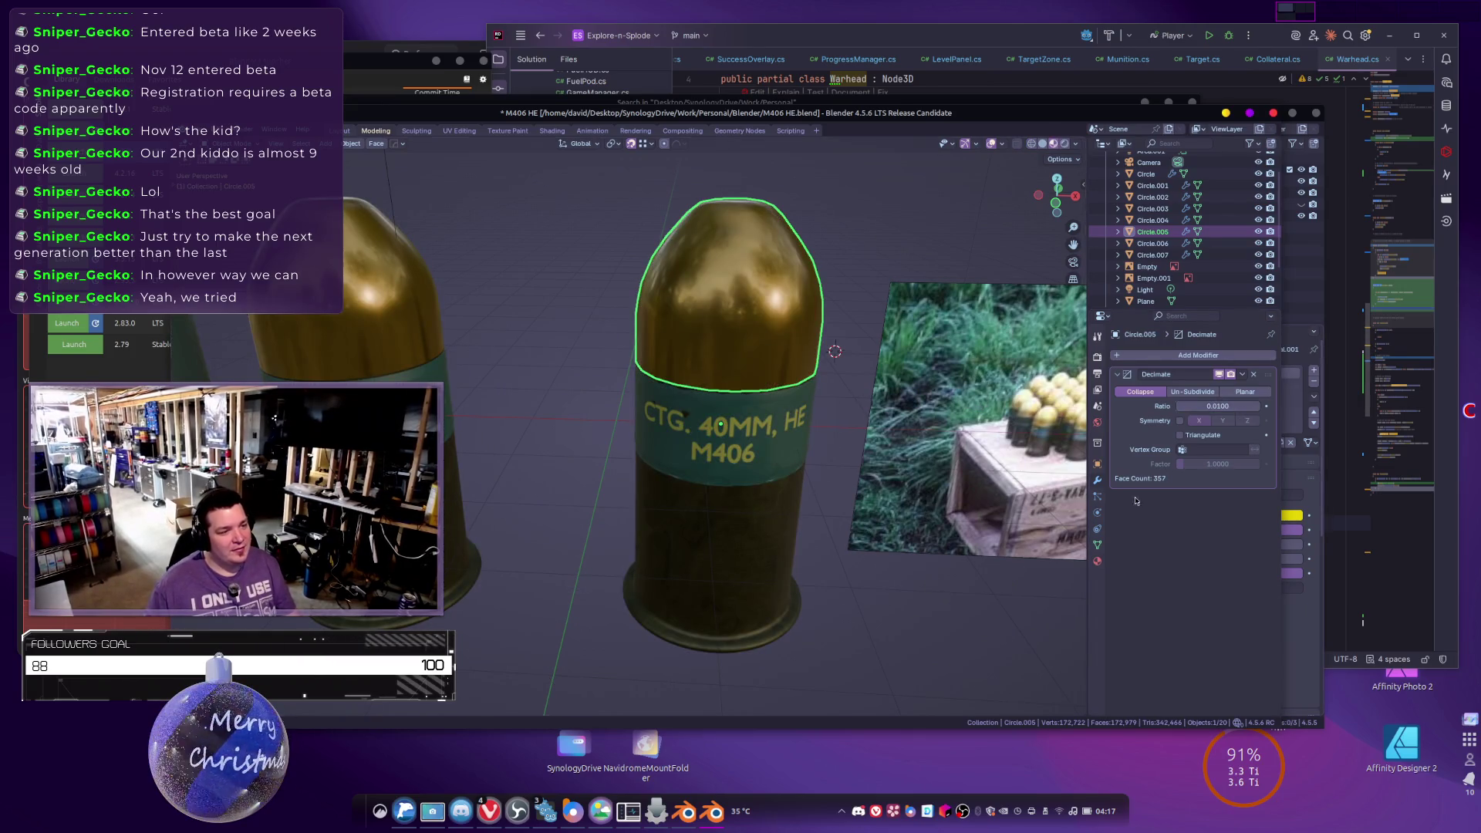
pyautogui.click(1200, 407)
pyautogui.write('.00')
pyautogui.press('Return')
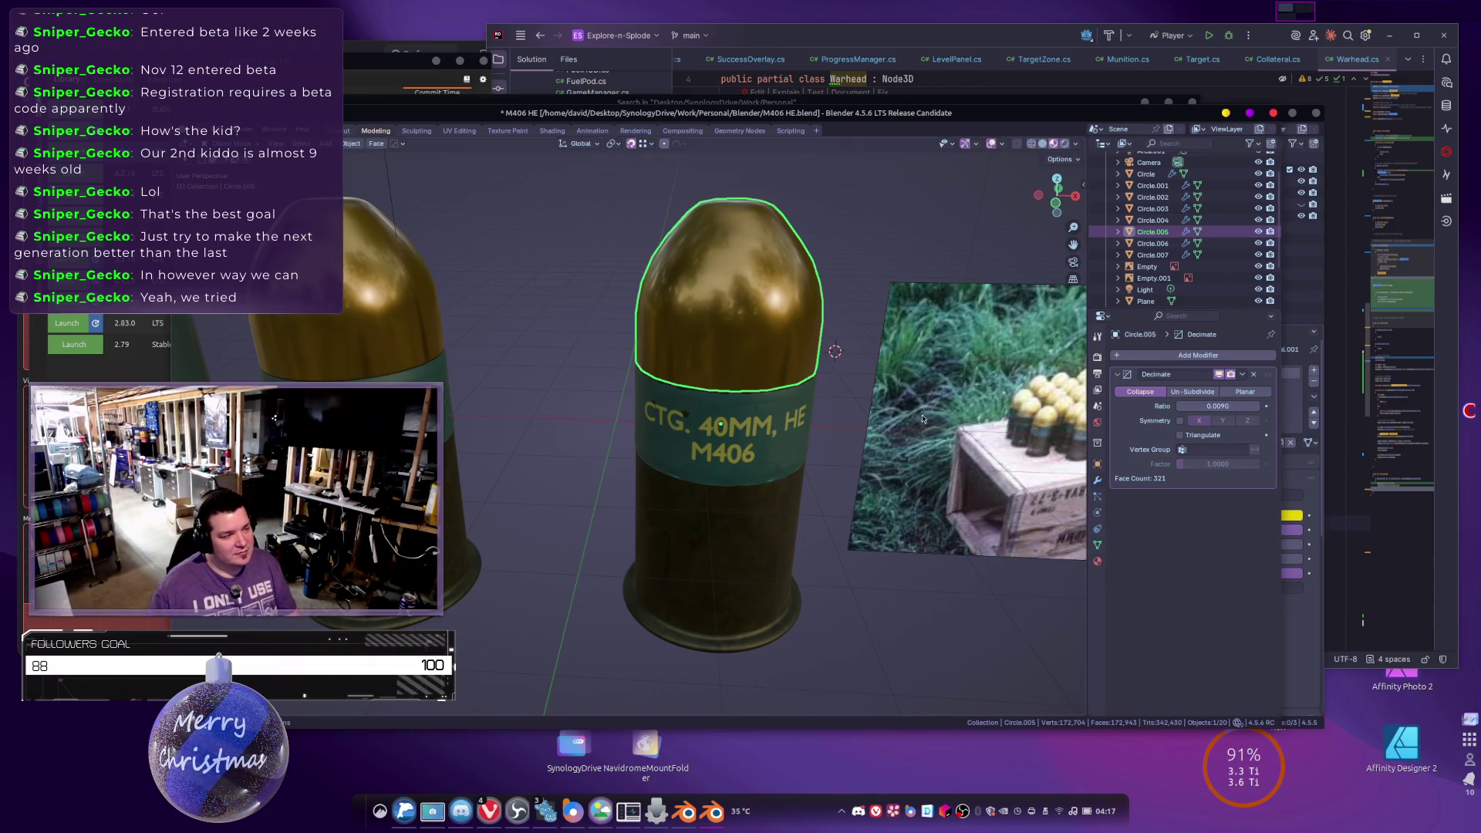
pyautogui.press('z')
pyautogui.moveTo(1218, 406); pyautogui.dragTo(1174, 406)
pyautogui.press('z')
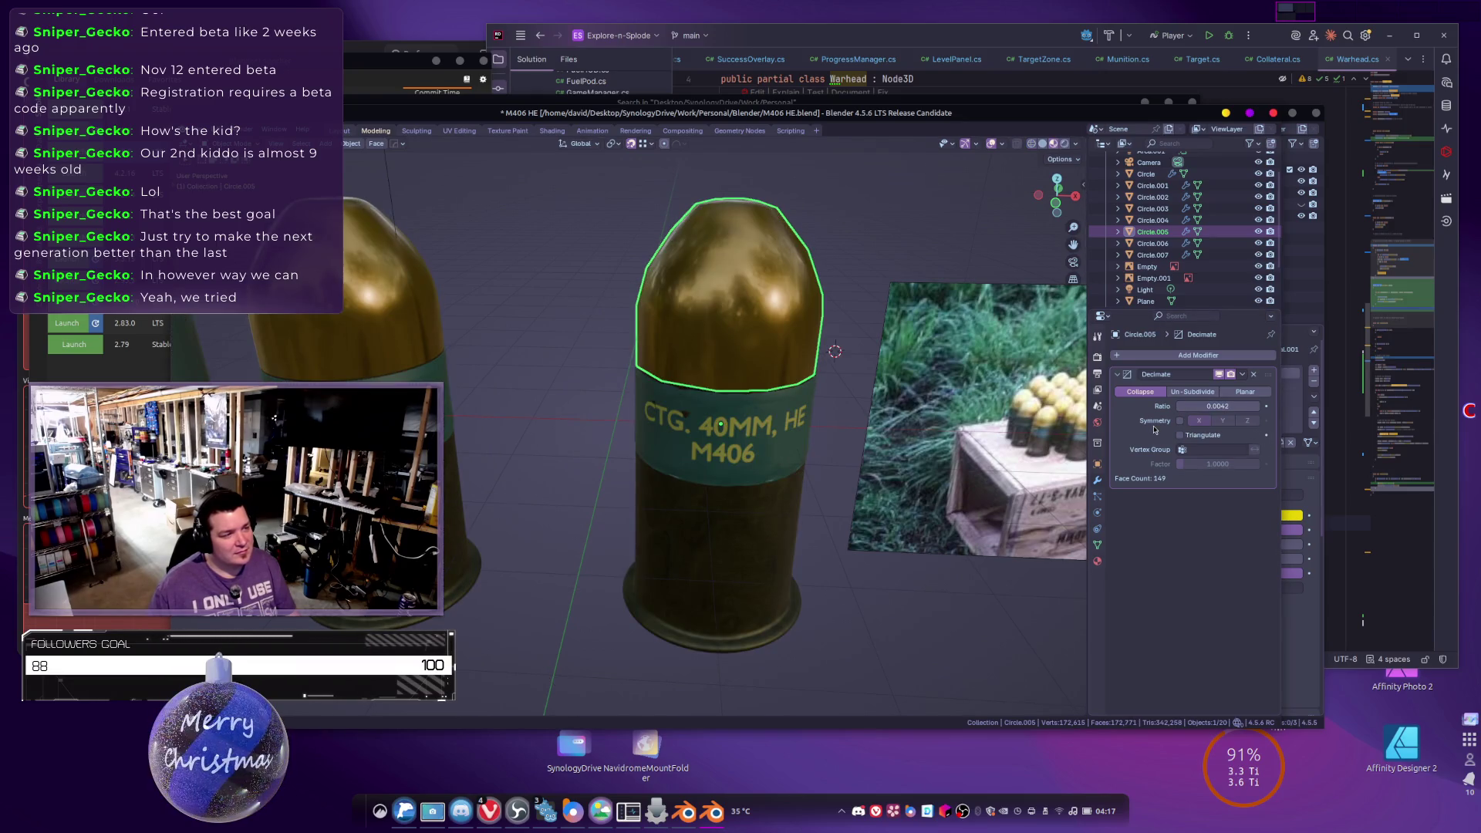
pyautogui.hotkey('ctrl', 'a')
pyautogui.click(795, 555)
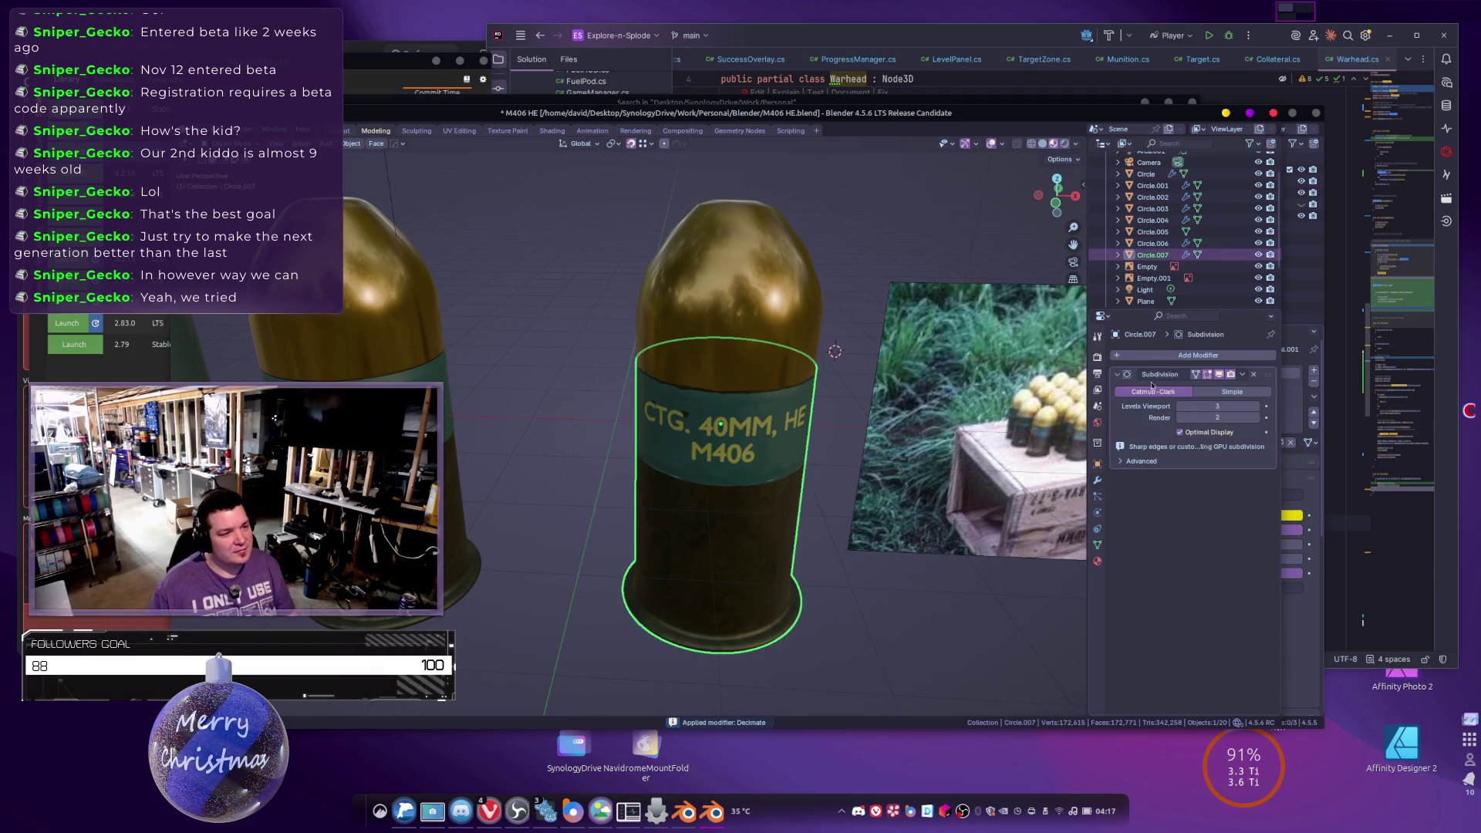
# - Apply the body's Subdivision, then decimate it at ratio 0.005 (287 faces) and apply
pyautogui.hotkey('ctrl', 'a')
pyautogui.click(1138, 356)
pyautogui.write('d')
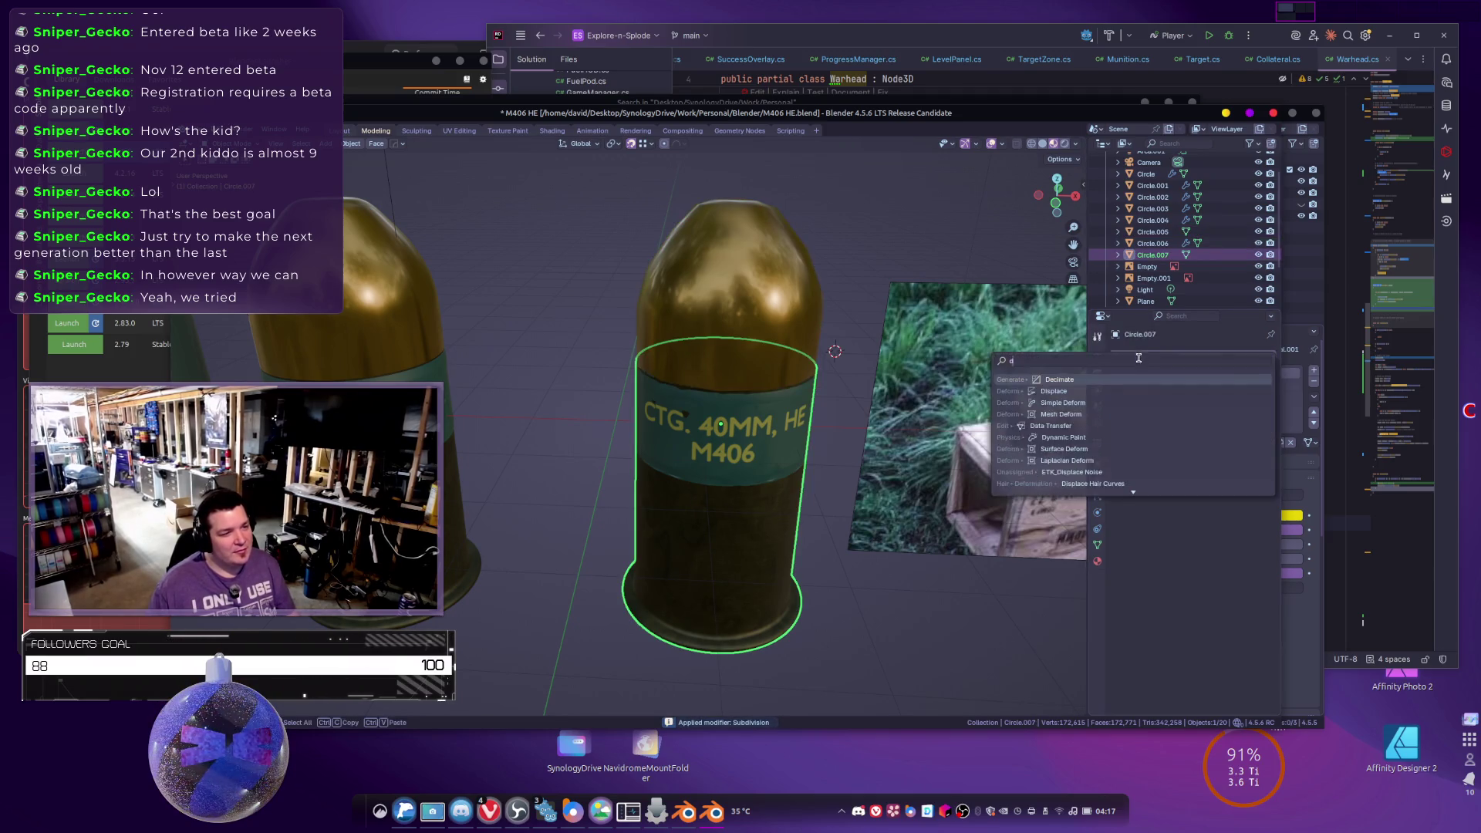
pyautogui.press('Return')
pyautogui.click(1221, 404)
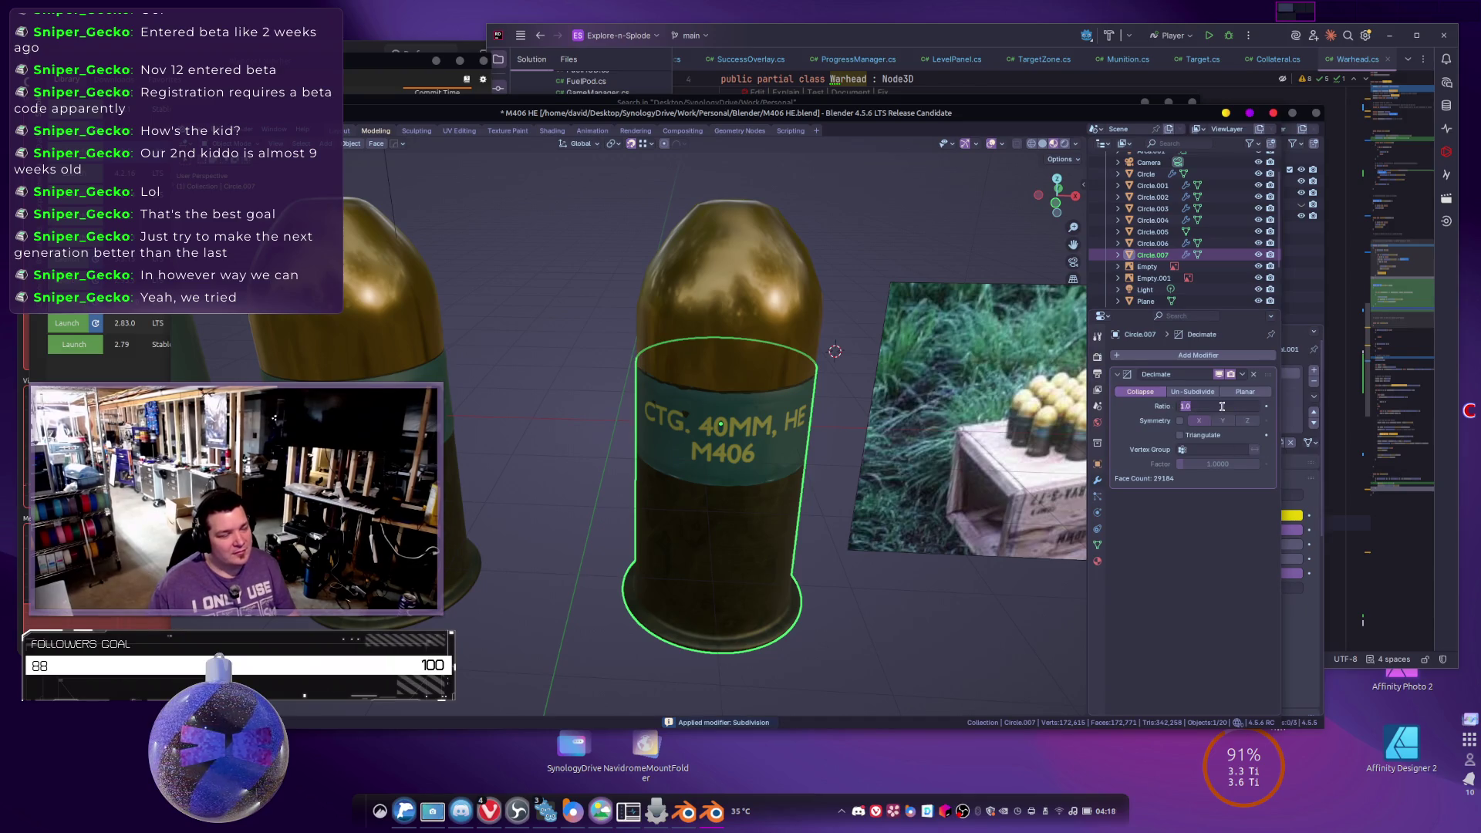
pyautogui.write('05')
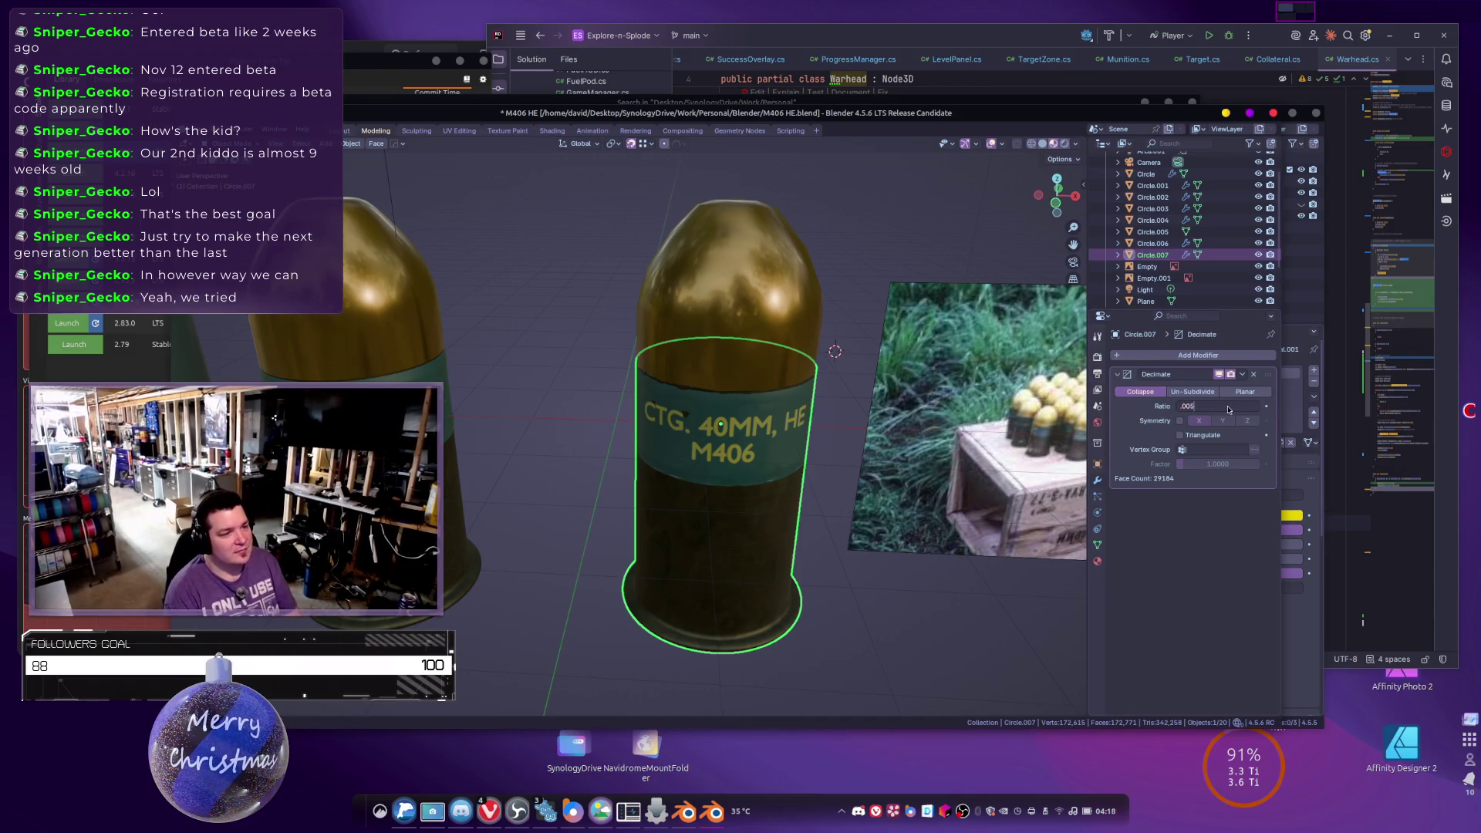
pyautogui.press('Return')
pyautogui.moveTo(962, 517)
pyautogui.mouseDown()
pyautogui.moveTo(923, 423)
pyautogui.moveTo(778, 527)
pyautogui.moveTo(875, 520)
pyautogui.mouseUp()
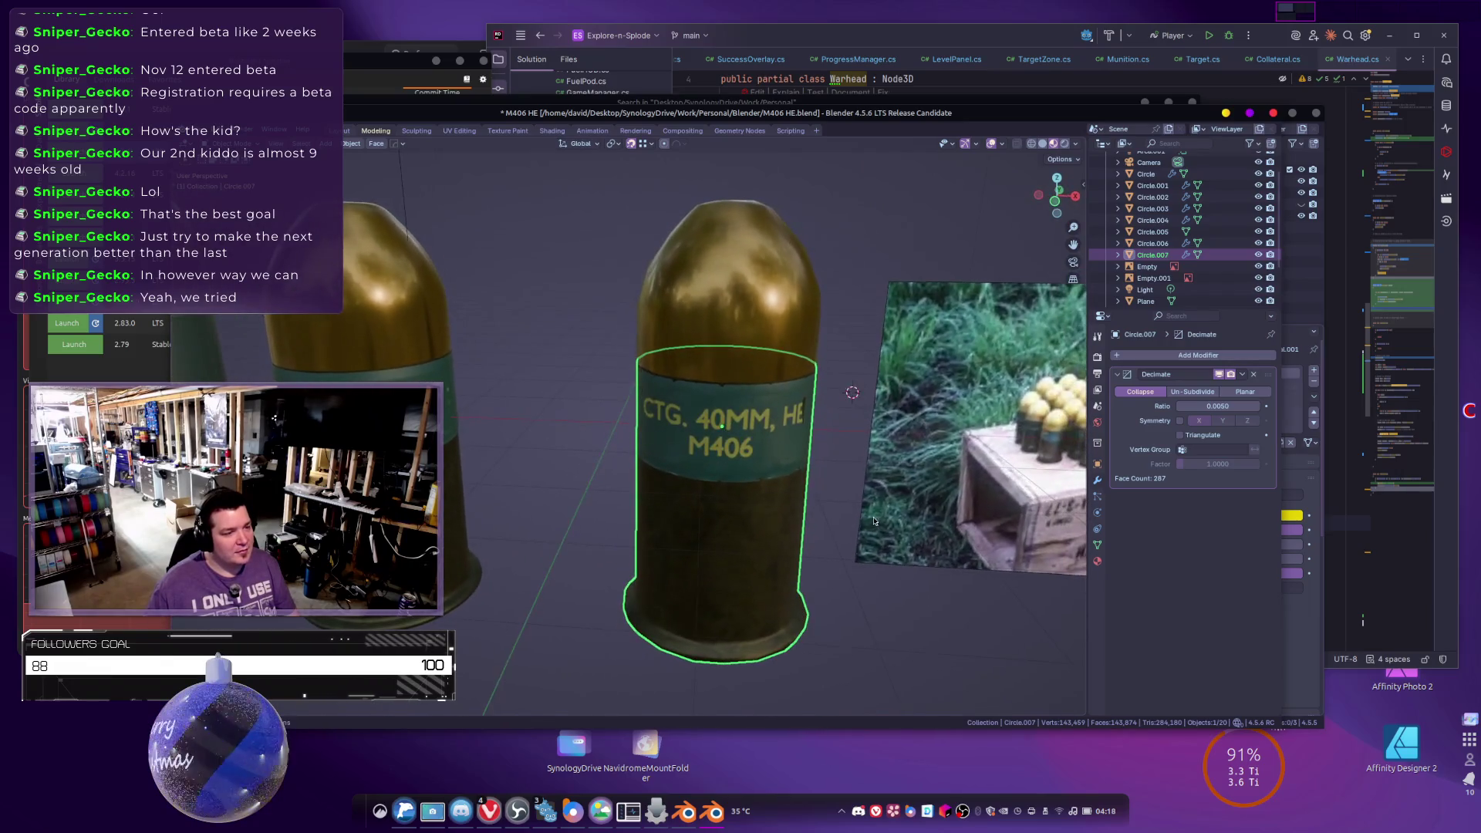
pyautogui.hotkey('ctrl', 'a')
# - Add the label band and warhead dome to the selection and frame them
pyautogui.keyDown('shift'); pyautogui.click(759, 445); pyautogui.keyUp('shift')
pyautogui.keyDown('shift'); pyautogui.click(802, 417); pyautogui.keyUp('shift')
pyautogui.press('KP_Decimal')
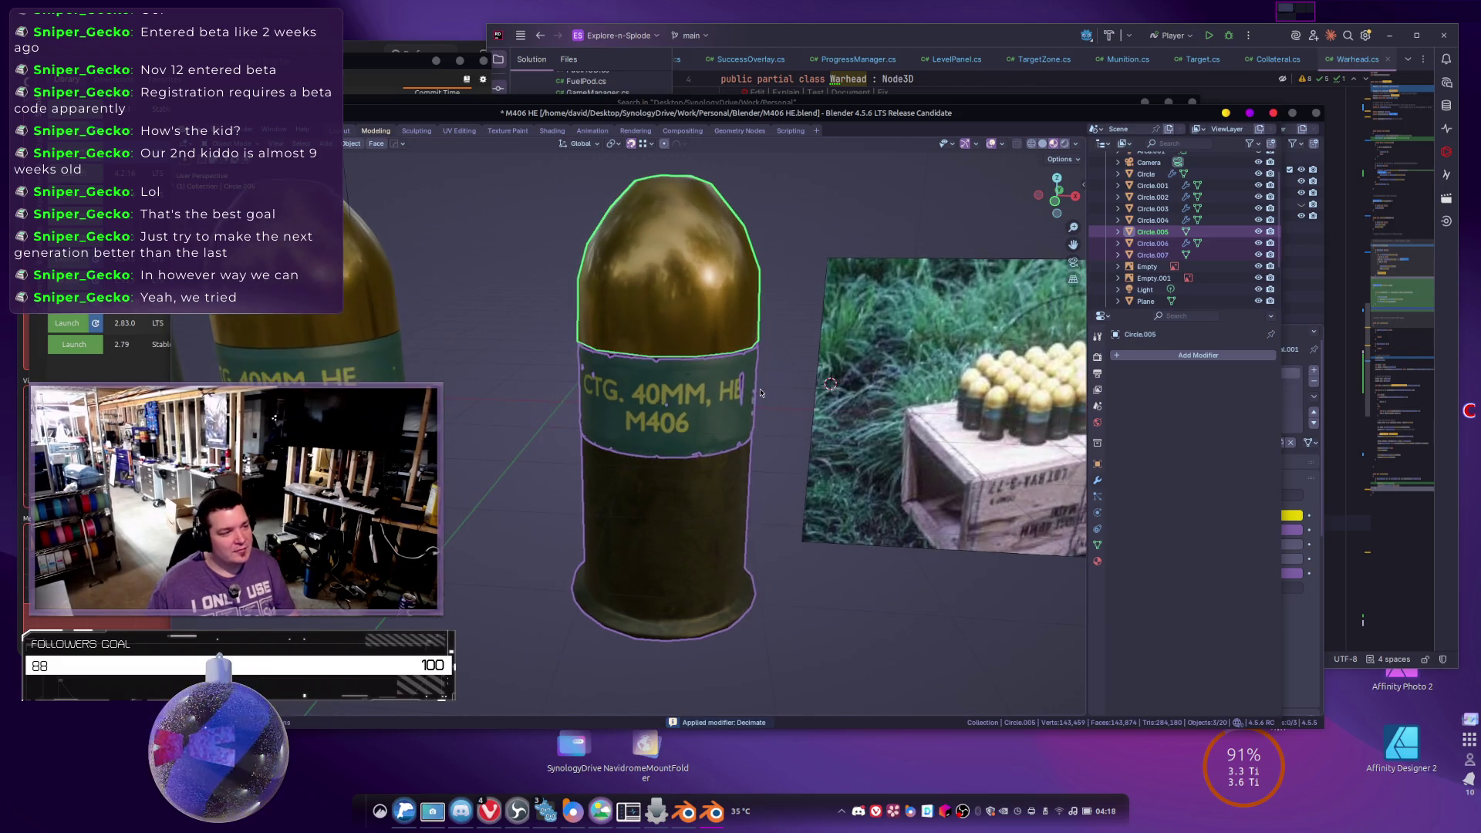
# - Join the three pieces of the copied round into one object
pyautogui.rightClick(721, 429)
pyautogui.click(717, 429)
pyautogui.press('Tab')
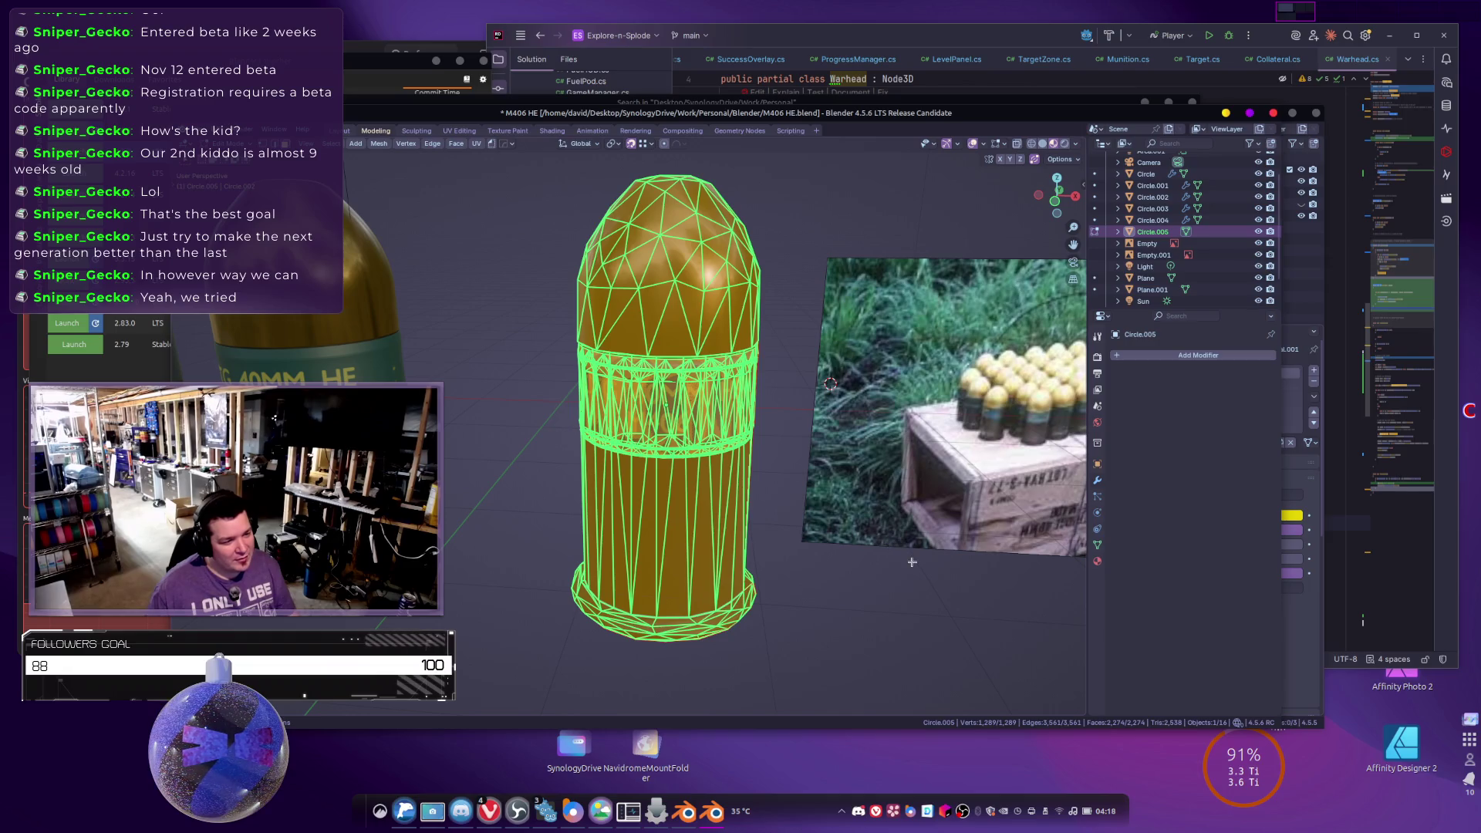
pyautogui.press('Tab')
pyautogui.moveTo(912, 565)
pyautogui.mouseDown()
pyautogui.moveTo(742, 553)
pyautogui.moveTo(791, 617)
pyautogui.mouseUp()
pyautogui.scroll(-8, 895, 584)
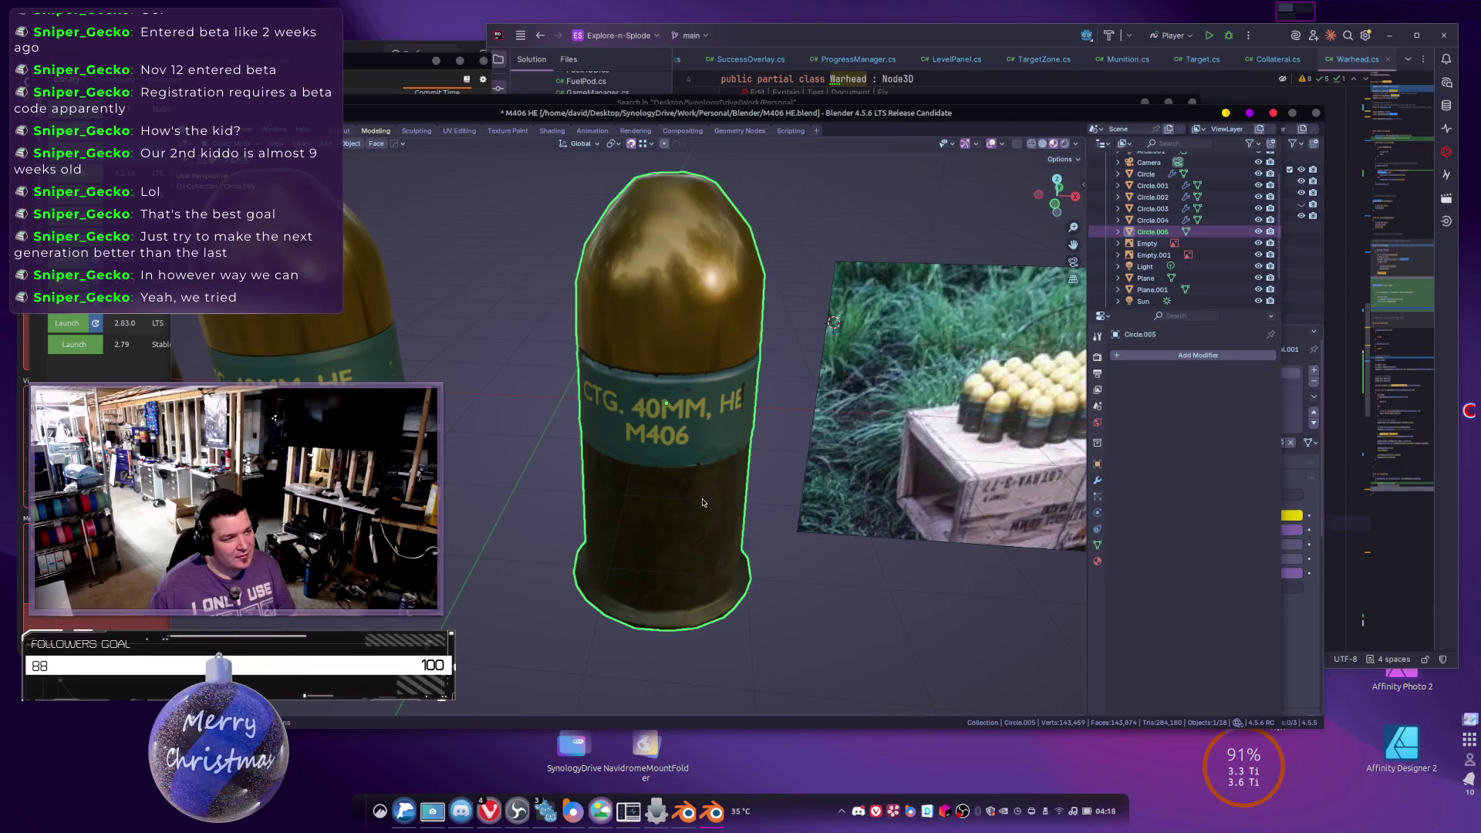
# - Select the Plane object and zoom around the scene
pyautogui.click(682, 525)
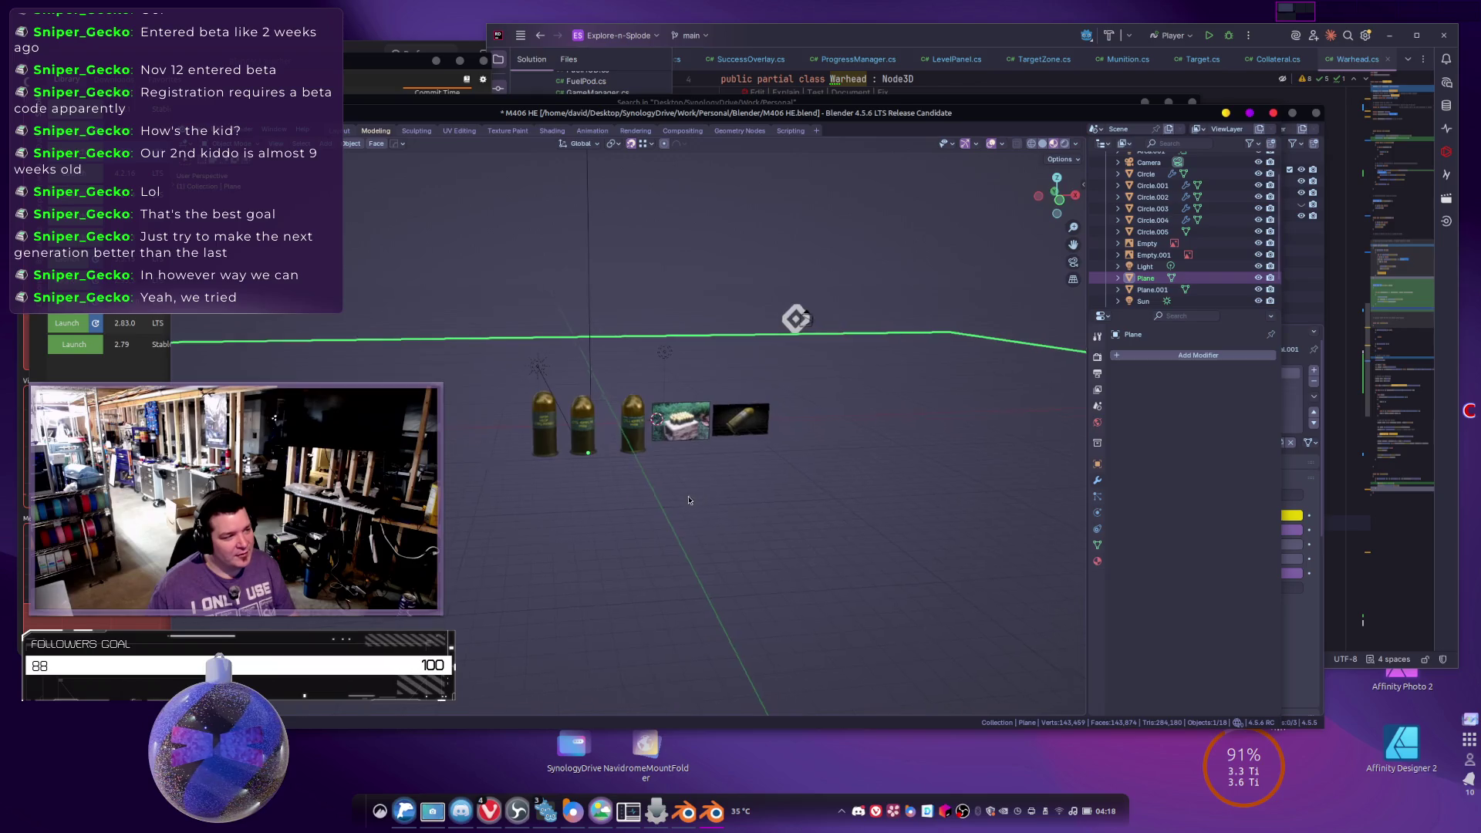
pyautogui.scroll(5, 689, 500)
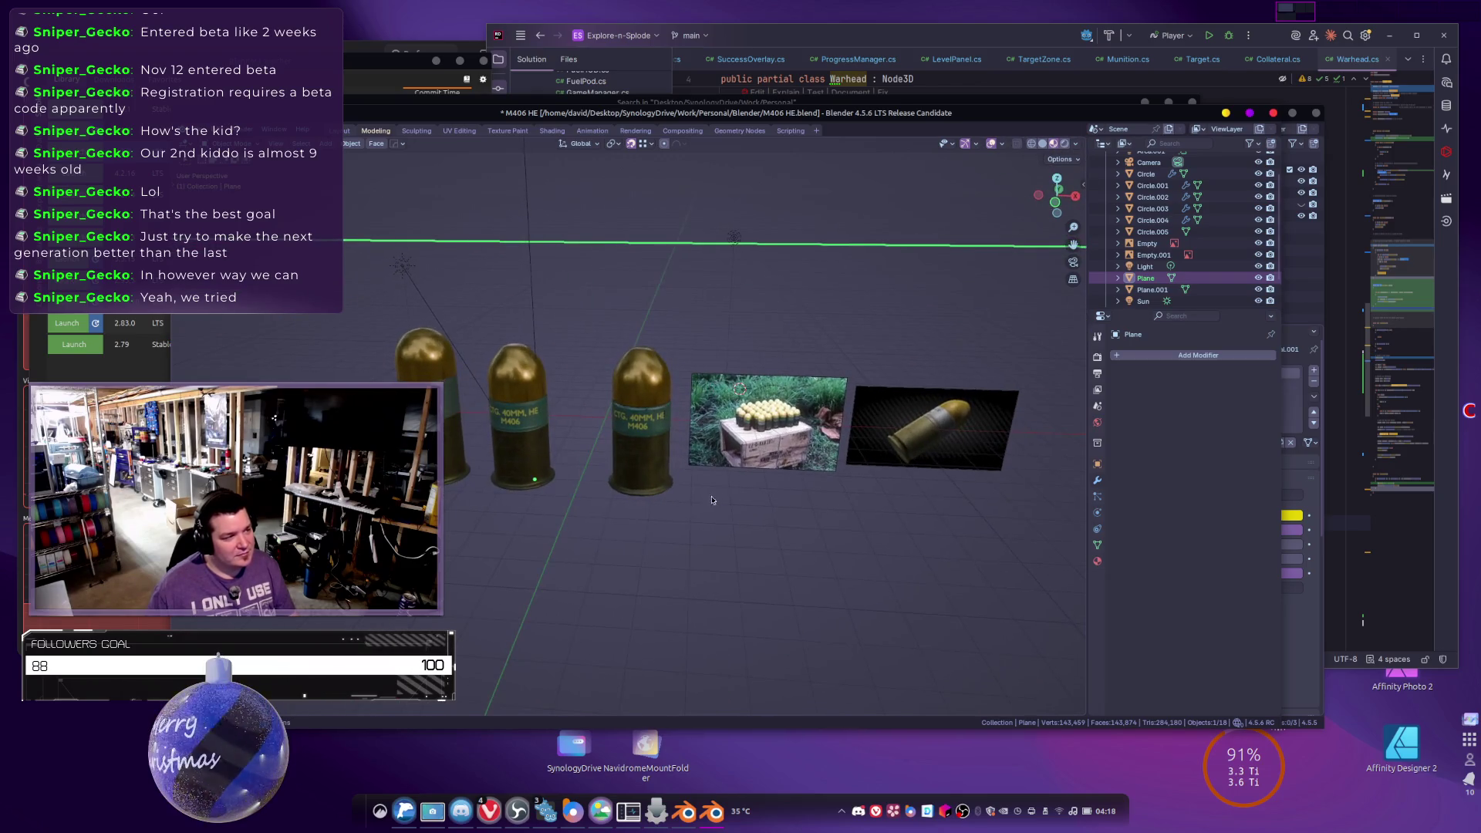
pyautogui.scroll(6, 712, 500)
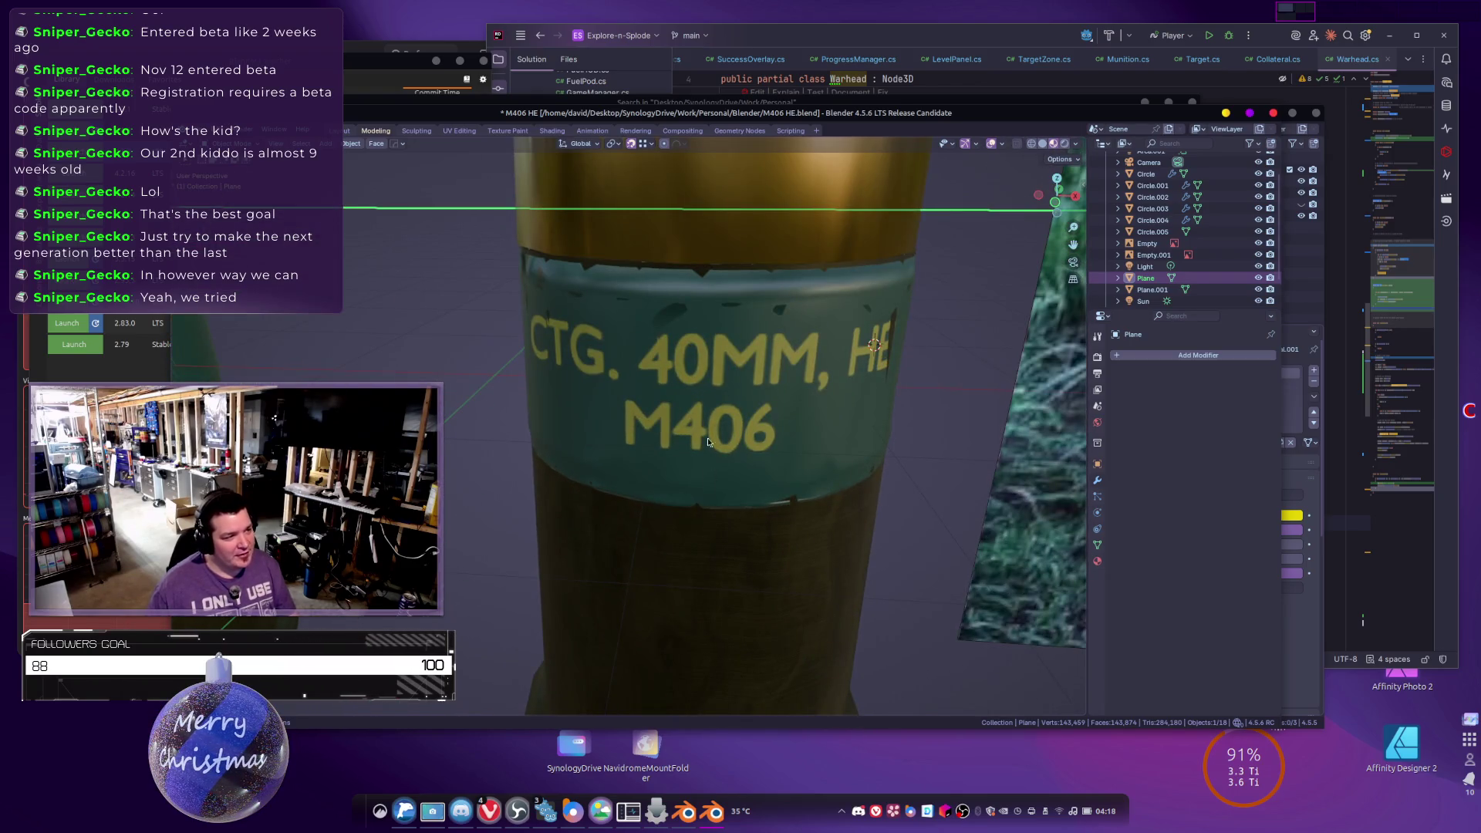
pyautogui.scroll(-5, 710, 455)
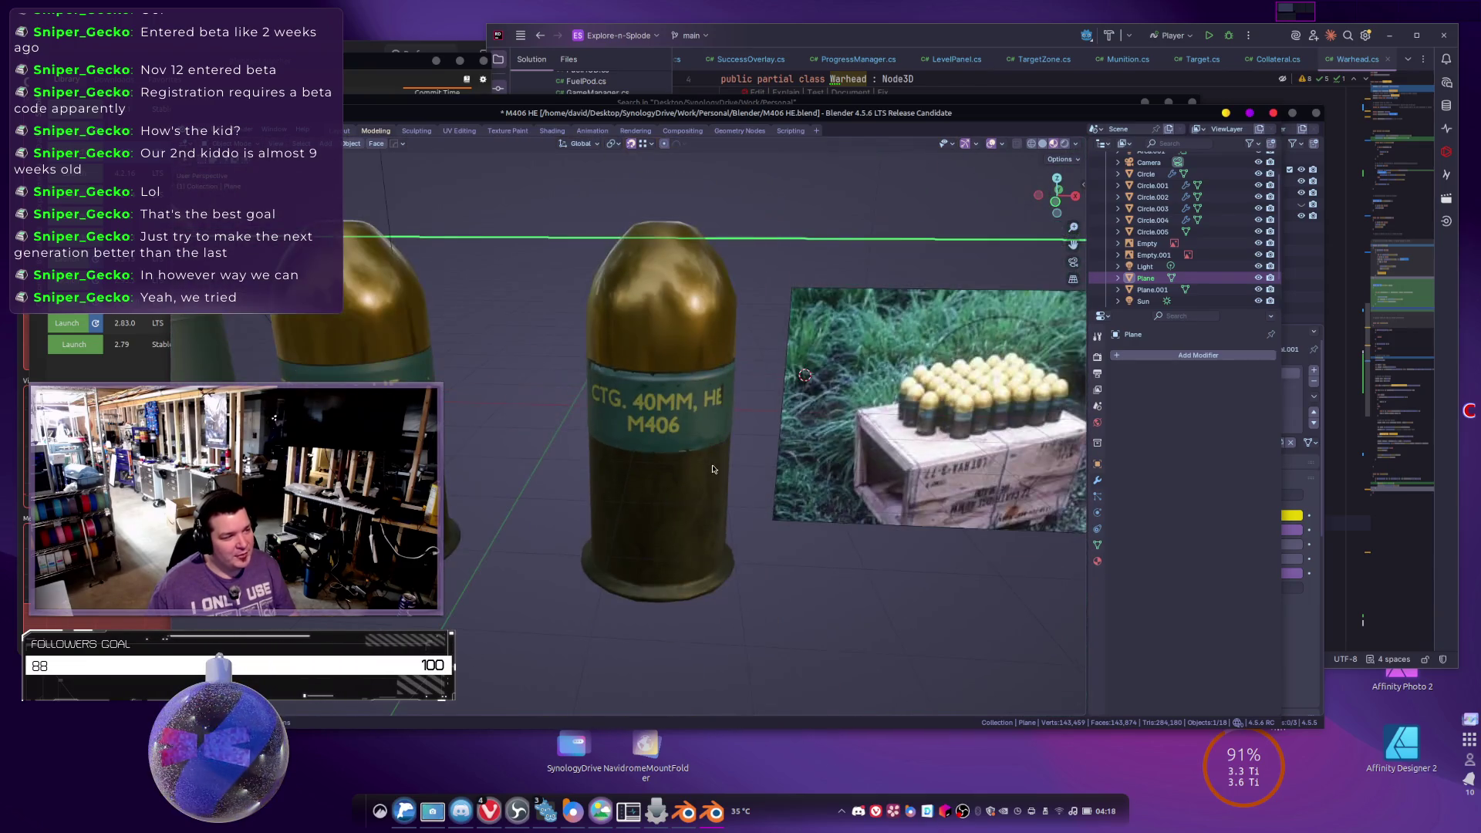
pyautogui.scroll(-8, 711, 469)
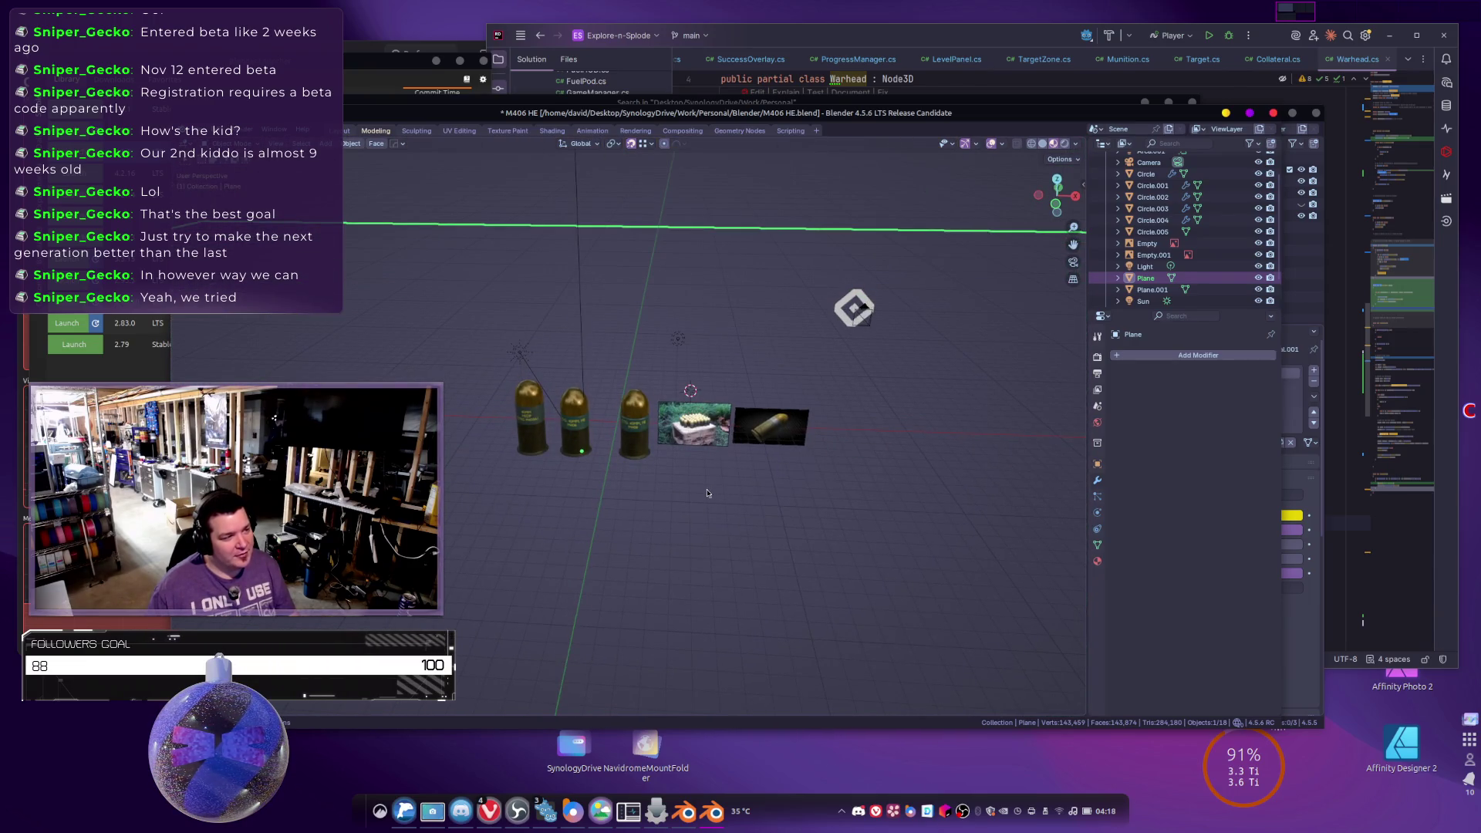
pyautogui.scroll(5, 677, 479)
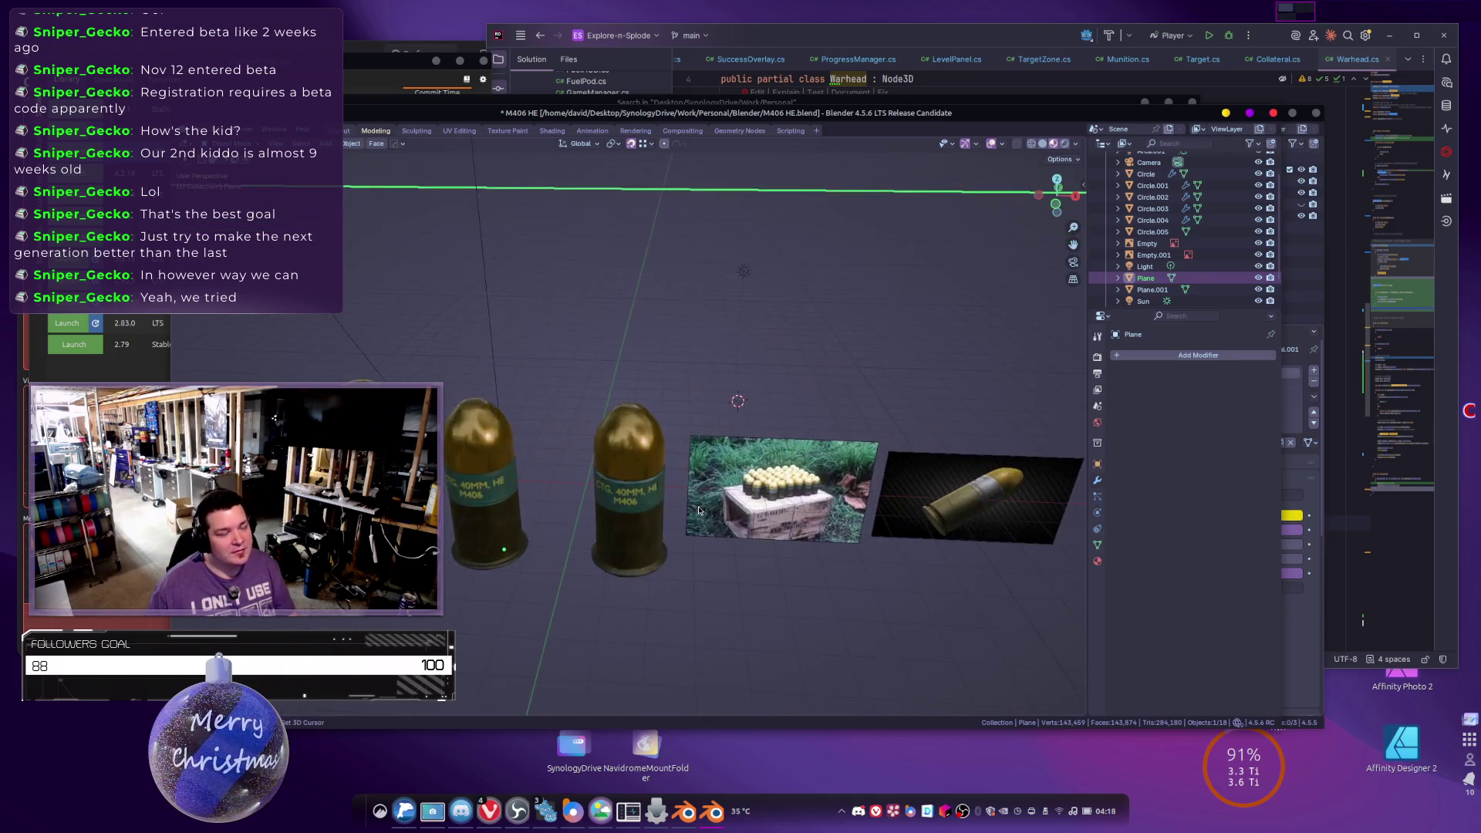
# - Select the Circle.005 grenade shell, save M406 HE.blend, and switch to the Shading workspace
pyautogui.click(623, 455)
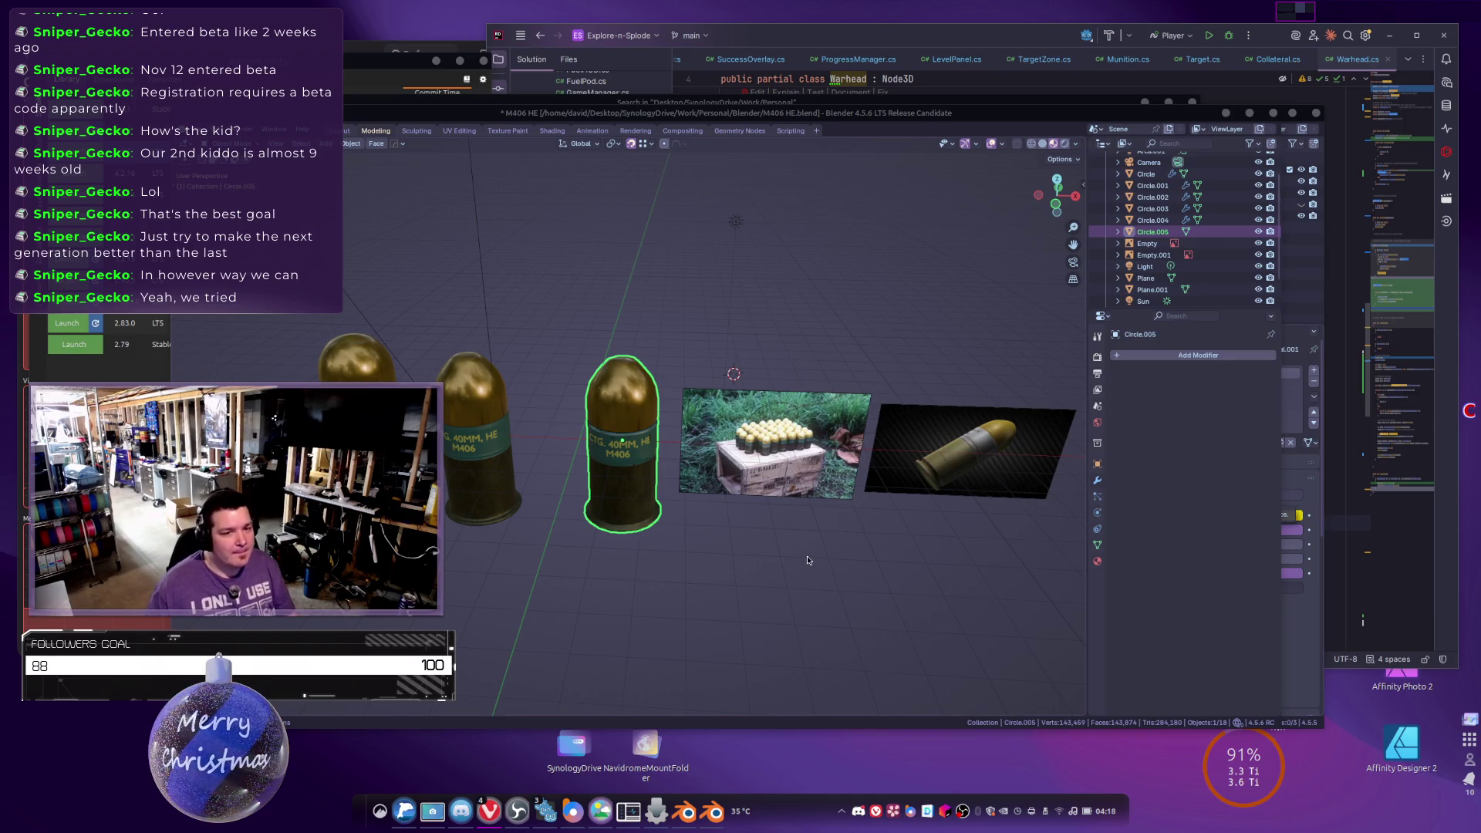
pyautogui.hscroll(-2, 702, 497)
pyautogui.hotkey('ctrl', 's')
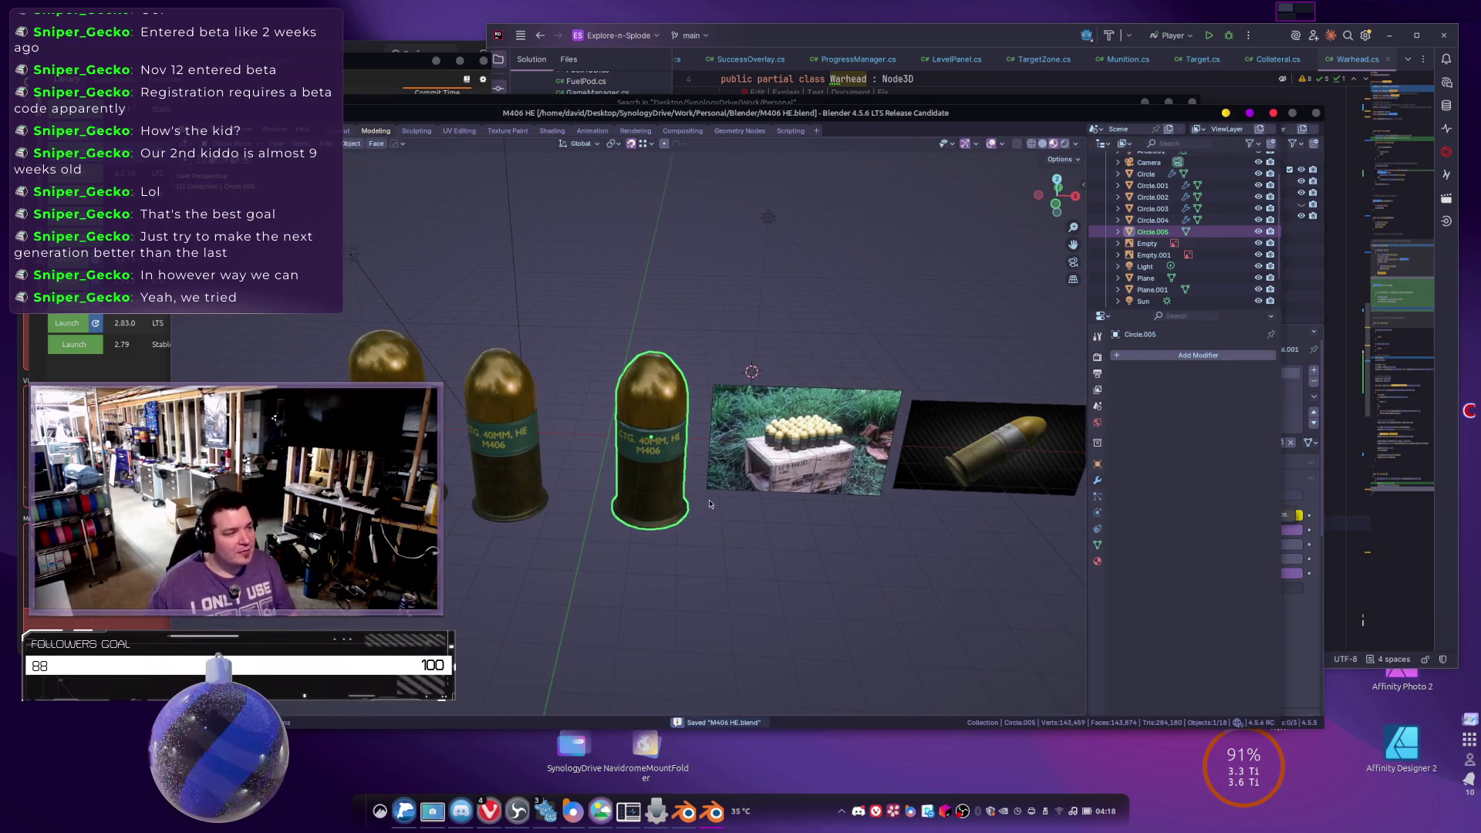
pyautogui.press('KP_Decimal')
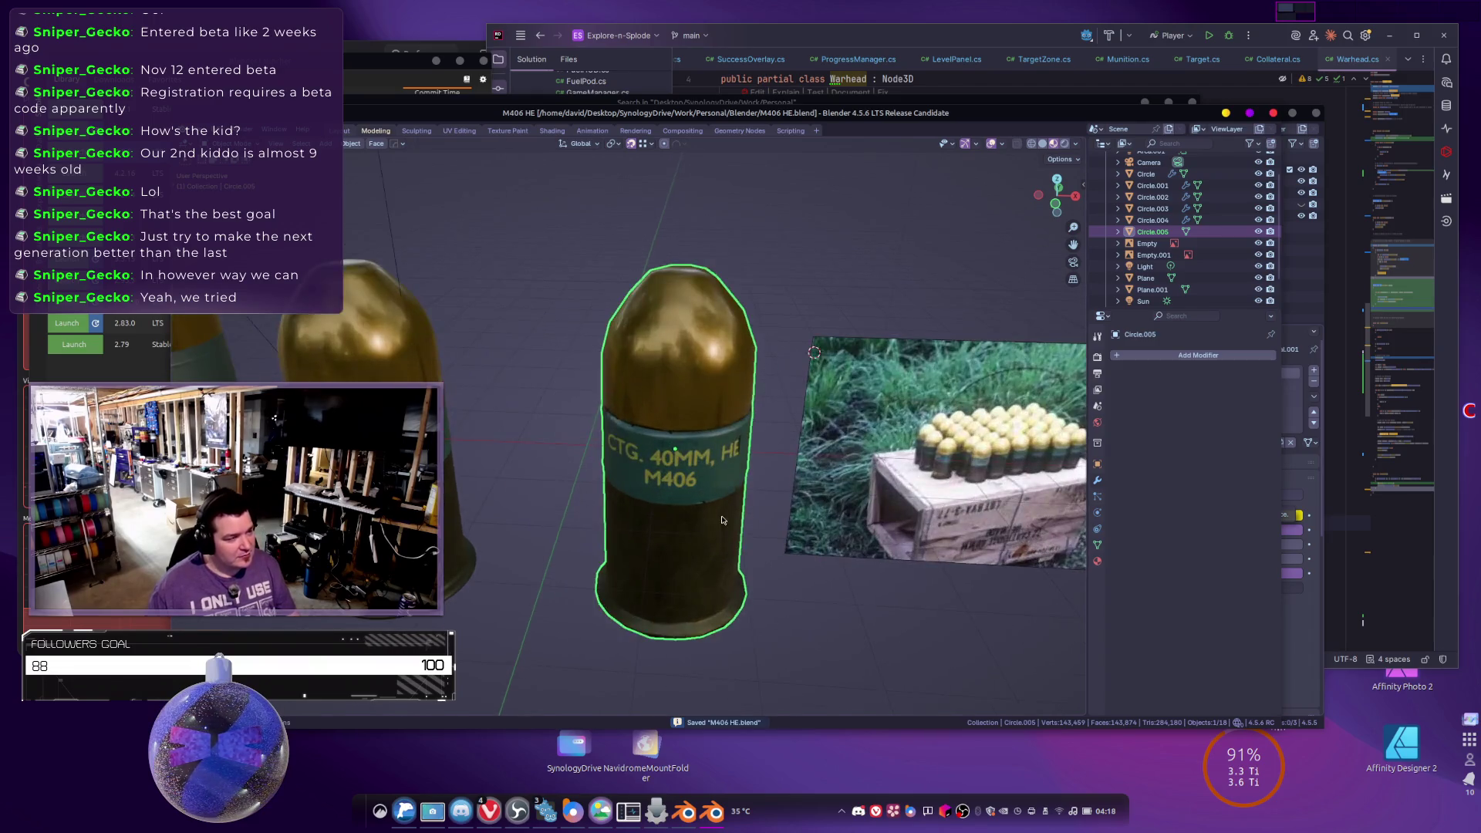
pyautogui.press('Tab')
pyautogui.press('Tab')
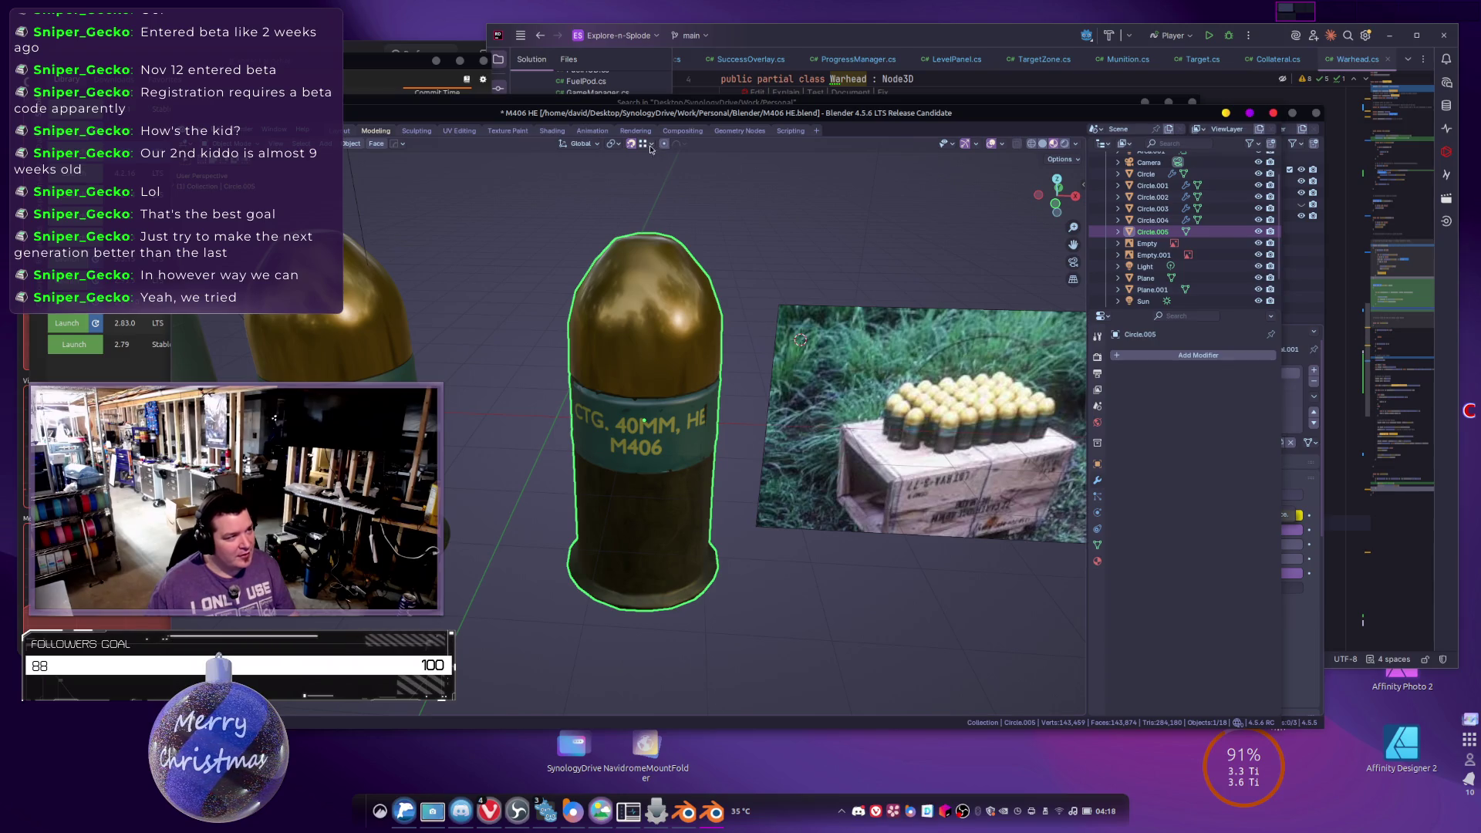
pyautogui.click(552, 130)
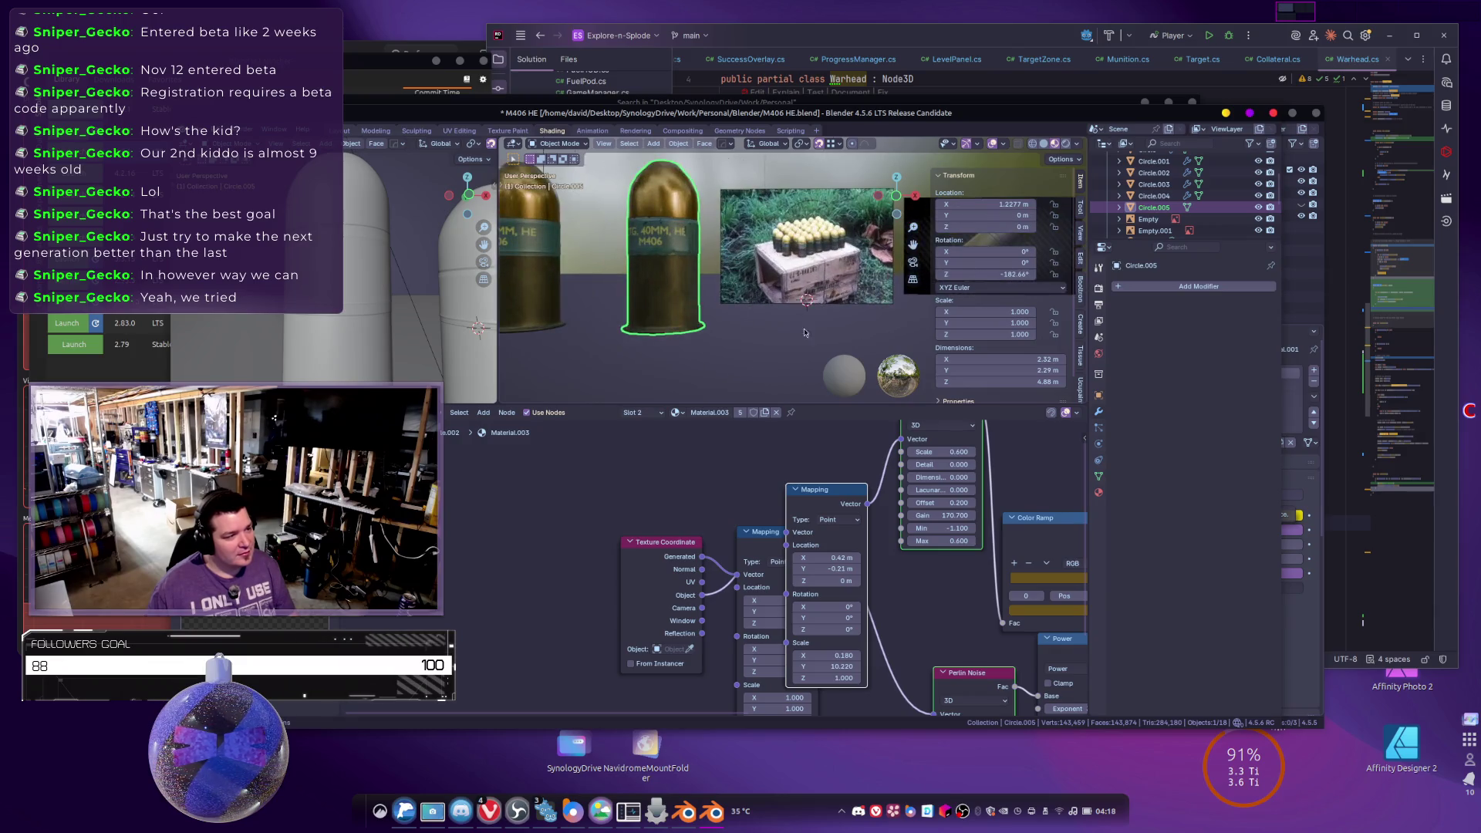
# - Browse the Material.002 and Material.003 node trees in the Shader Editor
pyautogui.click(1096, 491)
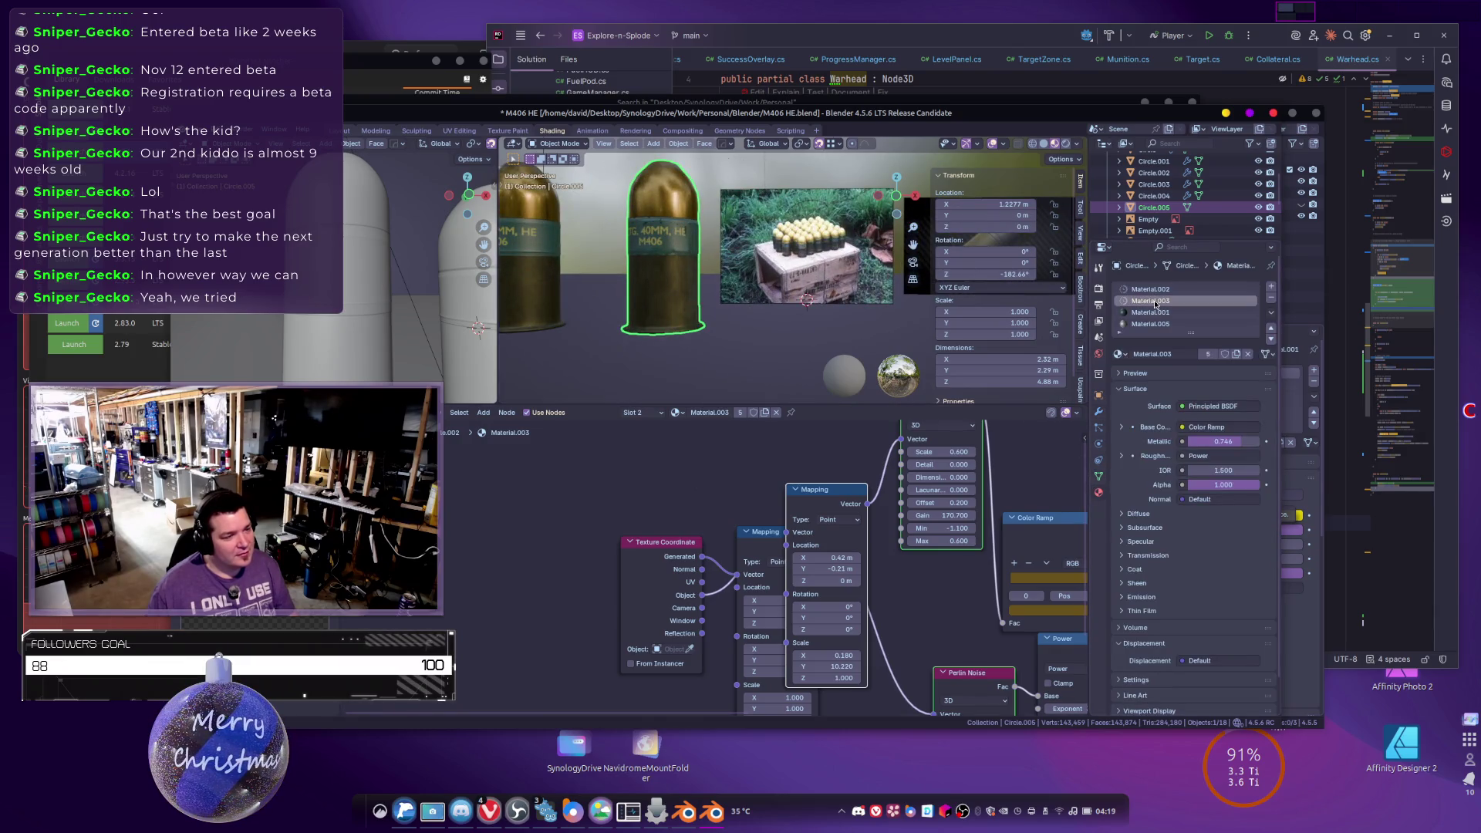
pyautogui.click(1153, 324)
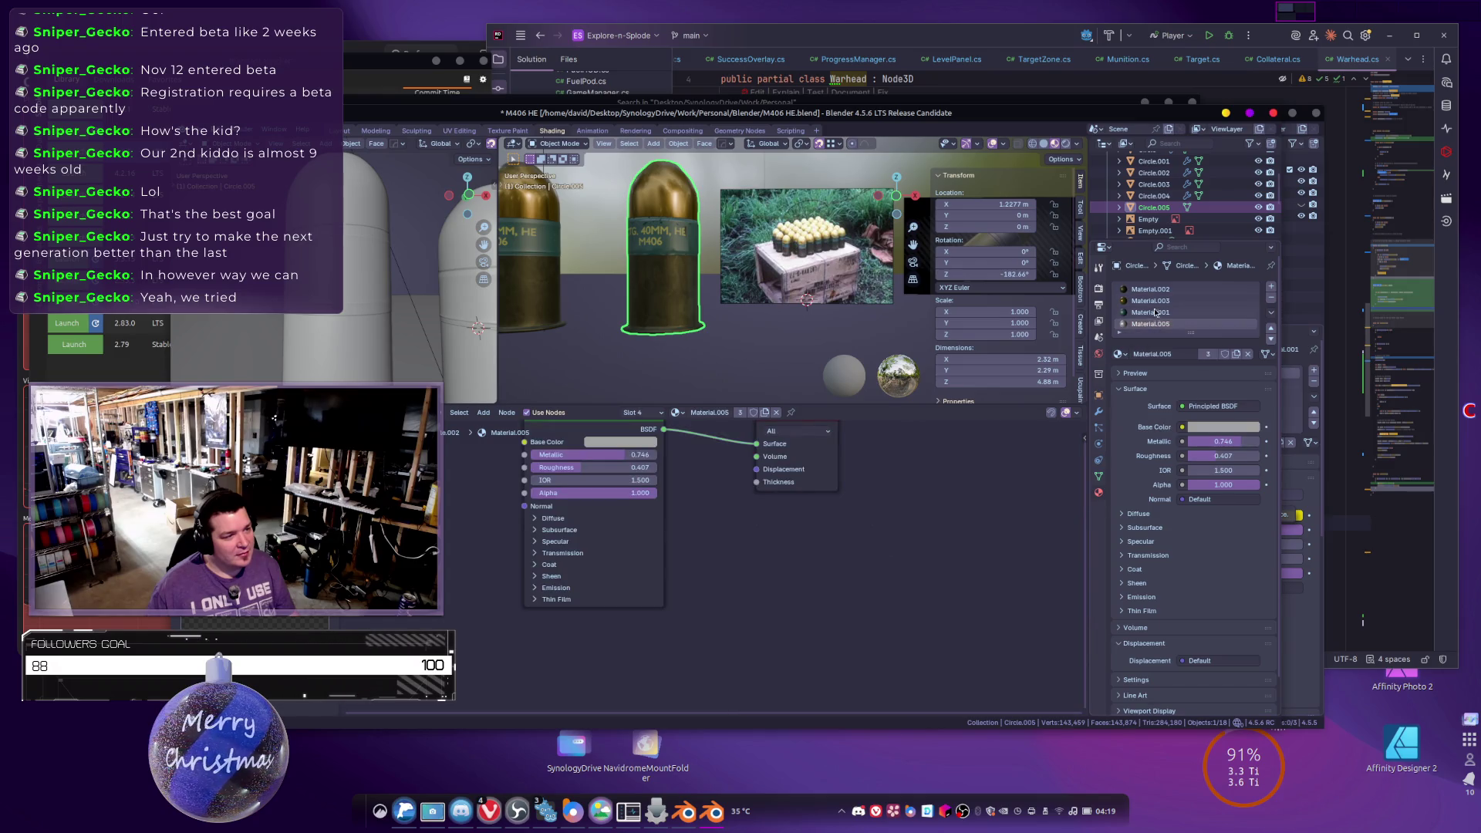
pyautogui.click(1150, 289)
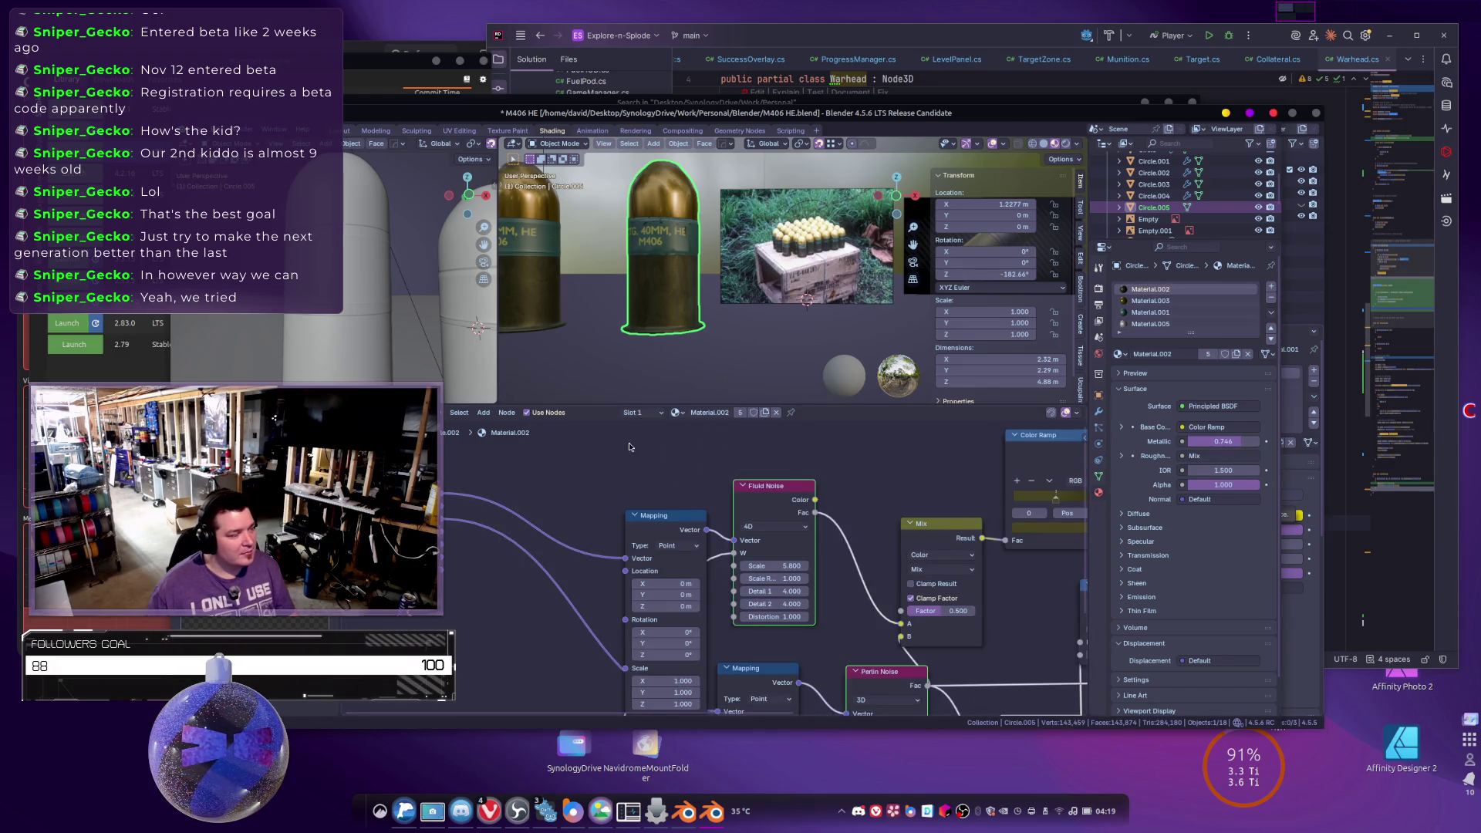
pyautogui.click(1156, 301)
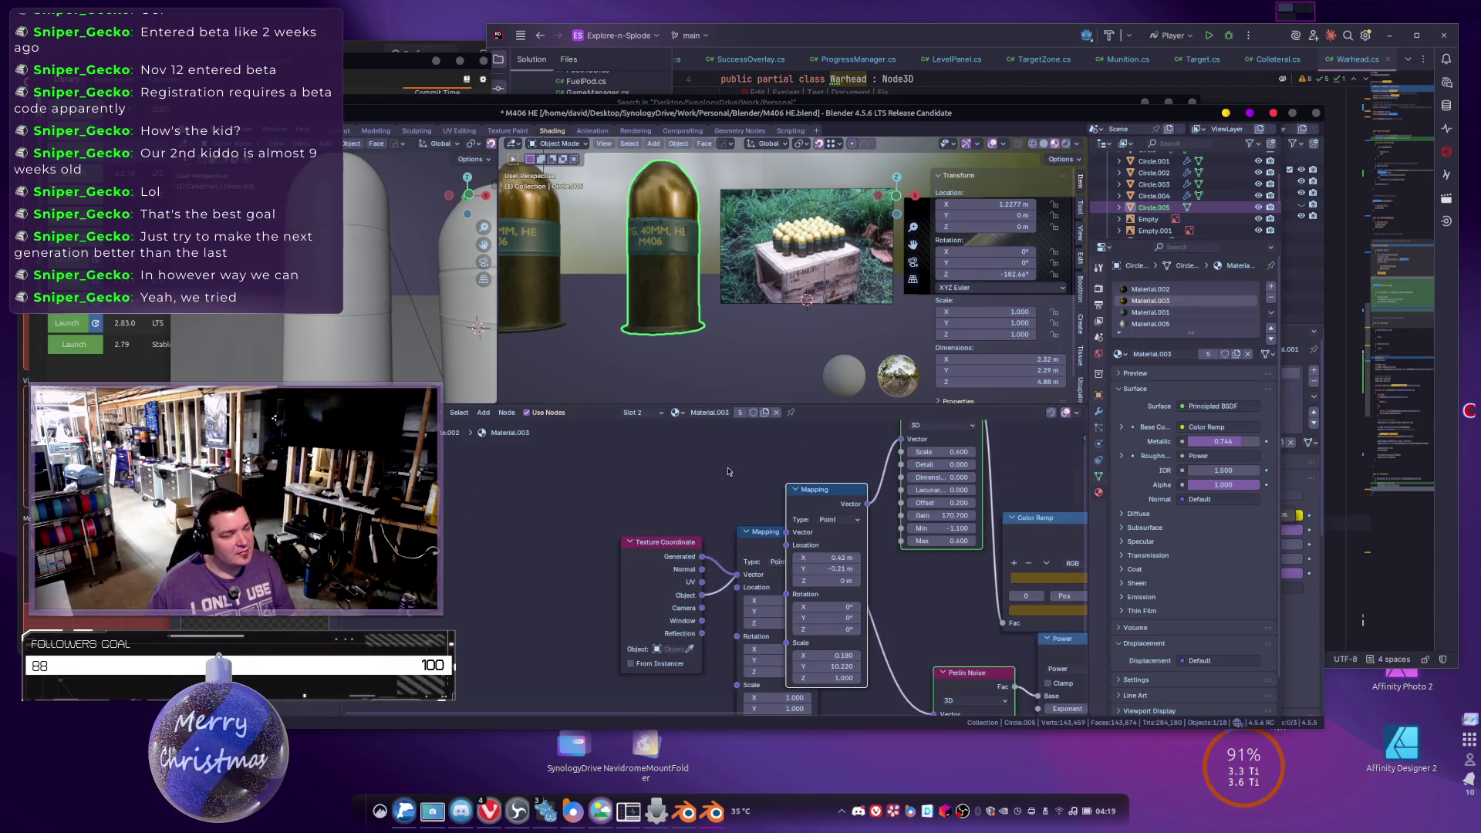
pyautogui.click(1188, 290)
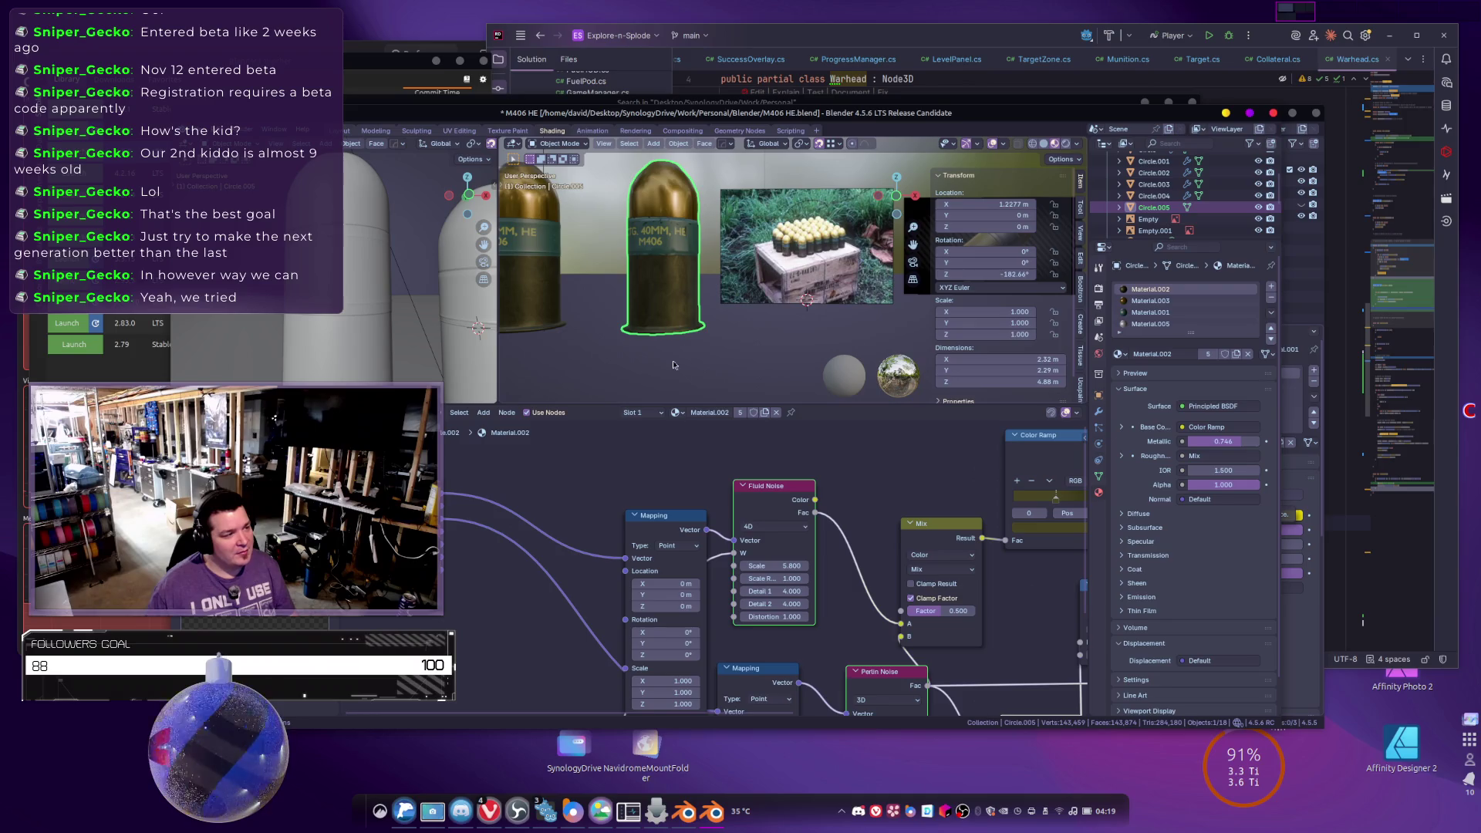
pyautogui.hscroll(5, 716, 471)
pyautogui.scroll(3, 709, 465)
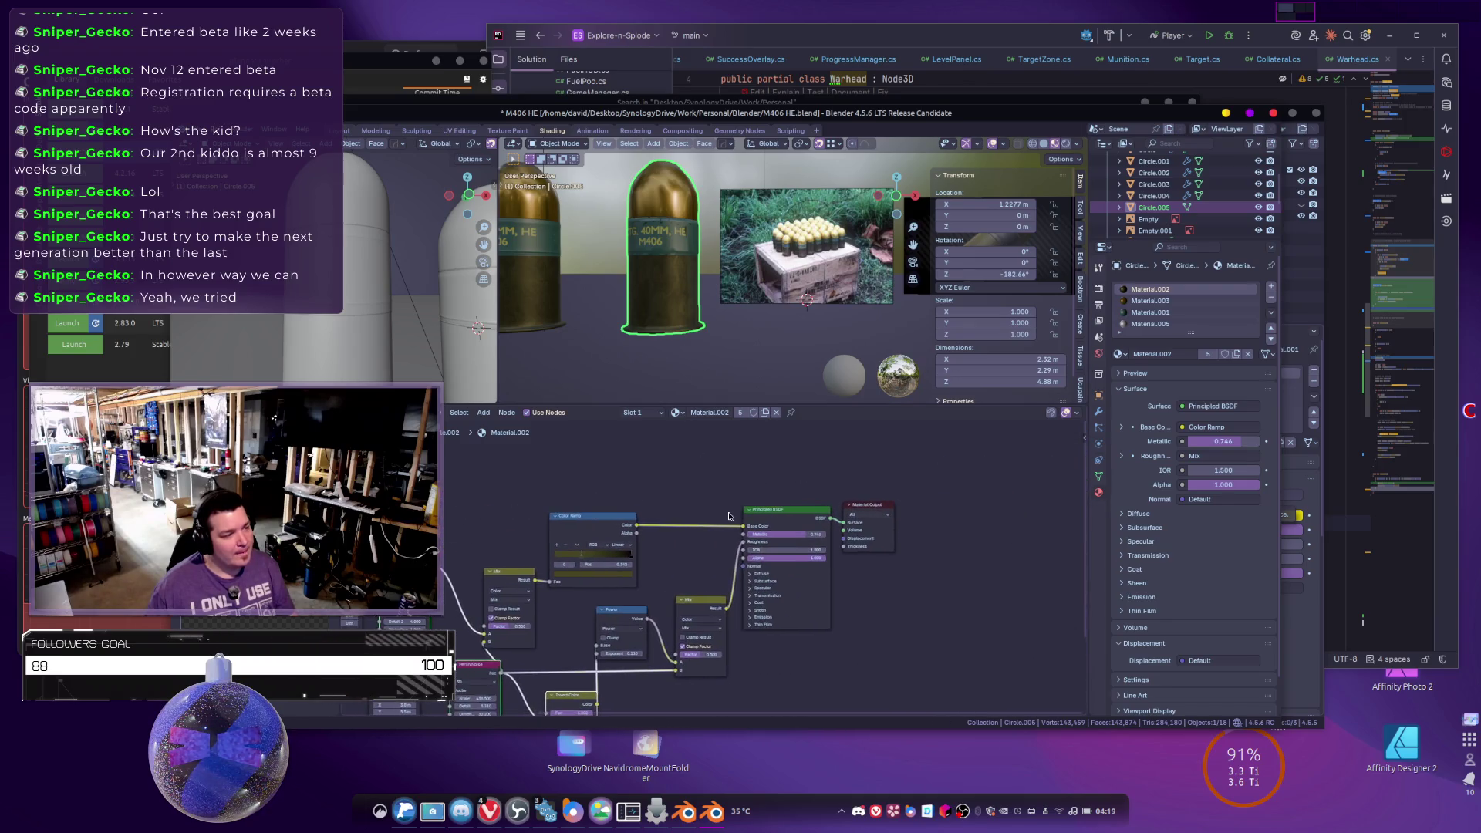
pyautogui.scroll(3, 941, 451)
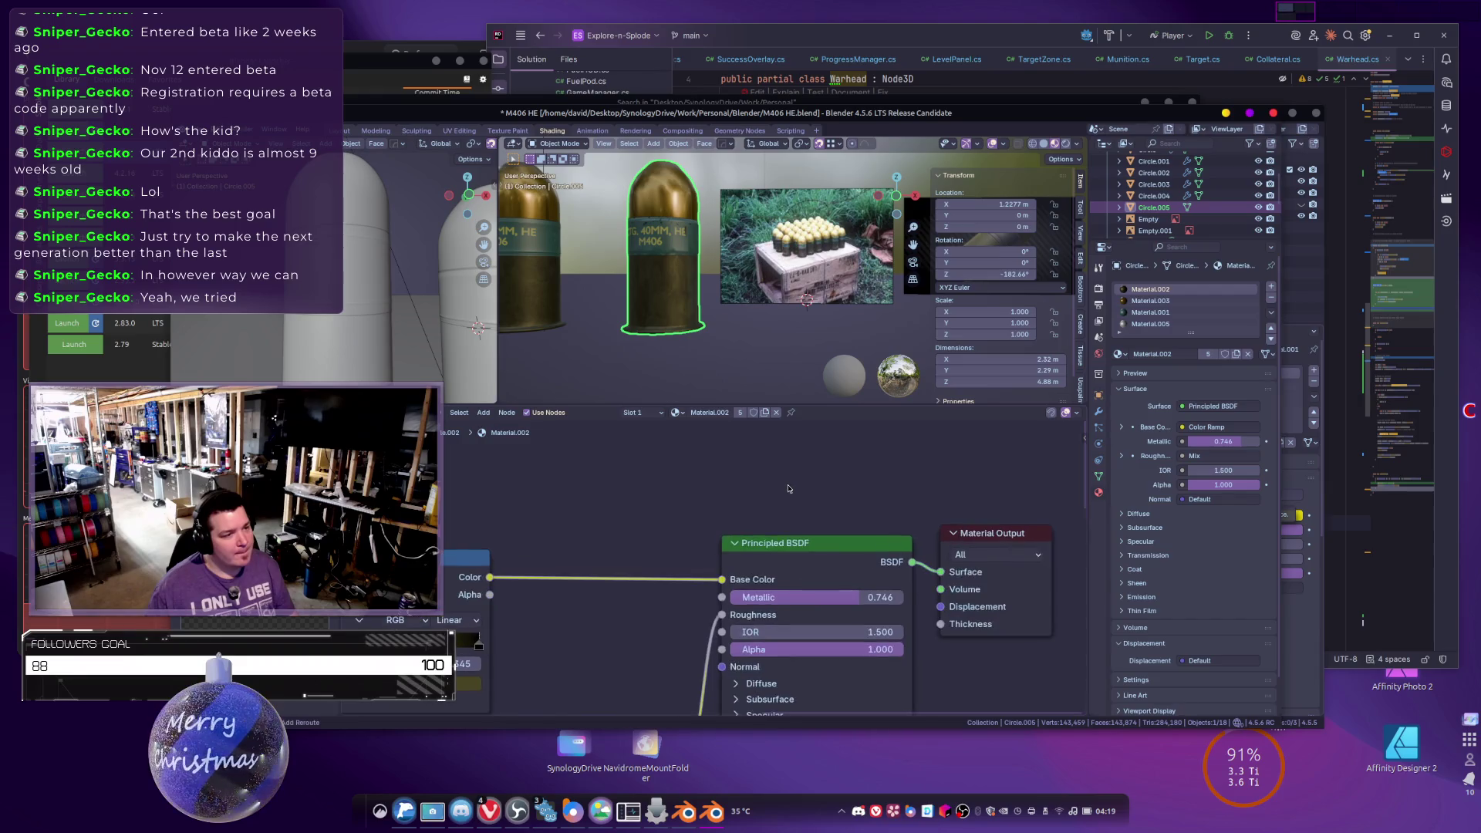
pyautogui.click(1138, 301)
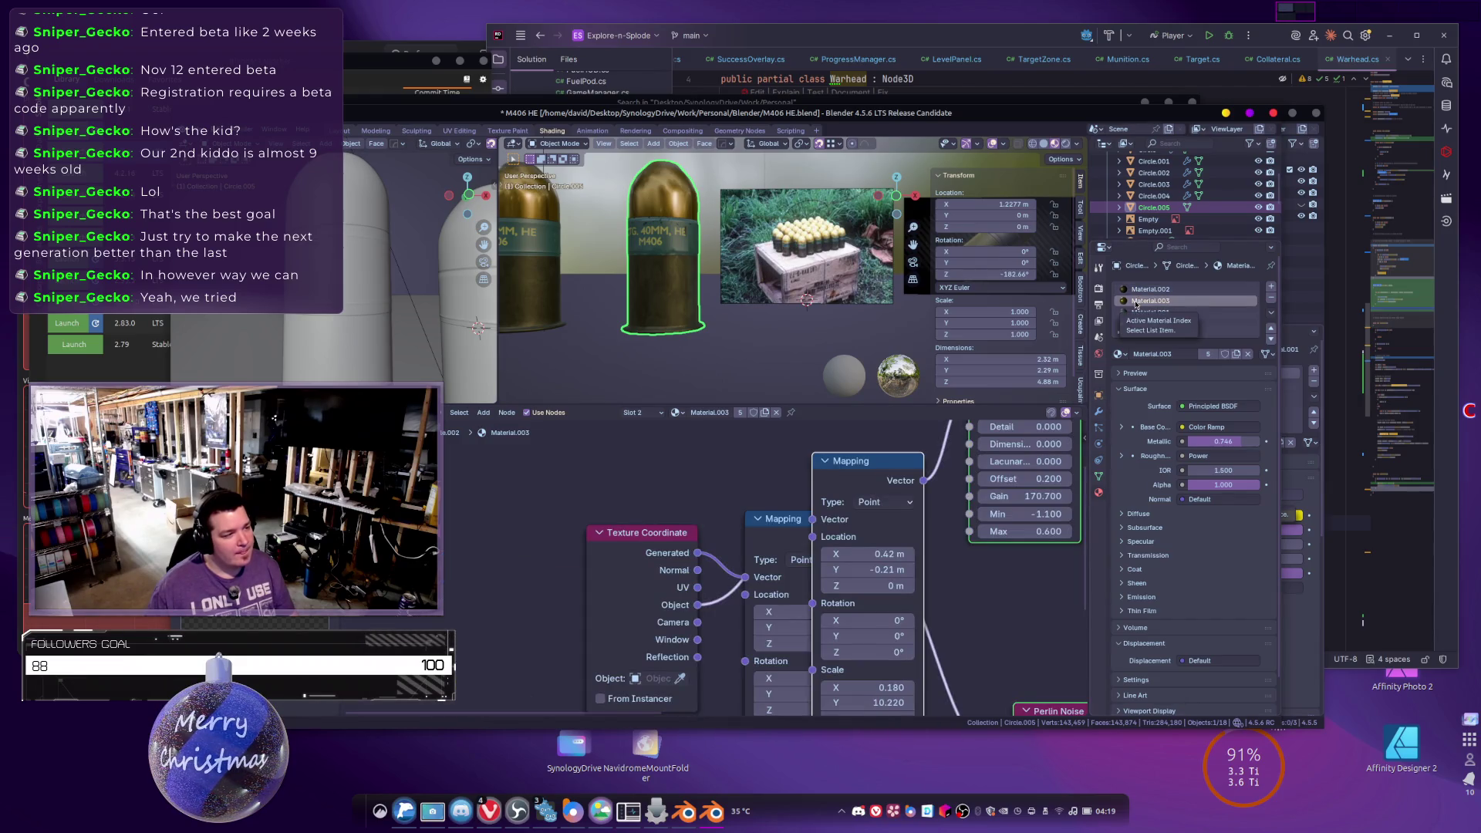
pyautogui.moveTo(742, 488)
pyautogui.mouseDown()
pyautogui.moveTo(559, 575)
pyautogui.moveTo(846, 432)
pyautogui.moveTo(695, 540)
pyautogui.moveTo(634, 679)
pyautogui.moveTo(362, 694)
pyautogui.moveTo(910, 493)
pyautogui.moveTo(856, 487)
pyautogui.mouseUp()
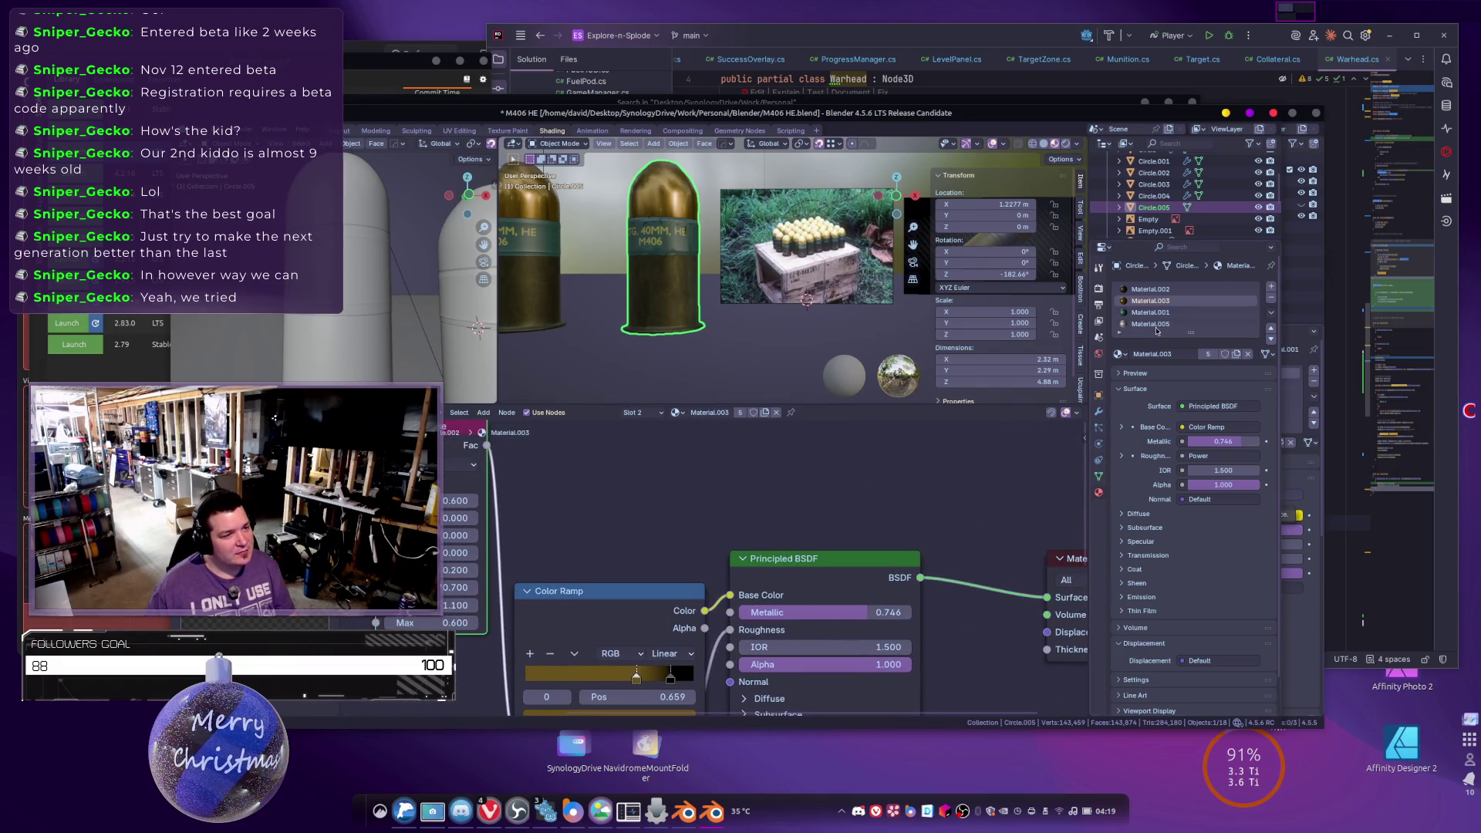
# - Show Material.001 and pan its label image, Darken and Mix nodes into view
pyautogui.click(1150, 313)
pyautogui.moveTo(742, 432)
pyautogui.mouseDown()
pyautogui.moveTo(430, 535)
pyautogui.moveTo(561, 432)
pyautogui.moveTo(1080, 368)
pyautogui.moveTo(1116, 343)
pyautogui.mouseUp()
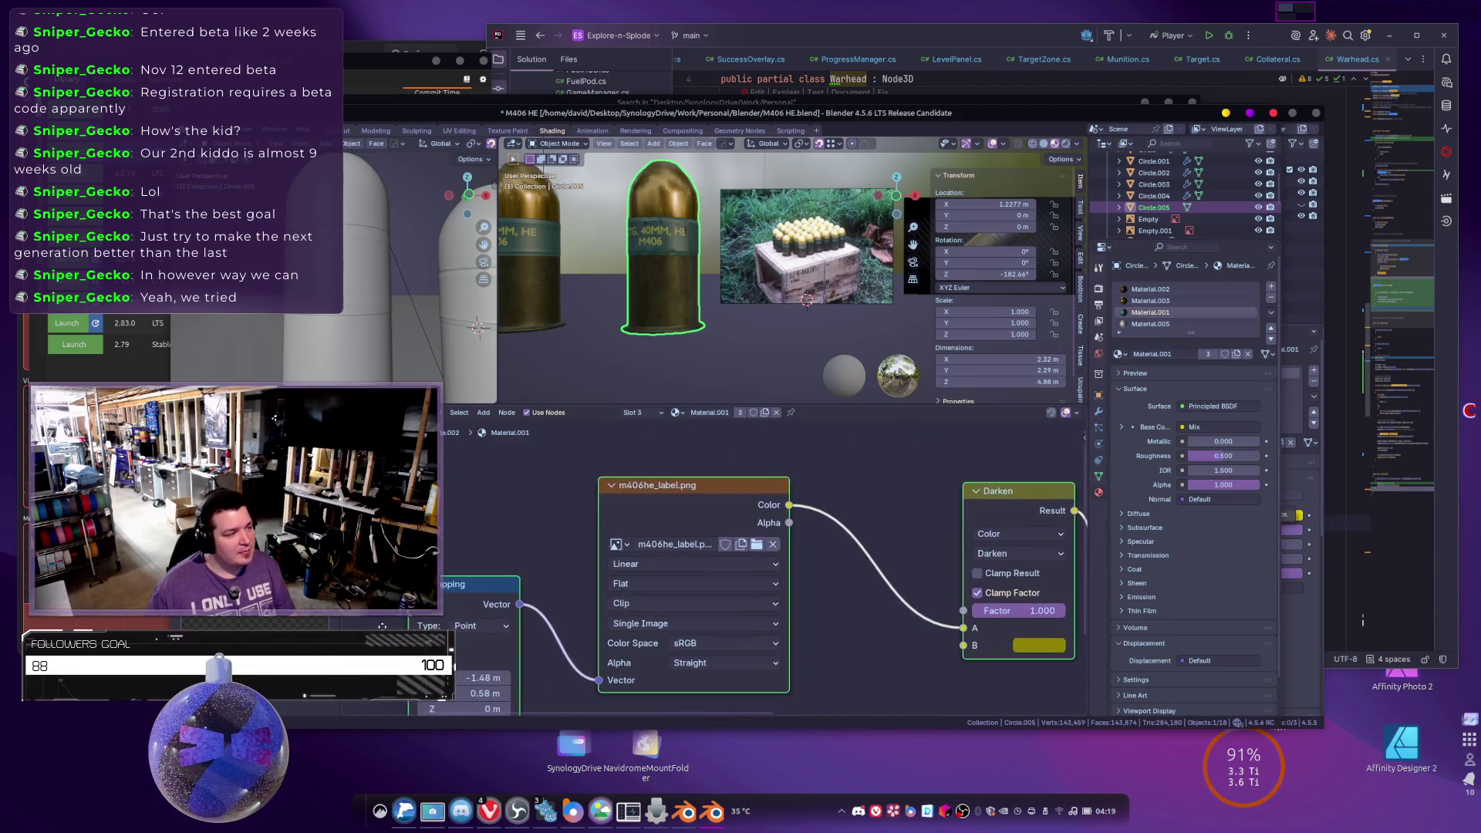
pyautogui.scroll(-2, 538, 553)
pyautogui.scroll(-2, 729, 577)
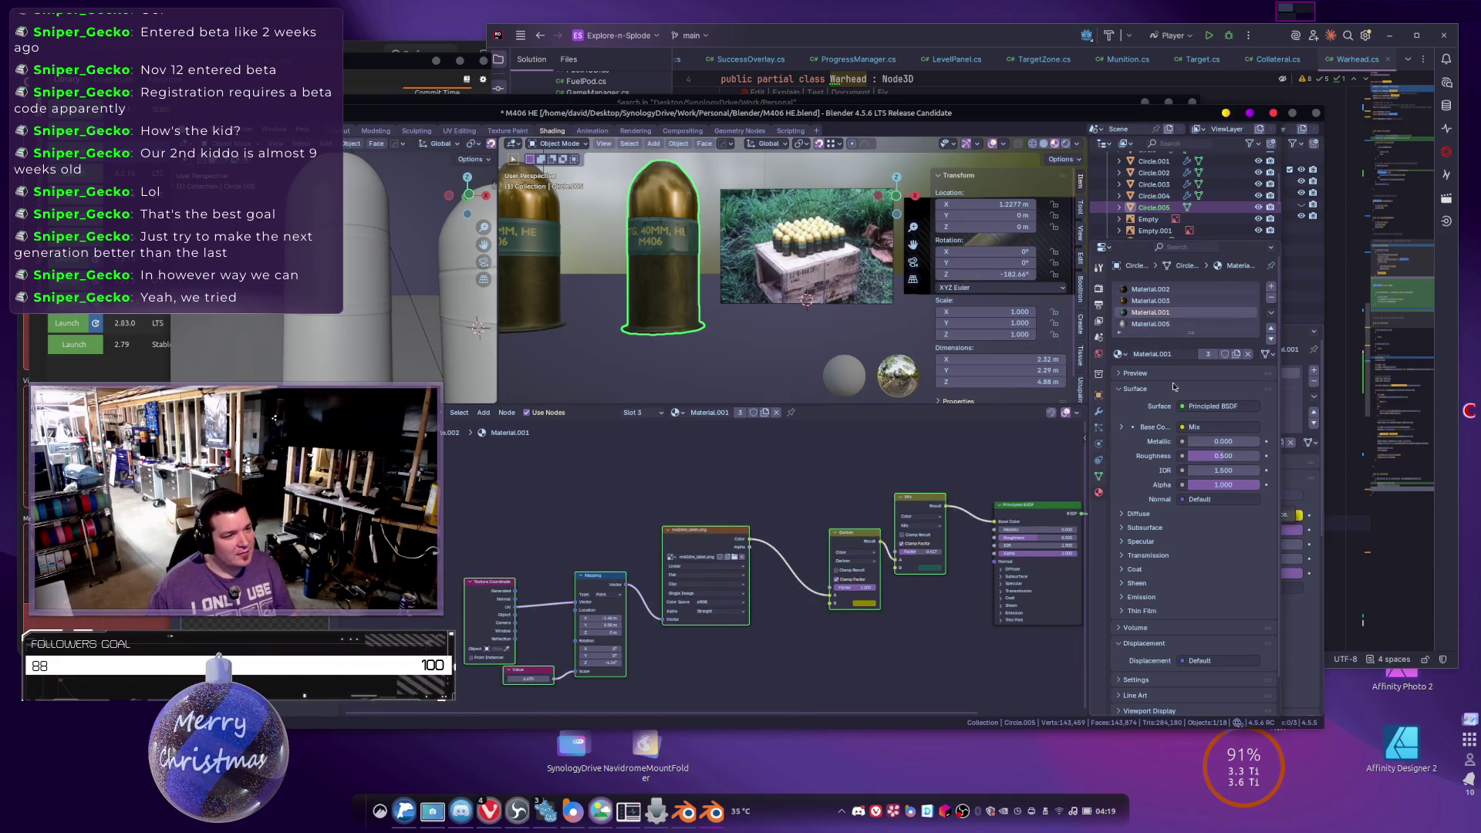
pyautogui.scroll(3, 784, 588)
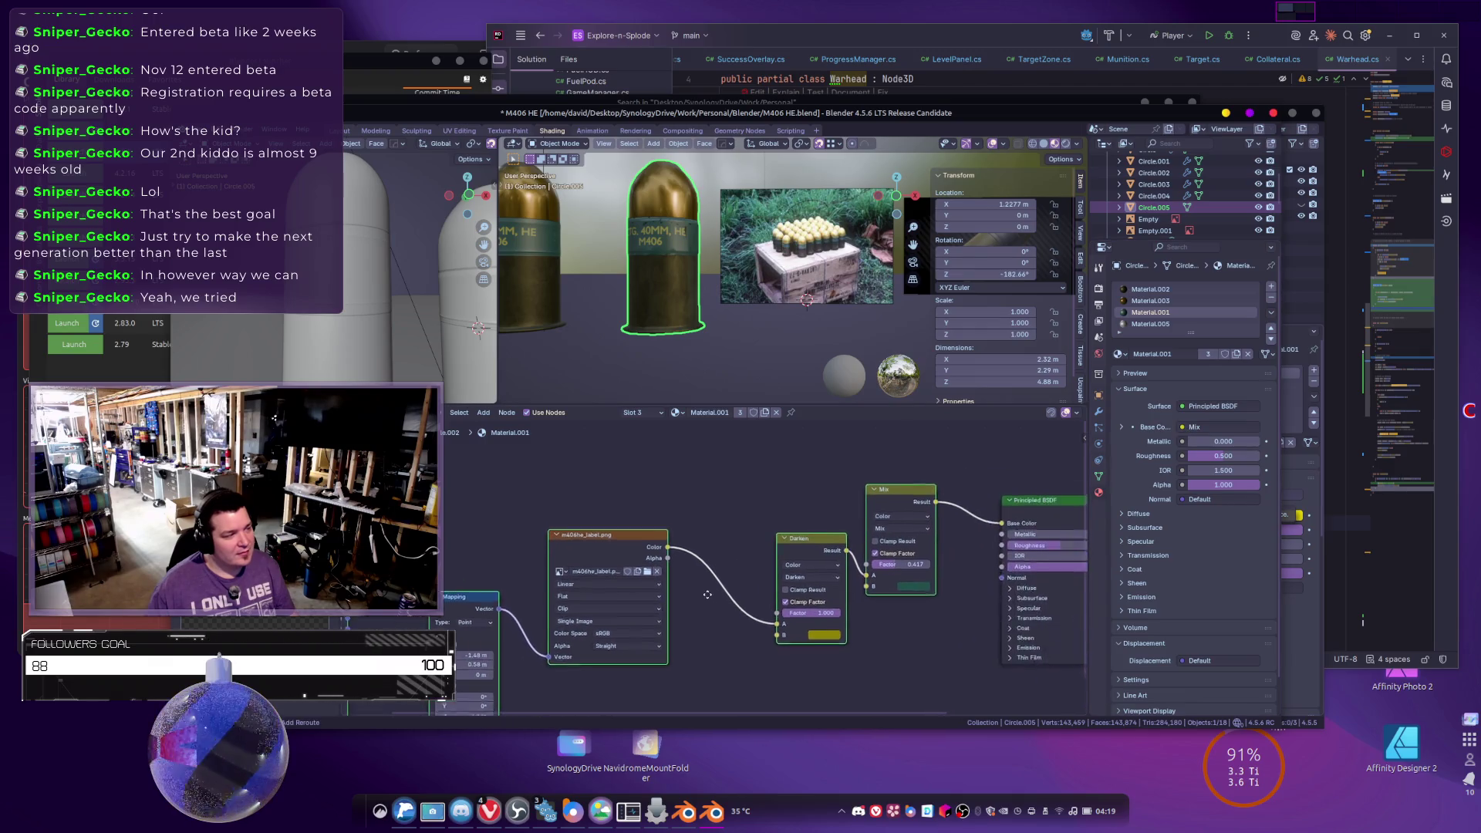
pyautogui.moveTo(708, 594); pyautogui.dragTo(684, 572)
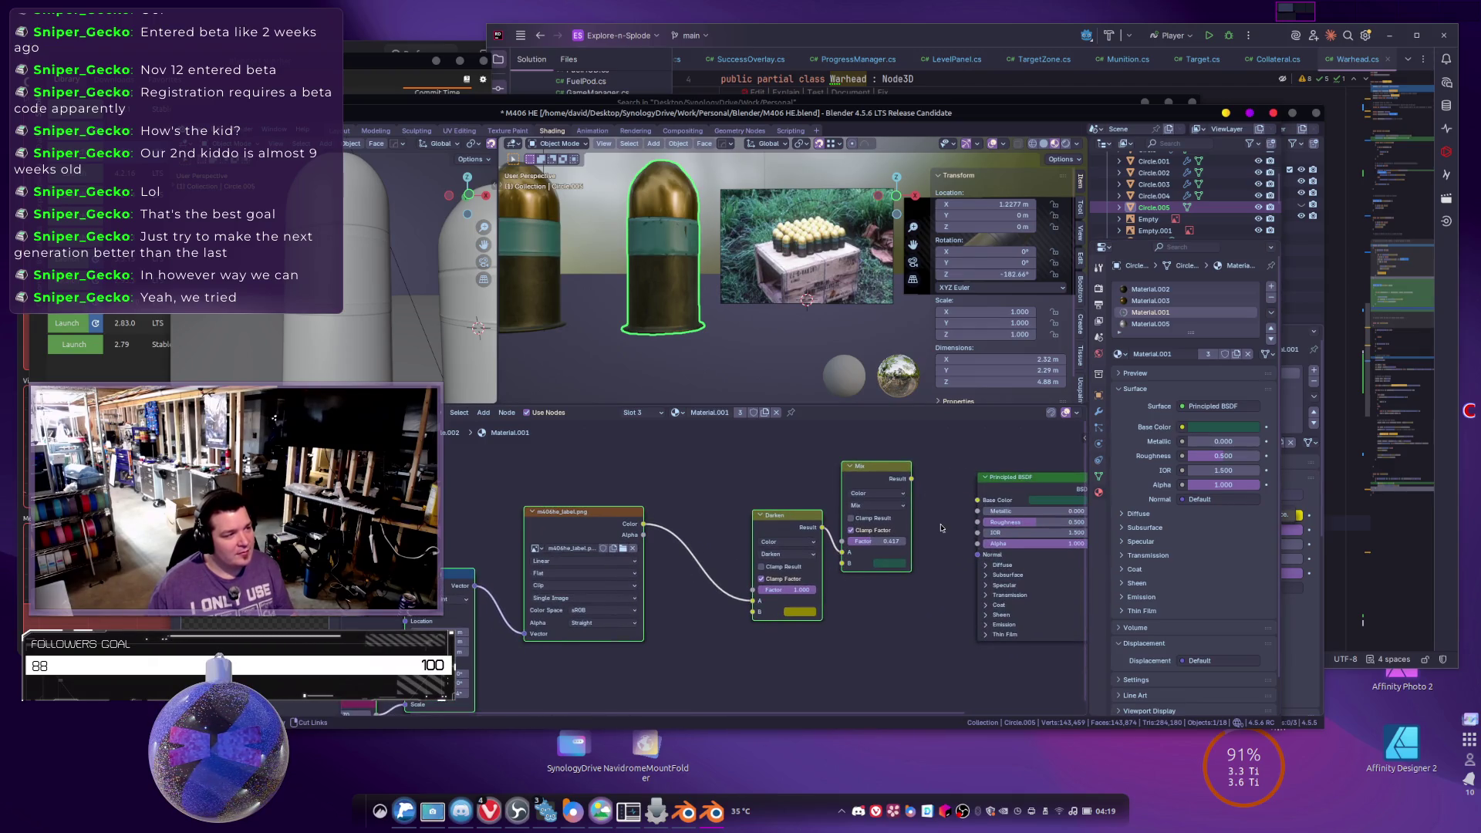
pyautogui.hscroll(5, 781, 487)
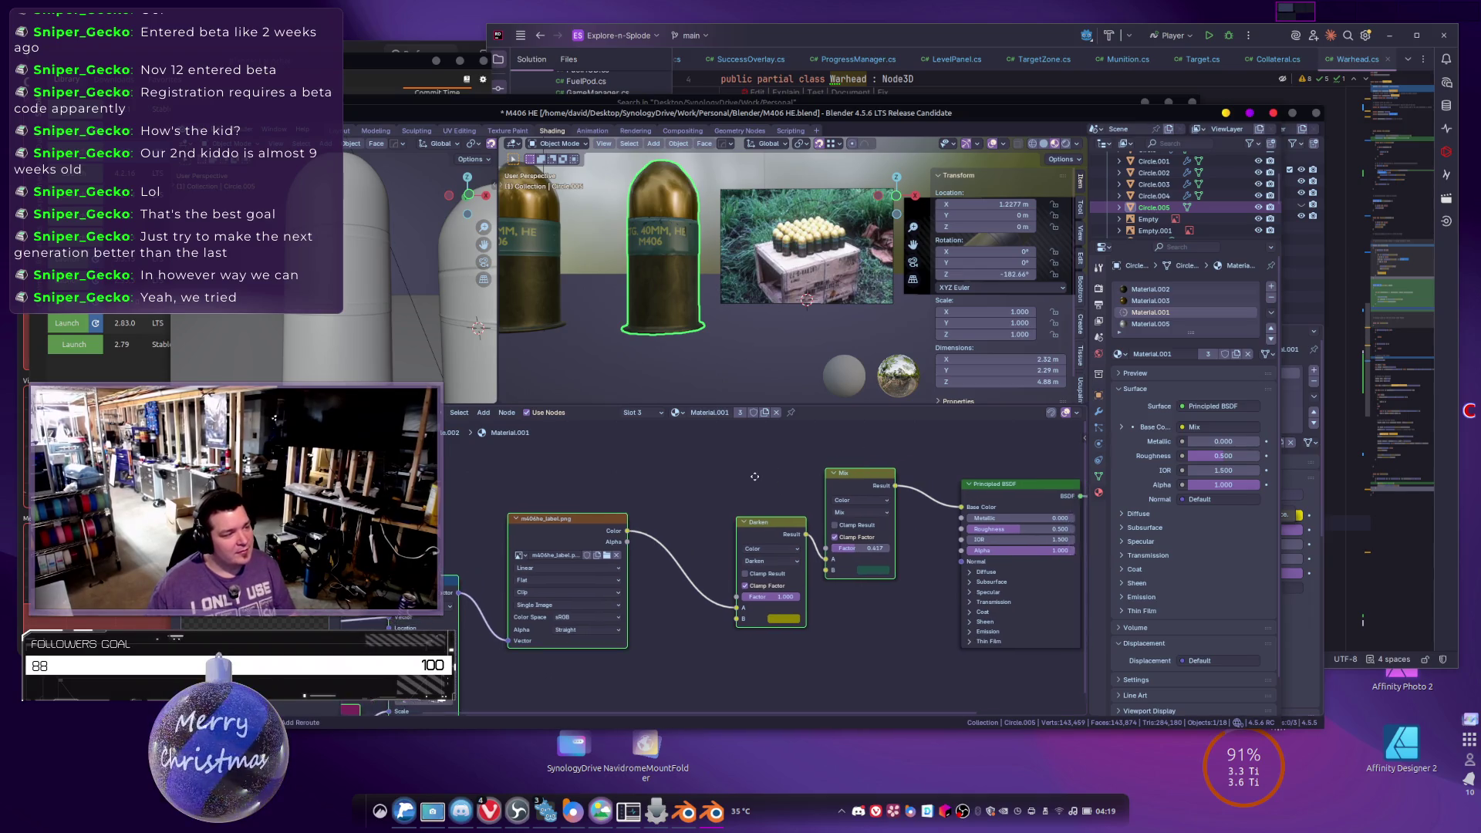
# - Add an Image Texture node to Material.001 above the shader
pyautogui.hotkey('shift', 'a')
pyautogui.click(775, 491)
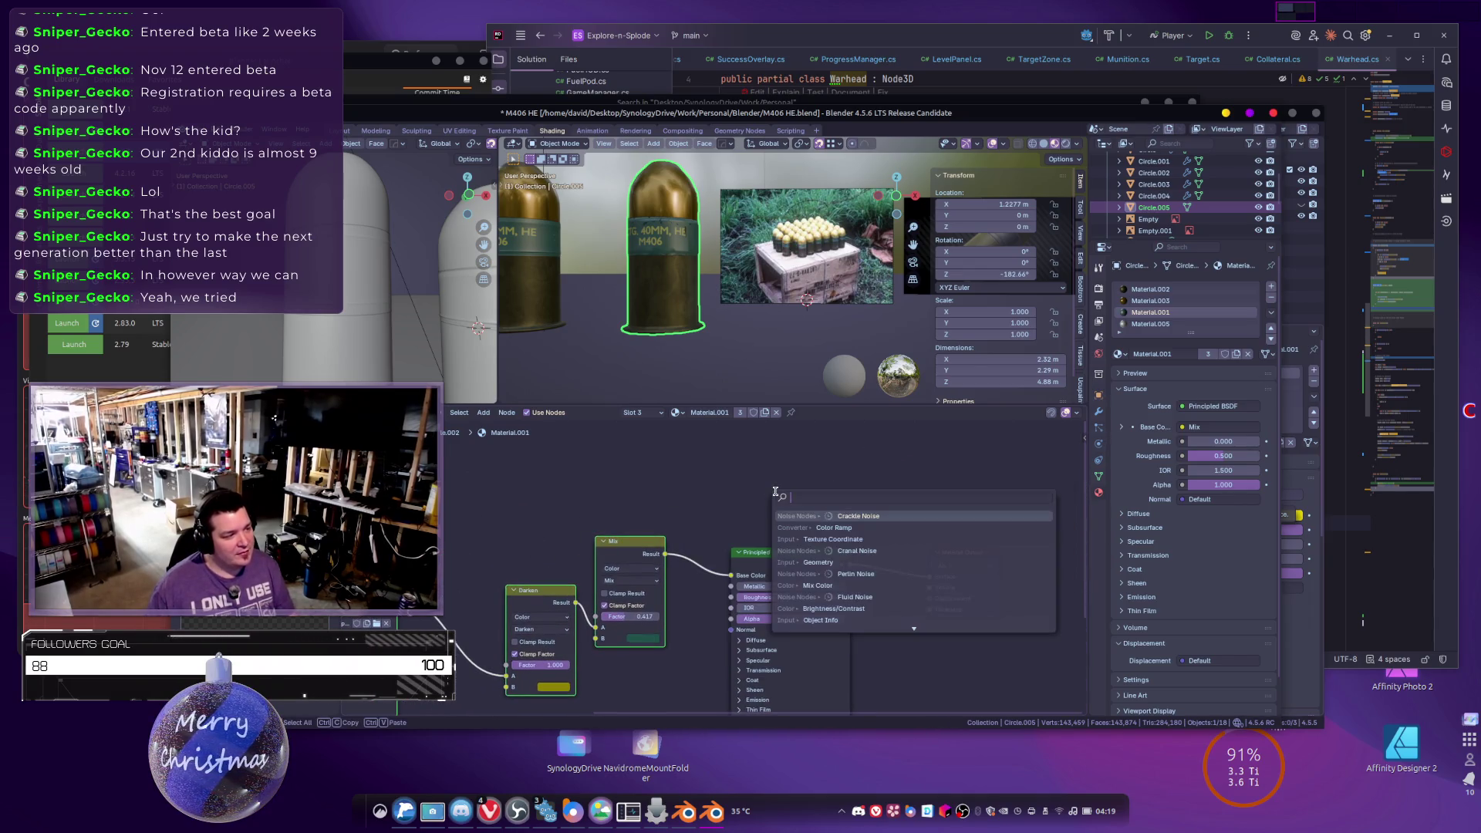
pyautogui.write('Image')
pyautogui.press('Return')
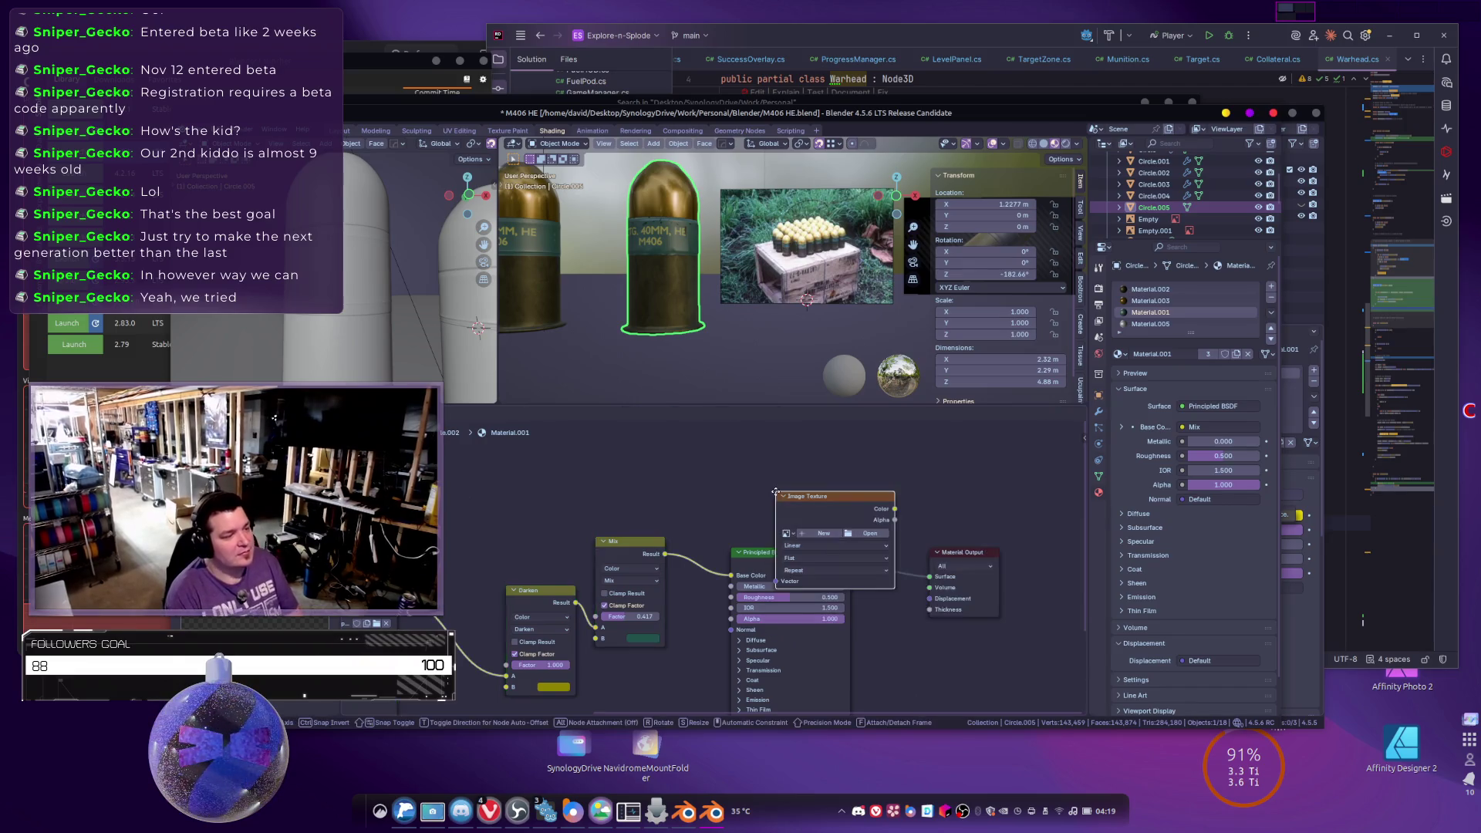
pyautogui.click(733, 438)
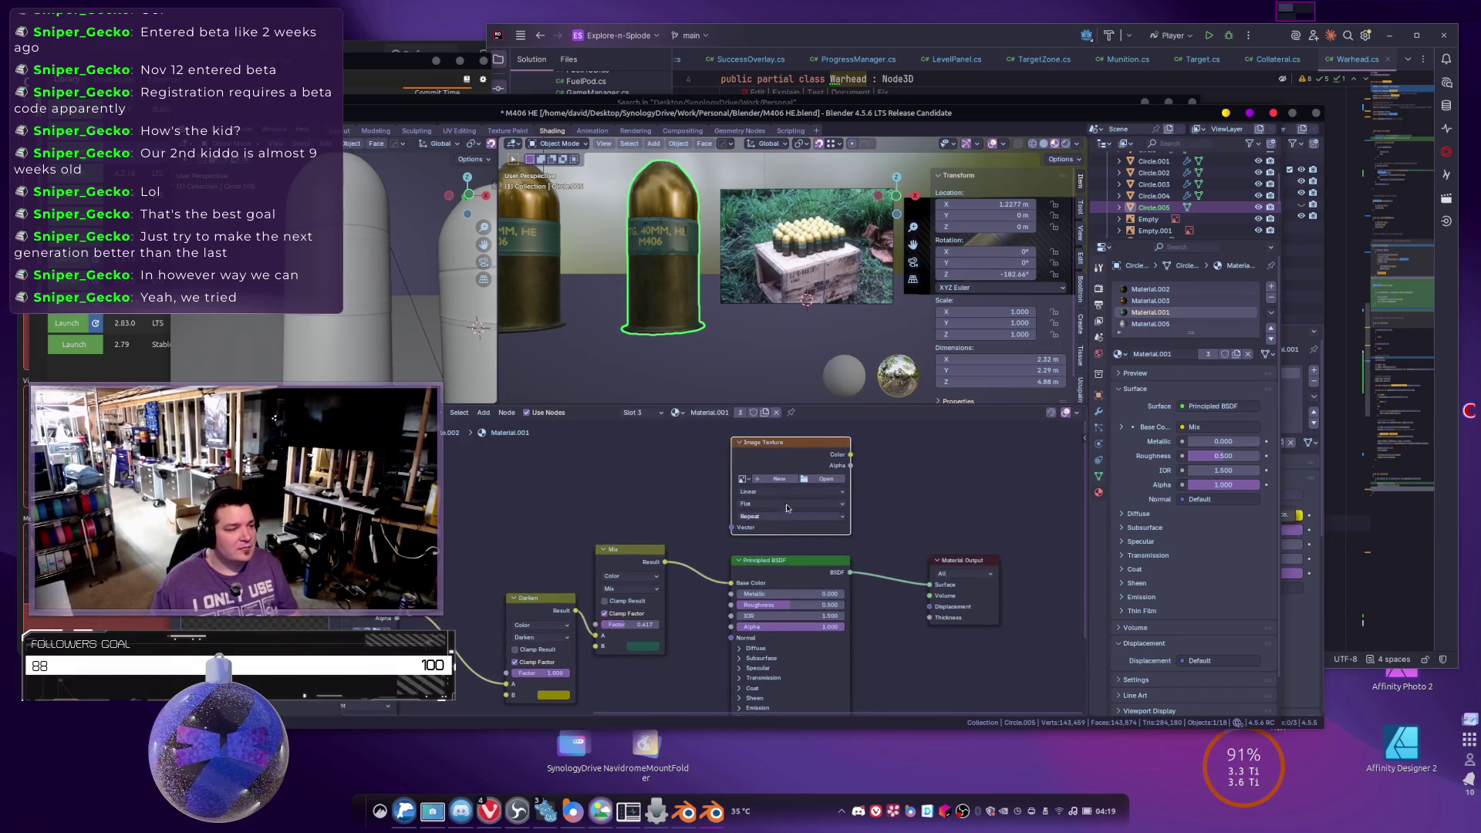
# - Create a new blank 512×512 image named 40mmHE_M406_Diffuse in the node
pyautogui.click(775, 480)
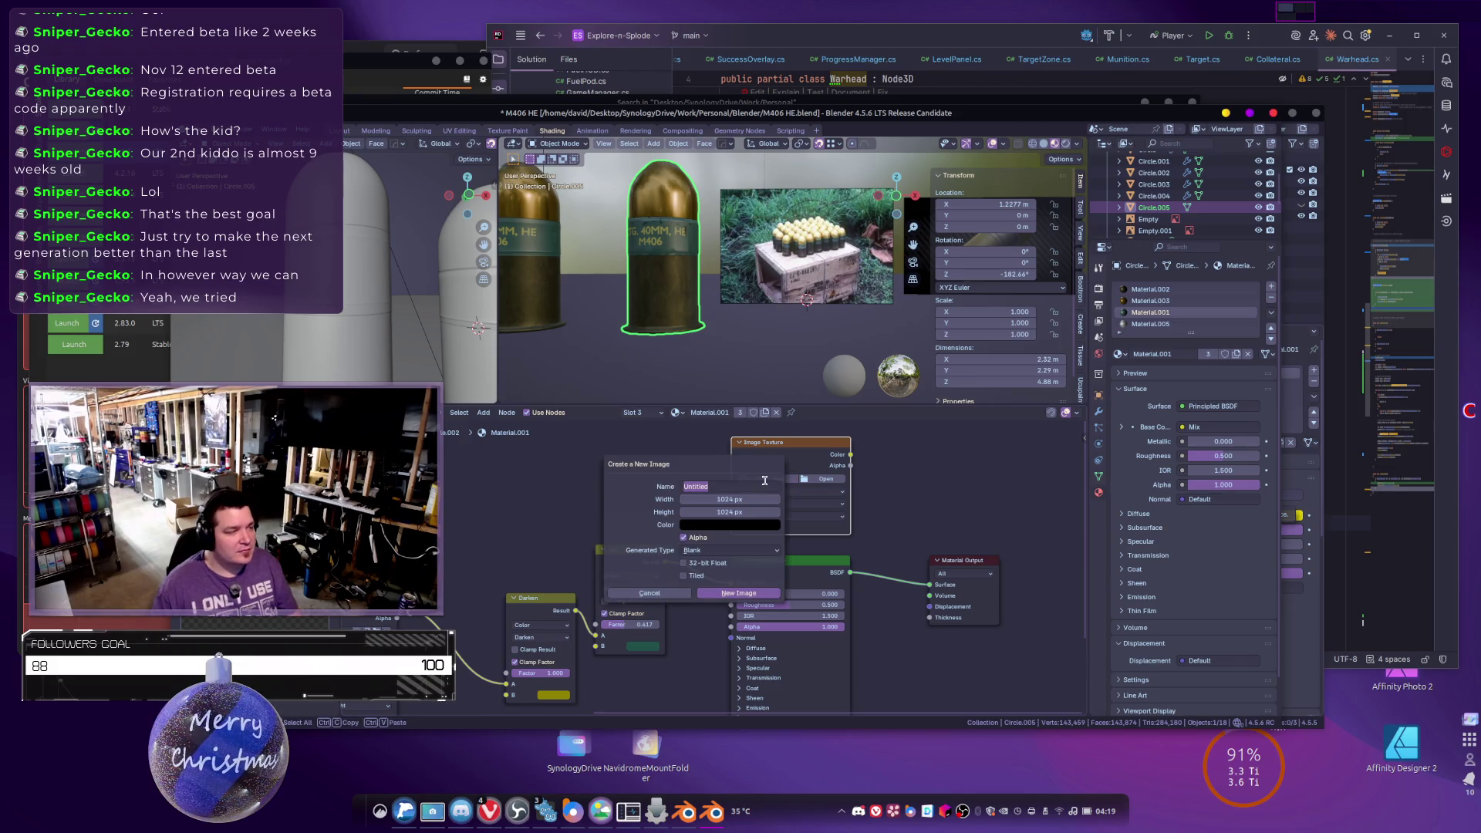
pyautogui.write('40mmHEM4')
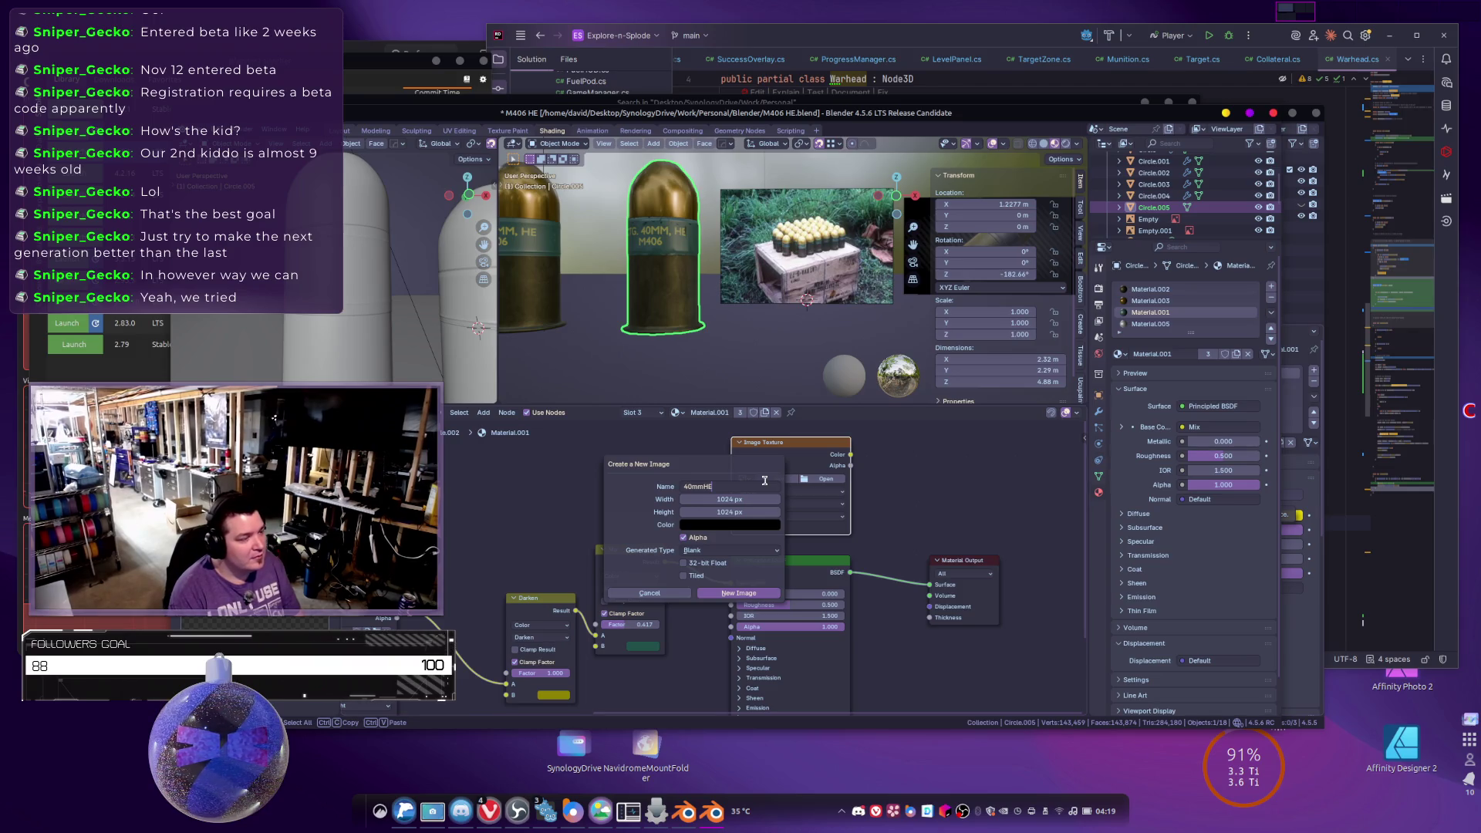
pyautogui.write('06')
pyautogui.press('BackSpace')
pyautogui.press('BackSpace')
pyautogui.press('BackSpace')
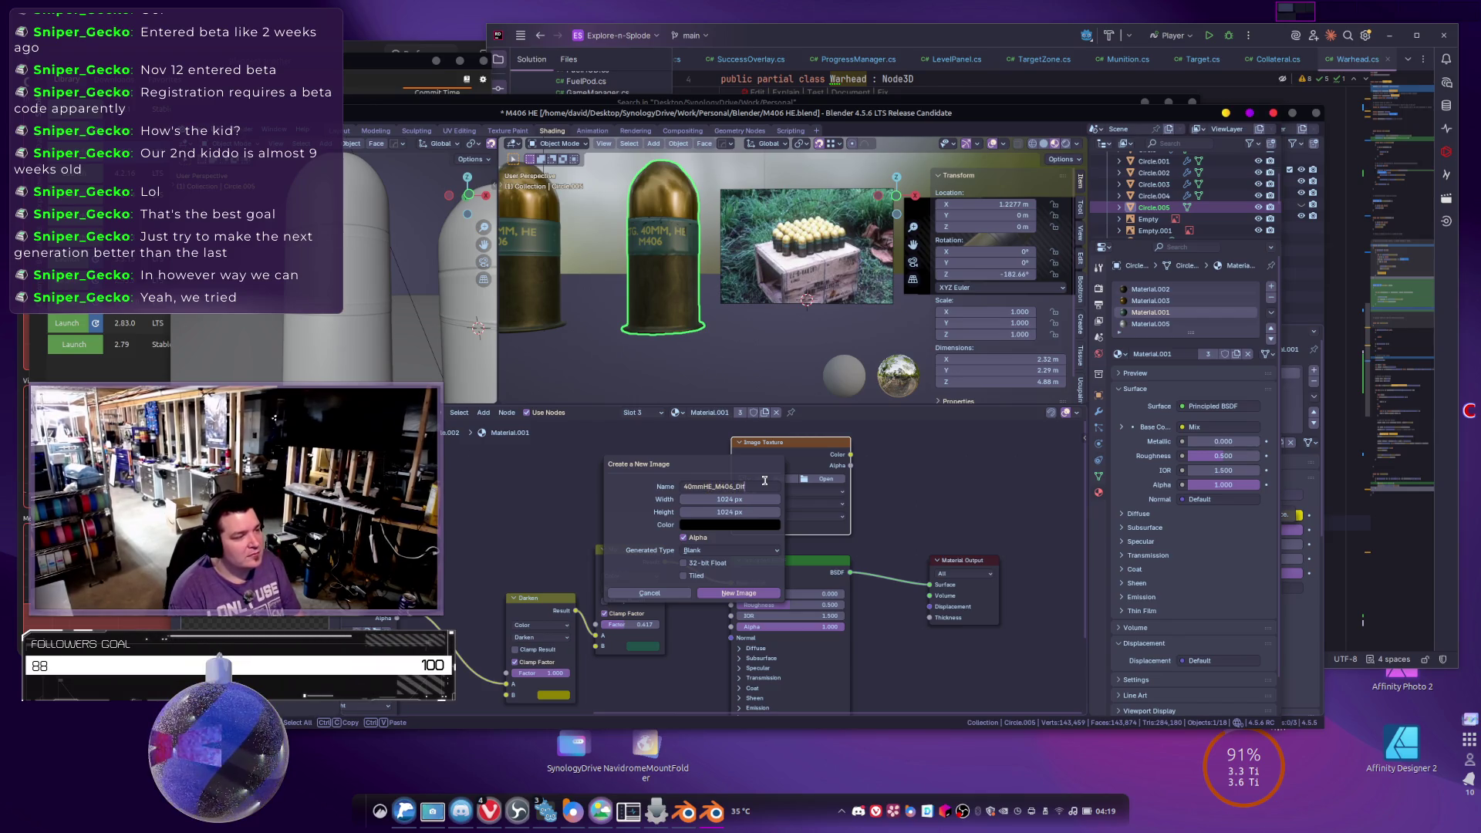
pyautogui.click(722, 498)
pyautogui.write('512')
pyautogui.press('Return')
pyautogui.click(712, 512)
pyautogui.write('512')
pyautogui.press('Return')
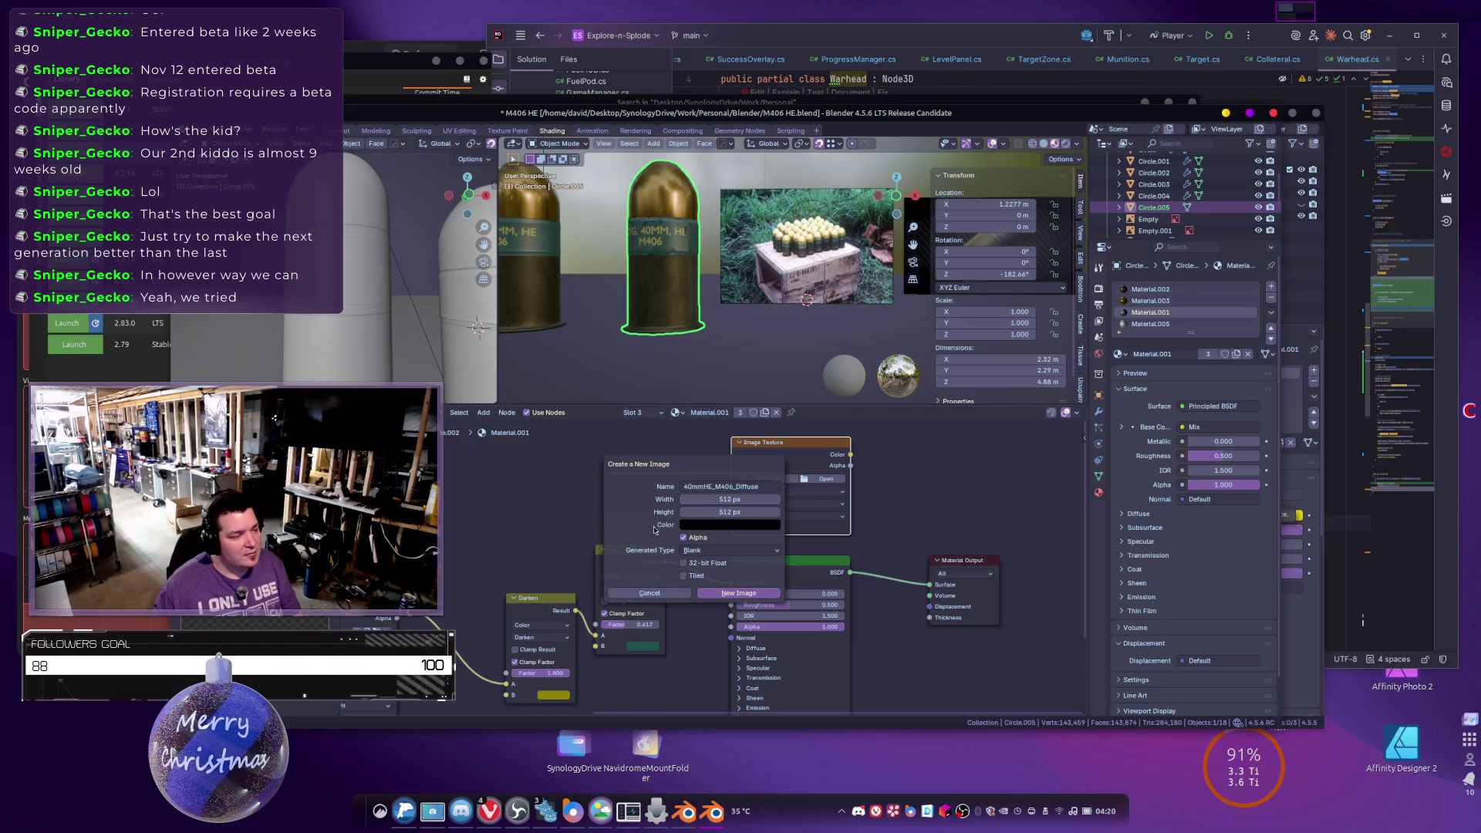
pyautogui.click(746, 593)
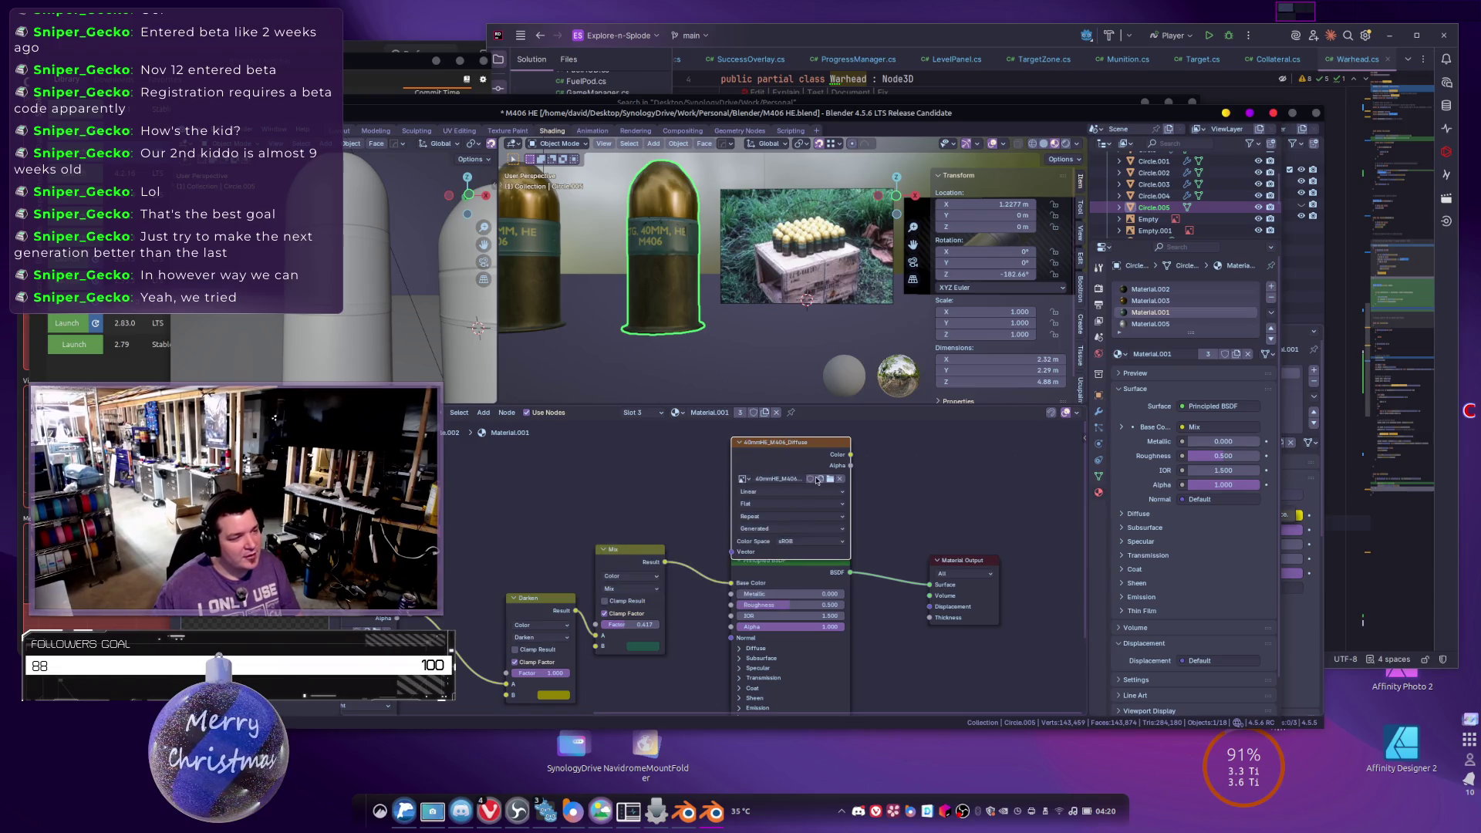
# - Paste the copied Image Texture node into Material.002, undoing an accidental link cut
pyautogui.click(1150, 289)
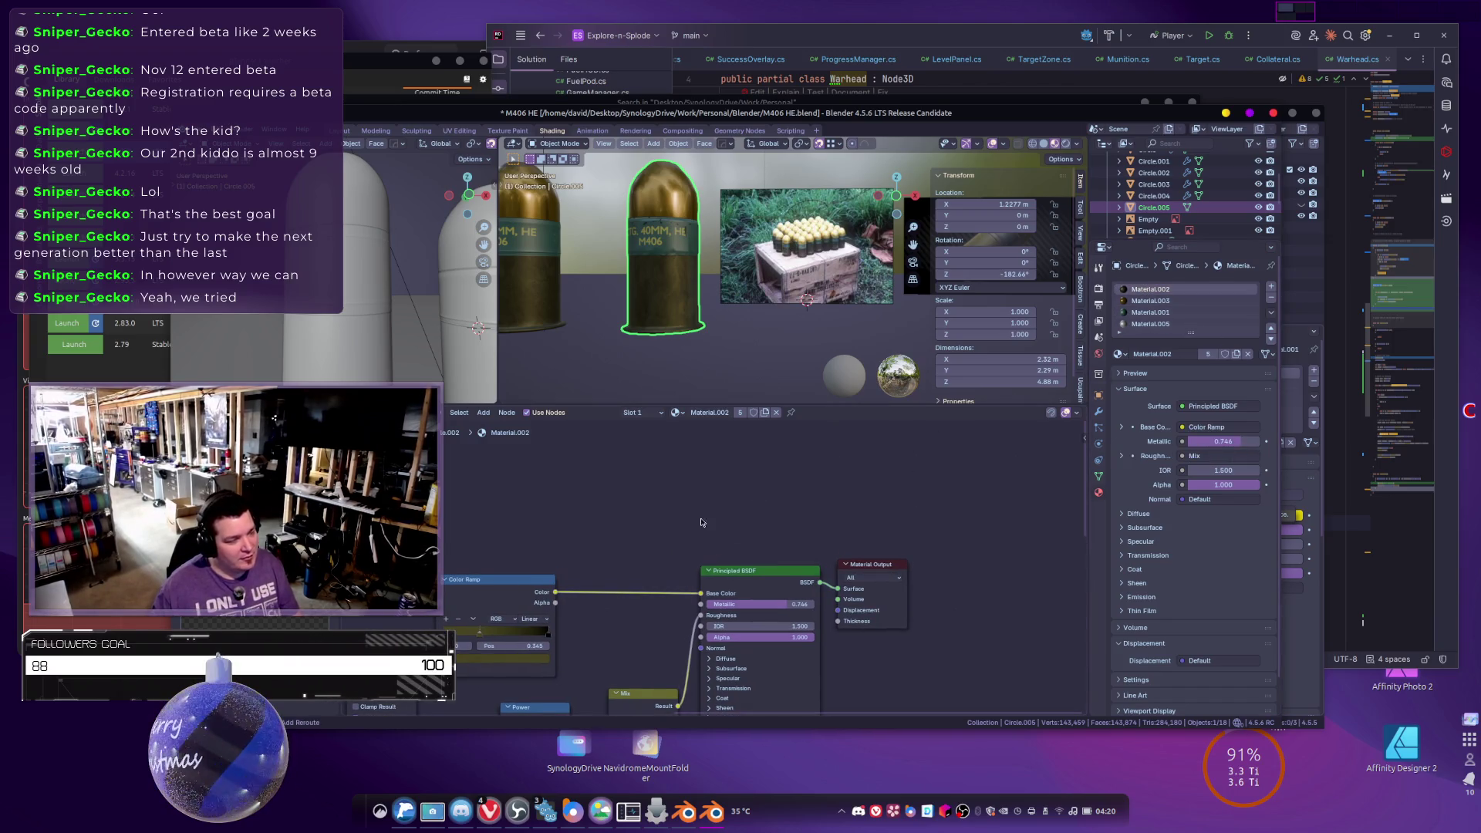
pyautogui.moveTo(629, 549); pyautogui.dragTo(632, 634)
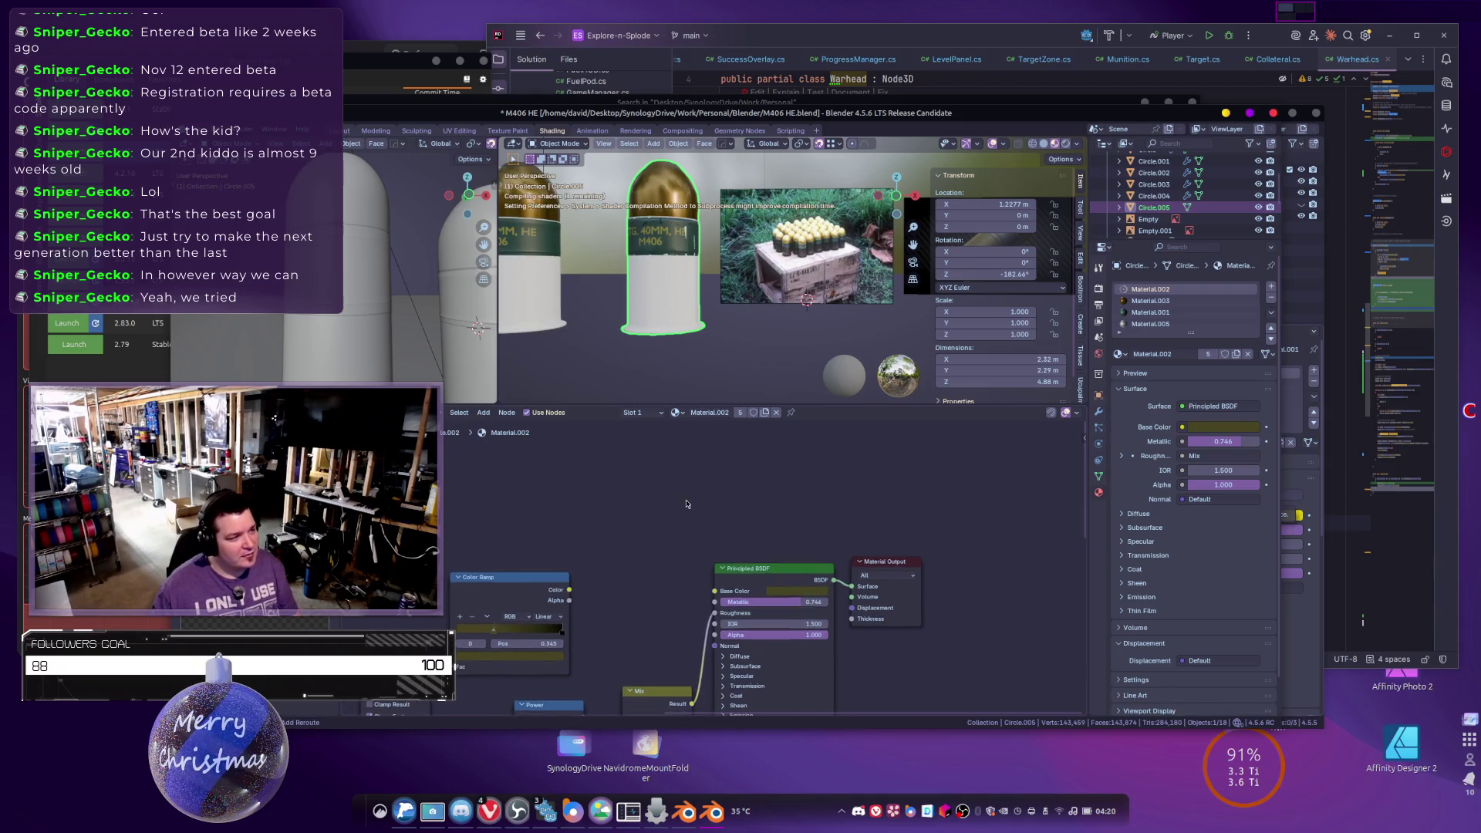
pyautogui.hotkey('ctrl', 'z')
pyautogui.hotkey('ctrl', 'v')
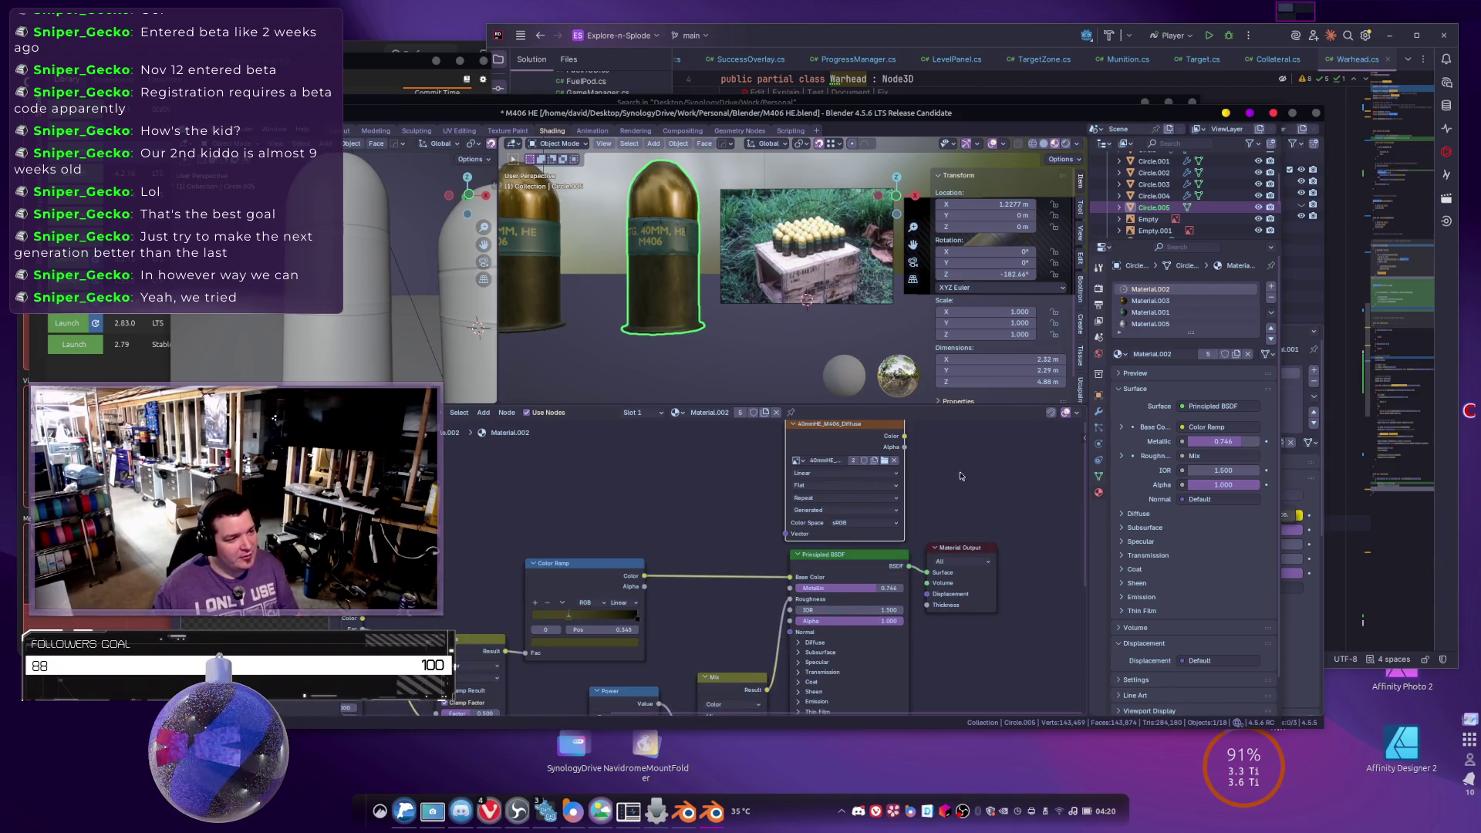
pyautogui.hscroll(2, 949, 481)
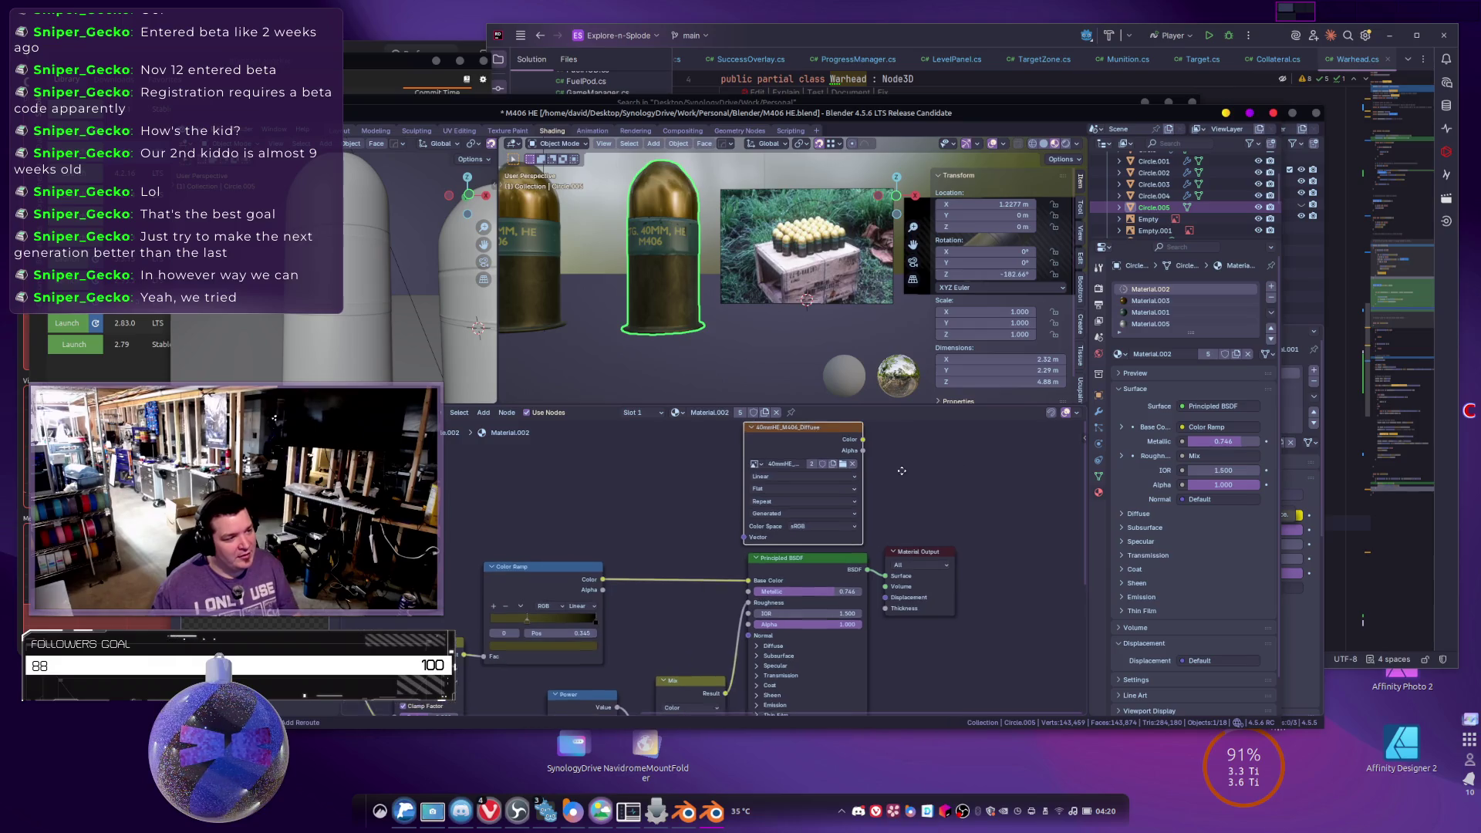
# - Add the Image Texture node to Material.003 above the shader, then show Material.005
pyautogui.click(1150, 313)
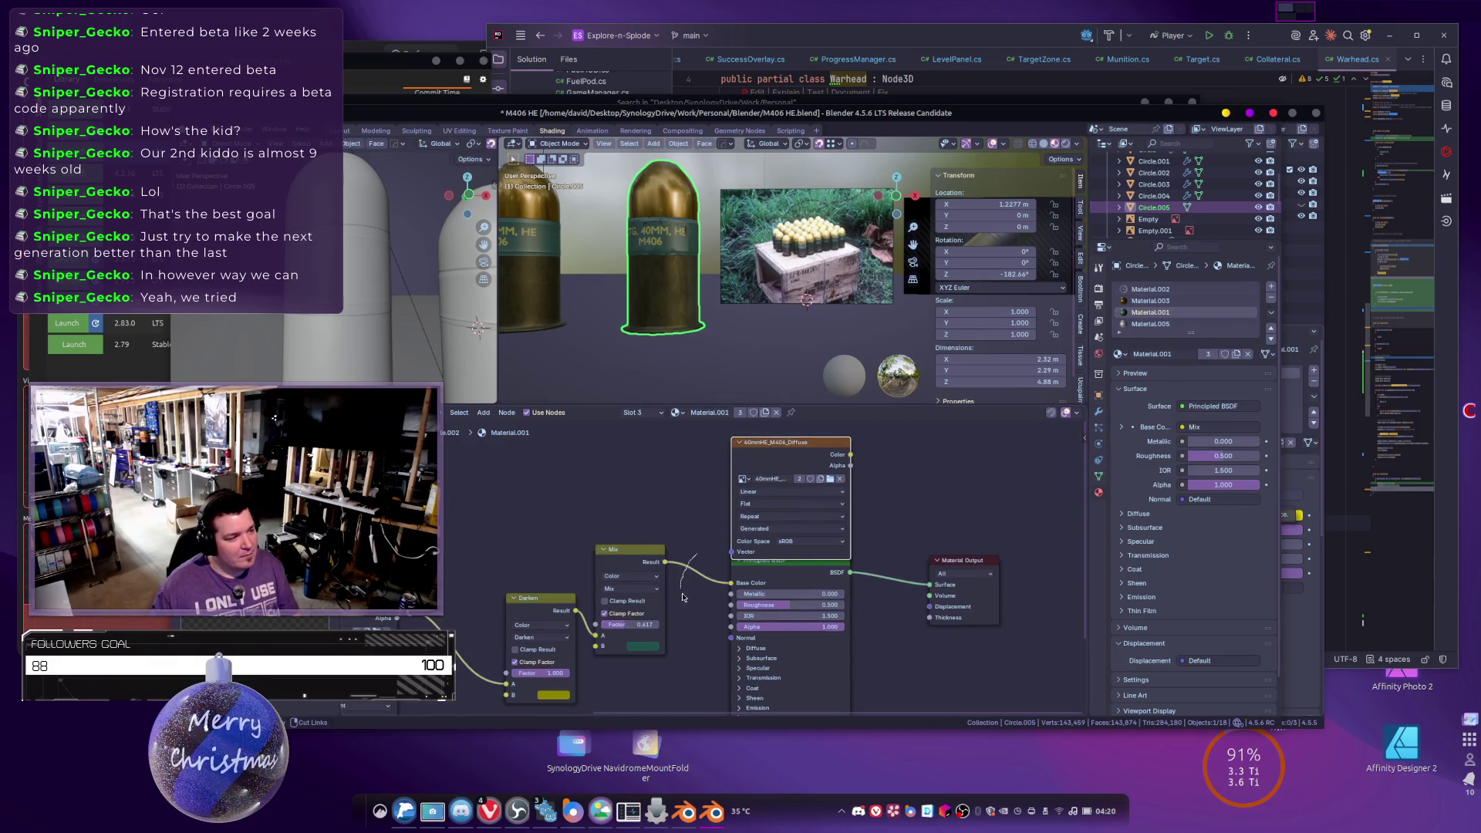
pyautogui.click(1150, 301)
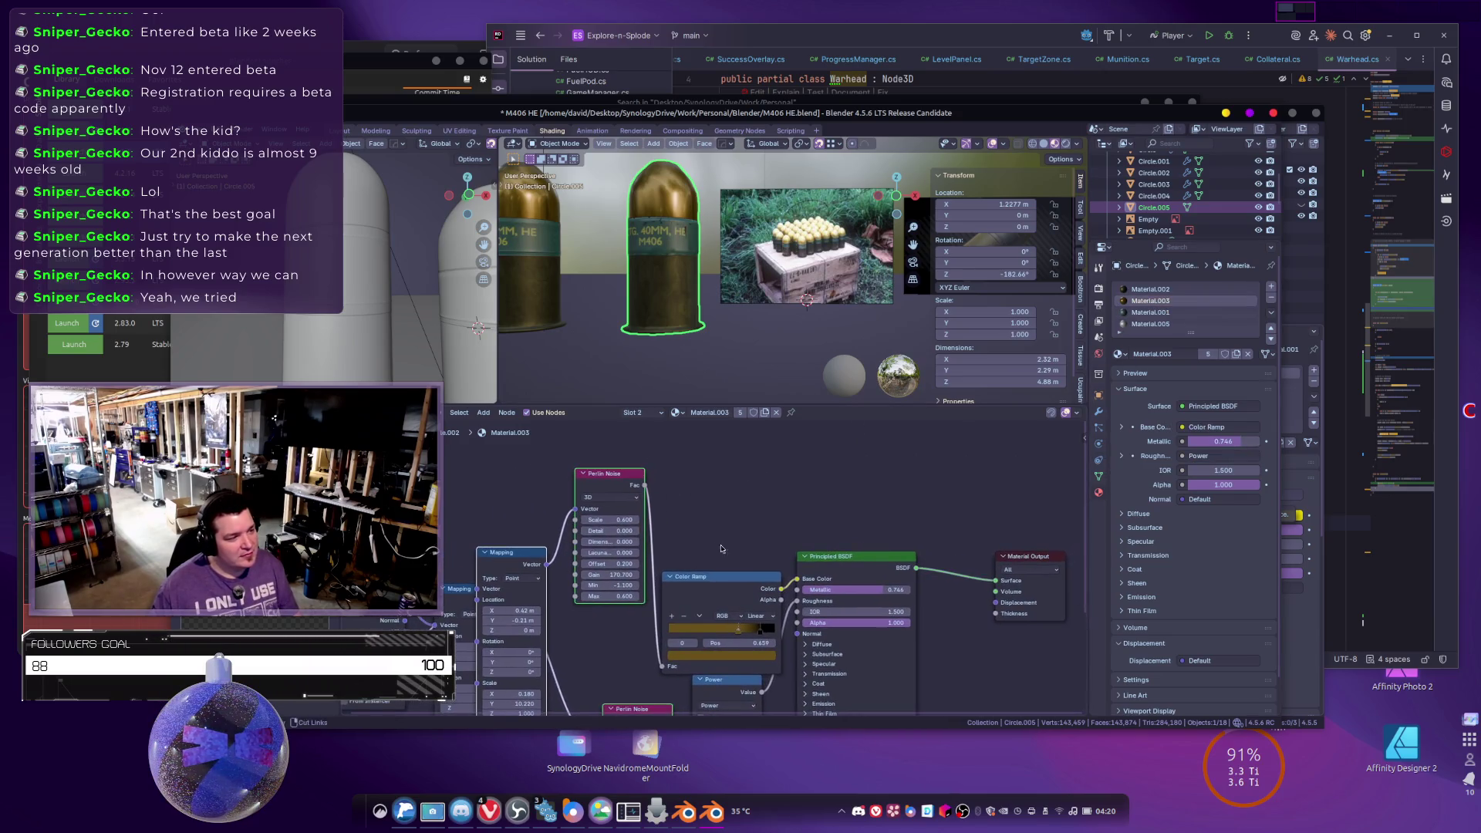
pyautogui.moveTo(793, 581); pyautogui.dragTo(797, 591)
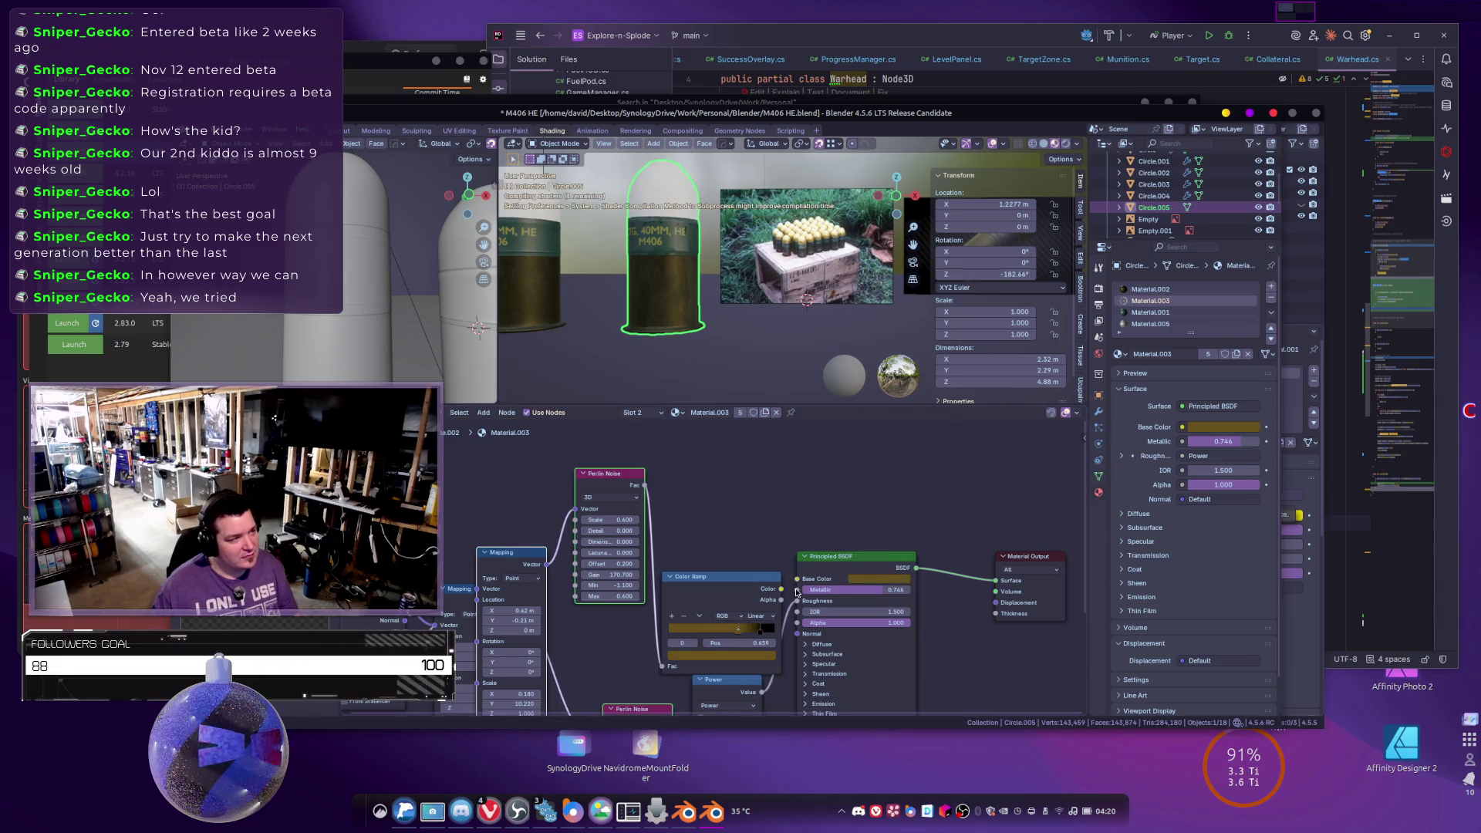
pyautogui.hotkey('ctrl', 'z')
pyautogui.hotkey('ctrl', 'z')
pyautogui.moveTo(838, 454); pyautogui.dragTo(841, 436)
pyautogui.click(1134, 324)
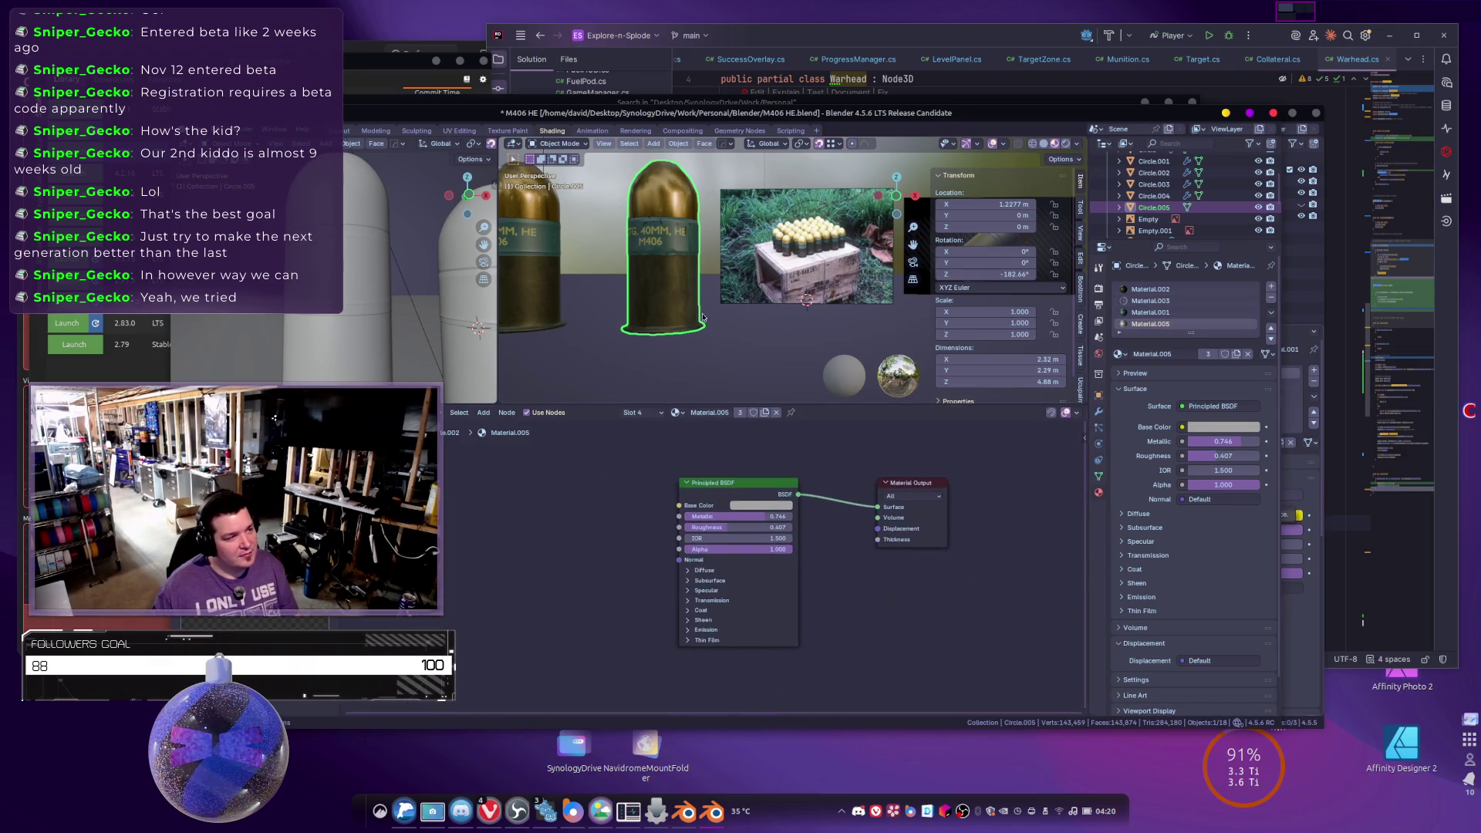
# - Move Material.001's image texture node lower in the node graph
pyautogui.scroll(3, 705, 324)
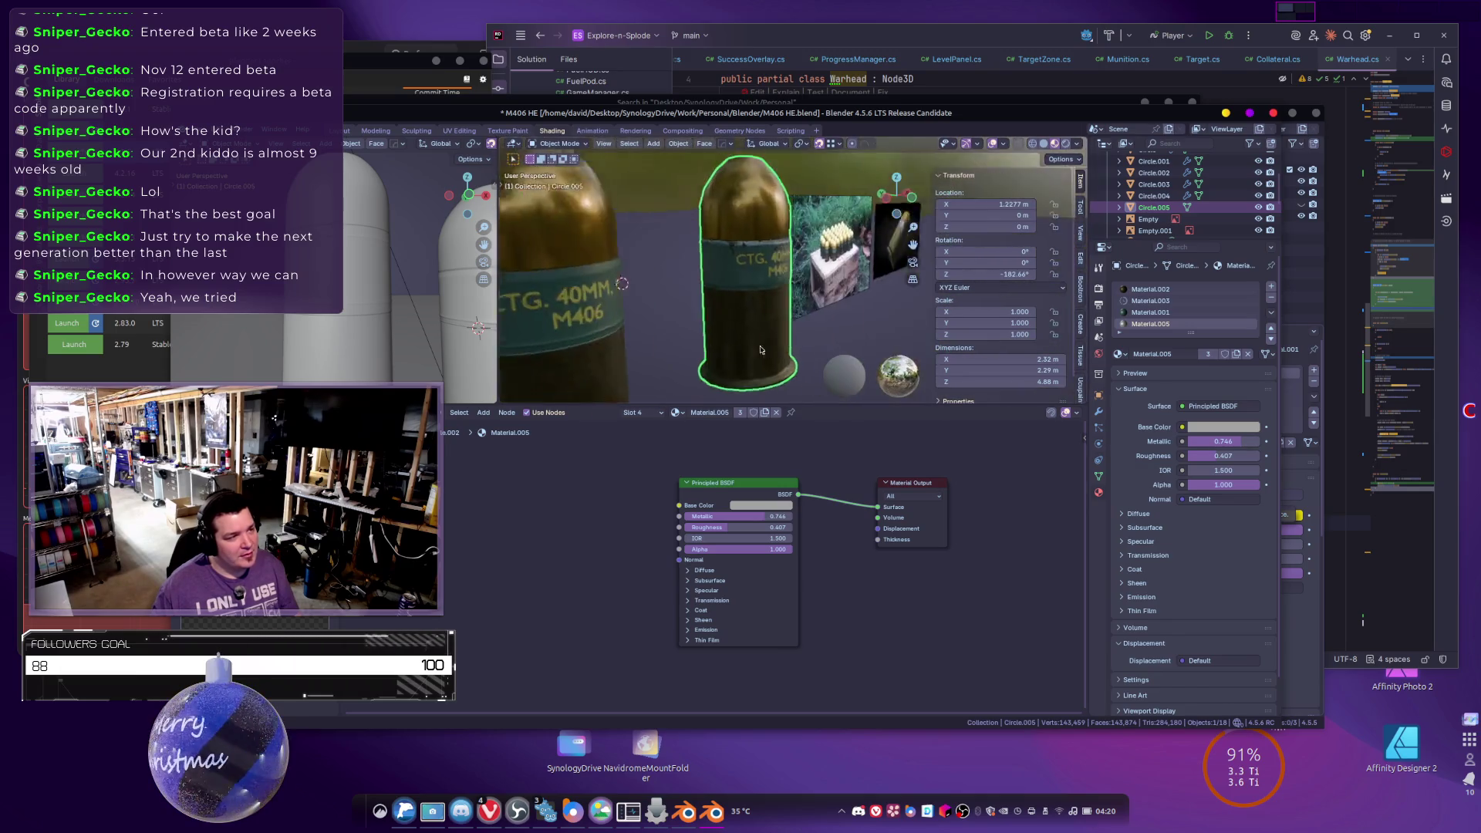
pyautogui.click(1187, 313)
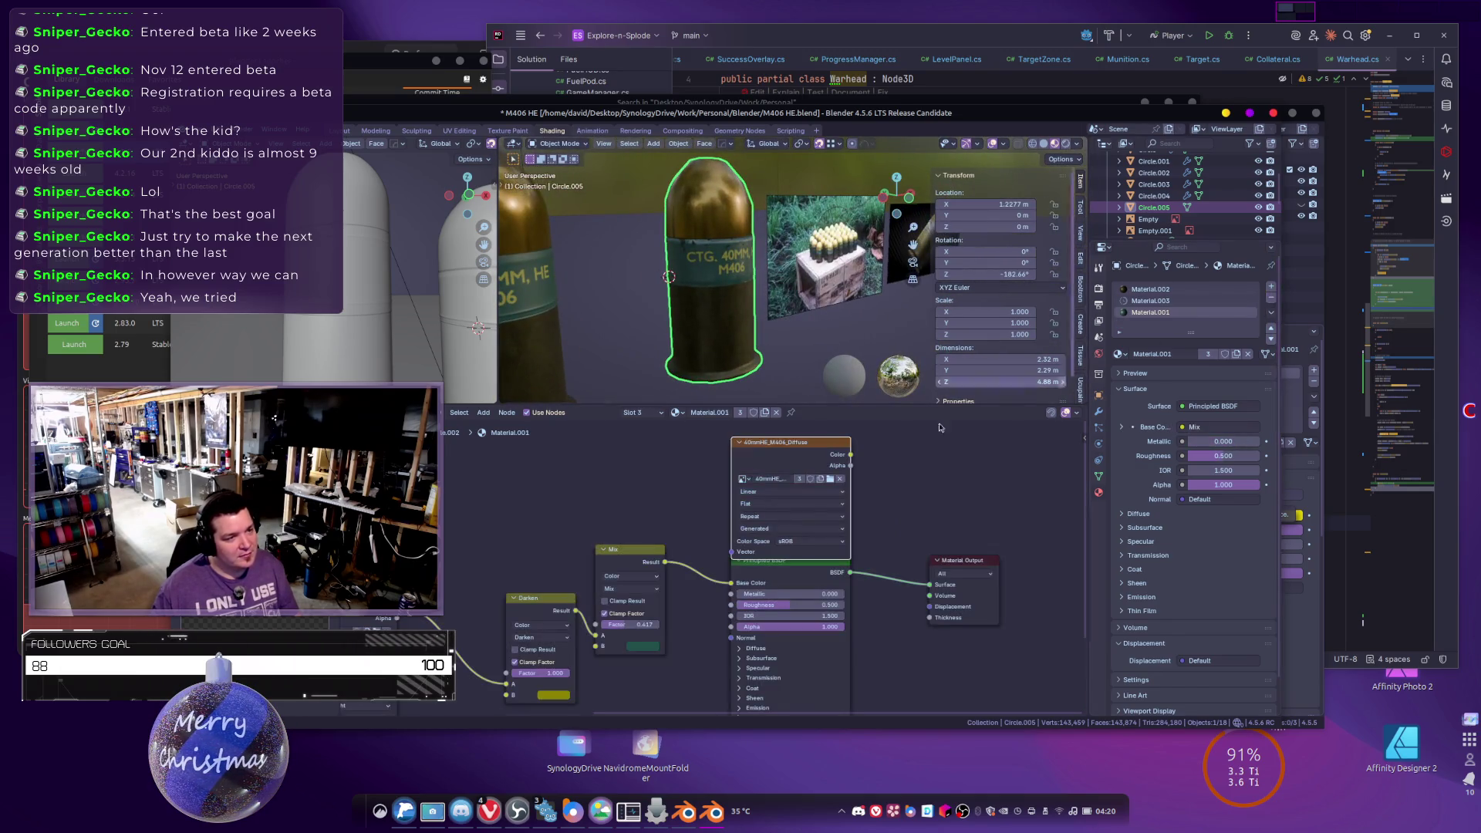
pyautogui.scroll(-2, 751, 383)
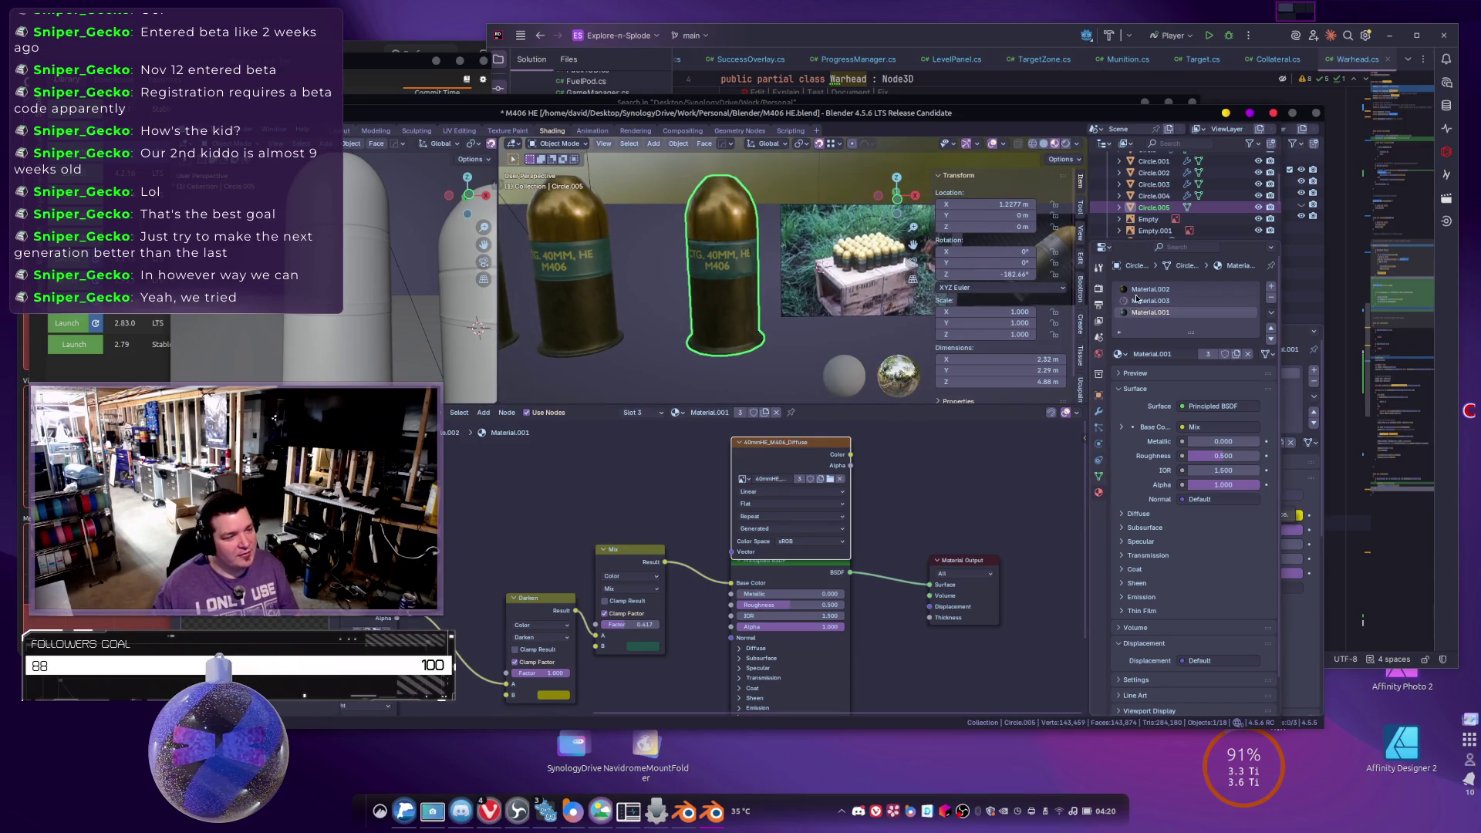
pyautogui.scroll(2, 940, 497)
pyautogui.moveTo(817, 502); pyautogui.dragTo(812, 474)
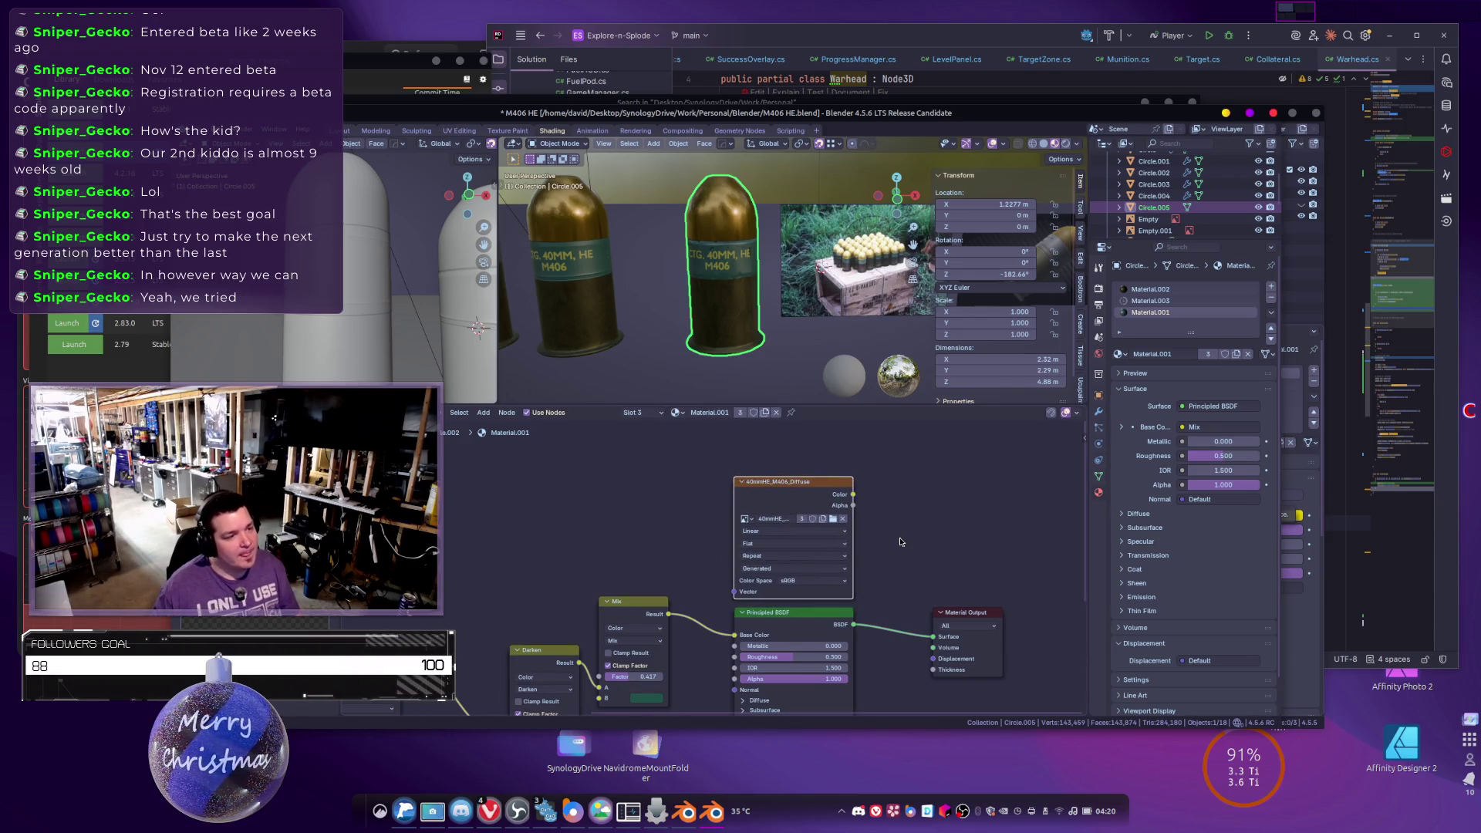
pyautogui.scroll(-3, 743, 298)
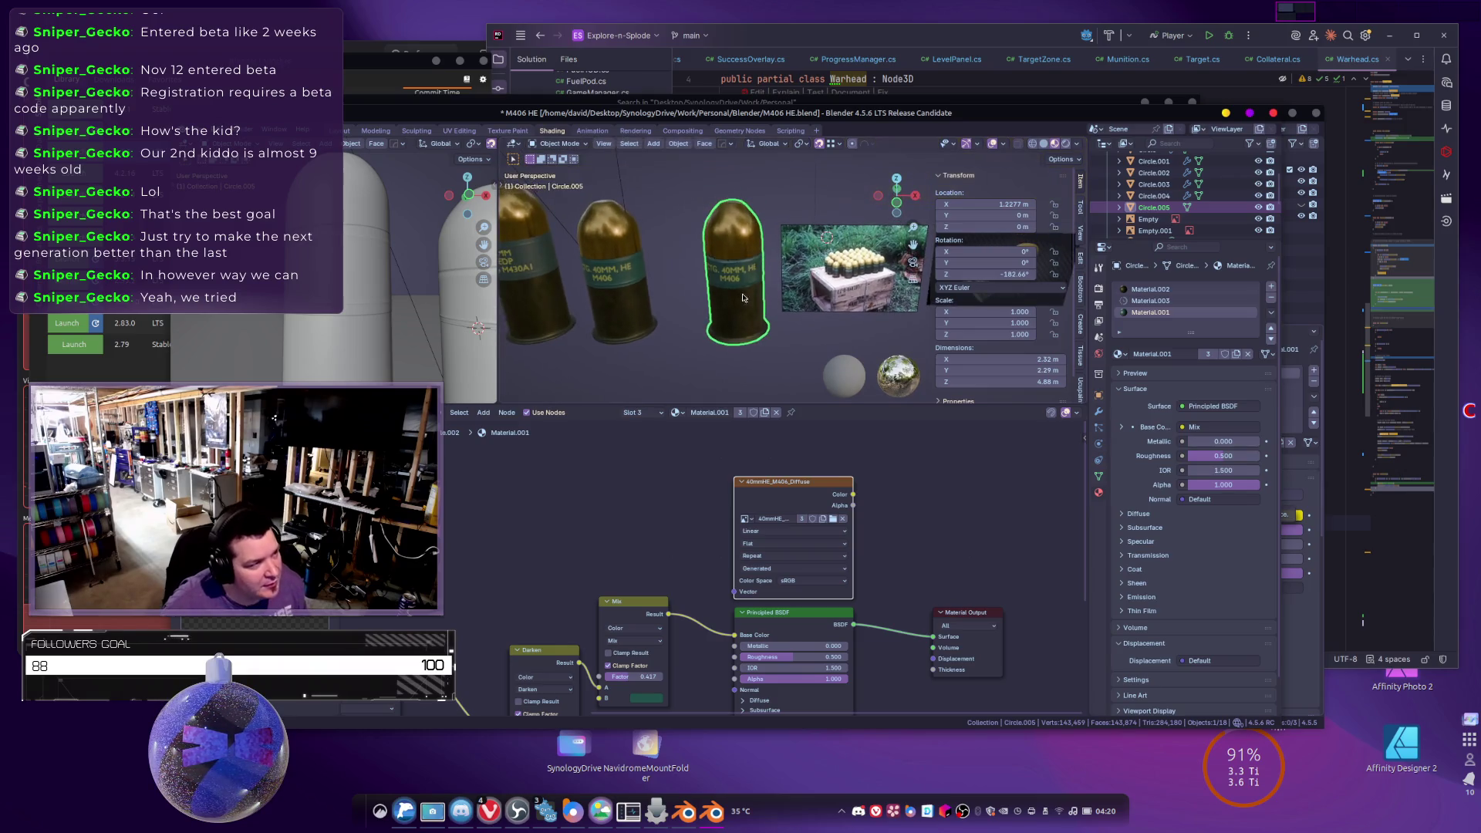
pyautogui.scroll(-5, 760, 297)
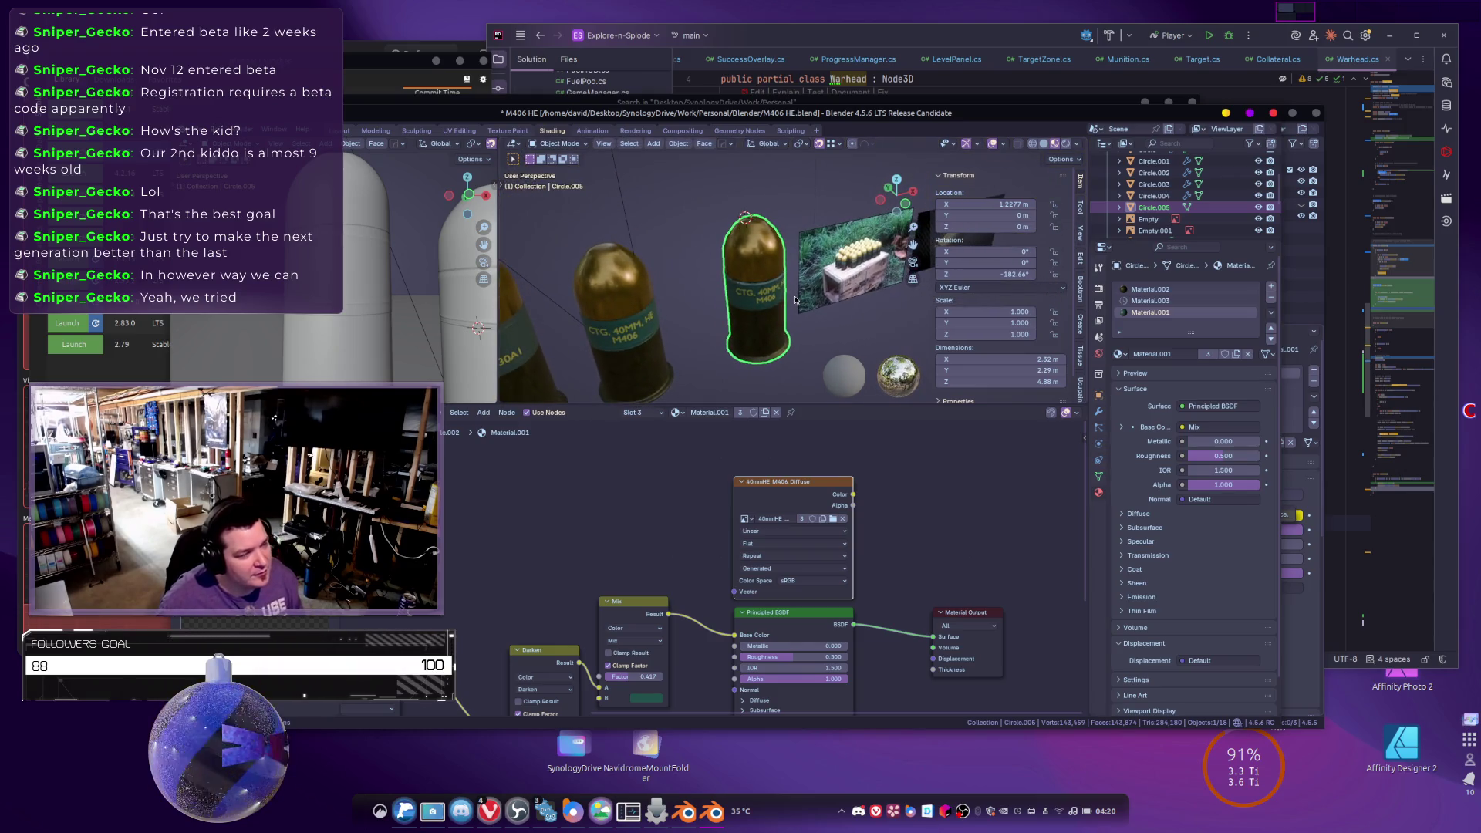
# - Move the grenade along X to −46.695 m, frame it, and duplicate it as Circle.006
pyautogui.press('g')
pyautogui.press('x')
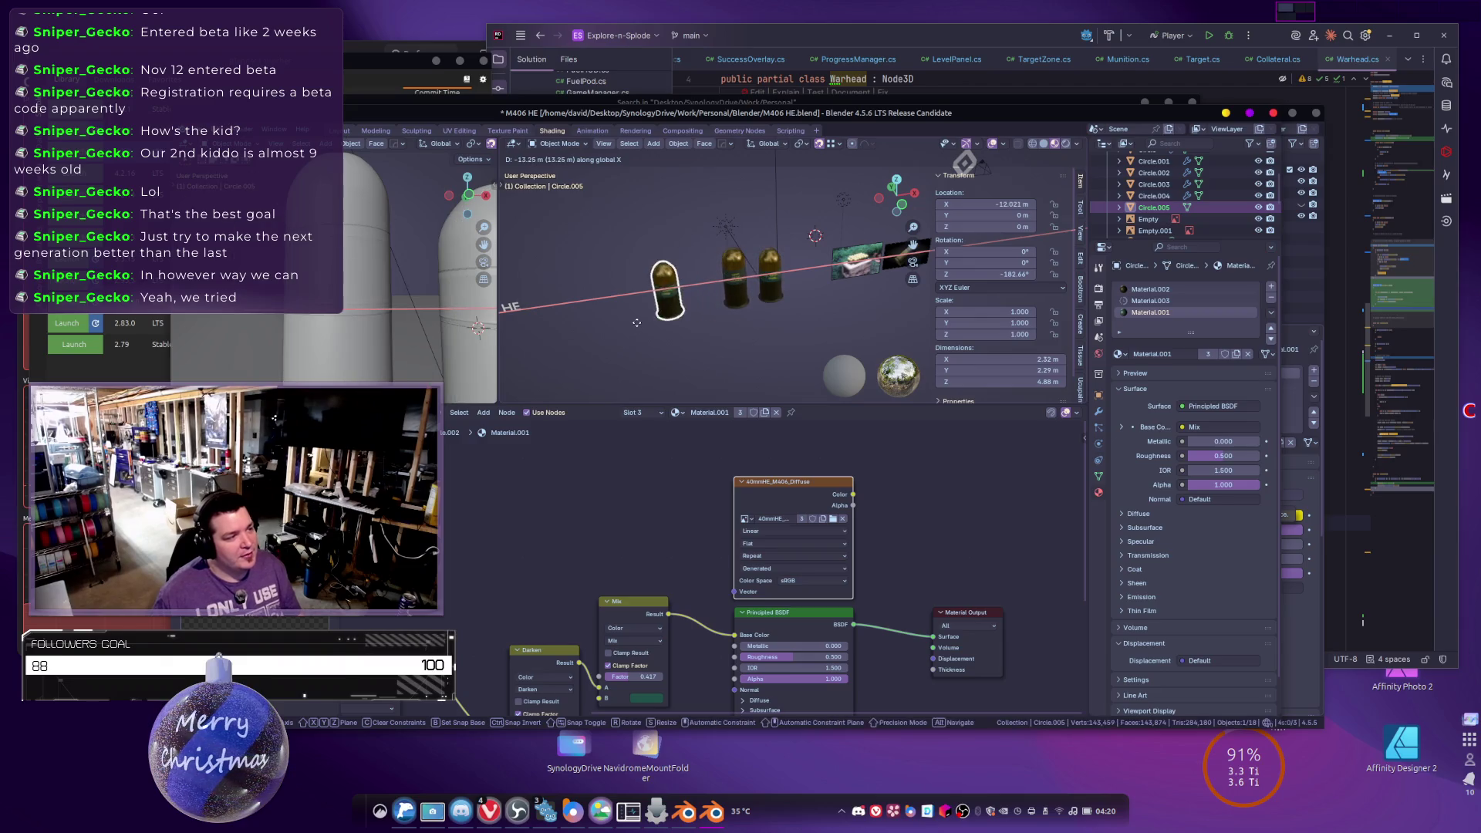
pyautogui.click(752, 293)
pyautogui.scroll(-2, 752, 293)
pyautogui.press('g')
pyautogui.press('x')
pyautogui.click(616, 323)
pyautogui.scroll(8, 694, 304)
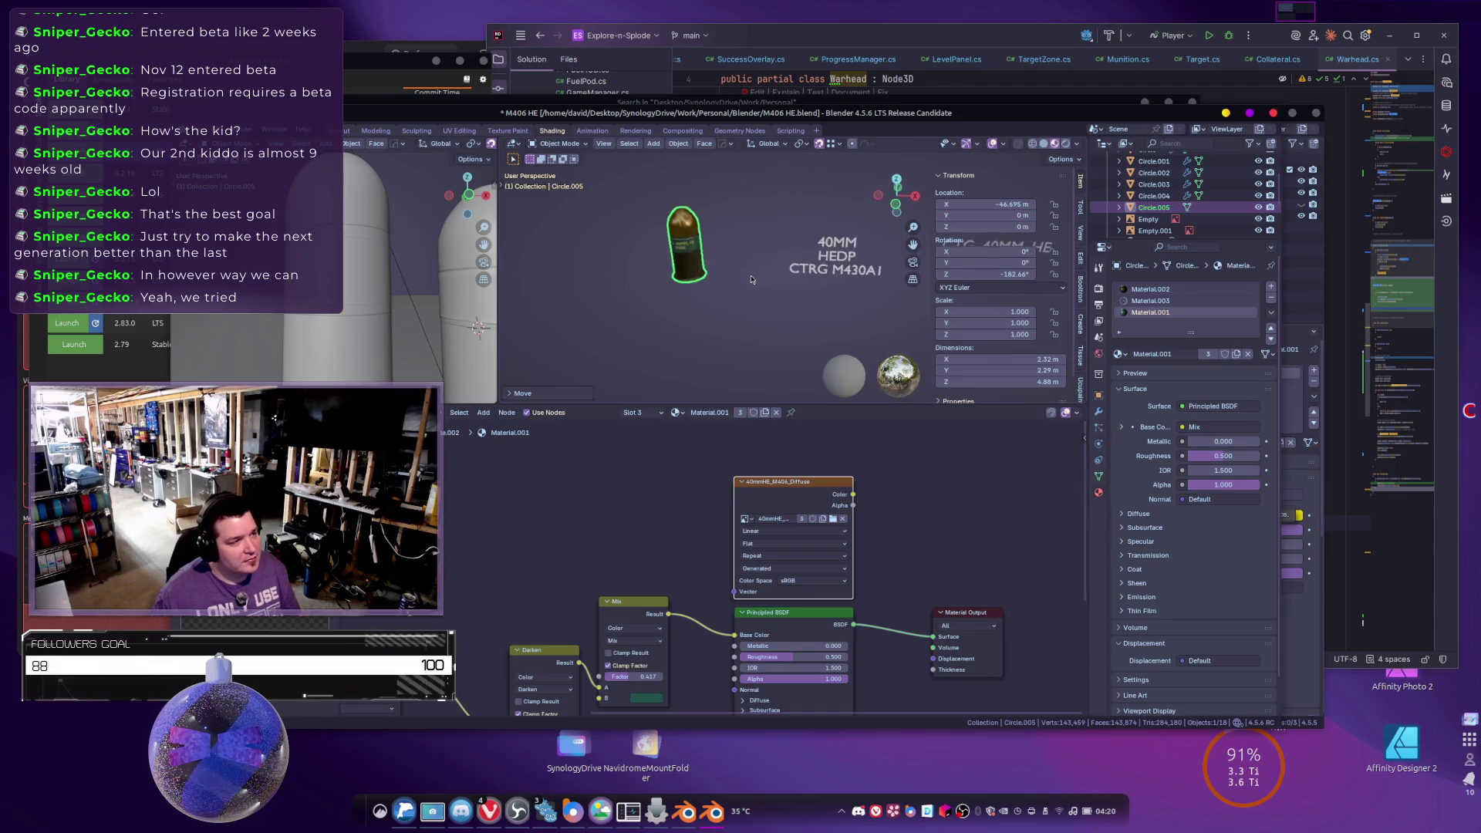
pyautogui.press('KP_Decimal')
pyautogui.hotkey('shift', 'd')
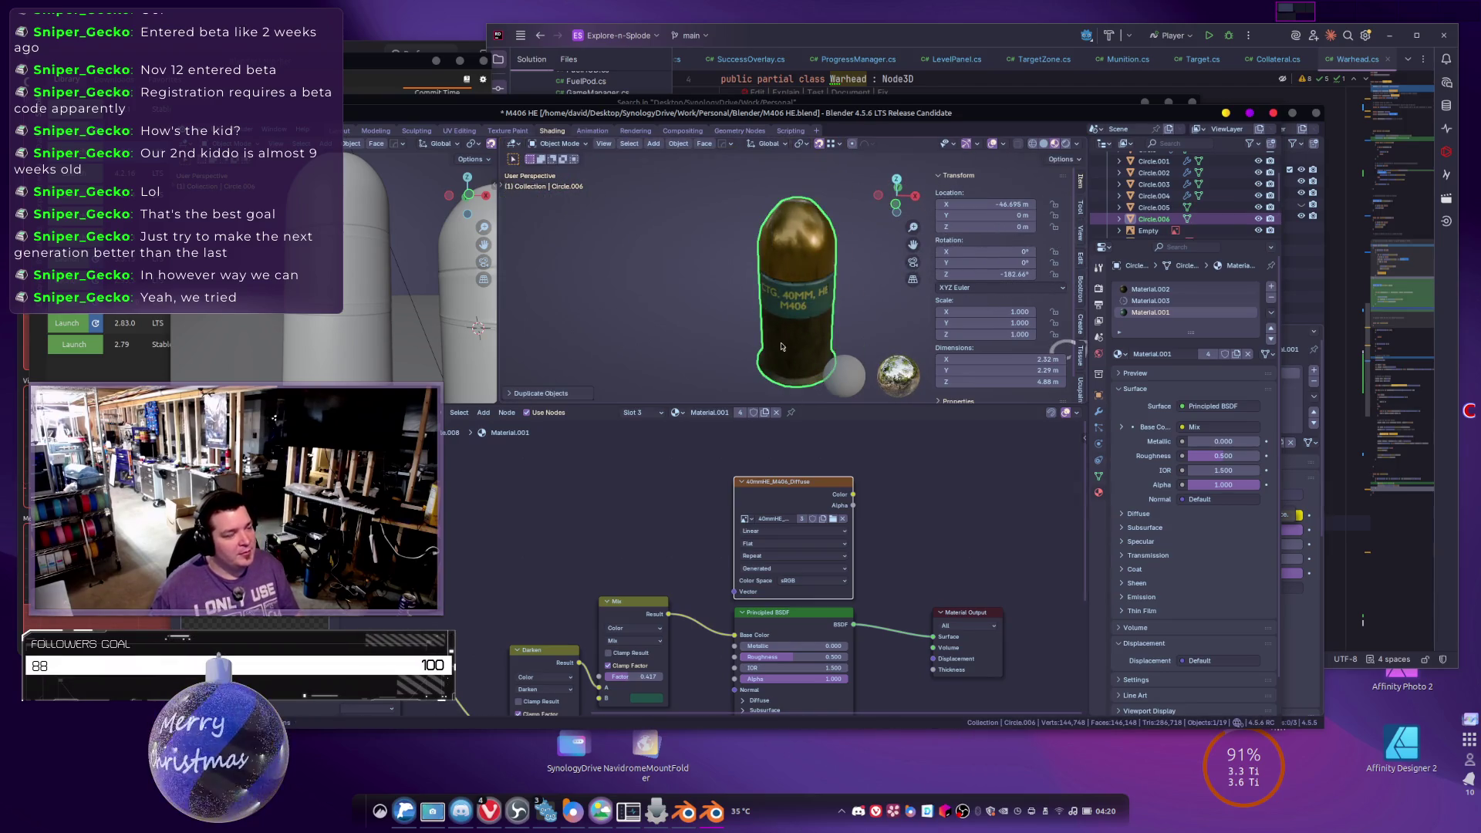